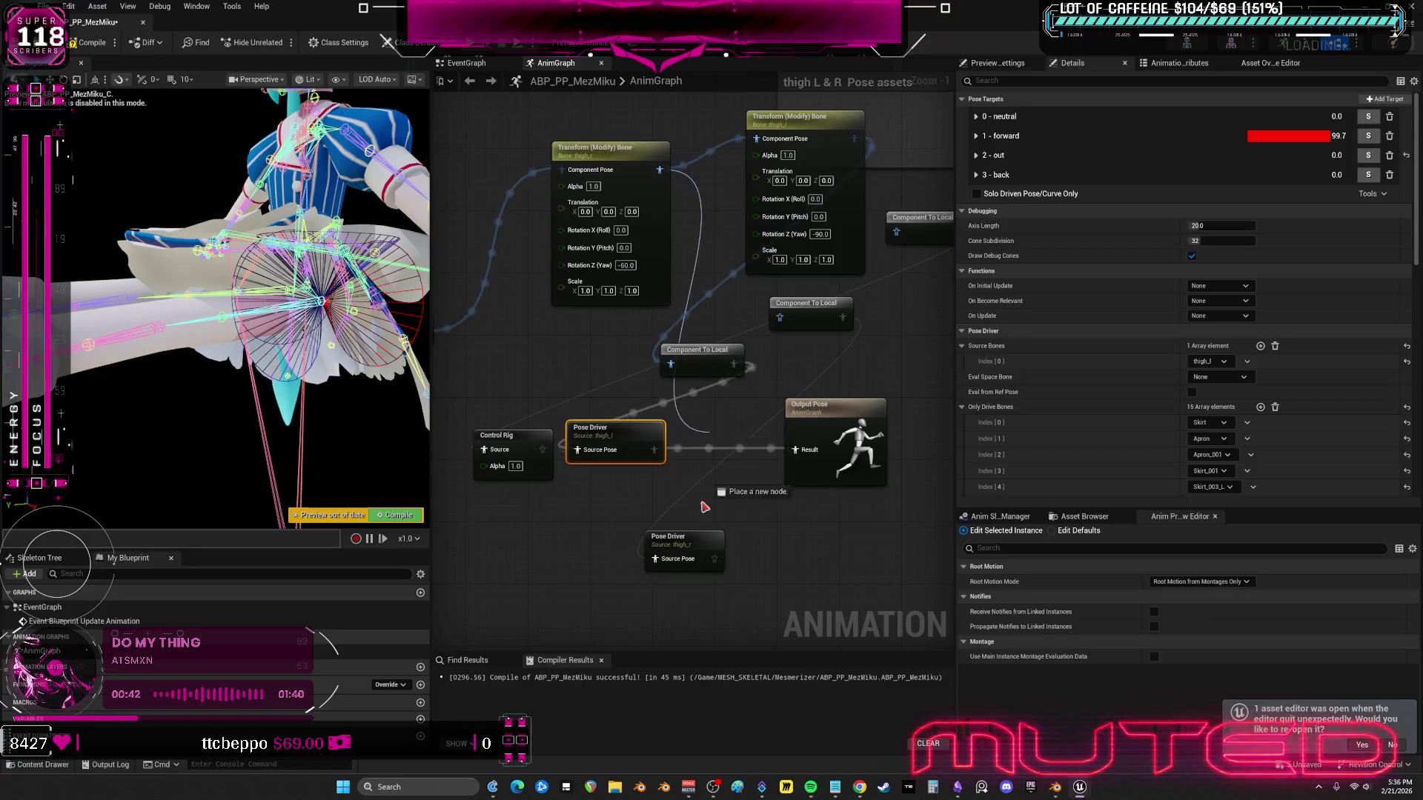
# - Connect the bone chain into the Pose Driver's source pin and recompile the blueprint
pyautogui.moveTo(660, 561); pyautogui.dragTo(662, 560)
pyautogui.moveTo(795, 454); pyautogui.dragTo(144, 123)
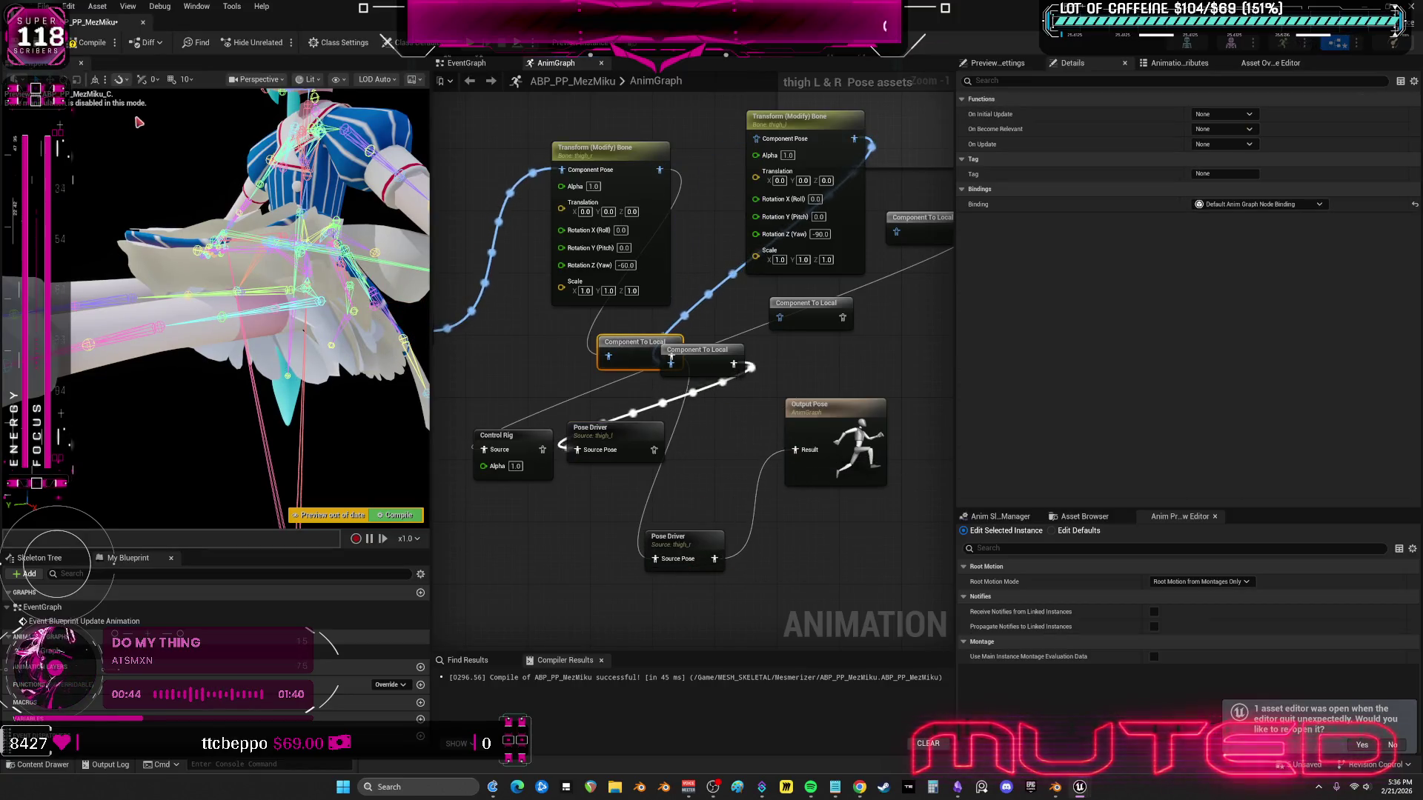
pyautogui.press('F7')
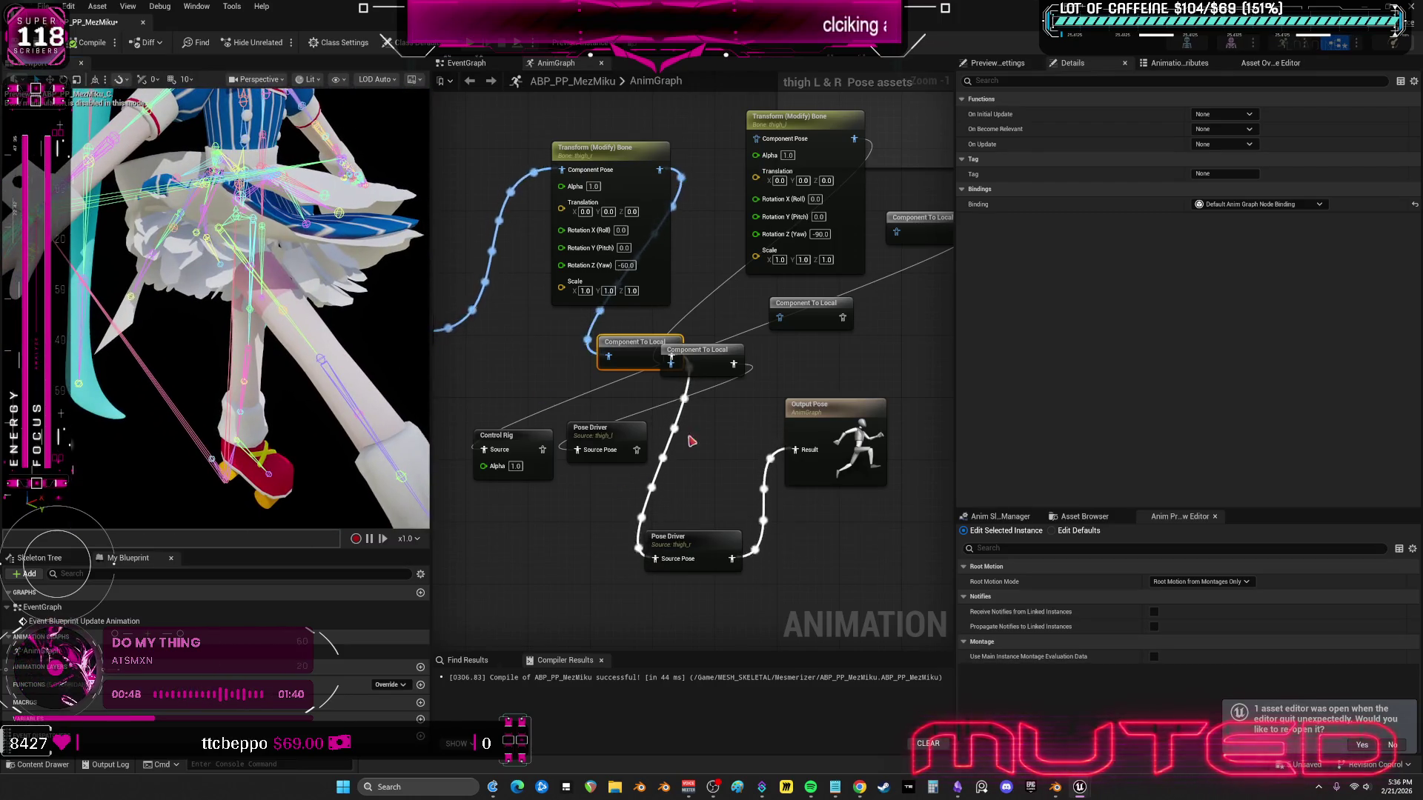
# - Wire Transform Bone into the upper Pose Driver, chain it into the lower one, and recompile
pyautogui.moveTo(599, 364); pyautogui.dragTo(543, 372)
pyautogui.moveTo(625, 192); pyautogui.dragTo(732, 167)
pyautogui.moveTo(699, 392); pyautogui.dragTo(612, 475)
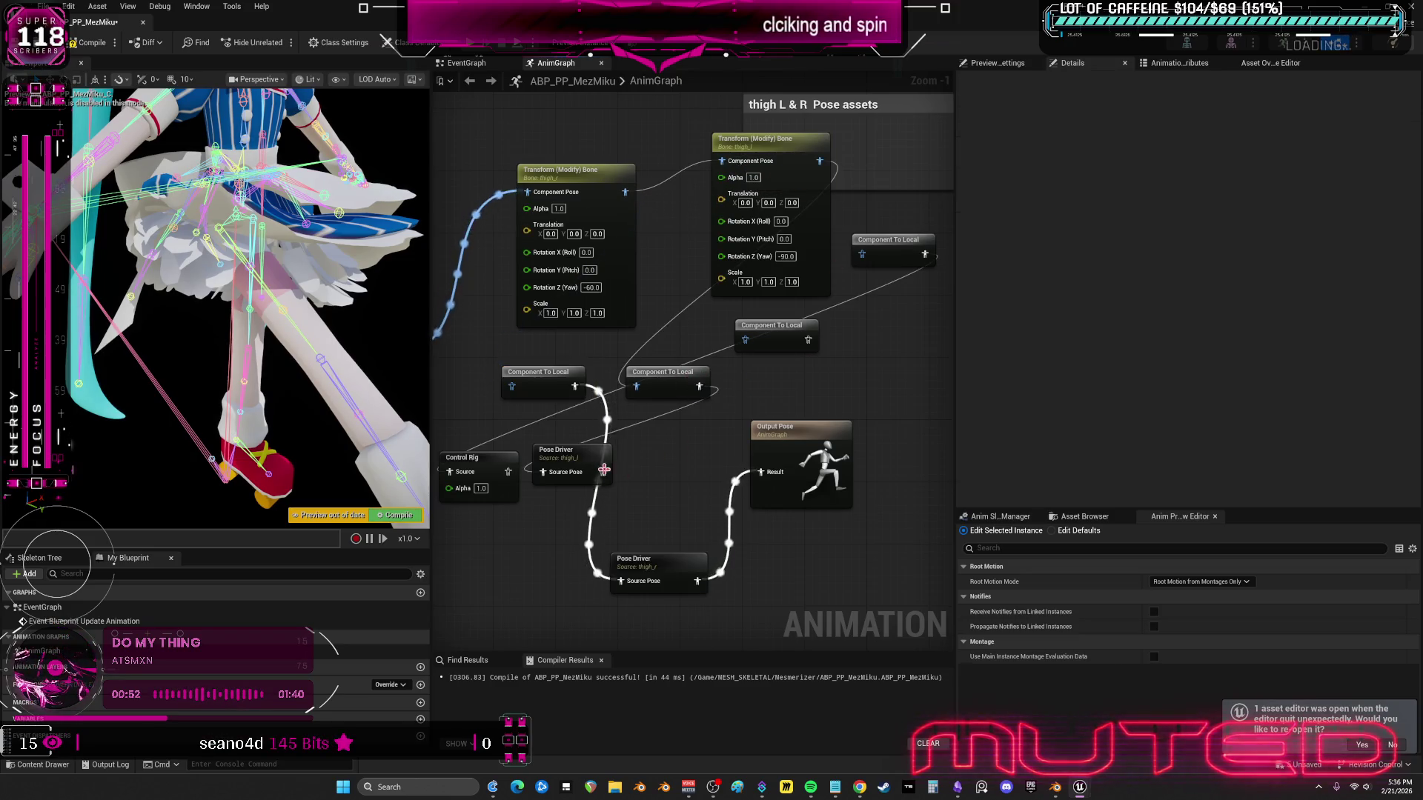
pyautogui.moveTo(621, 604); pyautogui.dragTo(621, 581)
pyautogui.press('F7')
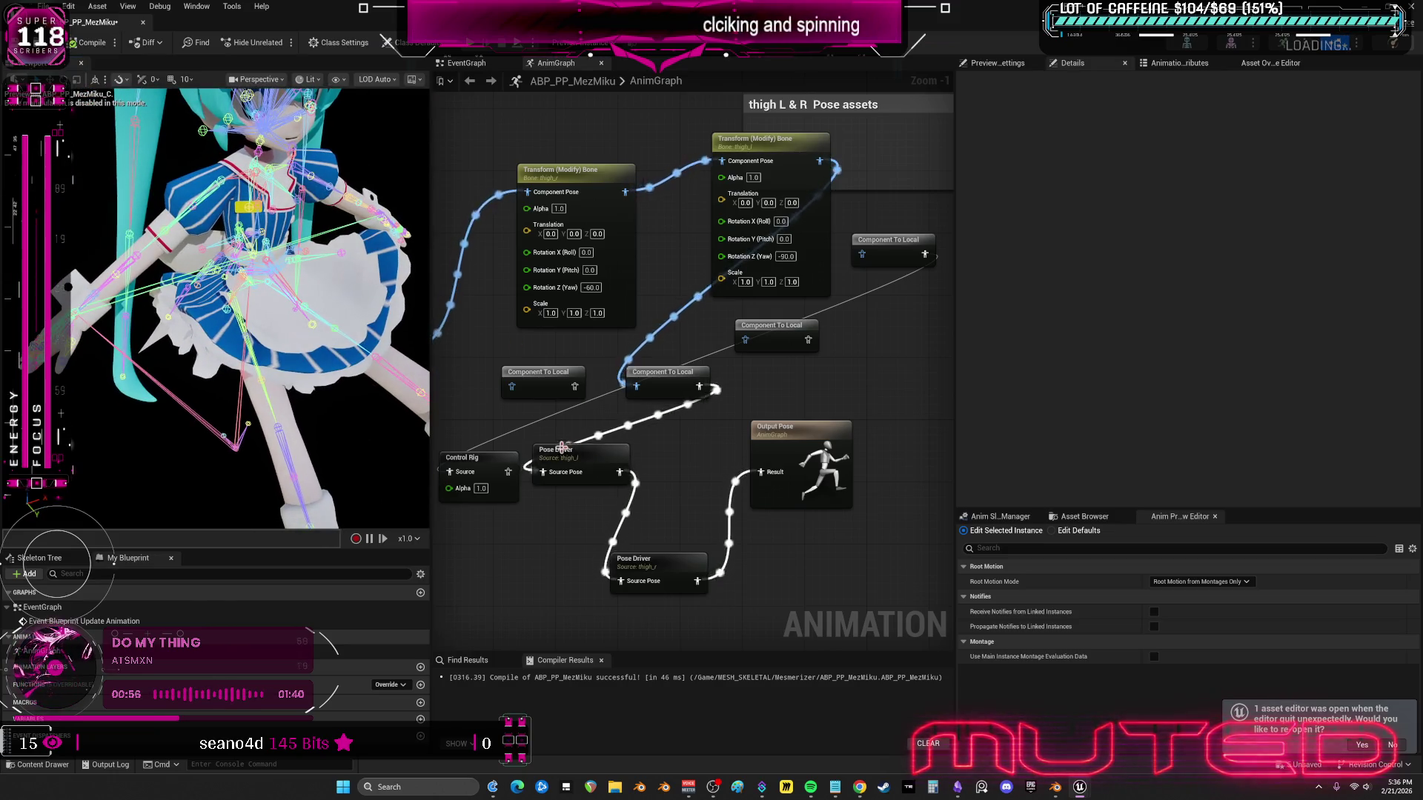
# - Set both thigh Transform Bone nodes' yaw to 90 and recompile to preview
pyautogui.click(591, 287)
pyautogui.write('9')
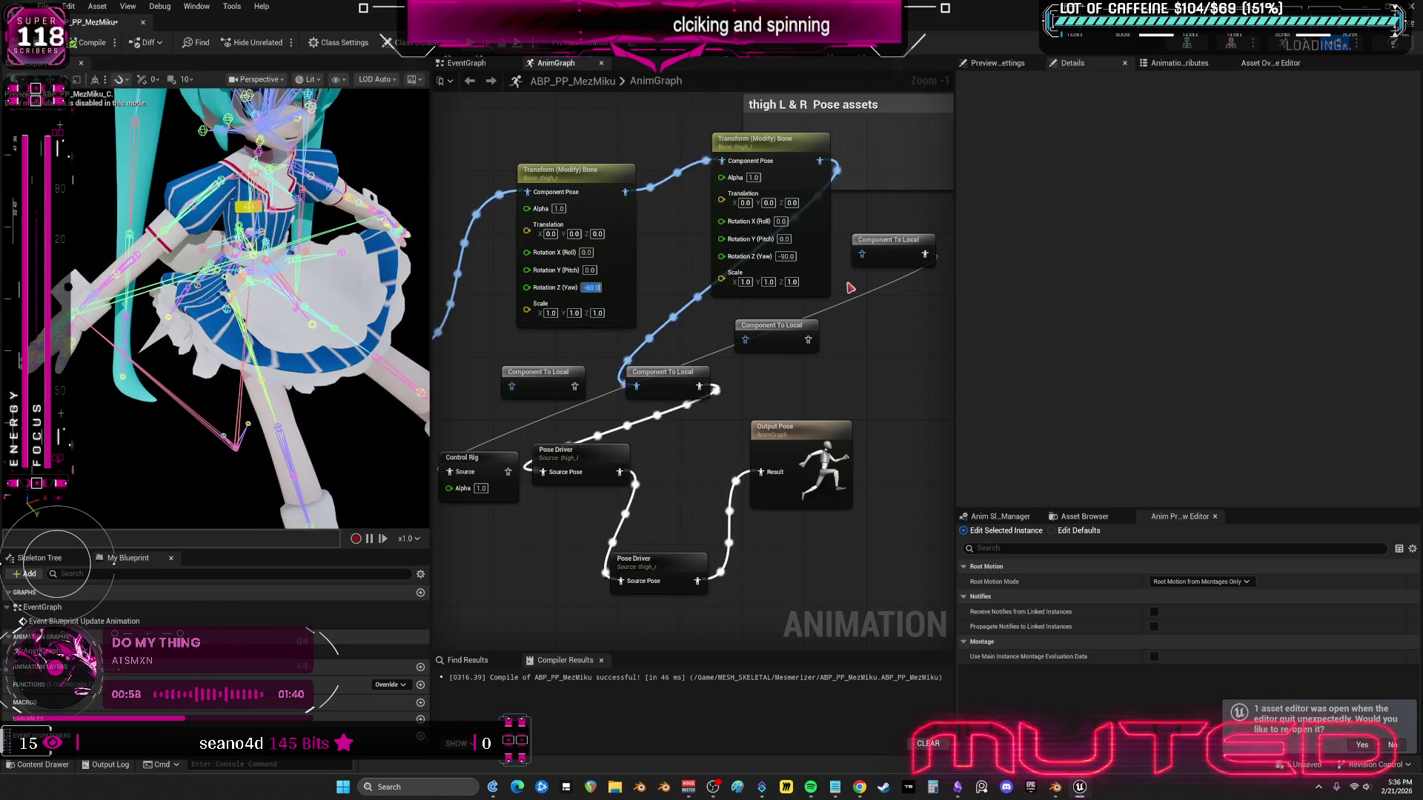
pyautogui.write('0')
pyautogui.press('Return')
pyautogui.click(785, 256)
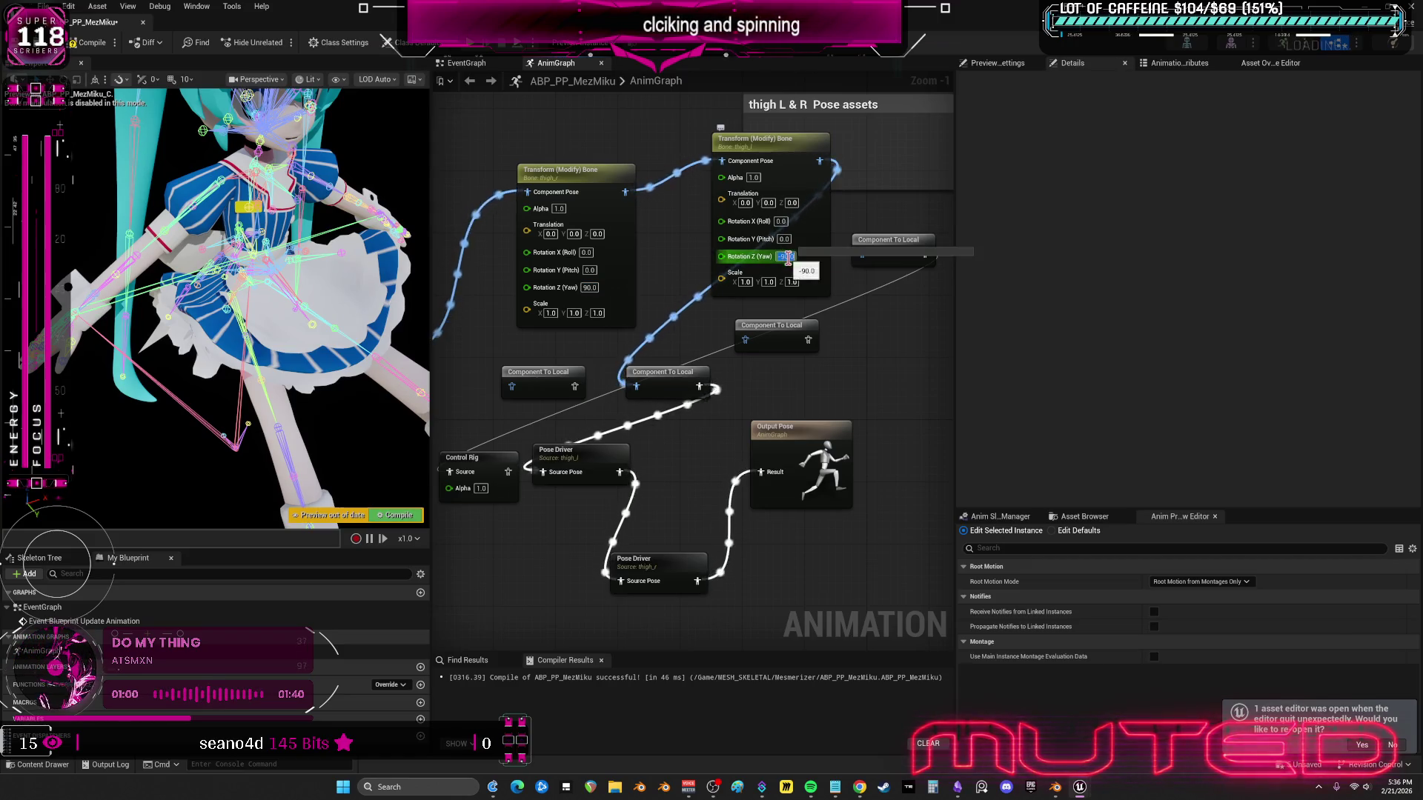
pyautogui.write('90')
pyautogui.press('Return')
pyautogui.press('F7')
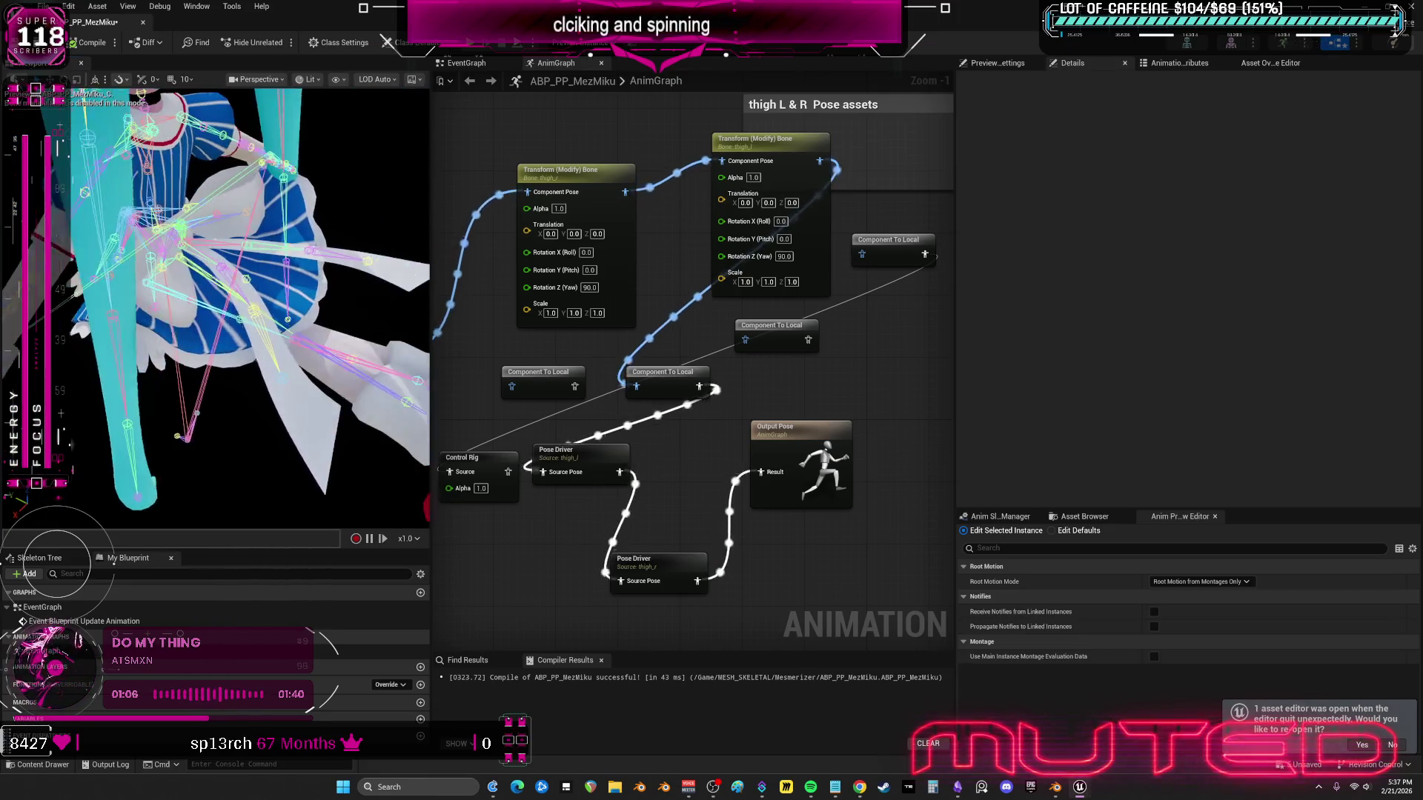
# - Reset both nodes' yaw to 0, give the left node a roll of 62, and recompile
pyautogui.click(588, 287)
pyautogui.write('0')
pyautogui.press('Return')
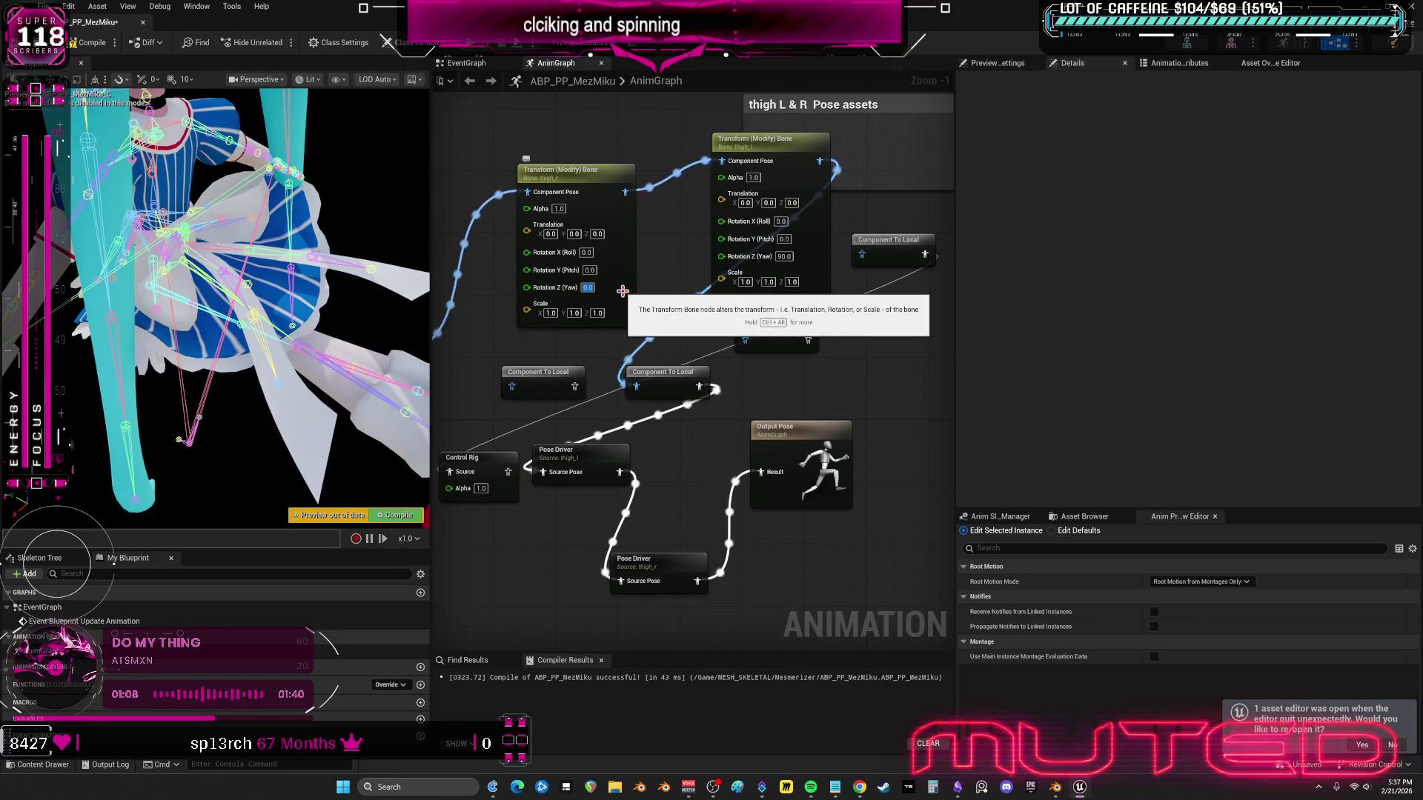
pyautogui.click(783, 257)
pyautogui.write('0')
pyautogui.press('Return')
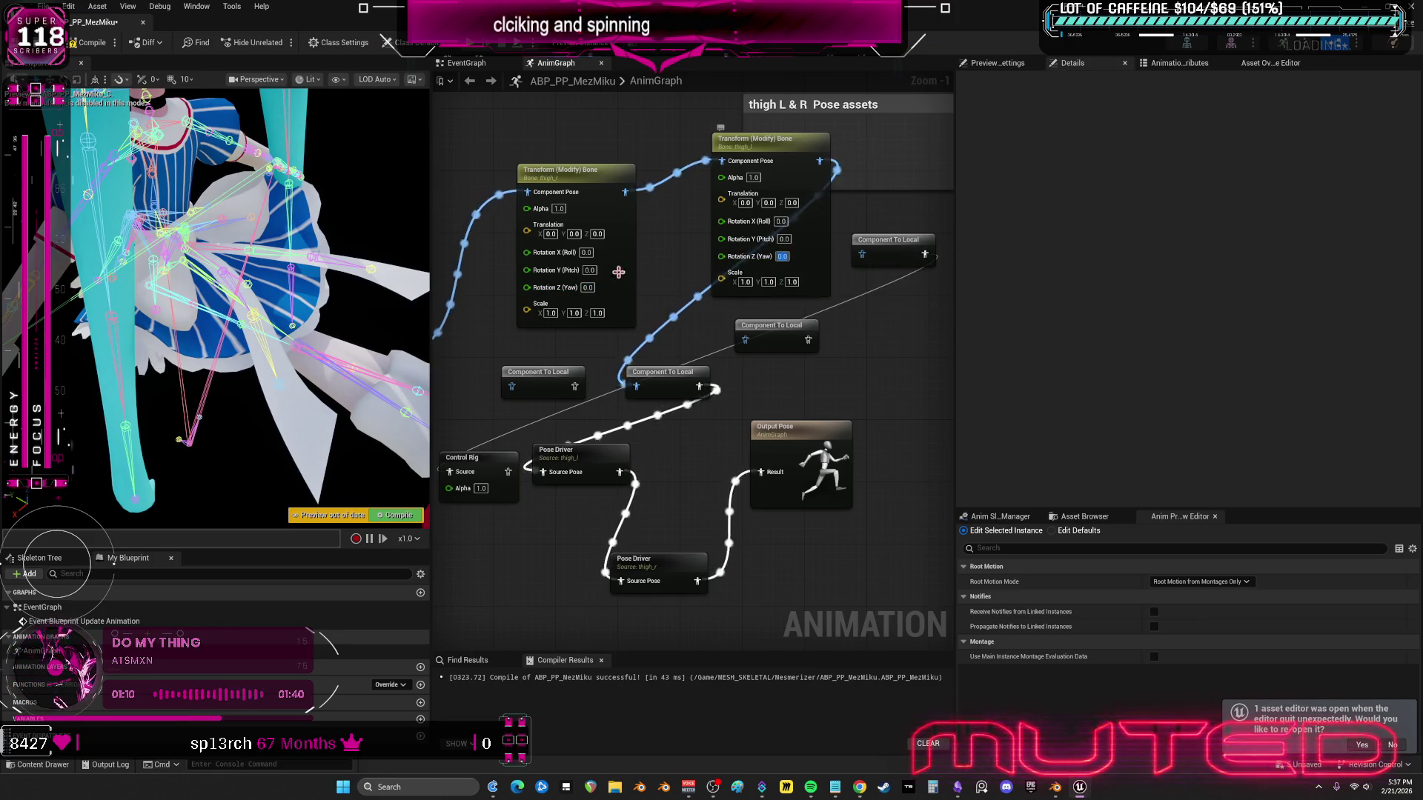
pyautogui.click(587, 253)
pyautogui.write('62')
pyautogui.press('Return')
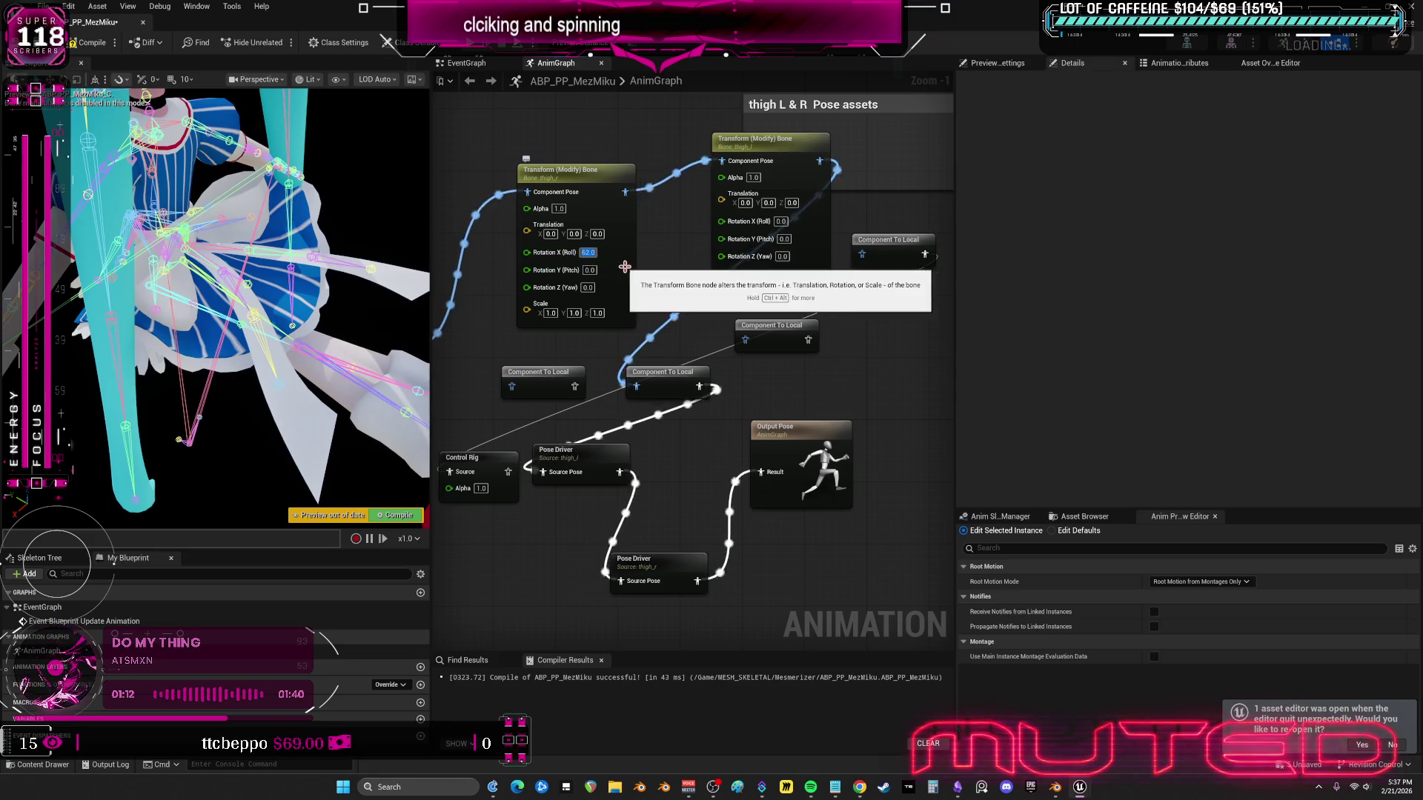
pyautogui.click(87, 42)
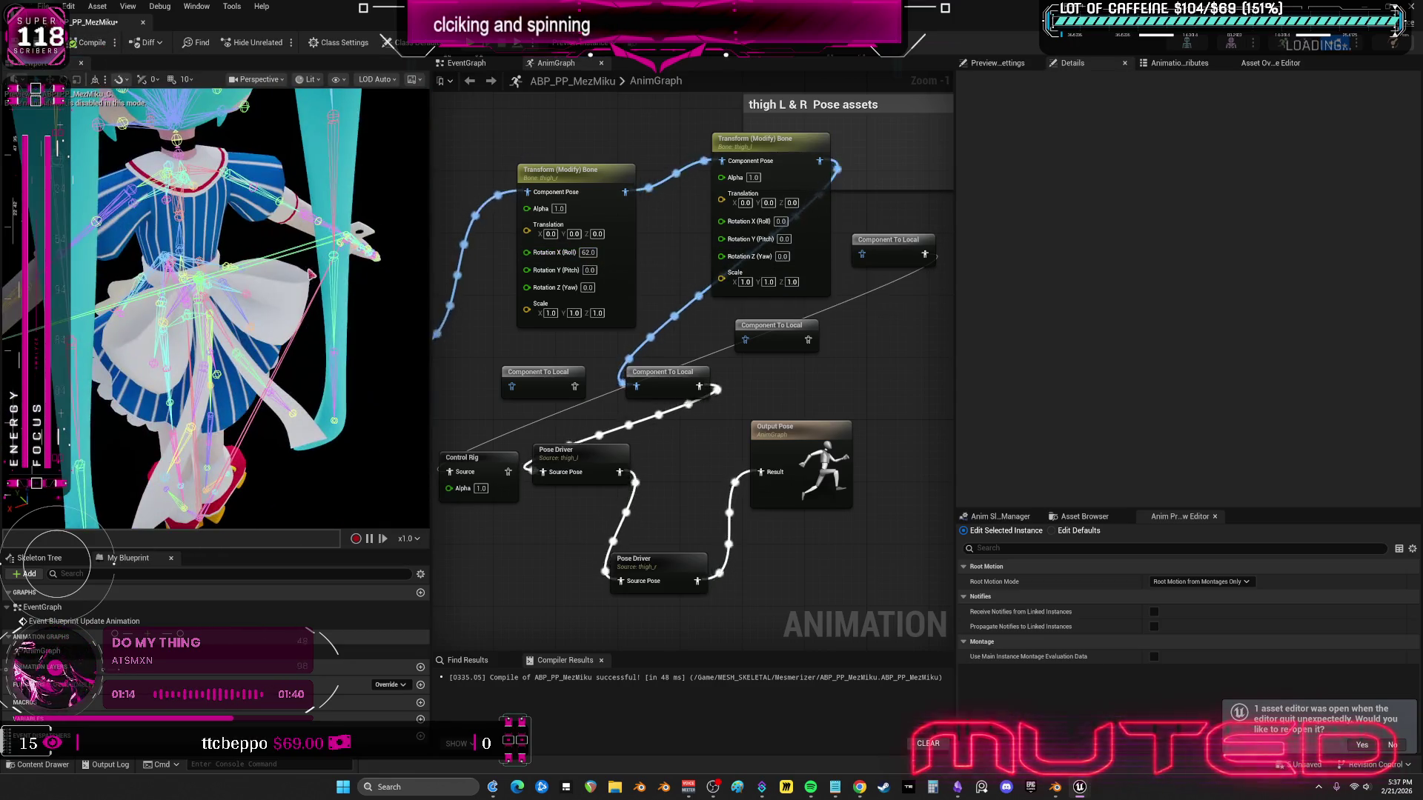
# - Make the thighs pitch-only: left roll 0 with pitch 60, right pitch 90, then recompile
pyautogui.click(588, 253)
pyautogui.write('0')
pyautogui.press('Tab')
pyautogui.write('60')
pyautogui.press('Return')
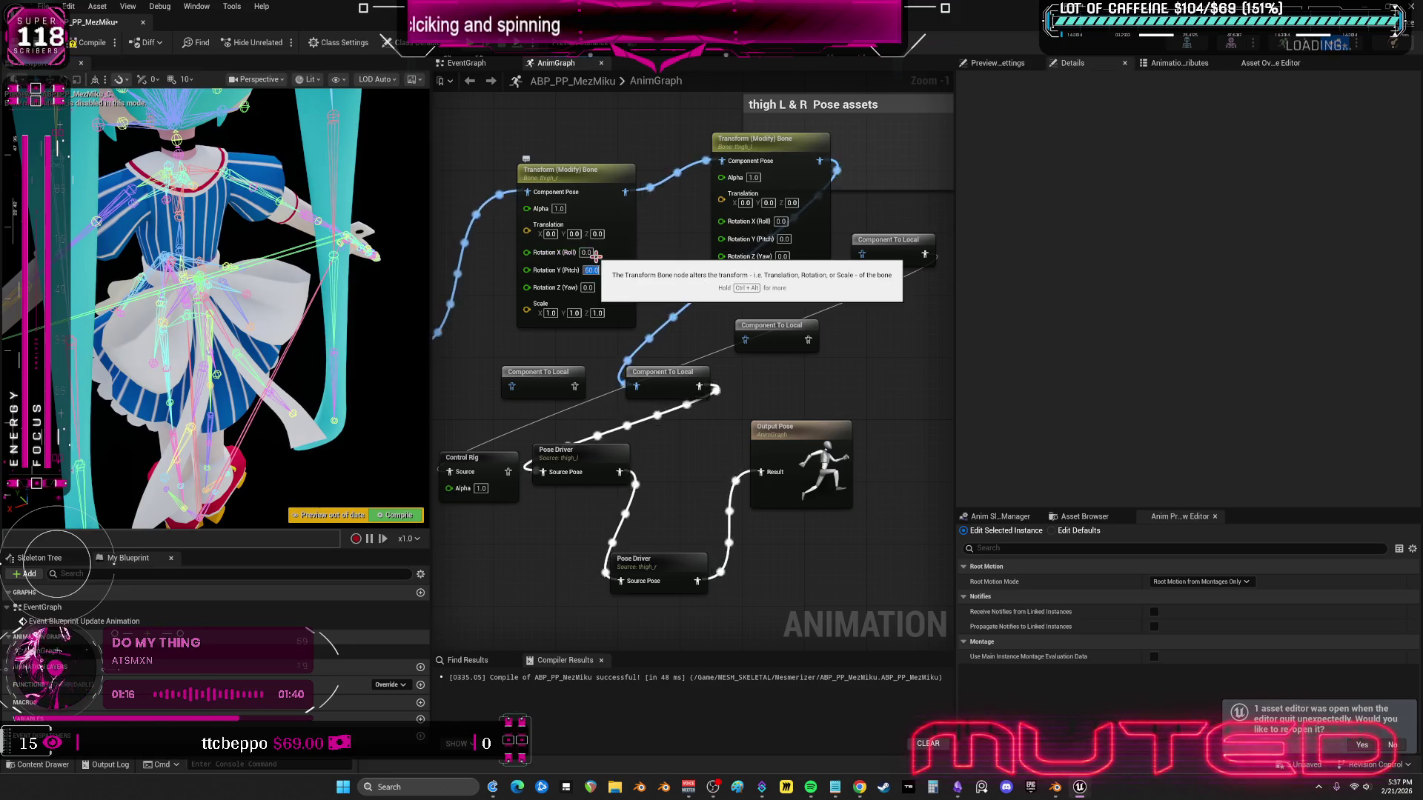
pyautogui.click(781, 239)
pyautogui.write('9')
pyautogui.press('Return')
pyautogui.press('F7')
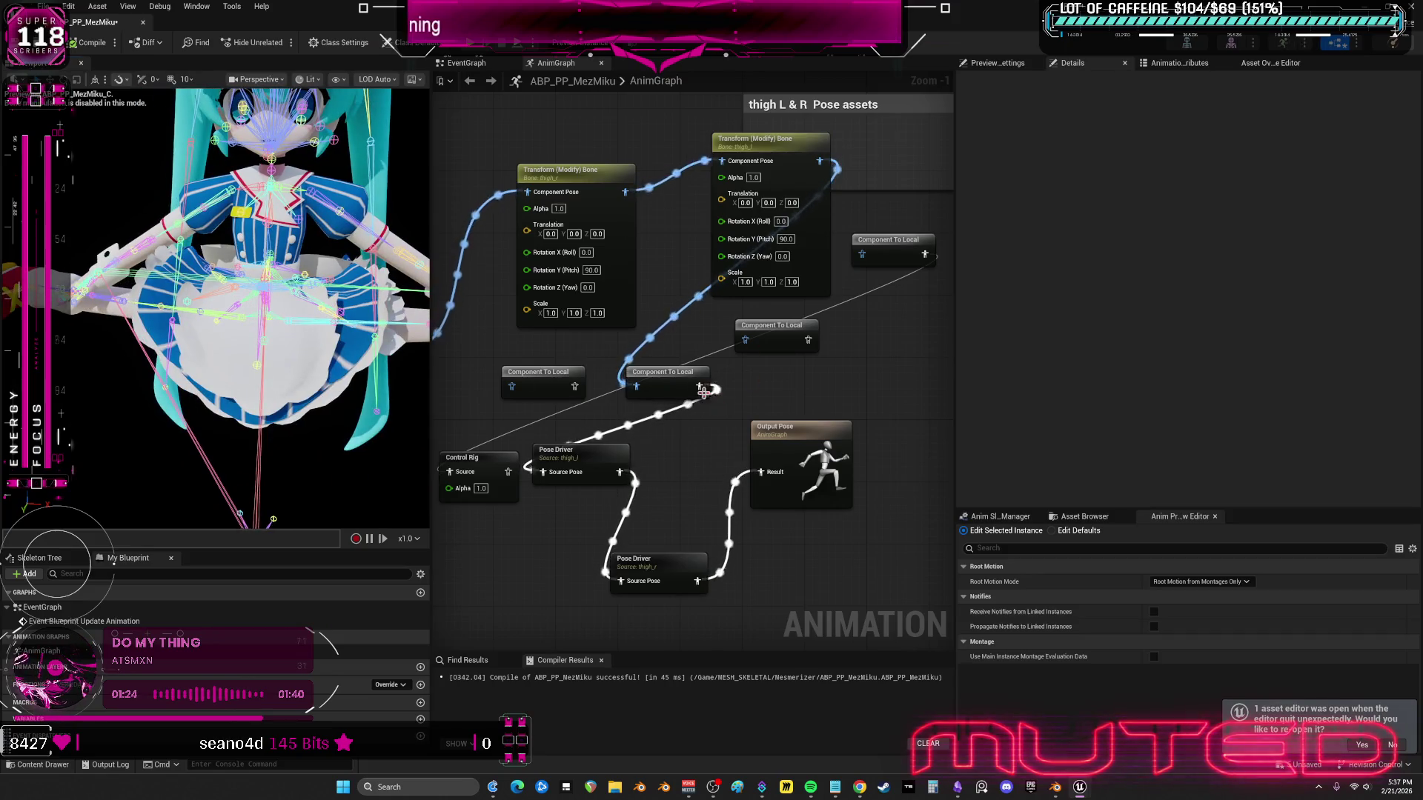
# - Wire Input Pose into the Control Rig source, recompile, and Save All
pyautogui.scroll(-1, 721, 401)
pyautogui.moveTo(560, 450)
pyautogui.mouseDown()
pyautogui.moveTo(617, 431)
pyautogui.moveTo(705, 436)
pyautogui.moveTo(727, 462)
pyautogui.mouseUp()
pyautogui.click(94, 43)
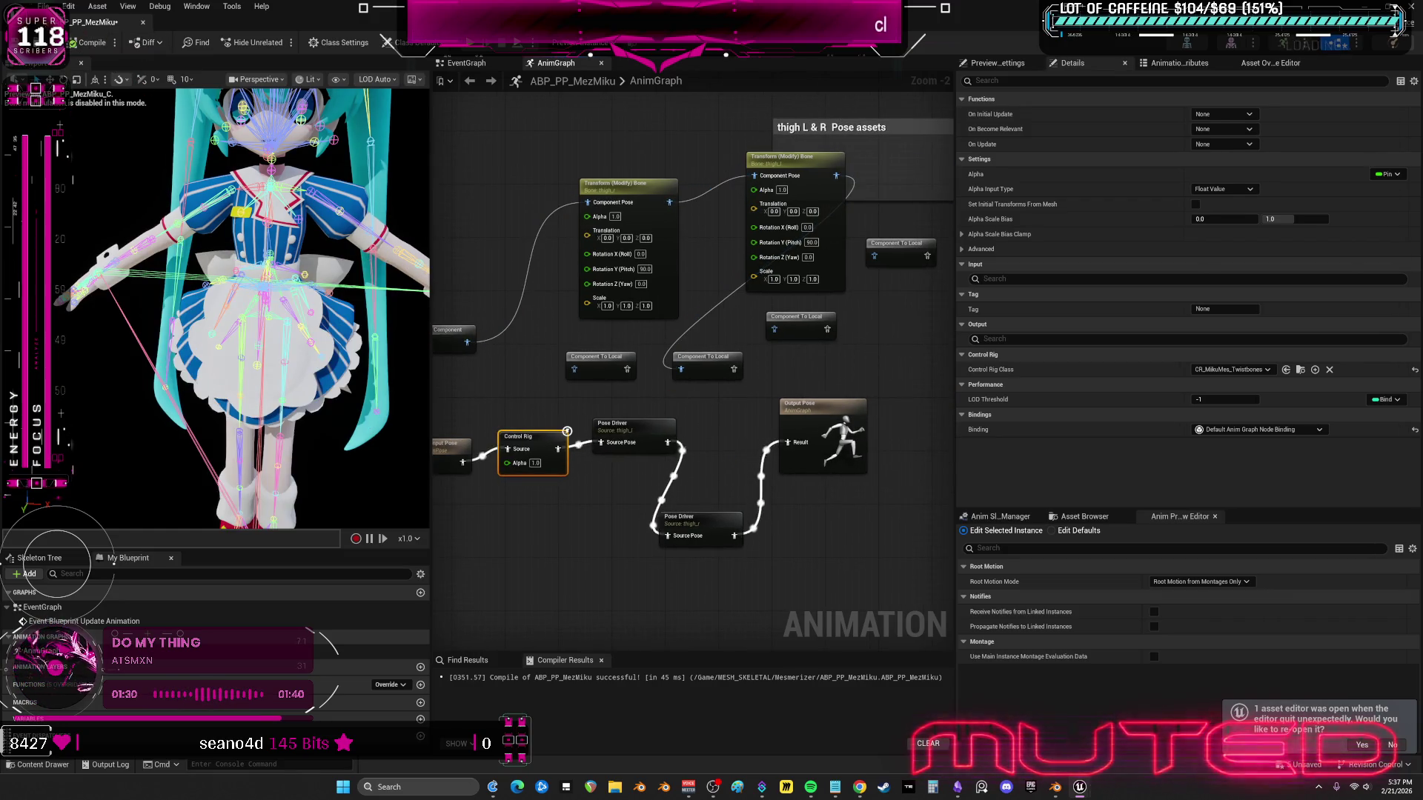
pyautogui.click(45, 6)
pyautogui.click(90, 88)
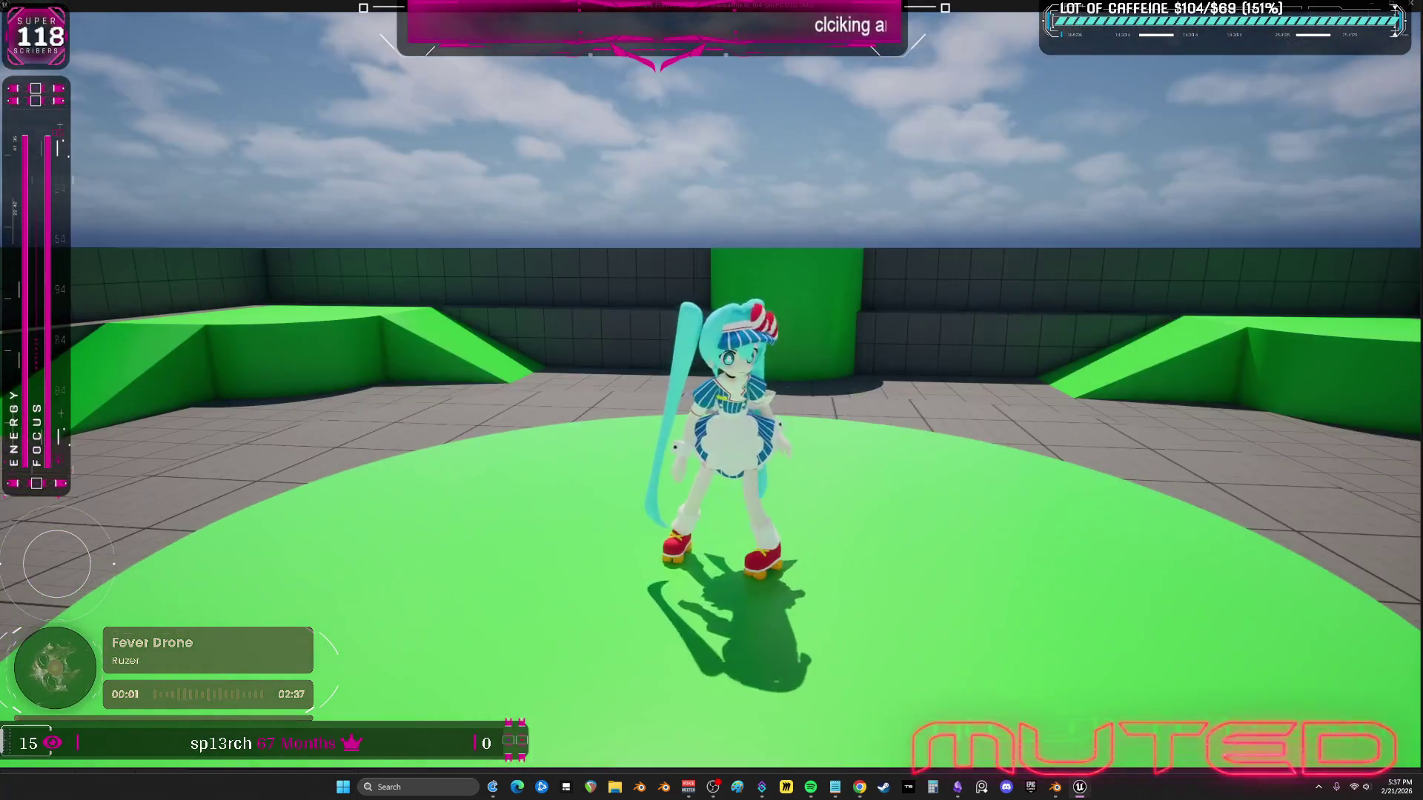
# - Skate the character left, right, toward the ramp and cylinder and back, then stop the session
pyautogui.press('a')
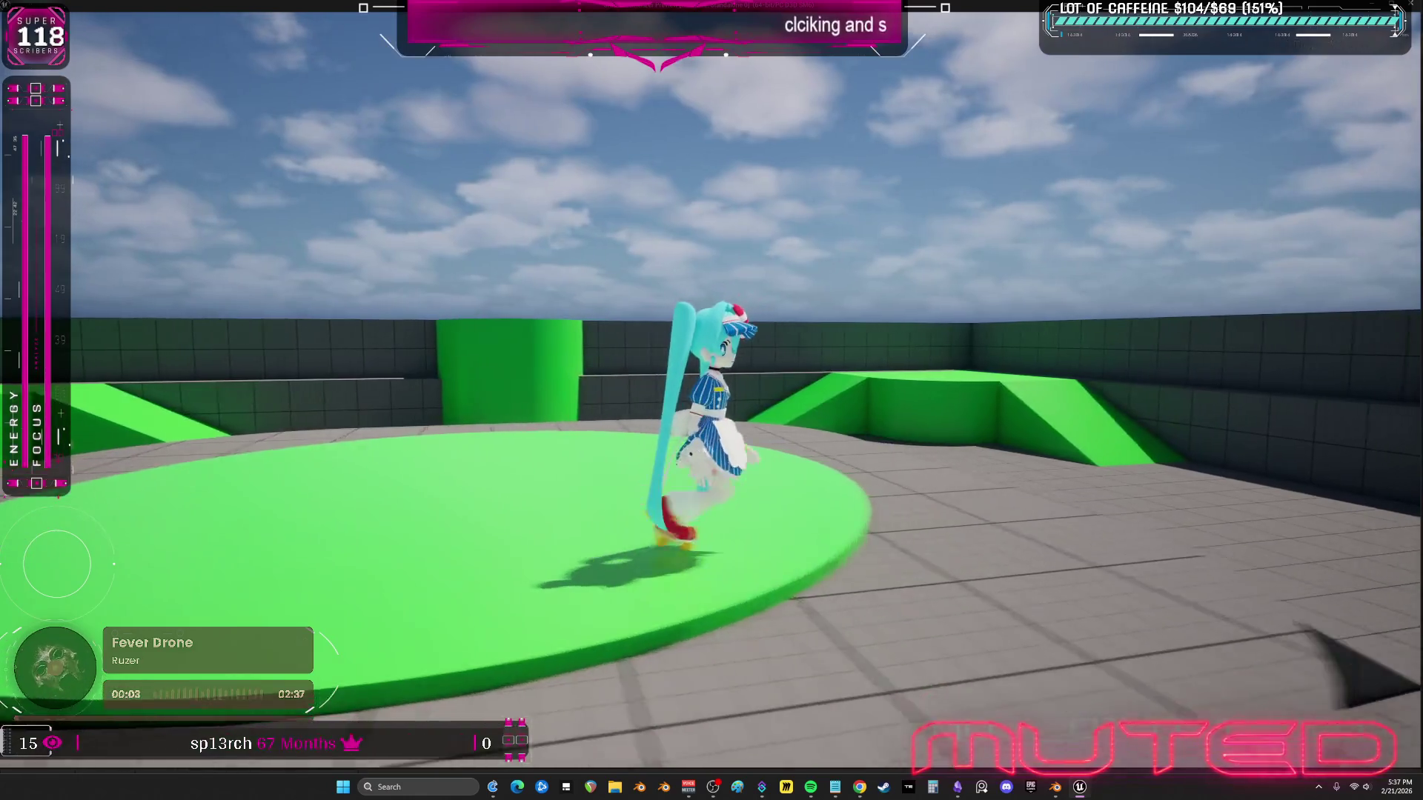
pyautogui.press('d')
pyautogui.press('s')
pyautogui.press('w')
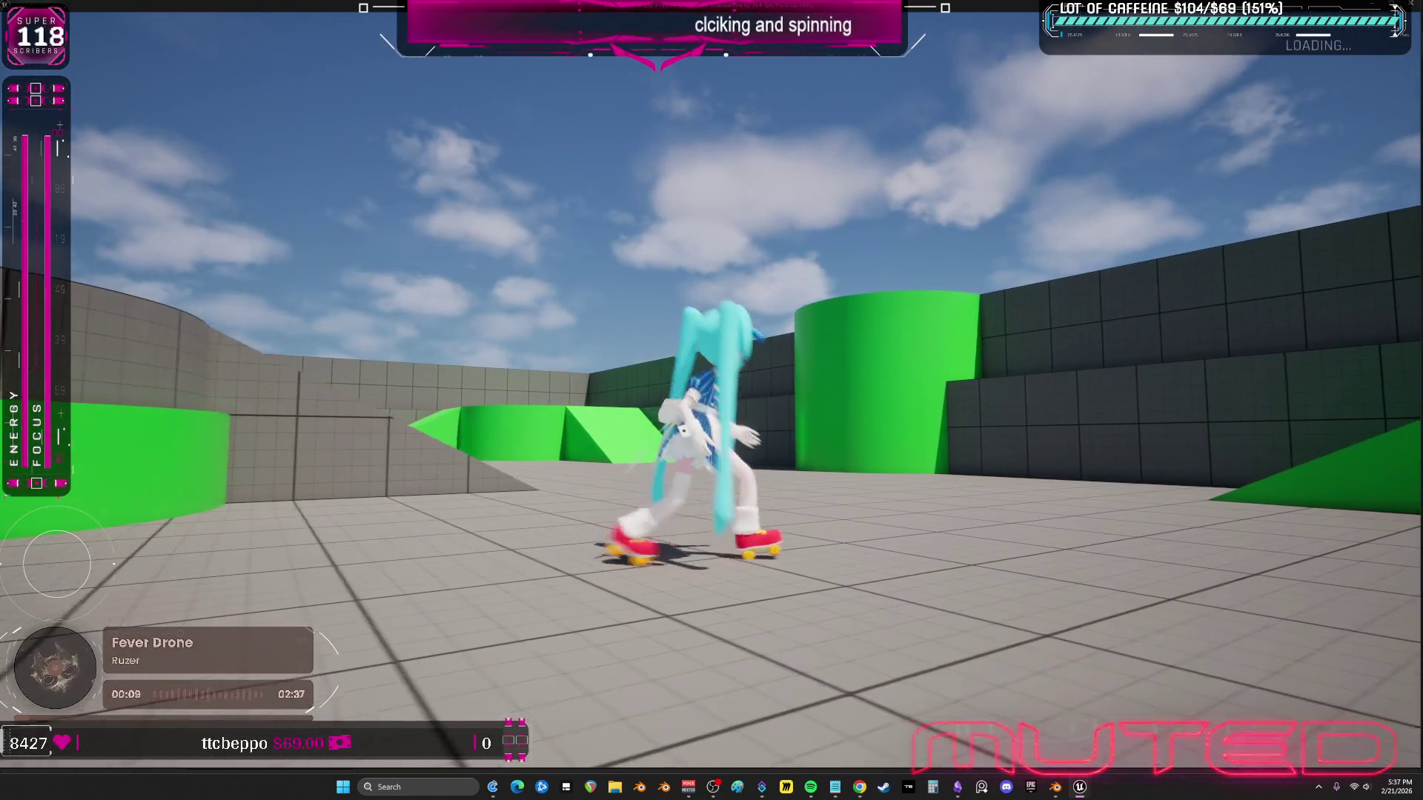
pyautogui.press('d')
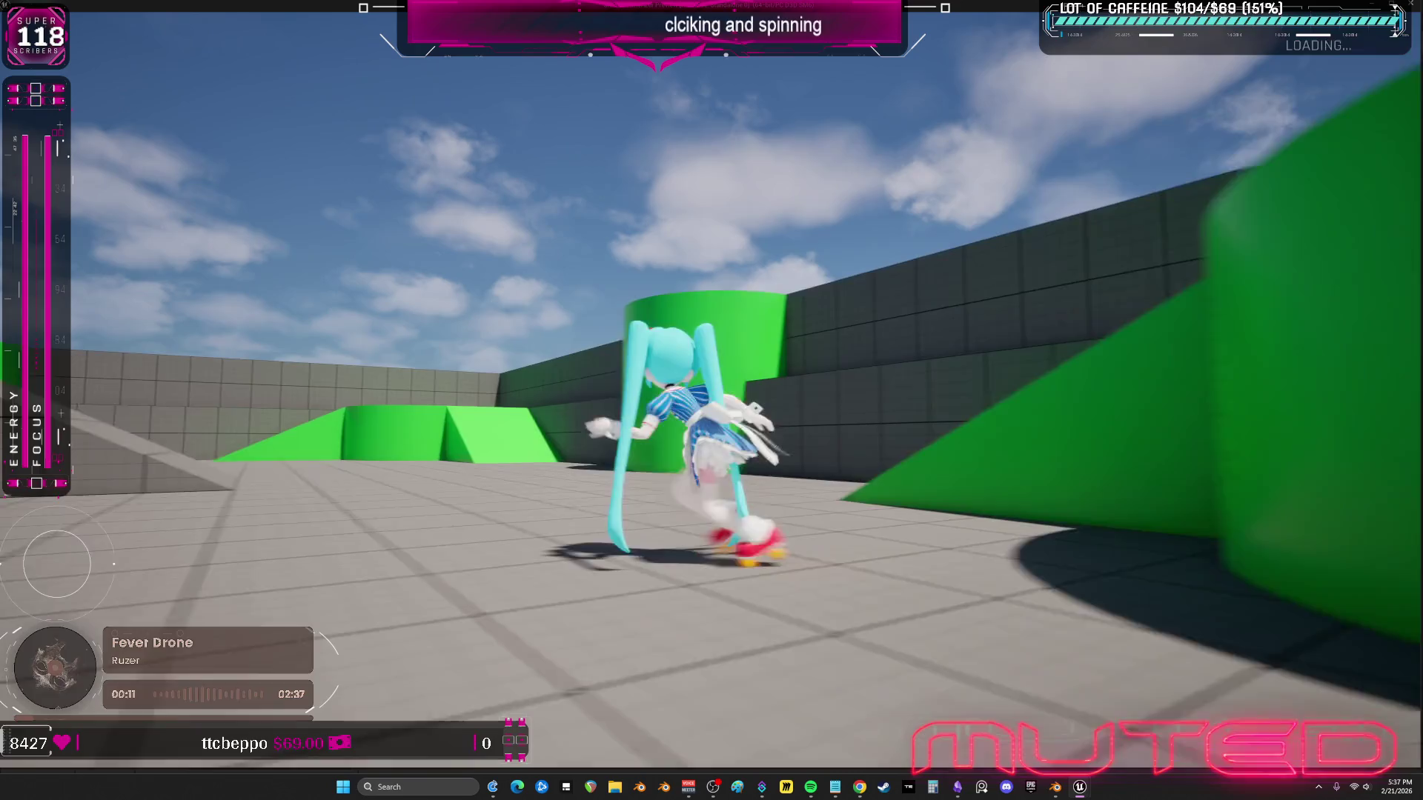
pyautogui.press('s')
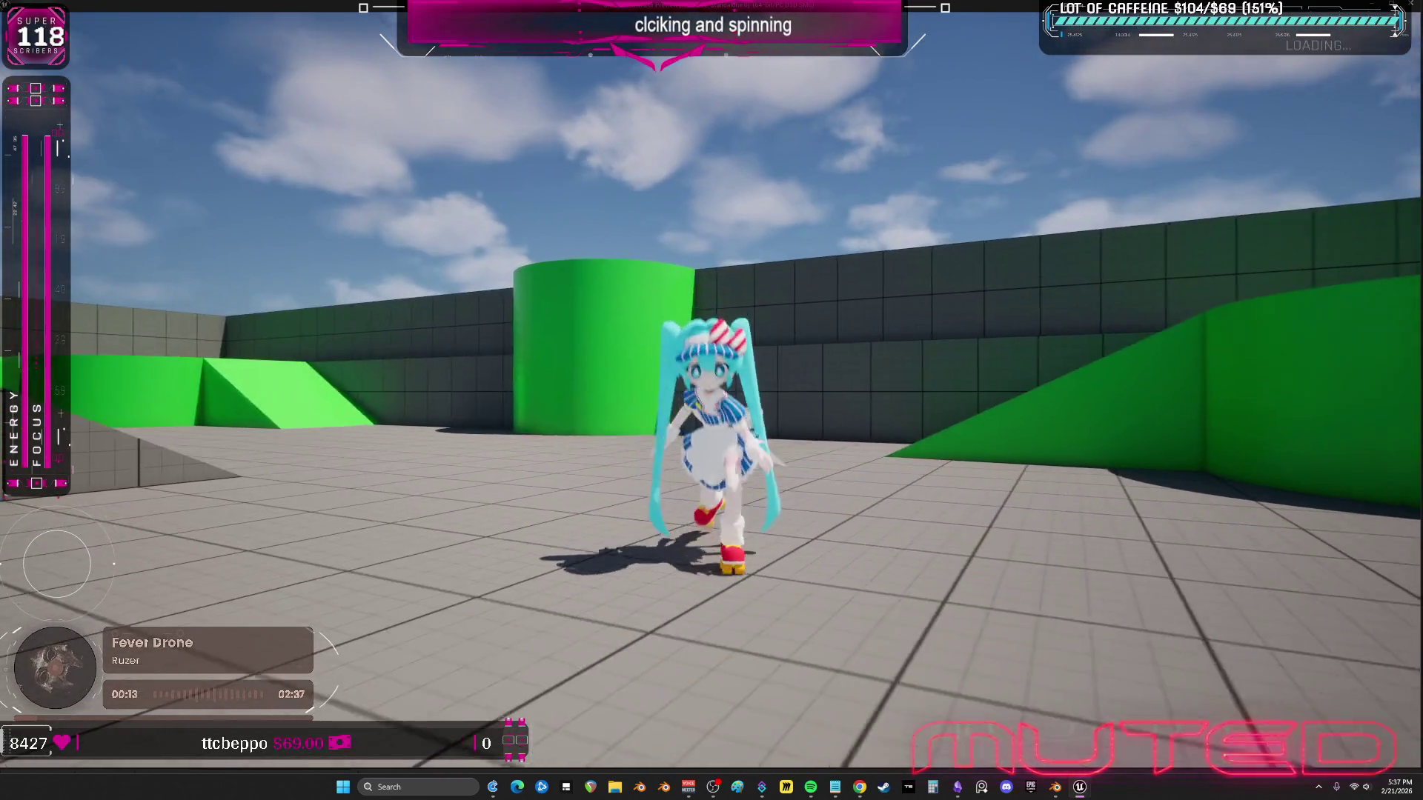
pyautogui.press('a')
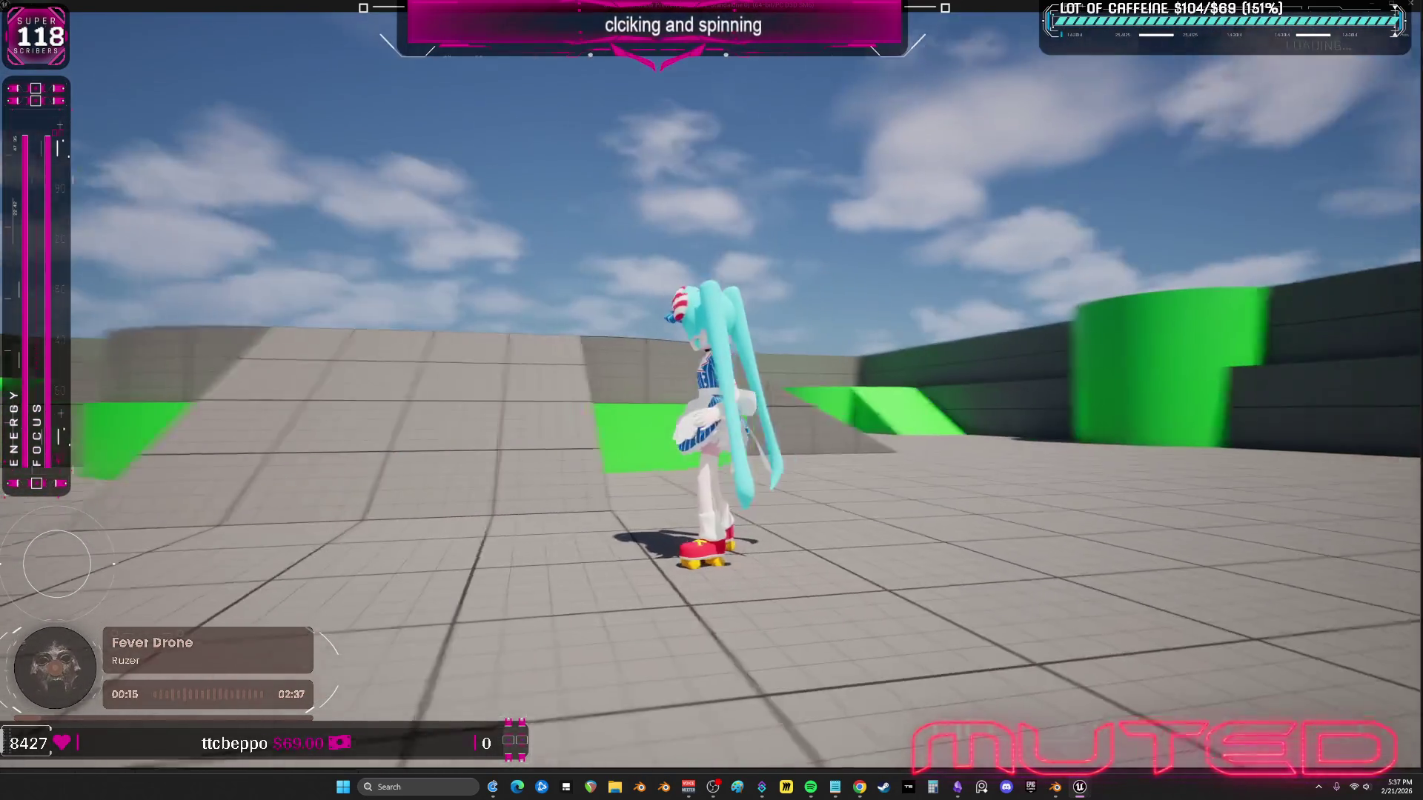
pyautogui.press('Escape')
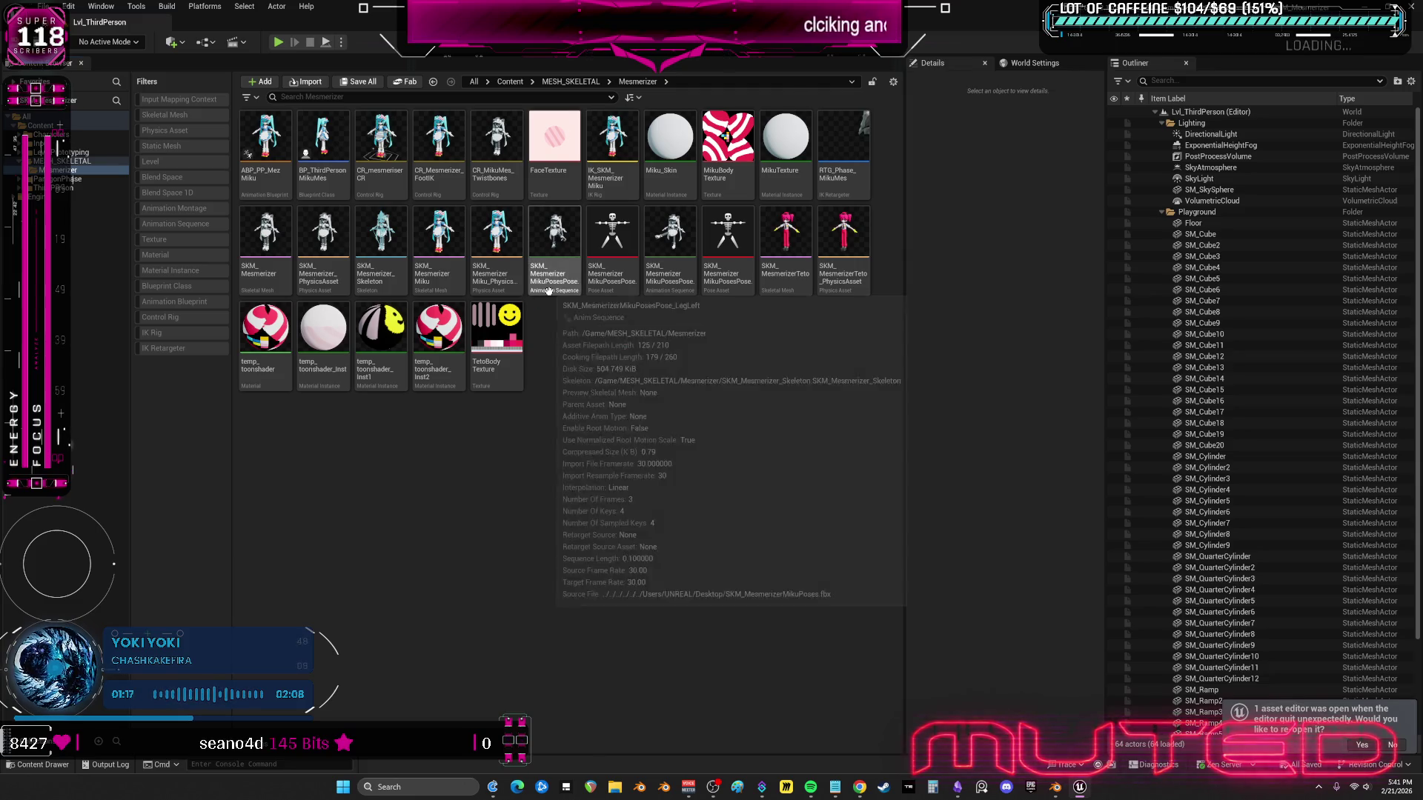
# - Open ABP_PP_MezMiku and select the thigh_l Pose Driver to show its four pose targets in Details
pyautogui.moveTo(549, 291)
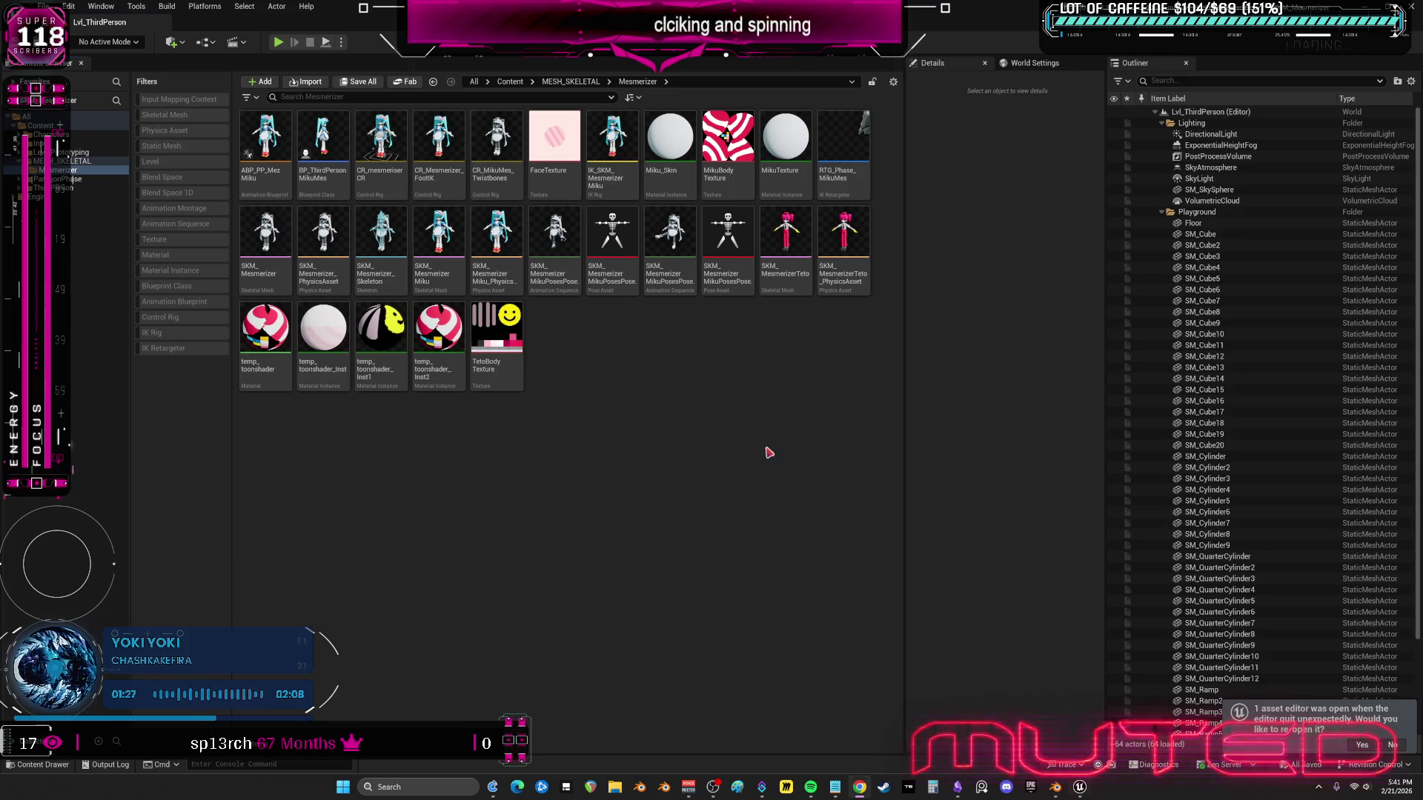
pyautogui.doubleClick(275, 153)
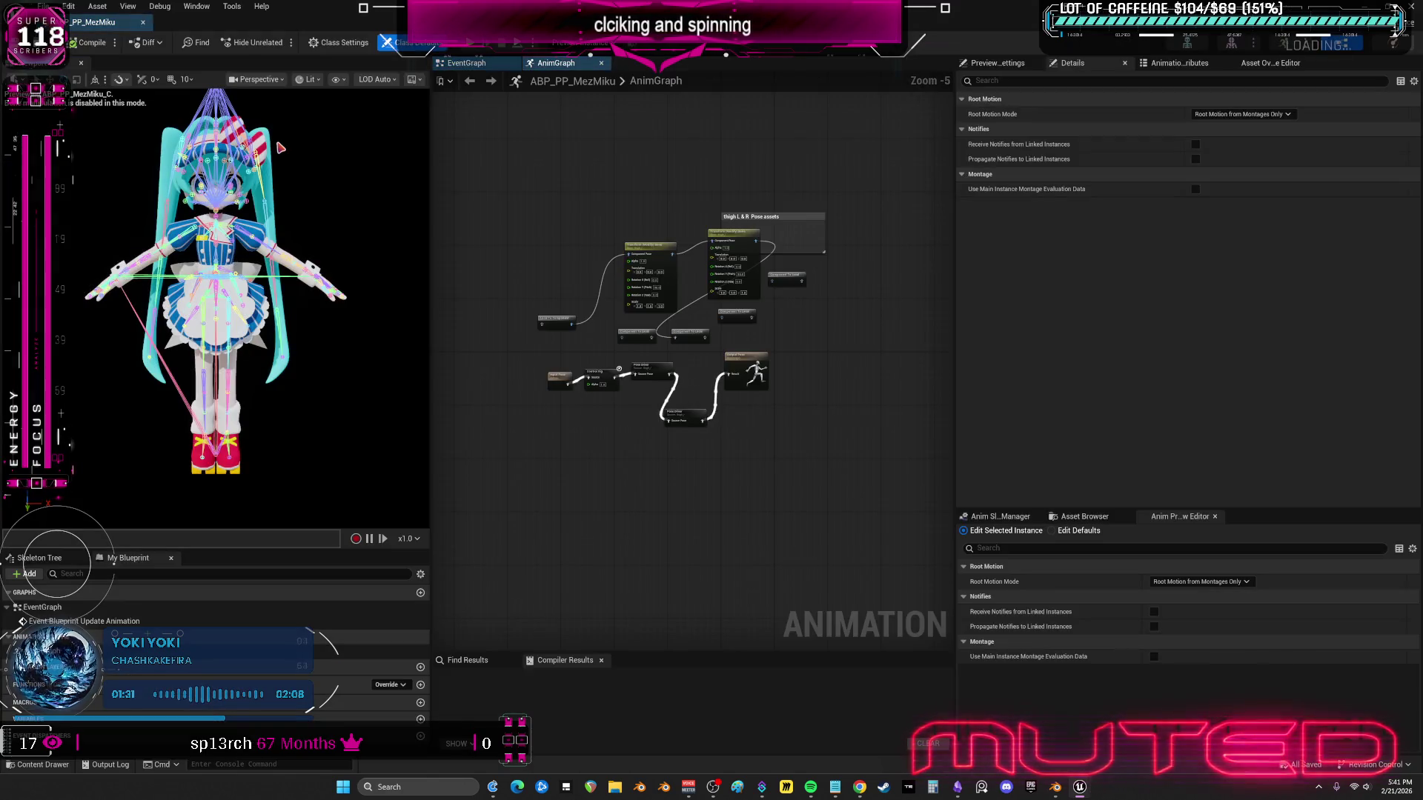
pyautogui.scroll(5, 280, 147)
pyautogui.scroll(-2, 281, 148)
pyautogui.scroll(-1, 578, 411)
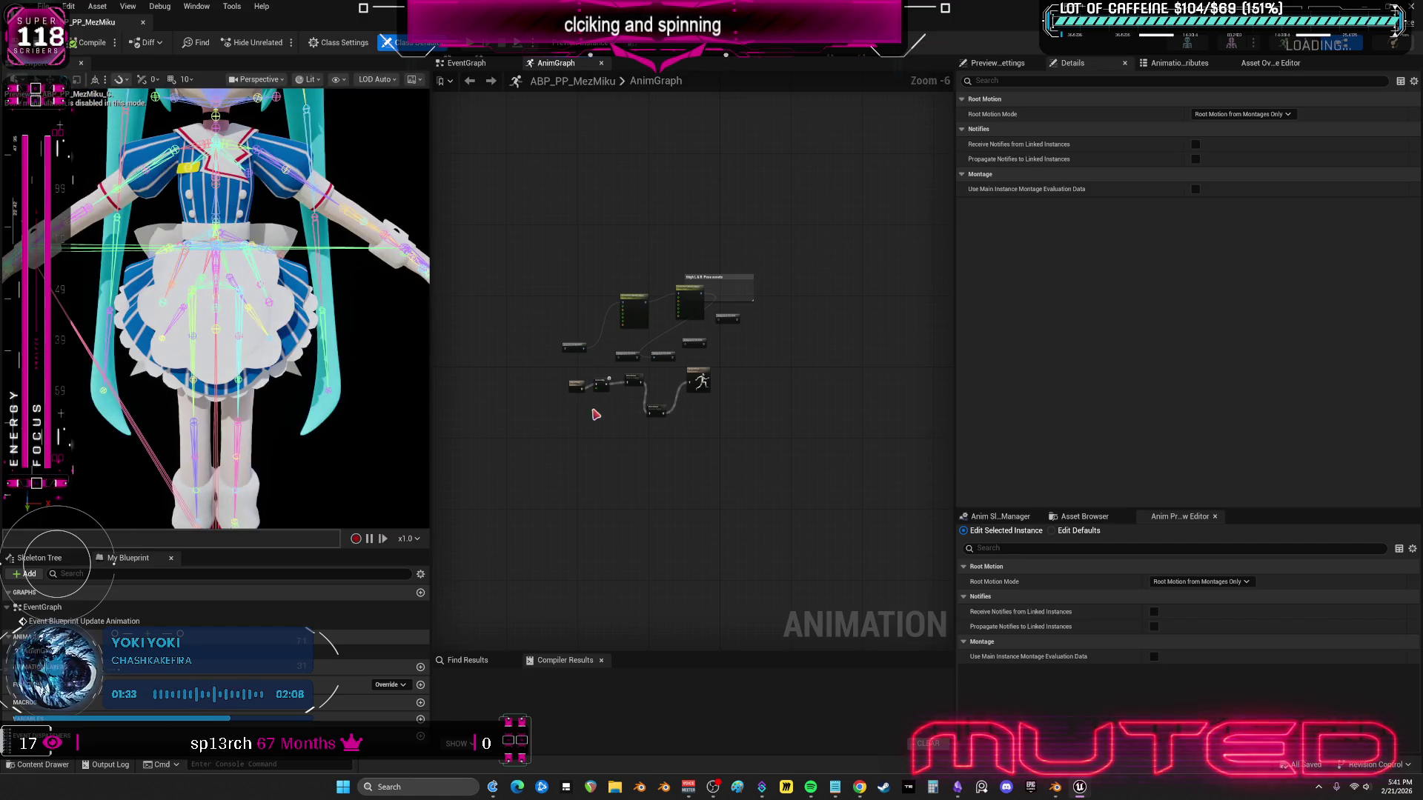
pyautogui.scroll(6, 585, 408)
pyautogui.click(571, 371)
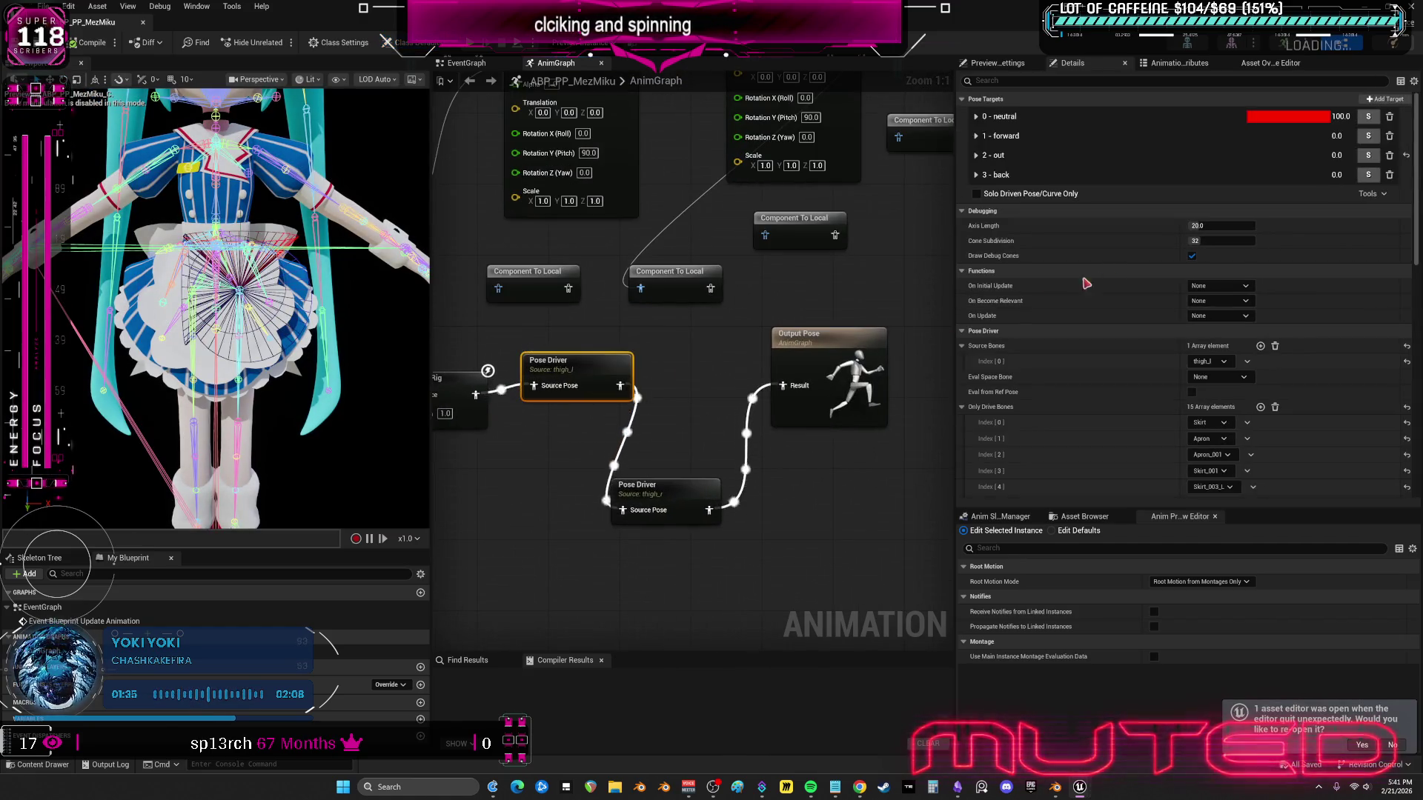
pyautogui.scroll(-1, 1046, 319)
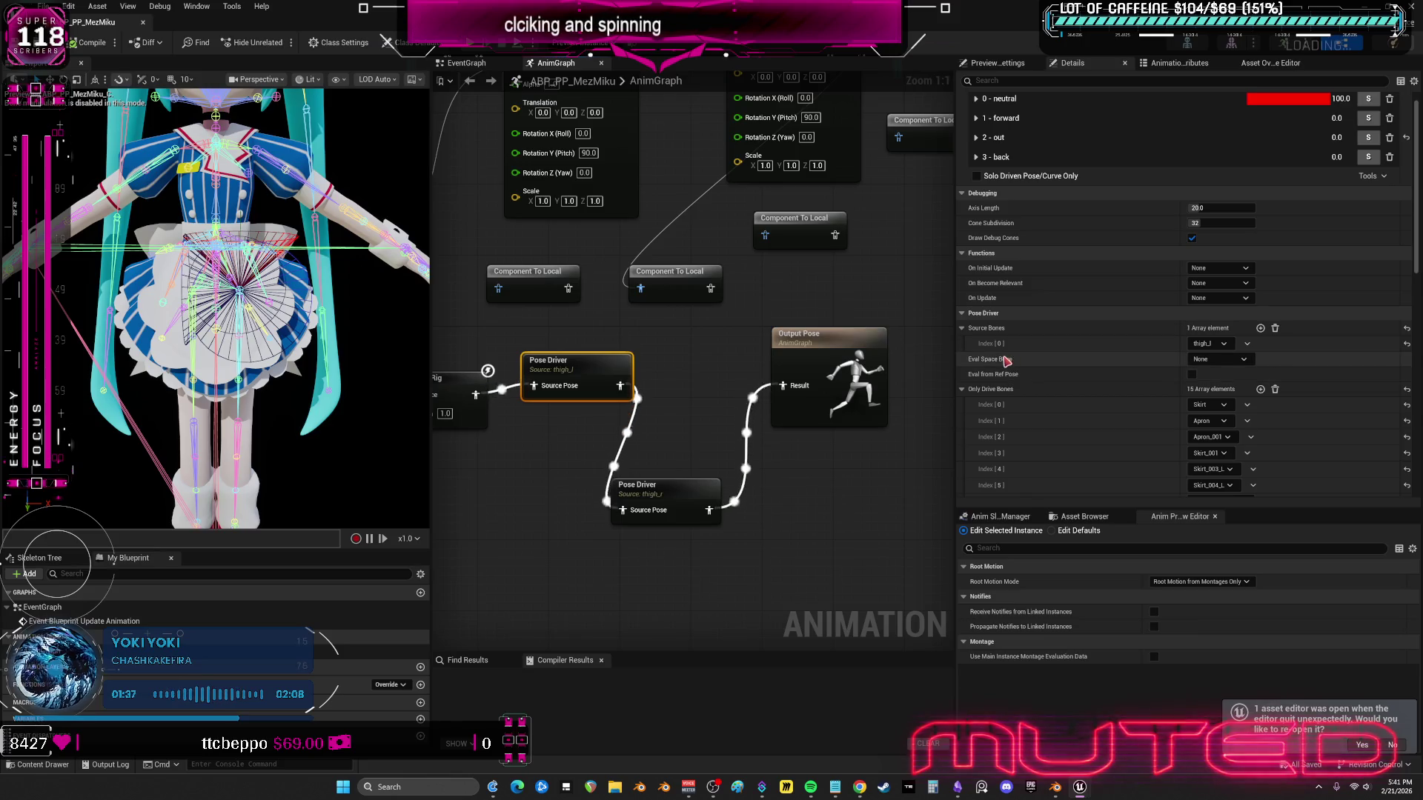
pyautogui.moveTo(1003, 362)
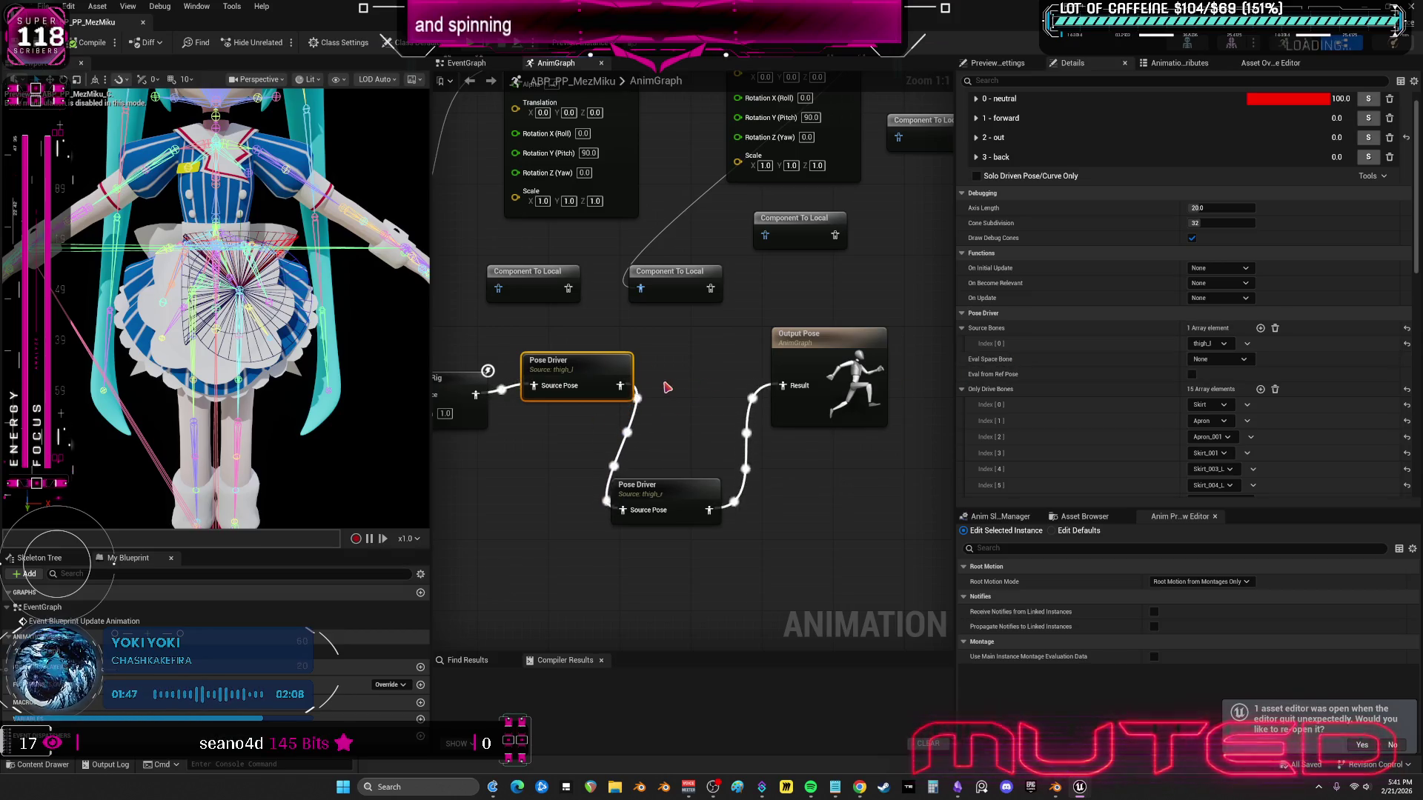
# - In Blender, select the SKM_MesmerizerTetoFace mesh, then box-select the whole character model
pyautogui.hotkey('alt', 'Tab')
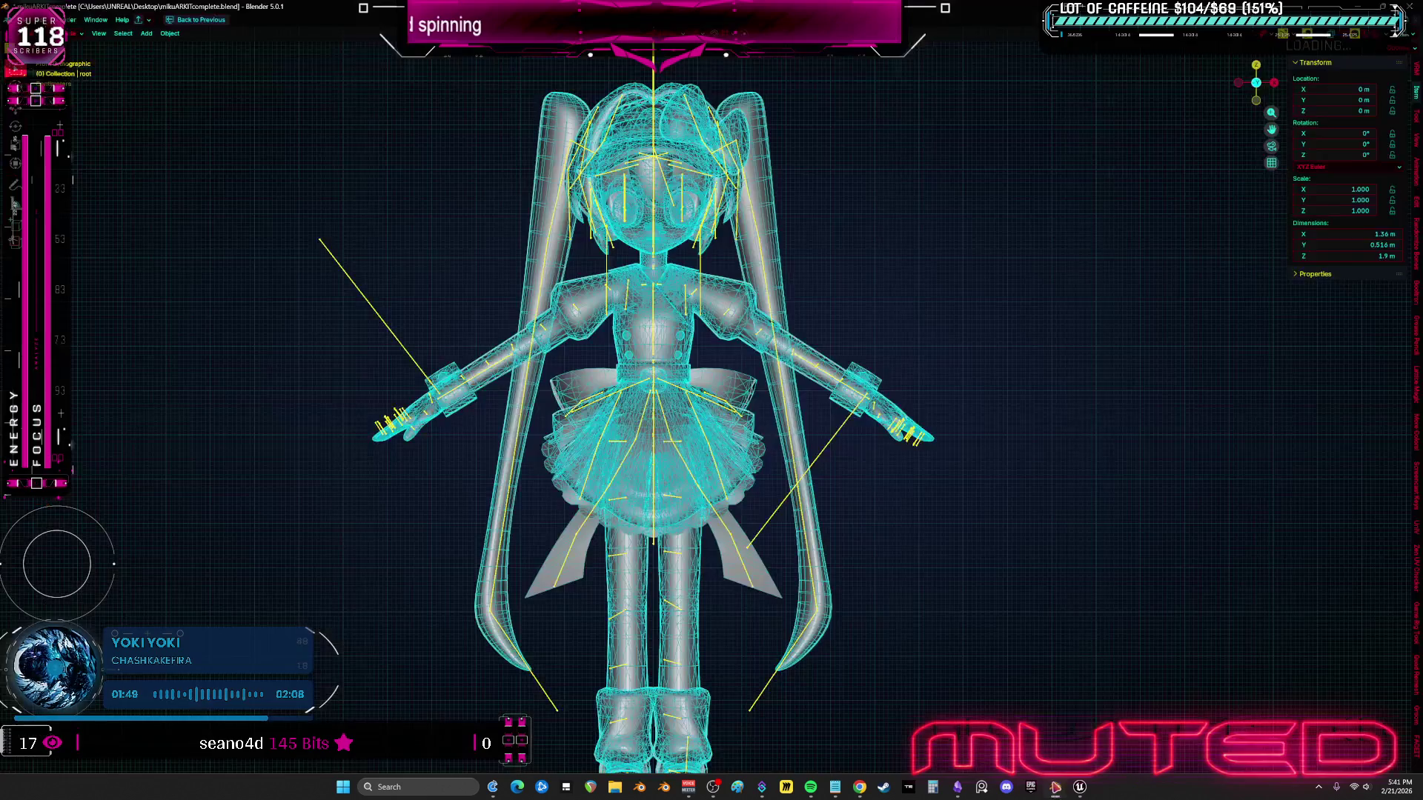
pyautogui.scroll(-2, 705, 446)
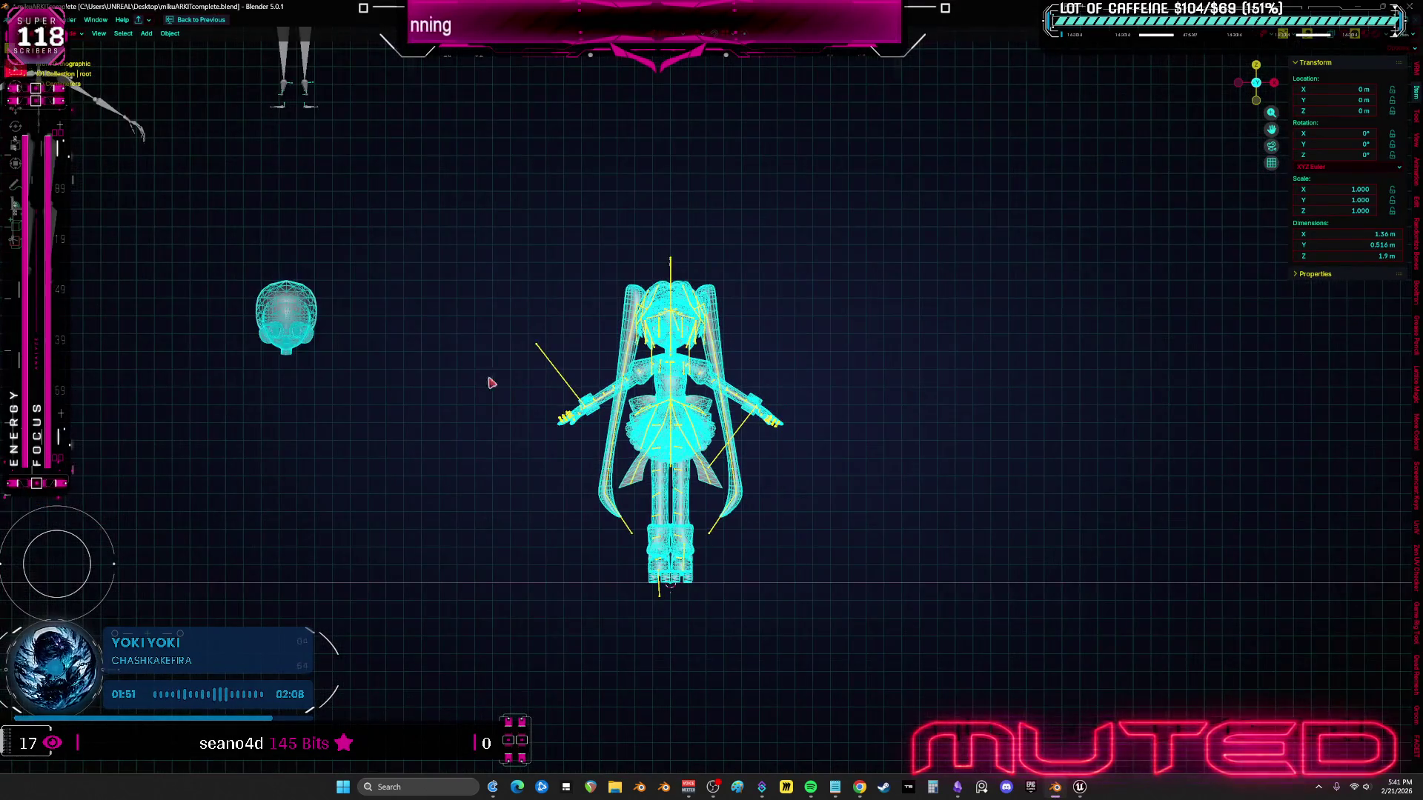
pyautogui.click(311, 336)
pyautogui.scroll(-3, 546, 289)
pyautogui.scroll(3, 699, 358)
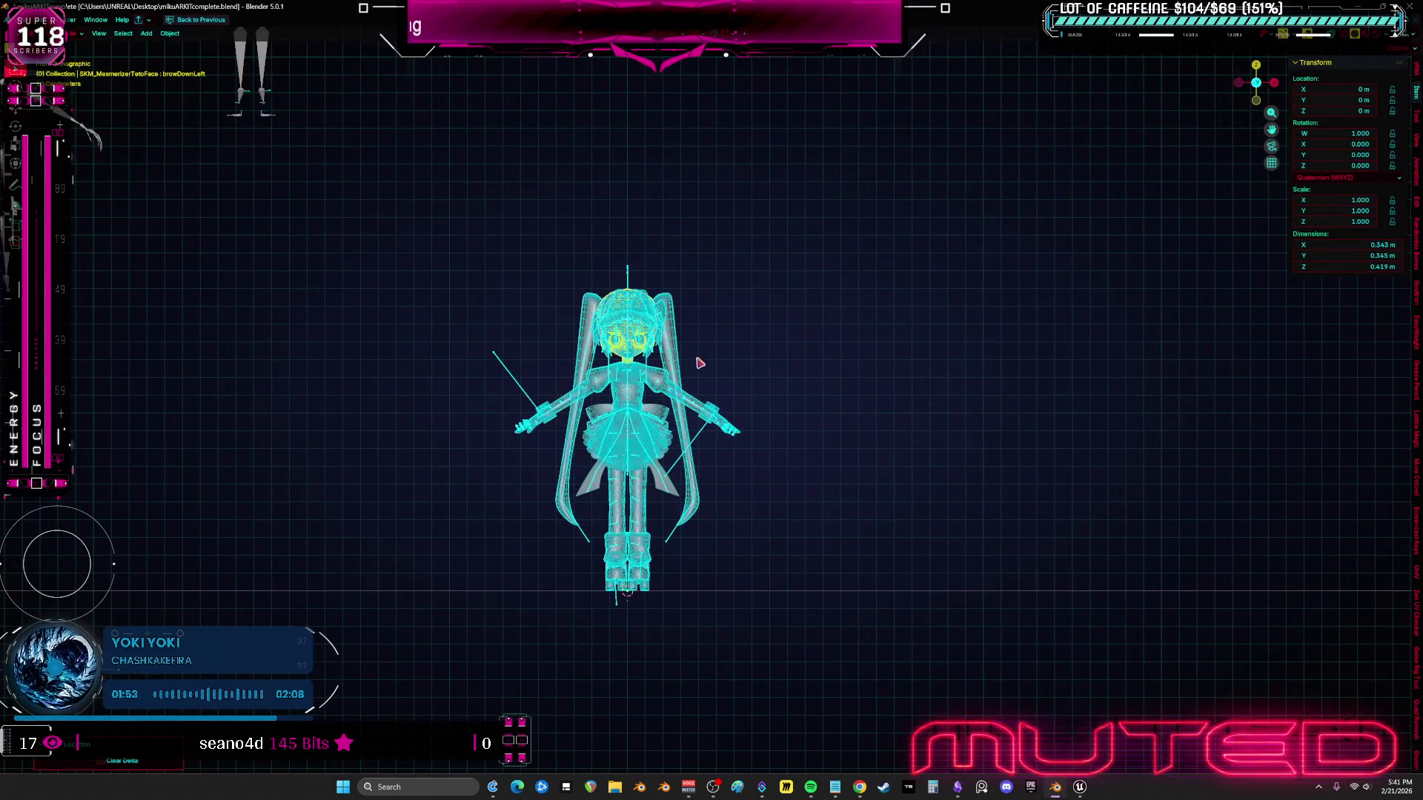
pyautogui.scroll(2, 689, 376)
pyautogui.moveTo(753, 207)
pyautogui.mouseDown()
pyautogui.moveTo(422, 515)
pyautogui.moveTo(429, 501)
pyautogui.mouseUp()
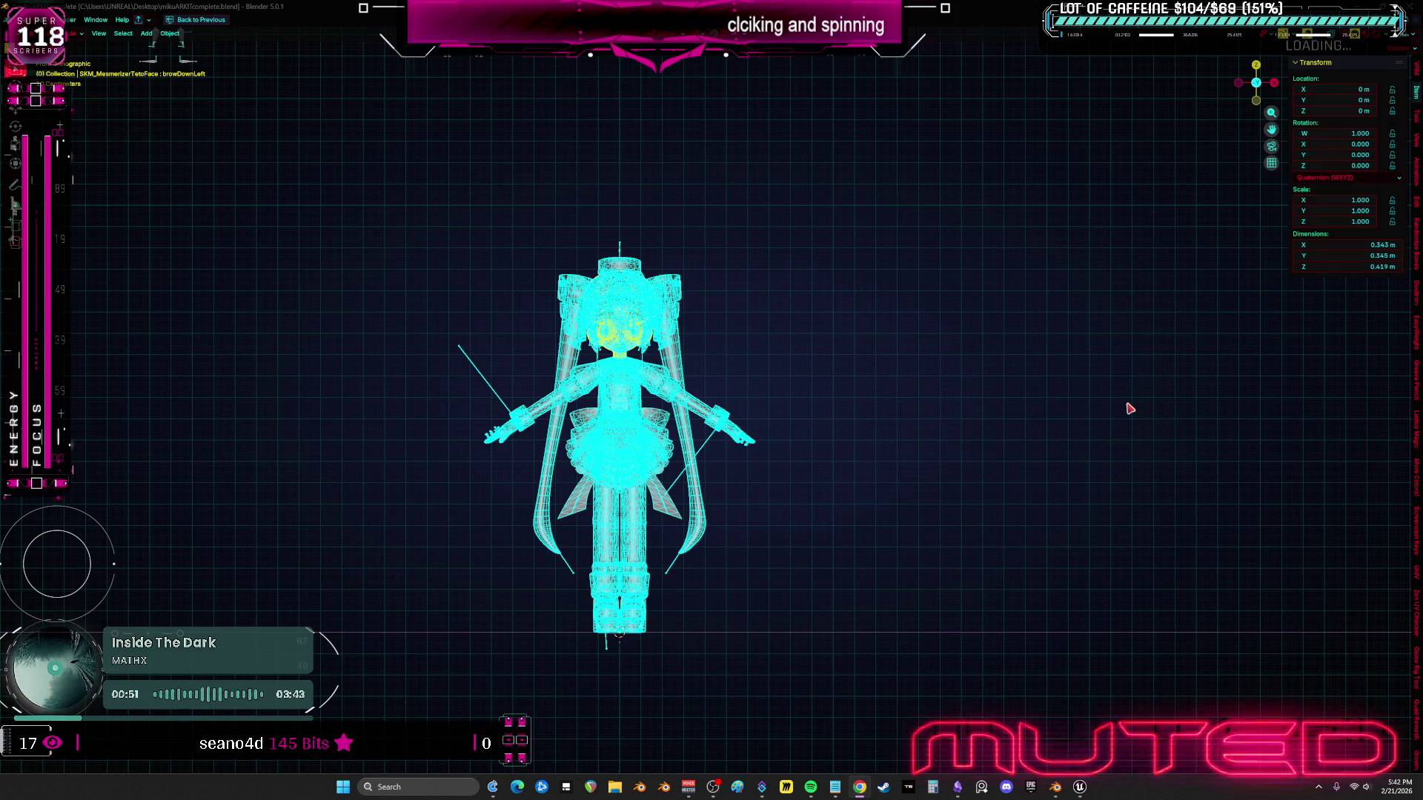
# - Slide Miku to the right of Teto in X-ray, restore solid view, clear locations, view from front
pyautogui.scroll(5, 759, 356)
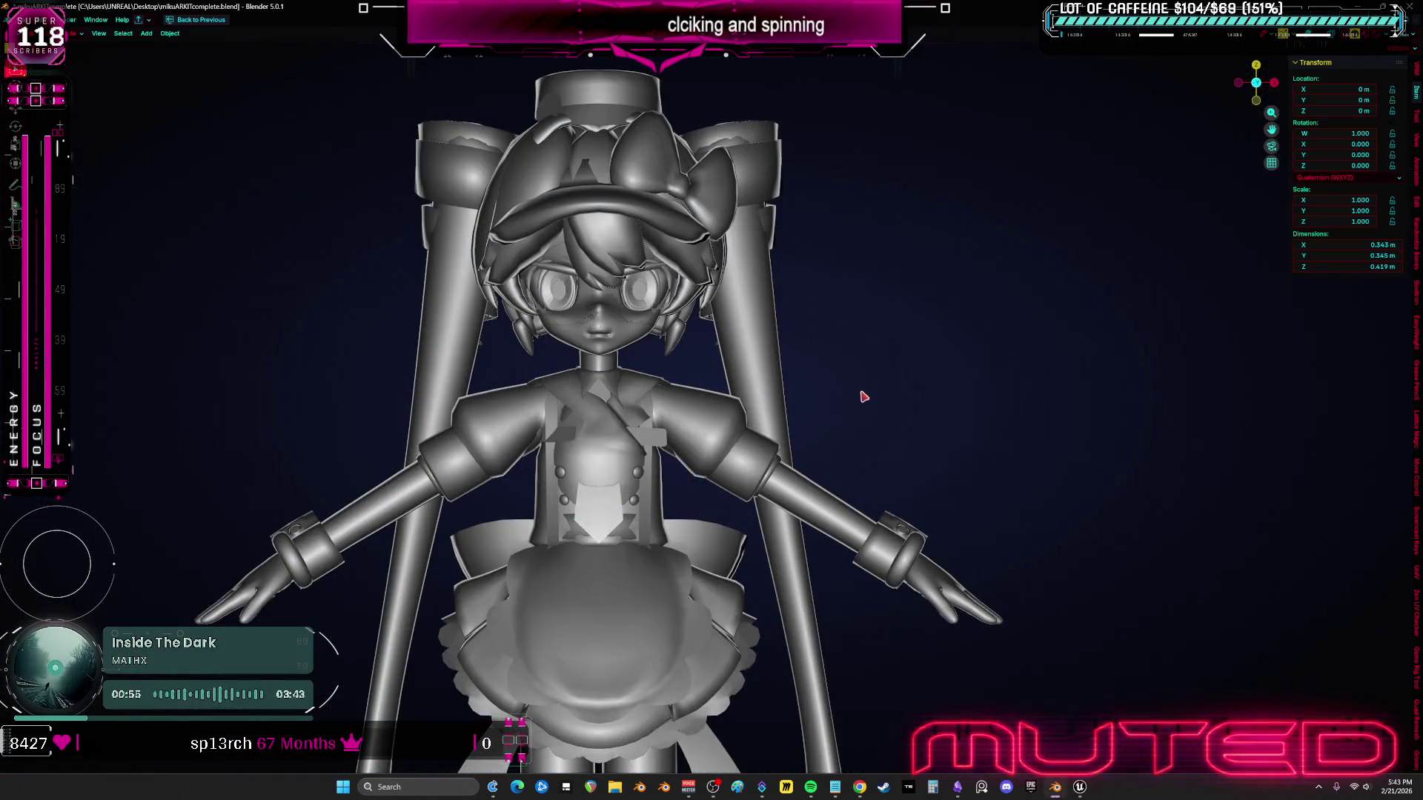
pyautogui.hotkey('alt', 'z')
pyautogui.moveTo(750, 445); pyautogui.dragTo(1114, 428)
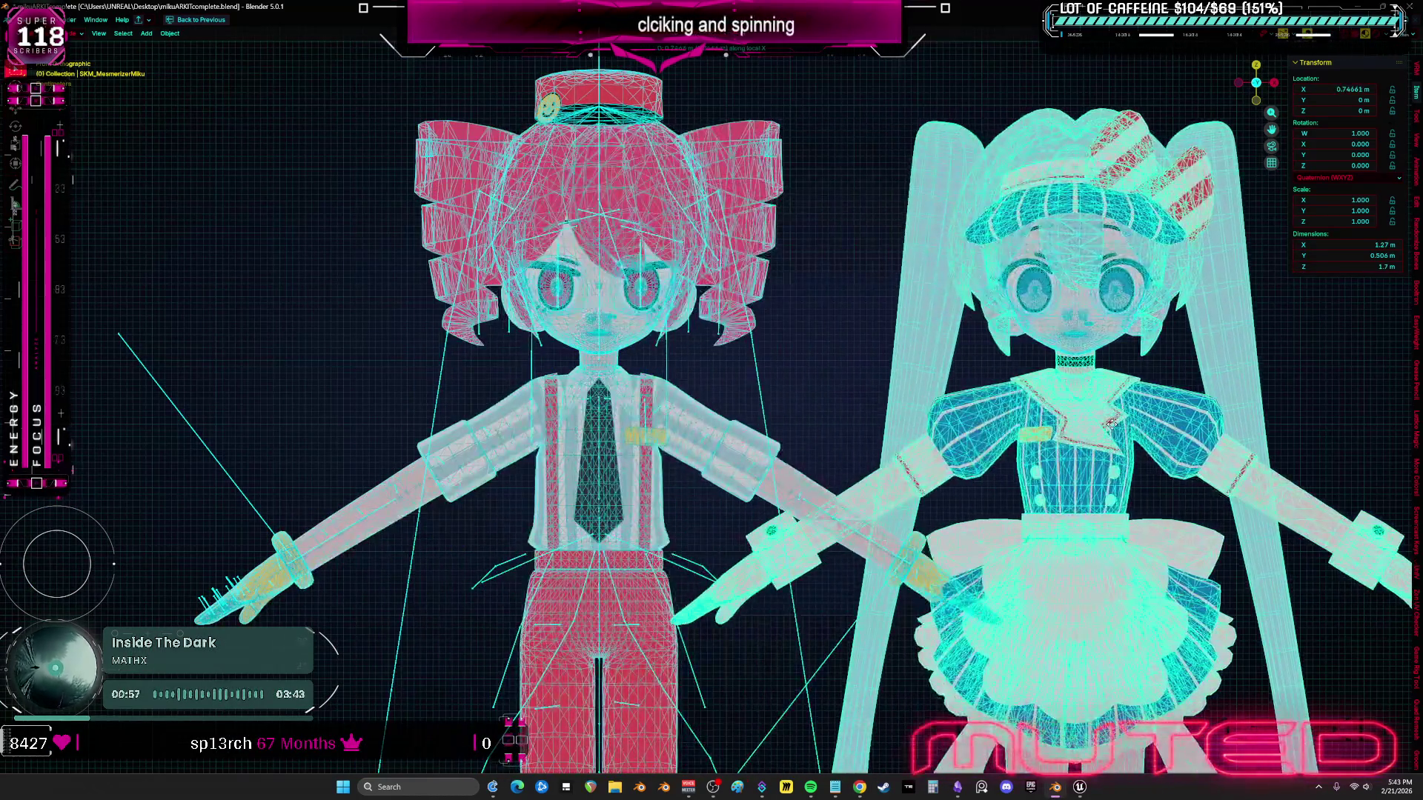
pyautogui.hotkey('shift', 'z')
pyautogui.hotkey('shift', 'z')
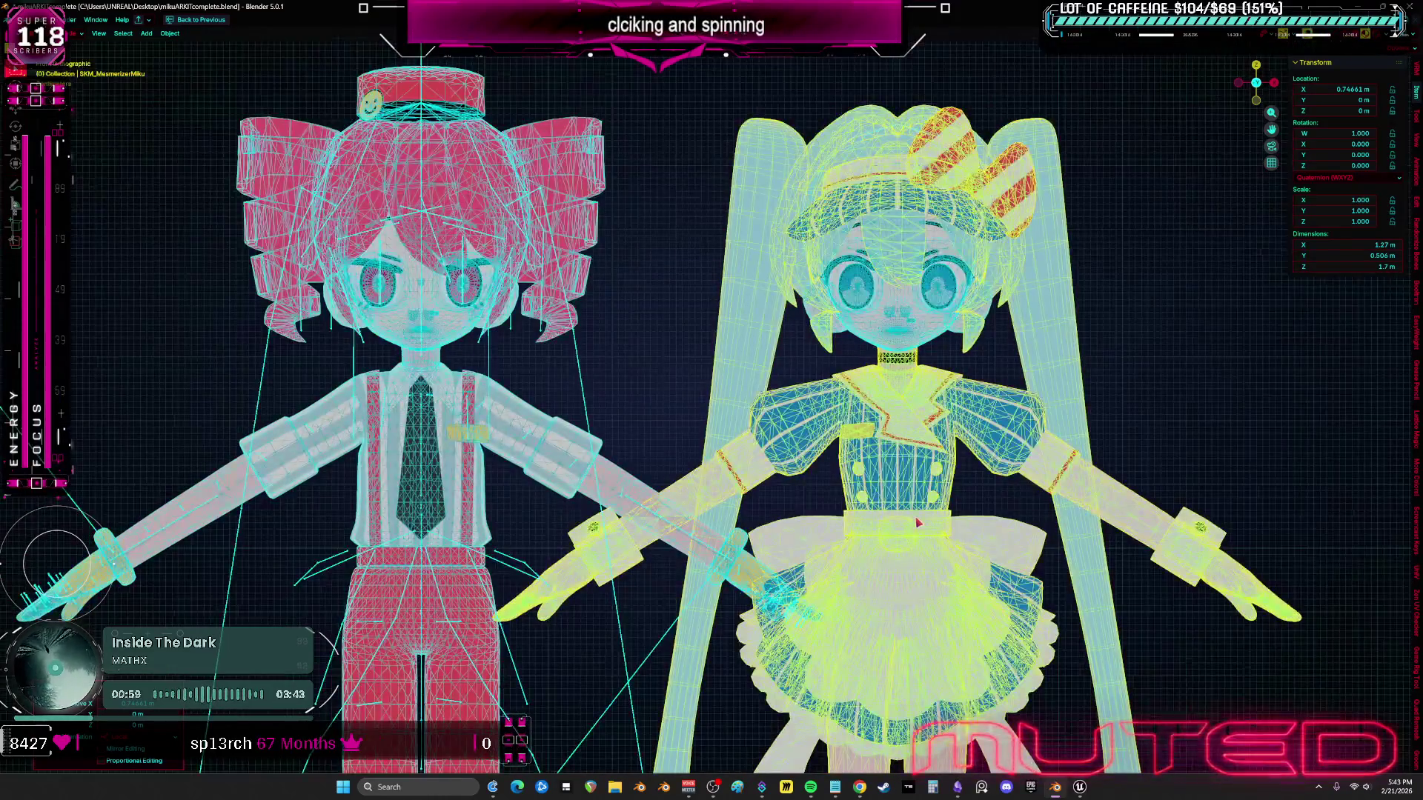
pyautogui.hotkey('alt', 'z')
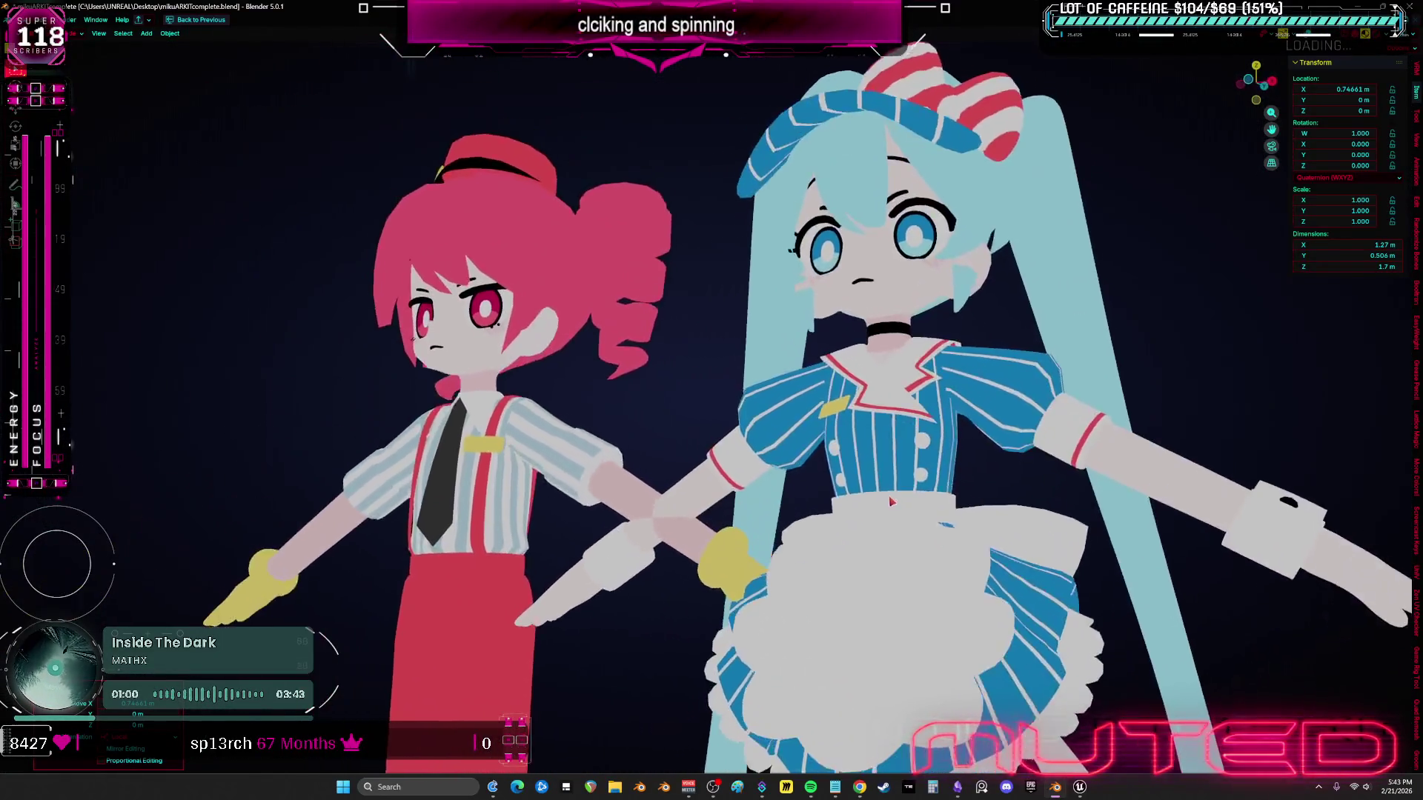
pyautogui.hotkey('shift', 'alt', 'z')
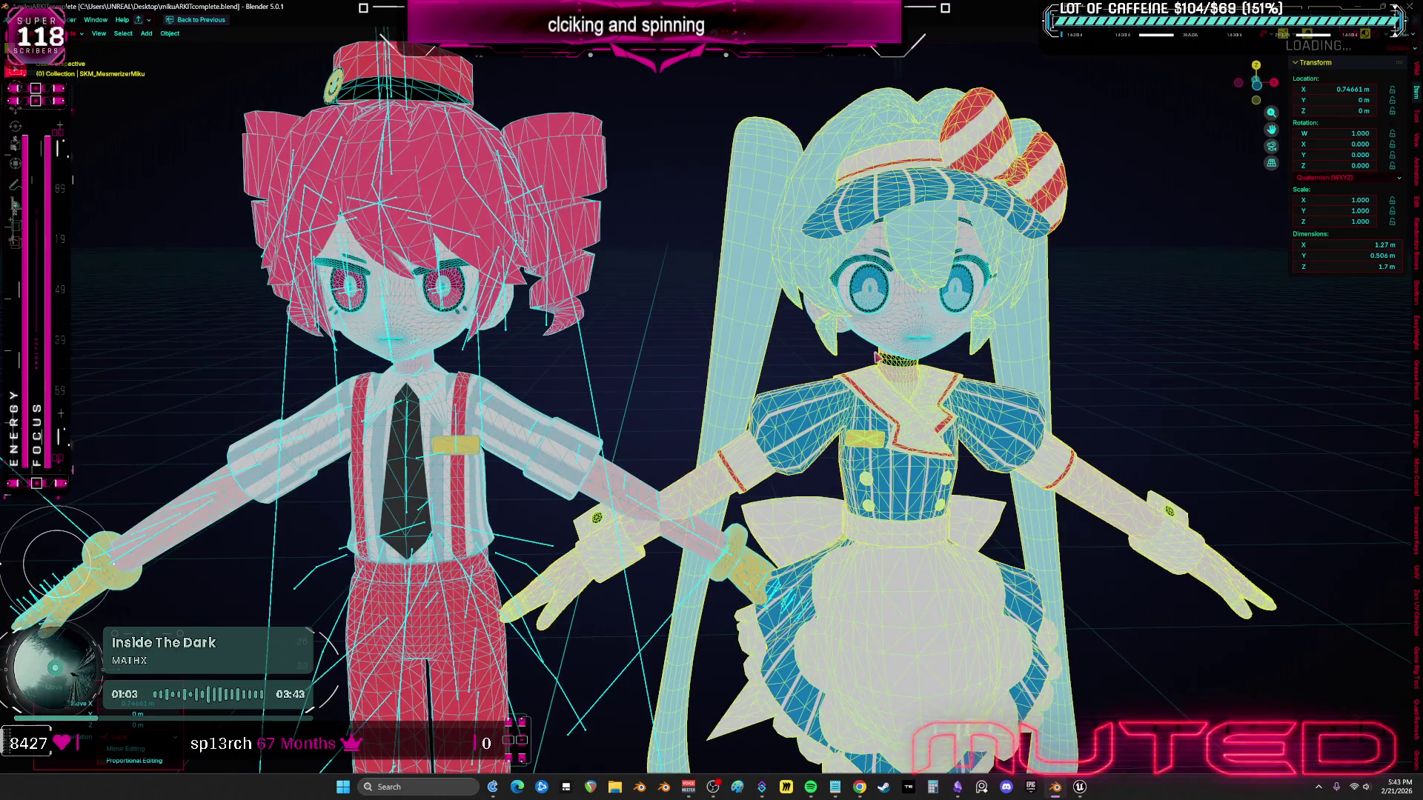
pyautogui.hotkey('alt', 'g')
pyautogui.press('KP_1')
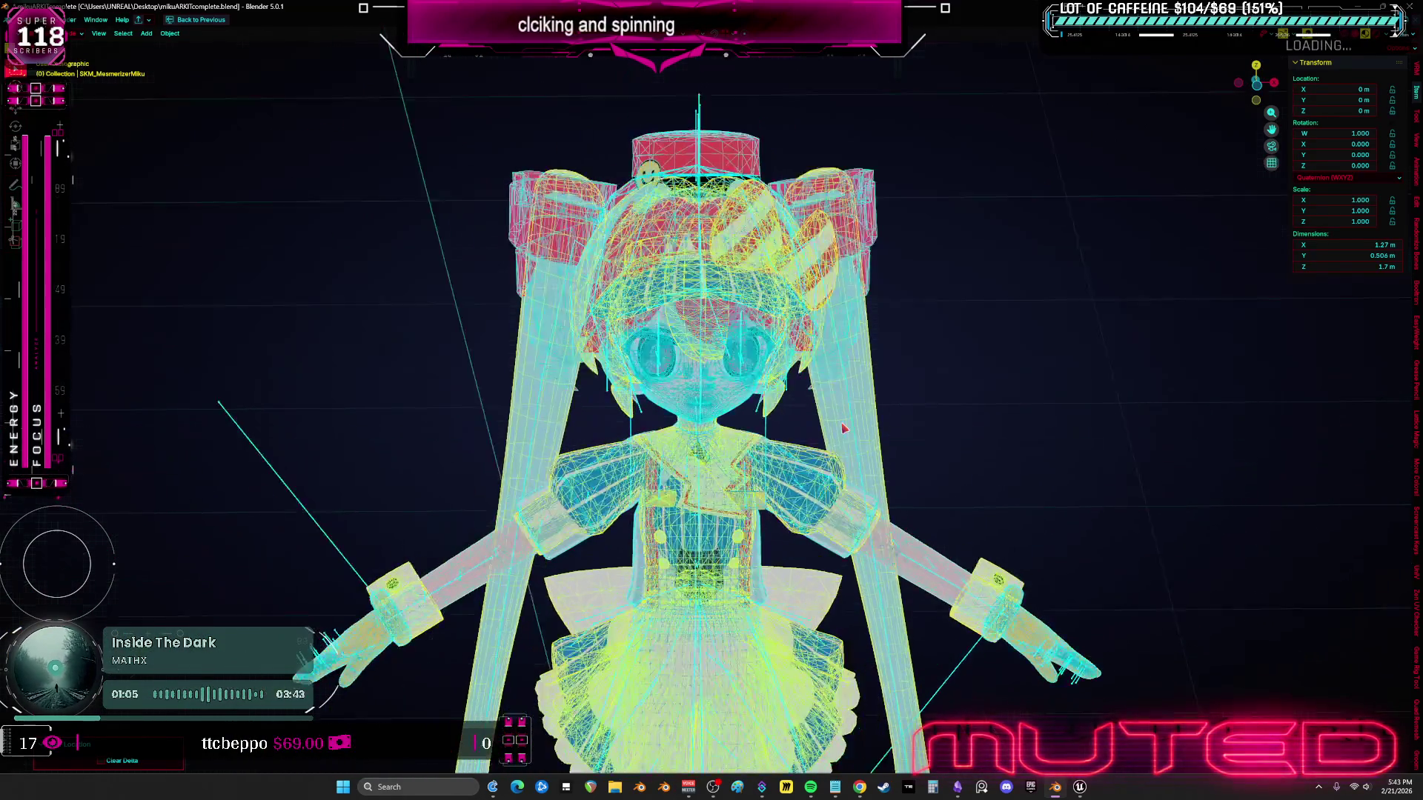
# - Select Miku's face mesh and reset its location to 0
pyautogui.scroll(4, 671, 356)
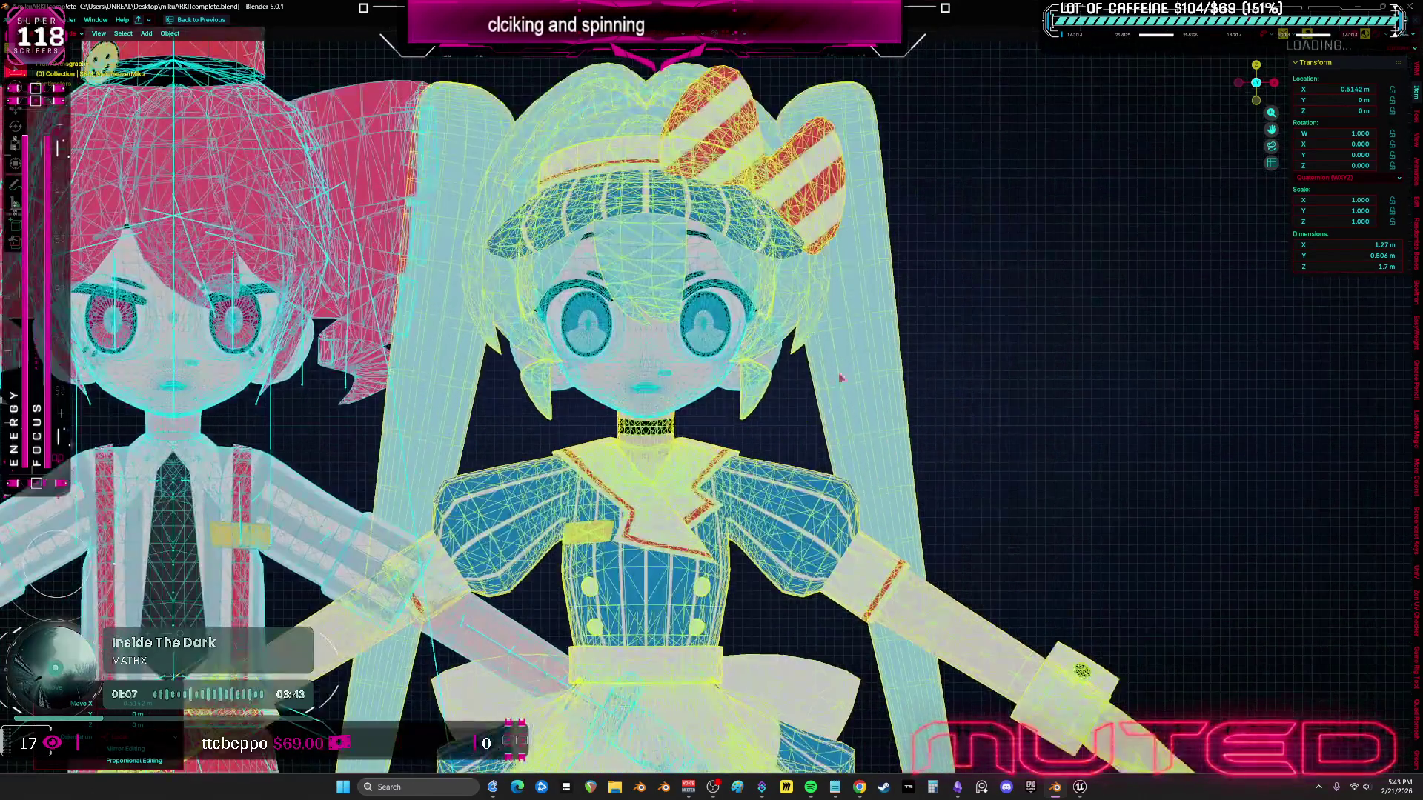
pyautogui.click(672, 356)
pyautogui.press('g')
pyautogui.press('x')
pyautogui.click(696, 361)
pyautogui.hotkey('alt', 'g')
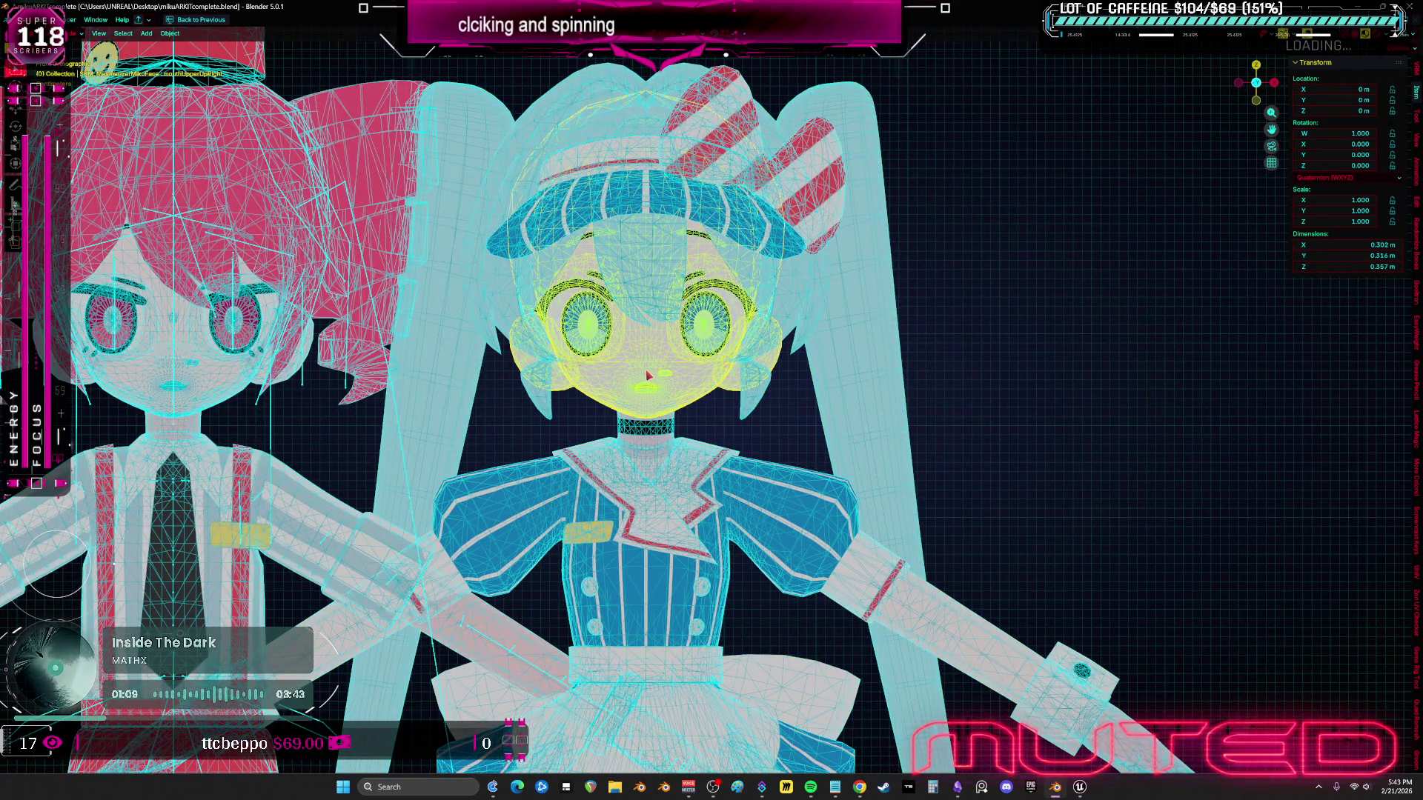
pyautogui.hotkey('ctrl', 'space')
# - Raise the Mesmerized shape key on Miku's face mesh to open the mouth
pyautogui.click(1073, 435)
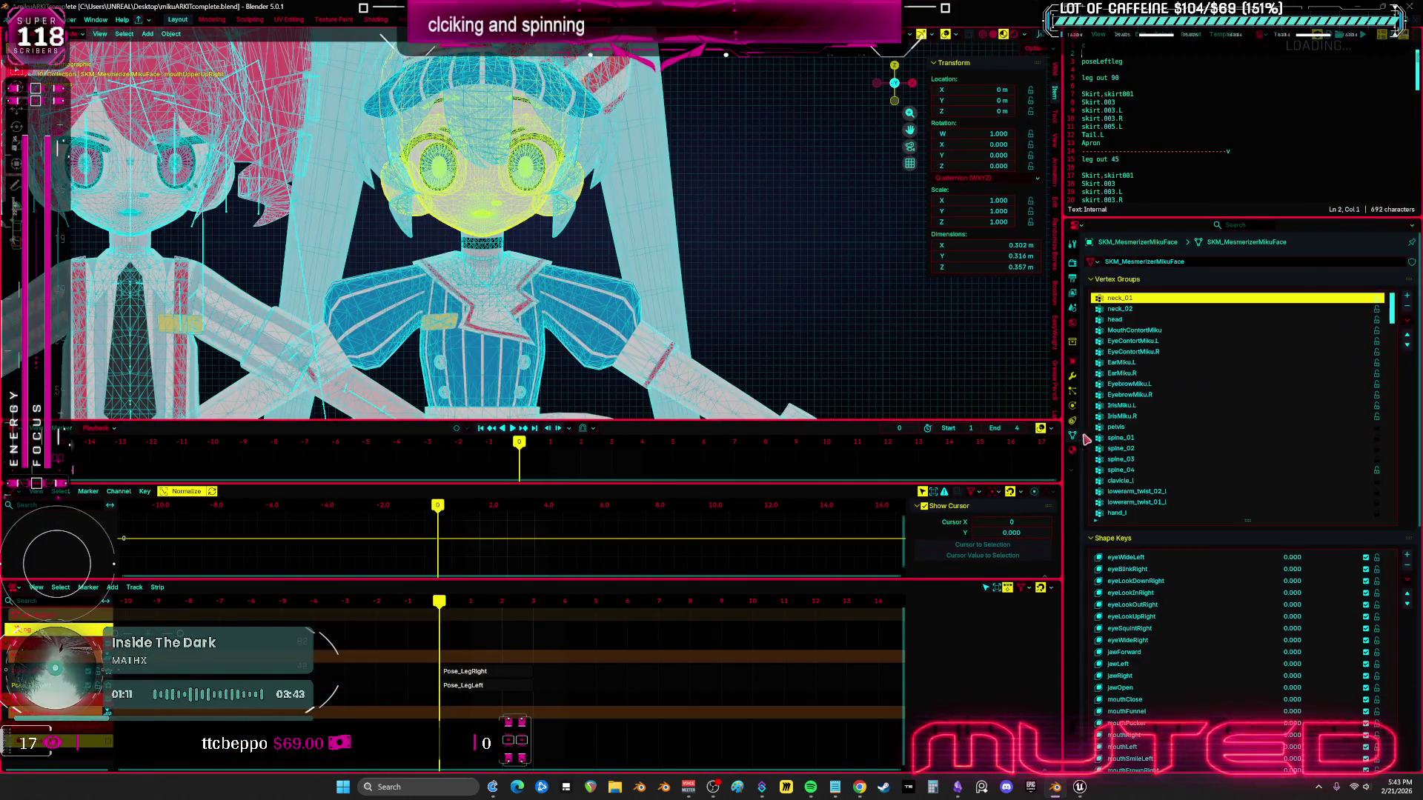
pyautogui.scroll(-8, 1186, 608)
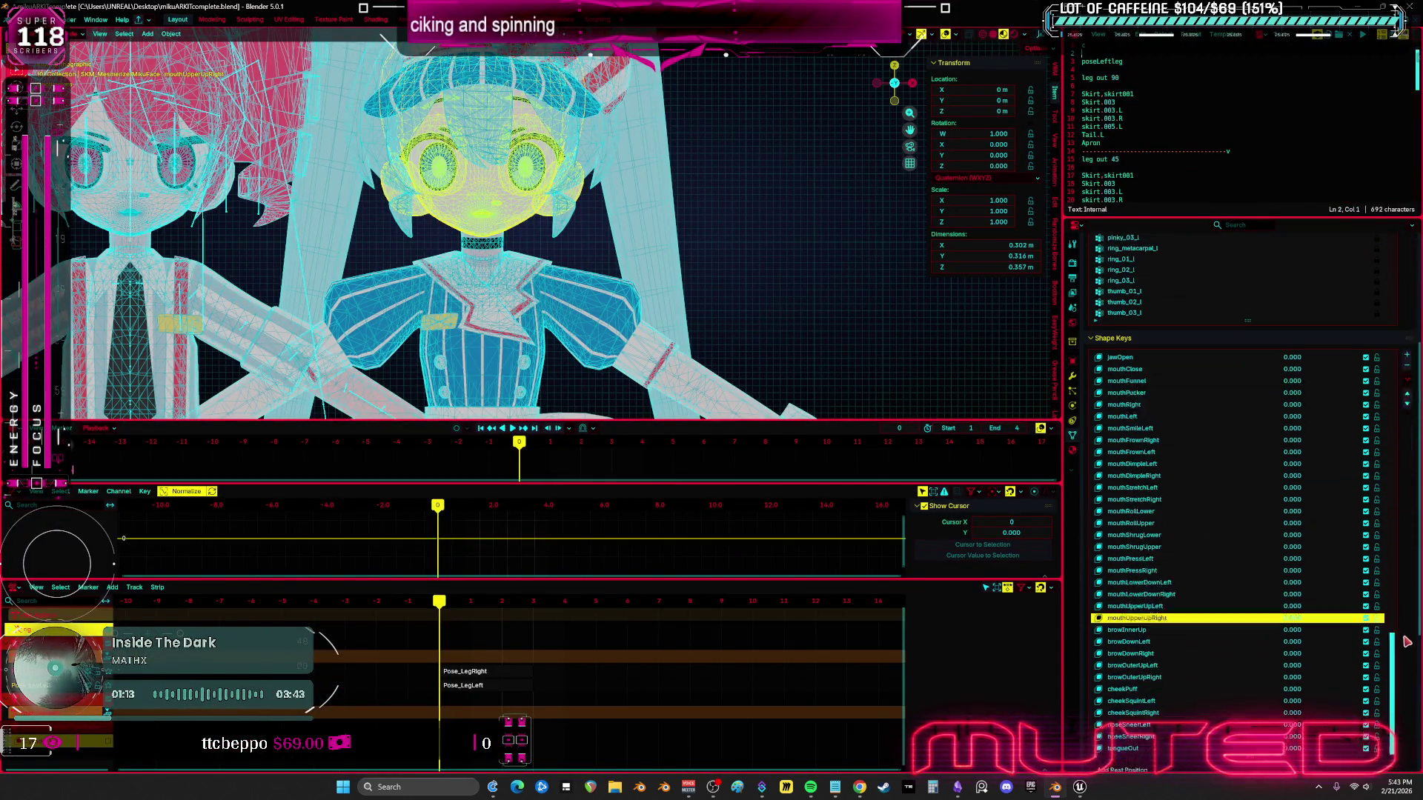
pyautogui.scroll(10, 1310, 527)
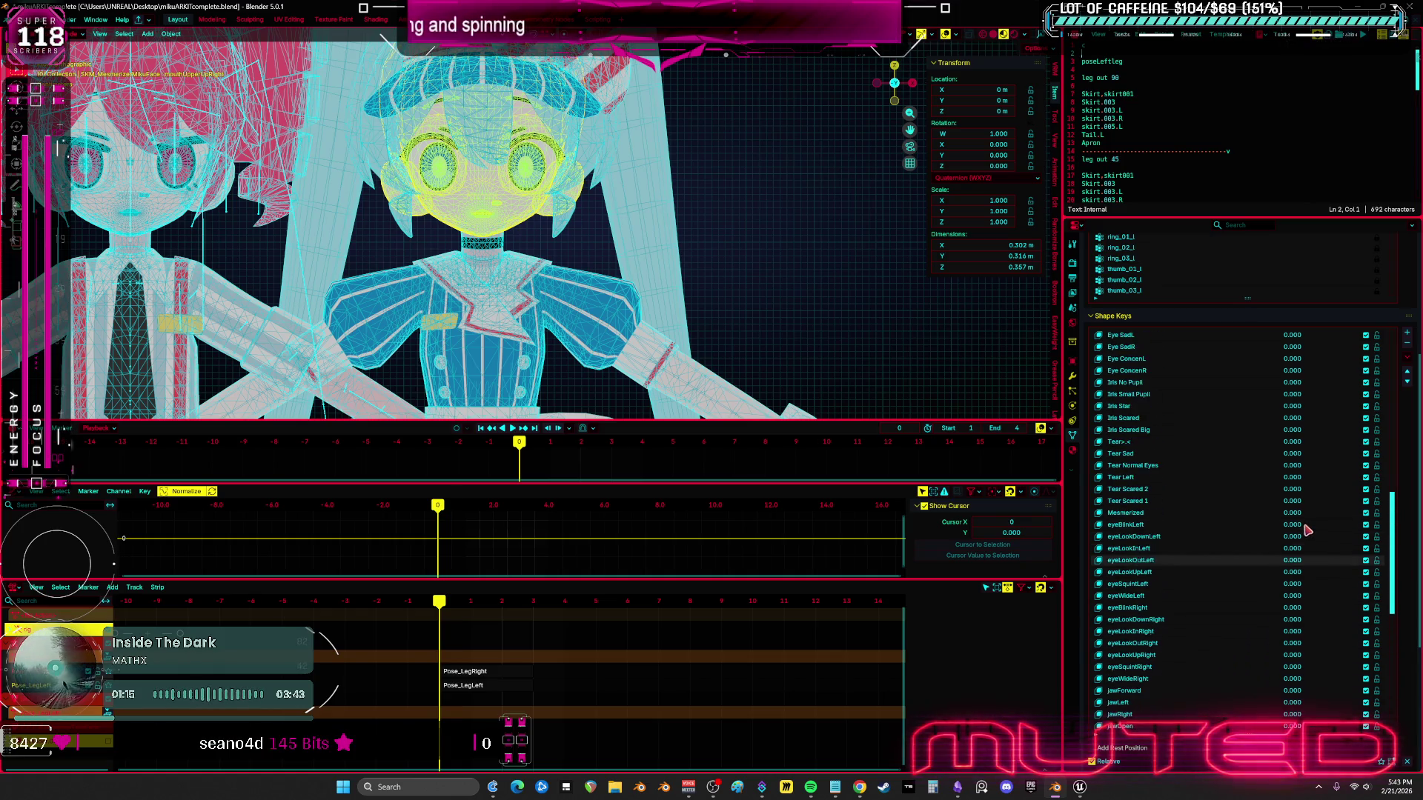
pyautogui.scroll(-4, 1290, 523)
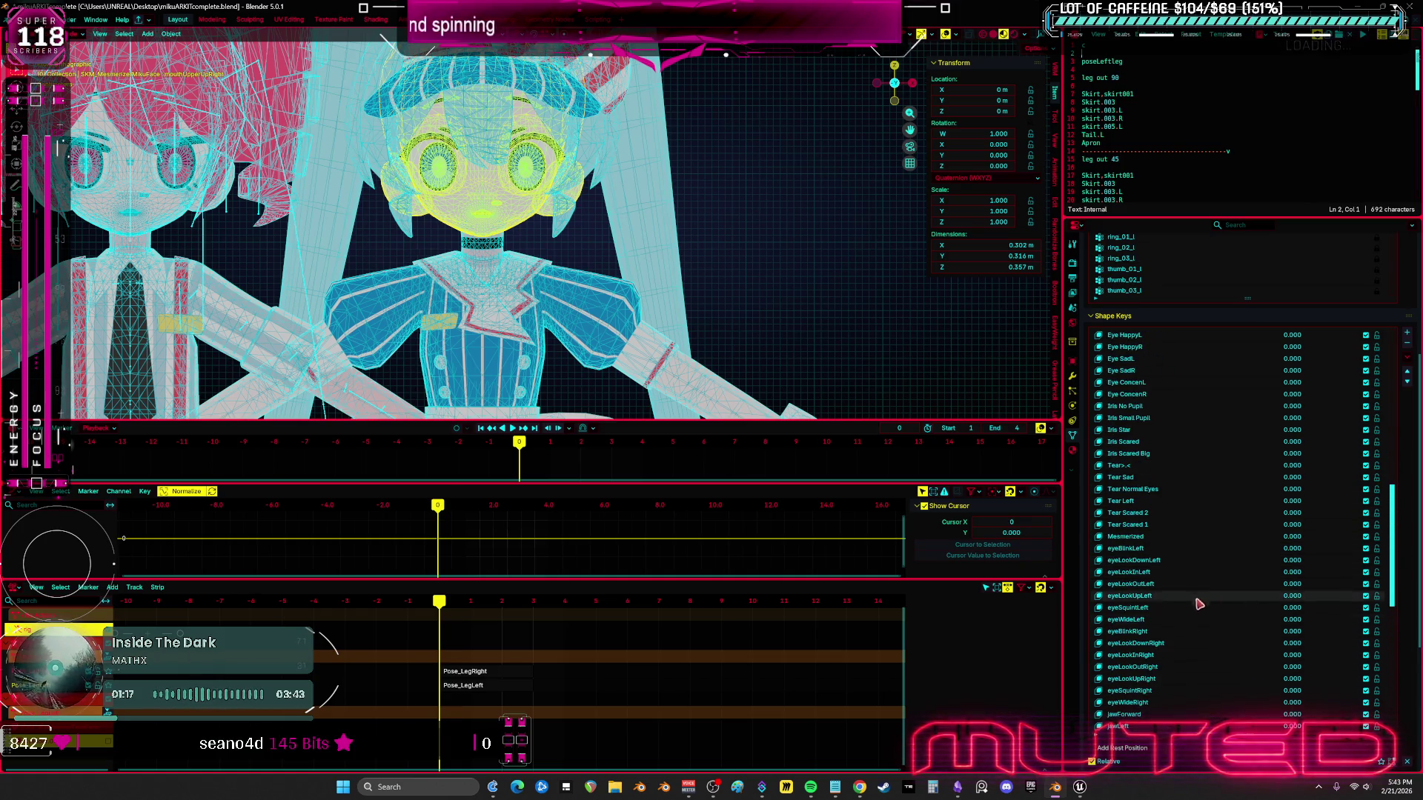
pyautogui.moveTo(1289, 544); pyautogui.dragTo(1327, 544)
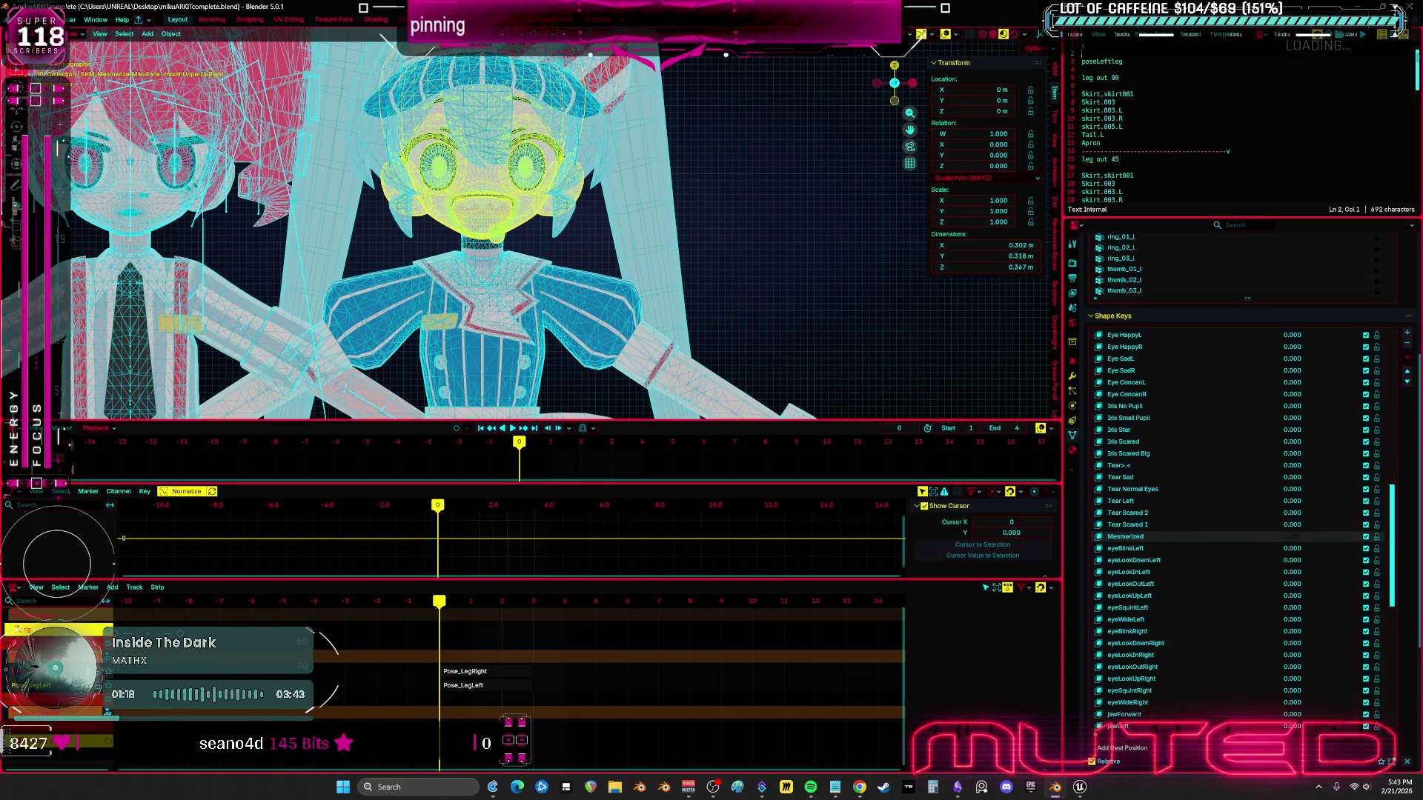
pyautogui.hscroll(-5, 189, 308)
# - Select Teto's face to inspect its shape keys and maximize the 3D viewport
pyautogui.click(318, 215)
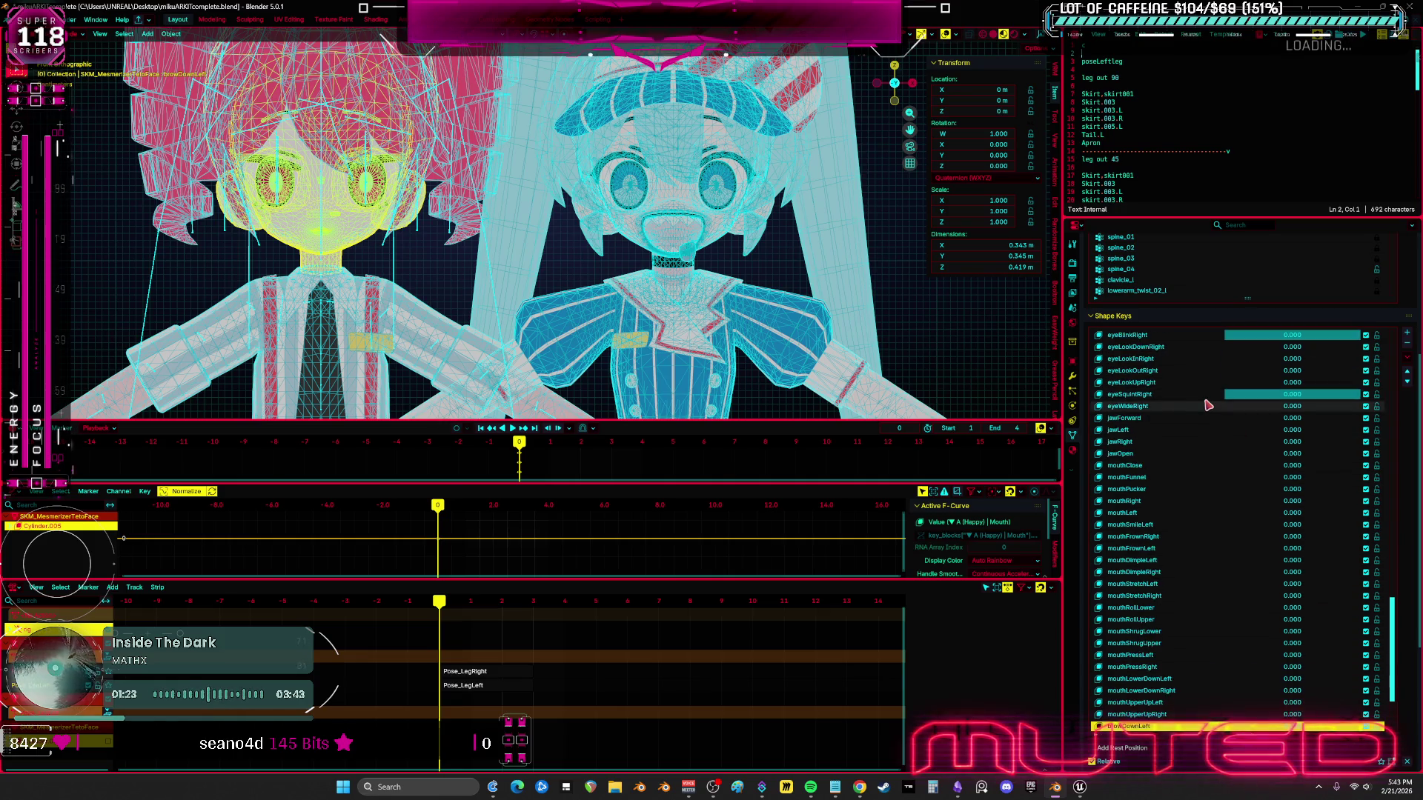
pyautogui.scroll(4, 1216, 410)
pyautogui.scroll(6, 1216, 410)
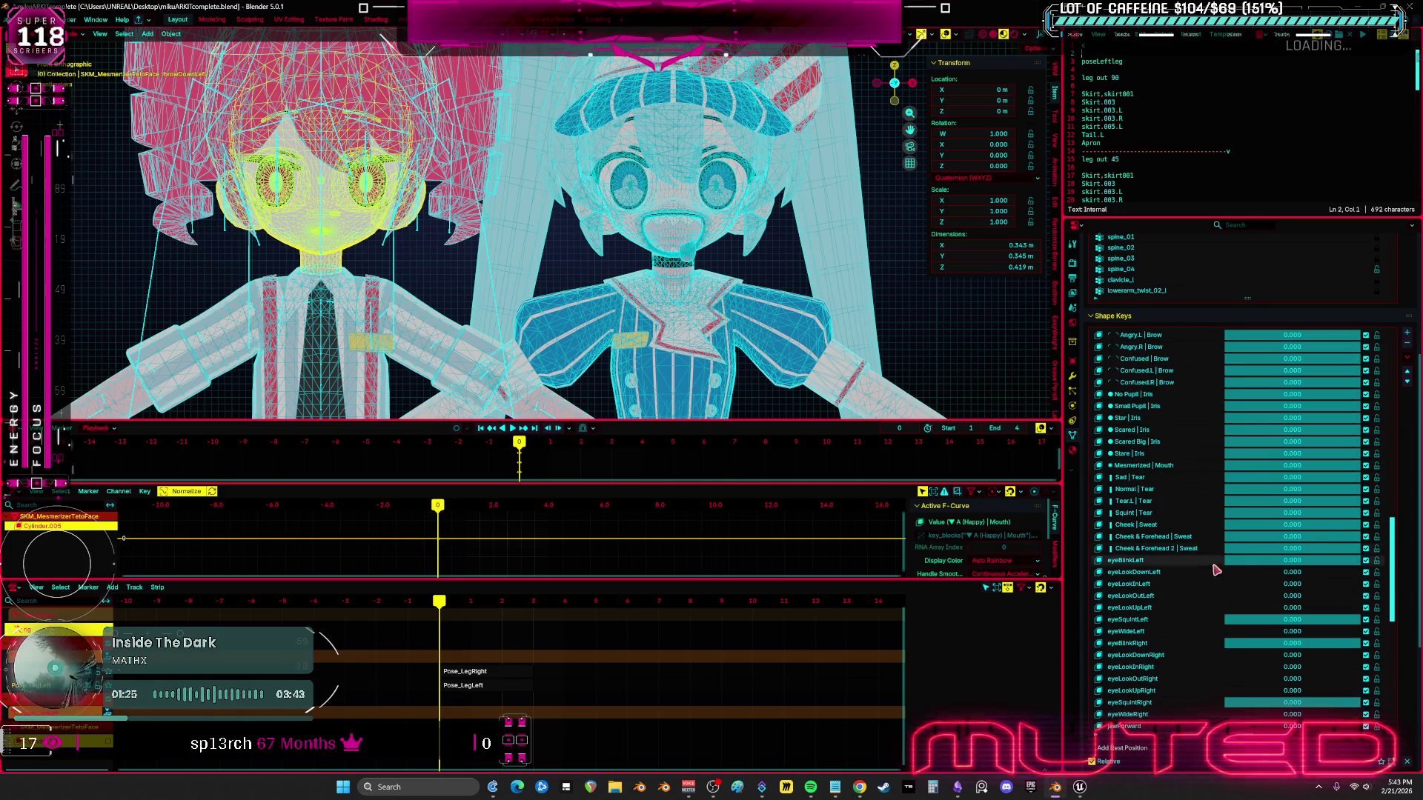
pyautogui.scroll(1, 1238, 526)
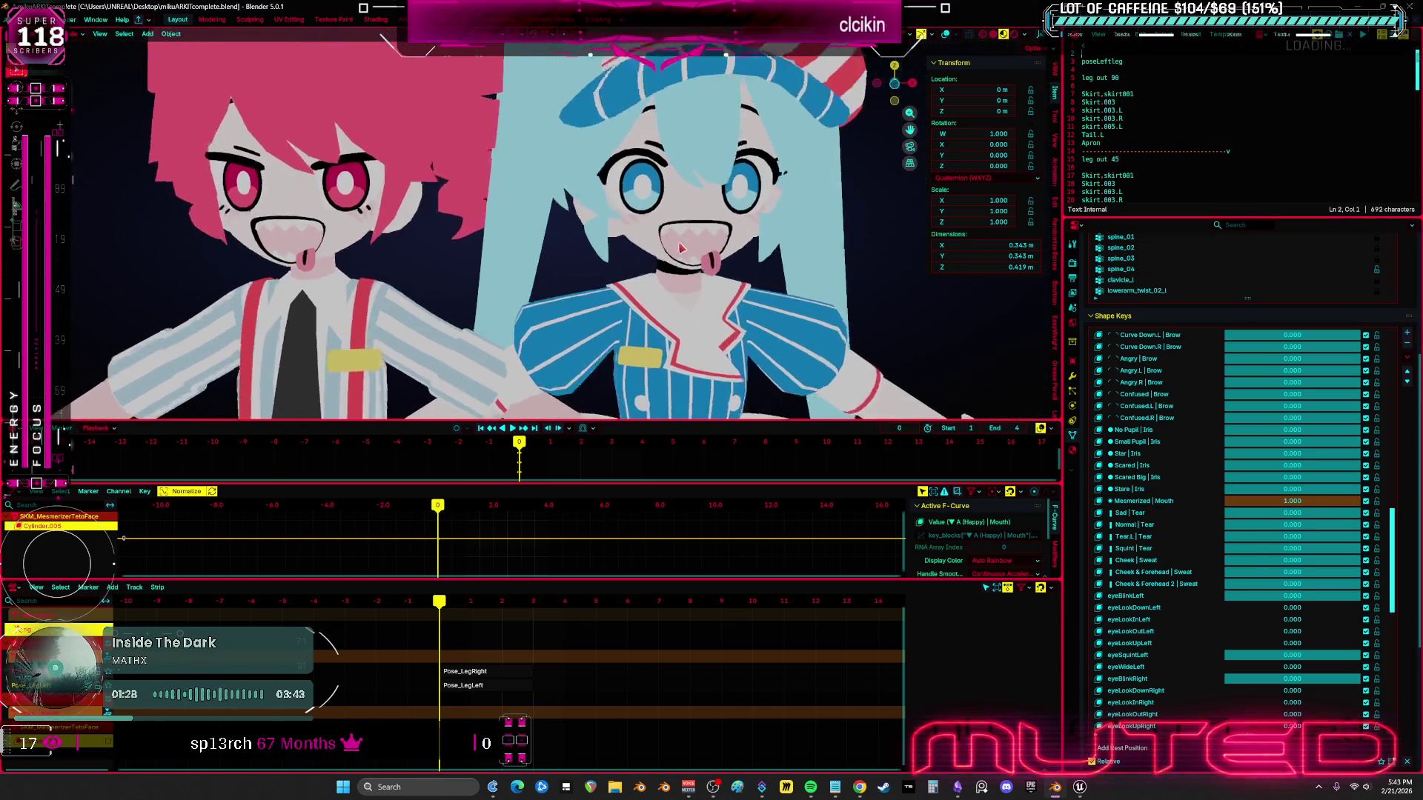
pyautogui.hotkey('ctrl', 'space')
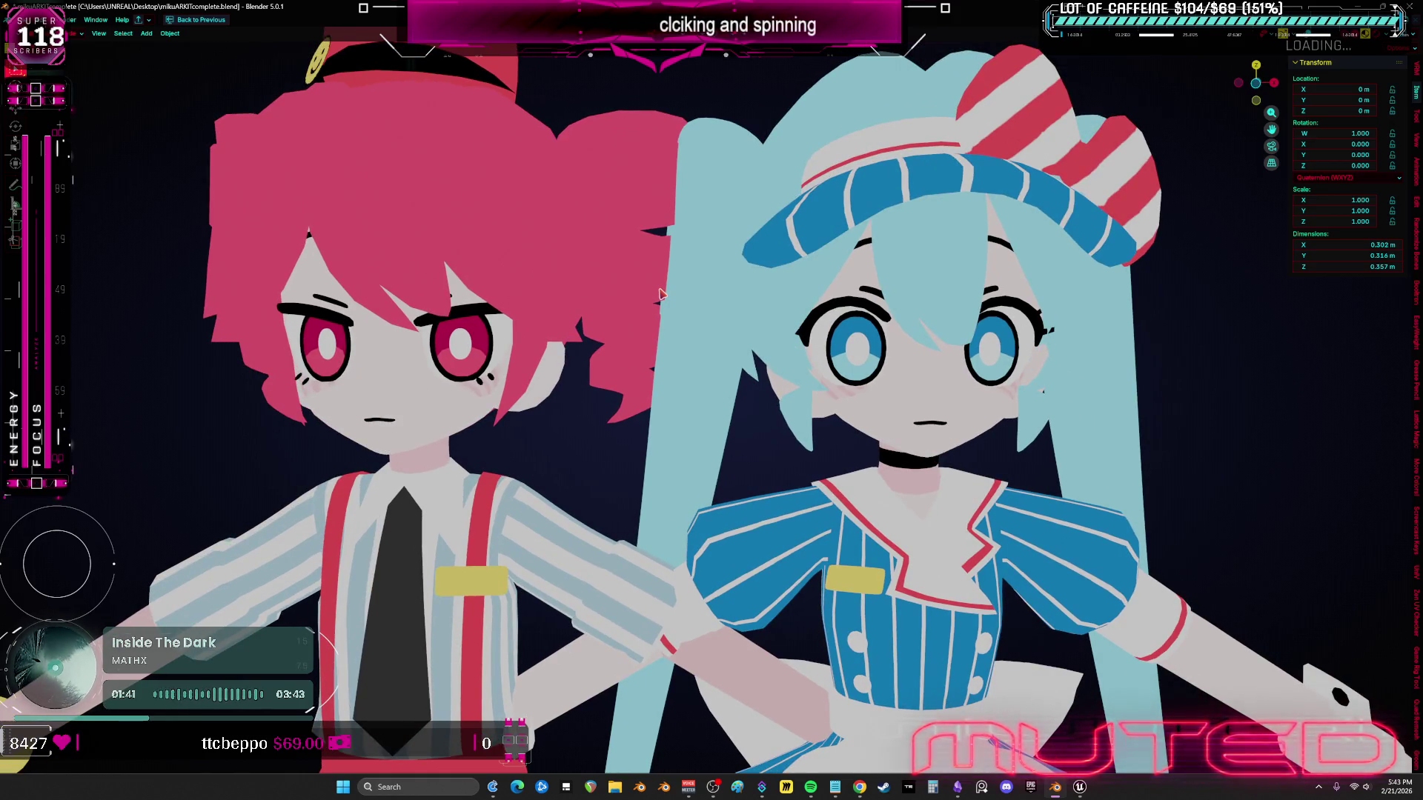
# - Reselect Teto's face from the front, view through the camera without overlays, and return to Unreal
pyautogui.hotkey('shift', 'alt', 'z')
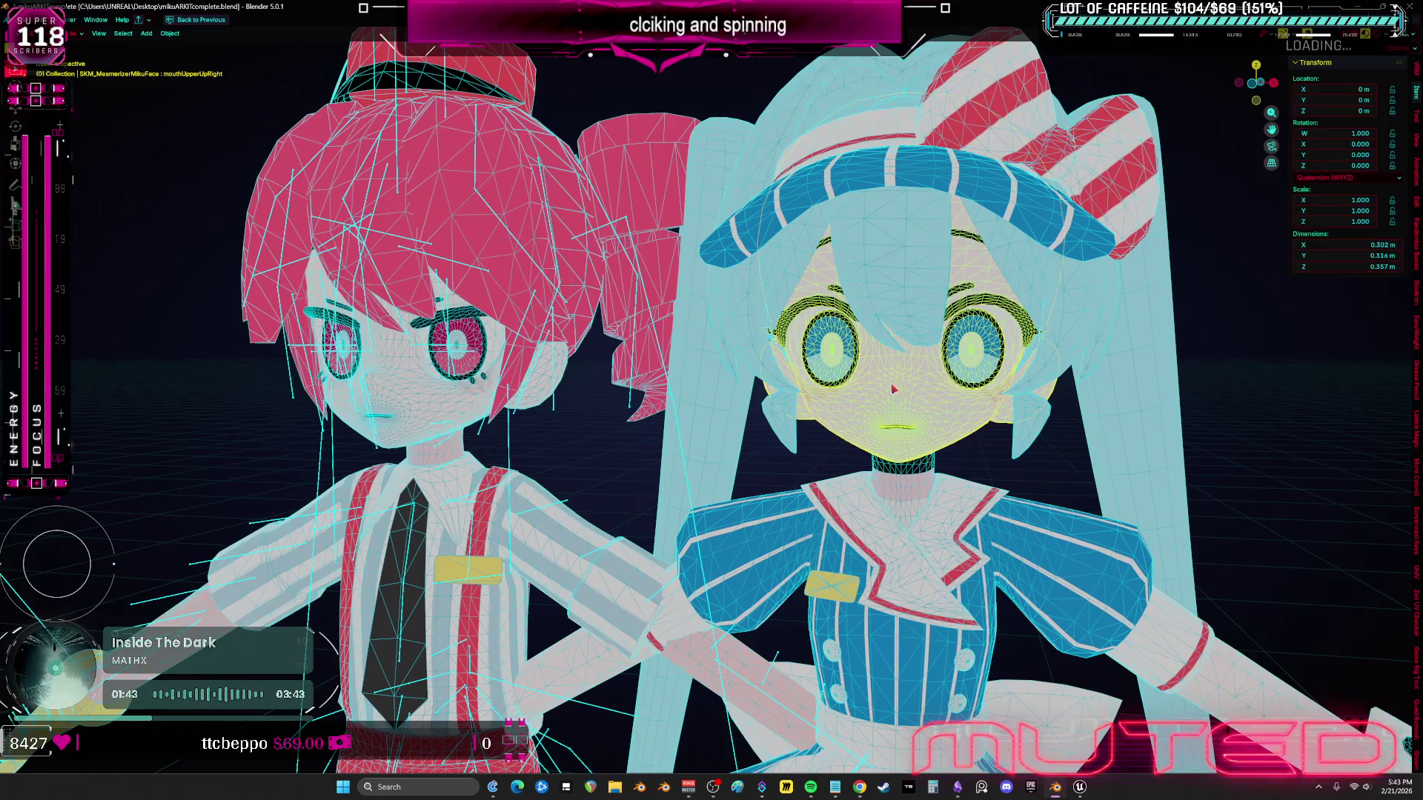
pyautogui.press('KP_1')
pyautogui.click(507, 366)
pyautogui.scroll(-5, 697, 456)
pyautogui.press('KP_0')
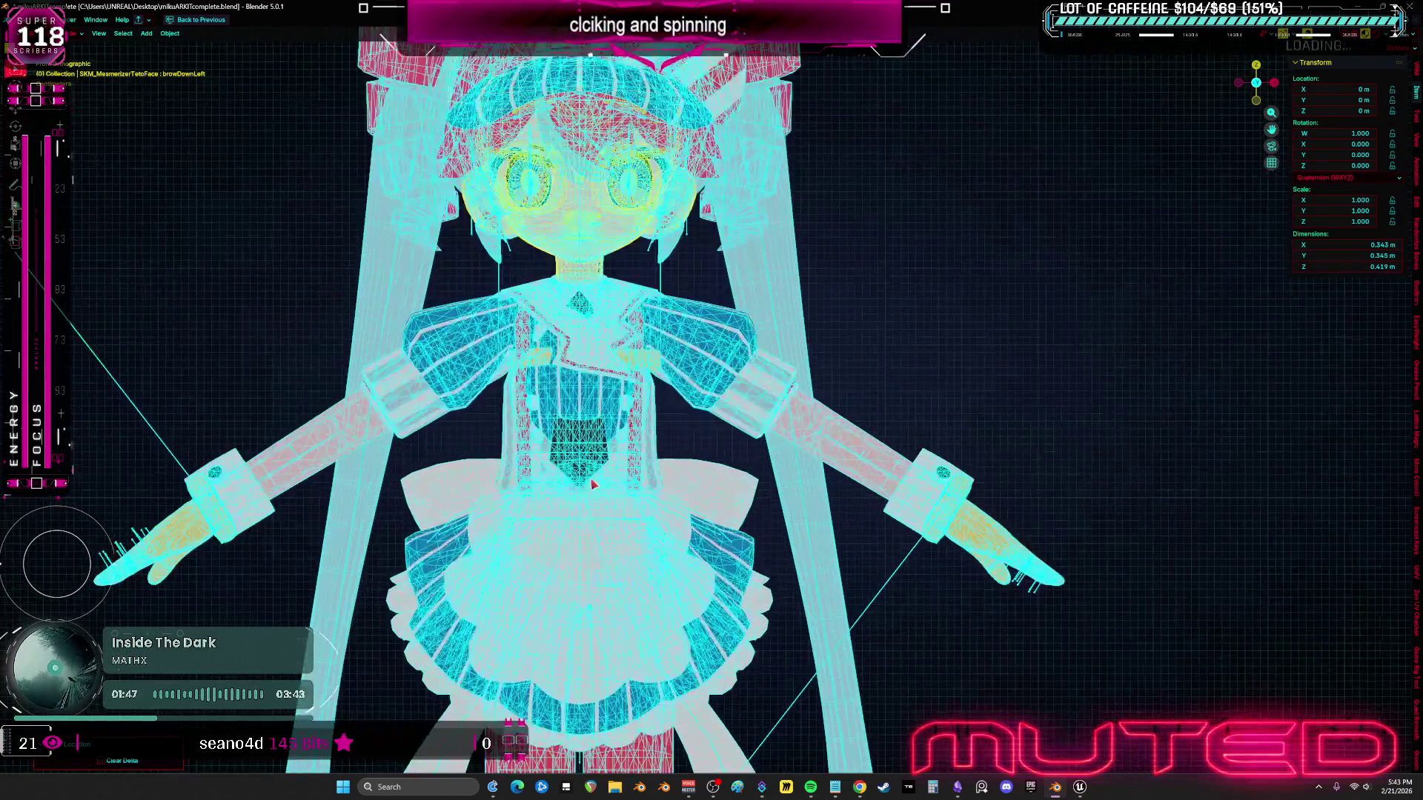
pyautogui.hotkey('shift', 'alt', 'z')
pyautogui.moveTo(1080, 787)
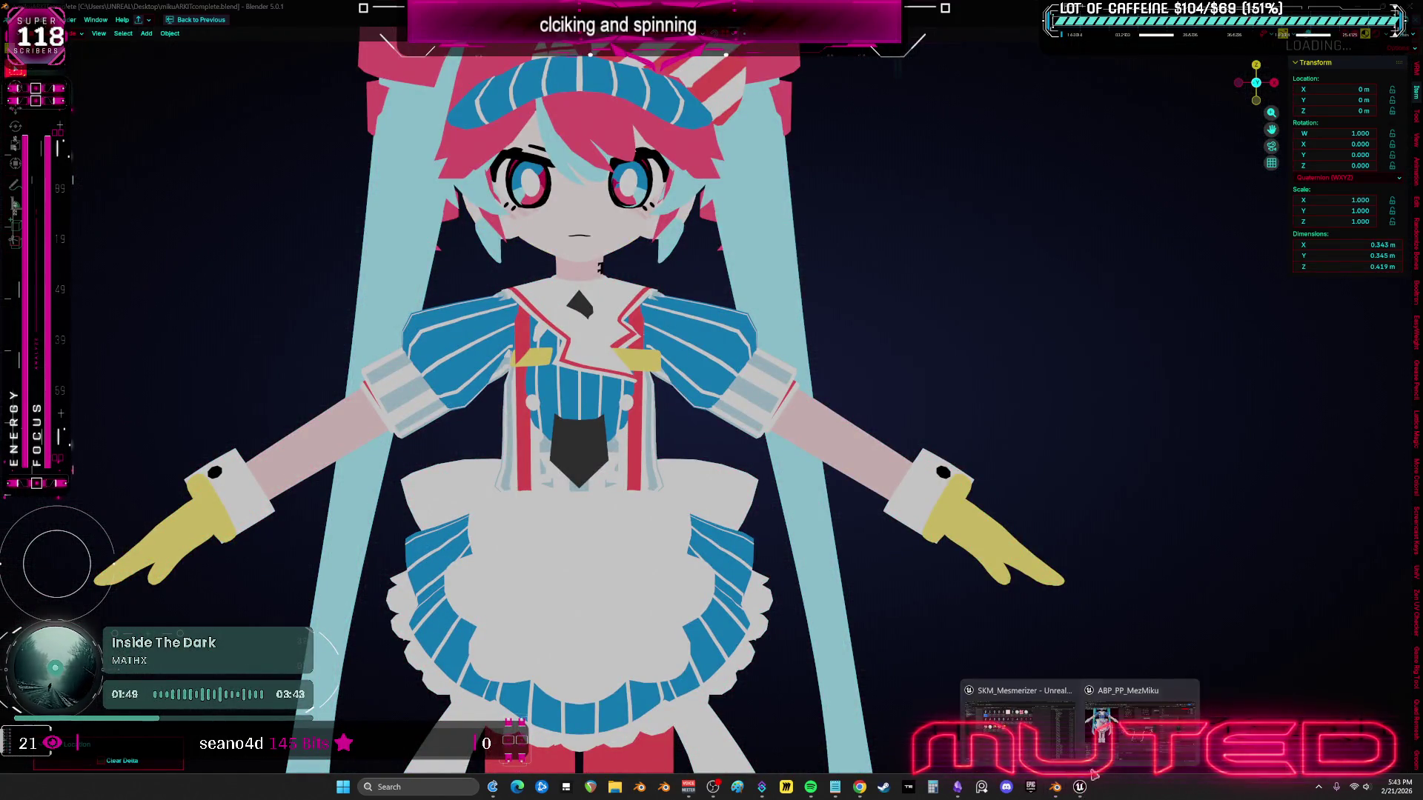
pyautogui.click(1053, 698)
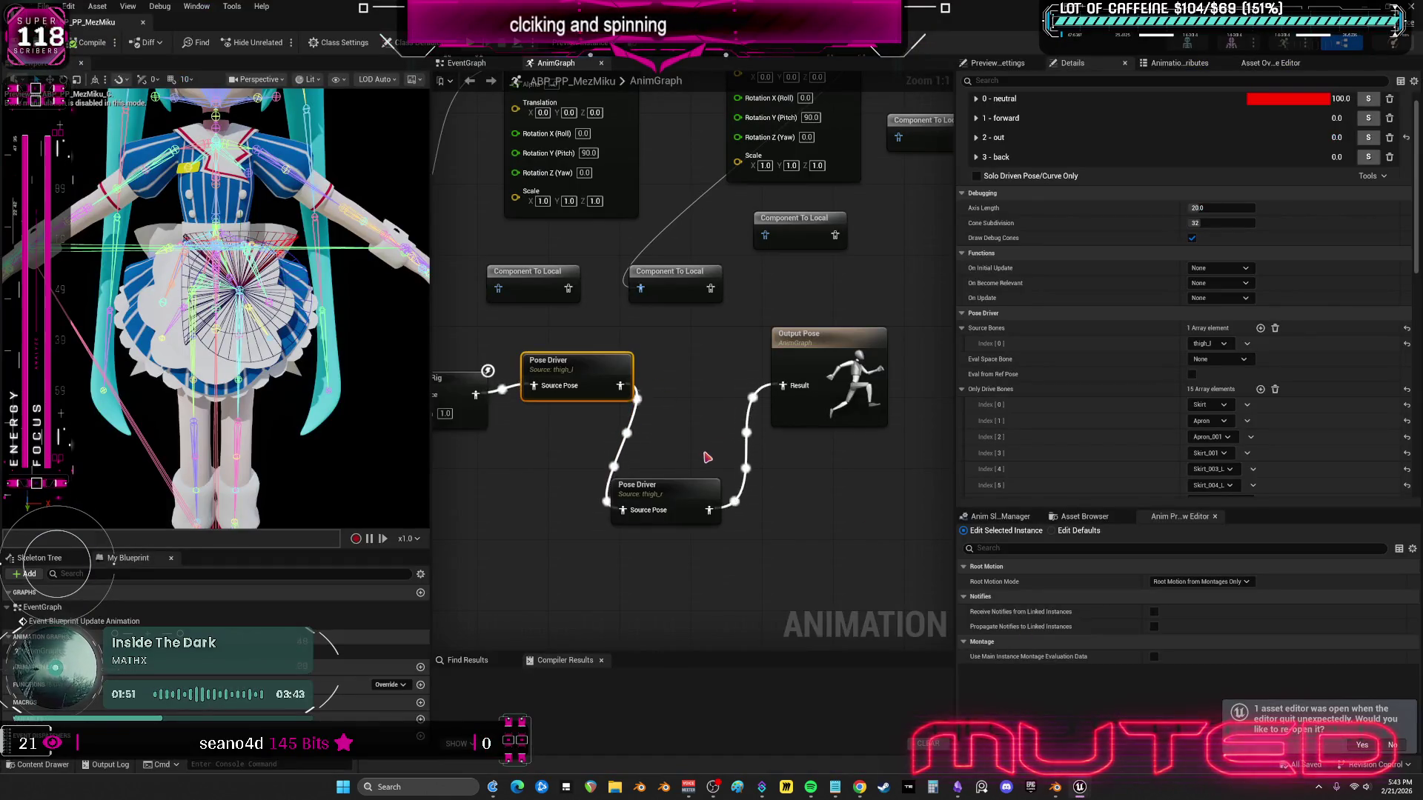
pyautogui.scroll(-3, 700, 399)
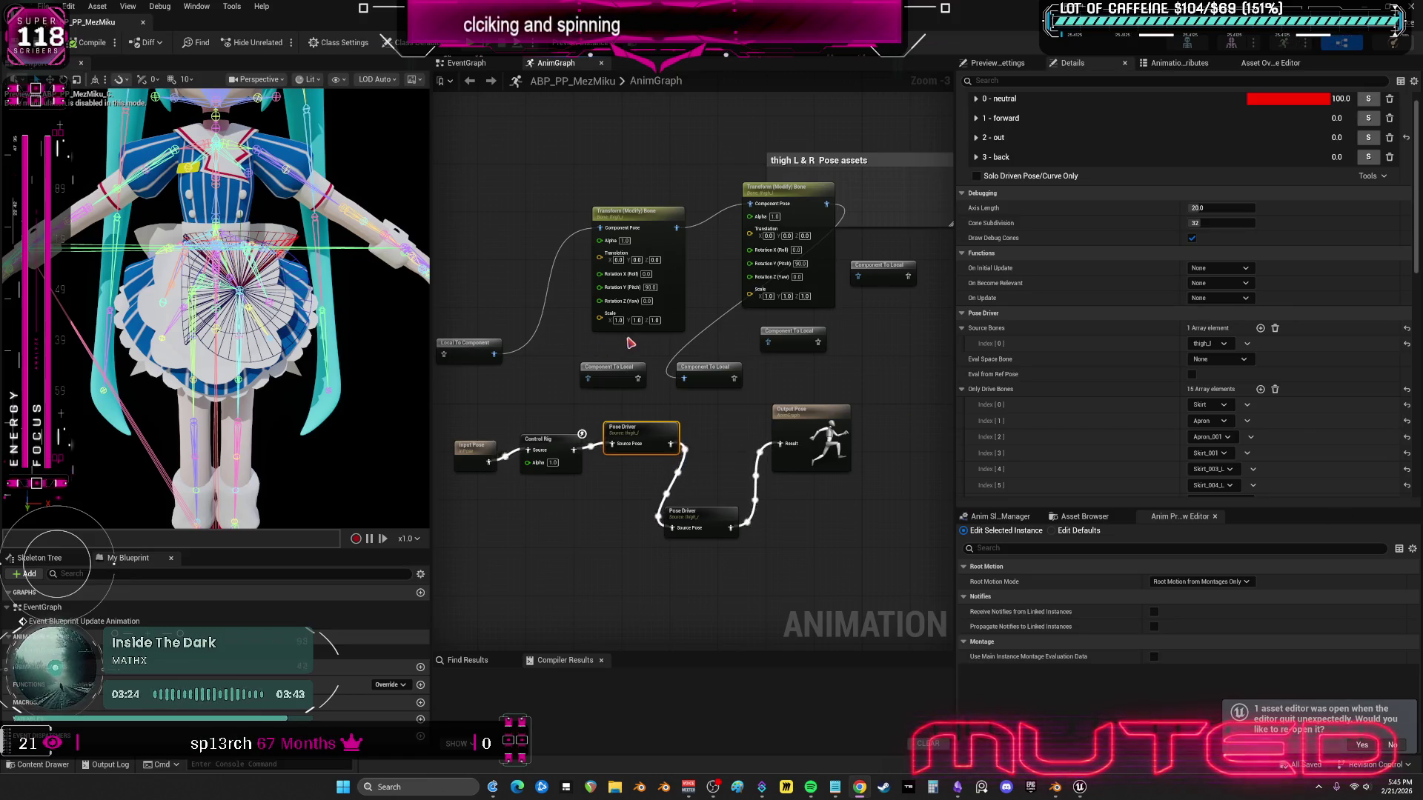
pyautogui.hotkey('alt', 'Tab')
# - Clear the asset selection in the Mesmerizer Content Browser folder
pyautogui.click(613, 427)
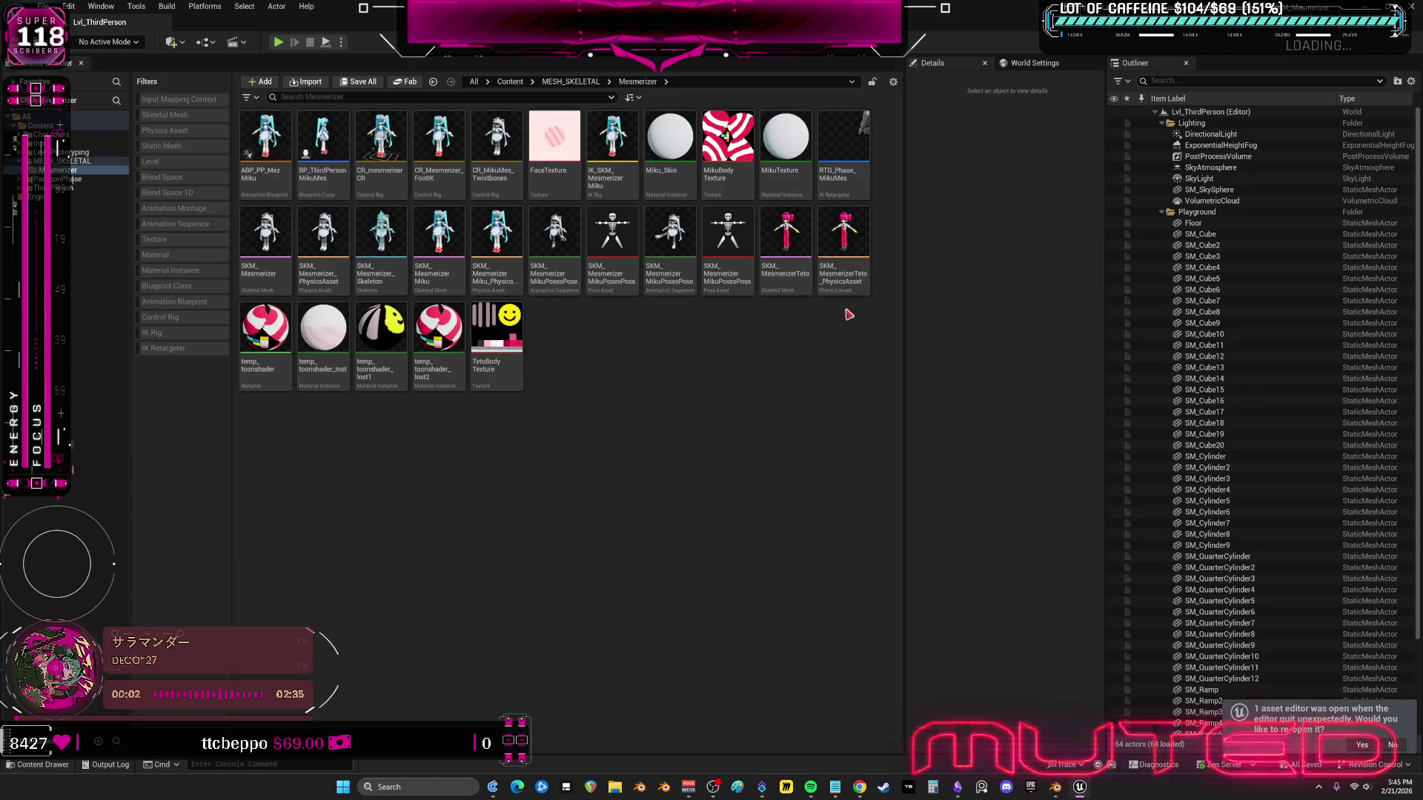
# - Select SKM_MesmerizerTeto_PhysicsAsset, then in Blender box-select the model in wireframe view
pyautogui.click(845, 275)
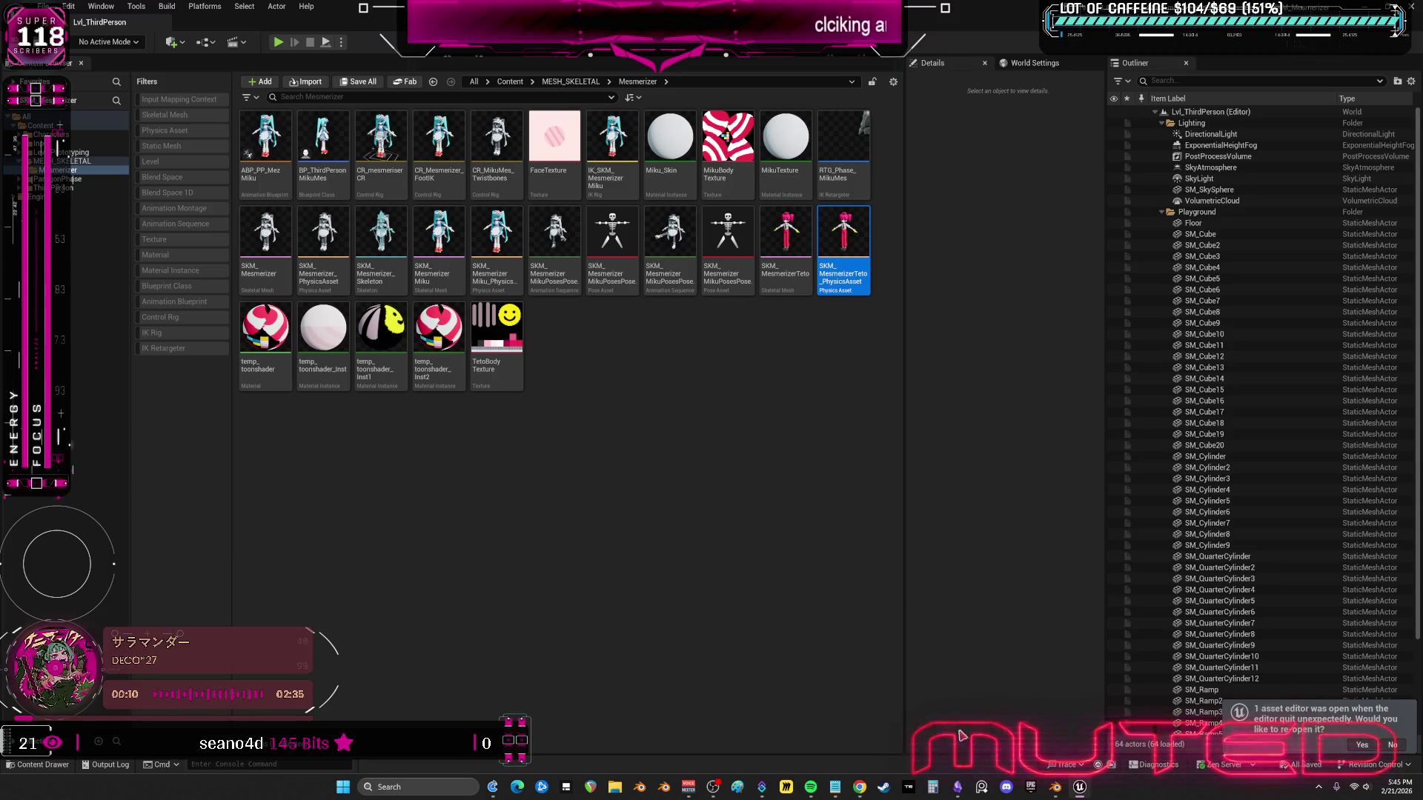
pyautogui.click(1060, 790)
pyautogui.scroll(-3, 599, 386)
pyautogui.hotkey('shift', 'z')
pyautogui.moveTo(758, 155); pyautogui.dragTo(292, 601)
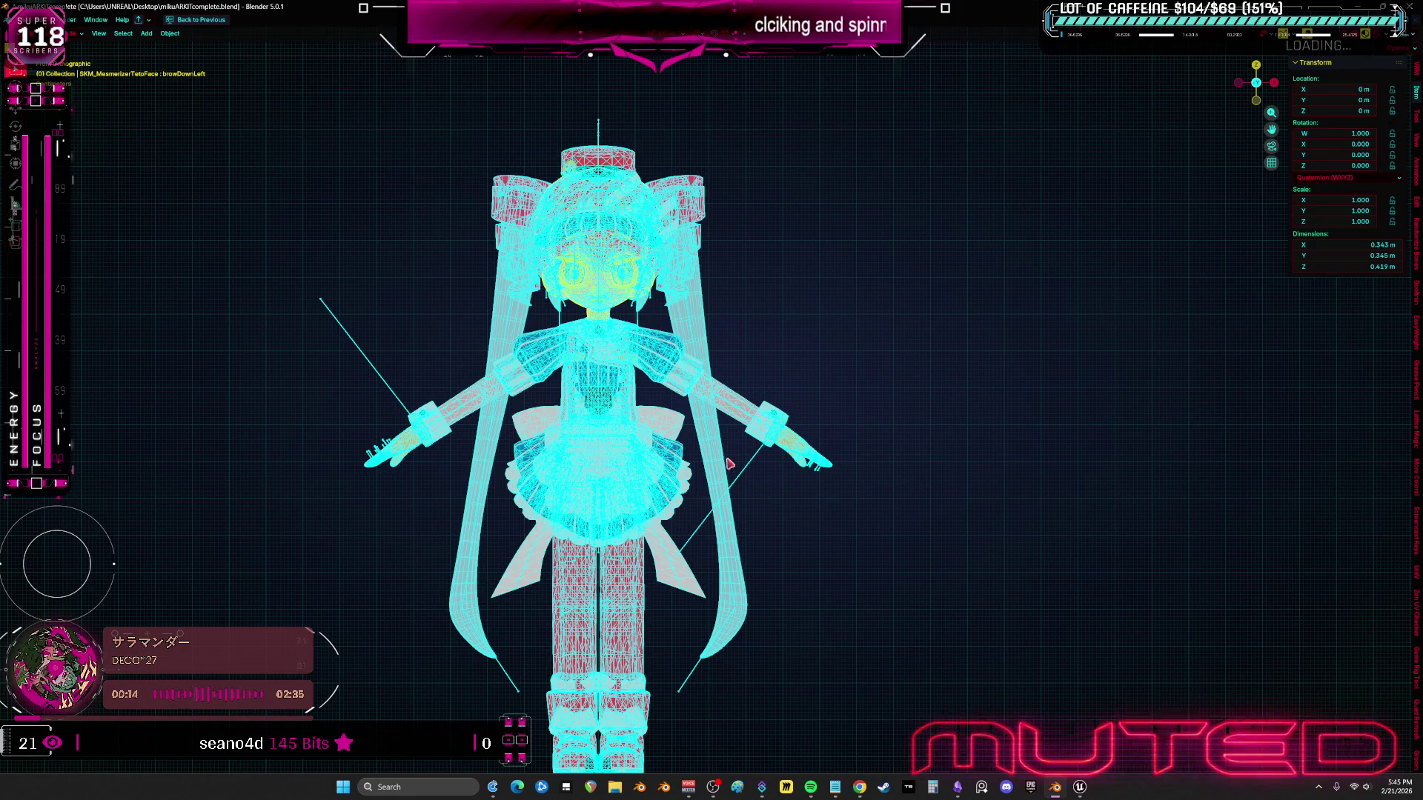
# - Select the armature and switch it to Rest Position in its Armature Data properties
pyautogui.click(728, 464)
pyautogui.hotkey('ctrl', 'space')
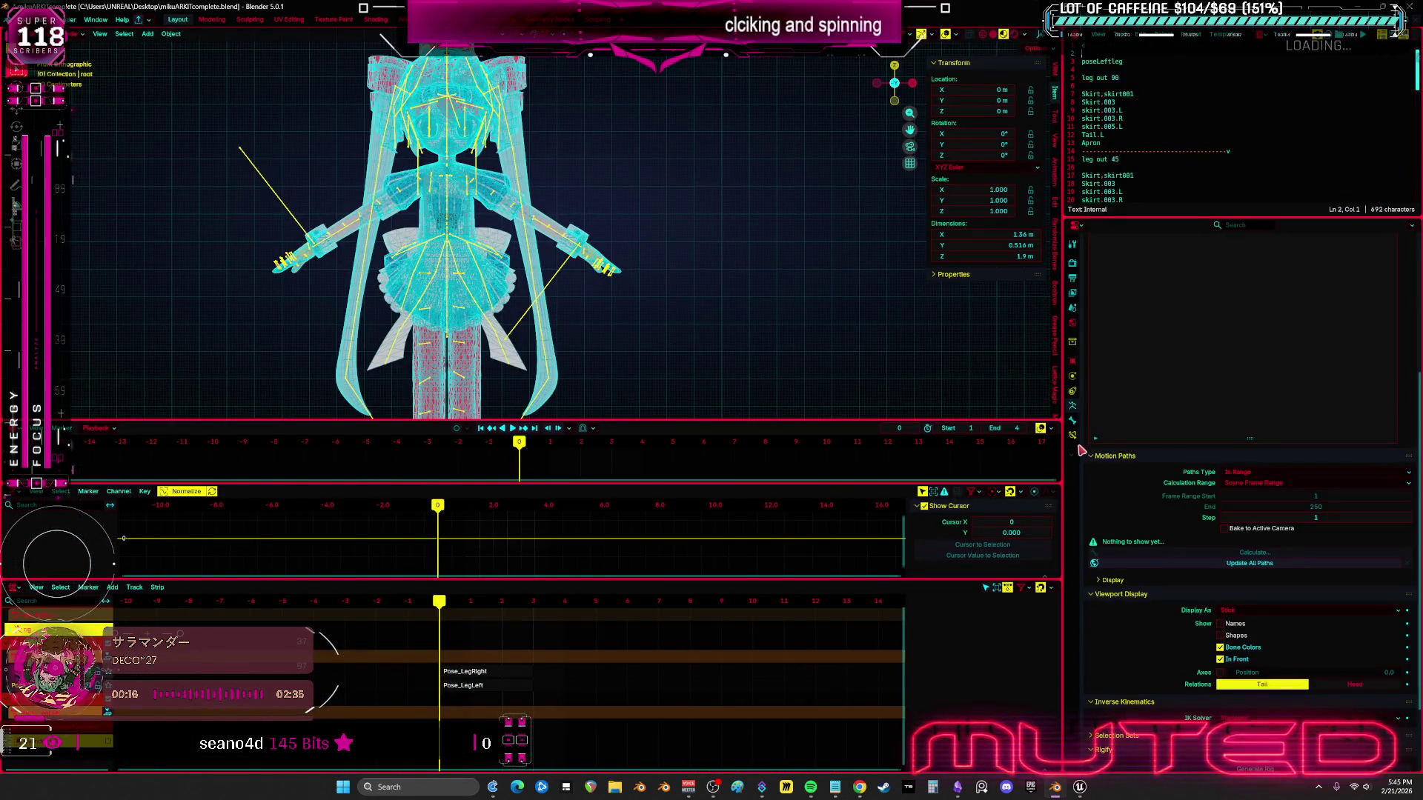
pyautogui.click(1073, 421)
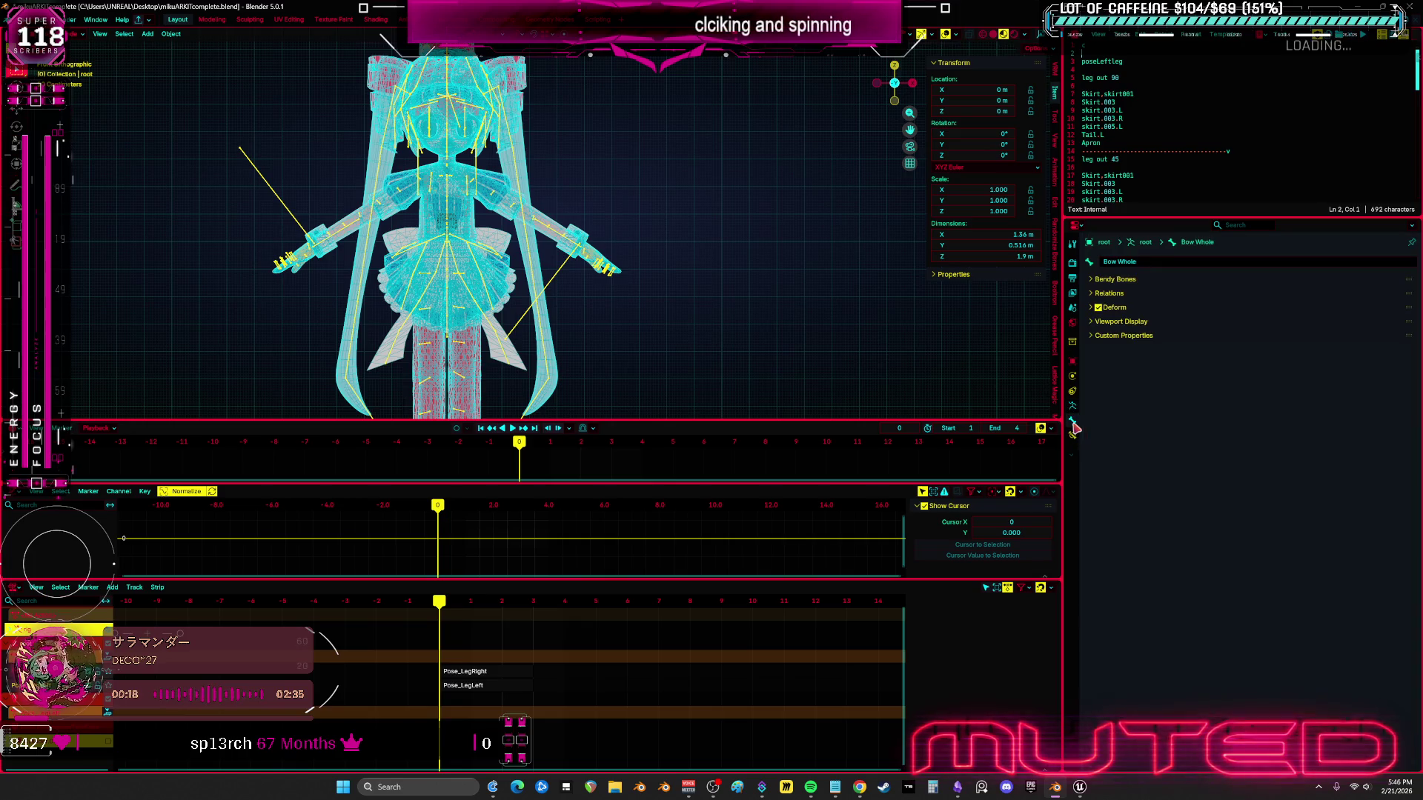
pyautogui.click(1072, 406)
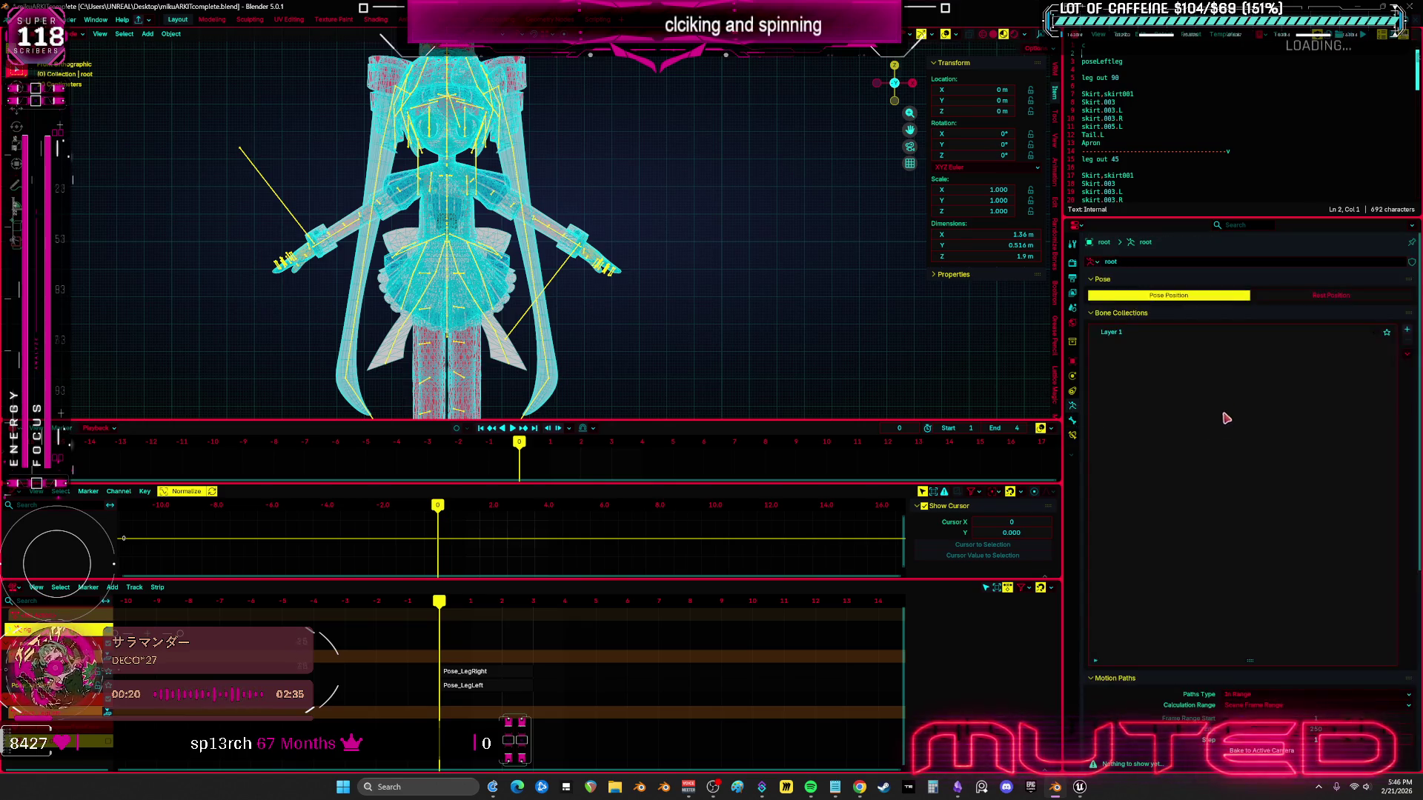
pyautogui.click(1331, 295)
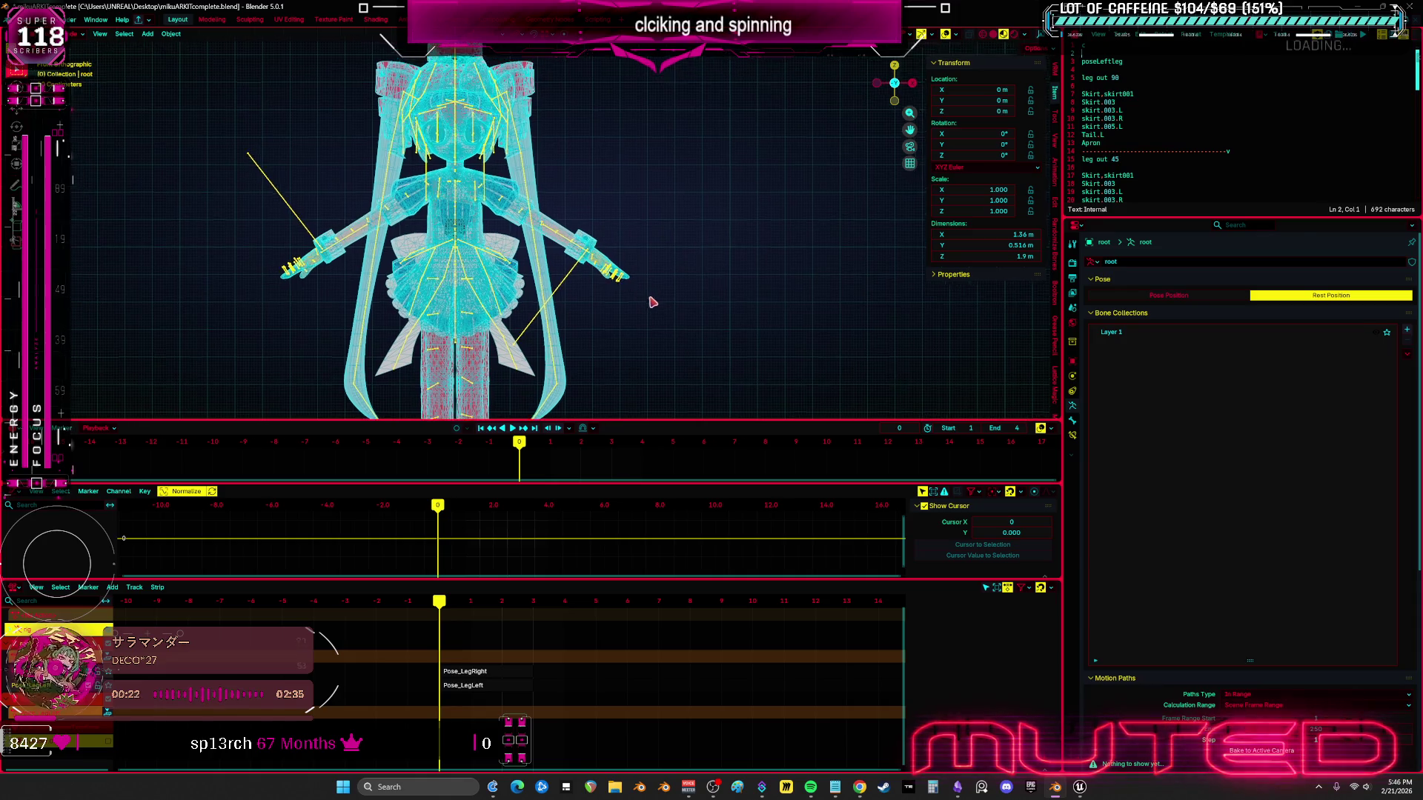
pyautogui.hotkey('ctrl', 'space')
# - Bring up the FBX export dialog for the selected armature and mesh
pyautogui.click(27, 20)
pyautogui.moveTo(81, 177)
pyautogui.click(189, 276)
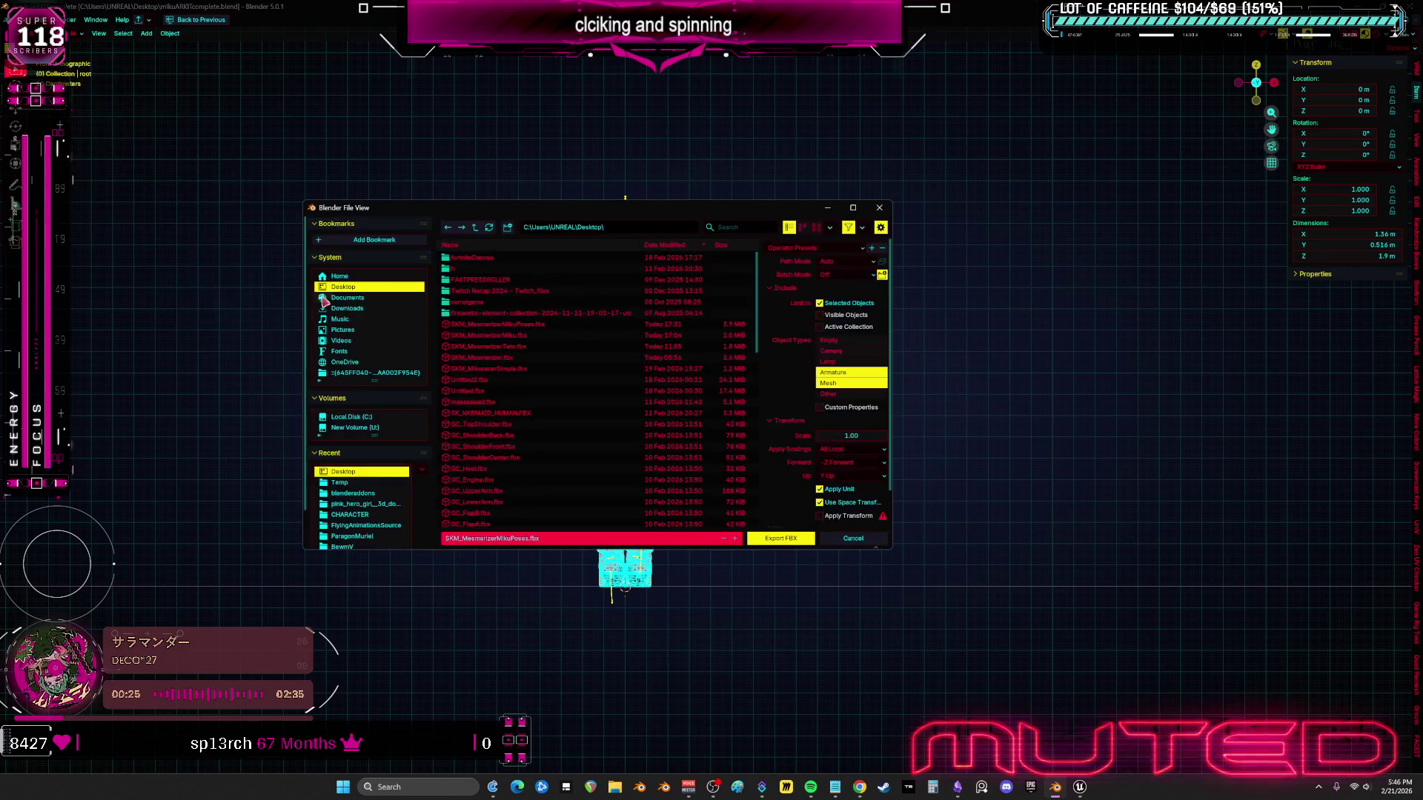
# - Export the current selection as FBX under the SKM_Mesmerizer.fbx file name
pyautogui.click(580, 359)
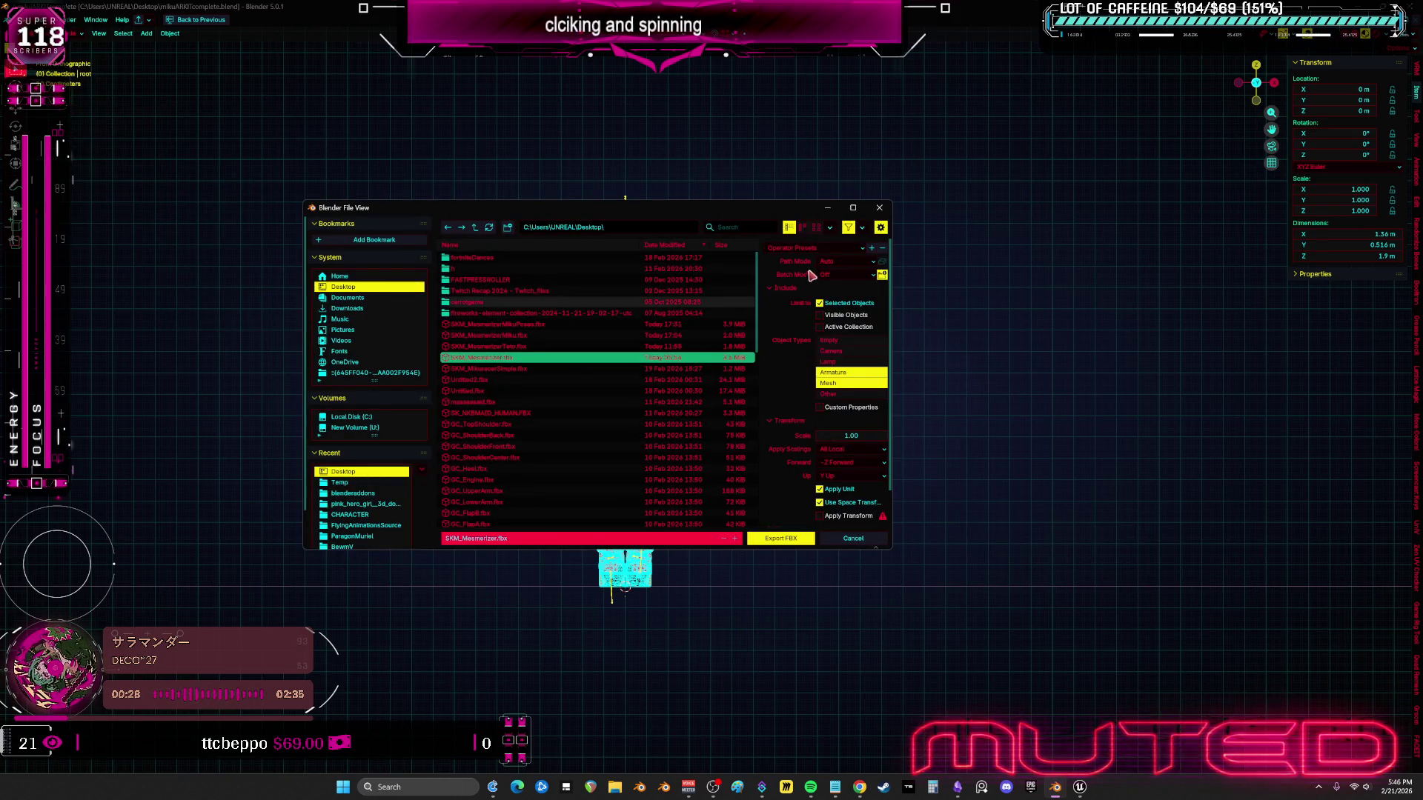
pyautogui.scroll(-2, 800, 474)
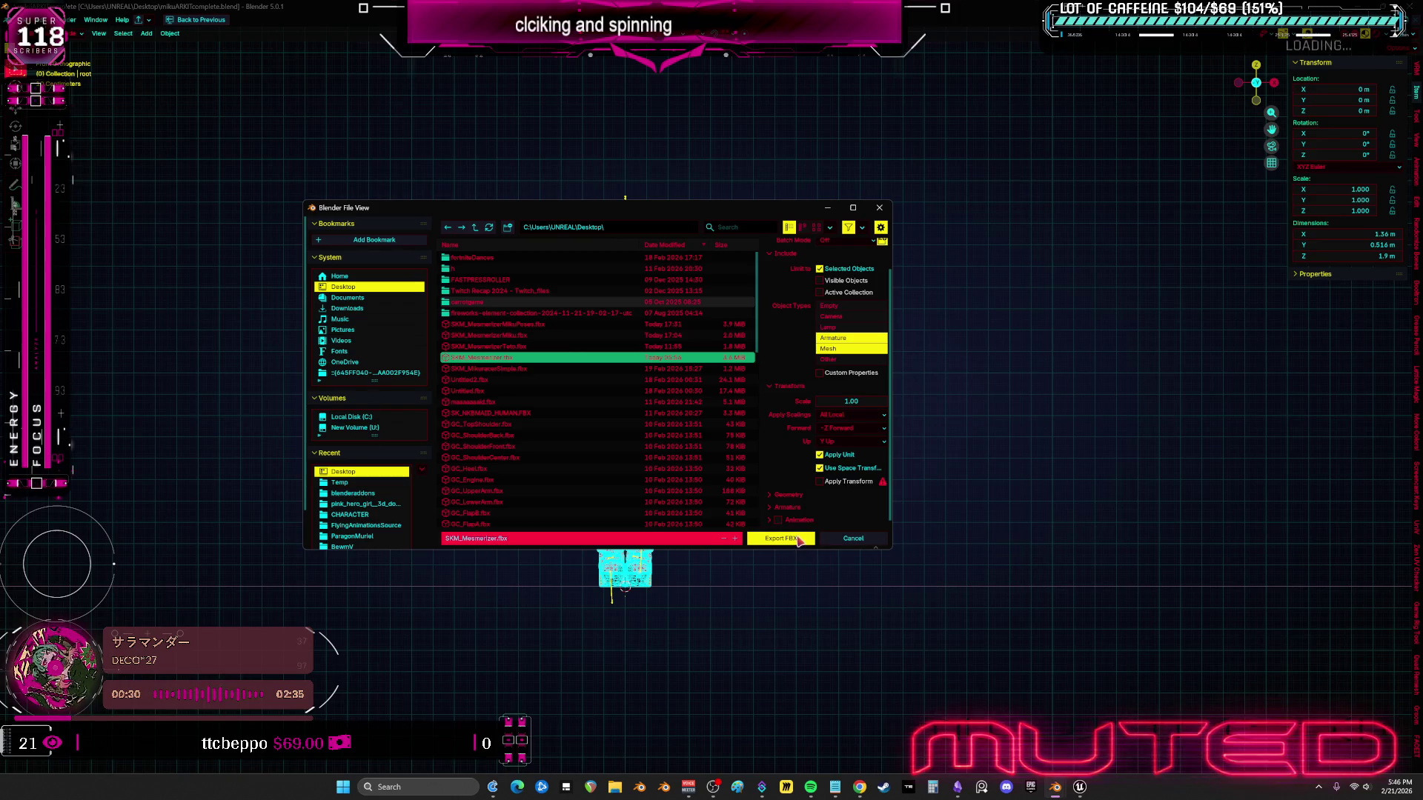
pyautogui.click(799, 541)
# - Box-select the Teto model and export it to the Desktop as SKM_MesmerizerTeto.fbx
pyautogui.scroll(3, 800, 534)
pyautogui.click(365, 404)
pyautogui.scroll(-3, 365, 404)
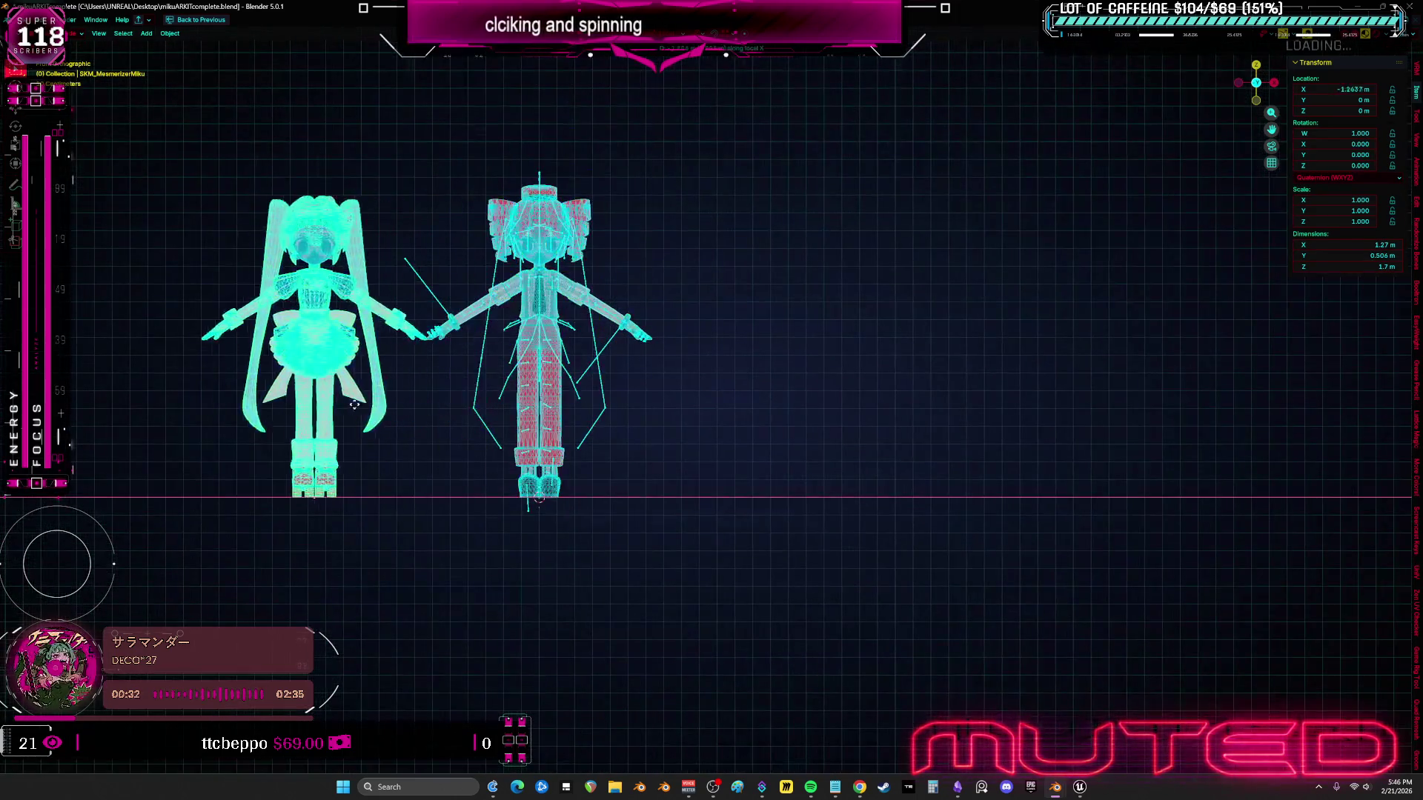
pyautogui.scroll(2, 544, 341)
pyautogui.moveTo(381, 79); pyautogui.dragTo(734, 454)
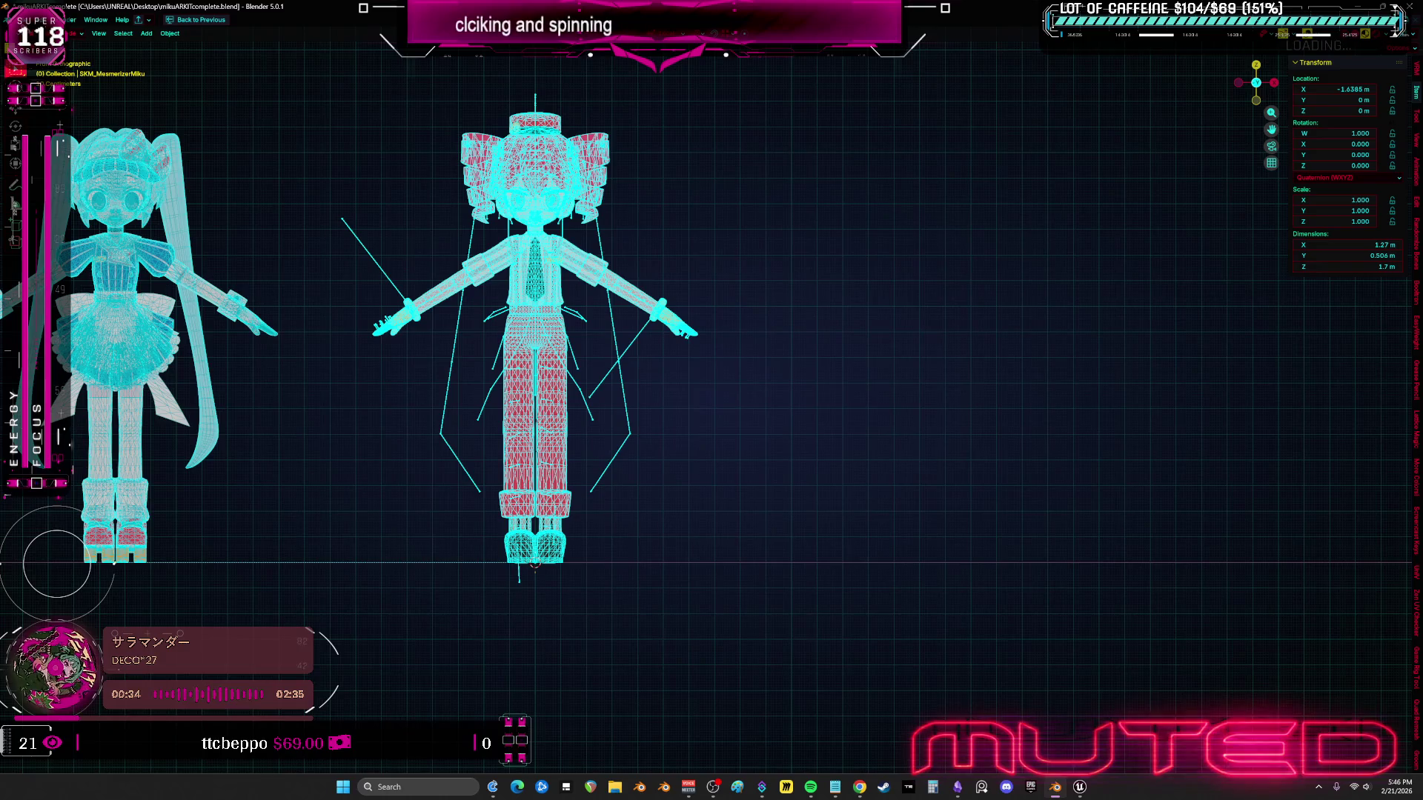
pyautogui.click(22, 20)
pyautogui.moveTo(89, 178)
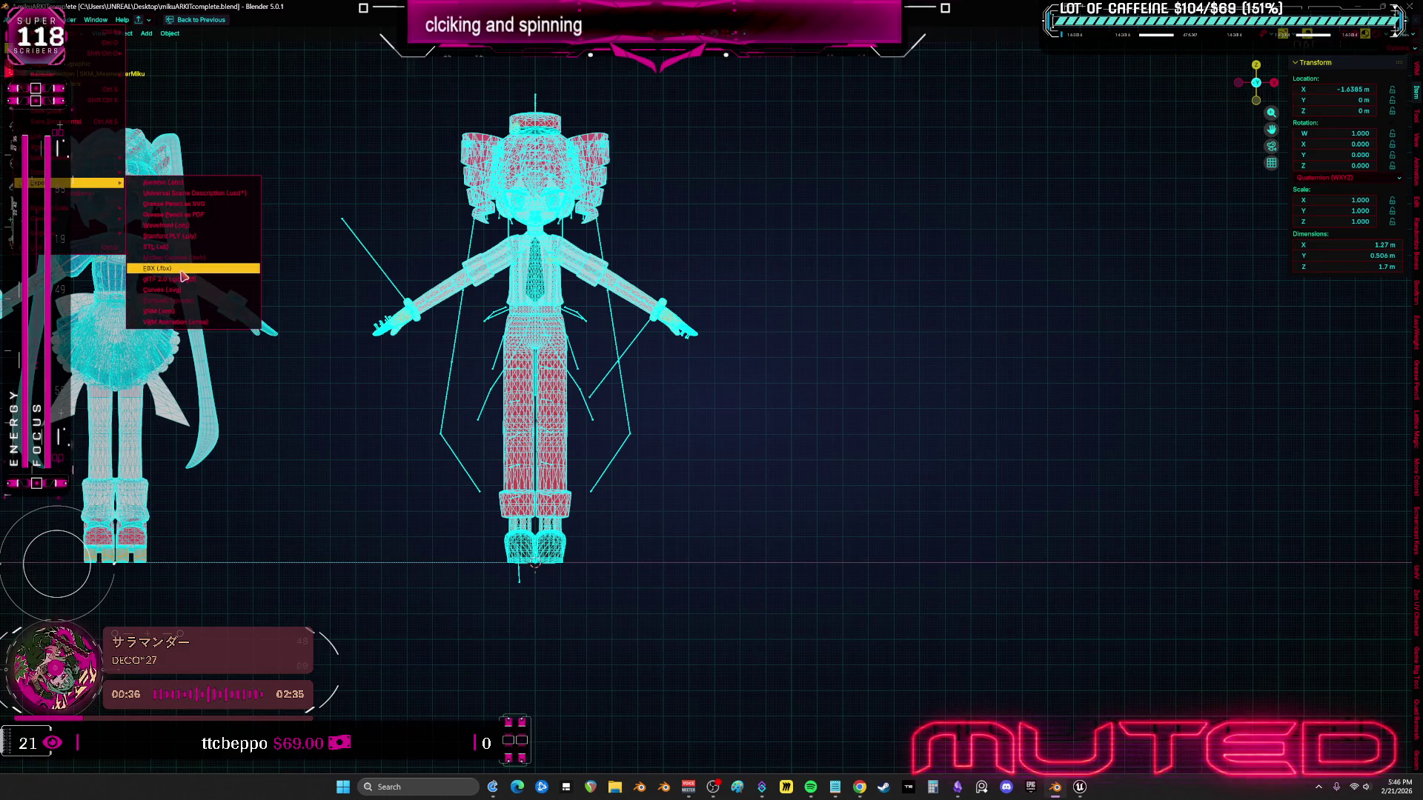
pyautogui.click(184, 274)
pyautogui.click(555, 359)
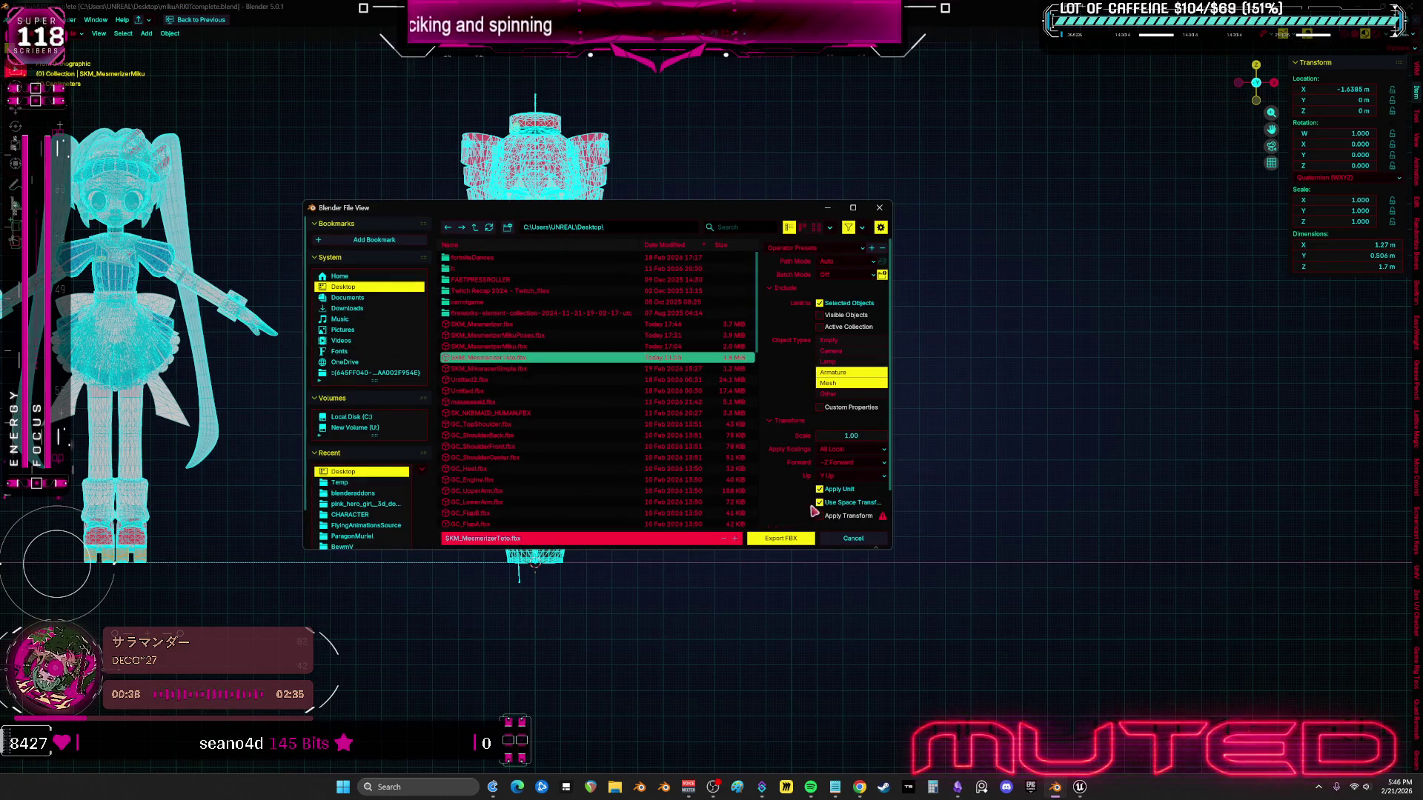
pyautogui.click(808, 544)
# - Move Teto aside on X, reset Miku to the origin, and export it as SKM_MesmerizerMiku.fbx
pyautogui.press('g')
pyautogui.press('x')
pyautogui.click(157, 308)
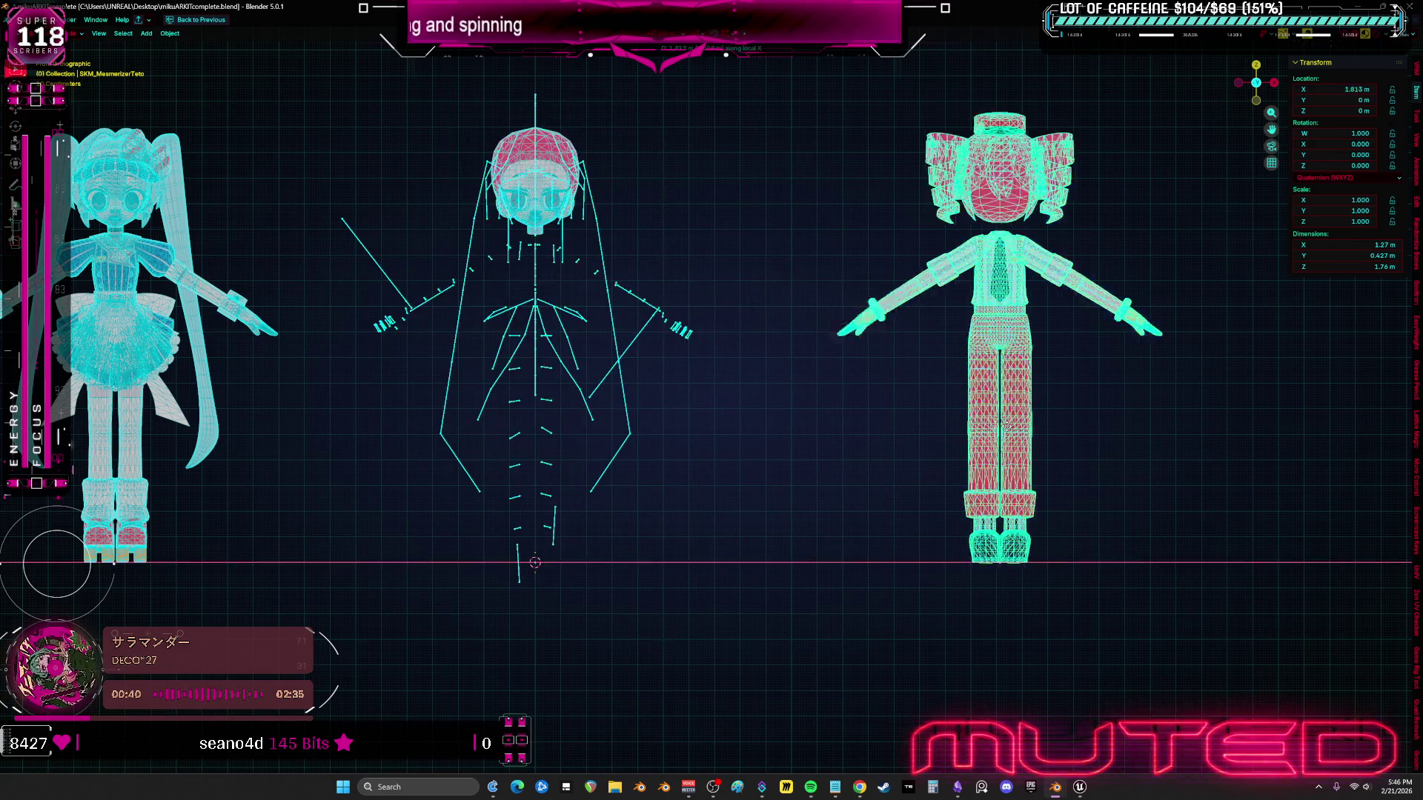
pyautogui.click(157, 308)
pyautogui.hotkey('alt', 'g')
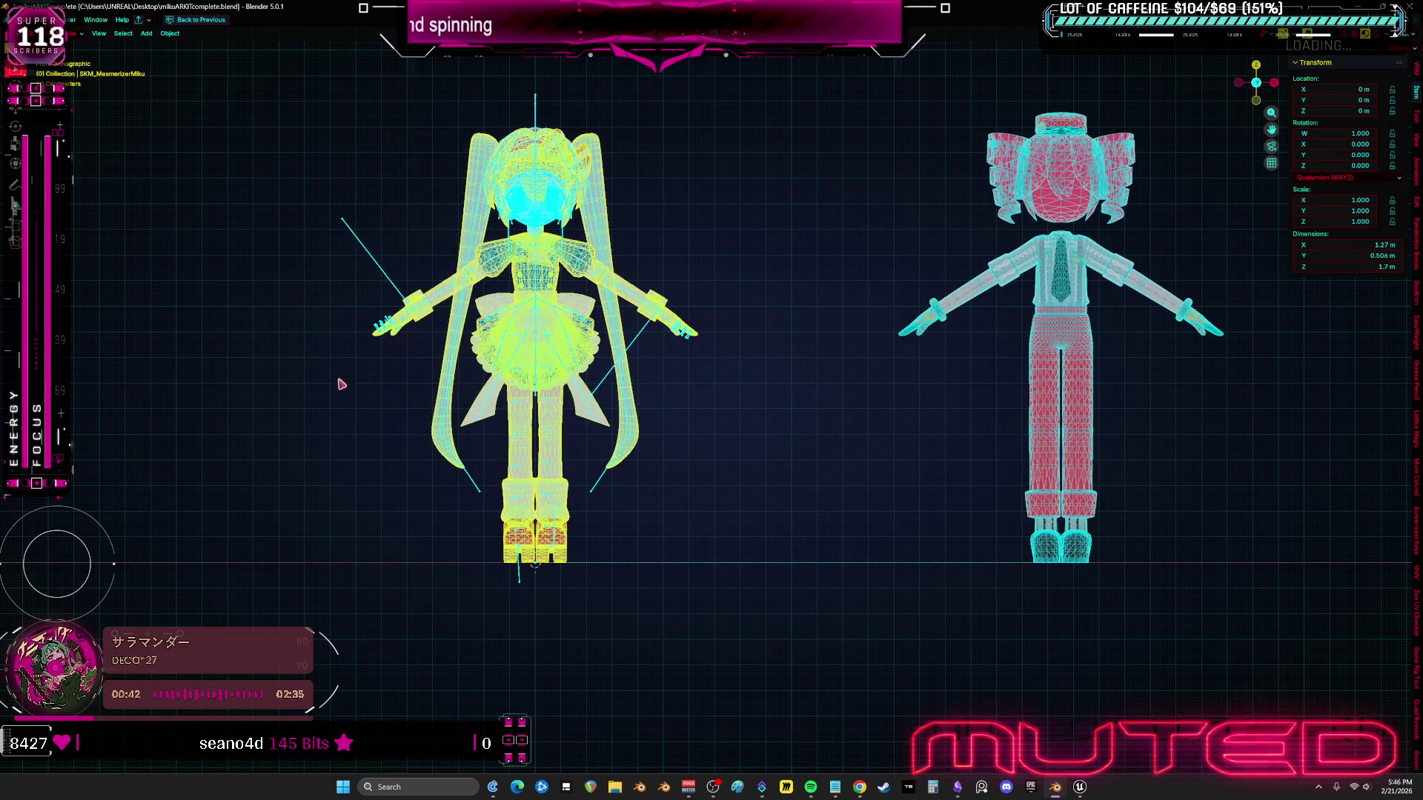
pyautogui.click(16, 20)
pyautogui.moveTo(81, 165)
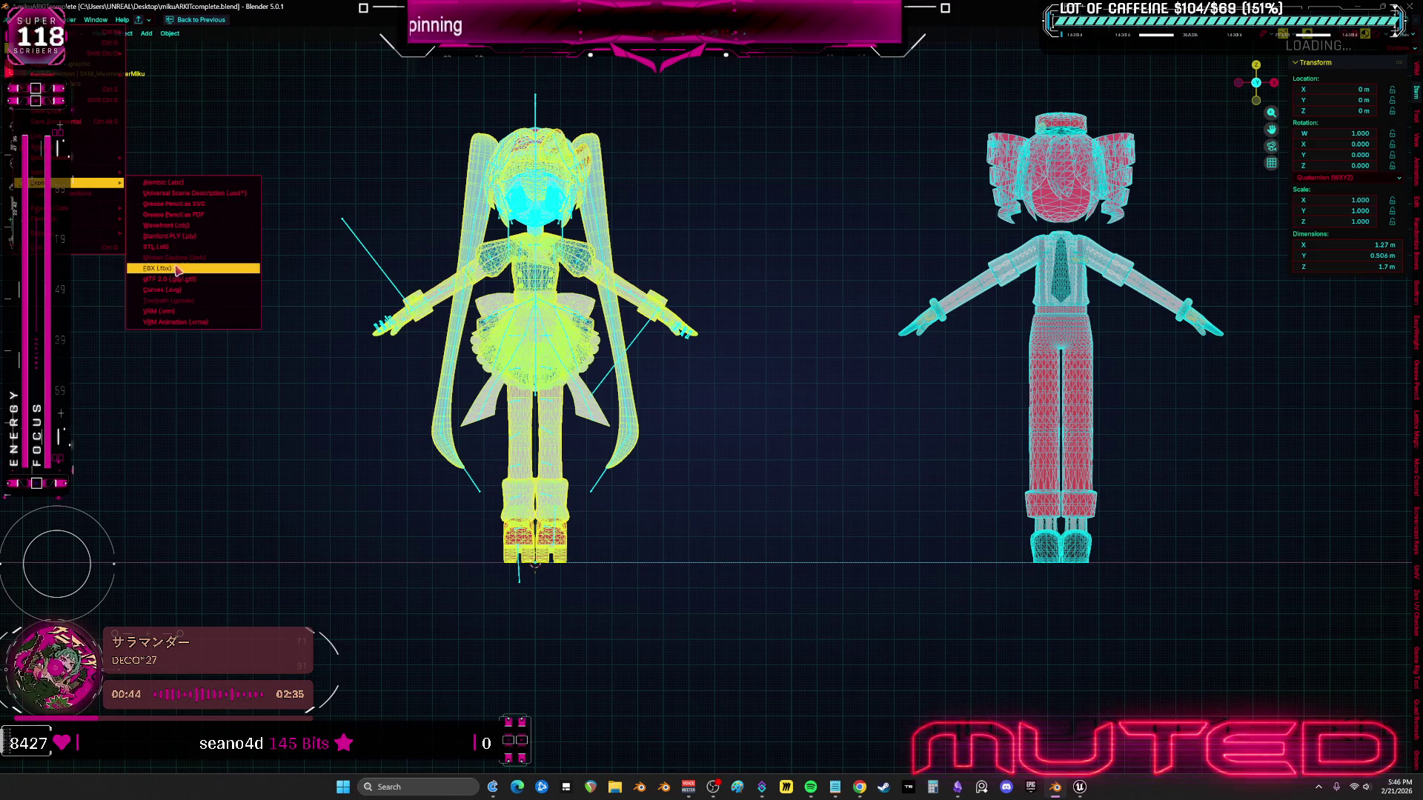
pyautogui.click(185, 270)
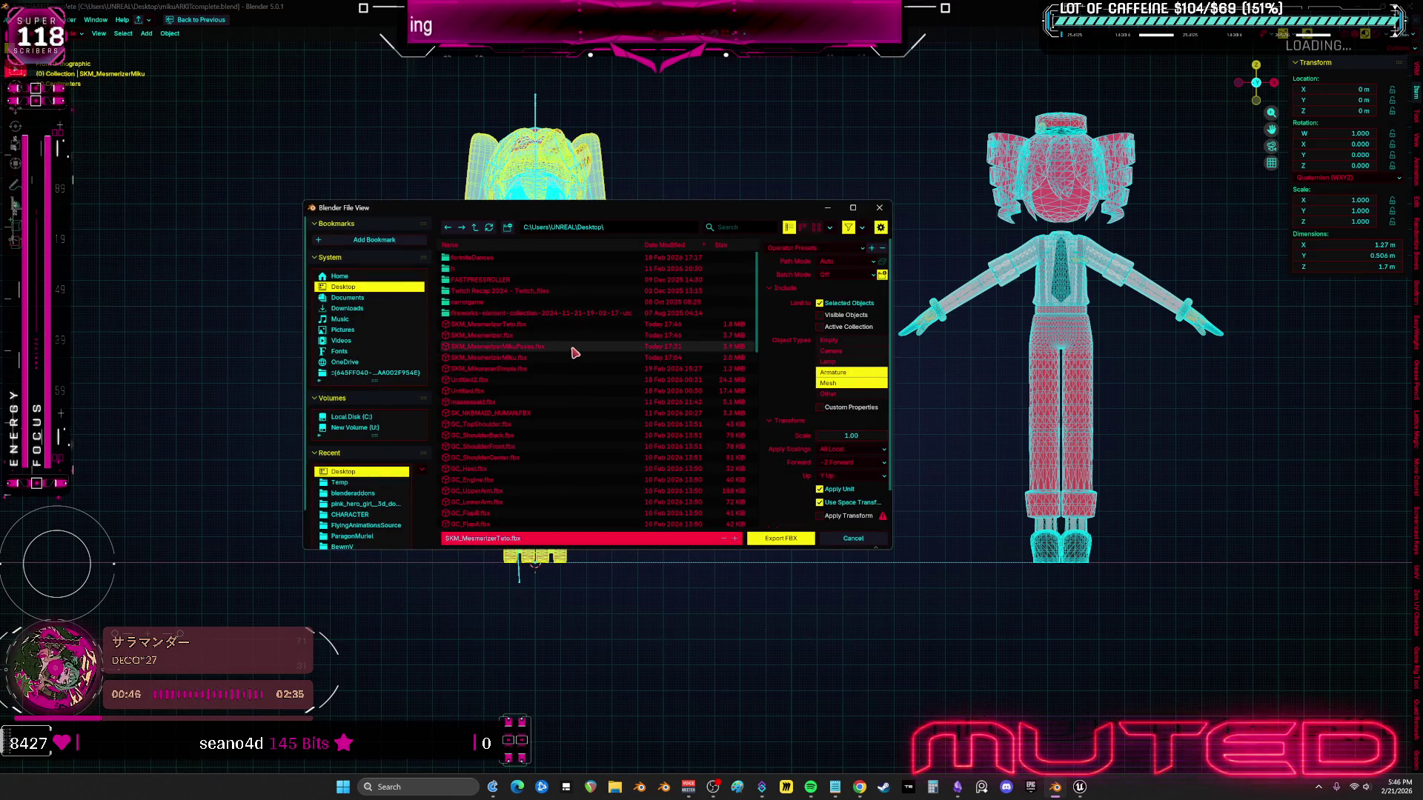
pyautogui.click(563, 358)
pyautogui.click(781, 538)
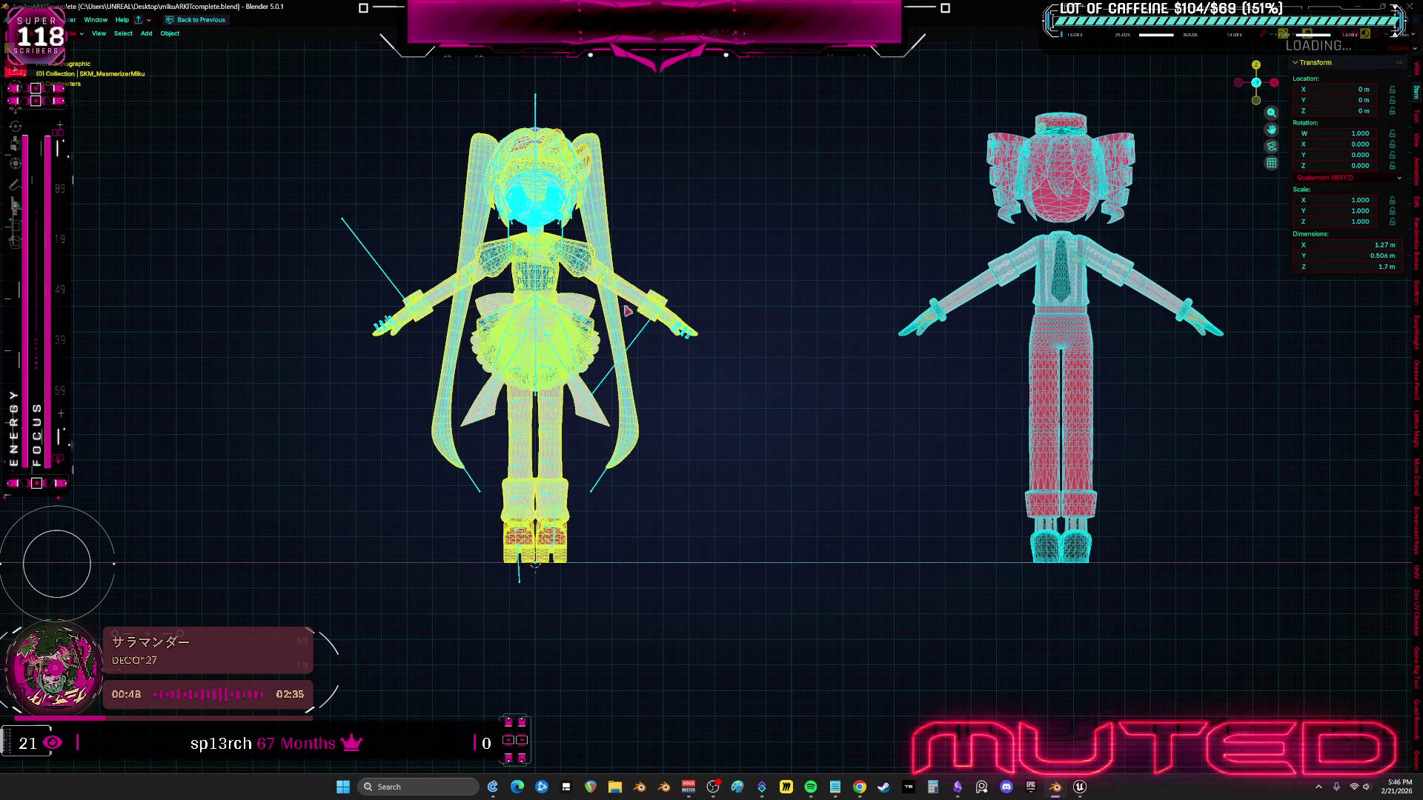
pyautogui.hotkey('ctrl', 'alt', 'space')
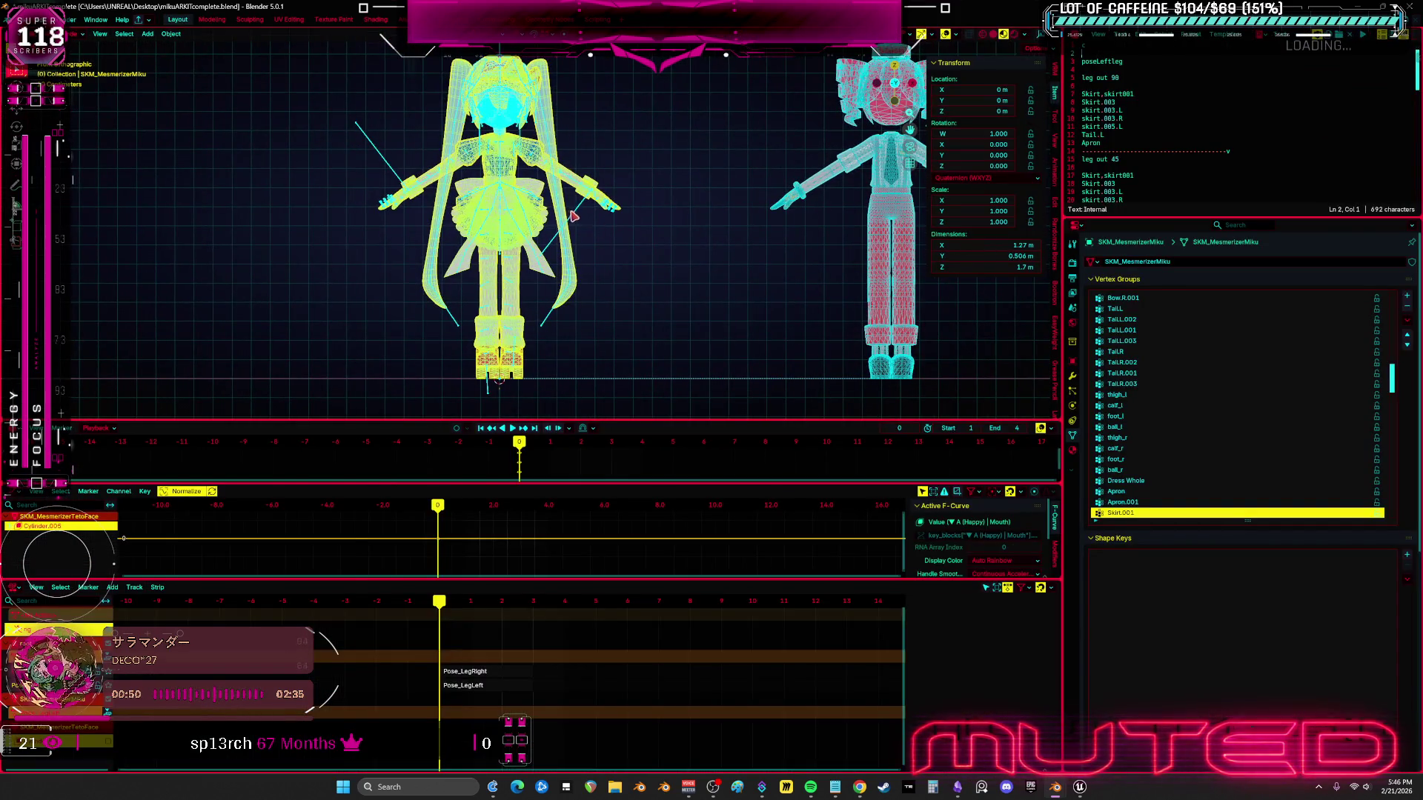
# - Select the Miku root armature, set it to Pose Position, and return to Object mode
pyautogui.click(572, 215)
pyautogui.hotkey('ctrl', 'Tab')
pyautogui.click(1118, 297)
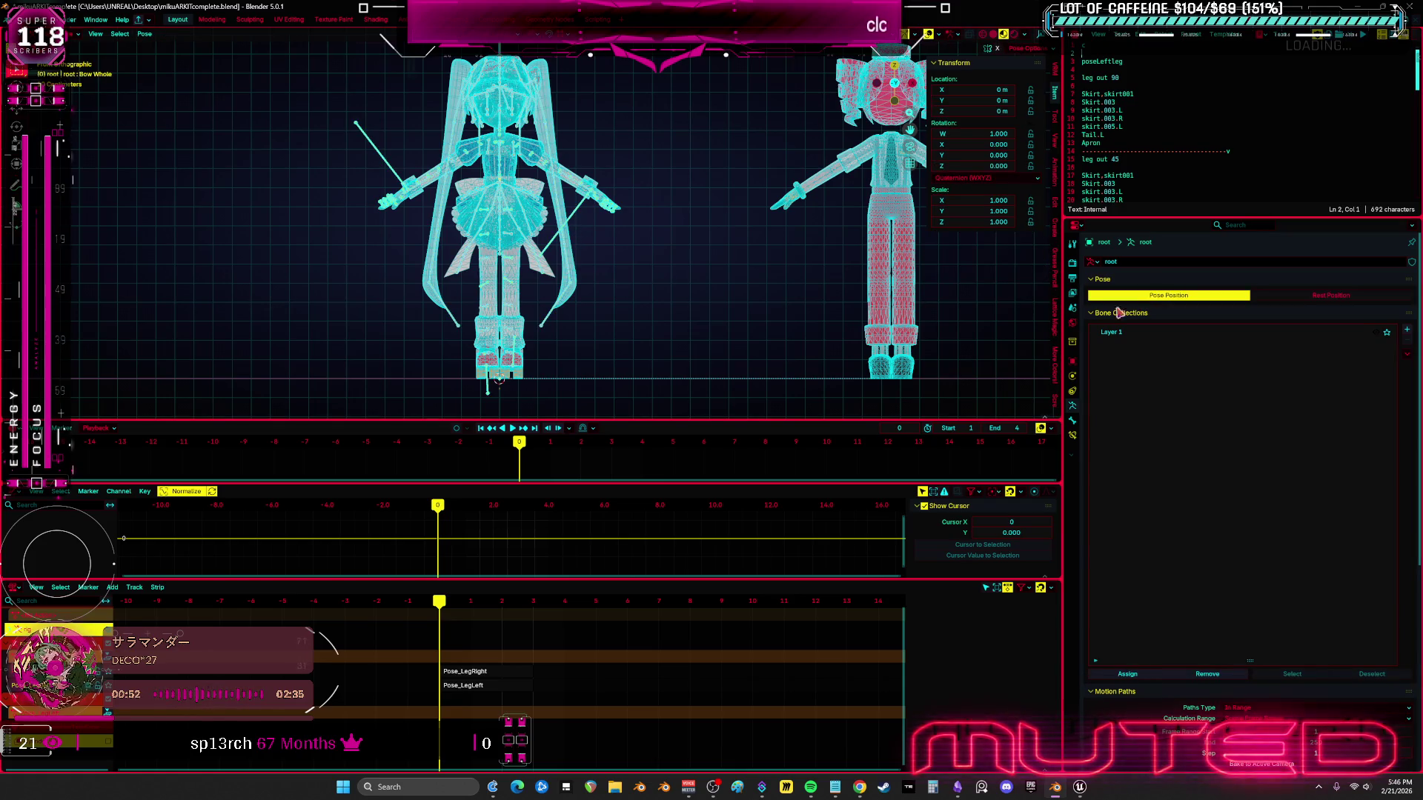
pyautogui.hotkey('ctrl', 'Tab')
pyautogui.hotkey('ctrl', 'Tab')
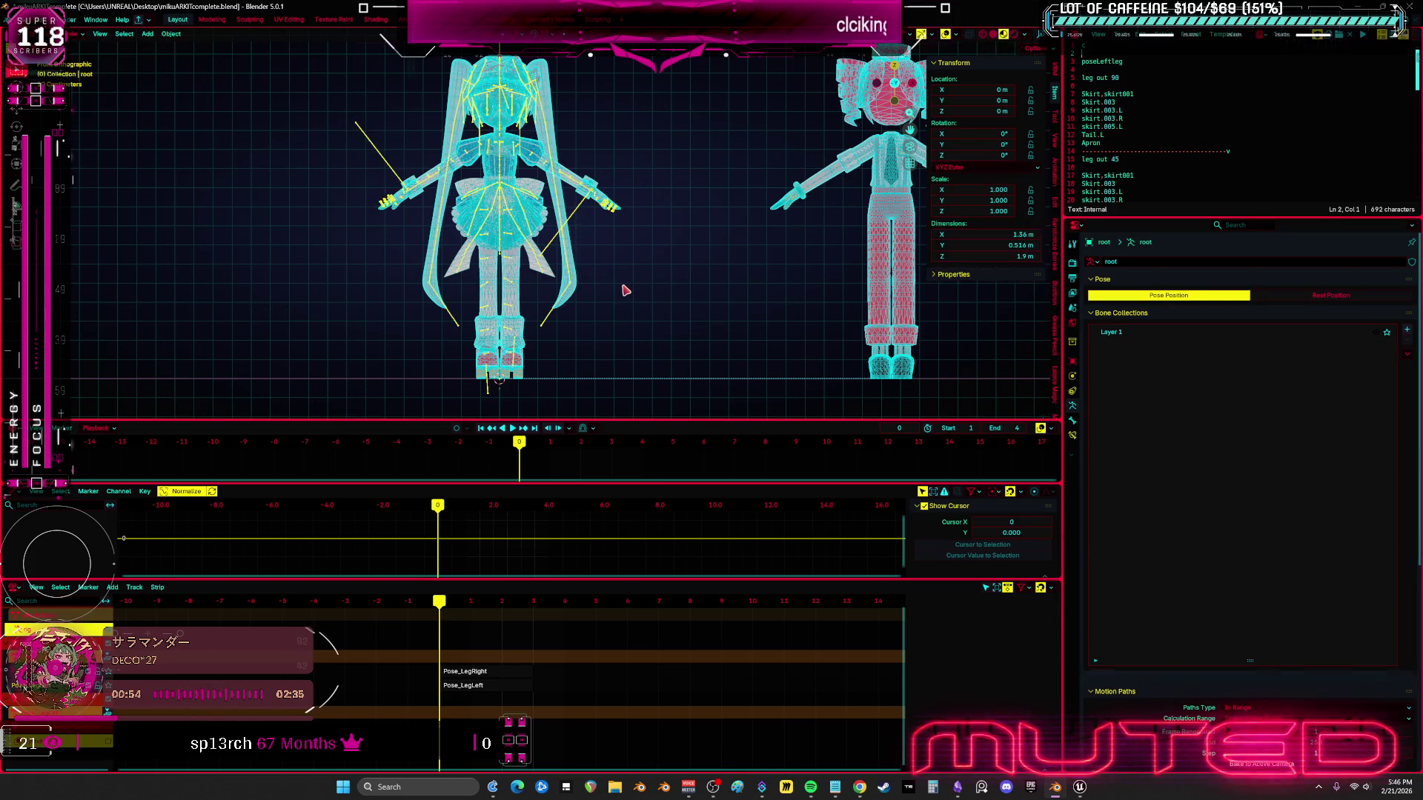
pyautogui.hotkey('ctrl', 'Tab')
pyautogui.moveTo(614, 79); pyautogui.dragTo(326, 285)
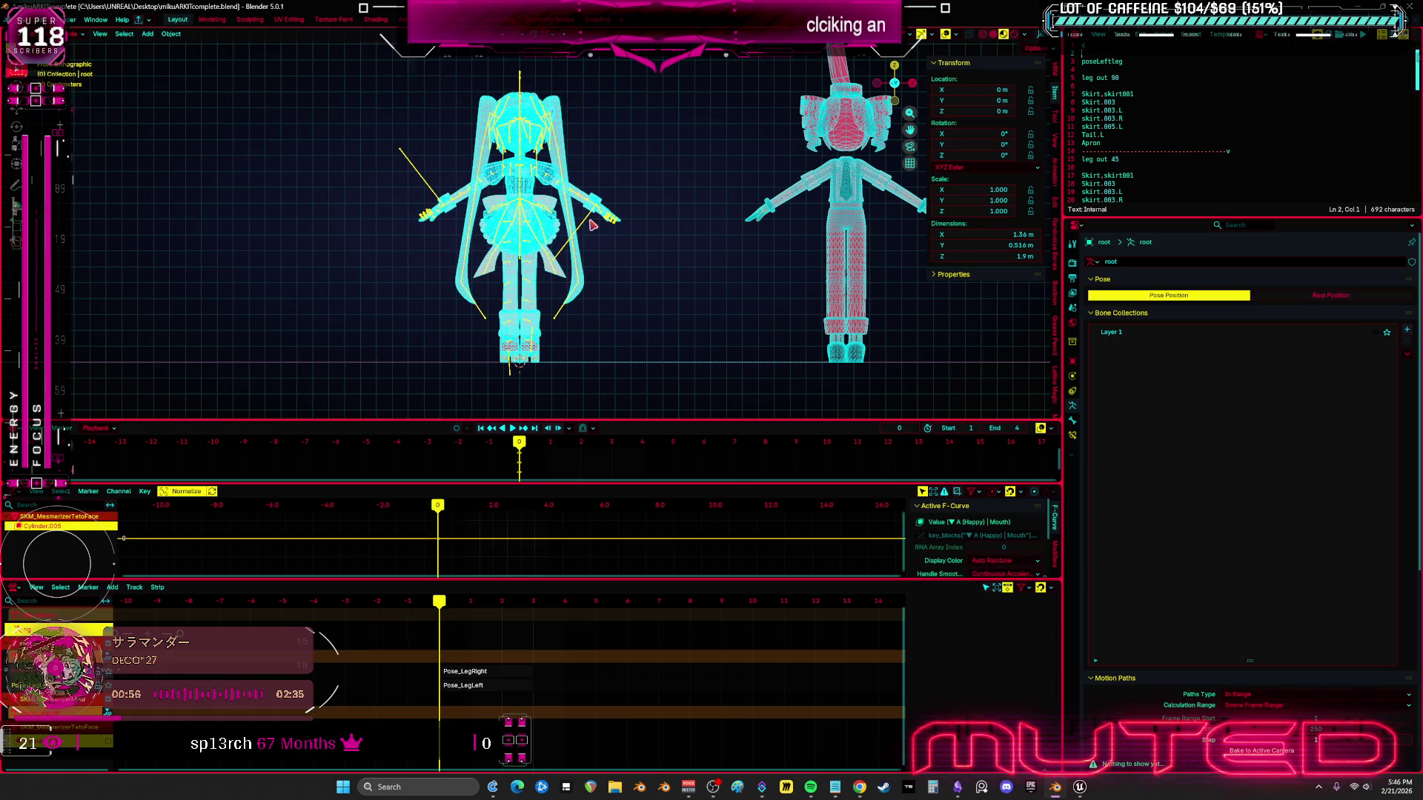
pyautogui.hotkey('ctrl', 'Tab')
pyautogui.click(143, 33)
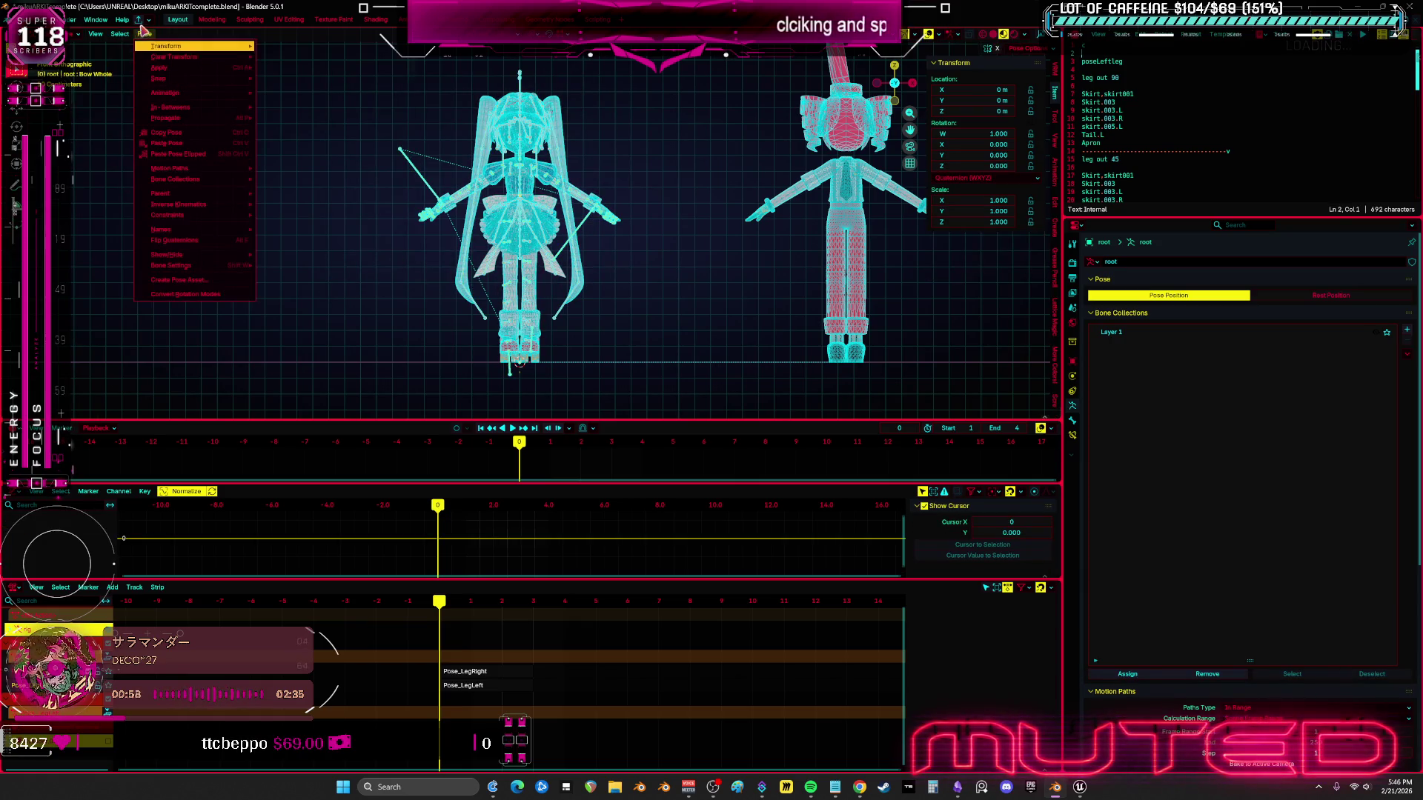
pyautogui.hotkey('ctrl', 'Tab')
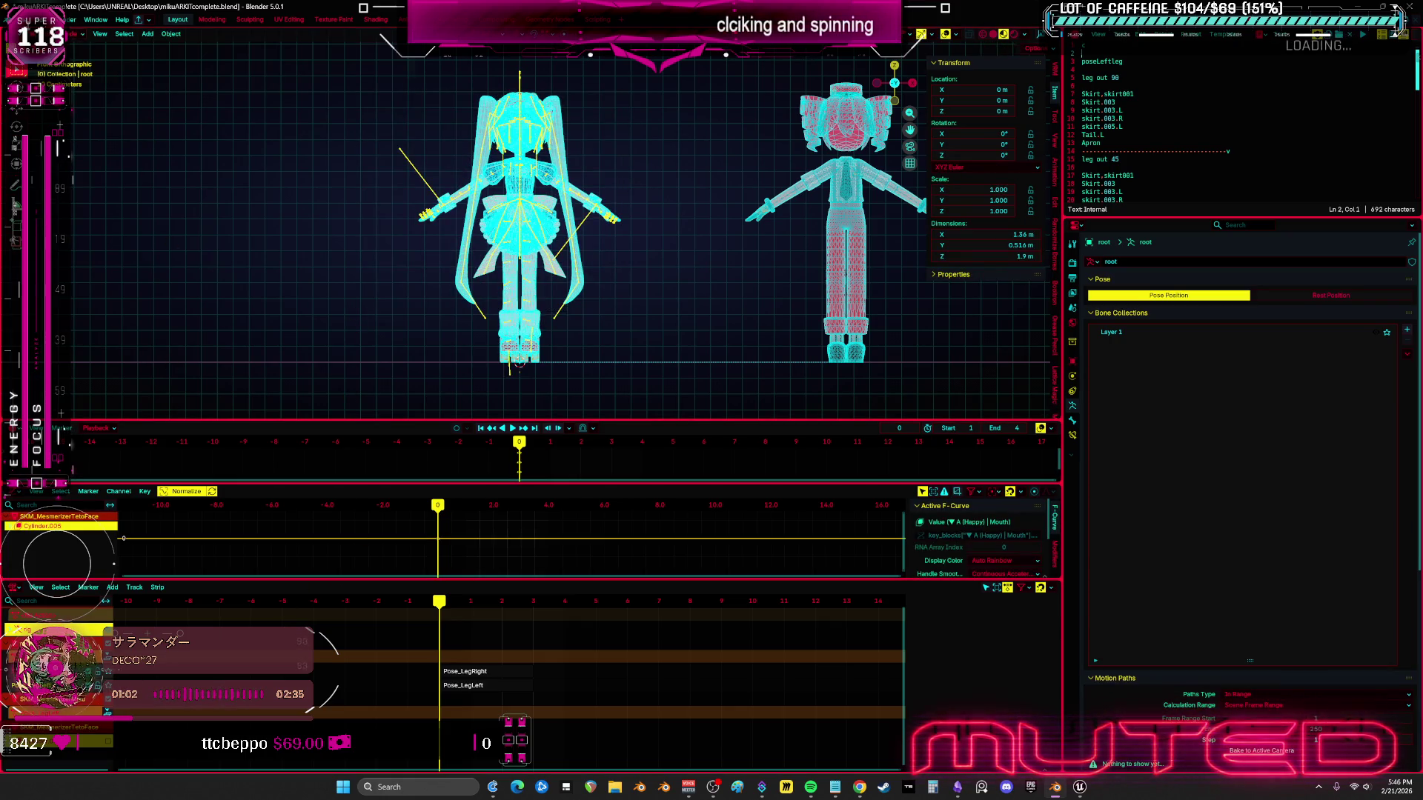
# - Export the armature as SKM_MesmerizerMikuPoses.fbx to the Desktop with Animation enabled
pyautogui.click(21, 19)
pyautogui.moveTo(103, 182)
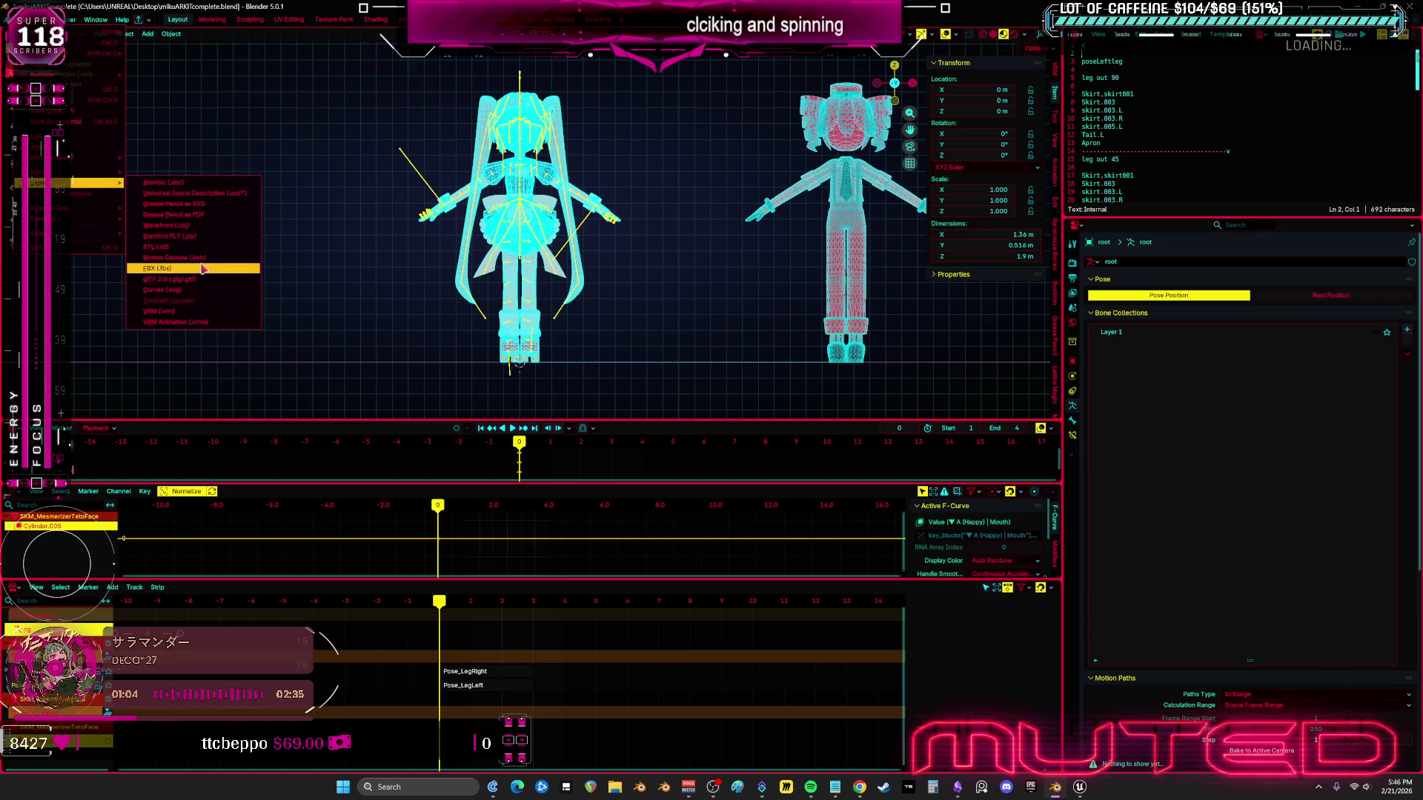
pyautogui.click(203, 268)
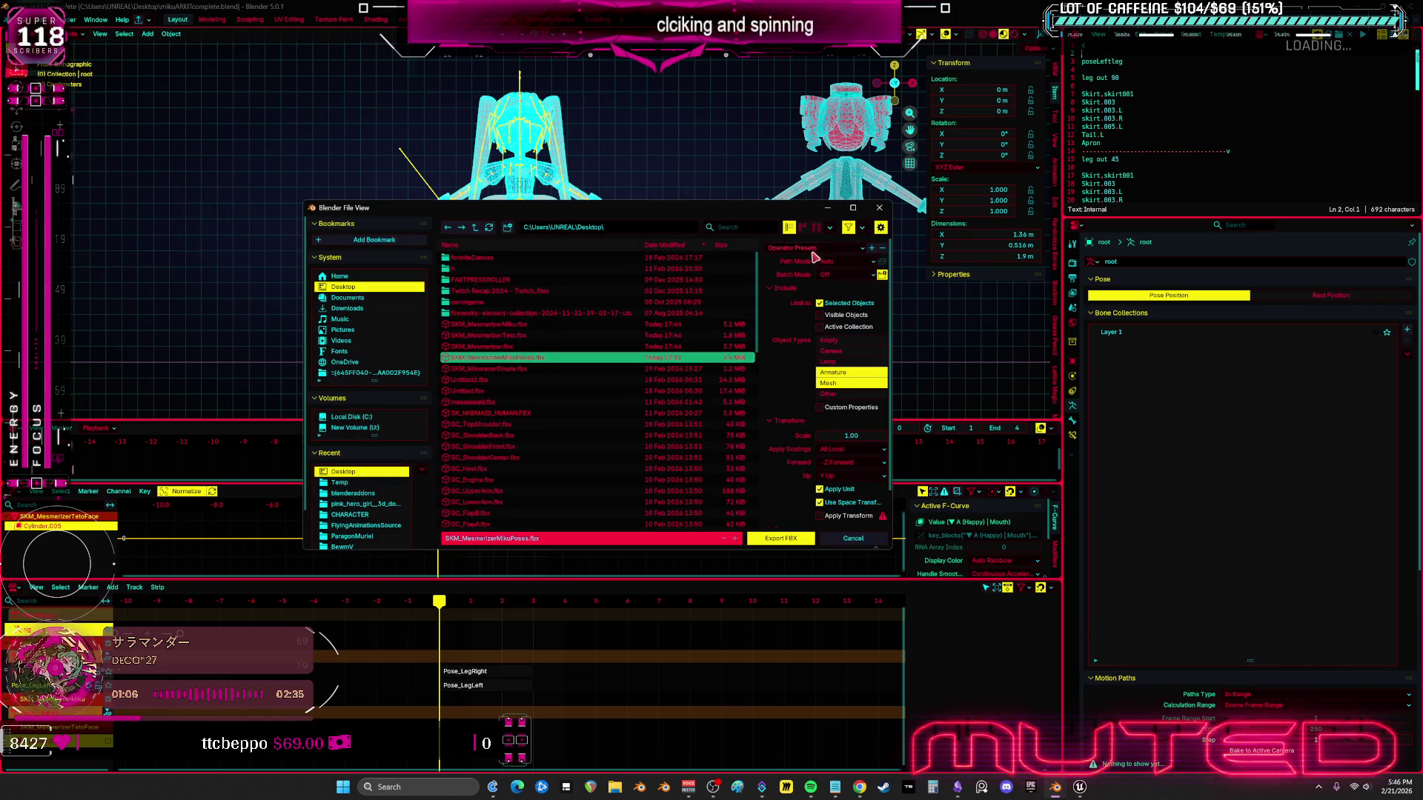
pyautogui.scroll(-2, 815, 334)
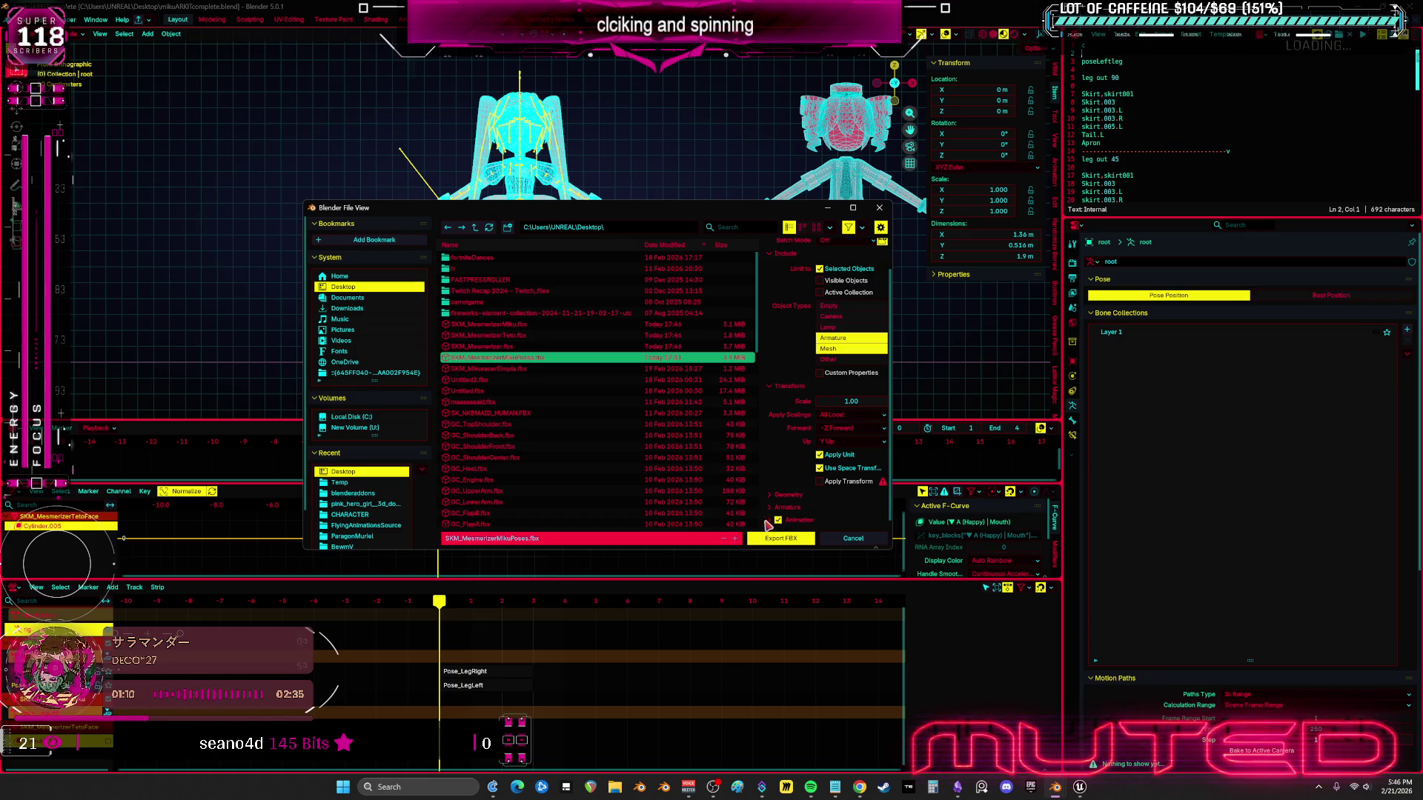
pyautogui.click(770, 520)
pyautogui.scroll(-5, 810, 498)
pyautogui.click(797, 539)
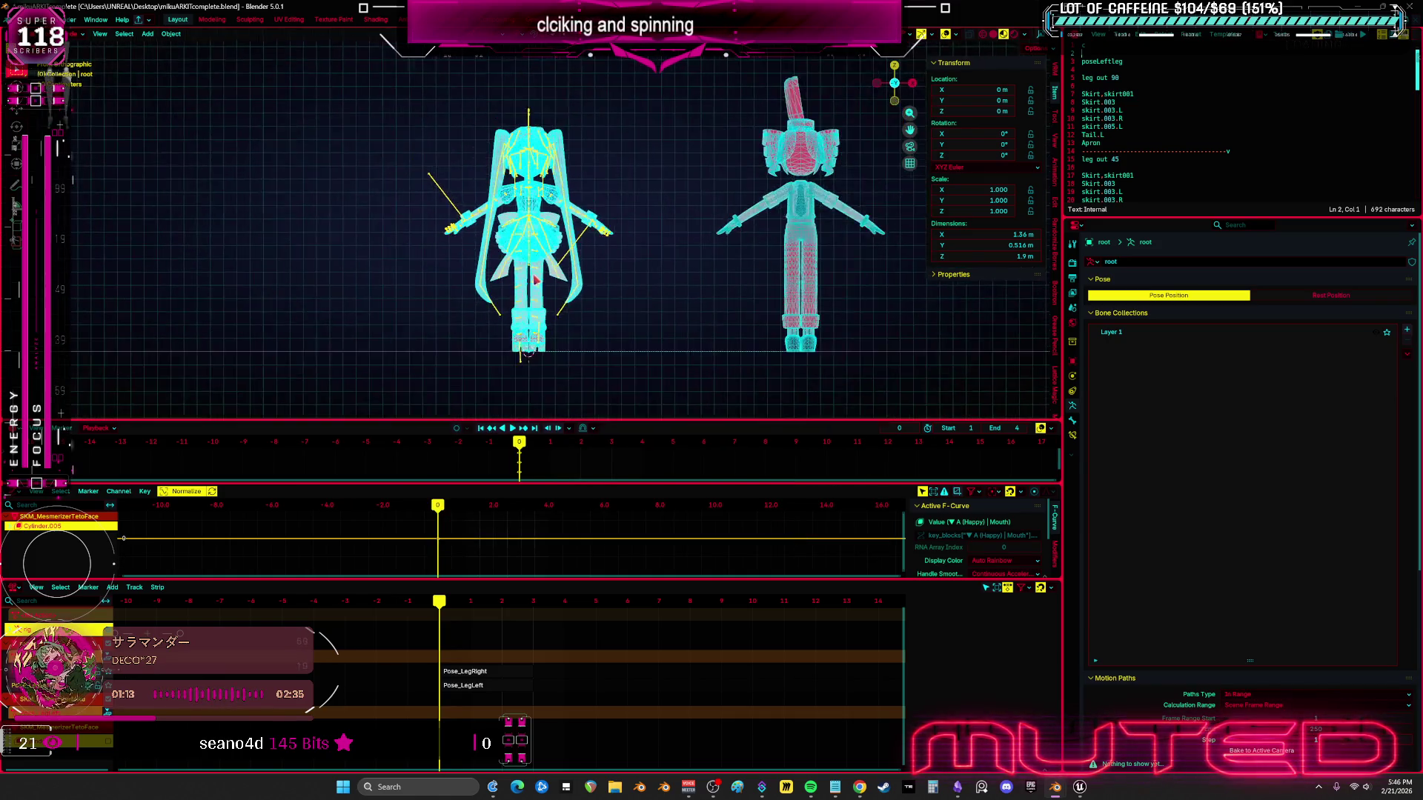
pyautogui.scroll(1, 519, 276)
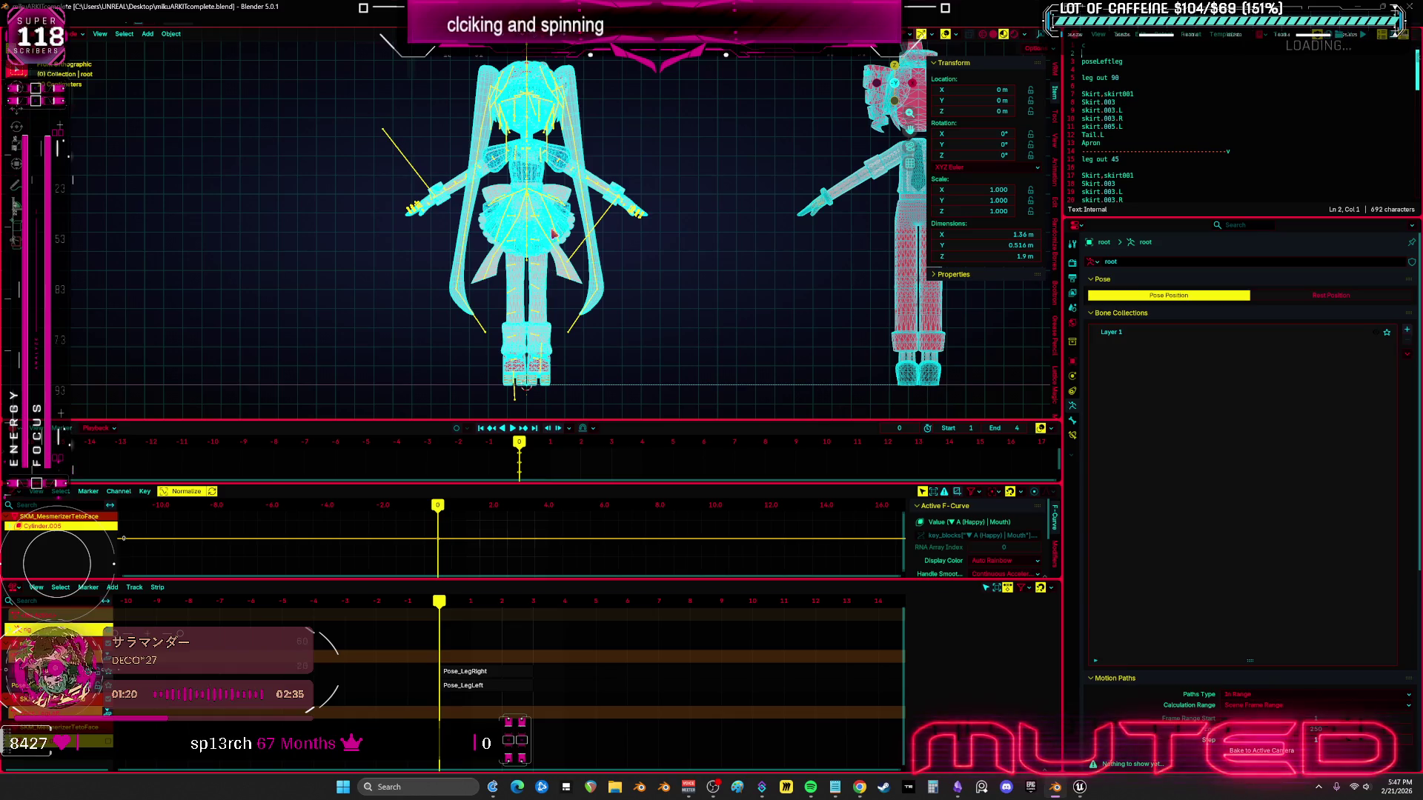
# - Force-delete the old Teto physics asset, IK_SKM_Mesmerizer_Miku, MikuTexture and Miku_Skin
pyautogui.click(1078, 789)
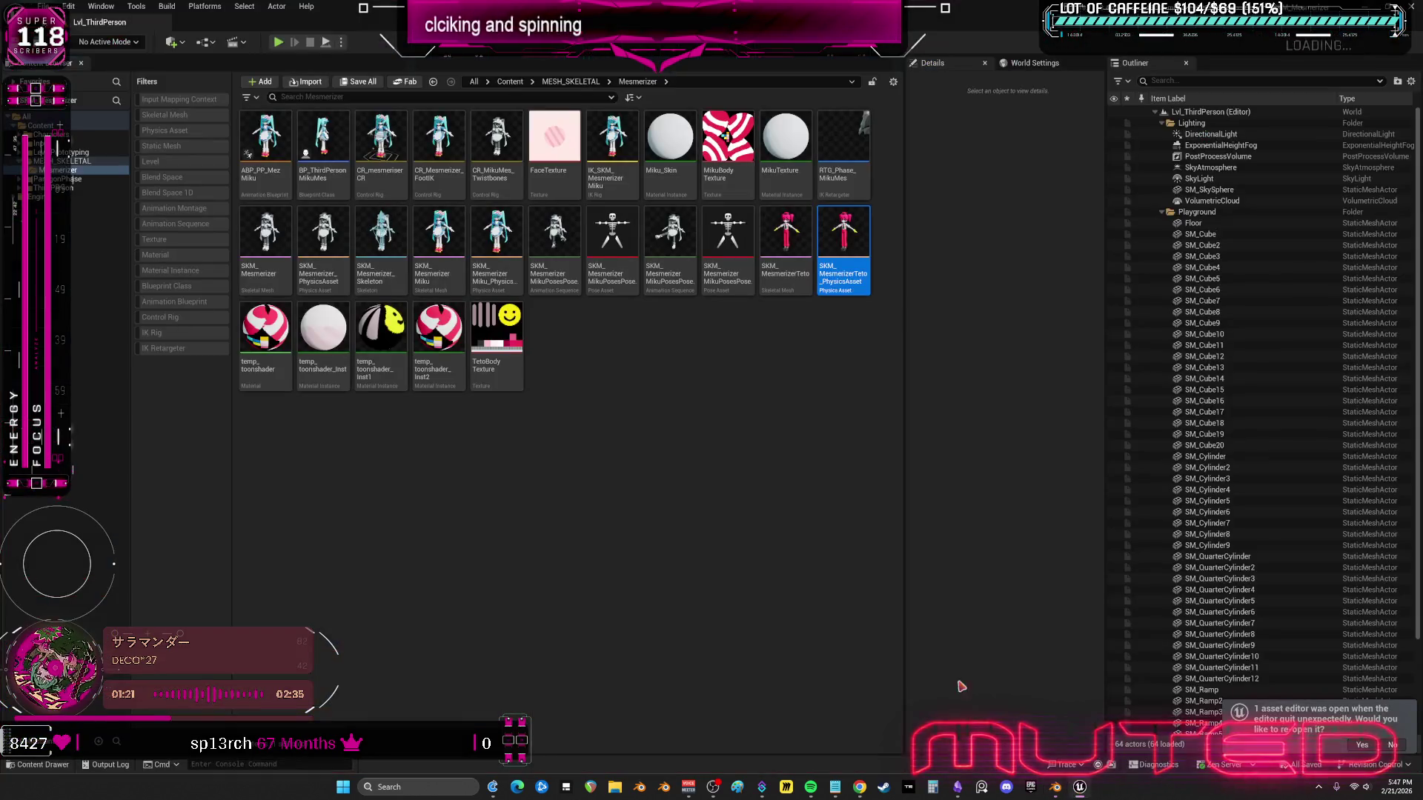
pyautogui.click(583, 432)
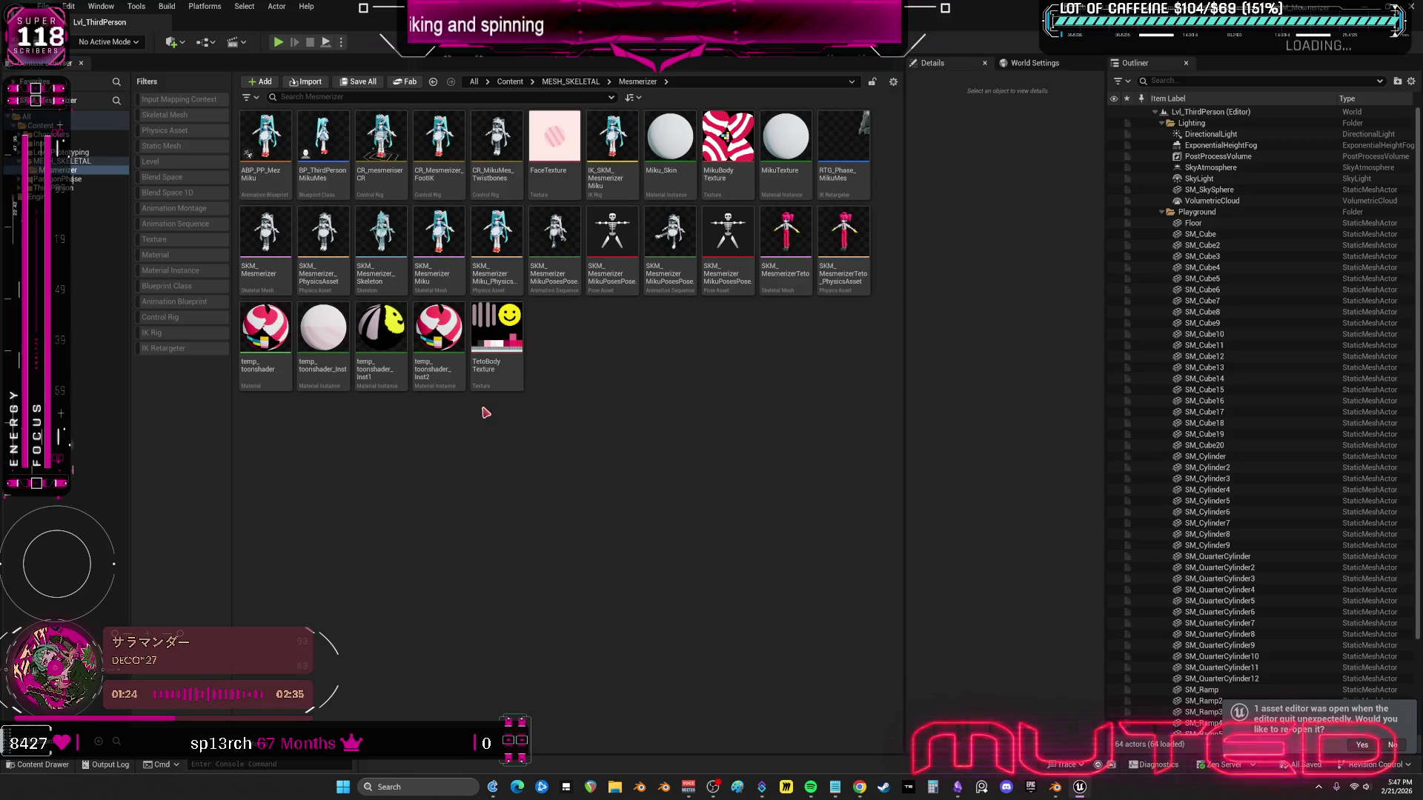
pyautogui.click(843, 280)
pyautogui.keyDown('shift'); pyautogui.click(270, 272); pyautogui.keyUp('shift')
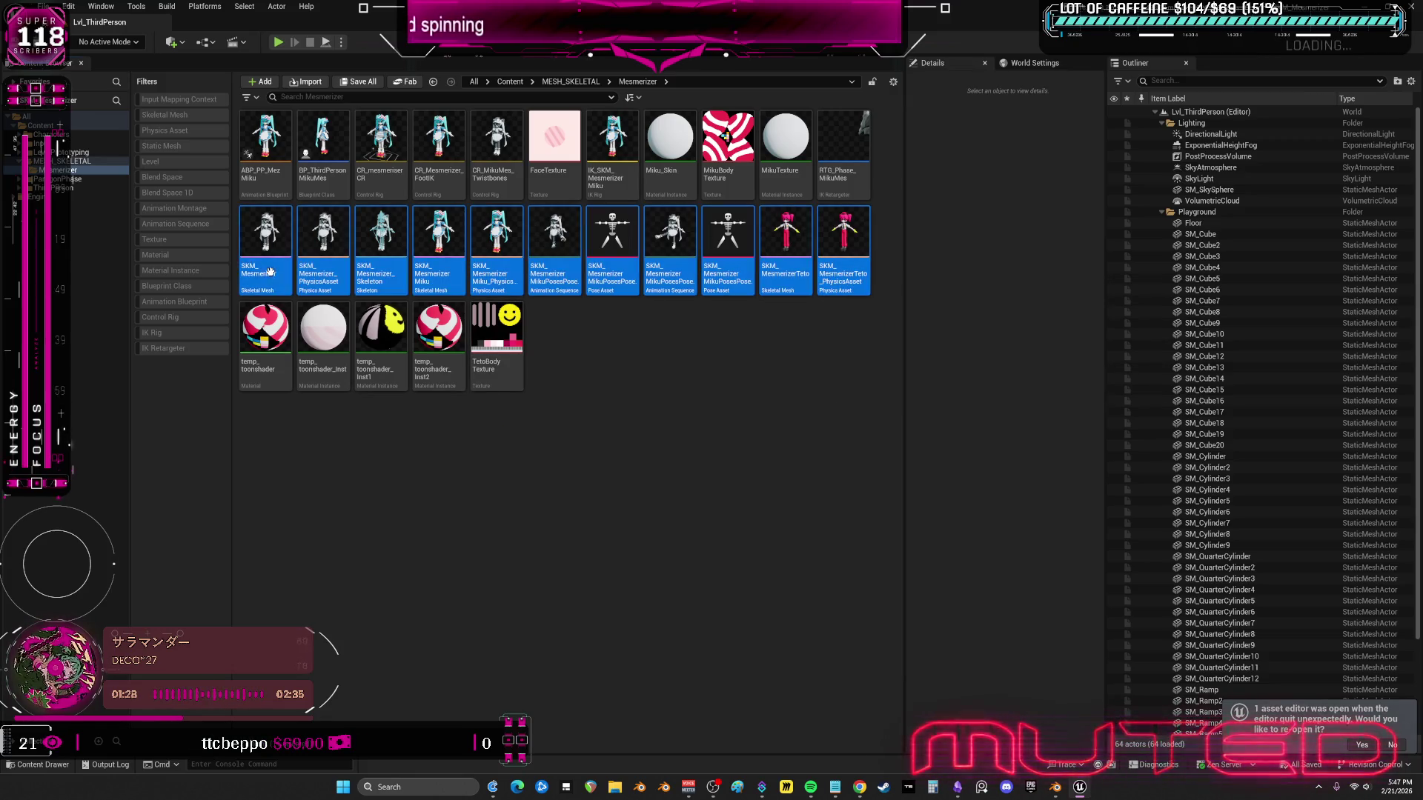
pyautogui.keyDown('ctrl'); pyautogui.click(633, 191); pyautogui.keyUp('ctrl')
pyautogui.keyDown('ctrl'); pyautogui.click(765, 195); pyautogui.keyUp('ctrl')
pyautogui.keyDown('ctrl'); pyautogui.click(689, 194); pyautogui.keyUp('ctrl')
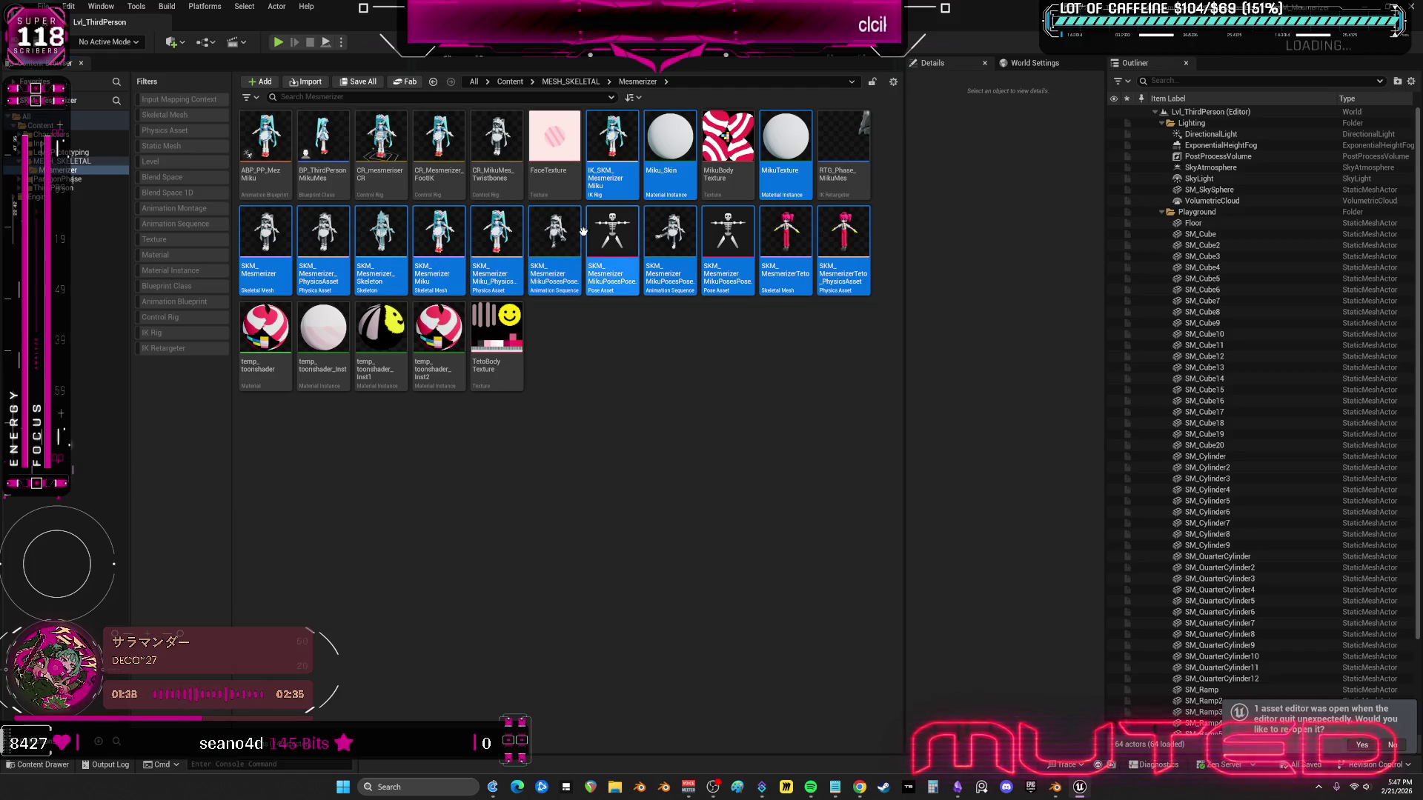
pyautogui.press('Delete')
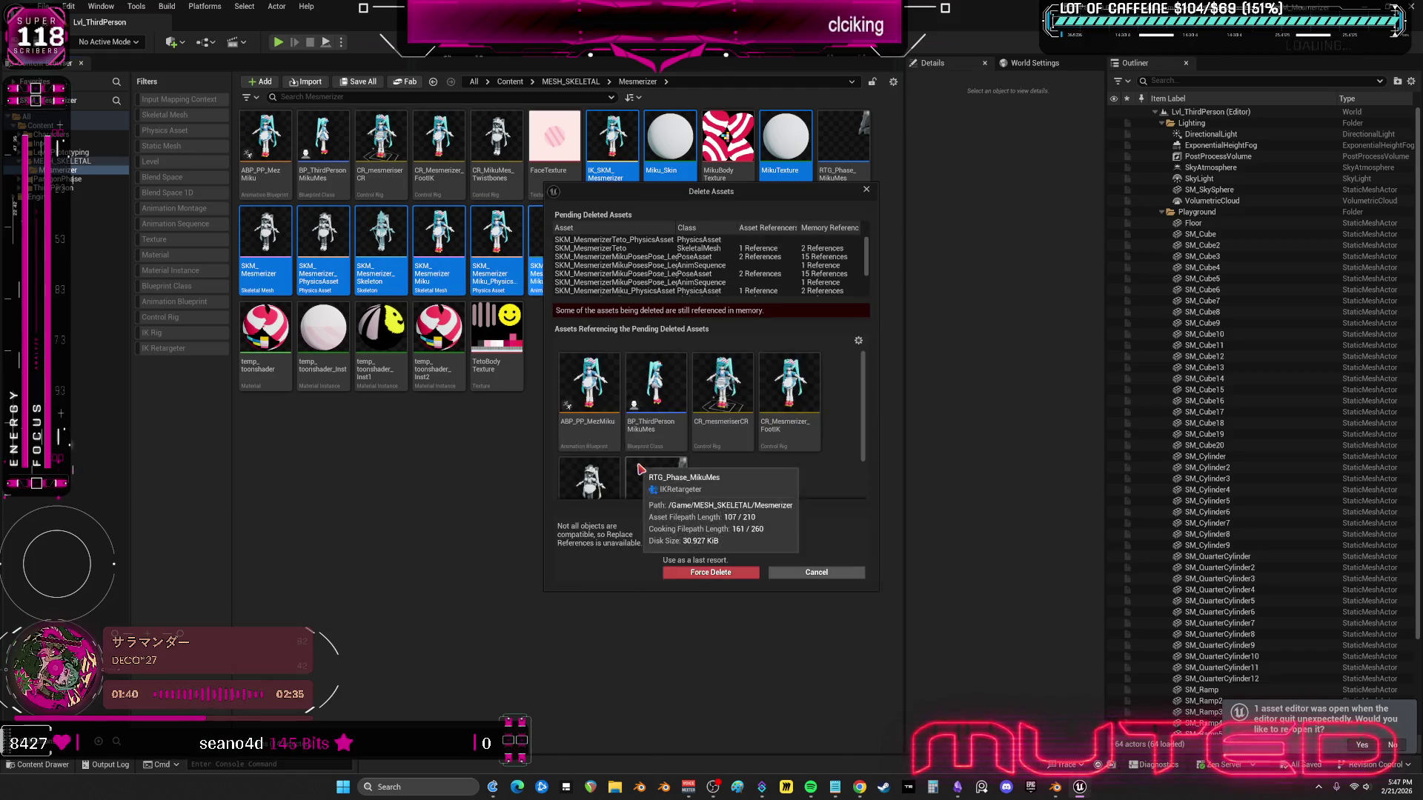
pyautogui.click(703, 578)
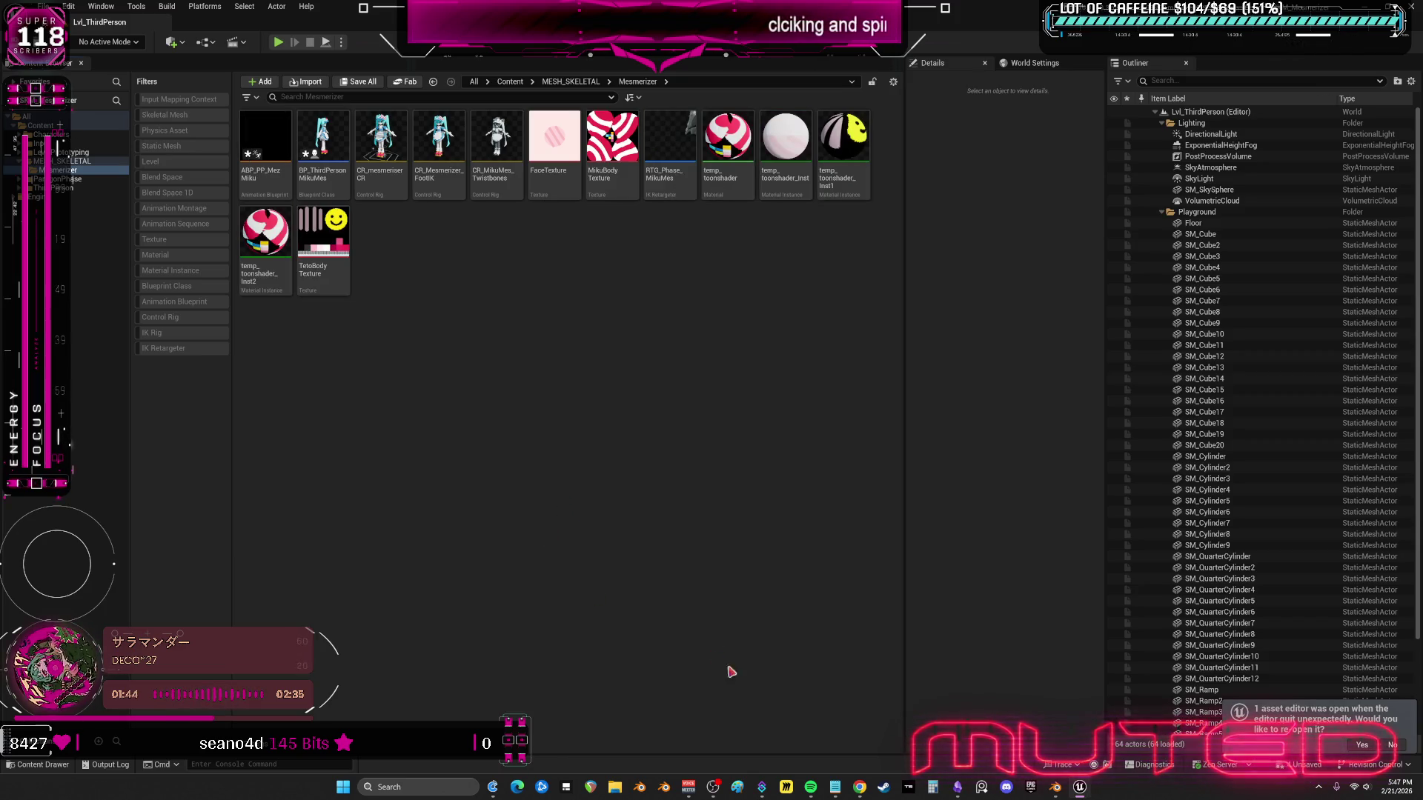
# - Save all modified assets, skipping the LegLeft and other pose assets that fail to save
pyautogui.click(43, 5)
pyautogui.click(74, 153)
pyautogui.click(730, 435)
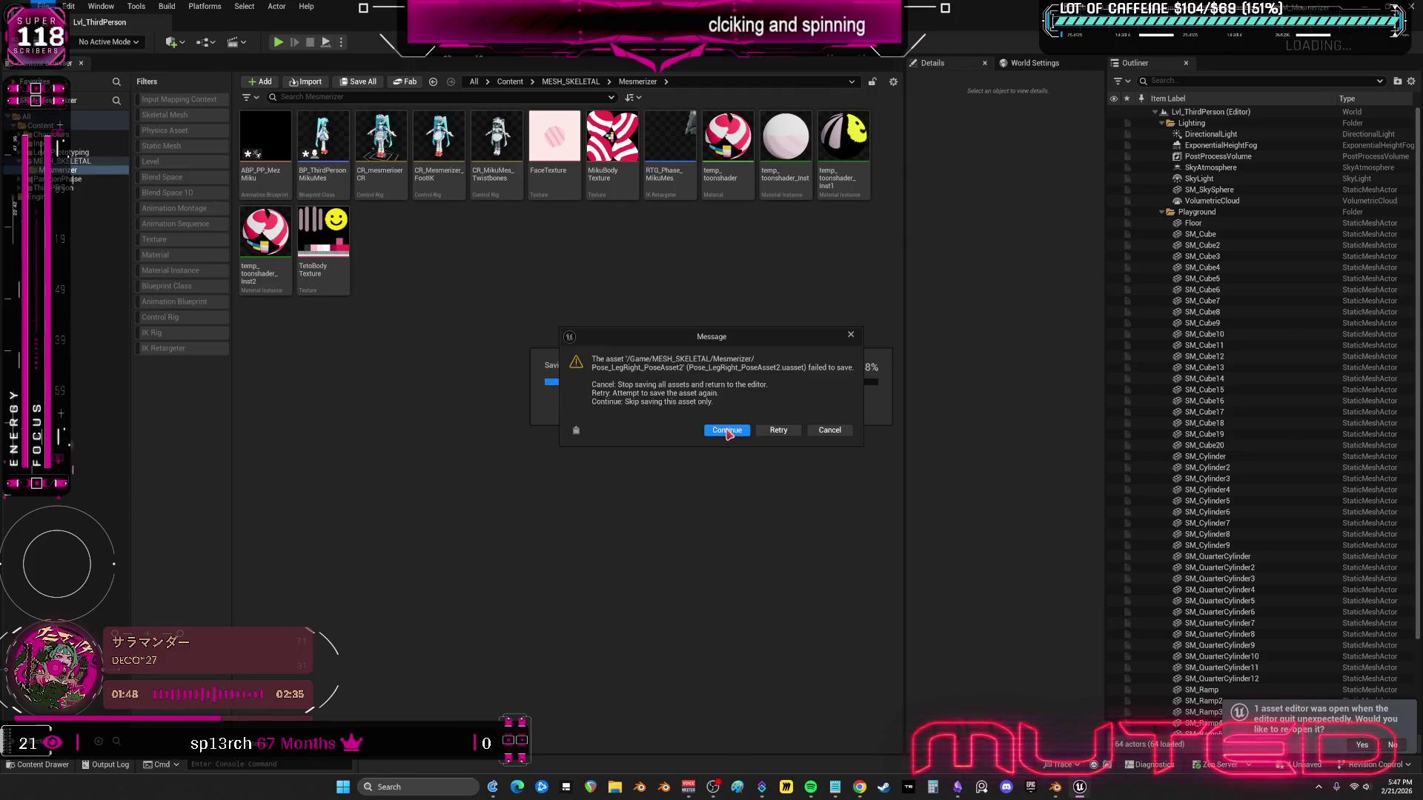
pyautogui.click(727, 432)
pyautogui.click(811, 417)
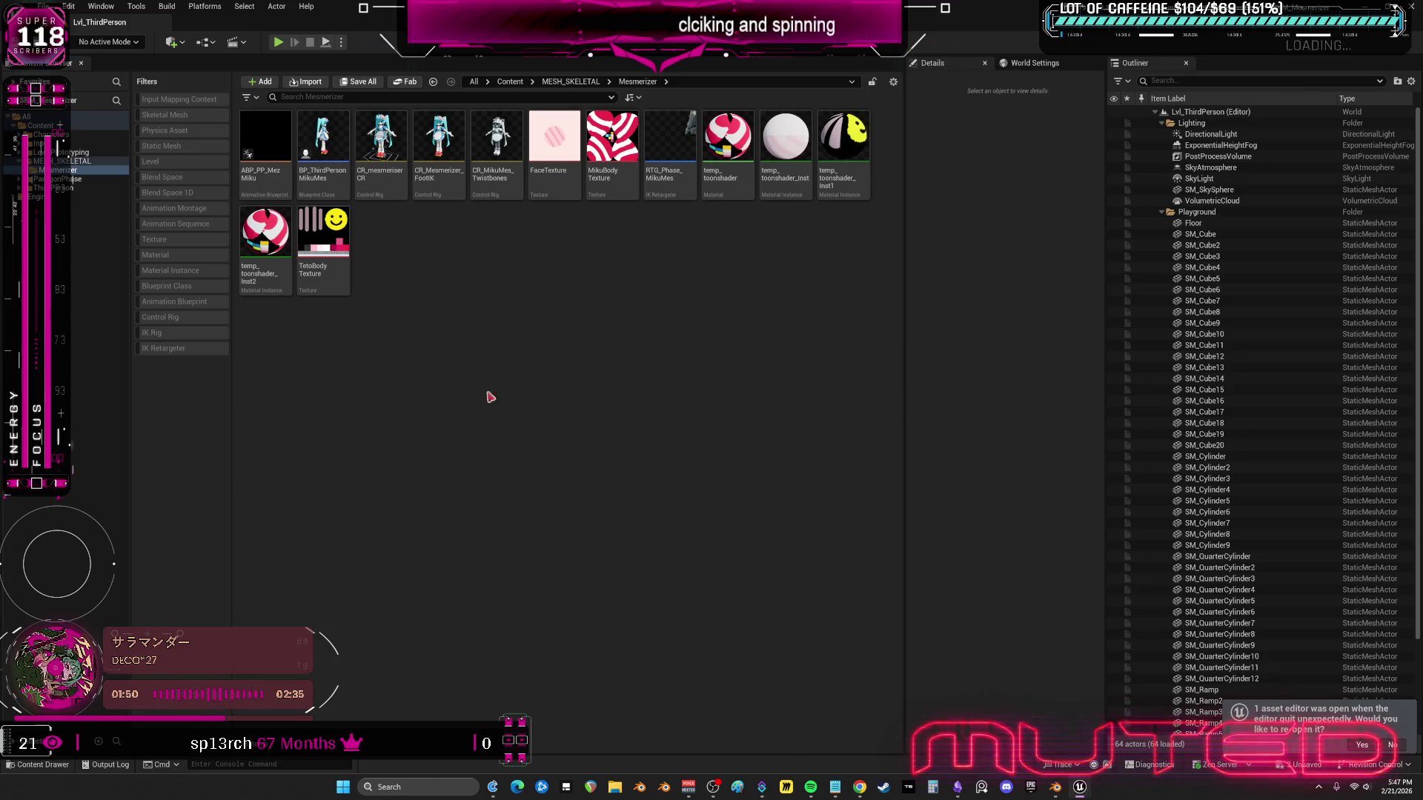
# - Fix up the Mesmerizer folder's redirectors past the failed pose assets, then quit the editor
pyautogui.hotkey('ctrl', 'a')
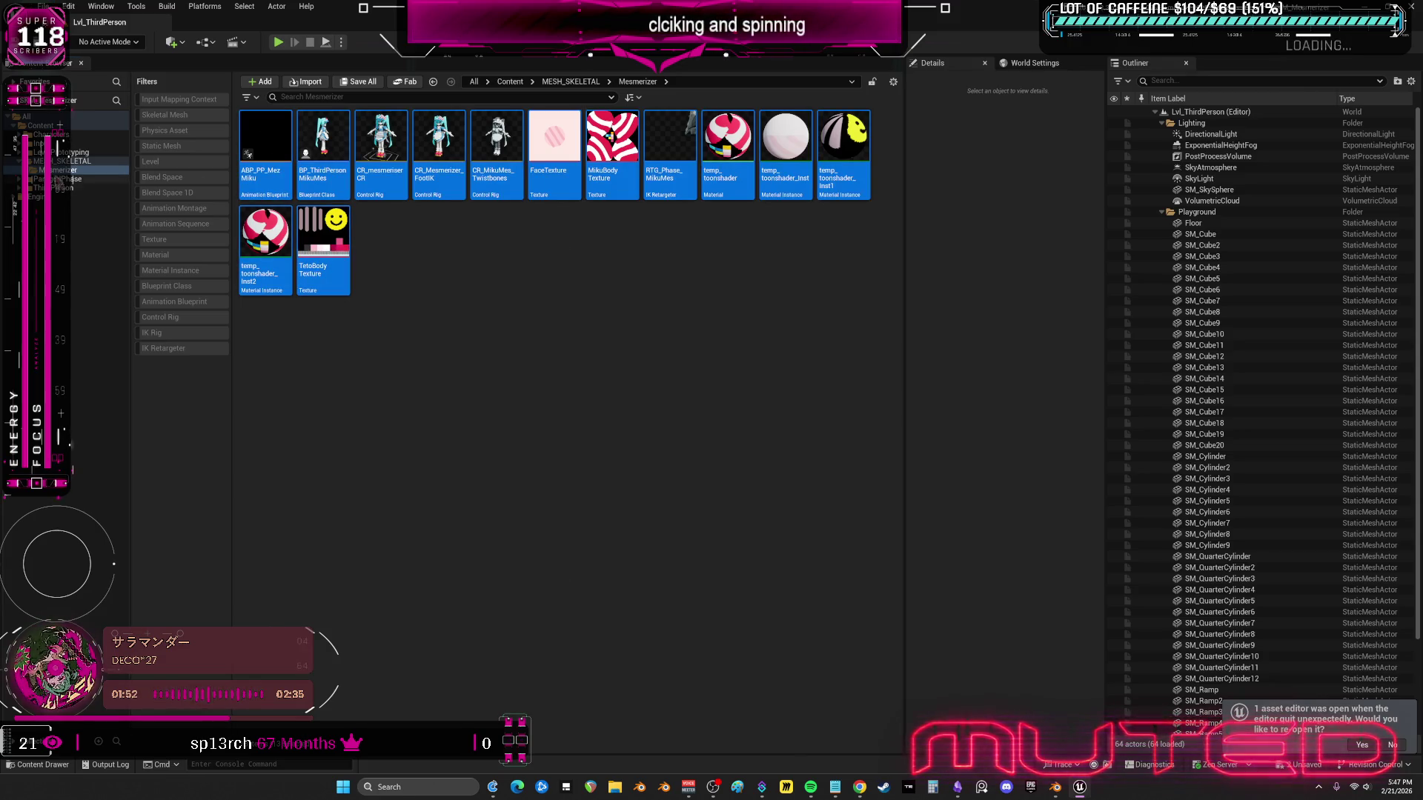
pyautogui.rightClick(71, 173)
pyautogui.click(142, 353)
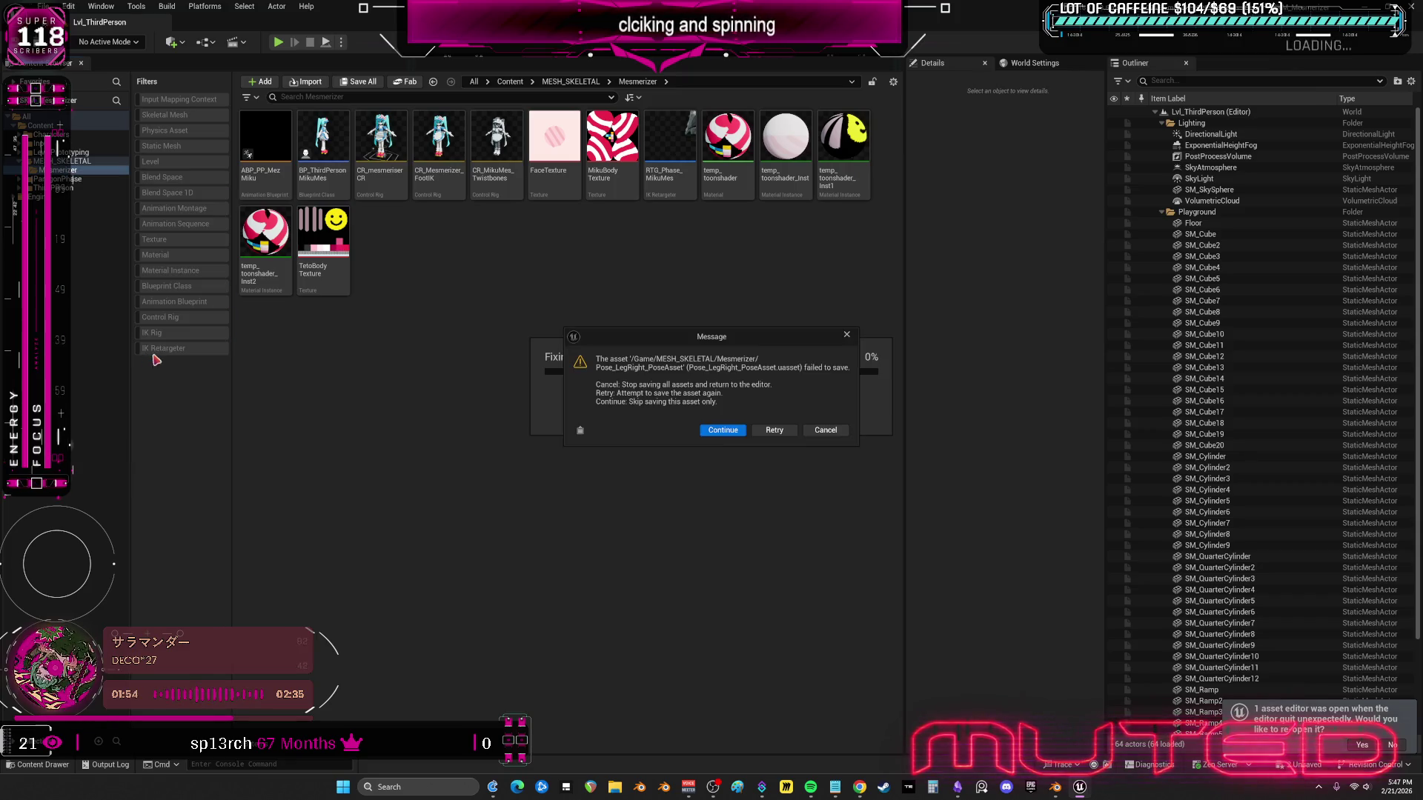
pyautogui.click(717, 430)
pyautogui.click(717, 430)
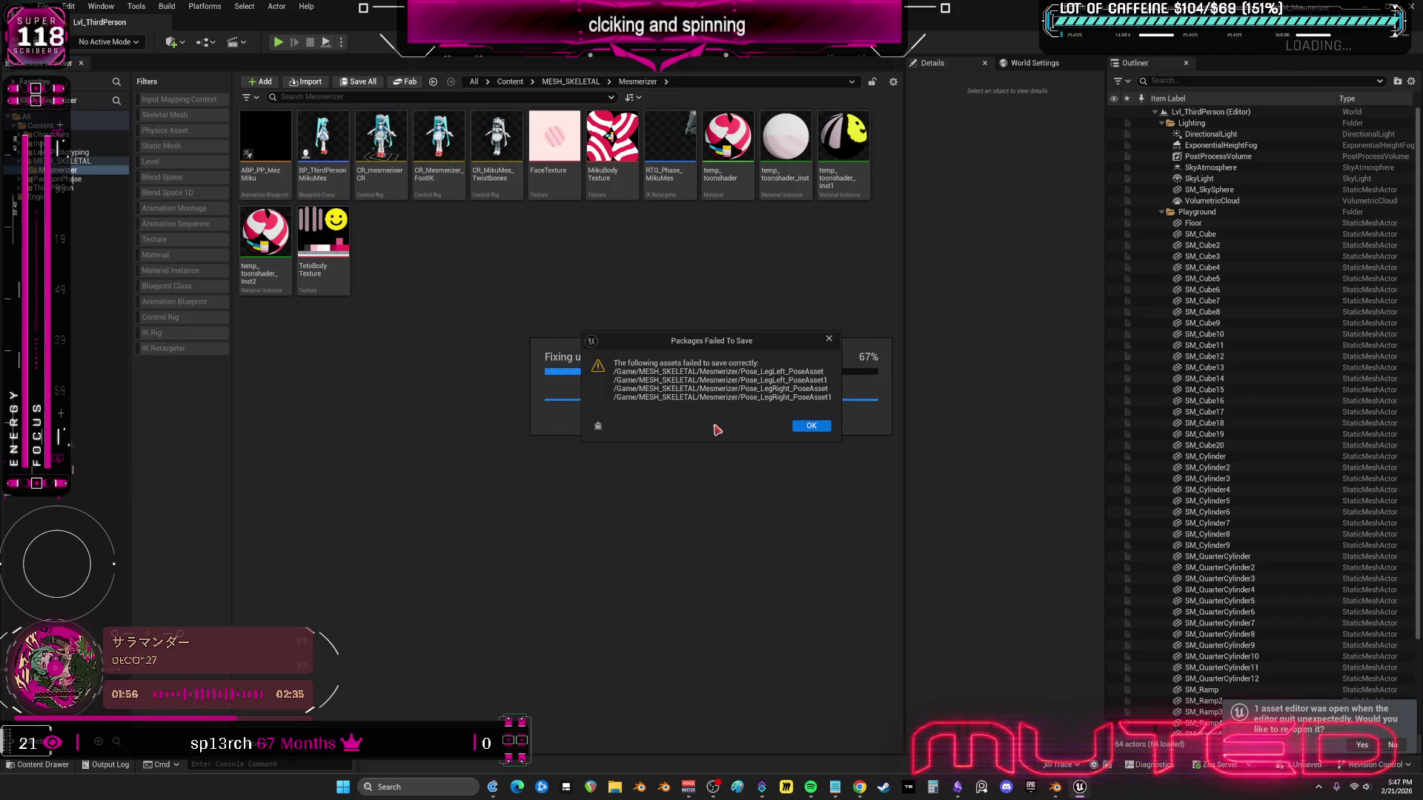
pyautogui.click(811, 428)
pyautogui.click(575, 602)
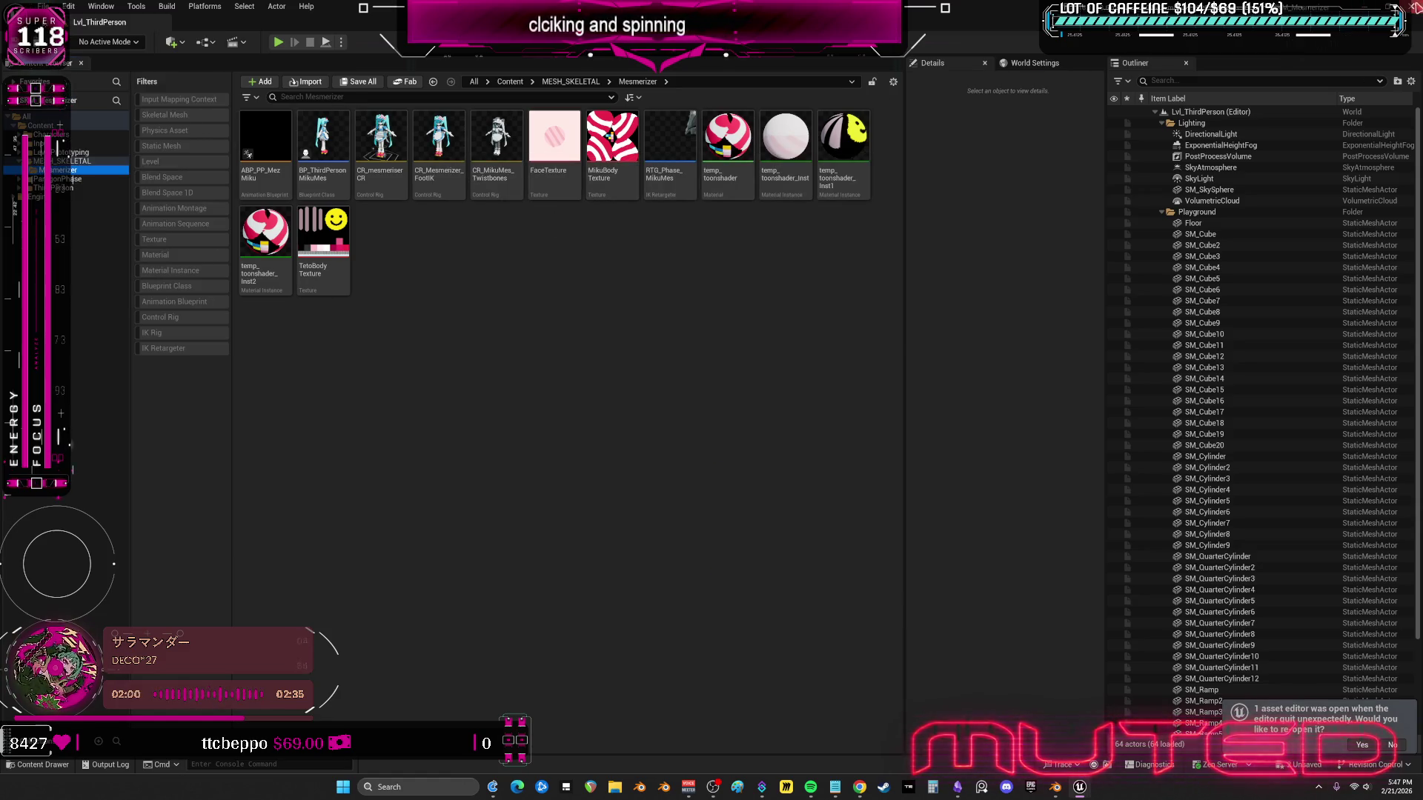
pyautogui.click(752, 518)
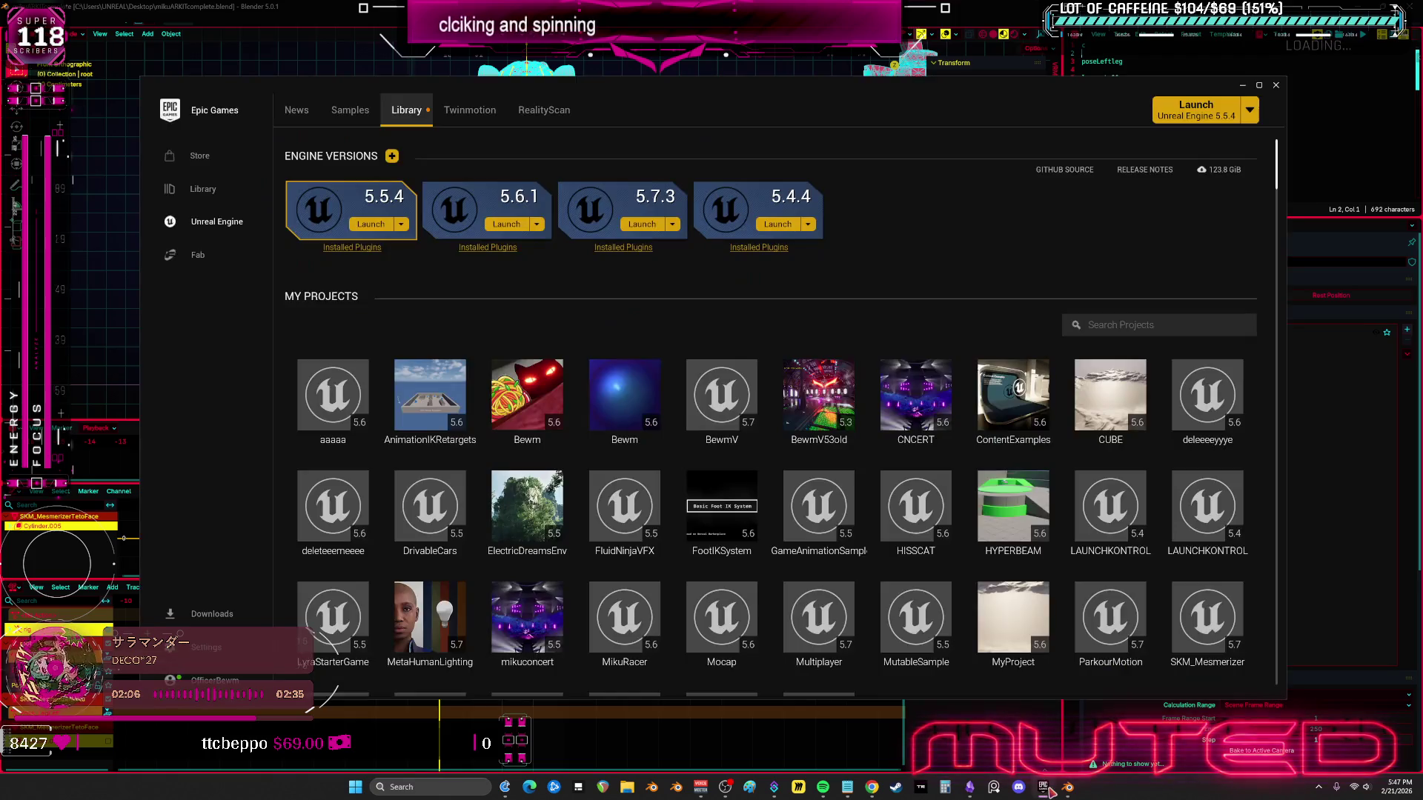
# - Launch the SKM_Mesmerizer project from My Projects and return to the Unreal Editor window
pyautogui.scroll(-1, 992, 463)
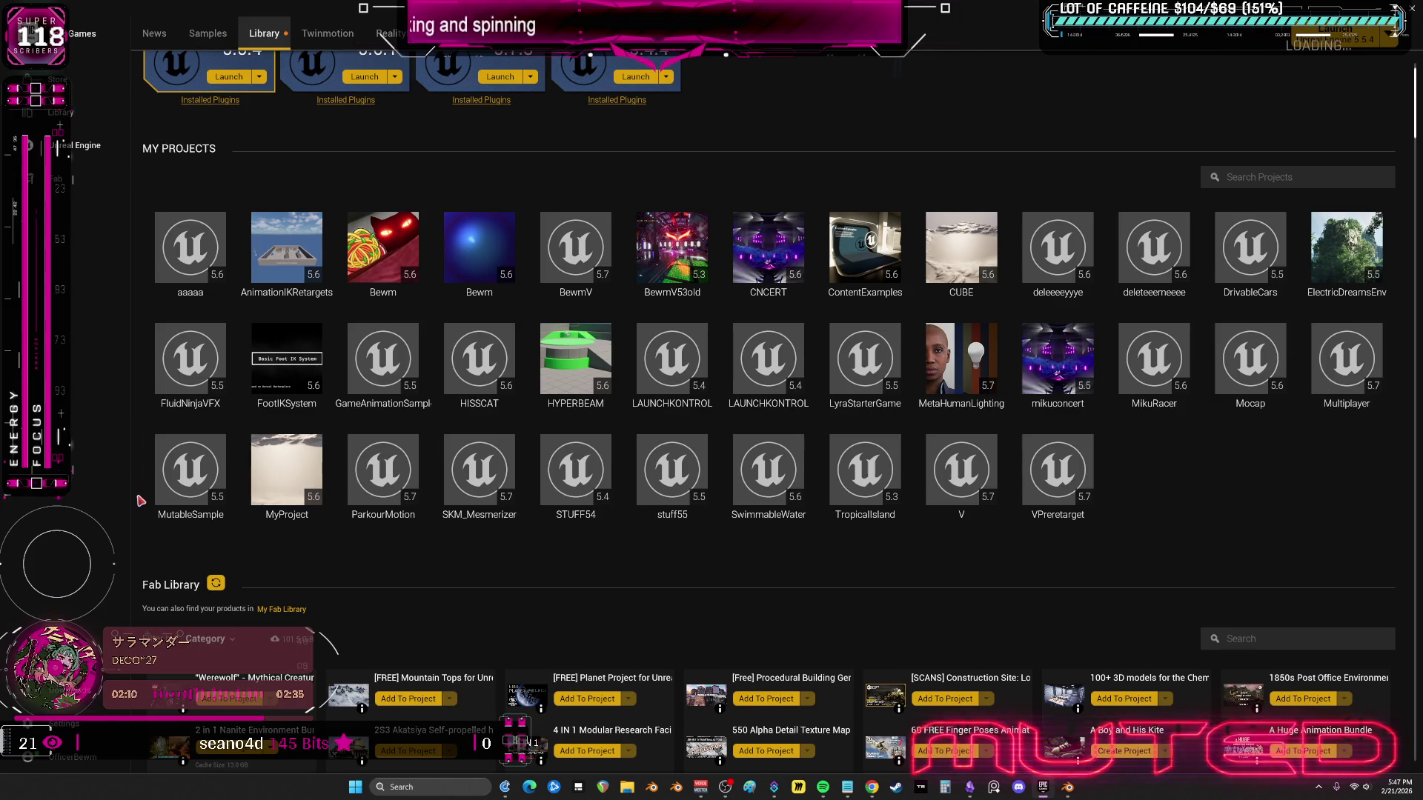
pyautogui.click(479, 474)
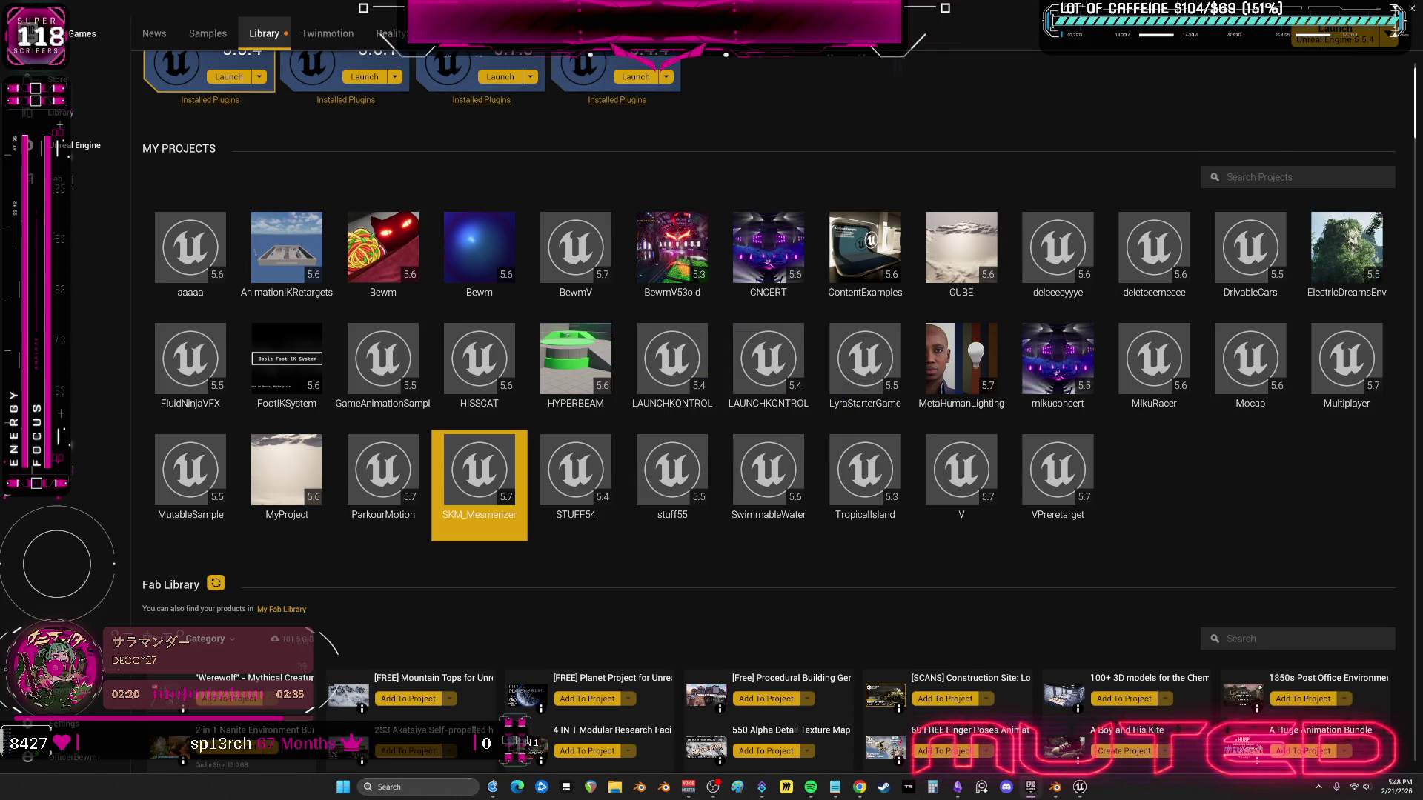
pyautogui.click(1080, 787)
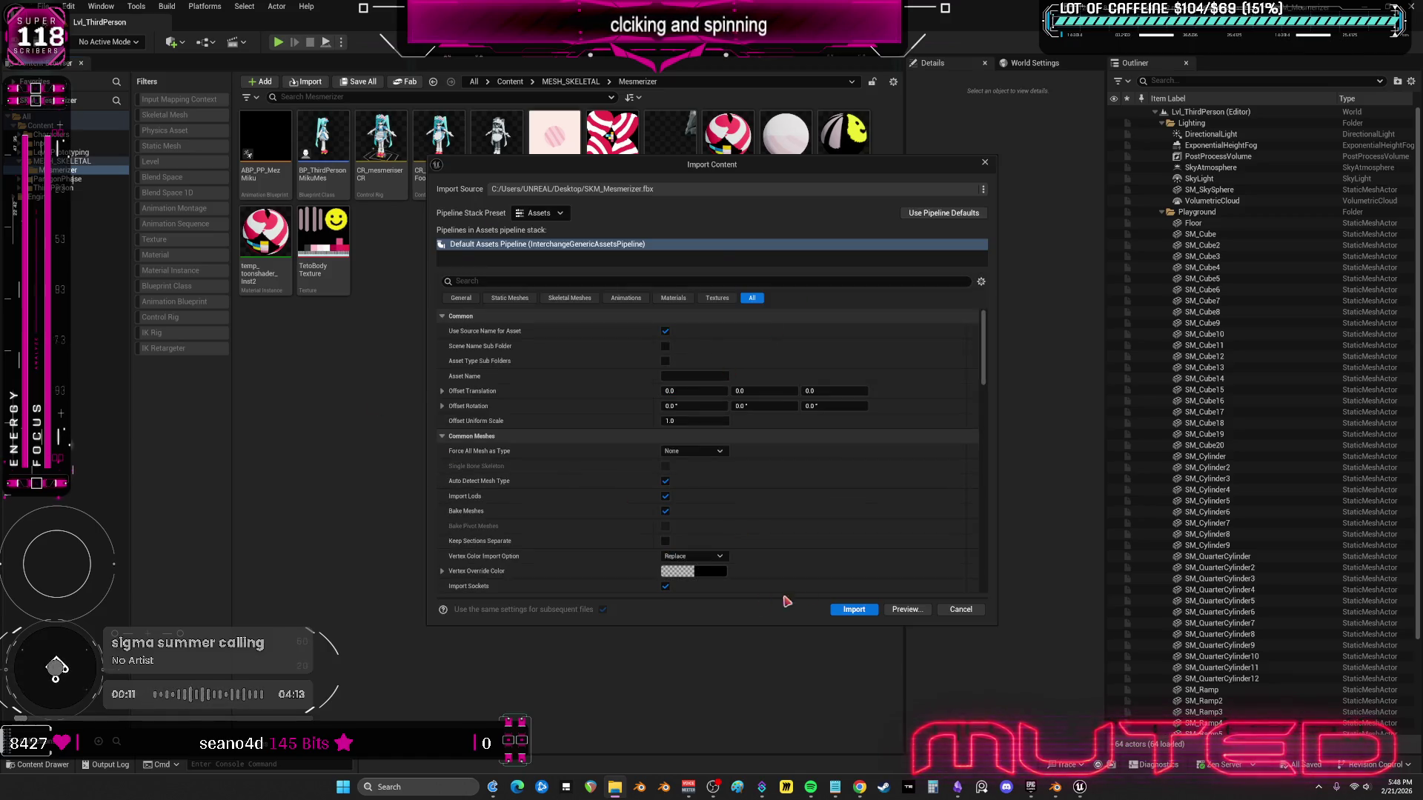
# - Import SKM_Mesmerizer.fbx, then force-delete the Teto and Miku skin, texture and scared-lines material instances
pyautogui.click(850, 608)
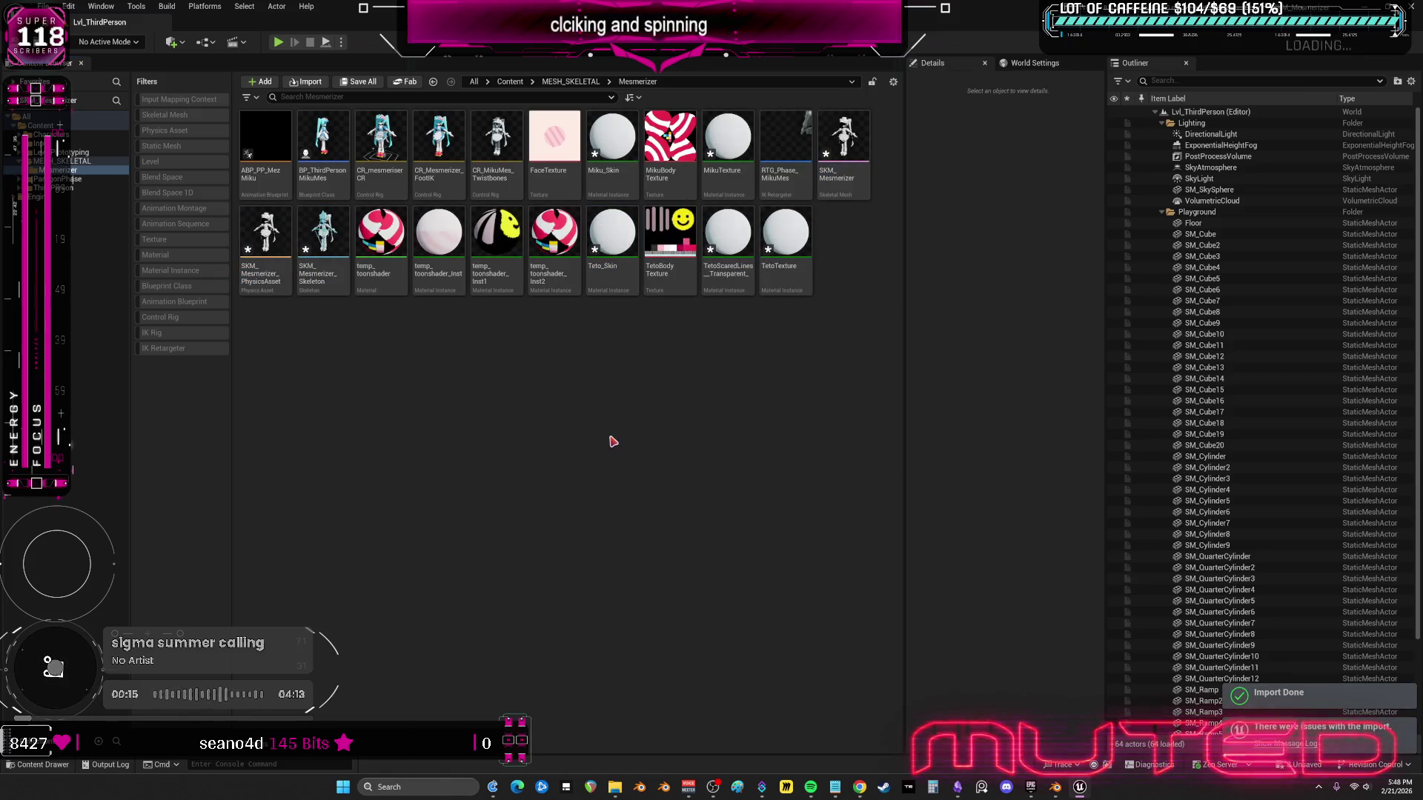
pyautogui.click(728, 237)
pyautogui.keyDown('ctrl'); pyautogui.click(786, 237); pyautogui.keyUp('ctrl')
pyautogui.keyDown('ctrl'); pyautogui.click(612, 238); pyautogui.keyUp('ctrl')
pyautogui.keyDown('ctrl'); pyautogui.click(612, 141); pyautogui.keyUp('ctrl')
pyautogui.keyDown('ctrl'); pyautogui.click(719, 130); pyautogui.keyUp('ctrl')
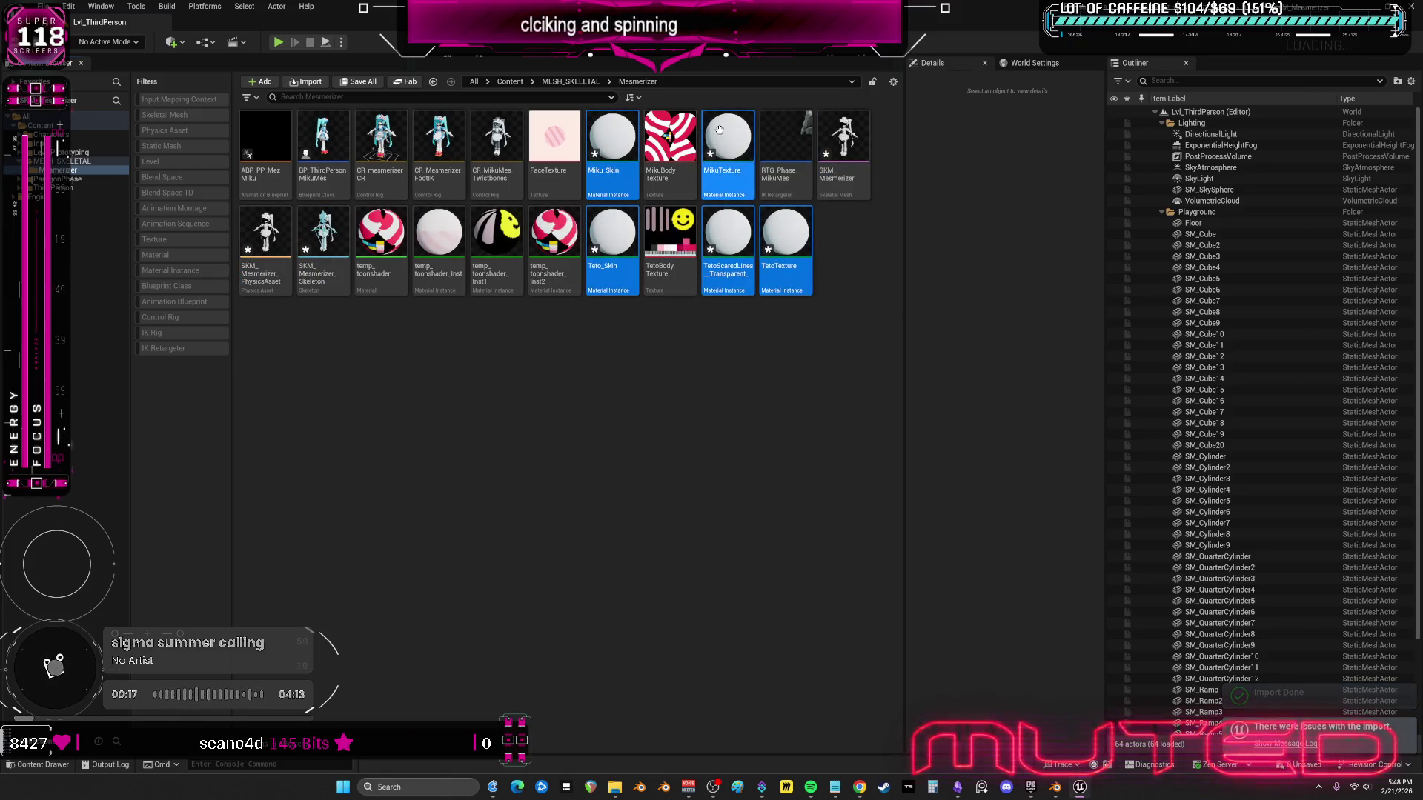
pyautogui.press('Delete')
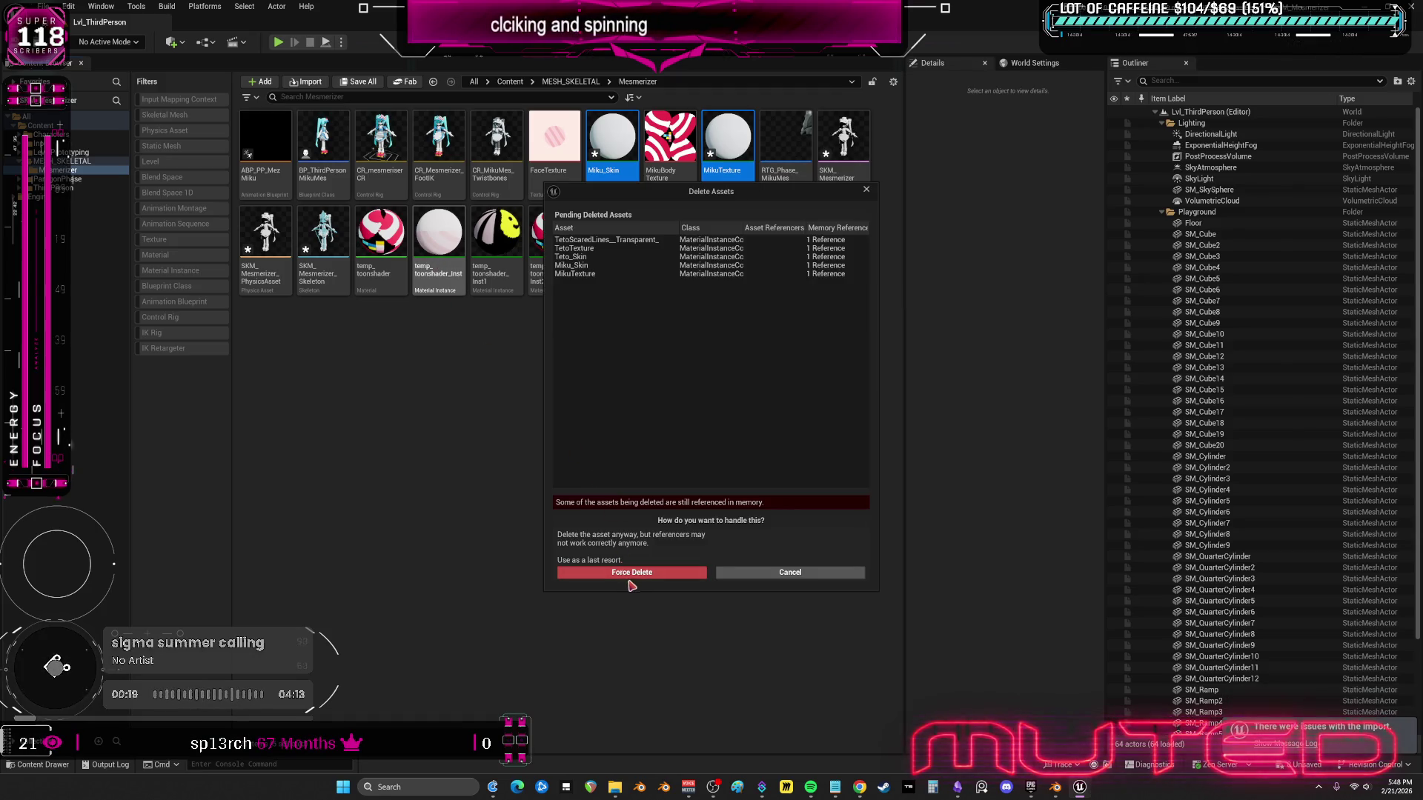
pyautogui.click(632, 573)
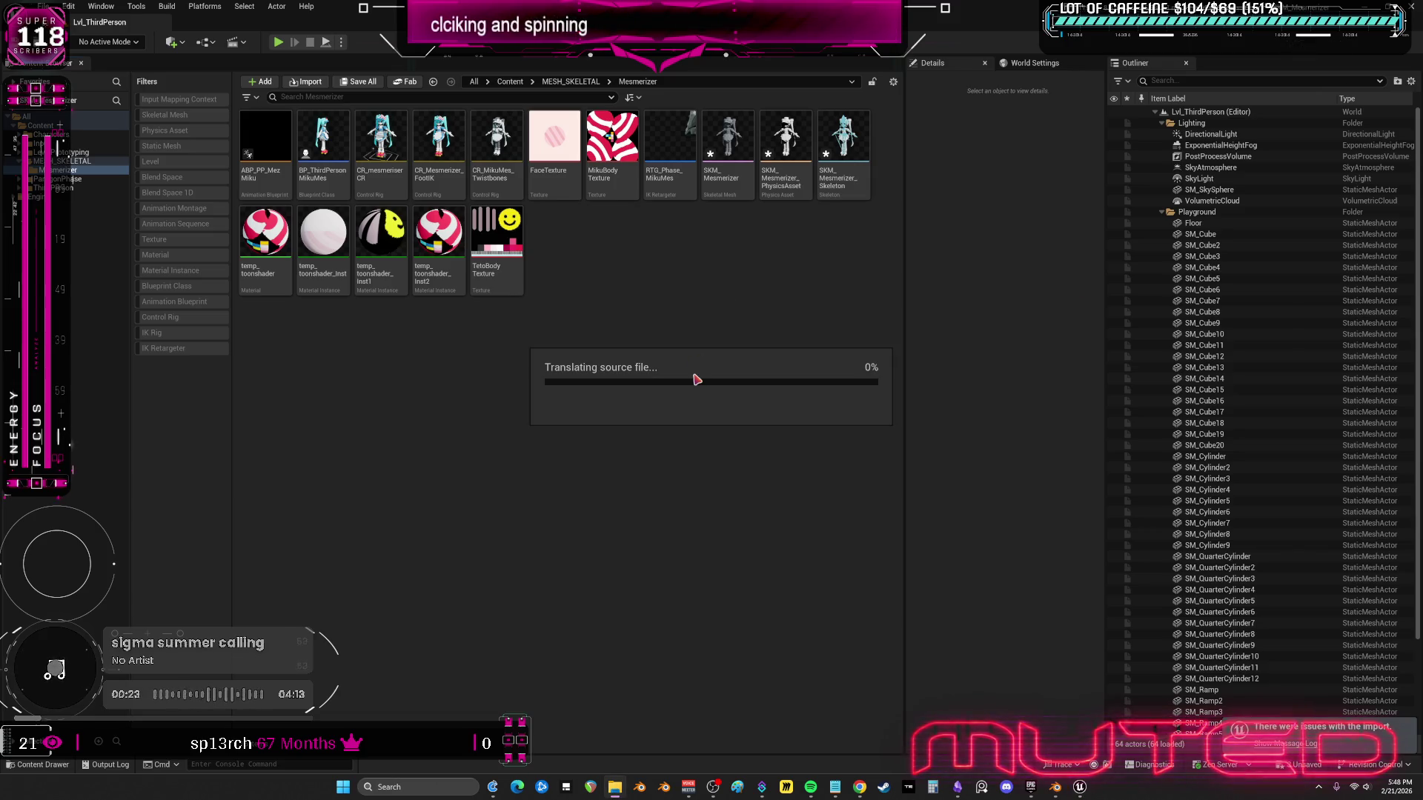
# - Import the edited Teto mesh and delete the duplicate material instances it created
pyautogui.click(867, 612)
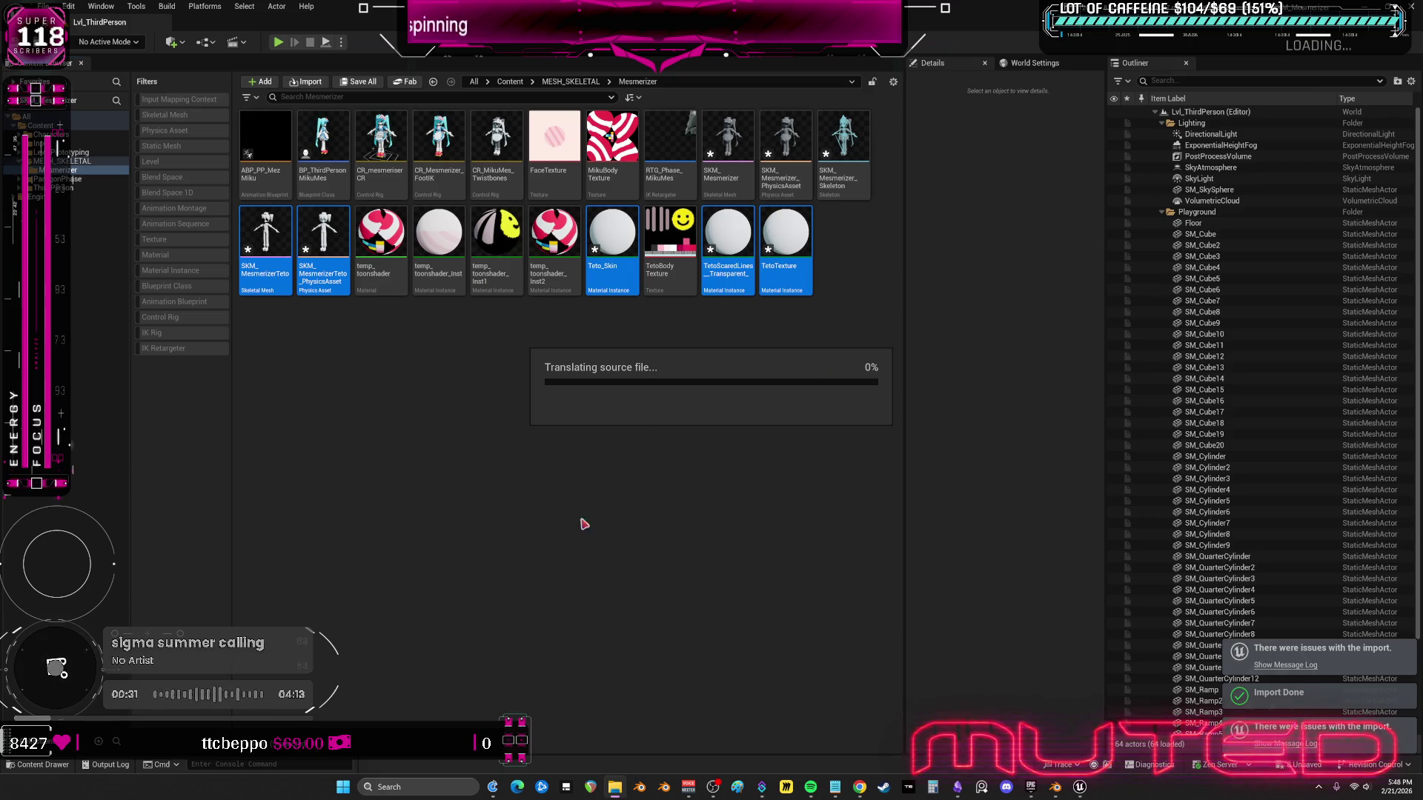
pyautogui.click(864, 616)
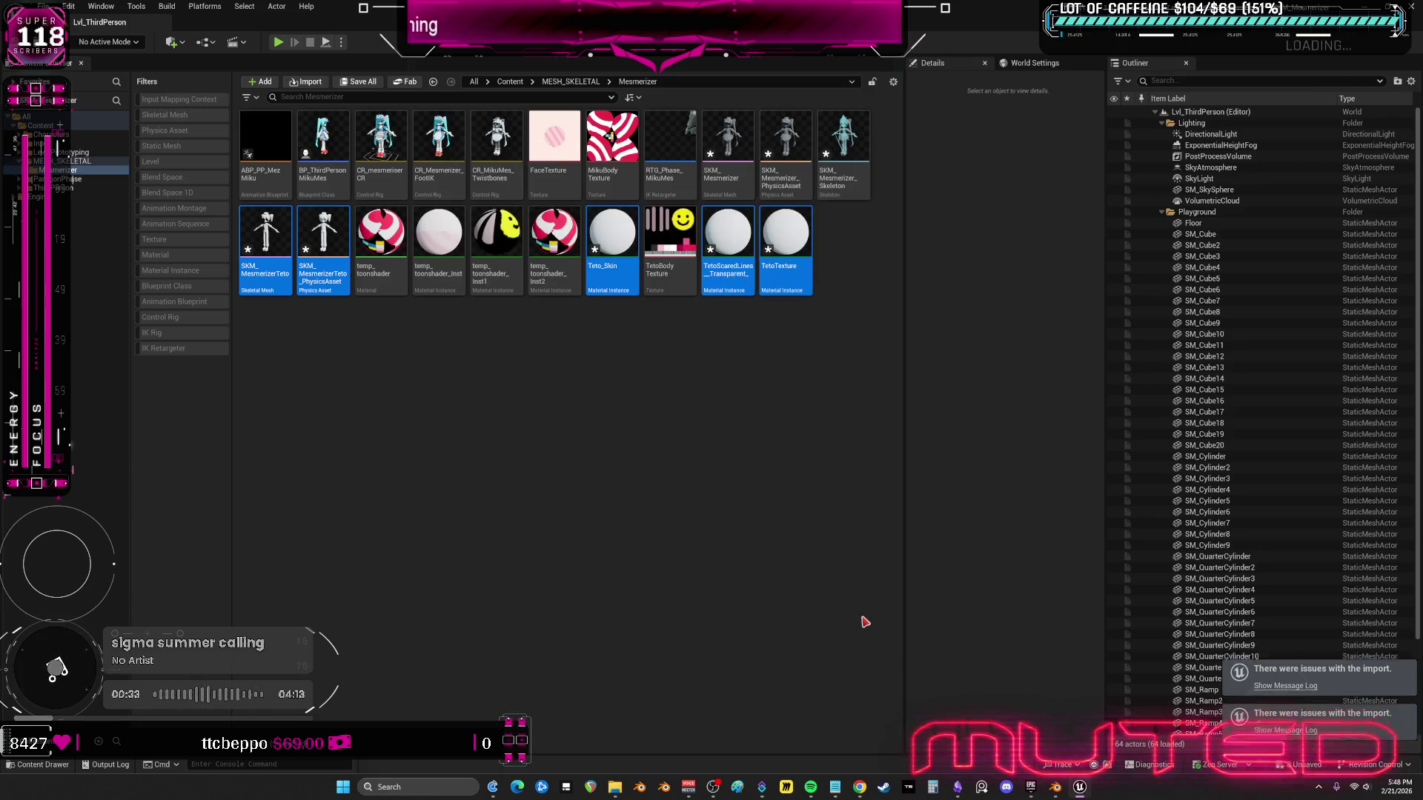
pyautogui.click(394, 363)
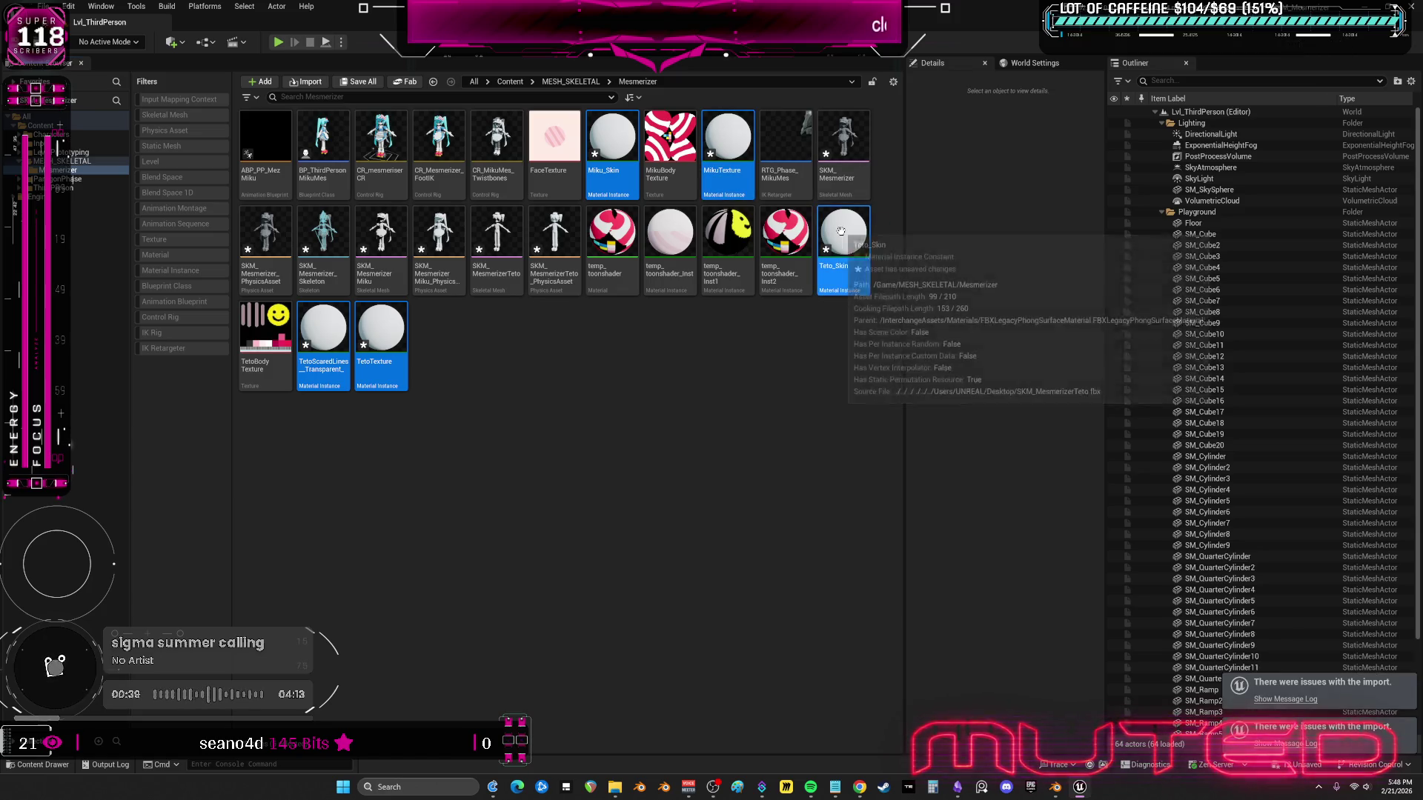
pyautogui.press('Delete')
pyautogui.click(658, 575)
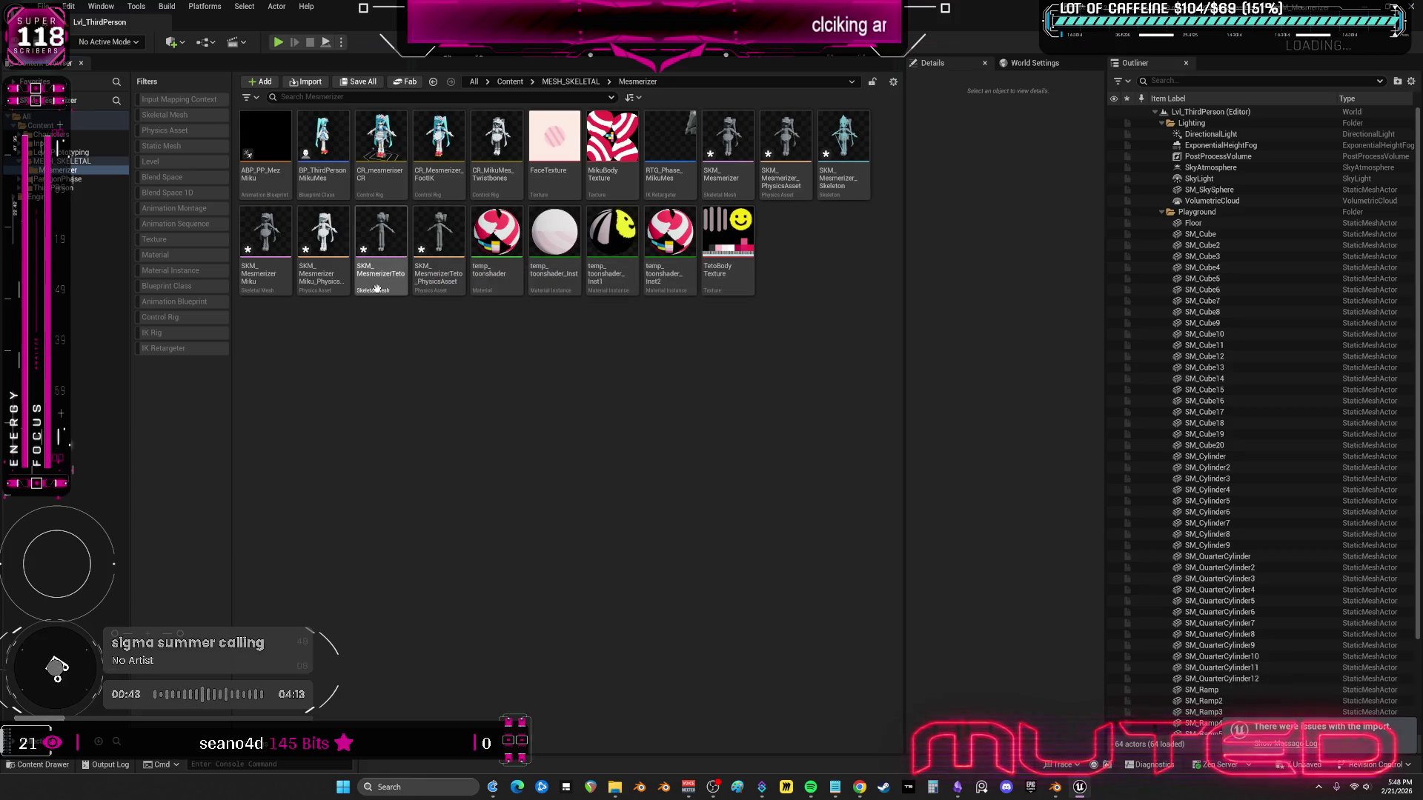
pyautogui.click(277, 174)
# - Assign SKM_Mesmerizer_Skeleton to ABP_PP_Miku, then open the CR_mesmeriser CR control rig
pyautogui.rightClick(277, 197)
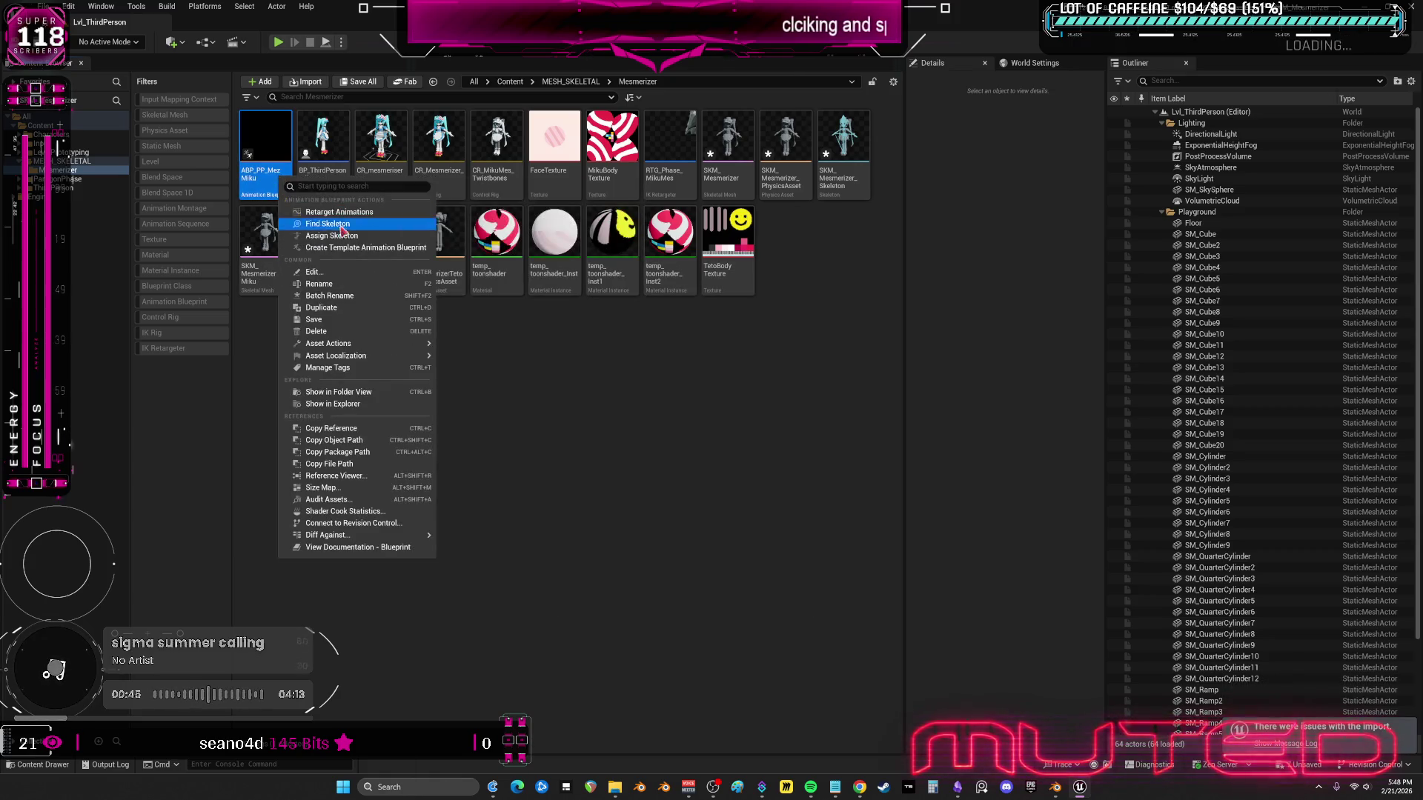
pyautogui.press('Escape')
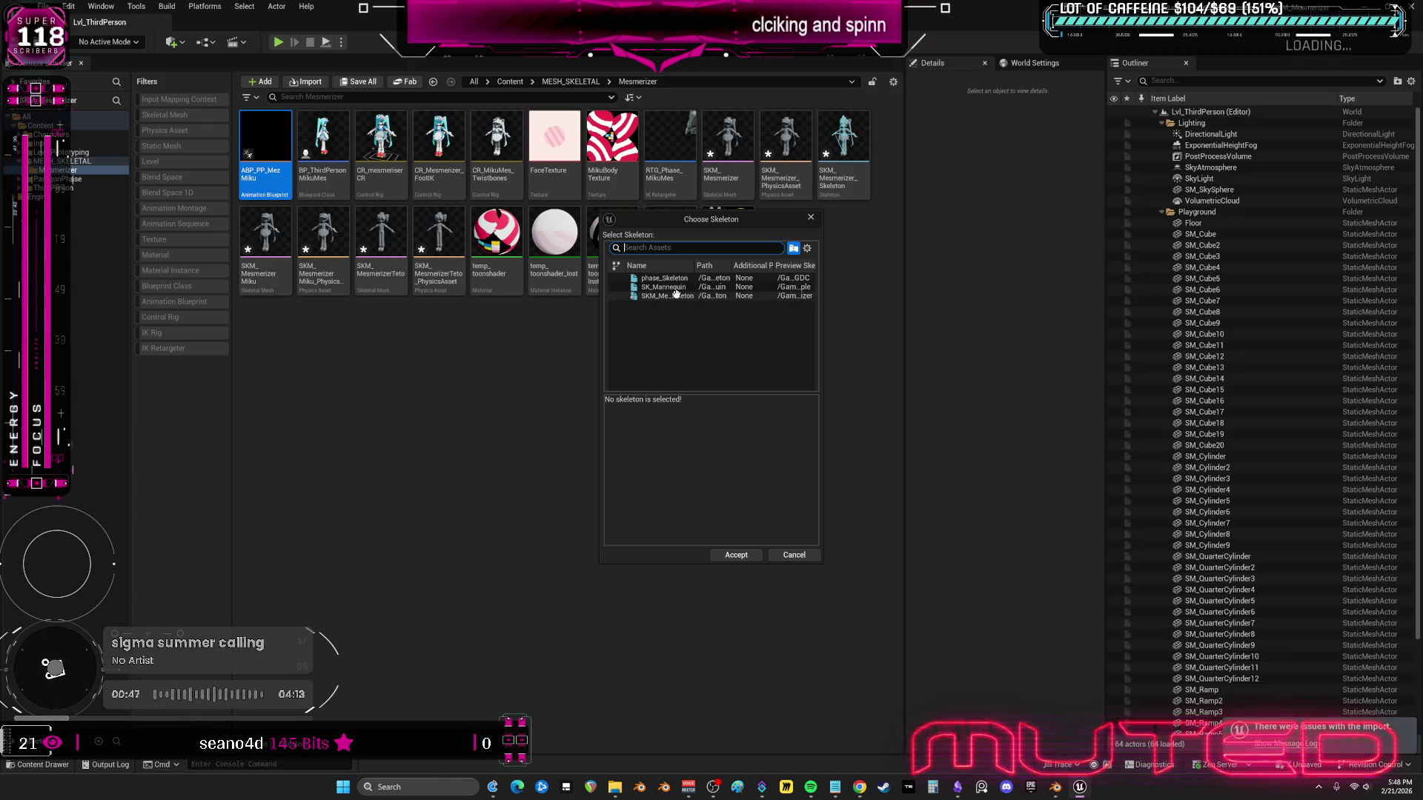
pyautogui.click(676, 295)
pyautogui.click(736, 555)
pyautogui.rightClick(409, 153)
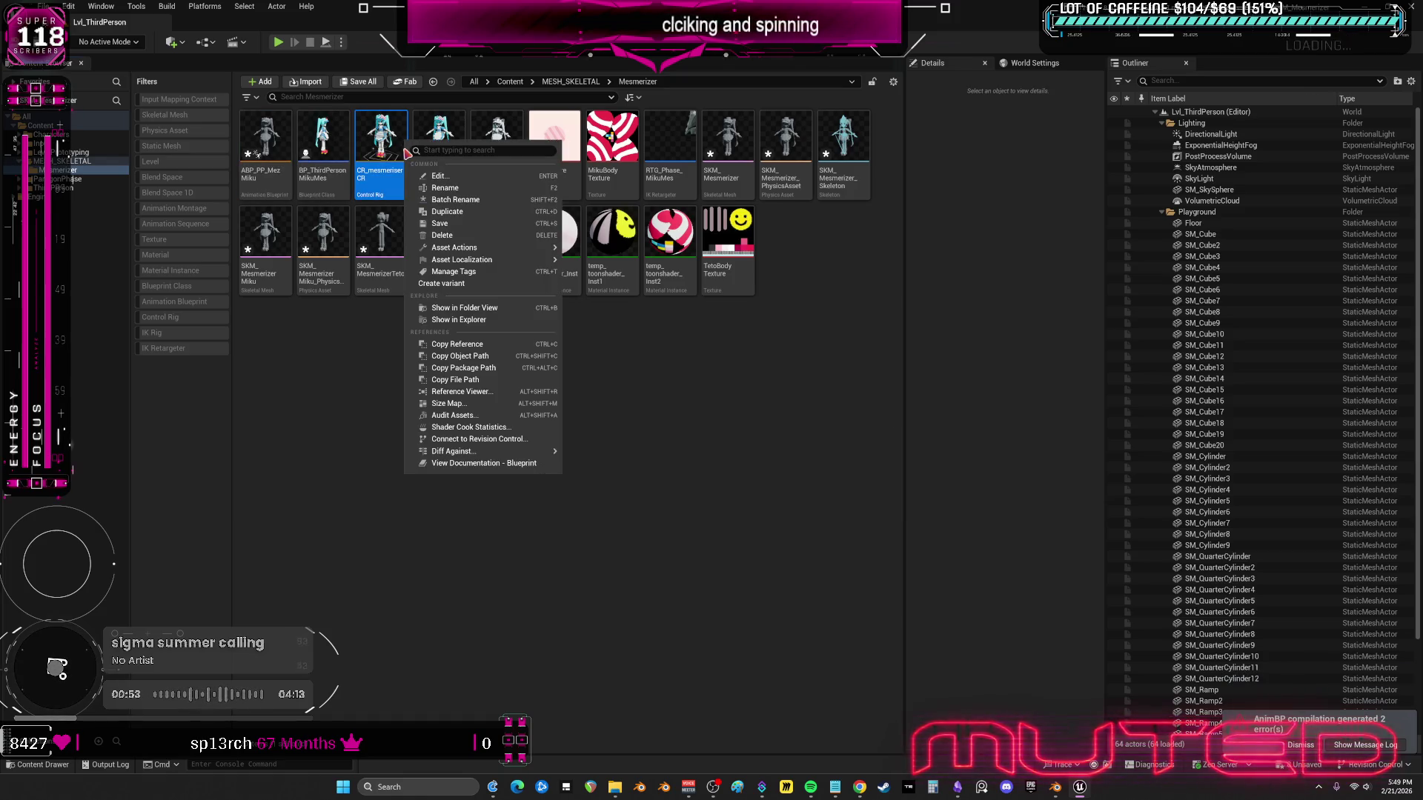
pyautogui.doubleClick(377, 143)
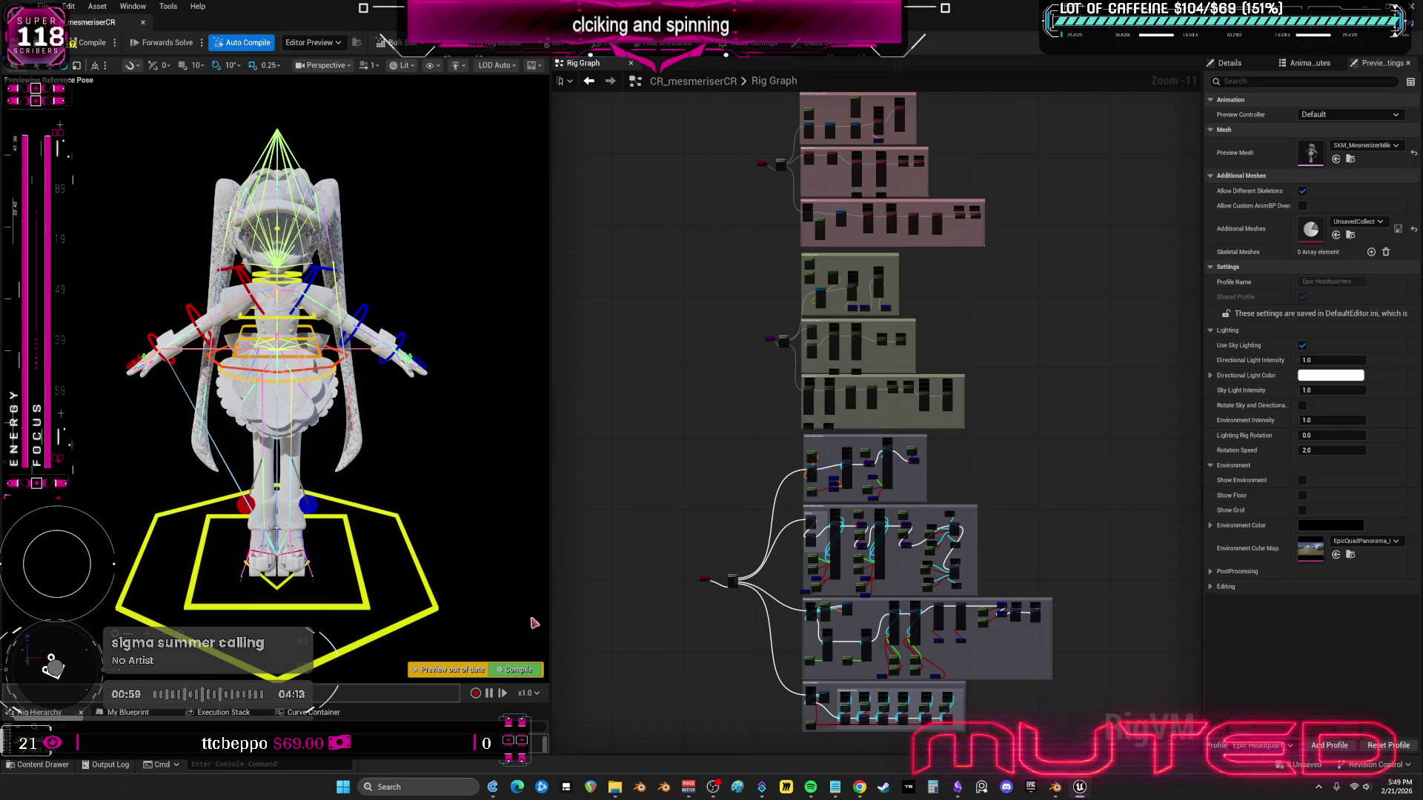
# - Enlarge the Rig Hierarchy panel and delete the old imported bones, keeping only the controls
pyautogui.moveTo(534, 623)
pyautogui.mouseDown()
pyautogui.moveTo(474, 623)
pyautogui.moveTo(519, 622)
pyautogui.moveTo(475, 622)
pyautogui.moveTo(519, 623)
pyautogui.moveTo(474, 623)
pyautogui.moveTo(519, 623)
pyautogui.moveTo(489, 622)
pyautogui.mouseUp()
pyautogui.moveTo(329, 475)
pyautogui.mouseDown()
pyautogui.moveTo(311, 475)
pyautogui.moveTo(348, 475)
pyautogui.moveTo(201, 475)
pyautogui.mouseUp()
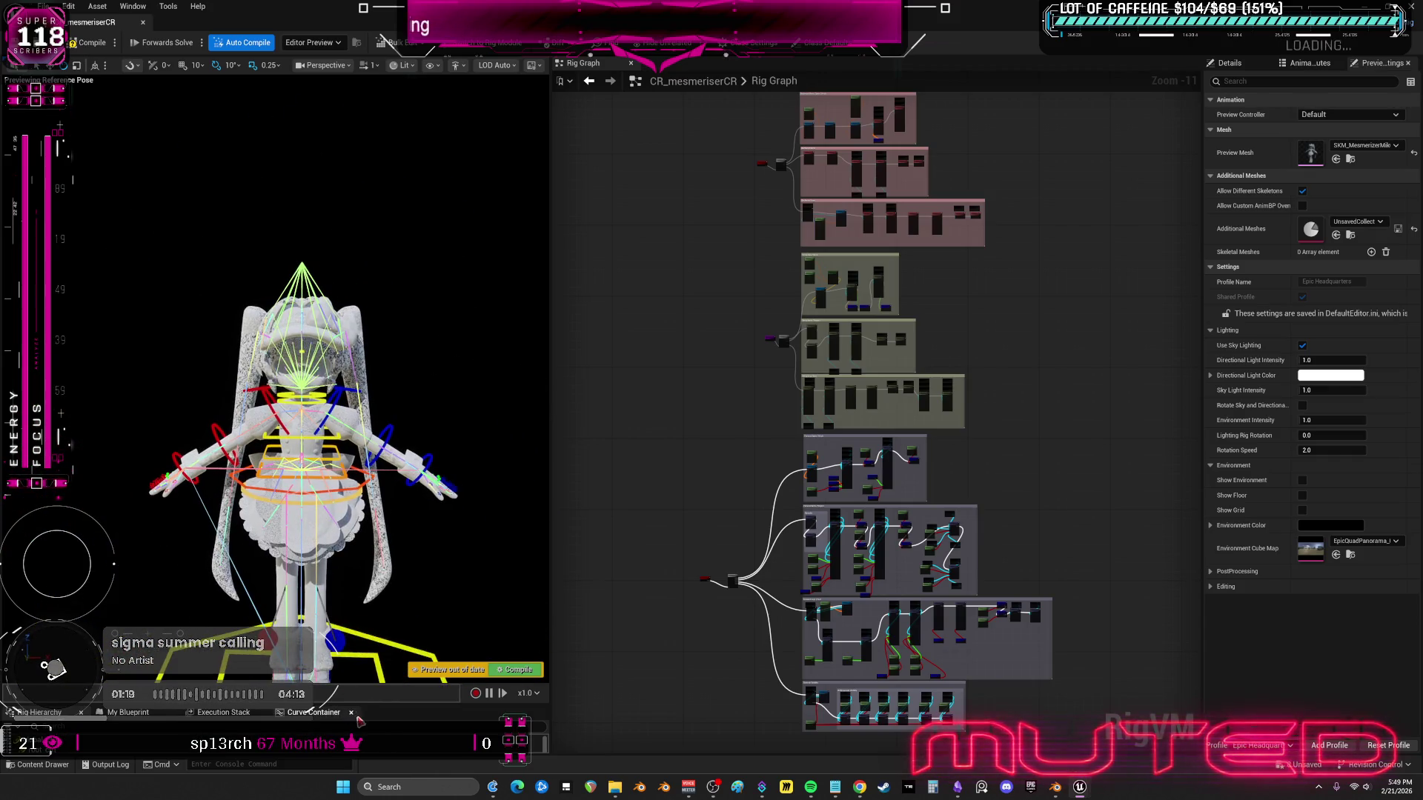
pyautogui.moveTo(172, 704); pyautogui.dragTo(172, 332)
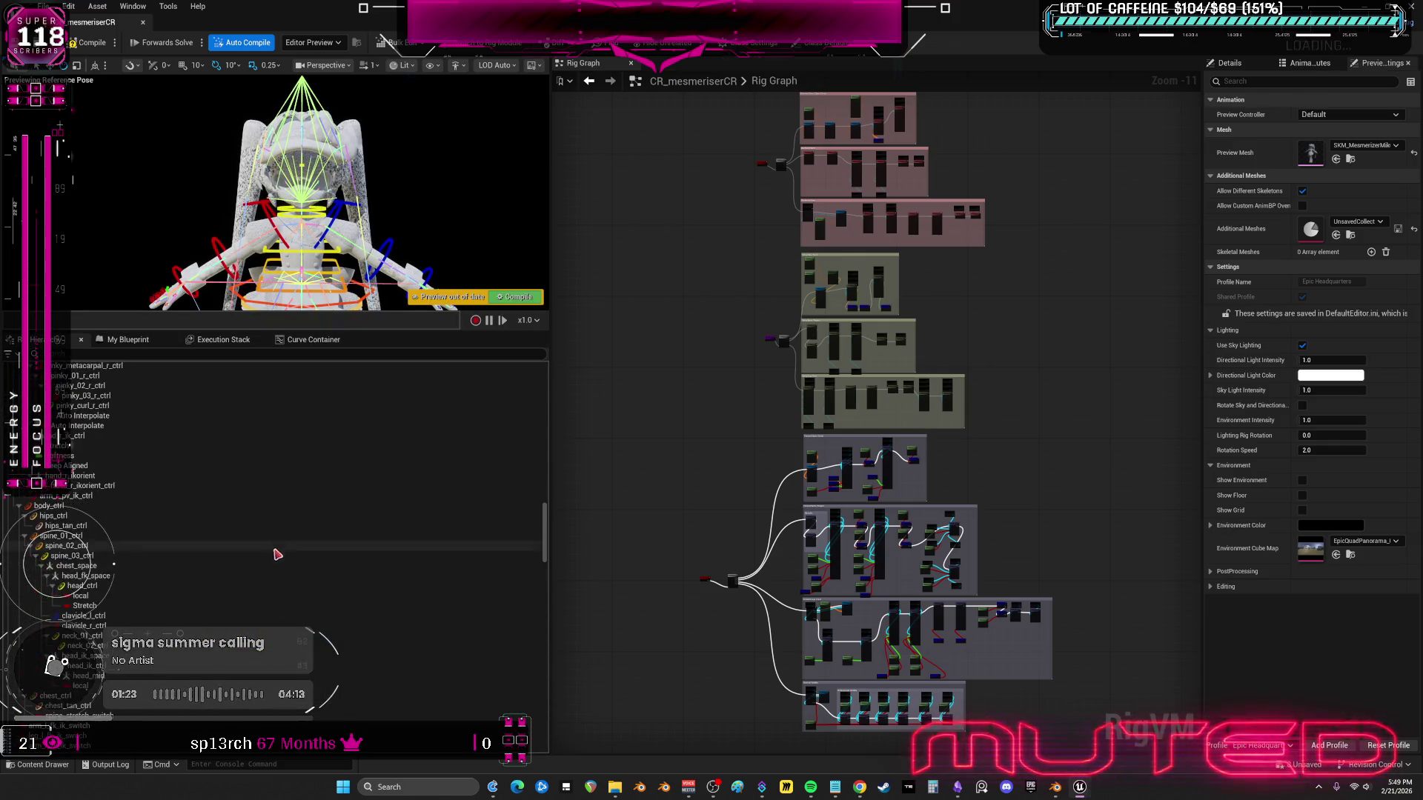
pyautogui.scroll(-10, 295, 512)
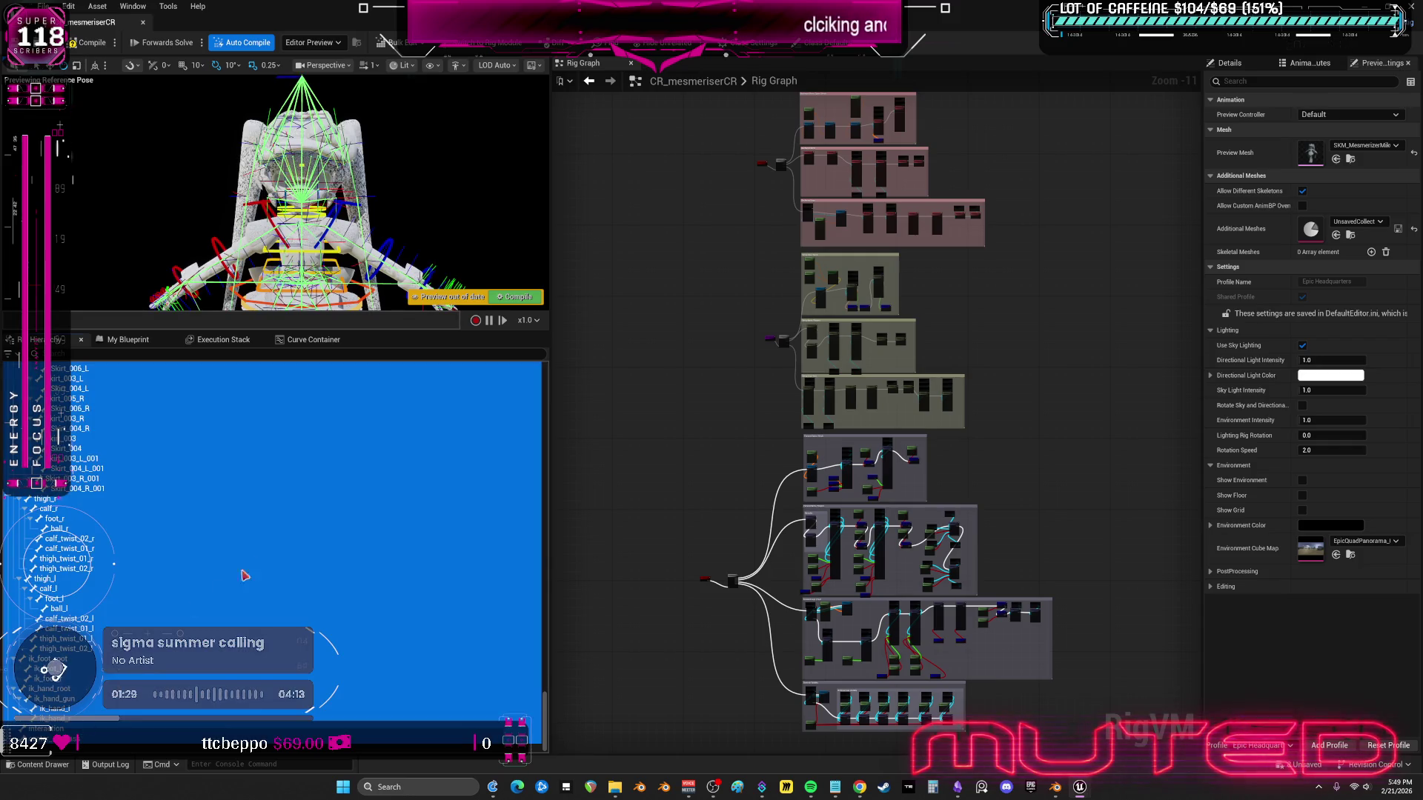
pyautogui.press('Delete')
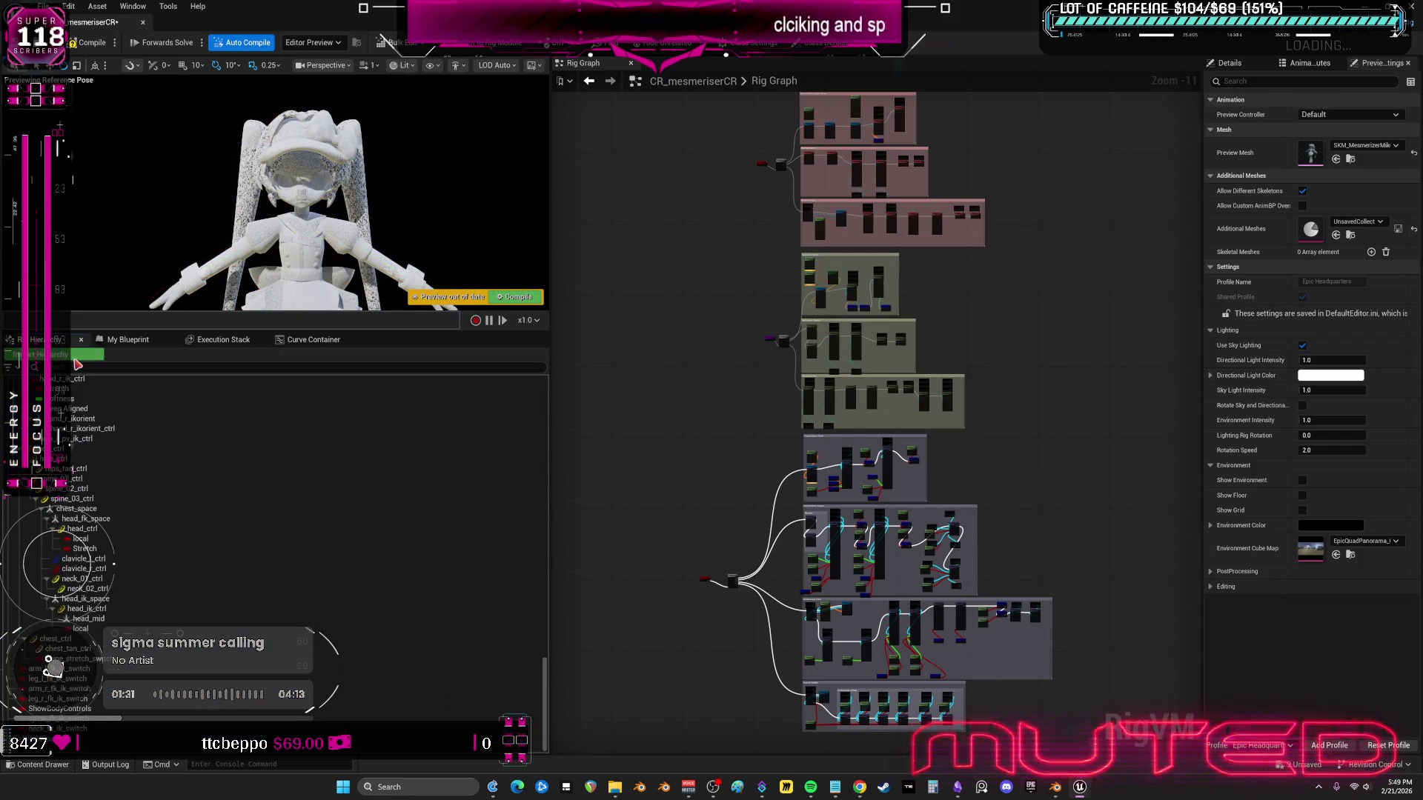
# - Import the bone hierarchy into CR_mesmeriserCR from the SKM_Mesmerizer skeletal mesh
pyautogui.click(81, 356)
pyautogui.click(810, 404)
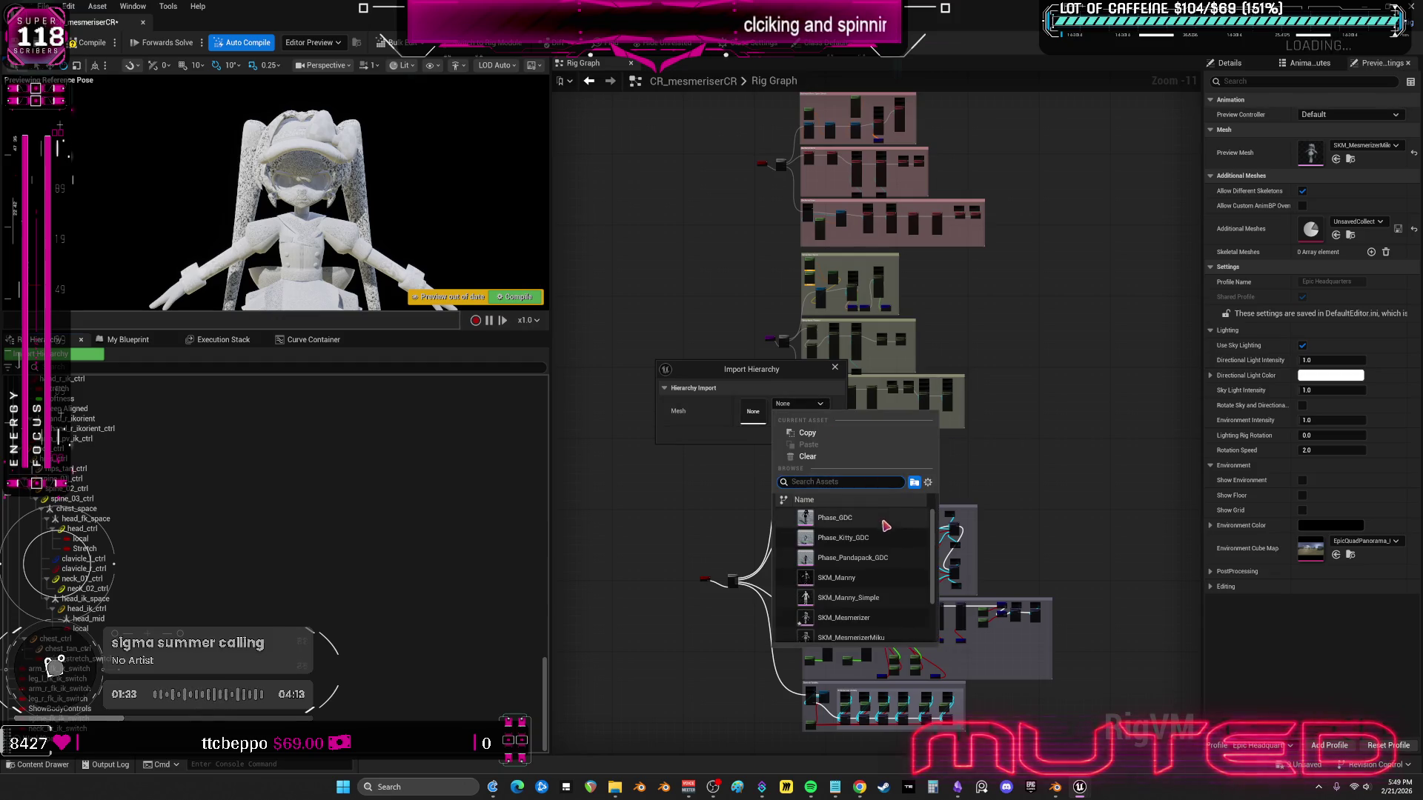
pyautogui.scroll(-2, 889, 533)
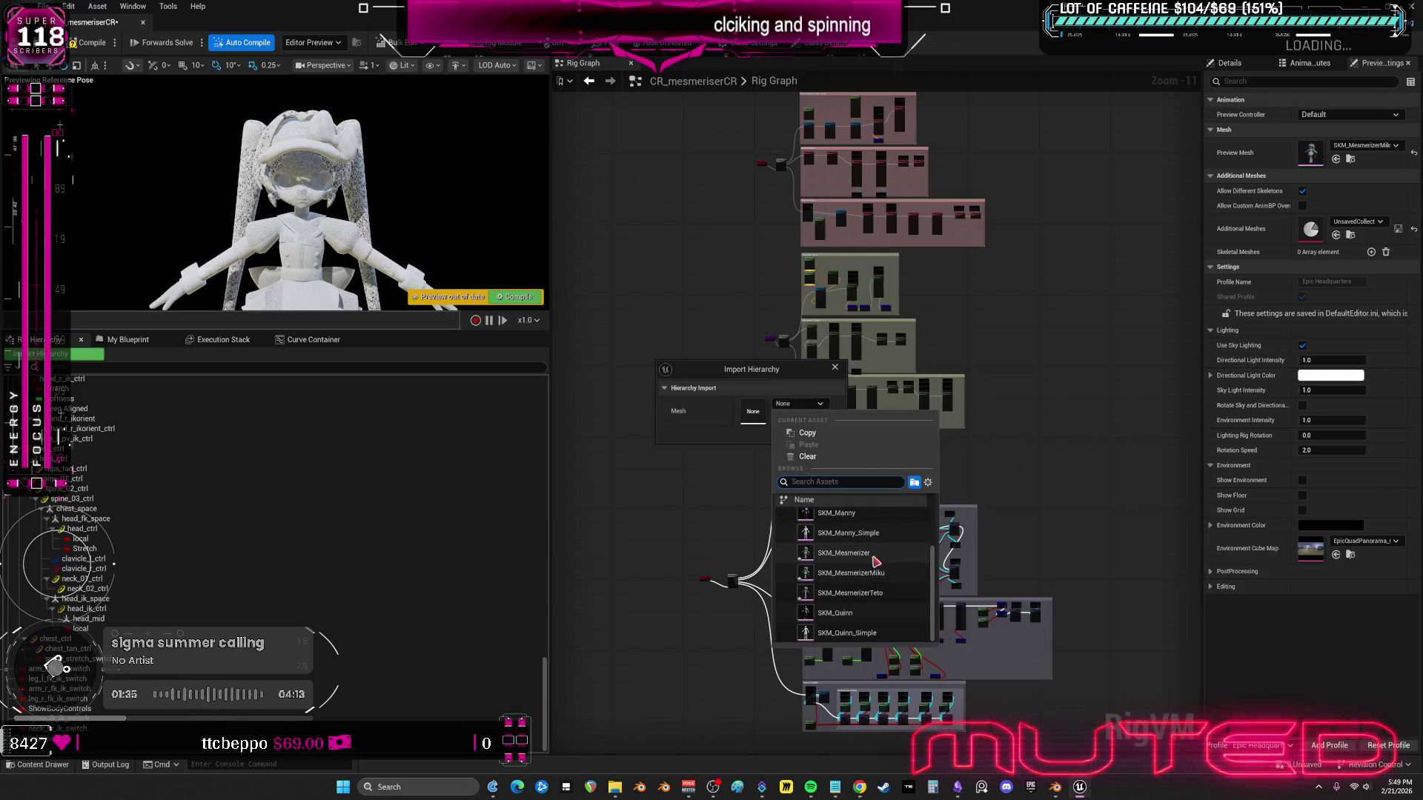
pyautogui.click(873, 562)
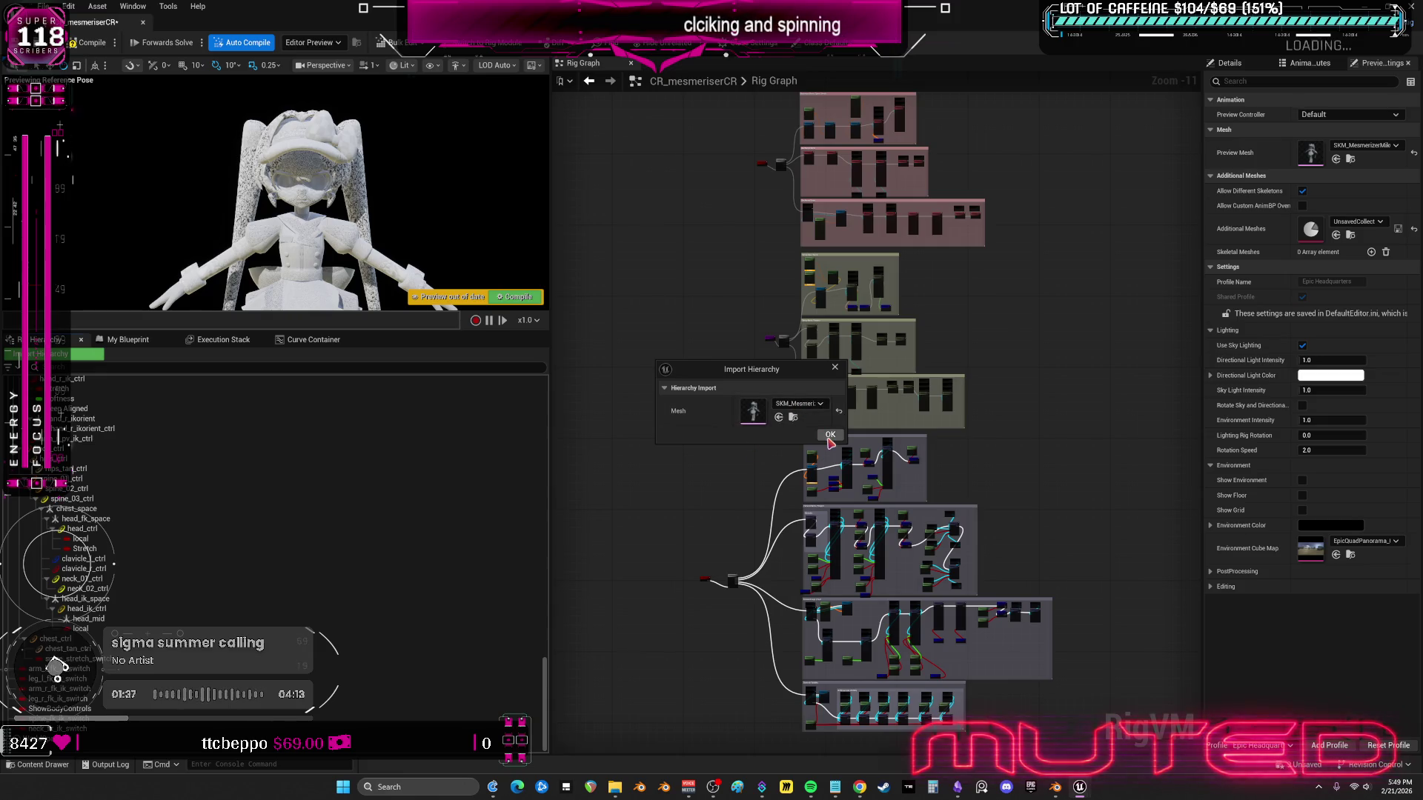
pyautogui.press('Return')
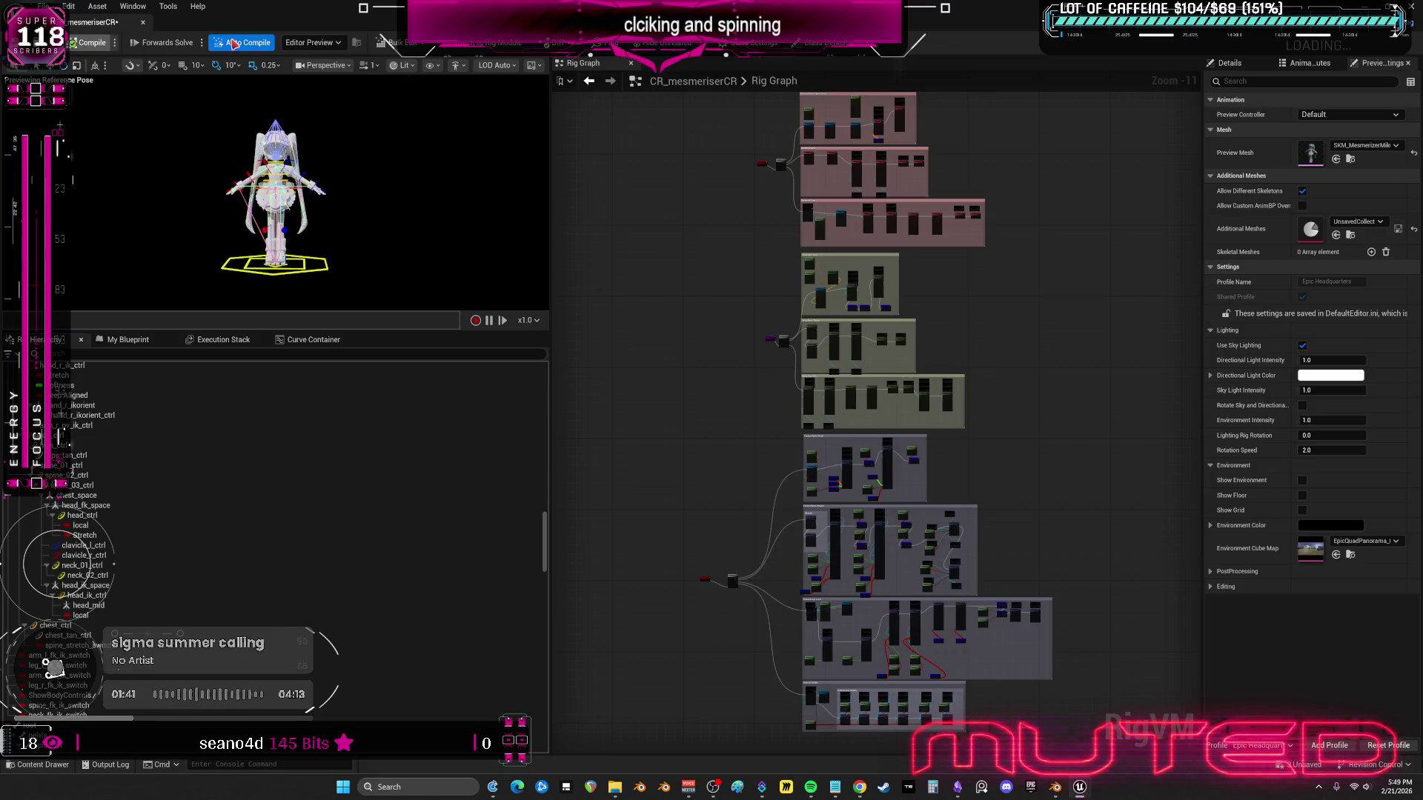
# - Save the control rig, check the preview mesh list, and close the rig editor
pyautogui.hotkey('ctrl', 's')
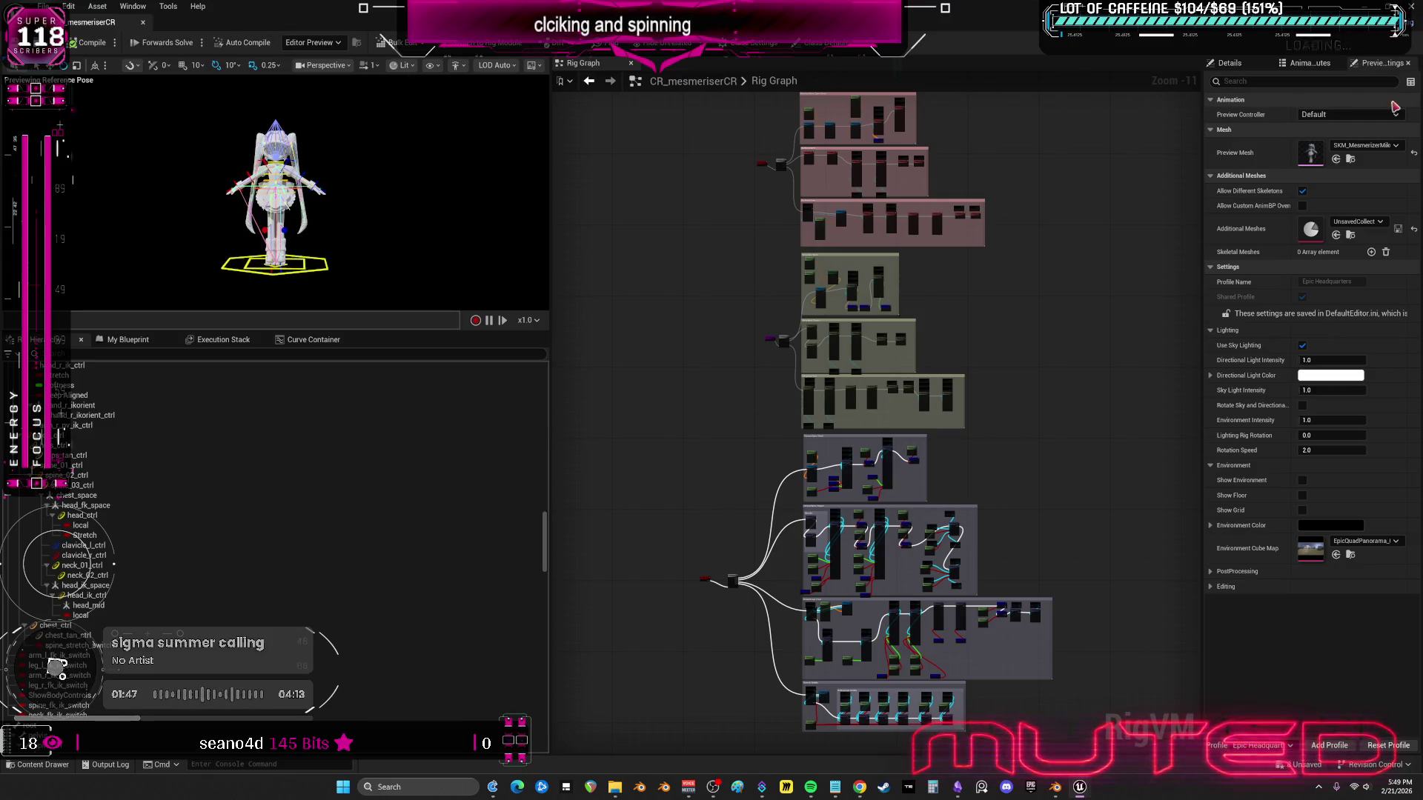
pyautogui.click(1367, 146)
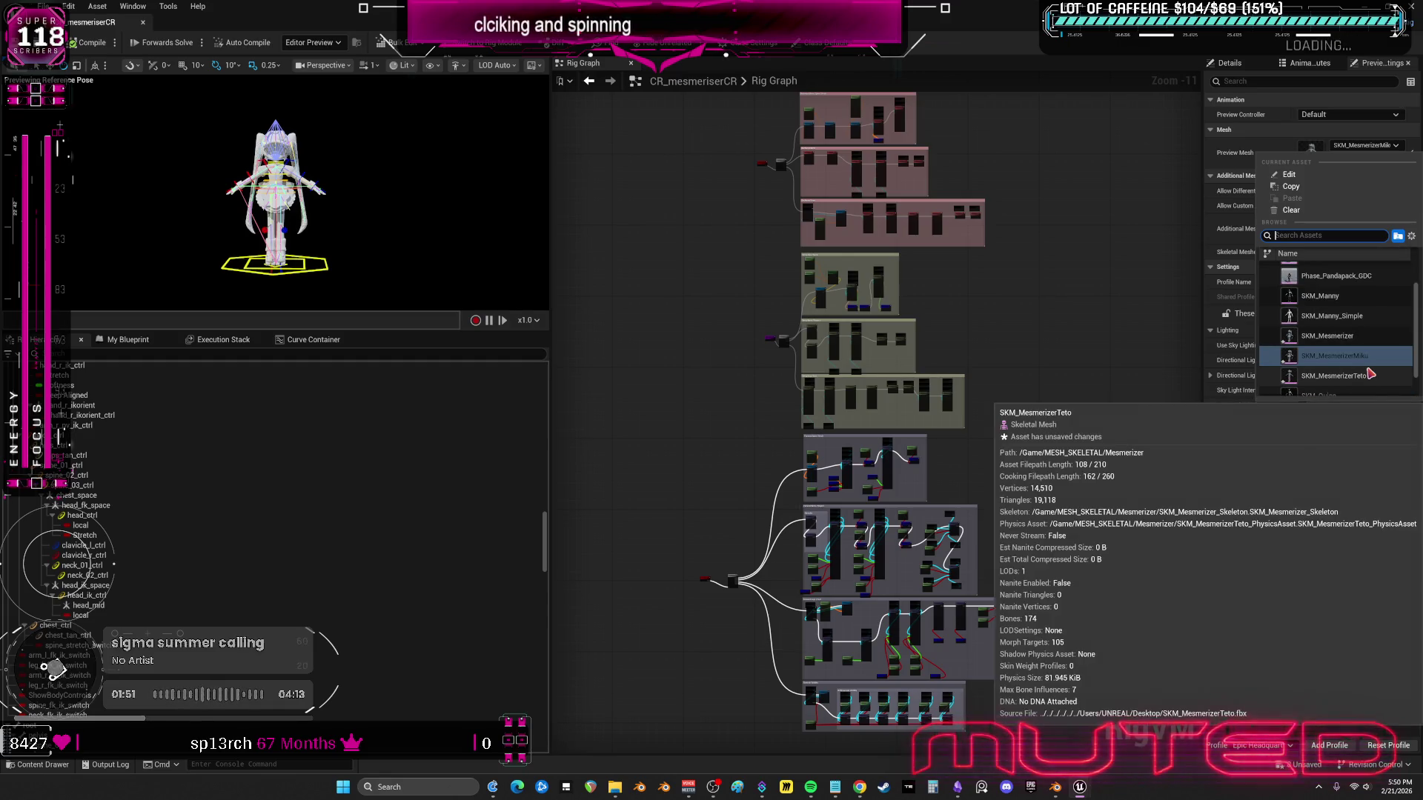
pyautogui.click(585, 262)
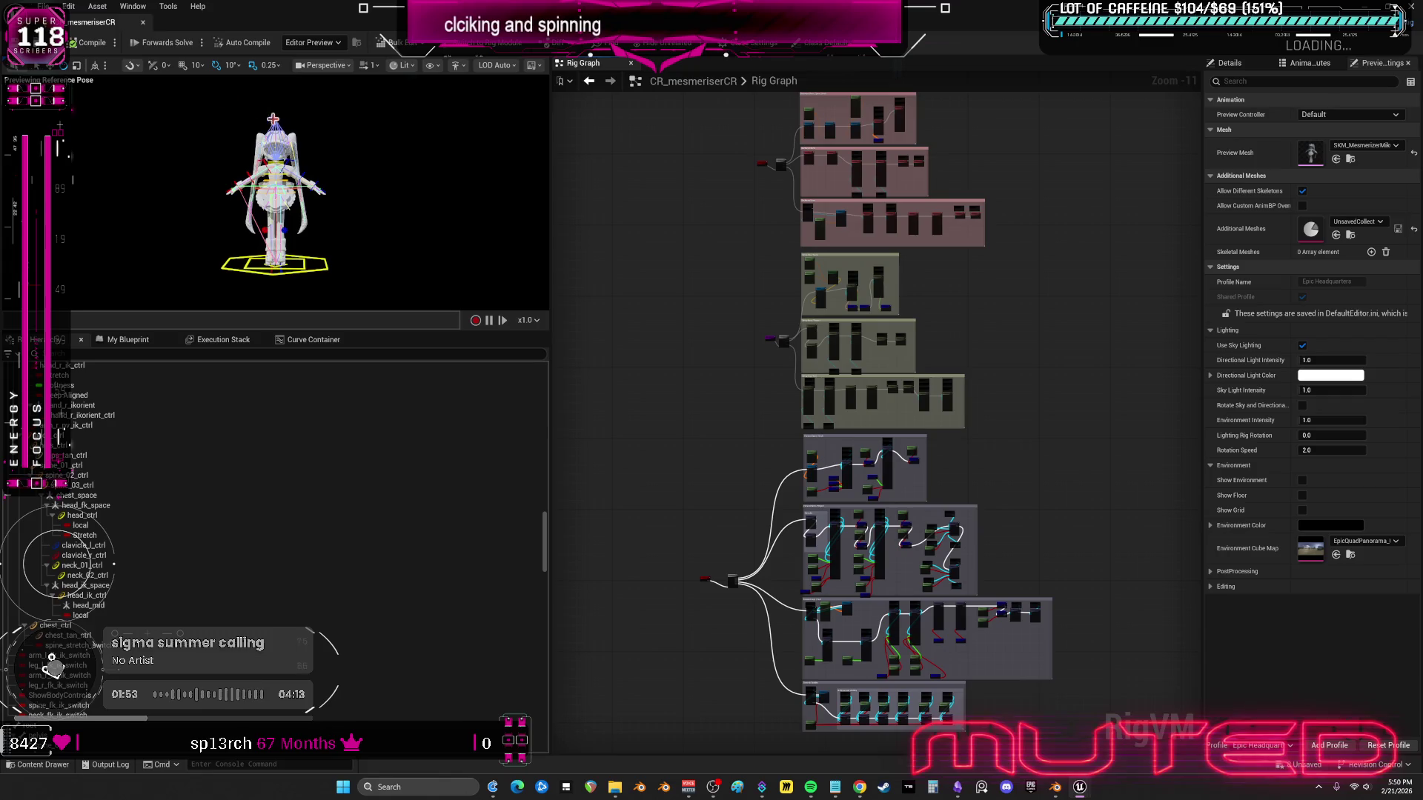
pyautogui.click(144, 23)
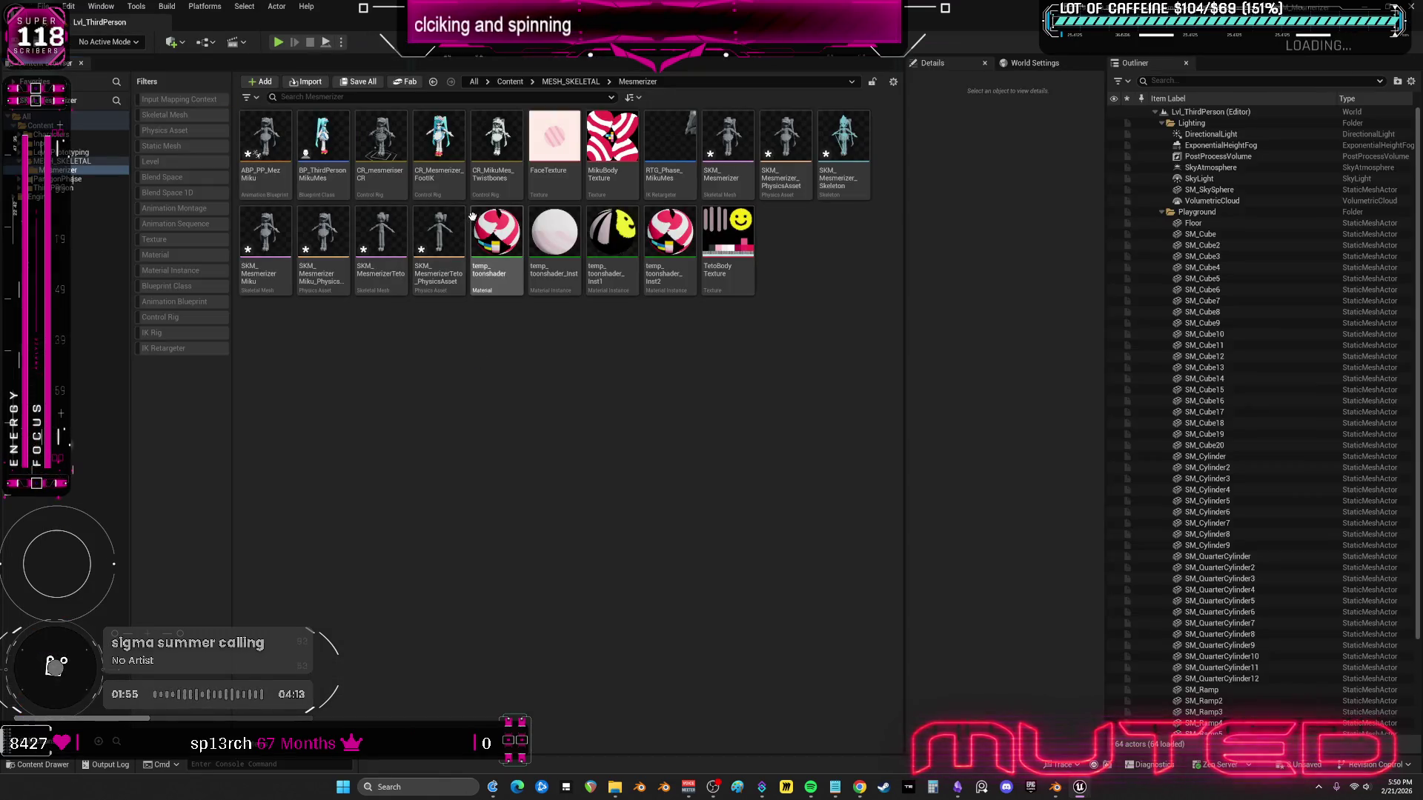
# - Open CR_Mesmerizer_FootIK and delete every bone from its Rig Hierarchy
pyautogui.doubleClick(442, 155)
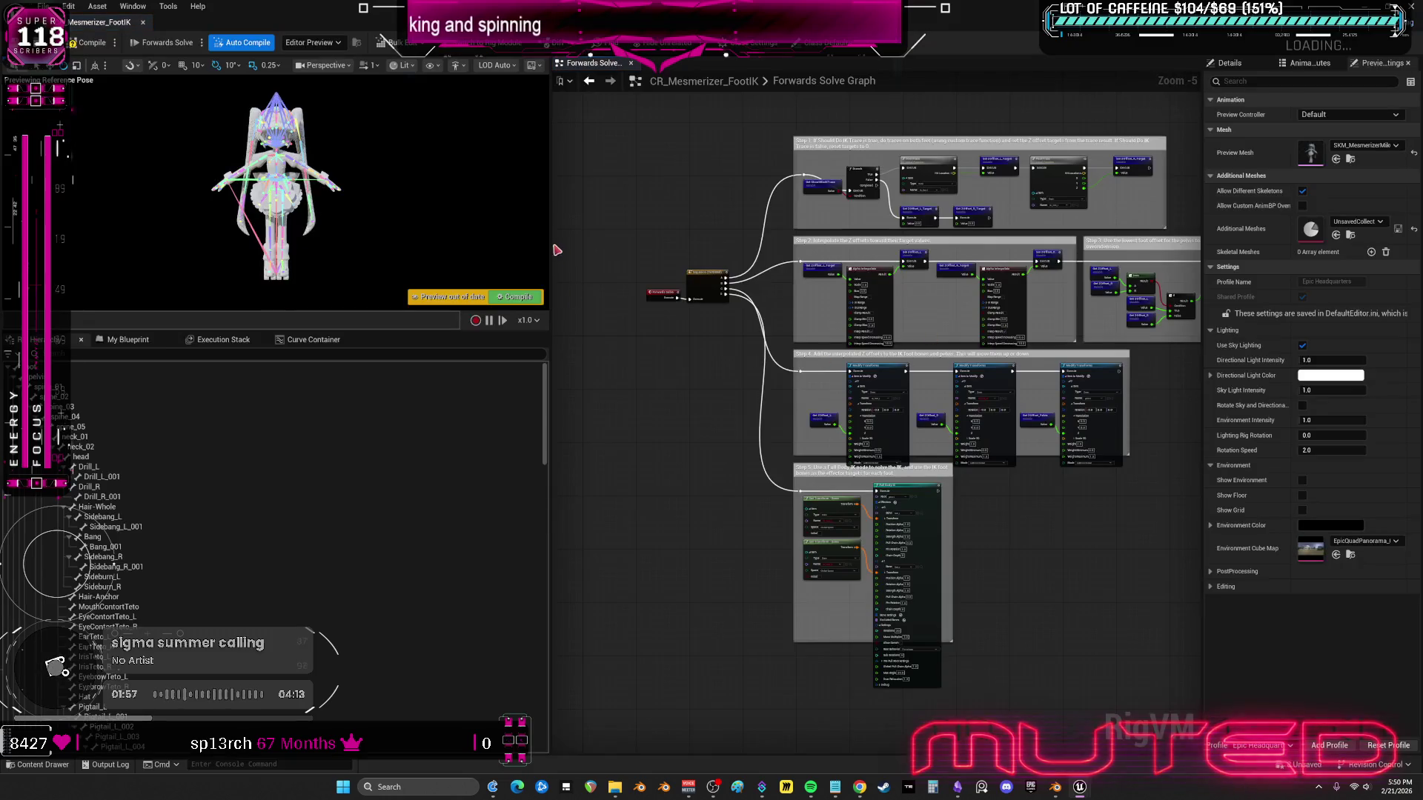
pyautogui.scroll(-10, 426, 524)
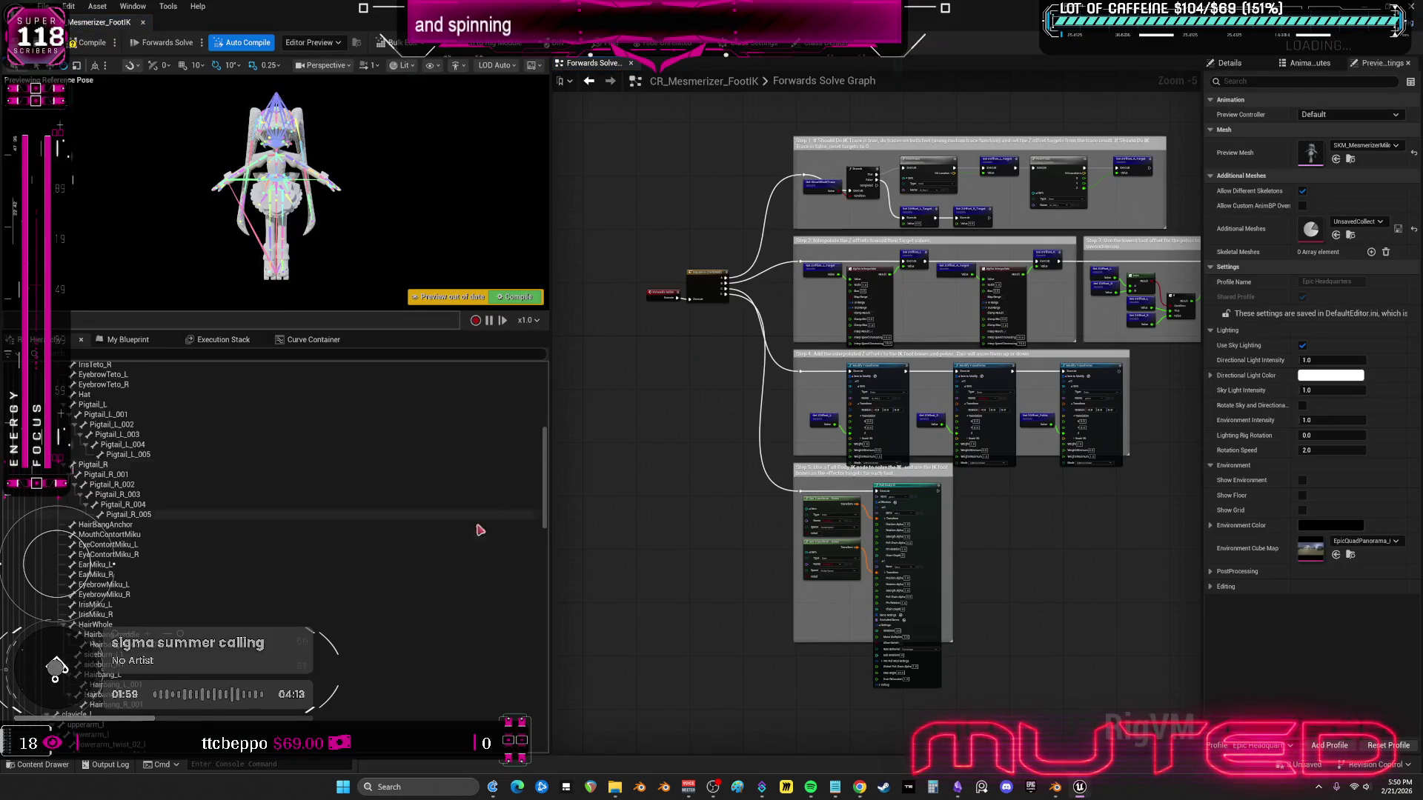
pyautogui.scroll(-5, 445, 519)
pyautogui.click(197, 590)
pyautogui.hotkey('ctrl', 'a')
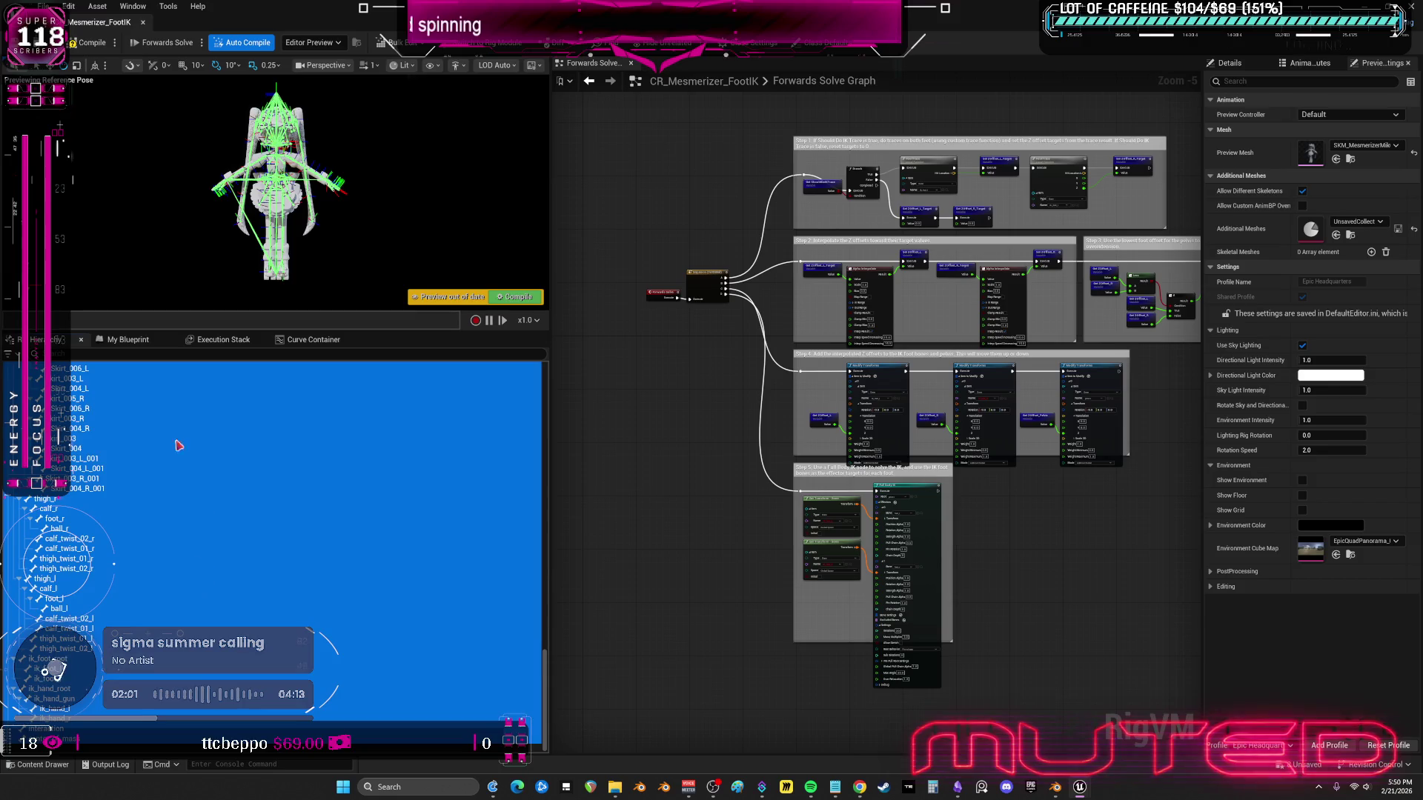
pyautogui.press('Delete')
# - Import the bone hierarchy from SKM_MesmerizerMiku and save the foot IK rig
pyautogui.click(61, 349)
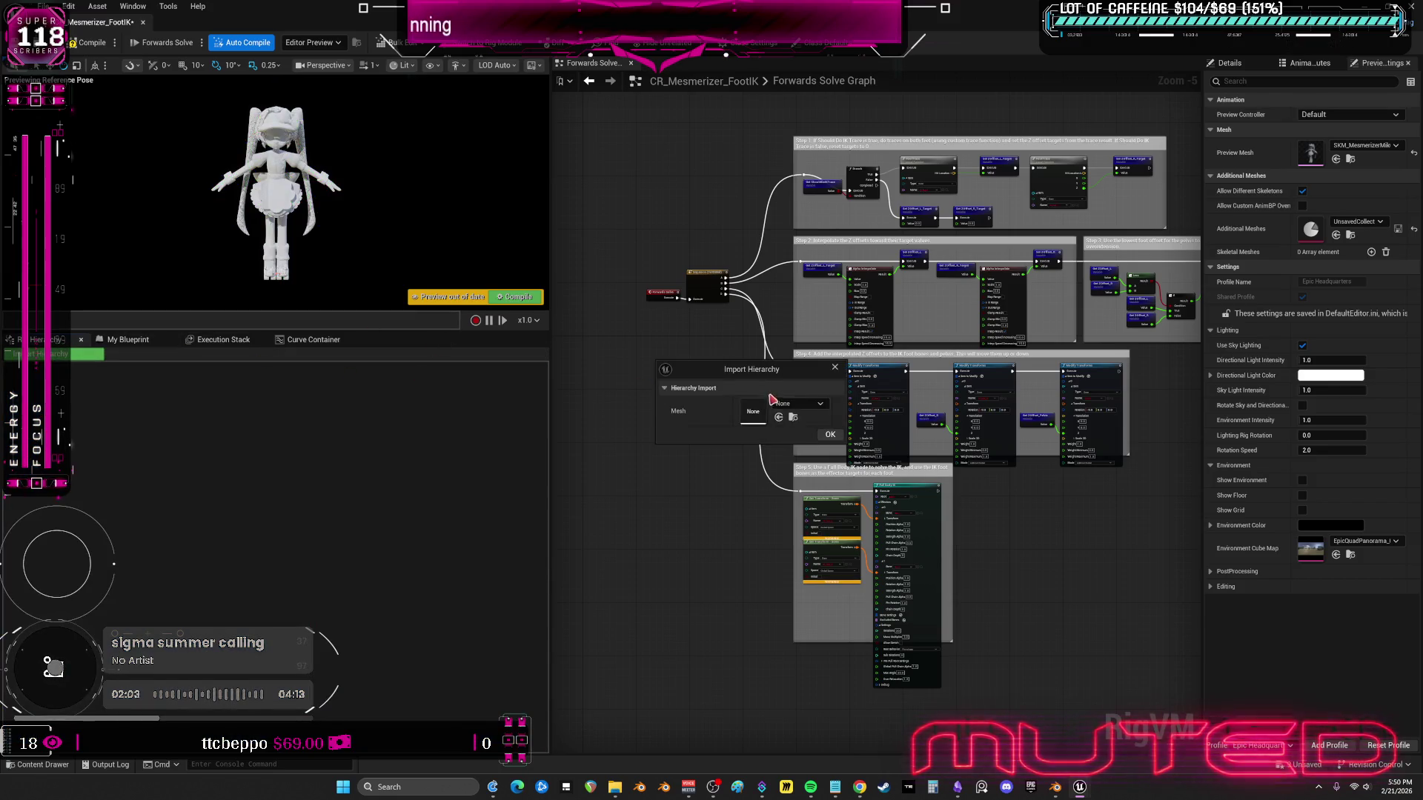
pyautogui.click(799, 404)
pyautogui.scroll(-2, 876, 567)
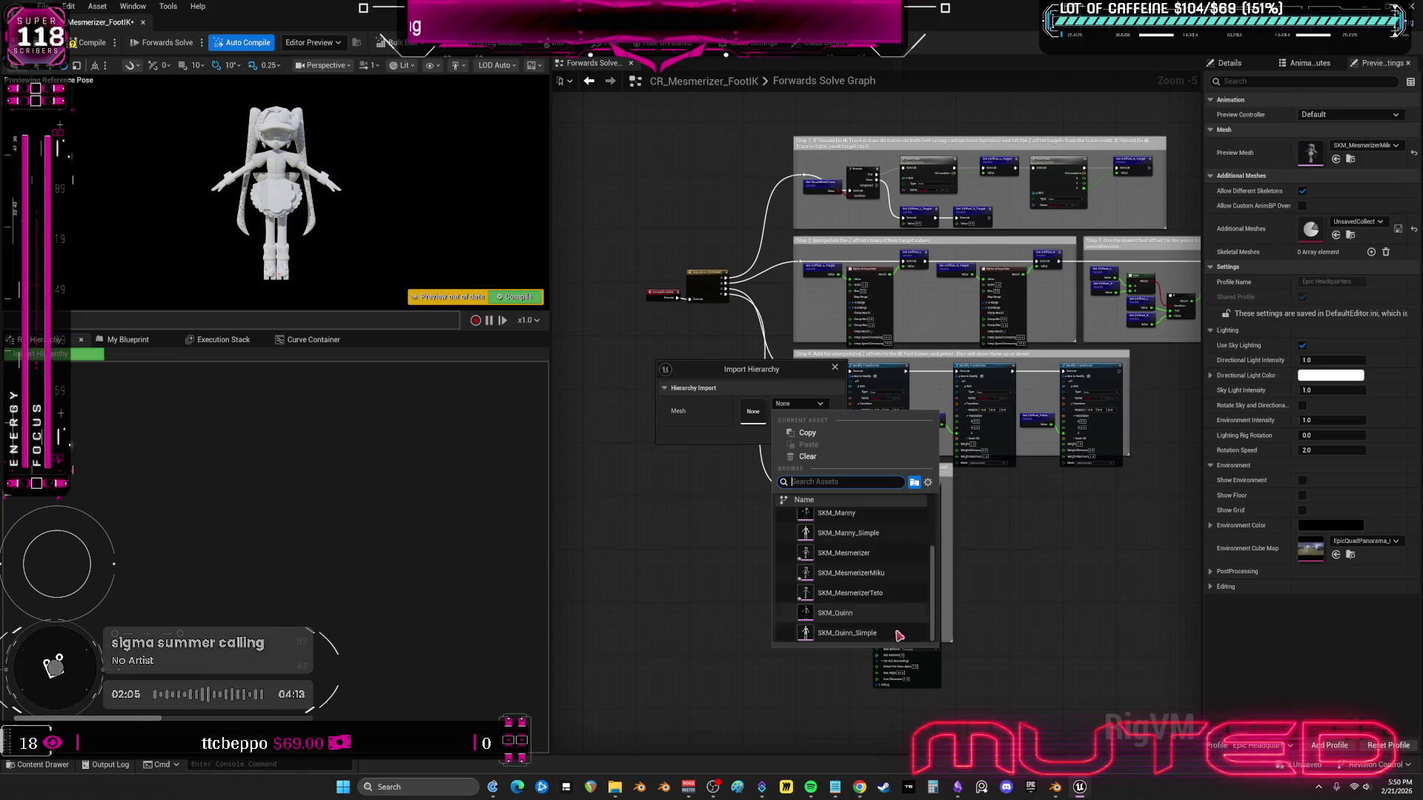
pyautogui.click(852, 573)
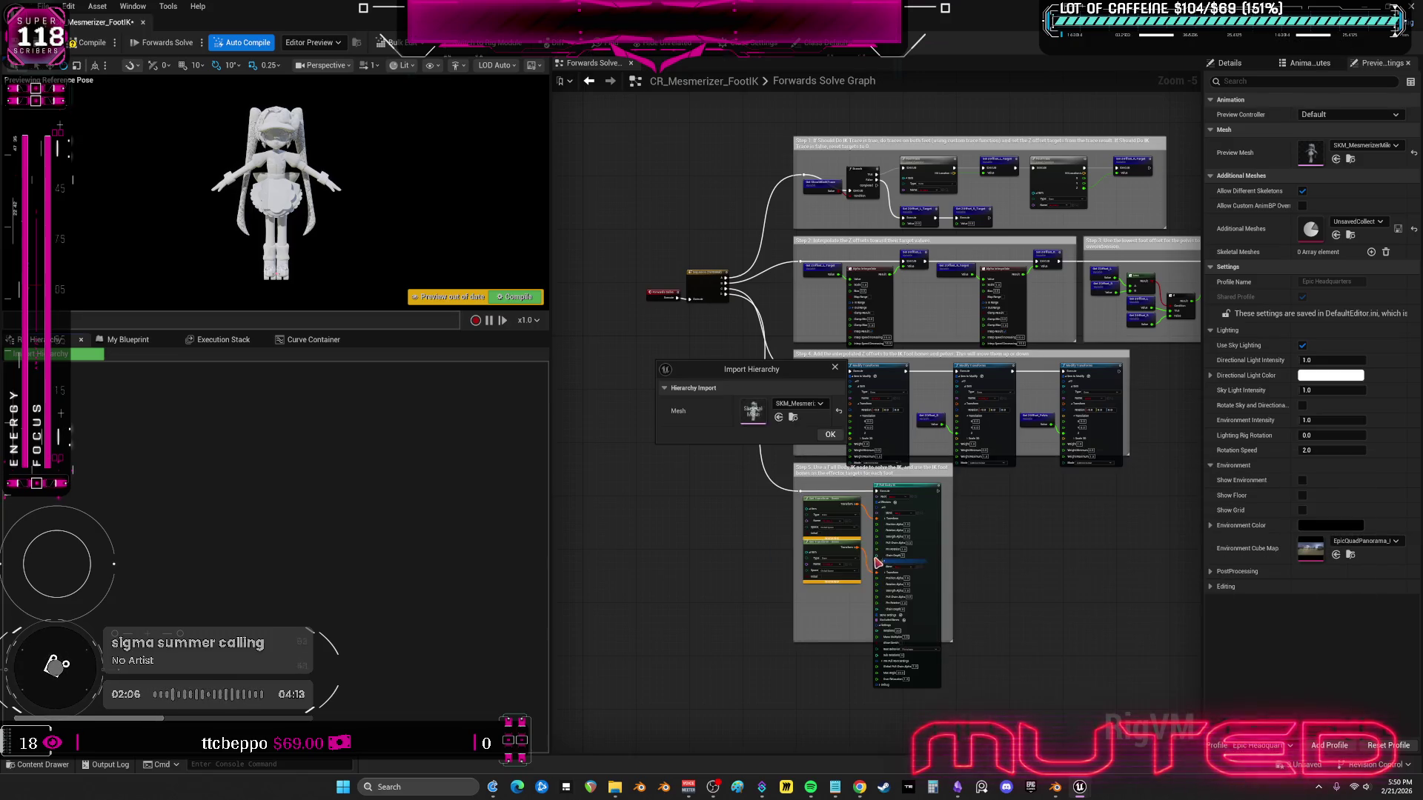
pyautogui.click(831, 435)
pyautogui.hotkey('ctrl', 's')
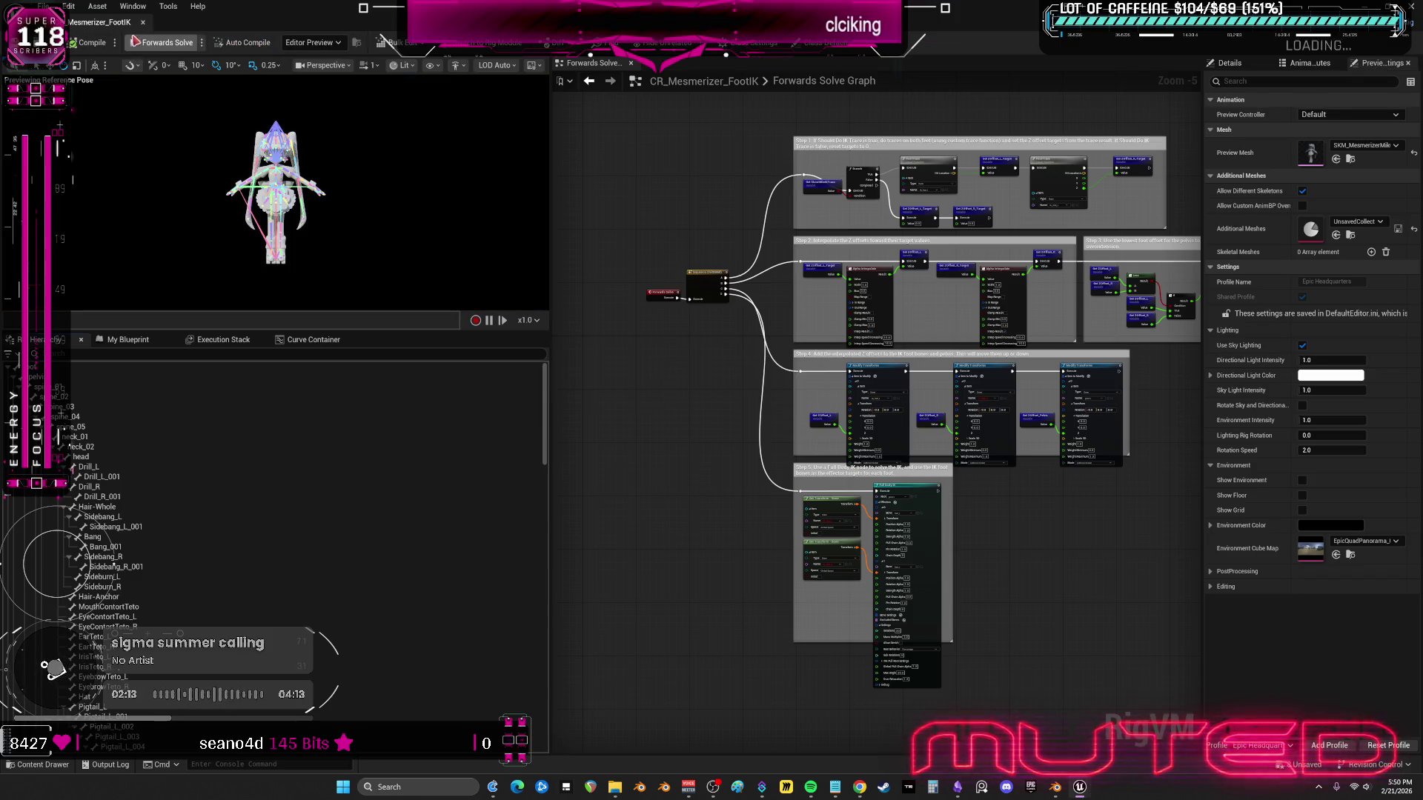
# - Set the Modify Transforms node's bone name to ik_foot_r
pyautogui.scroll(5, 911, 478)
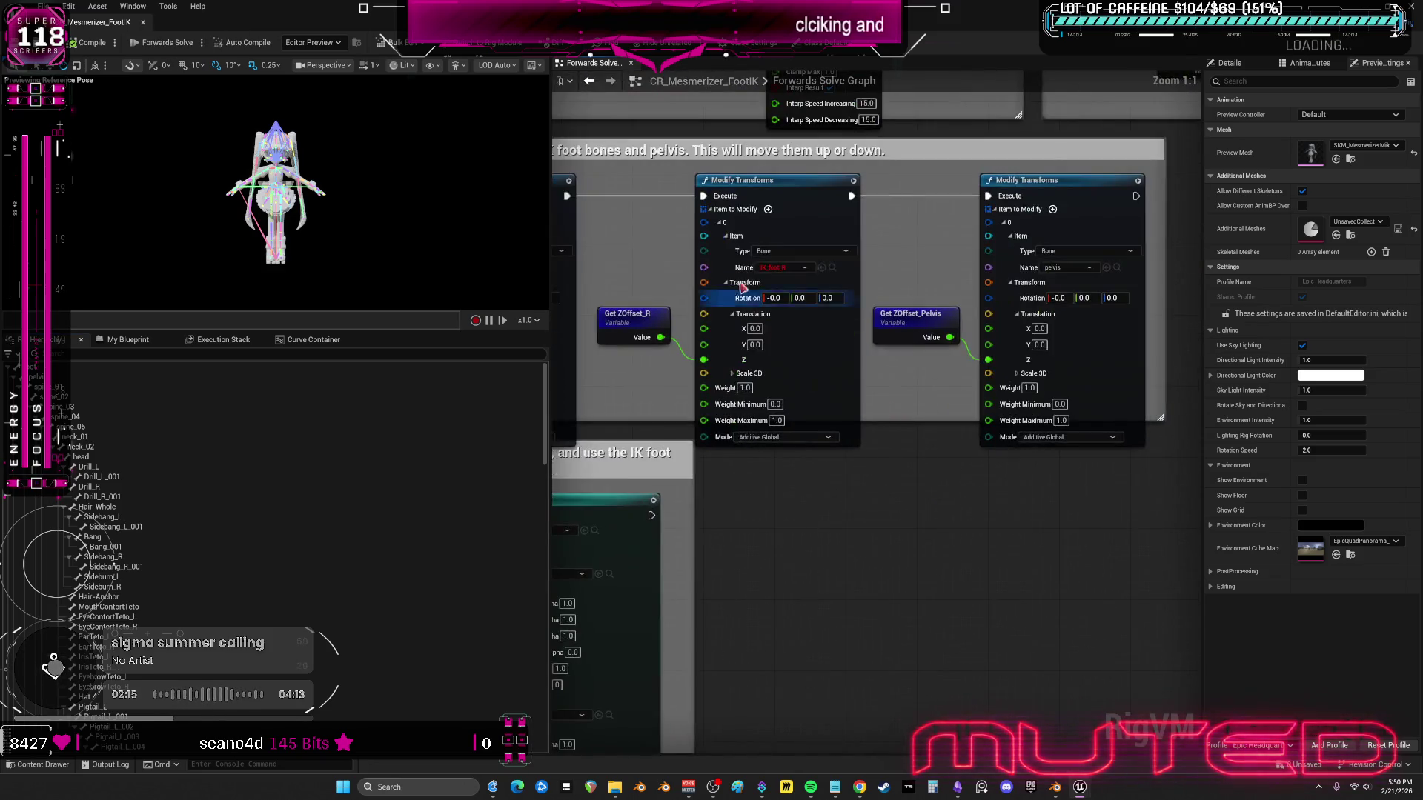
pyautogui.click(797, 268)
pyautogui.scroll(-5, 808, 415)
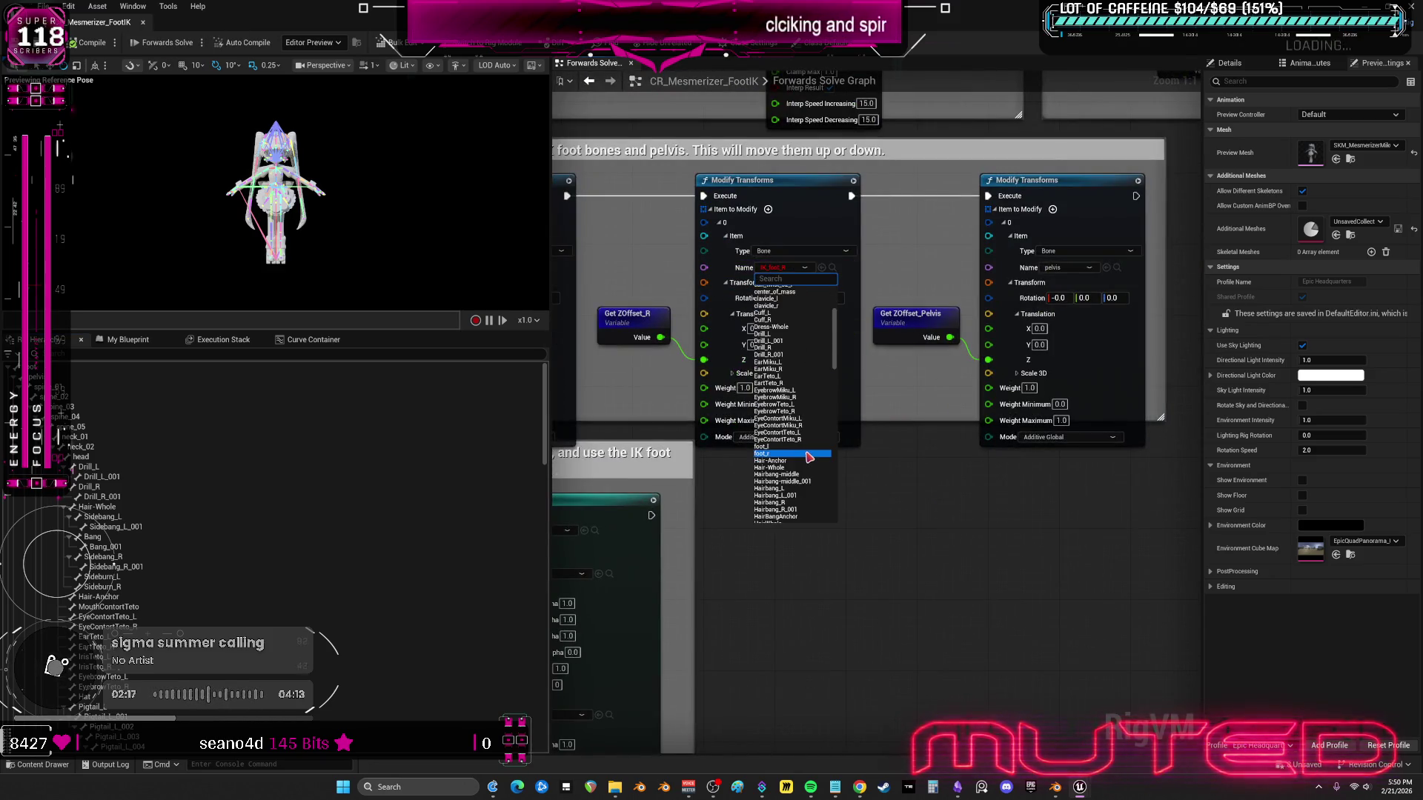
pyautogui.scroll(-3, 808, 459)
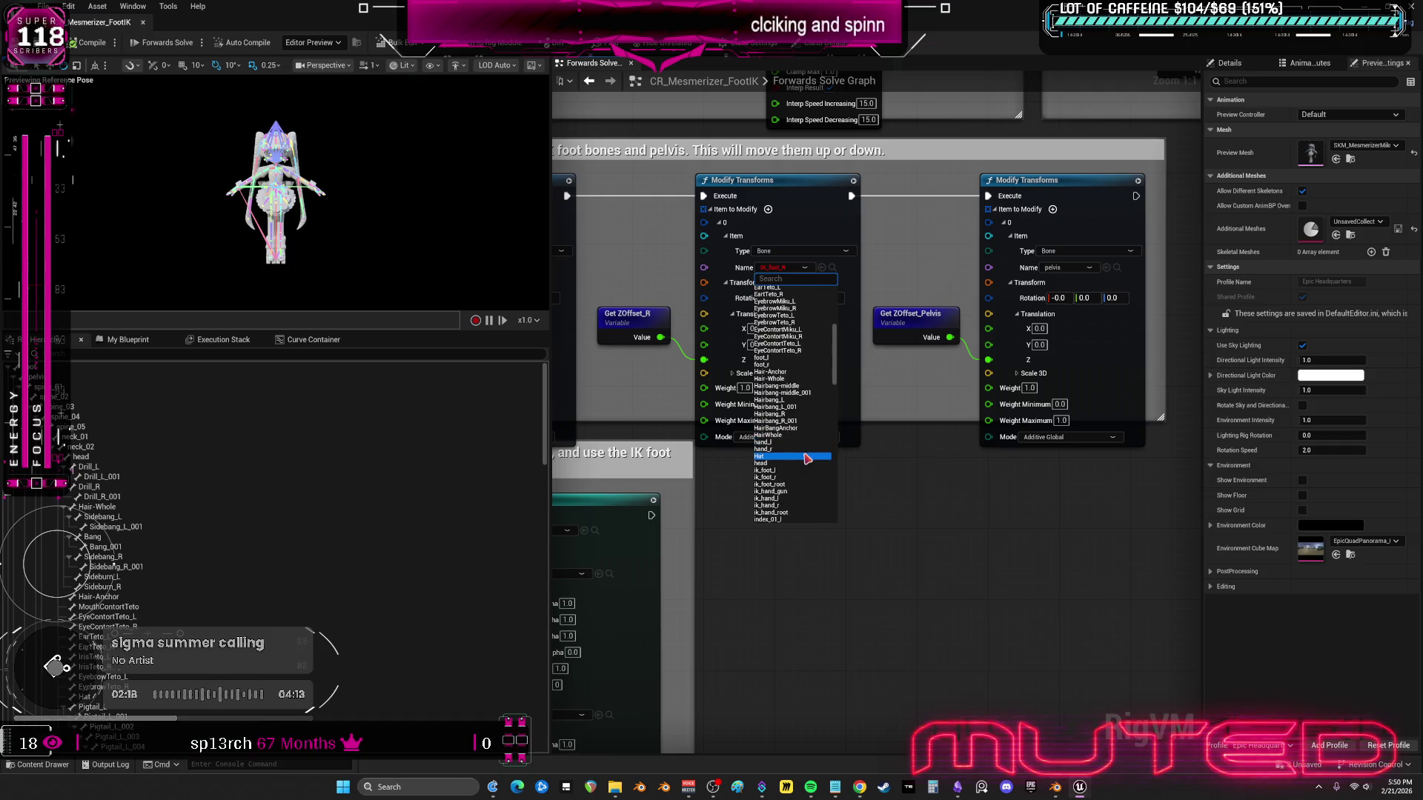
pyautogui.click(793, 476)
# - Set Step 5's two Get Transform bone names to ik_foot_l and ik_foot_r
pyautogui.moveTo(625, 257)
pyautogui.mouseDown()
pyautogui.moveTo(936, 272)
pyautogui.moveTo(946, 140)
pyautogui.mouseUp()
pyautogui.moveTo(678, 504); pyautogui.dragTo(677, 368)
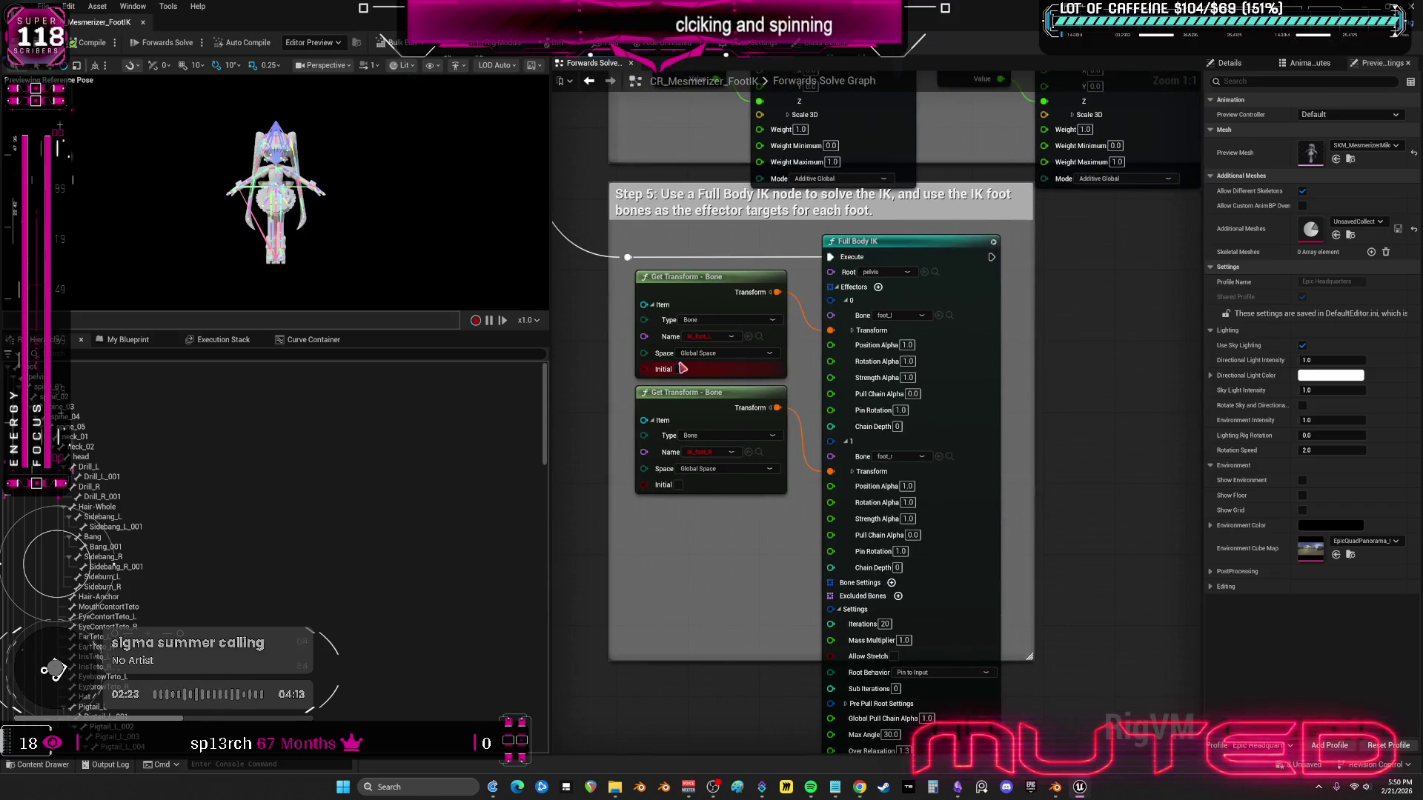
pyautogui.click(715, 338)
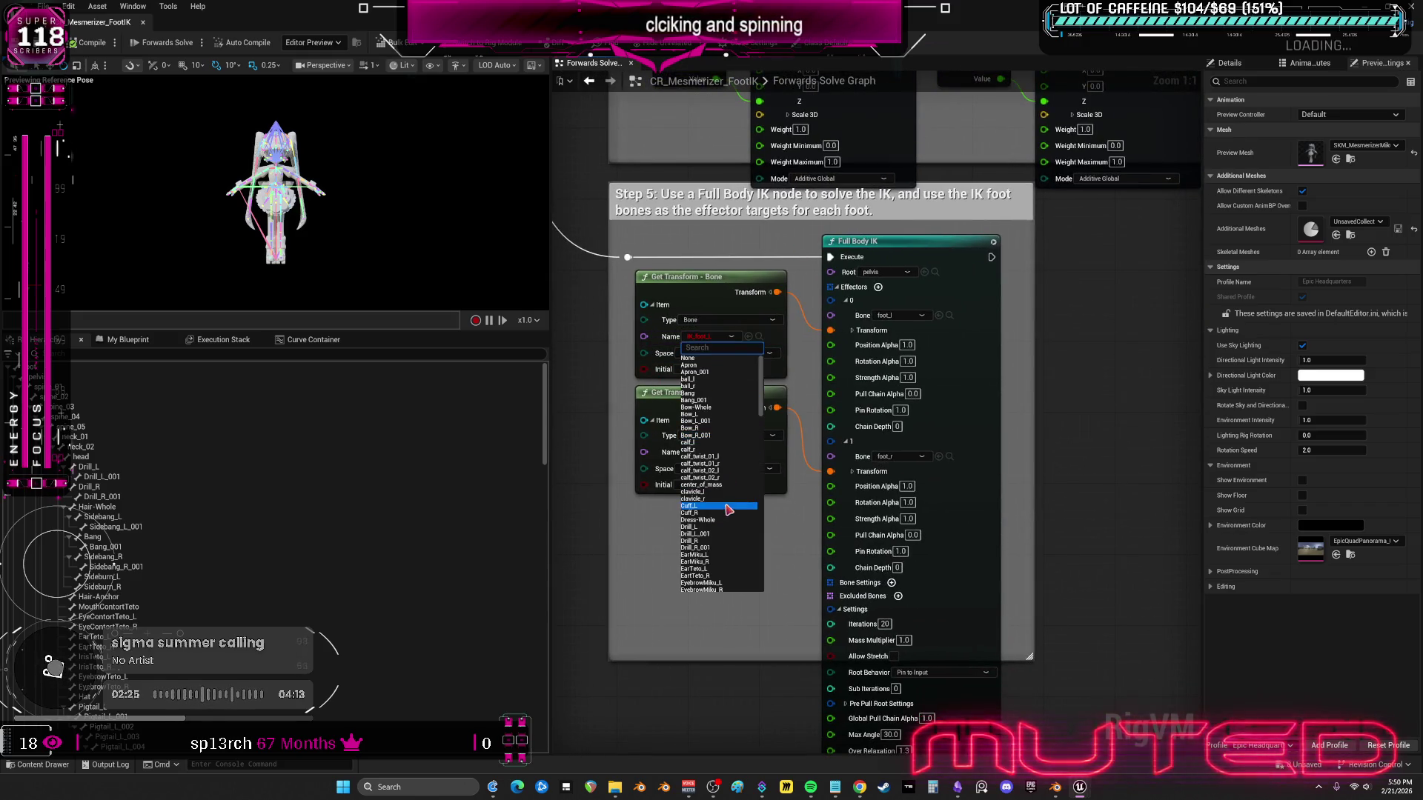
pyautogui.scroll(-3, 727, 511)
pyautogui.scroll(-8, 730, 518)
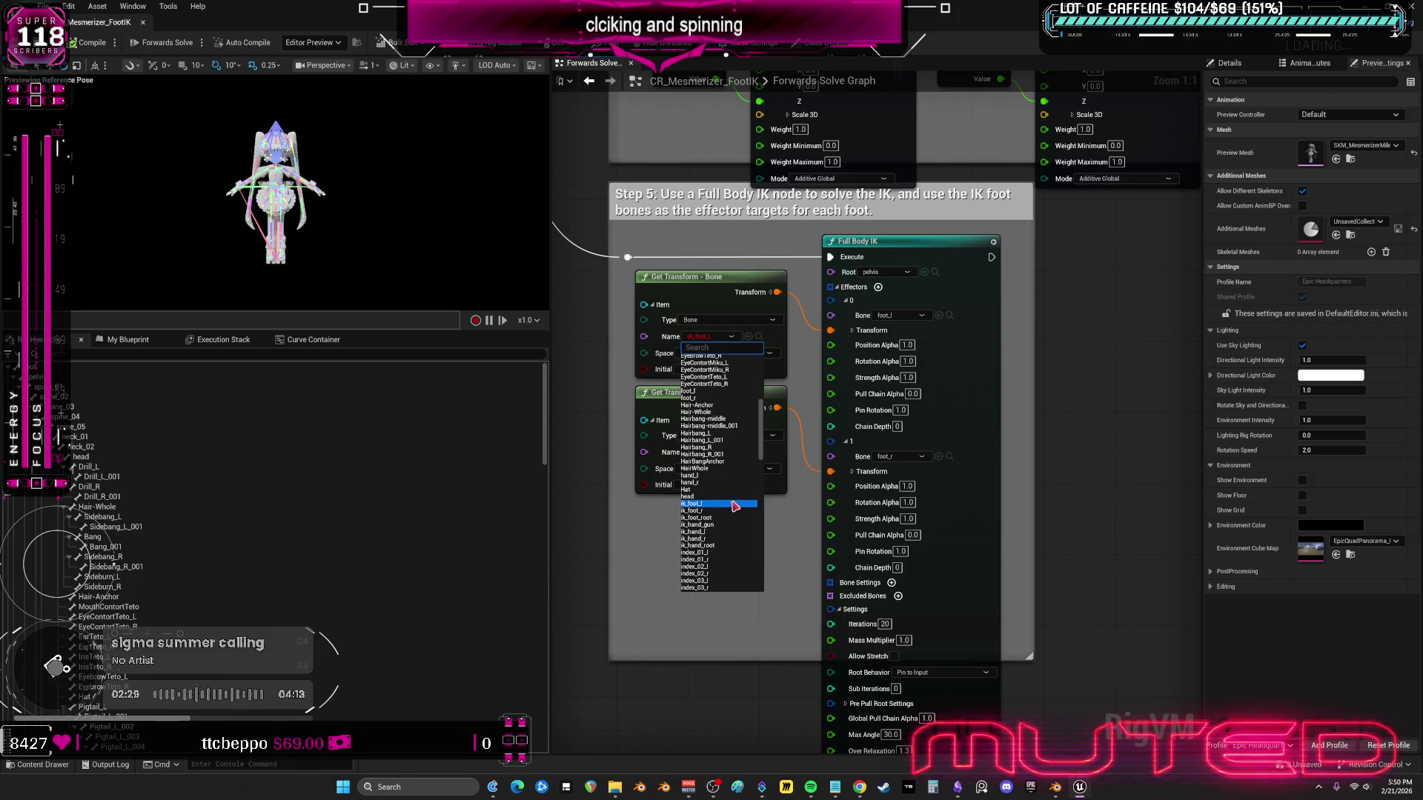
pyautogui.click(733, 506)
pyautogui.click(711, 452)
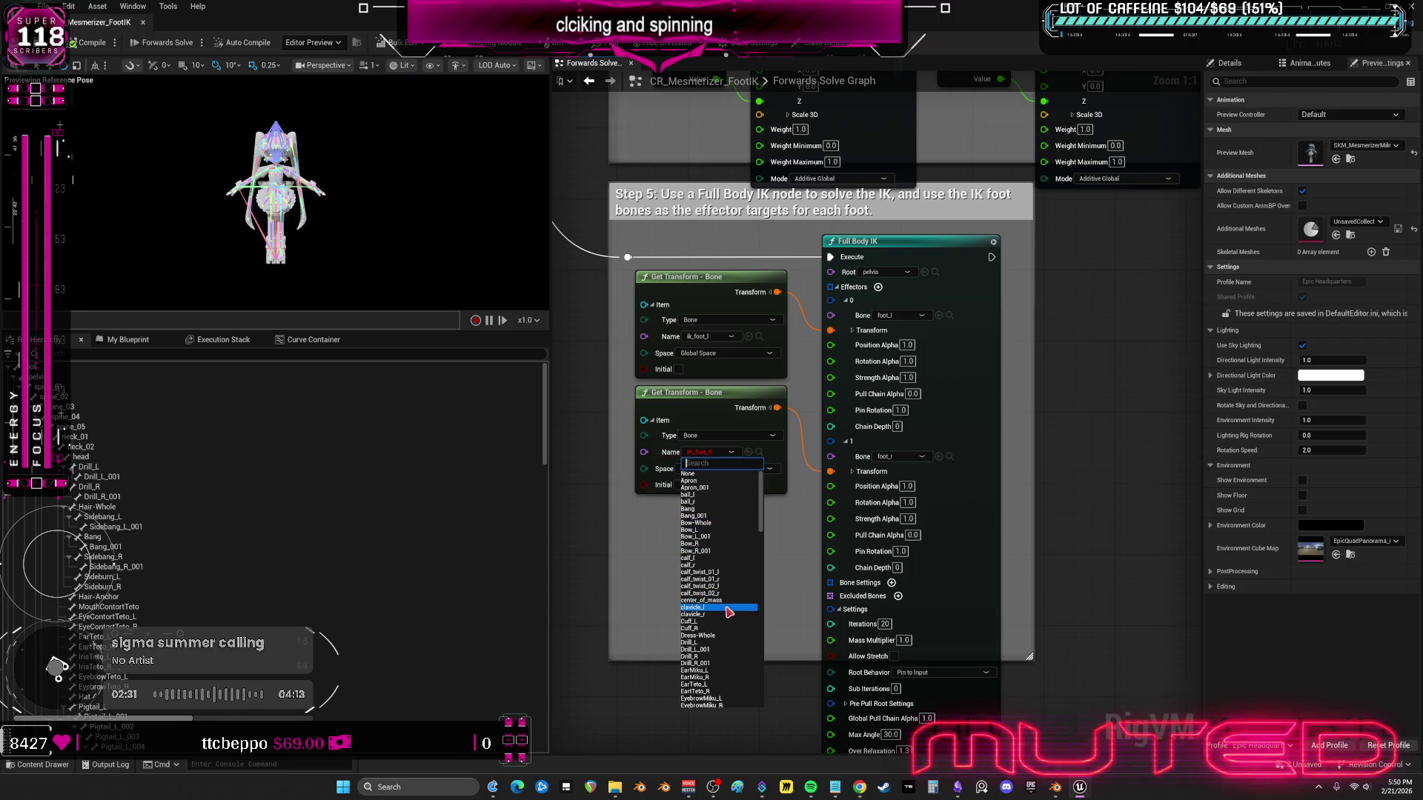
pyautogui.scroll(-9, 732, 563)
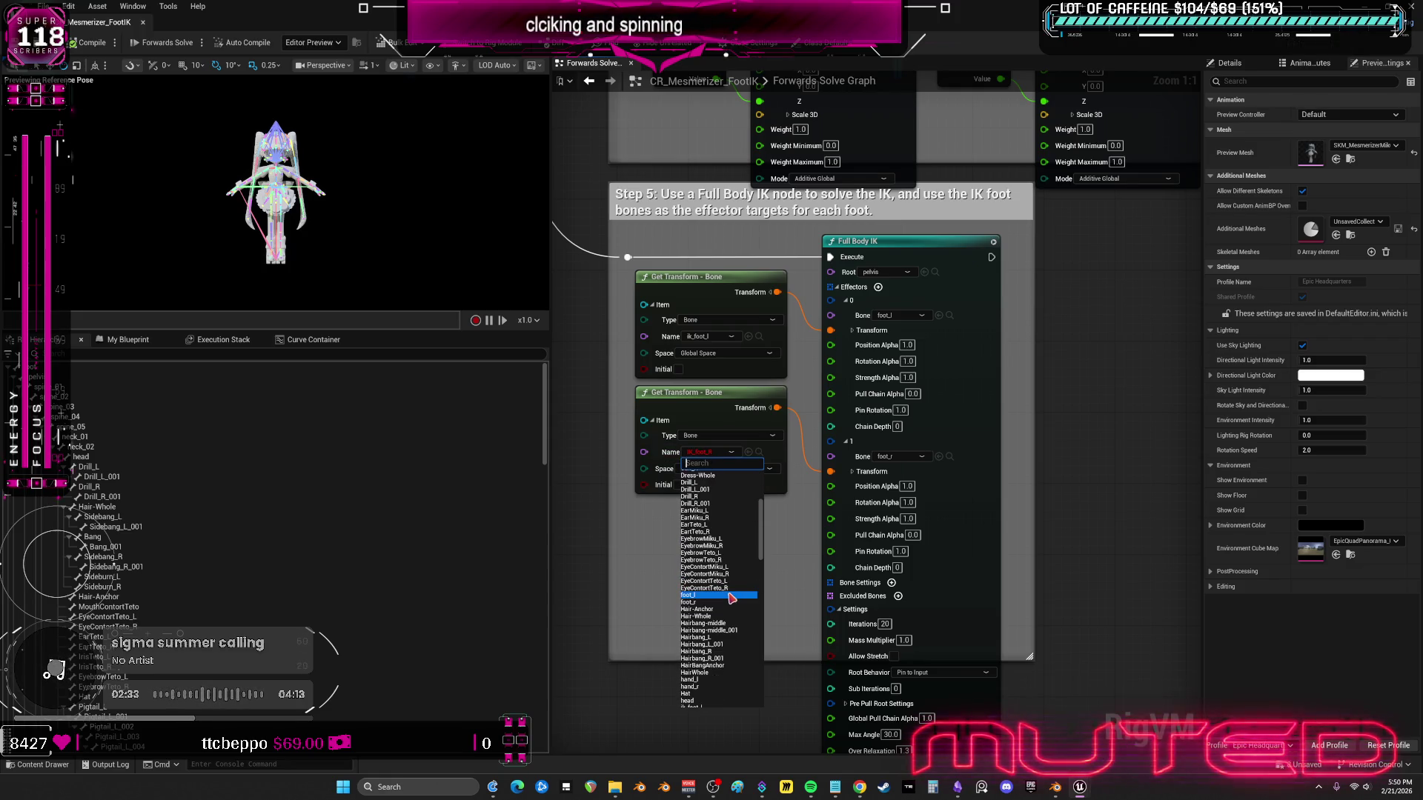
pyautogui.scroll(-3, 732, 604)
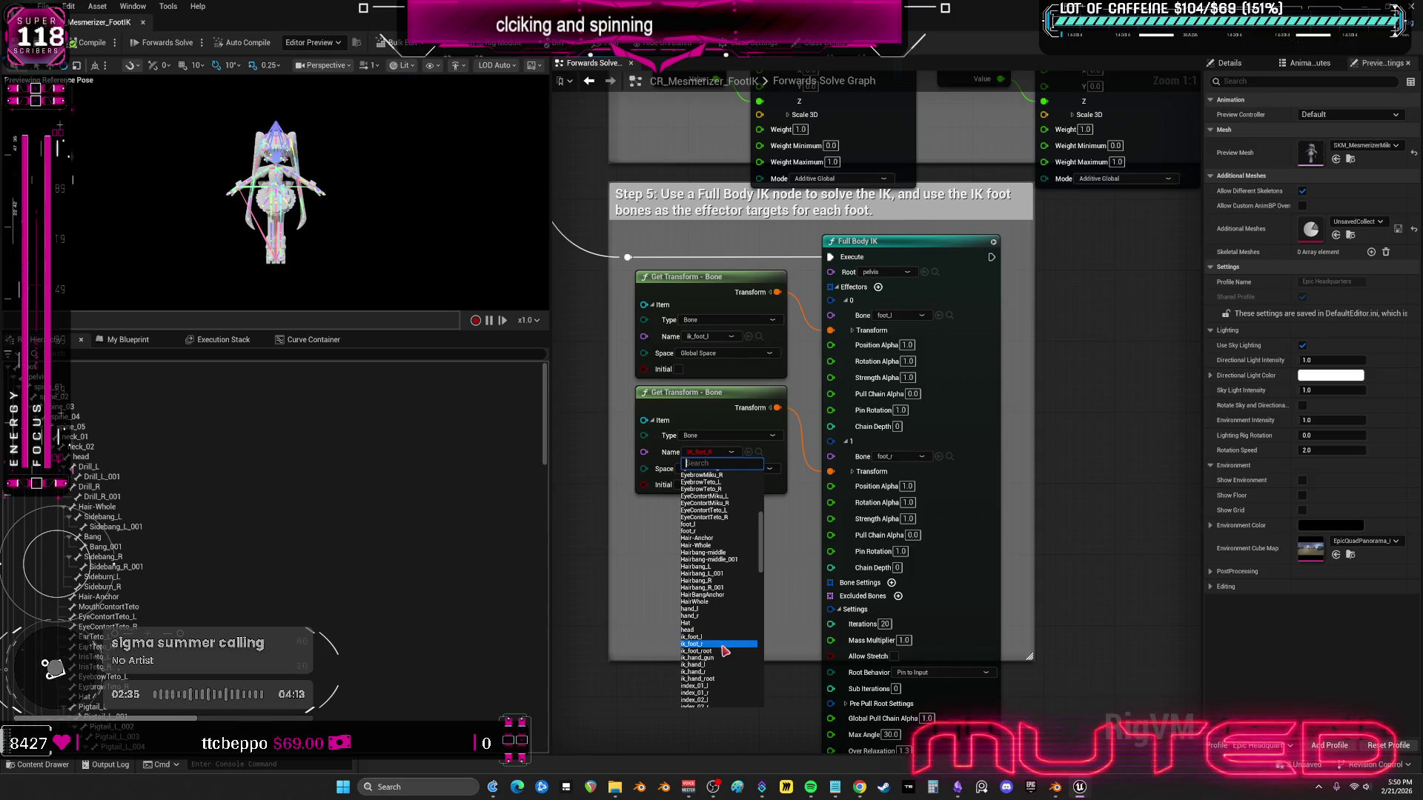
pyautogui.click(723, 644)
pyautogui.moveTo(782, 247)
pyautogui.mouseDown()
pyautogui.moveTo(832, 730)
pyautogui.moveTo(800, 752)
pyautogui.mouseUp()
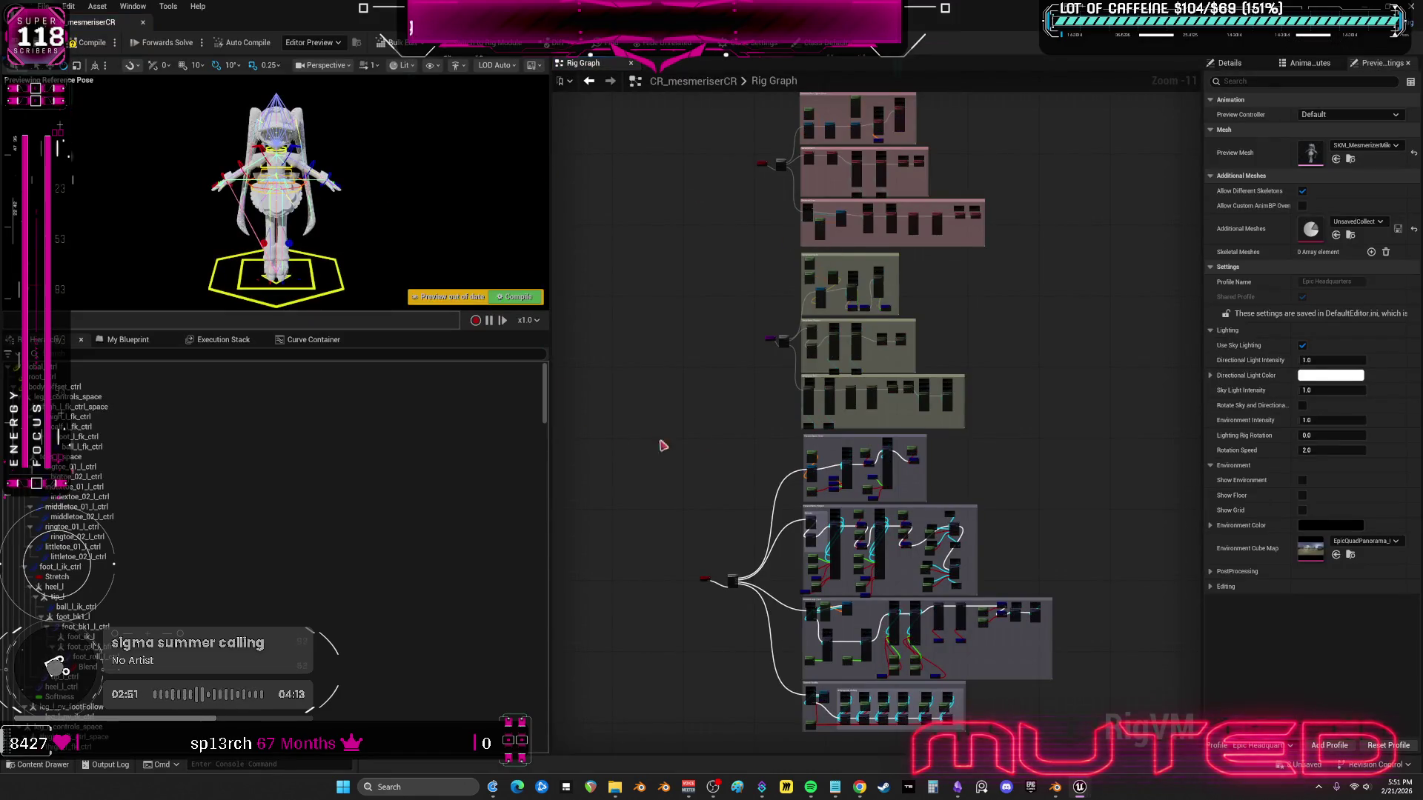
# - Scroll through the CR_mesmeriserCR Rig Graph, save it with Ctrl+S, and close the editor tab
pyautogui.scroll(9, 706, 441)
pyautogui.scroll(-10, 724, 454)
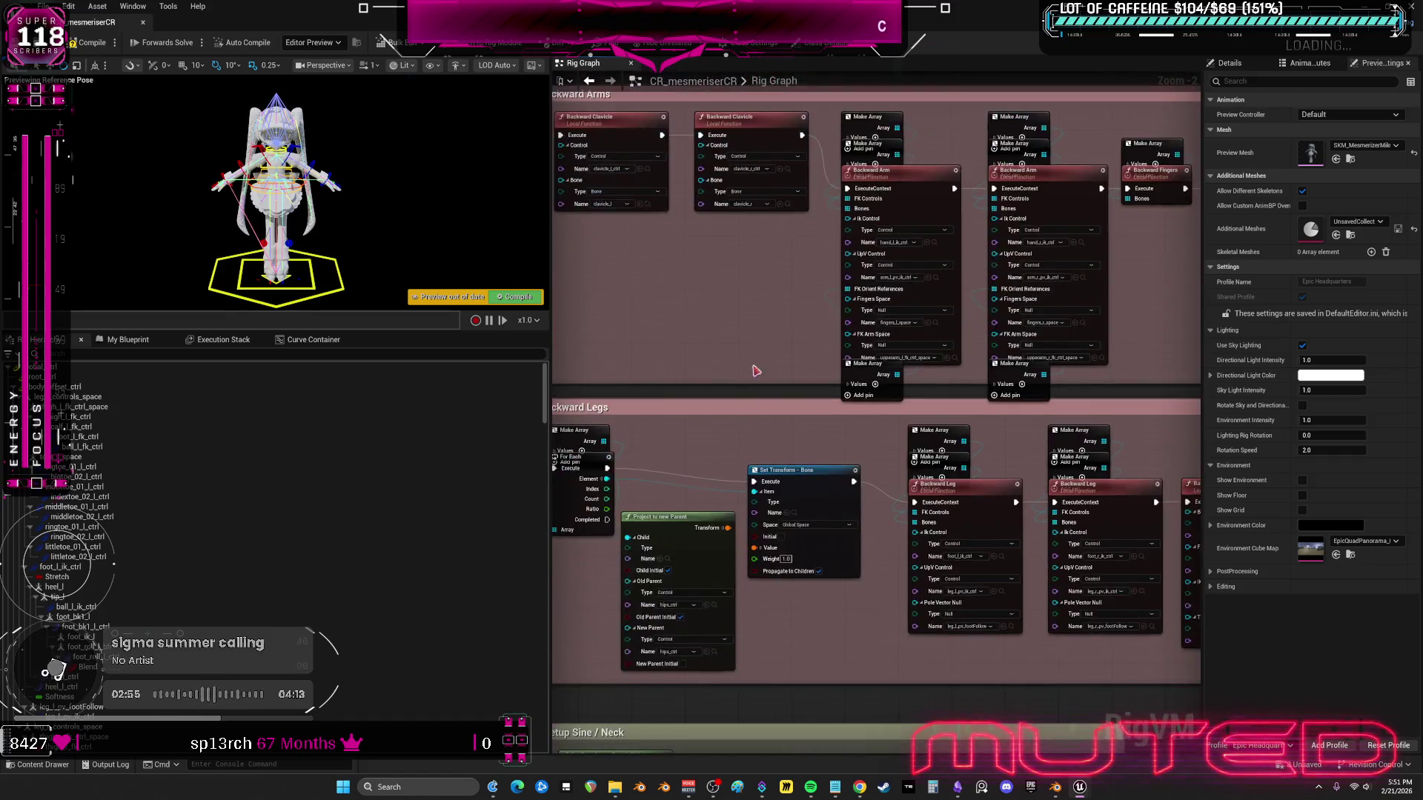
pyautogui.scroll(-10, 744, 398)
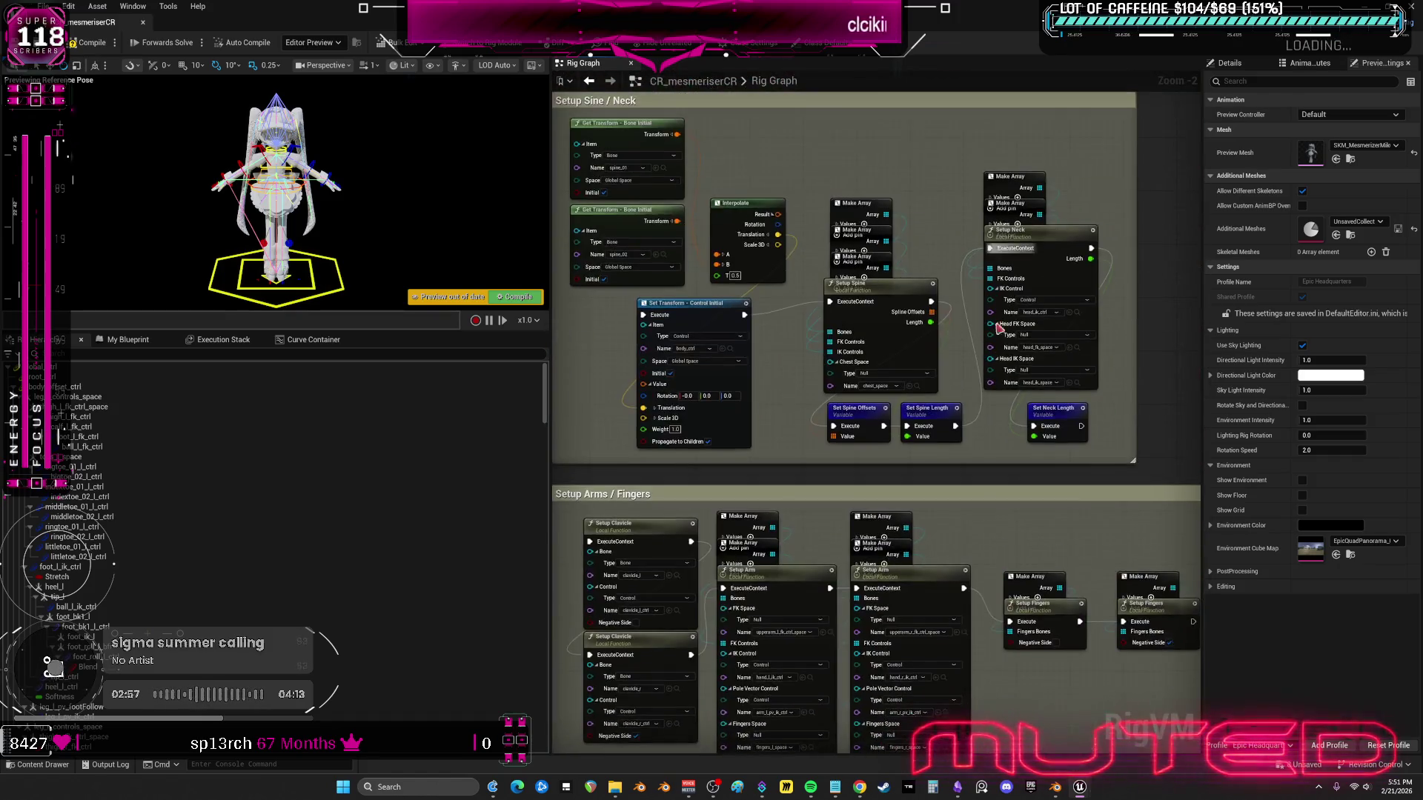
pyautogui.scroll(-8, 992, 295)
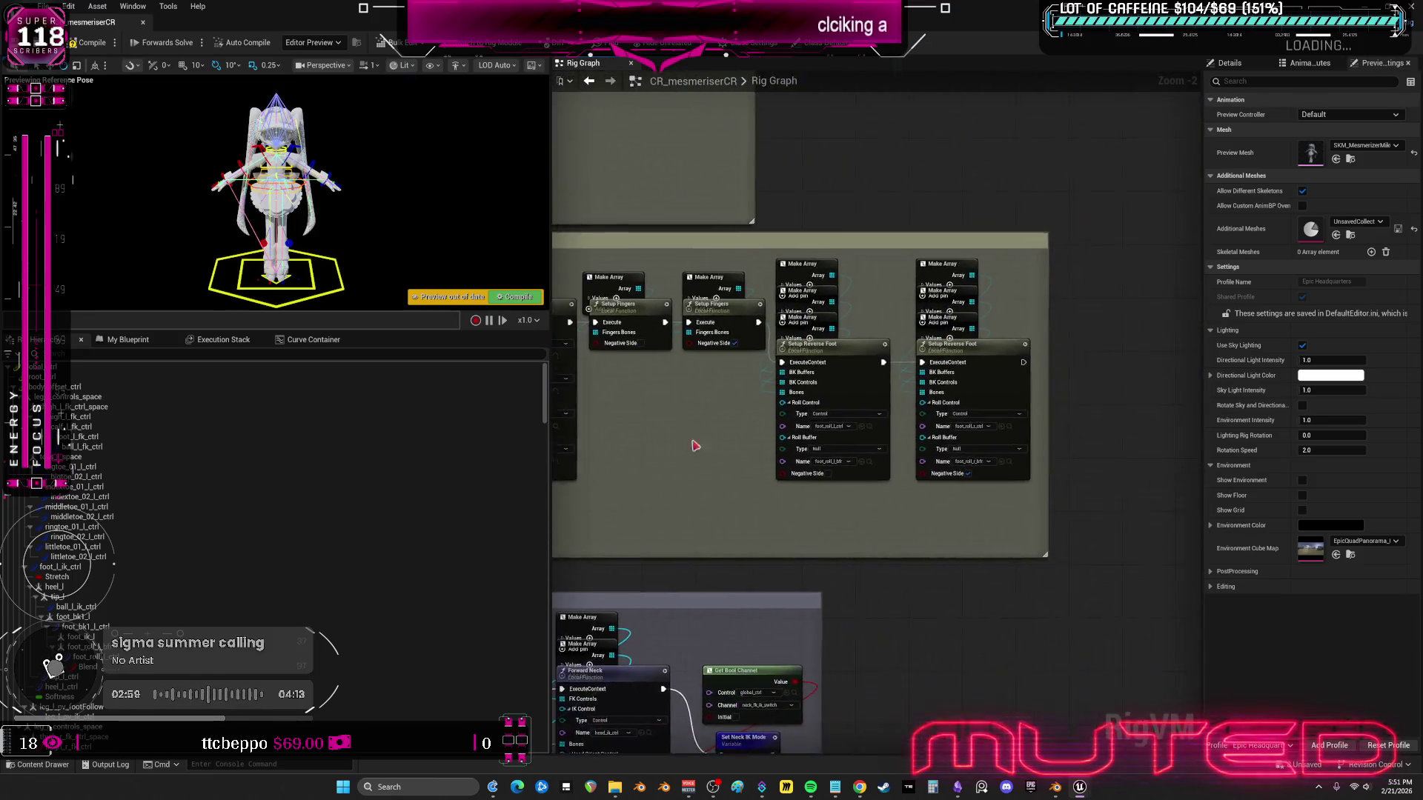
pyautogui.scroll(-10, 694, 446)
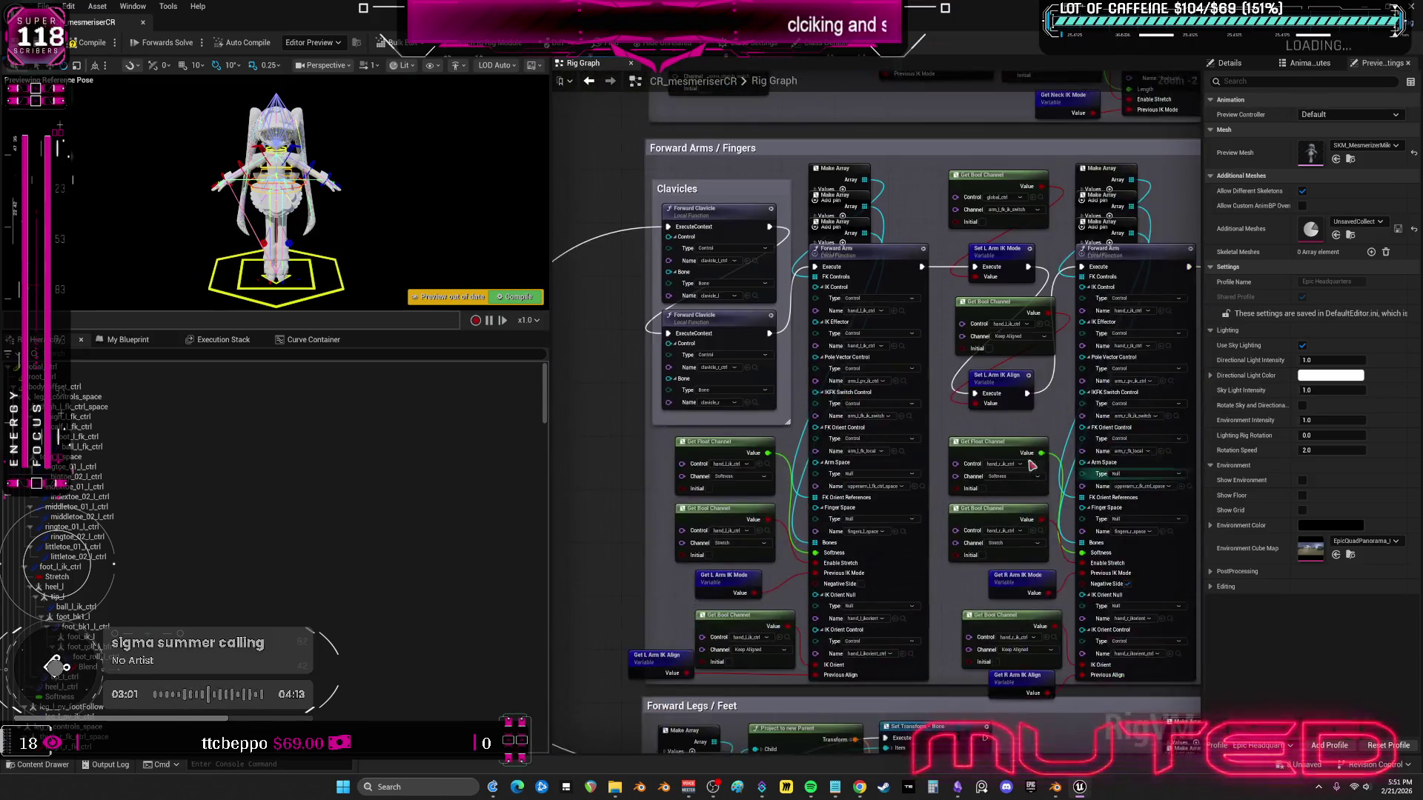
pyautogui.scroll(-10, 1057, 472)
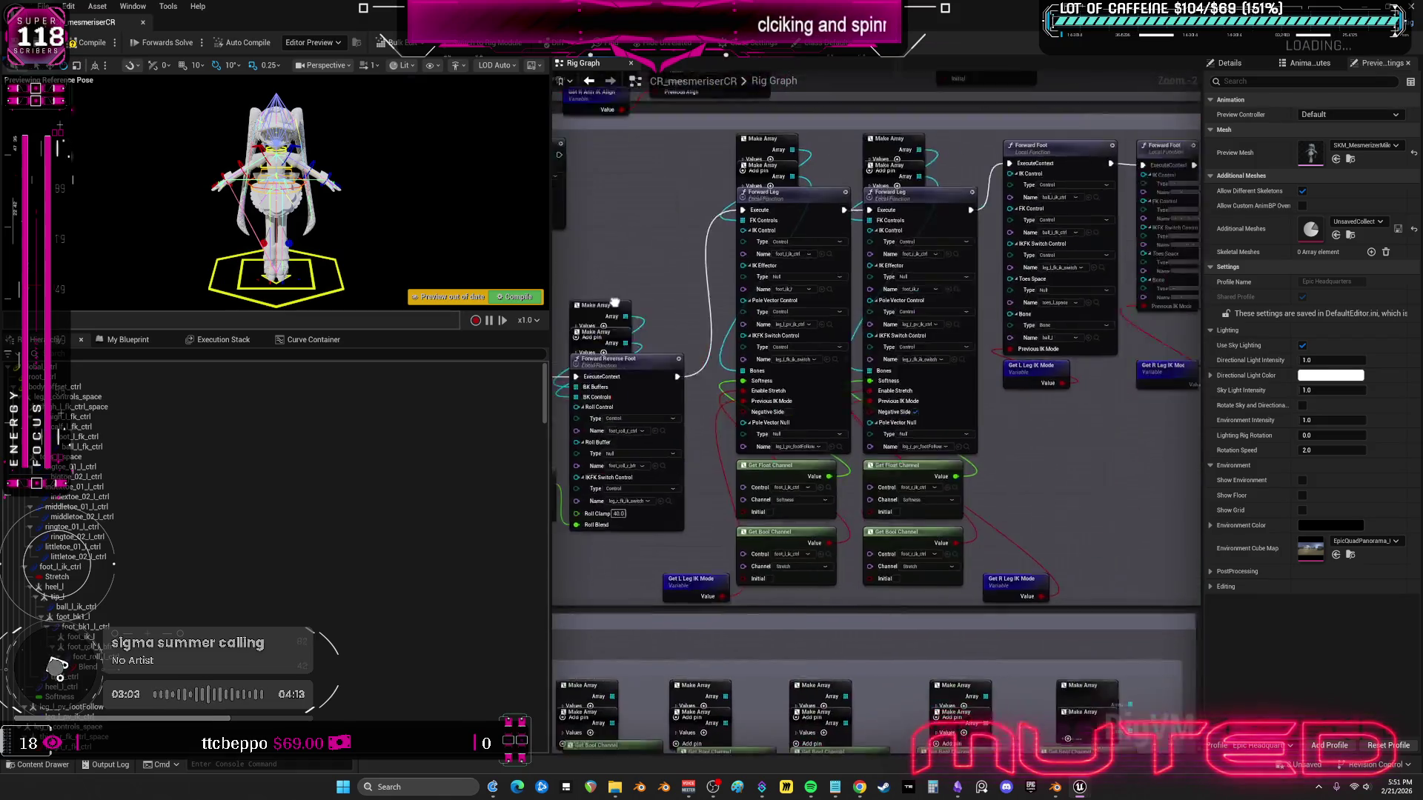
pyautogui.hscroll(8, 615, 303)
pyautogui.scroll(-6, 1004, 492)
pyautogui.scroll(-9, 1003, 492)
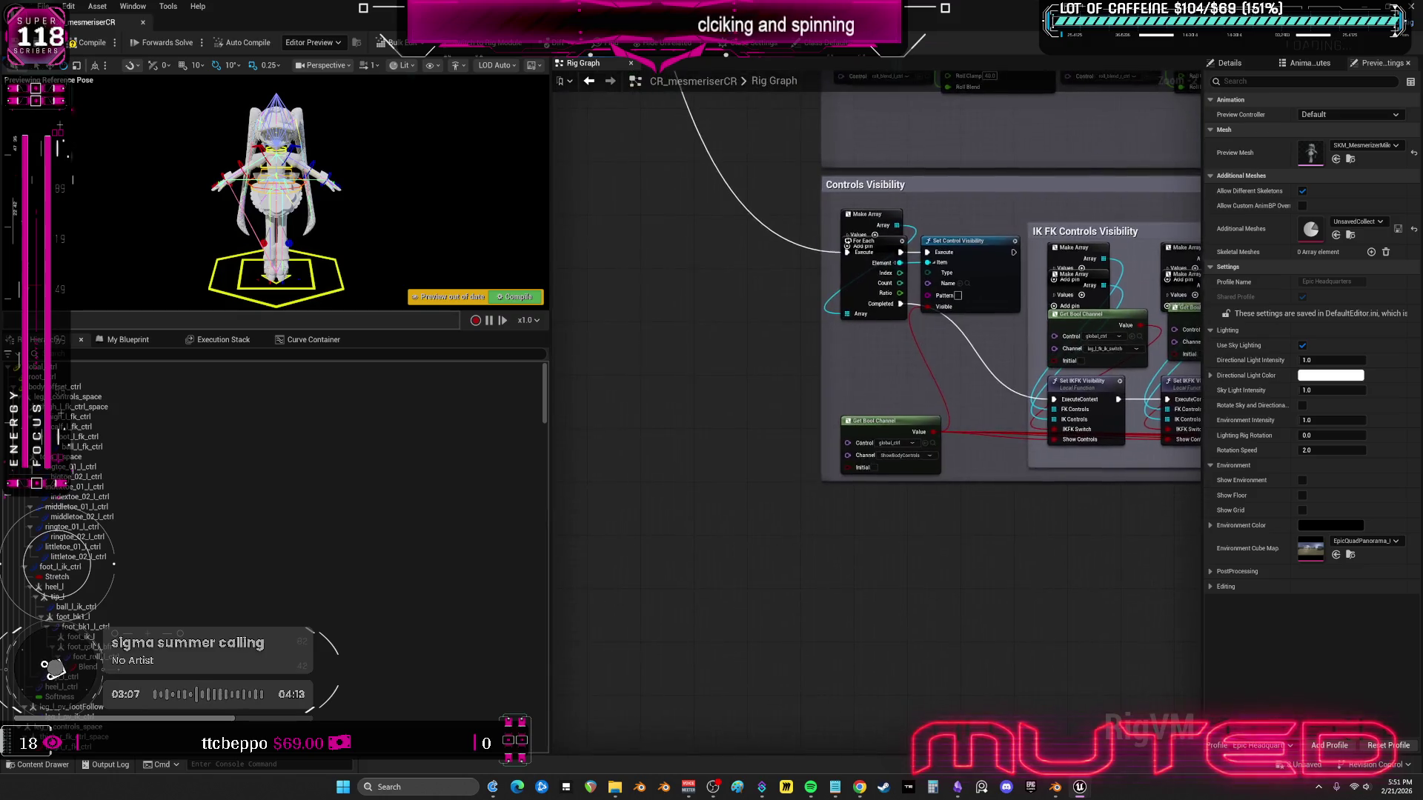
pyautogui.scroll(-4, 921, 456)
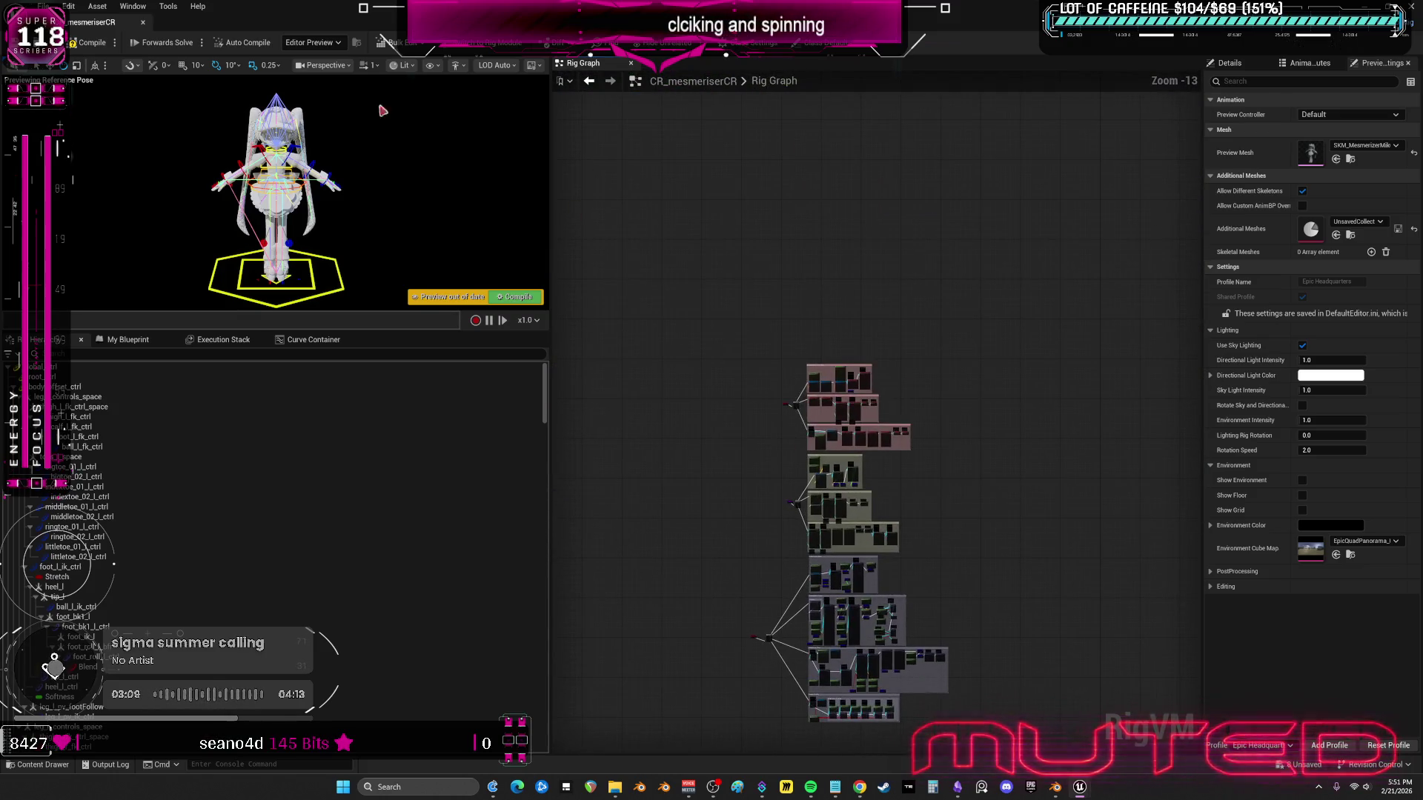
pyautogui.hotkey('ctrl', 's')
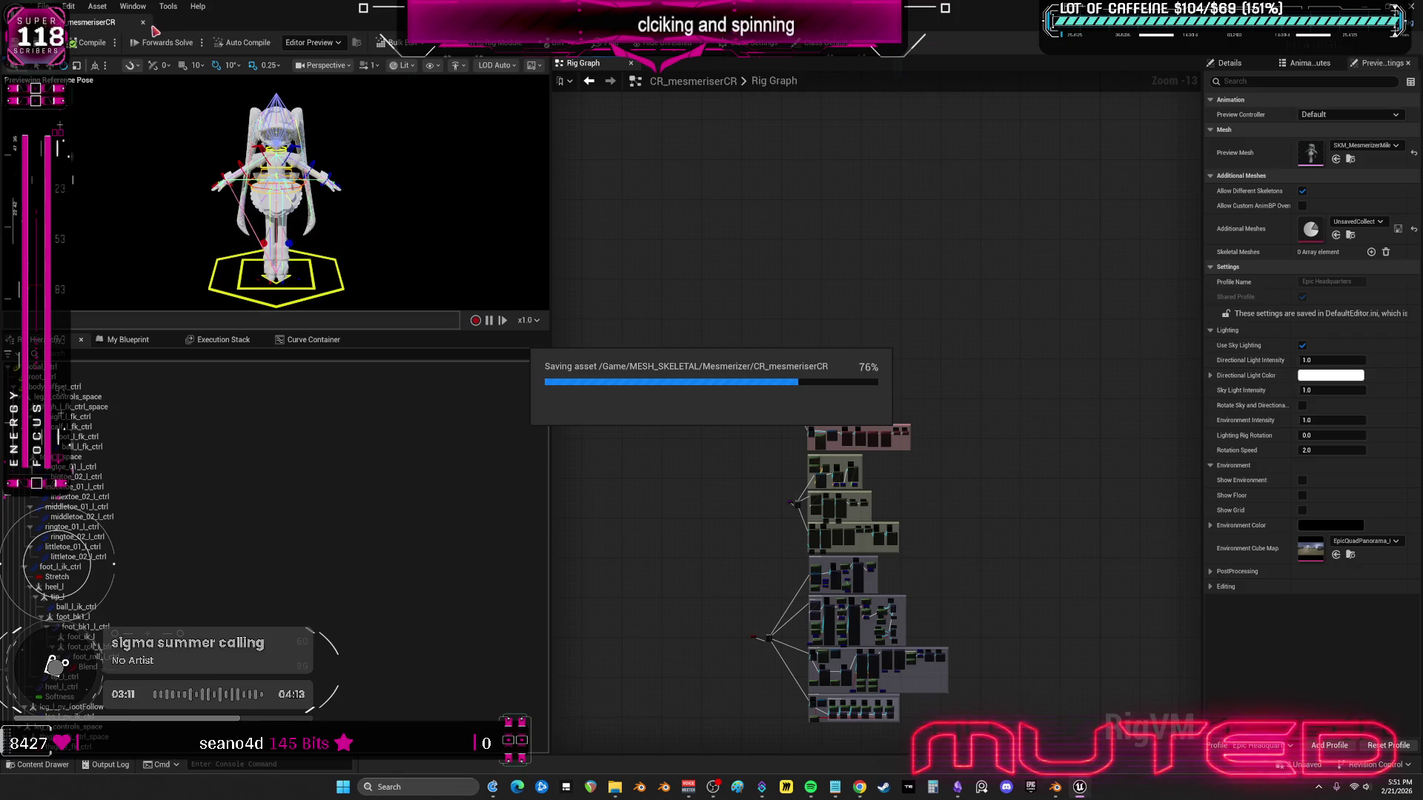
pyautogui.click(143, 22)
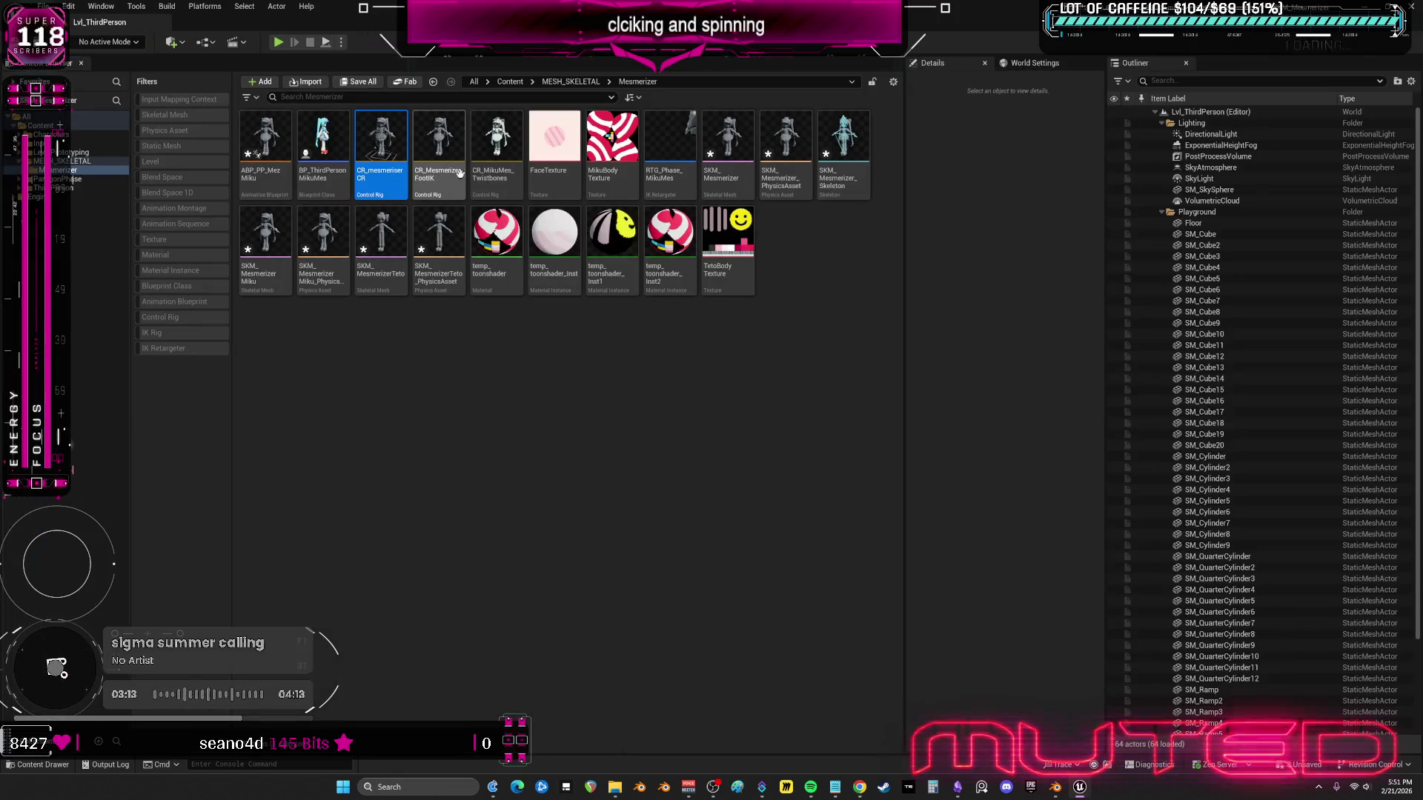
# - Open the CR_MikuMes_Twistbones control rig and delete every bone in its hierarchy
pyautogui.doubleClick(497, 141)
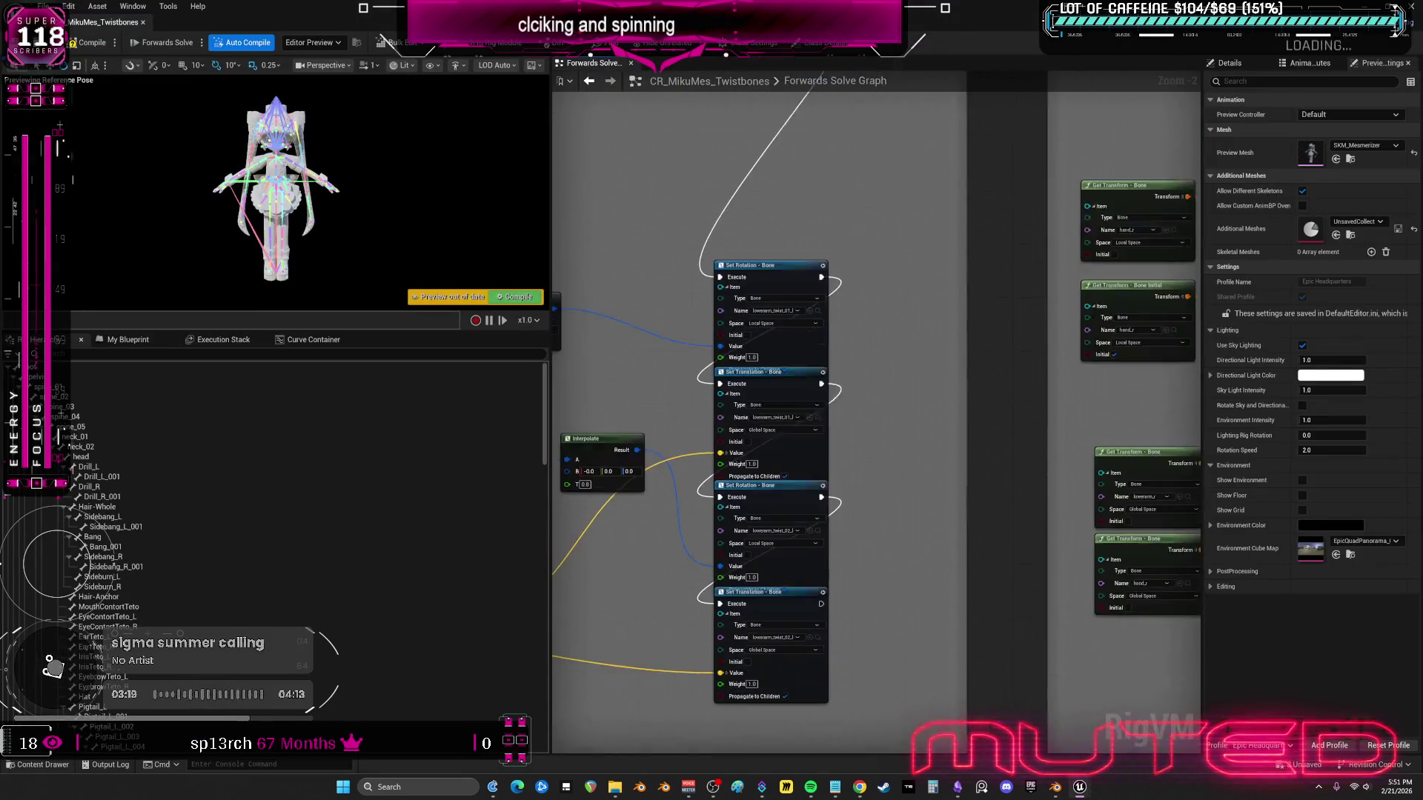
pyautogui.click(195, 489)
pyautogui.hotkey('ctrl', 'a')
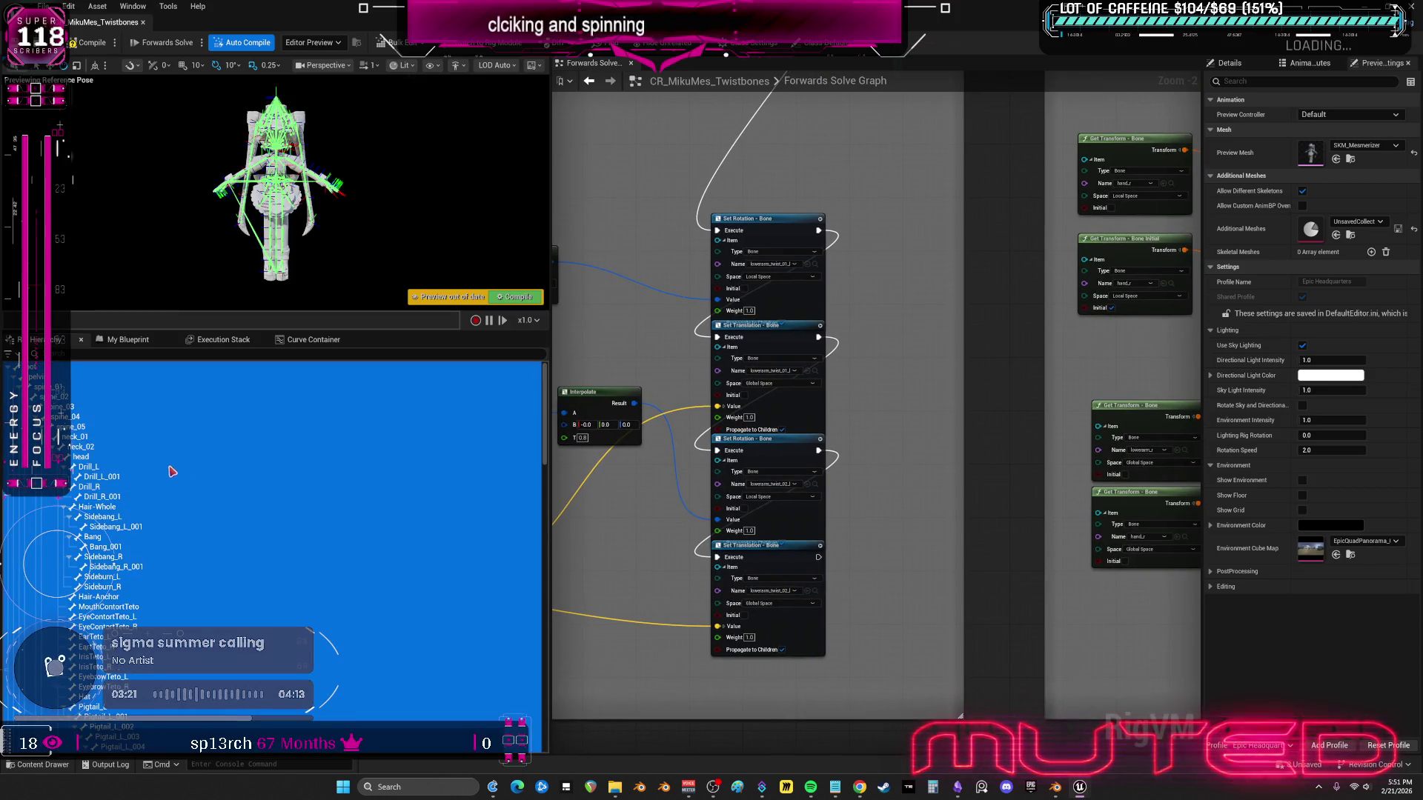
pyautogui.press('Delete')
# - Re-import the rig's bone hierarchy from SKM_Mesmerizer, then close the control rig editor
pyautogui.click(58, 355)
pyautogui.click(817, 404)
pyautogui.scroll(-2, 882, 585)
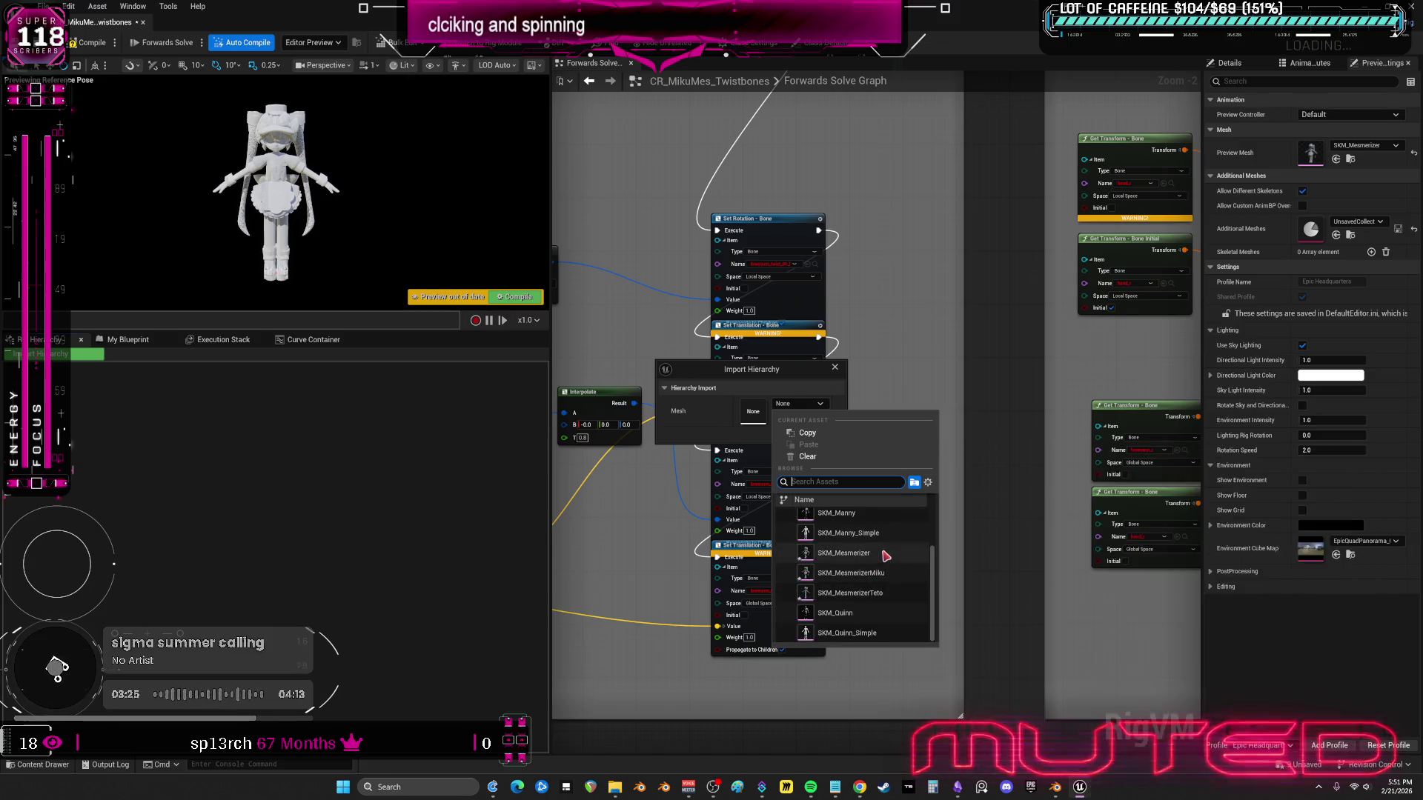
pyautogui.click(885, 555)
pyautogui.click(830, 437)
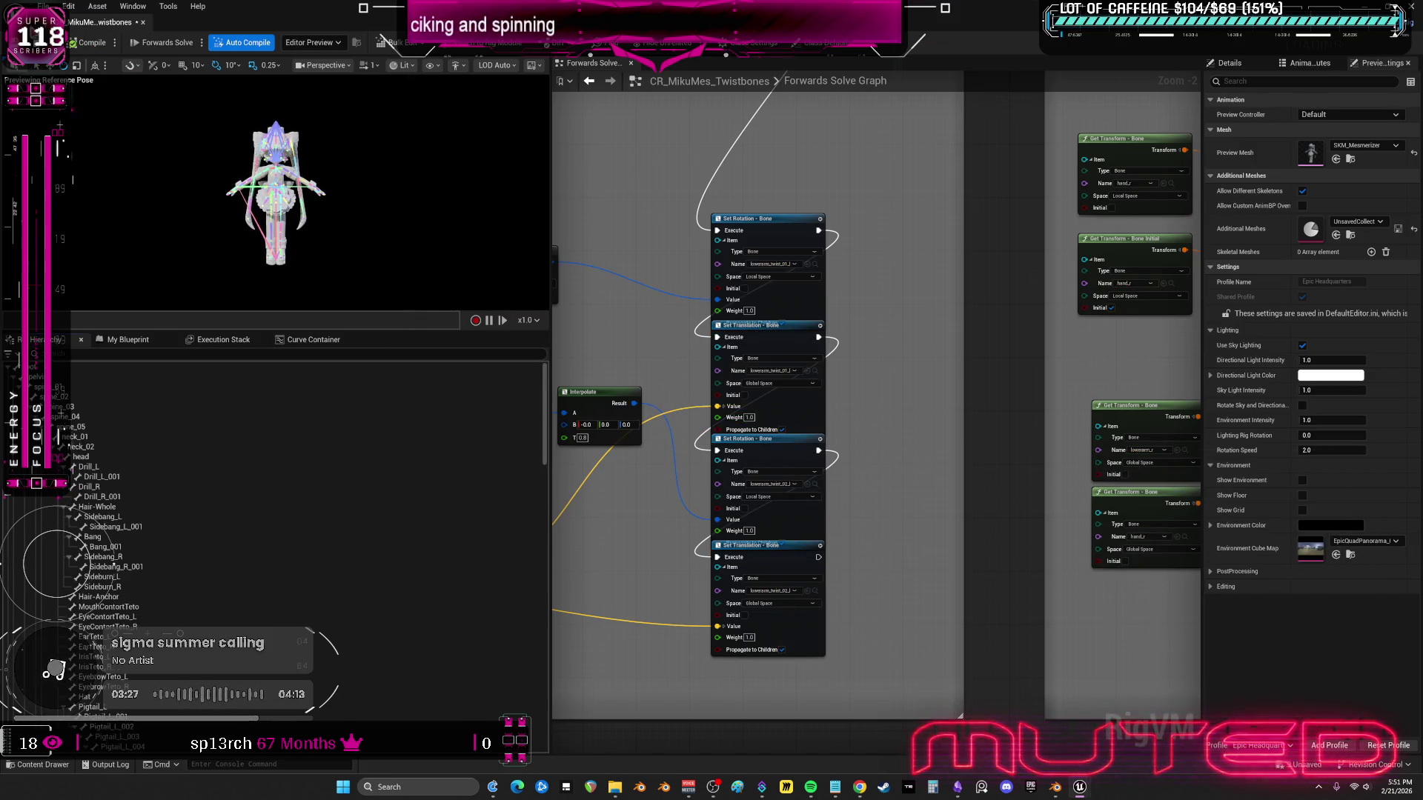
pyautogui.scroll(-3, 840, 325)
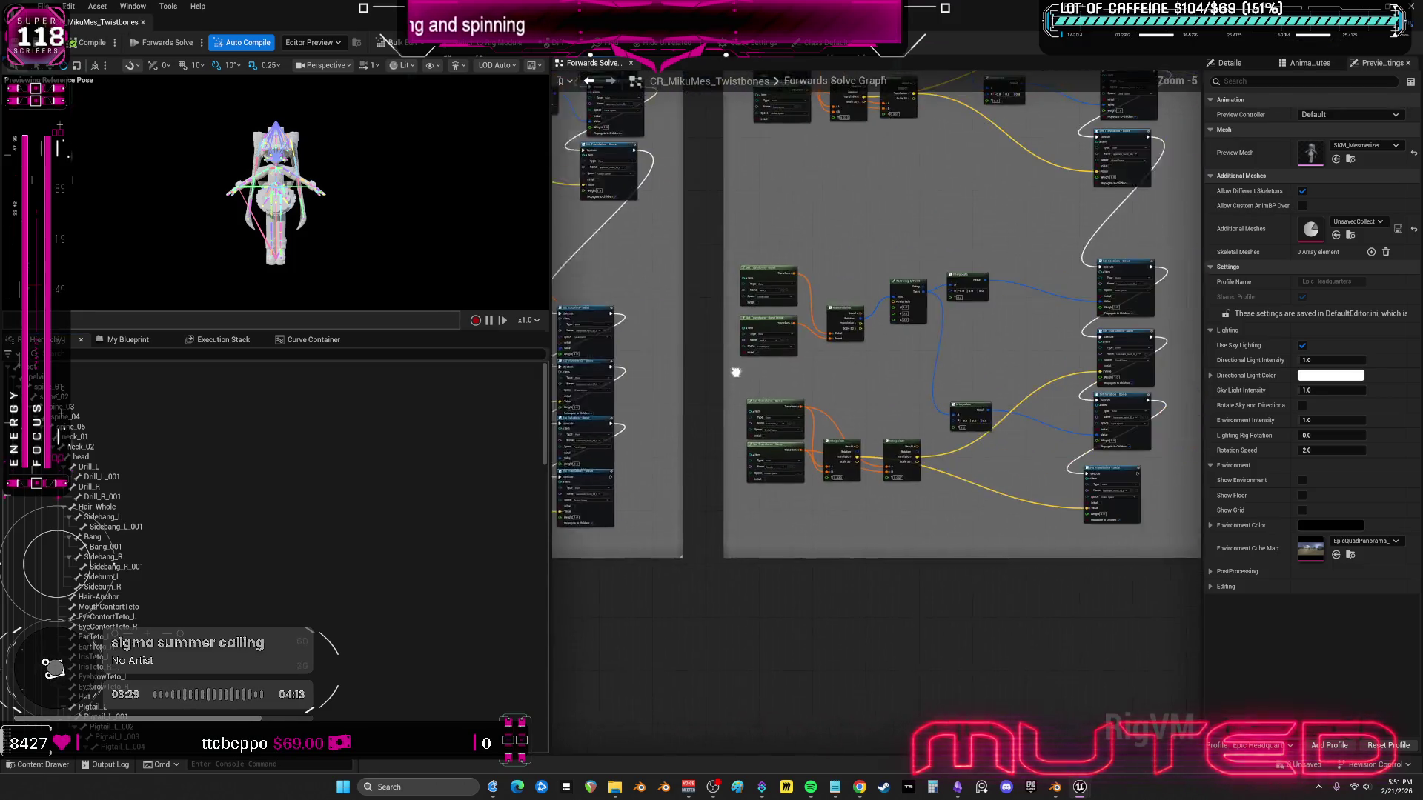
pyautogui.moveTo(761, 469); pyautogui.dragTo(947, 502)
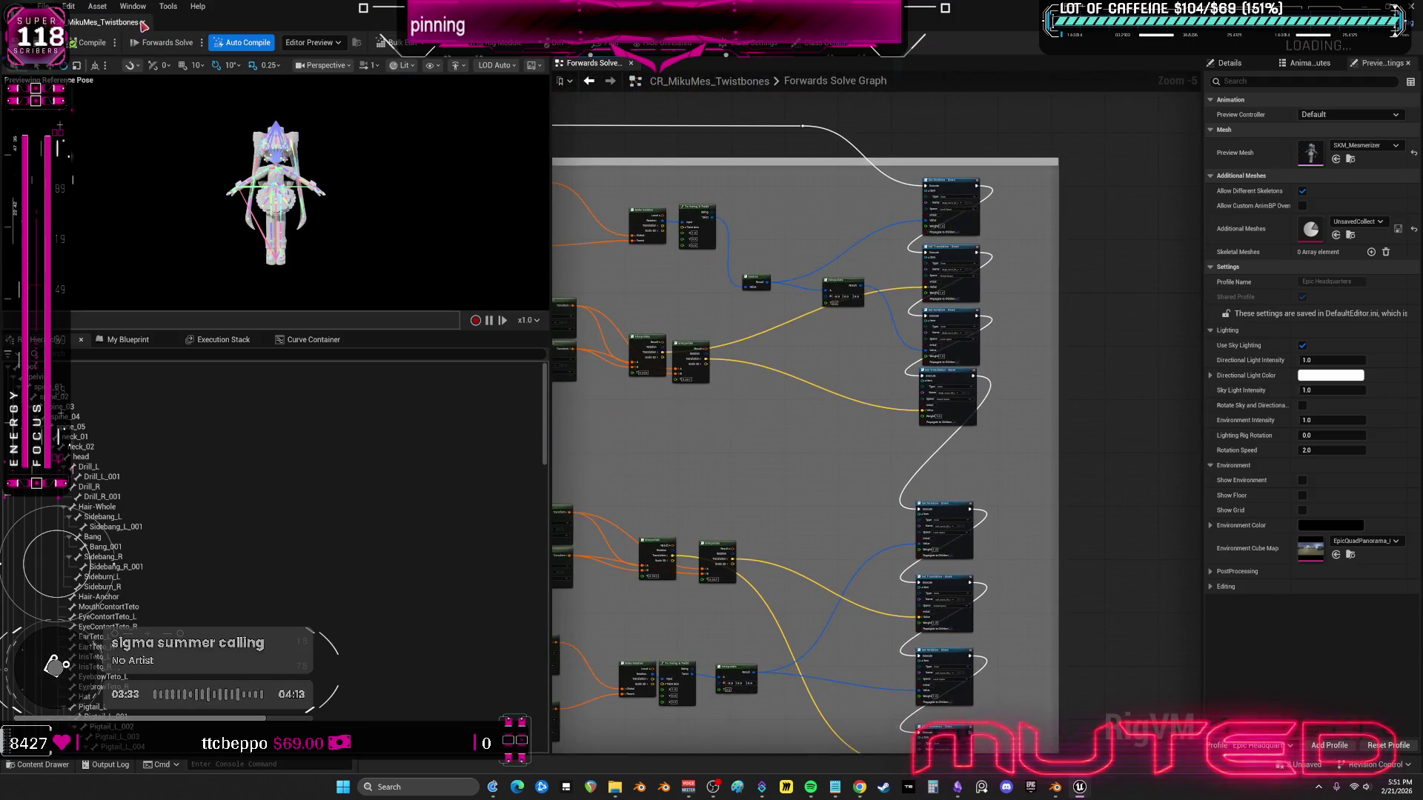
pyautogui.click(143, 26)
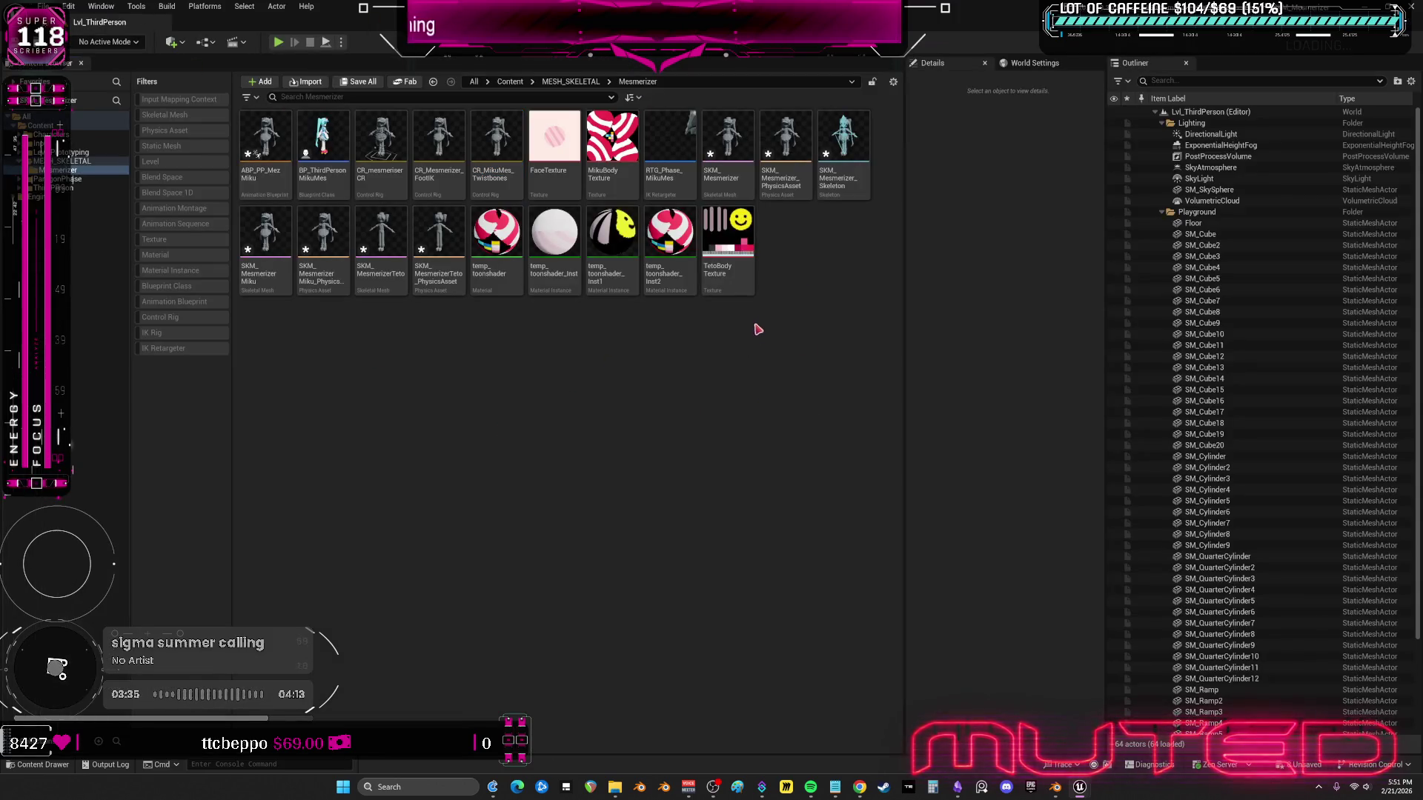
# - Open SKM_MesmerizerMiku and SKM_MesmerizerTeto as tabs in one floating mesh editor window
pyautogui.doubleClick(282, 281)
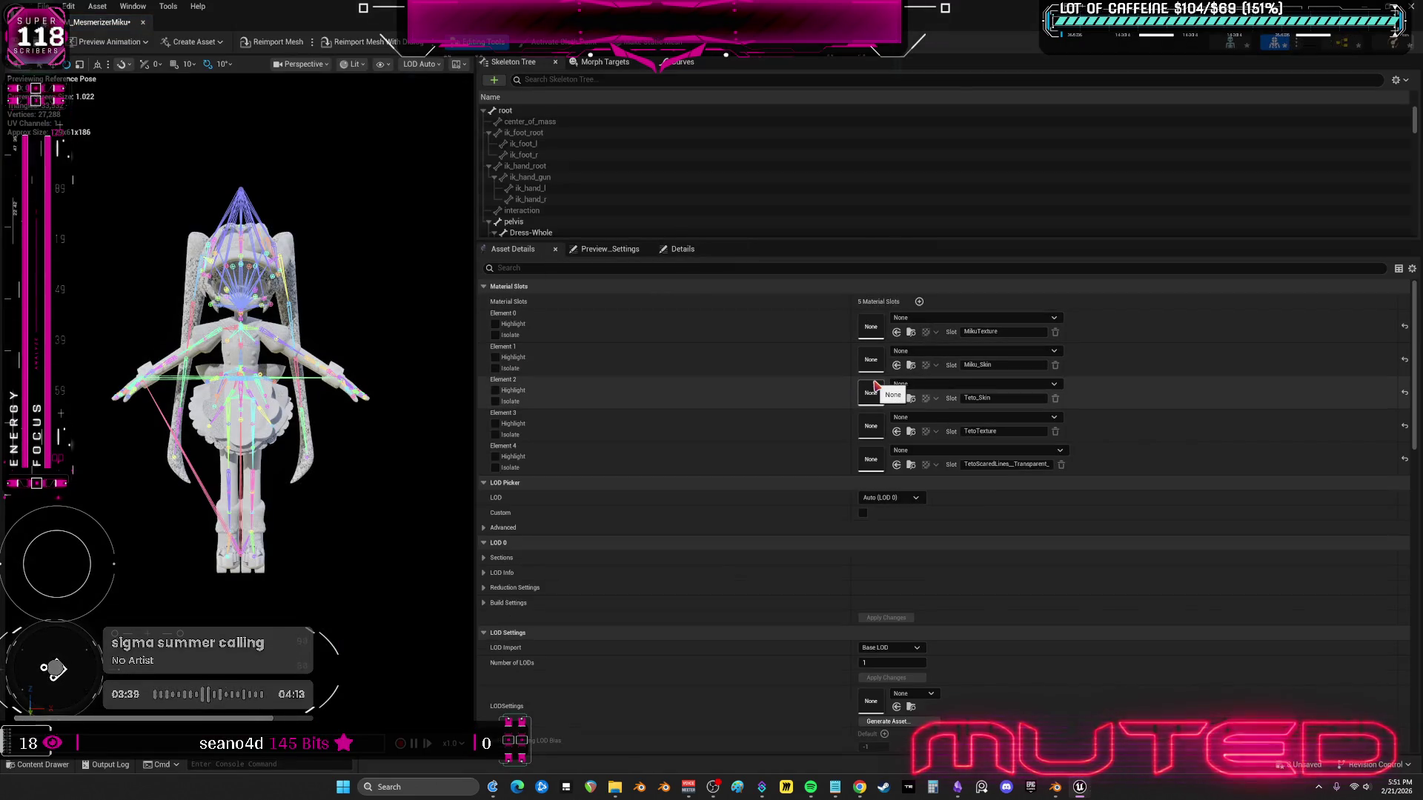
pyautogui.press('super+Down')
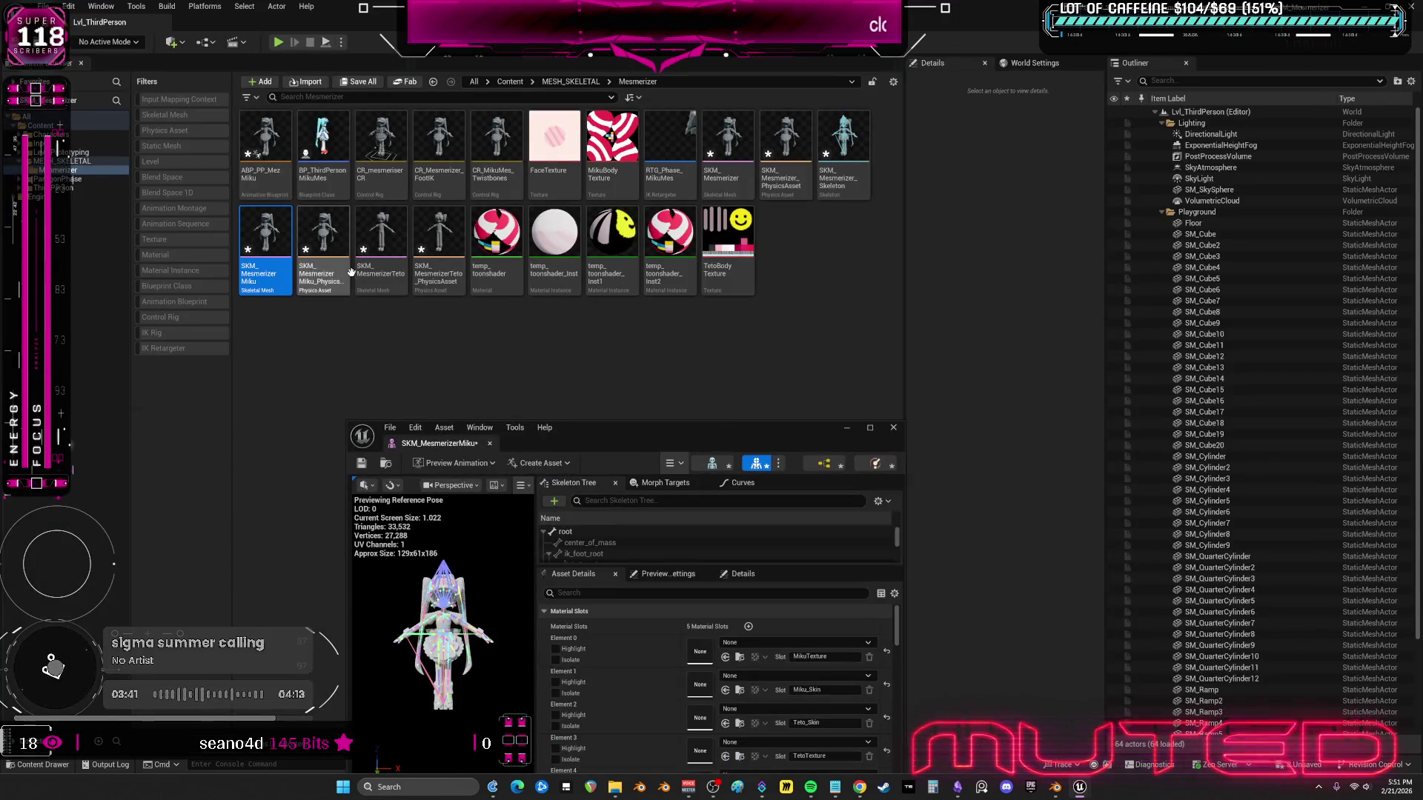
pyautogui.doubleClick(381, 237)
pyautogui.moveTo(683, 444); pyautogui.dragTo(697, 302)
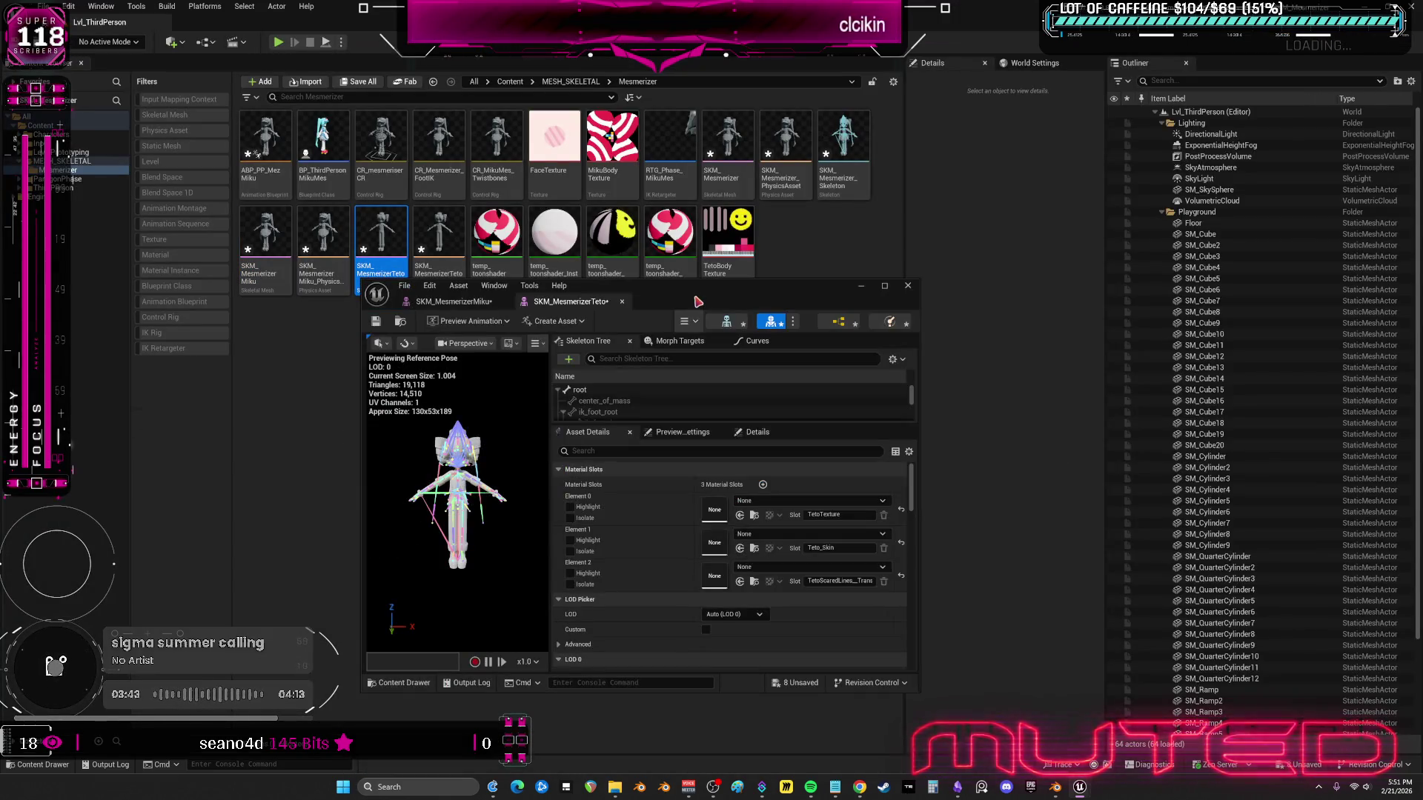
pyautogui.click(1055, 787)
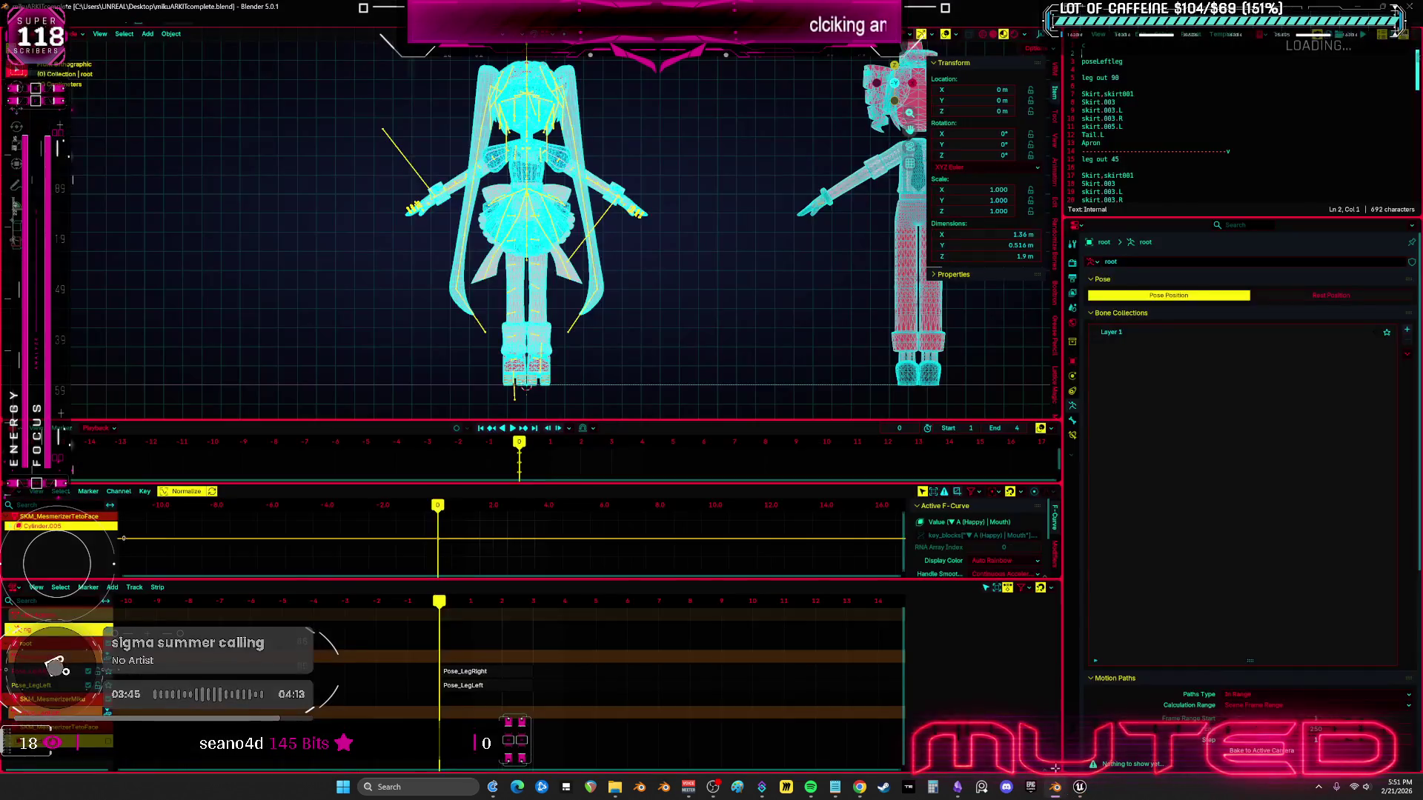
# - Trial-move the separate face head along X, then undo it and return to wireframe view
pyautogui.moveTo(593, 260); pyautogui.dragTo(515, 252)
pyautogui.click(478, 233)
pyautogui.press('g')
pyautogui.press('x')
pyautogui.click(741, 230)
pyautogui.hotkey('shift', 'z')
pyautogui.scroll(3, 474, 230)
pyautogui.scroll(-3, 474, 230)
pyautogui.hotkey('ctrl', 'z')
pyautogui.hotkey('ctrl', 'z')
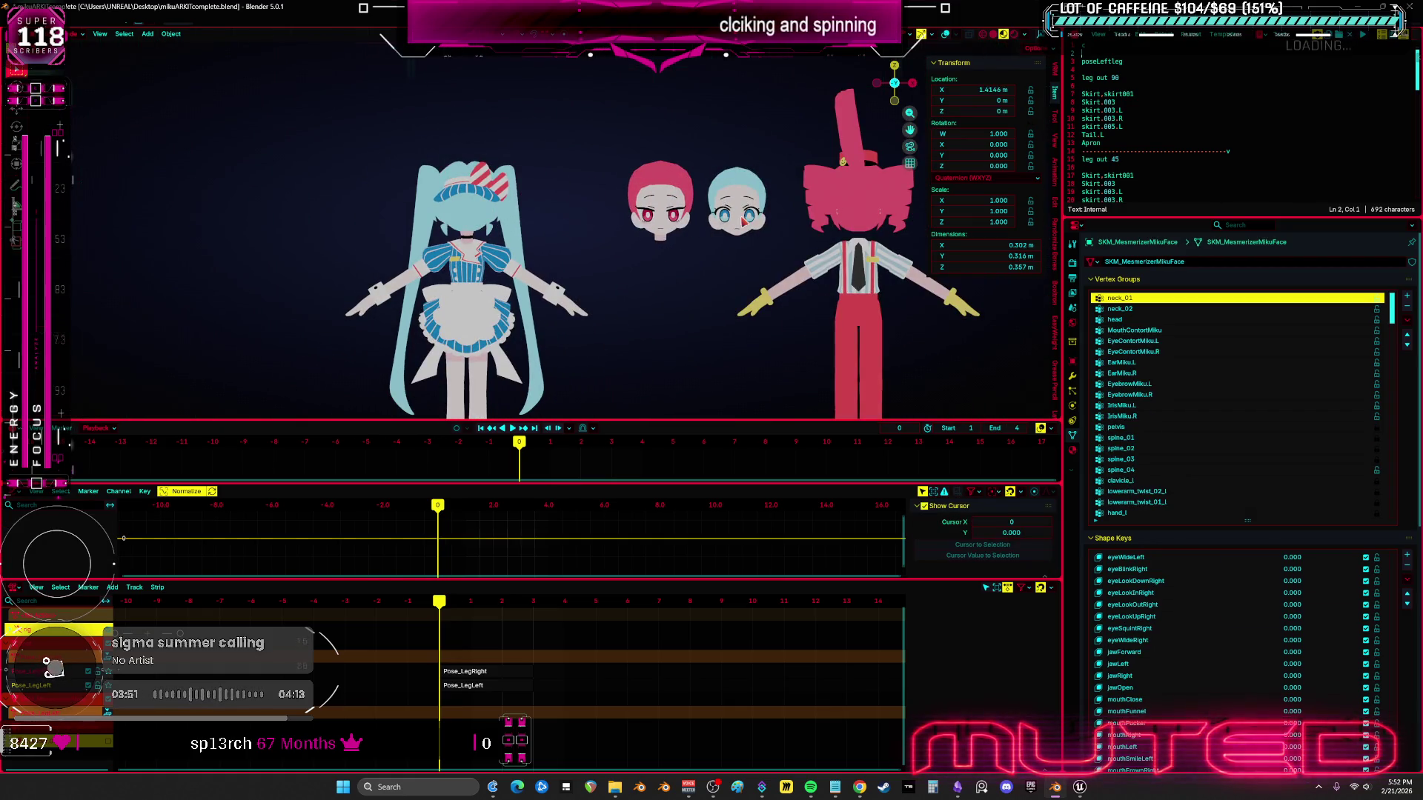
pyautogui.hotkey('shift', 'z')
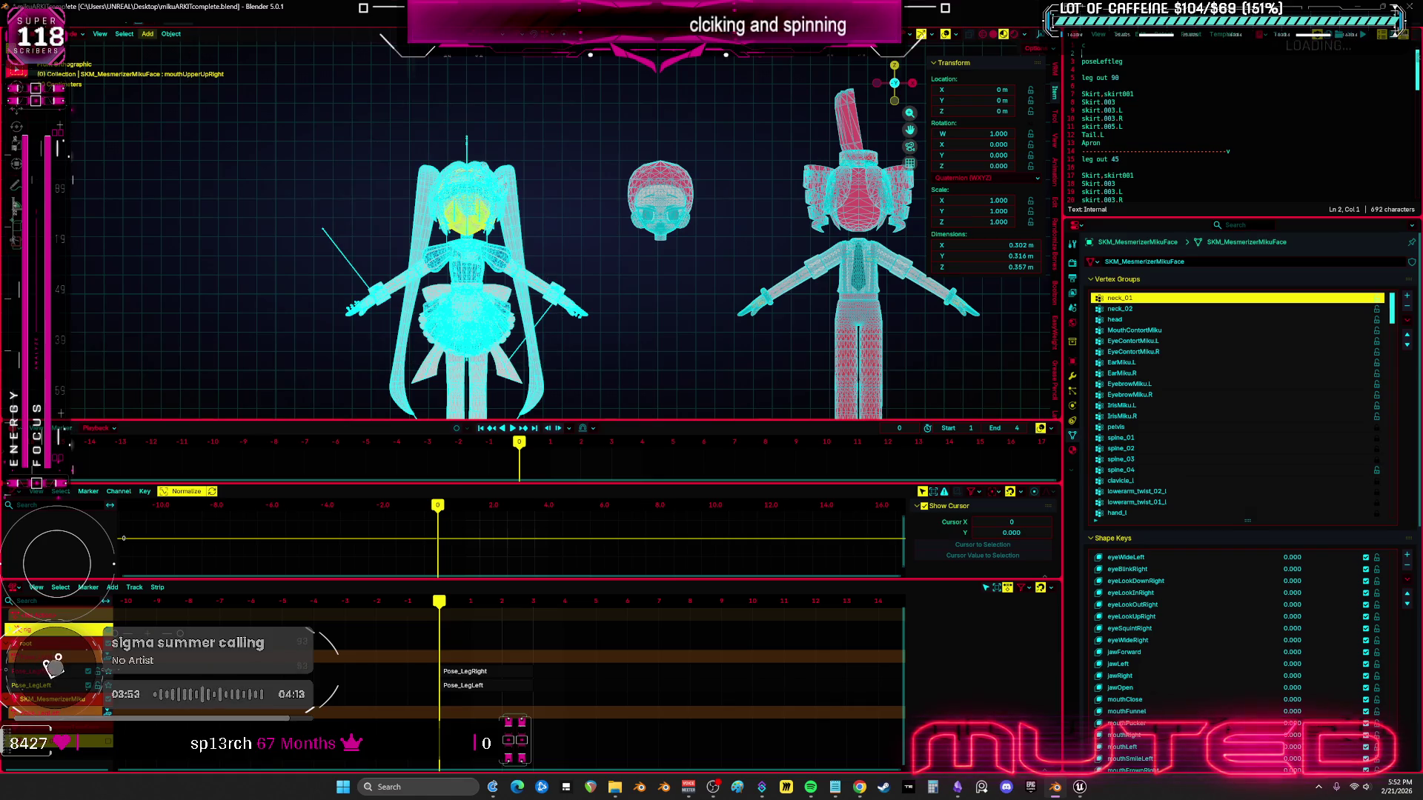
# - Export the Miku model as FBX over SKM_MesmerizerMiku.fbx on the Desktop, then return to Unreal
pyautogui.click(21, 19)
pyautogui.moveTo(69, 189)
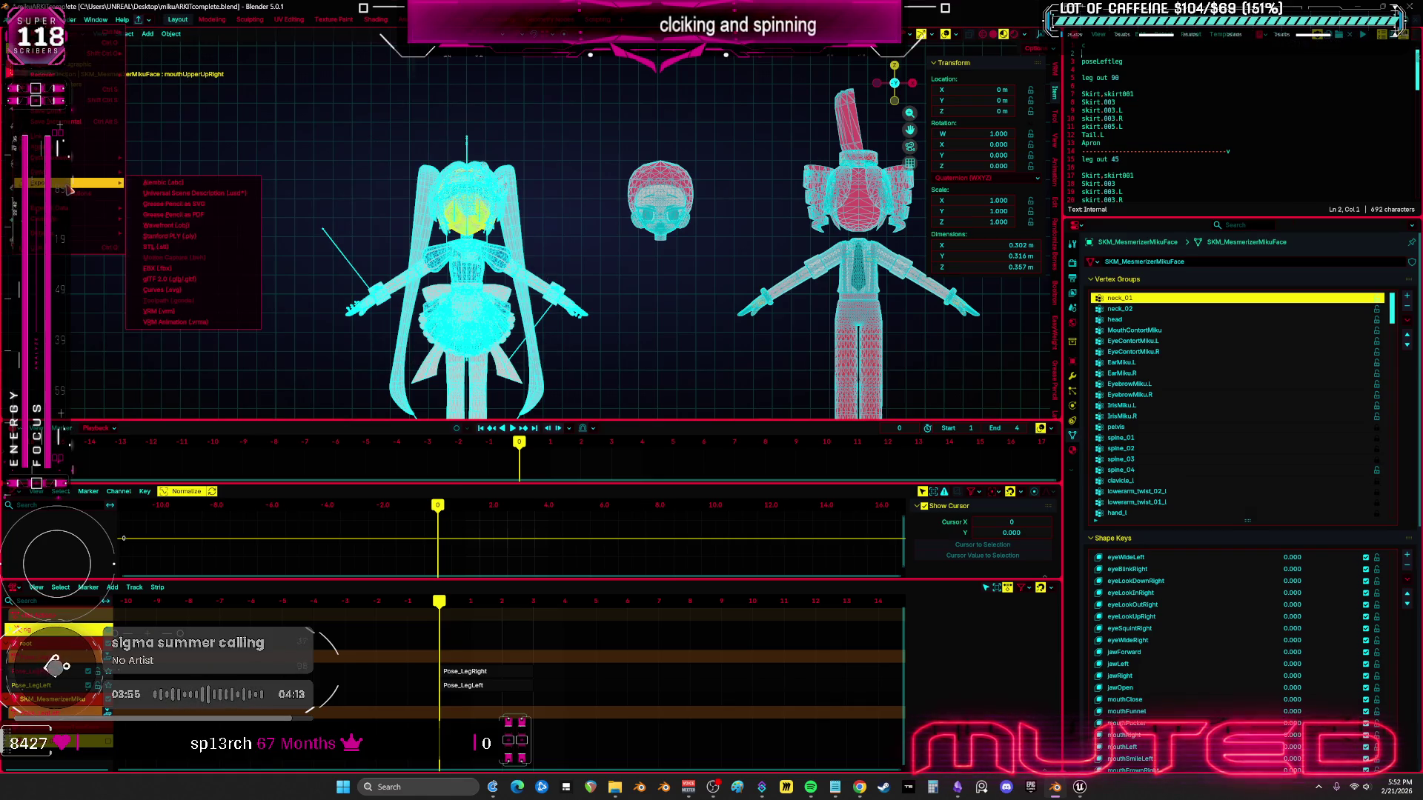
pyautogui.click(171, 268)
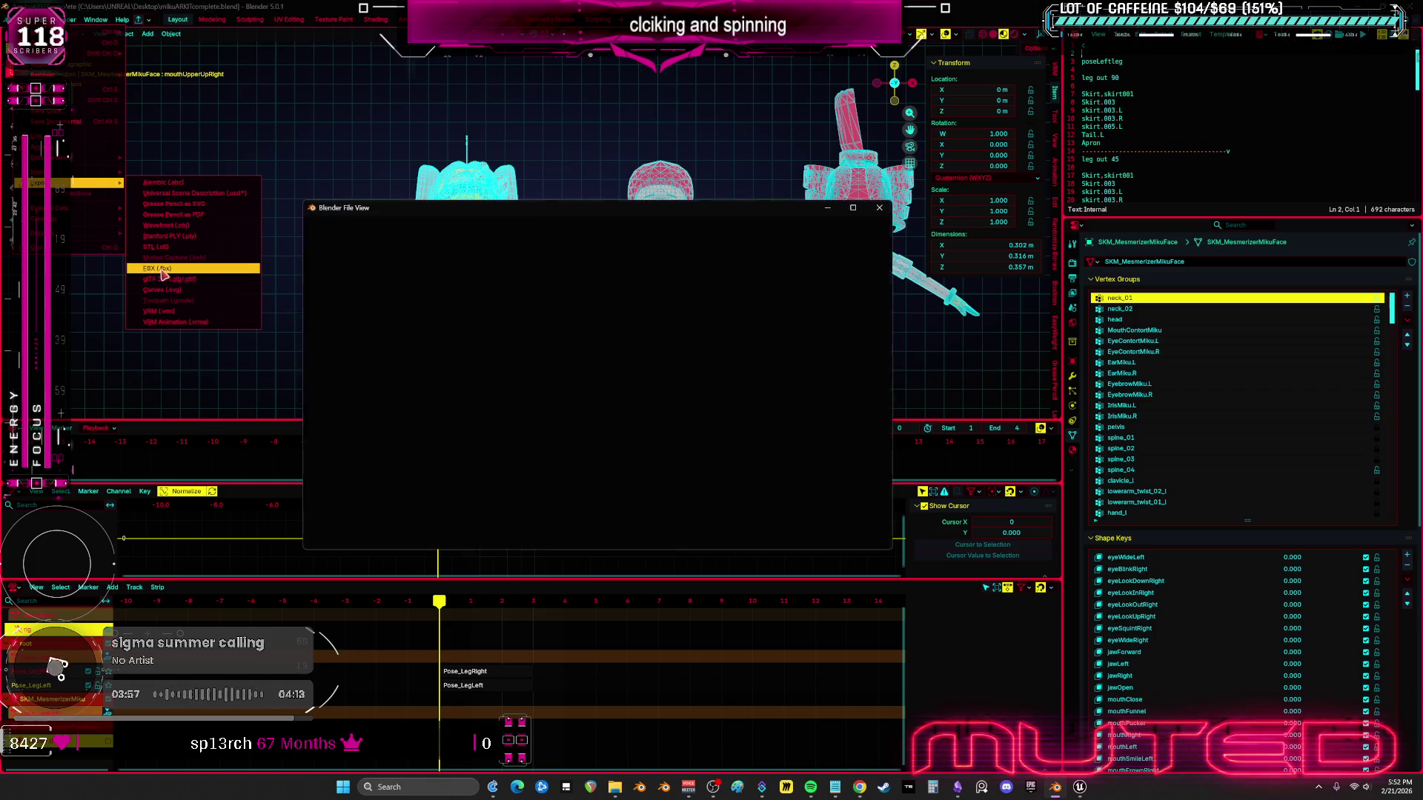
pyautogui.click(547, 335)
pyautogui.scroll(-2, 805, 436)
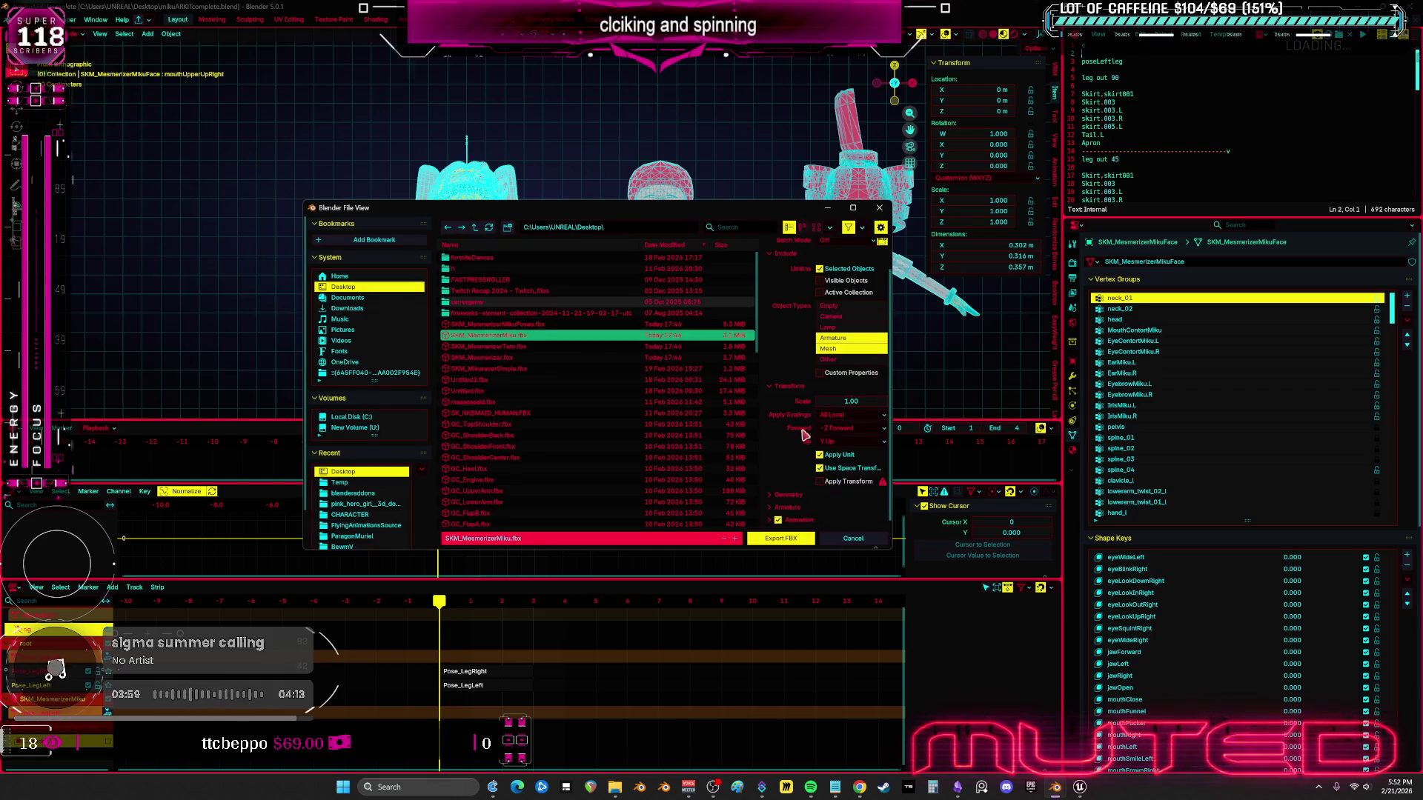
pyautogui.click(783, 539)
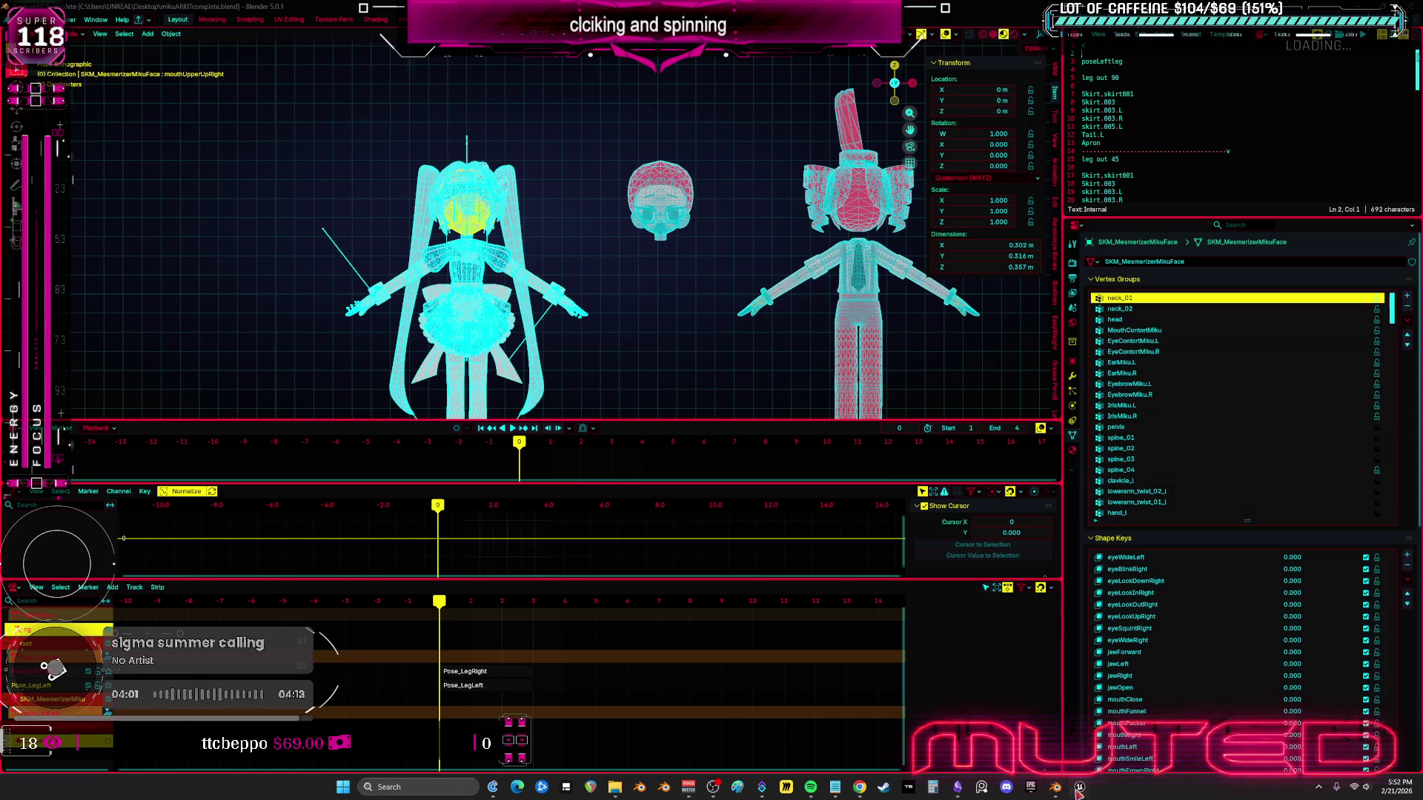
pyautogui.click(1127, 731)
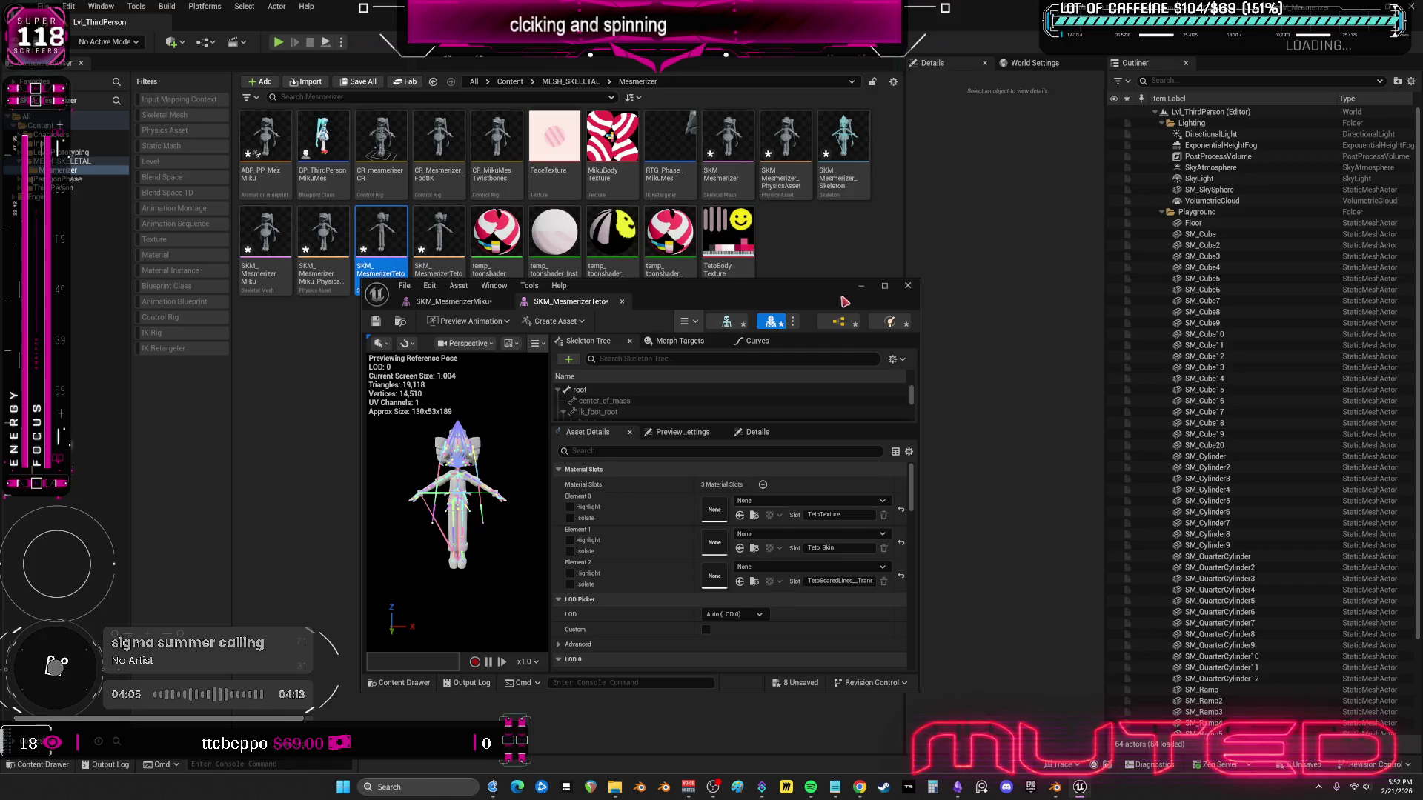
# - Assign temp_toonshader_Inst1 to Teto's Elements 0, 1 and 2, replacing an initial Inst2 attempt
pyautogui.moveTo(806, 299); pyautogui.dragTo(795, 327)
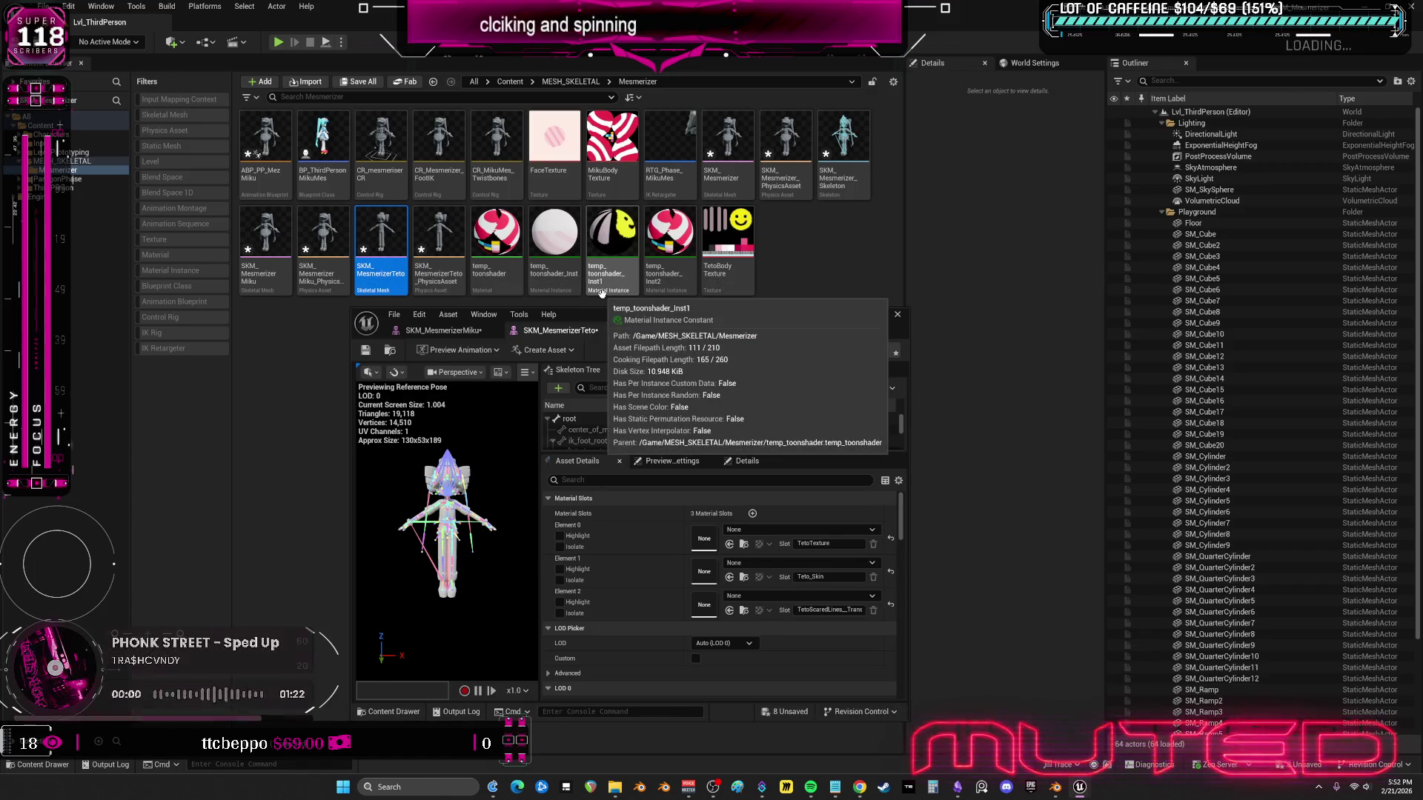
pyautogui.moveTo(669, 238)
pyautogui.mouseDown()
pyautogui.moveTo(690, 415)
pyautogui.moveTo(741, 604)
pyautogui.moveTo(732, 578)
pyautogui.mouseUp()
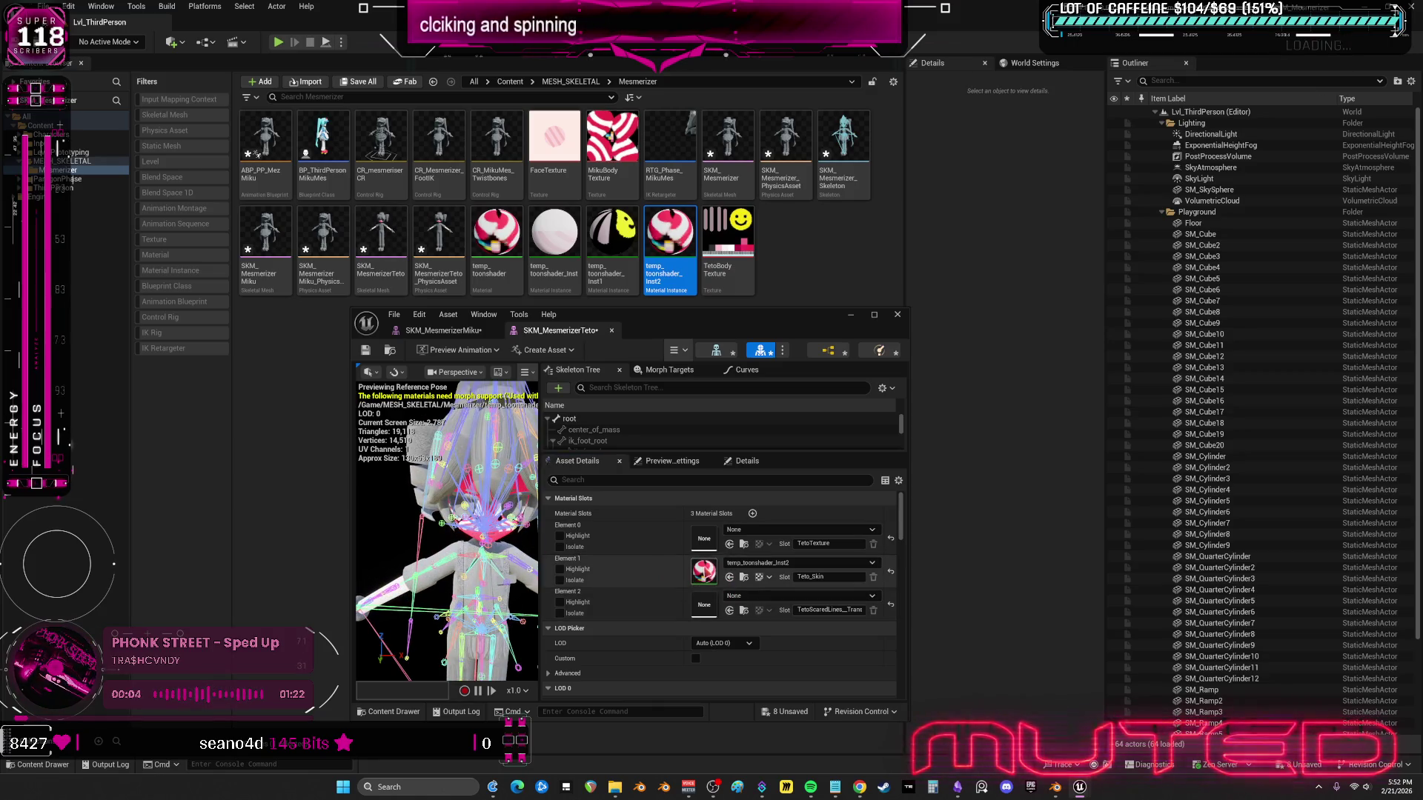
pyautogui.click(729, 544)
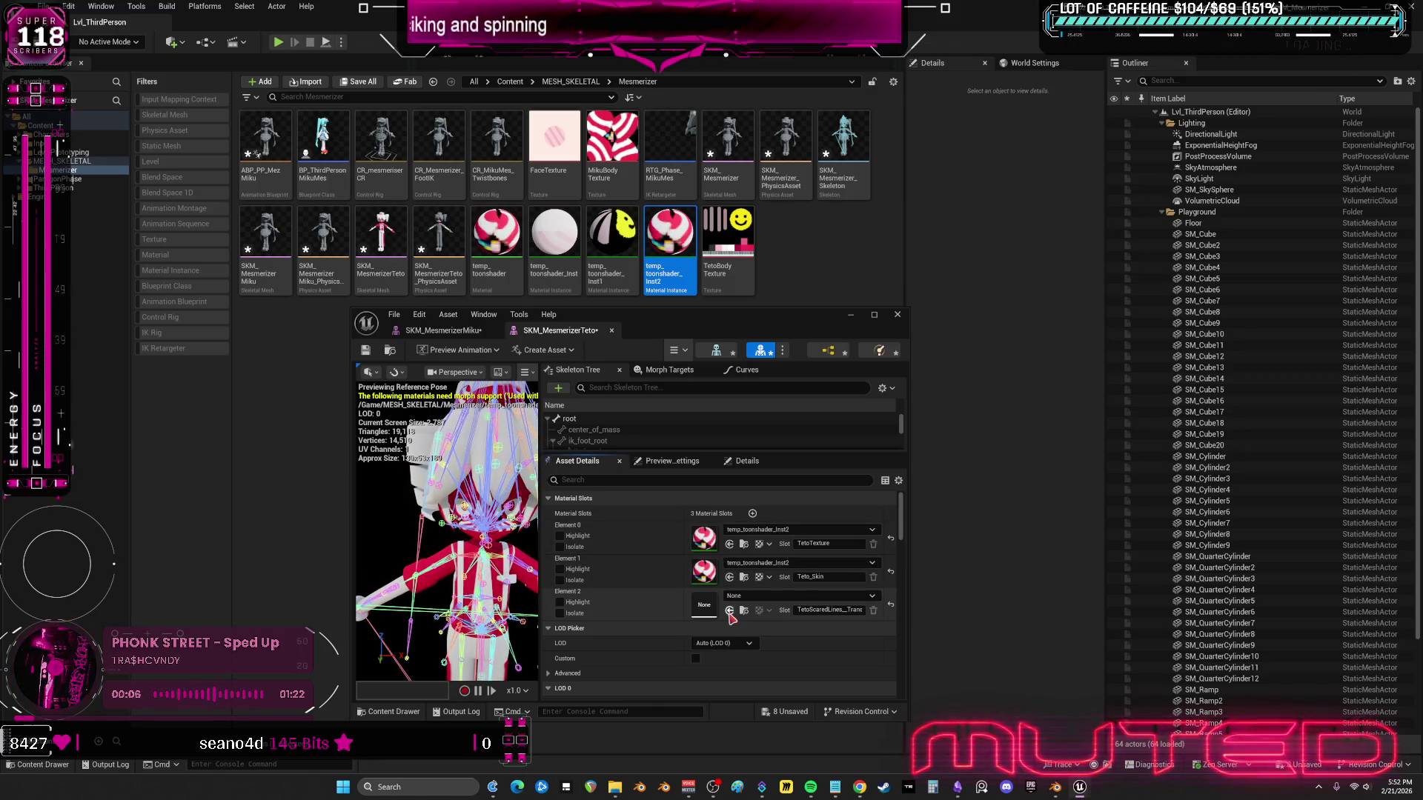
pyautogui.click(612, 237)
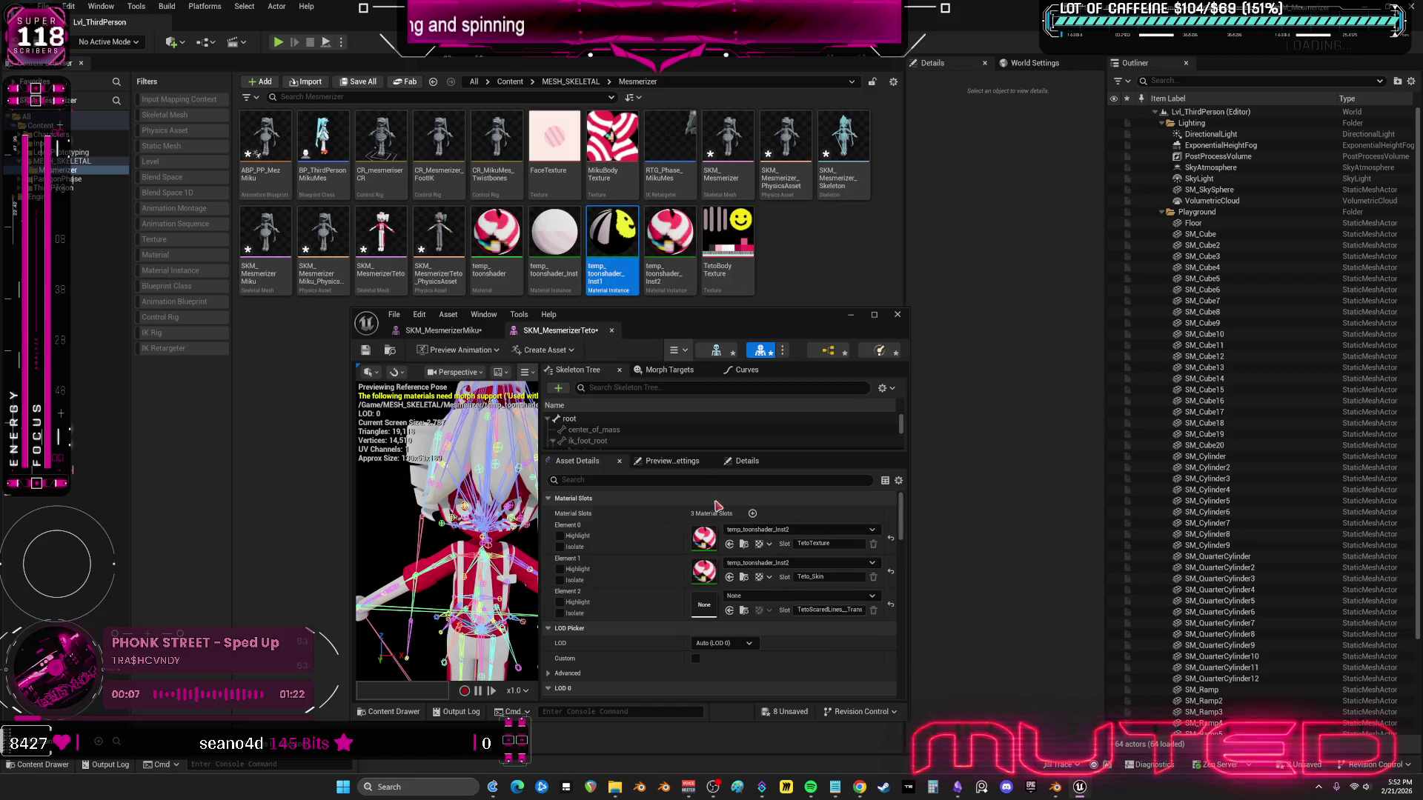
pyautogui.click(731, 578)
pyautogui.click(729, 611)
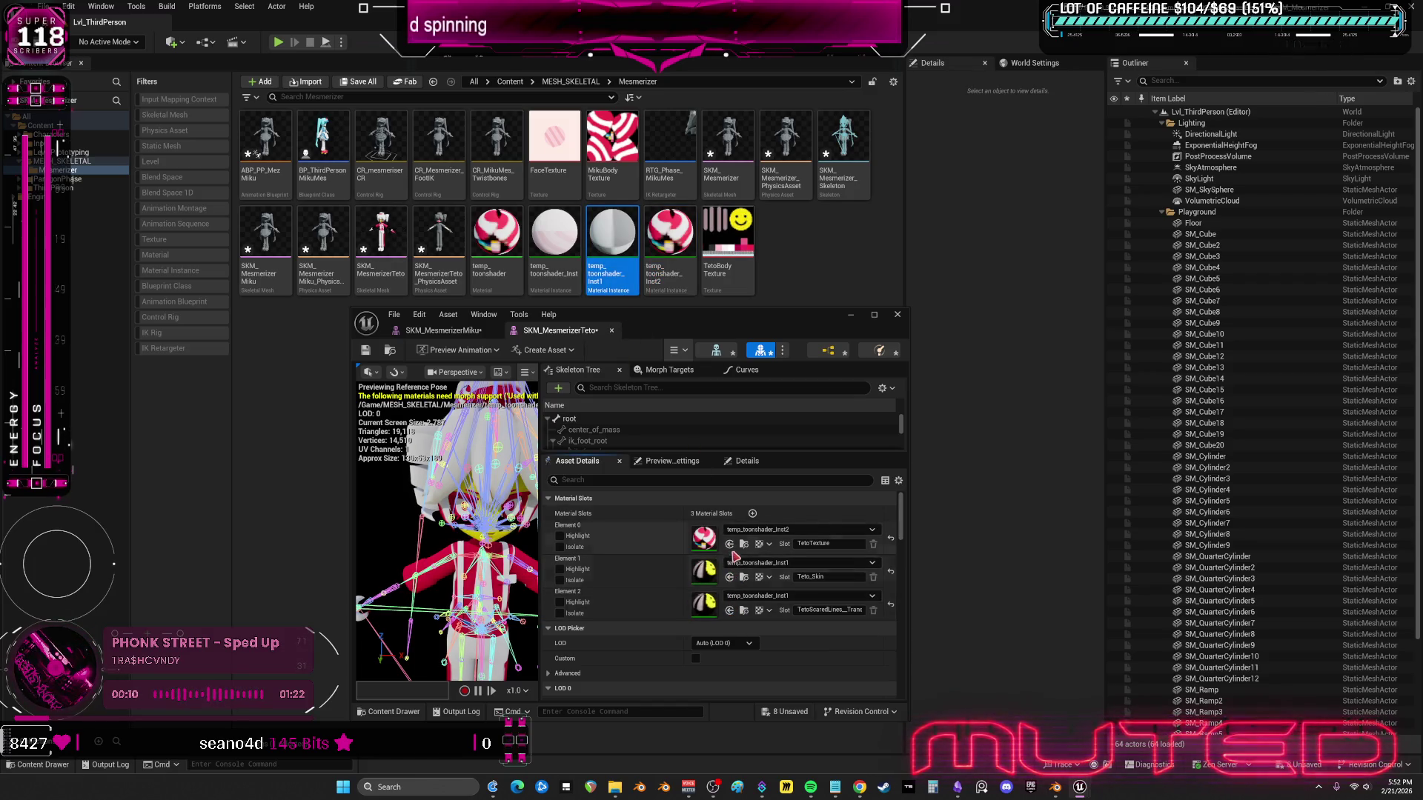
pyautogui.click(730, 544)
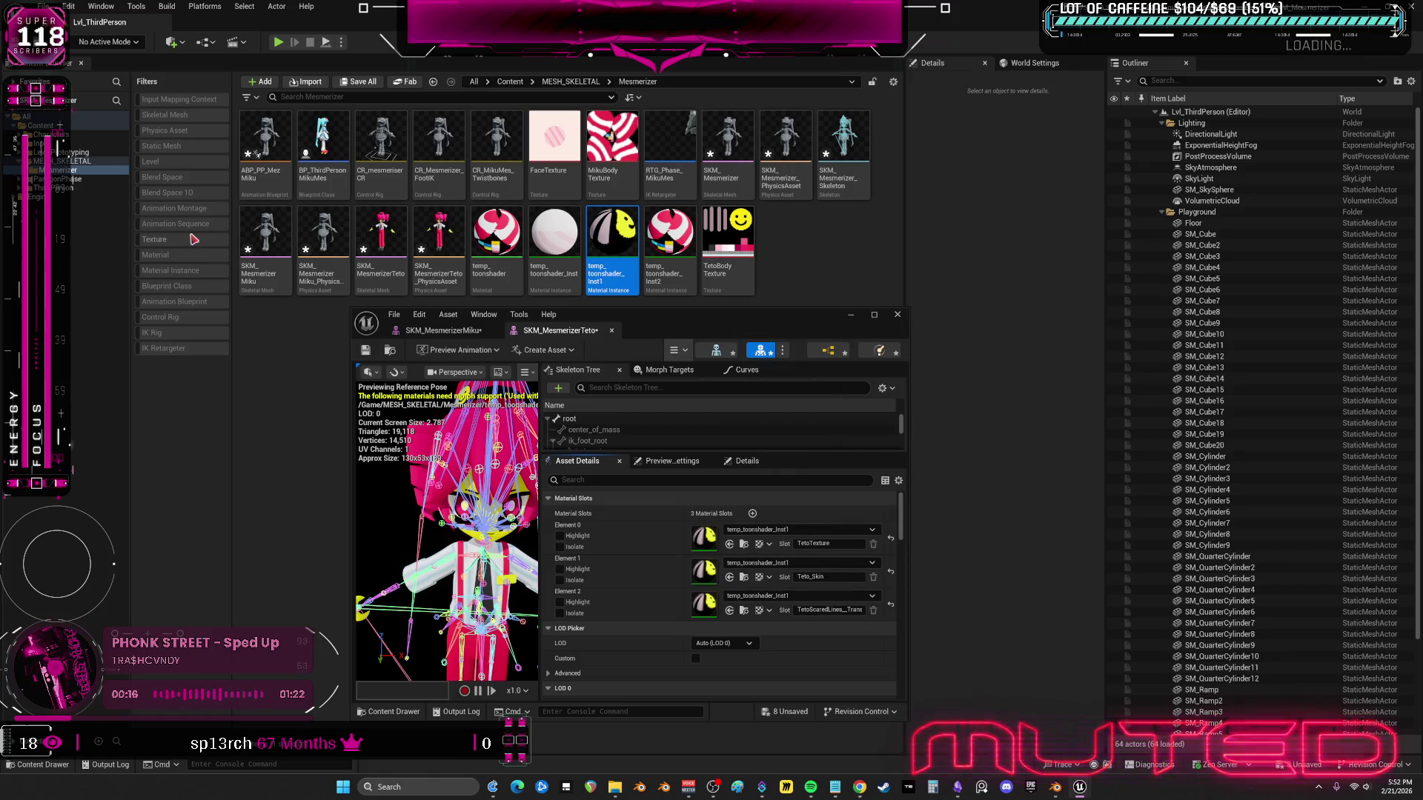
# - Filter to material instances, put temp_toonshader_Inst on Teto's Element 1, then switch to Miku's tab
pyautogui.click(192, 271)
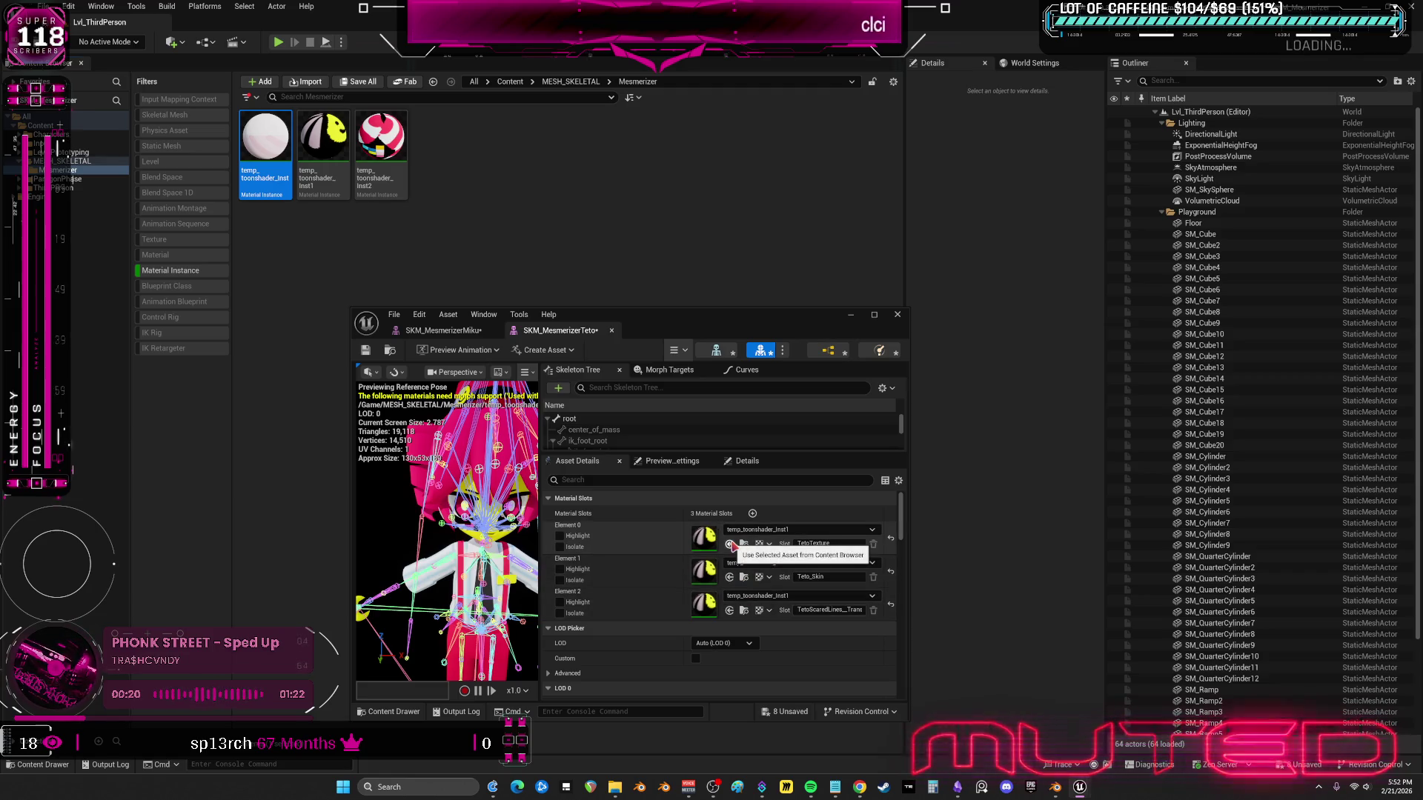
pyautogui.click(730, 578)
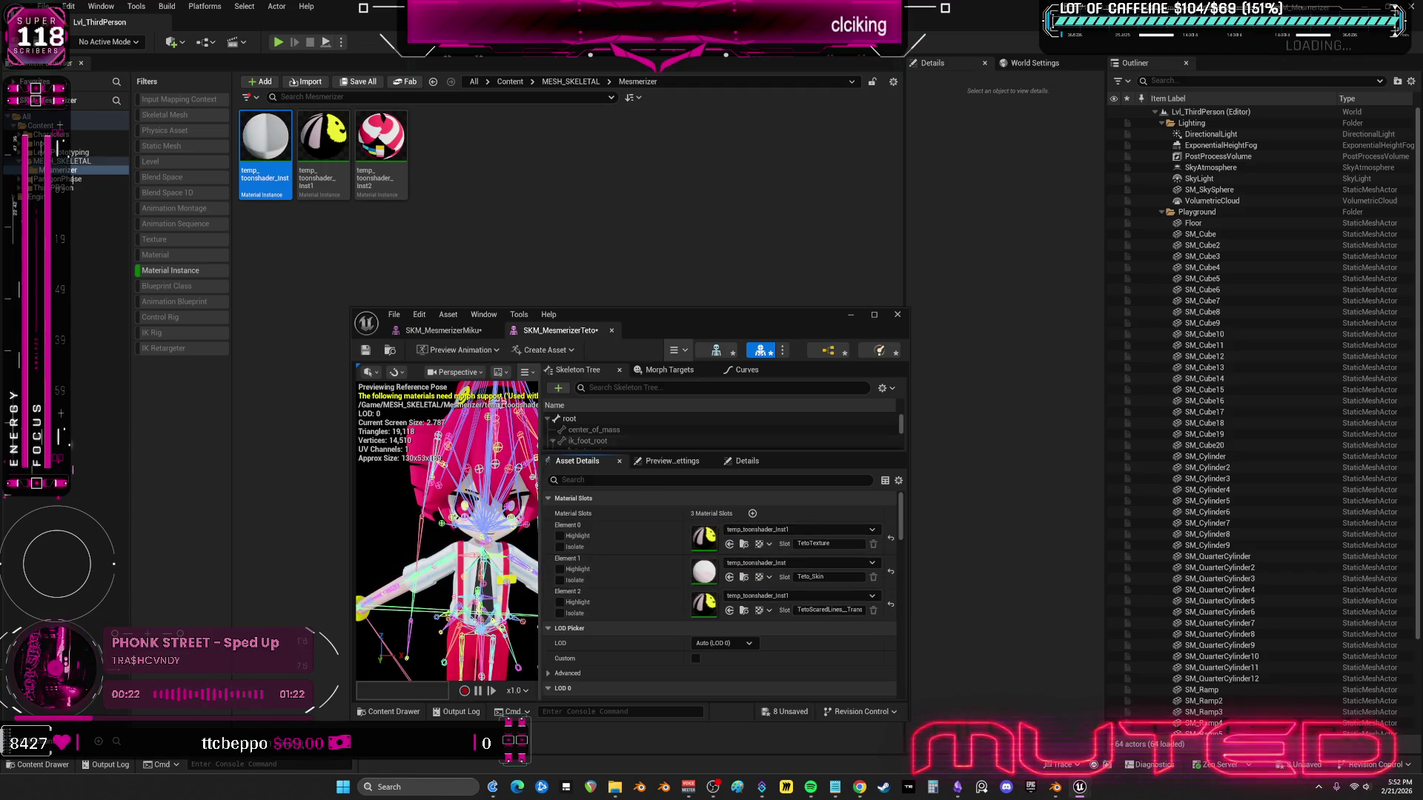
pyautogui.click(443, 331)
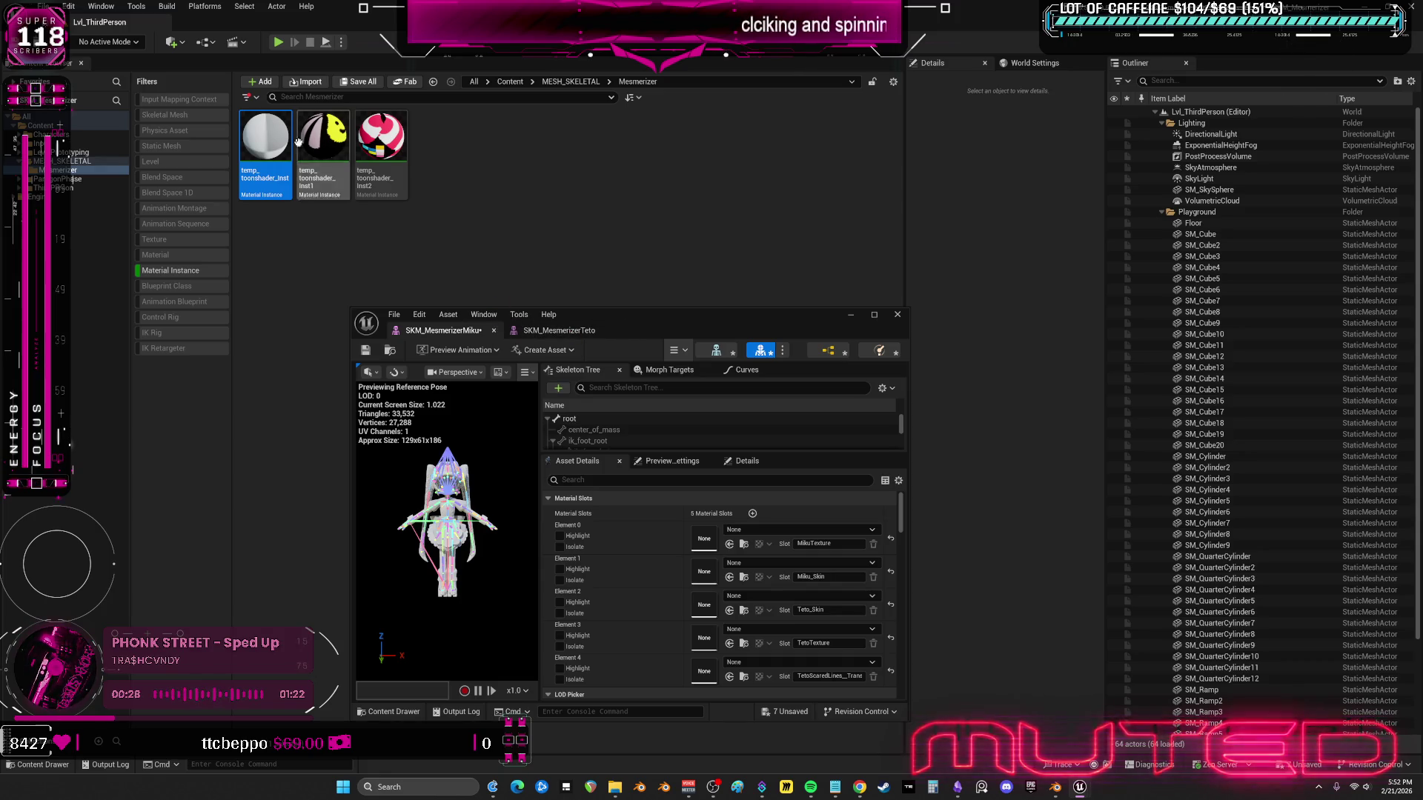
pyautogui.click(184, 271)
# - Reimport SKM_MesmerizerMiku from the updated FBX and reopen it in the mesh editor
pyautogui.click(897, 315)
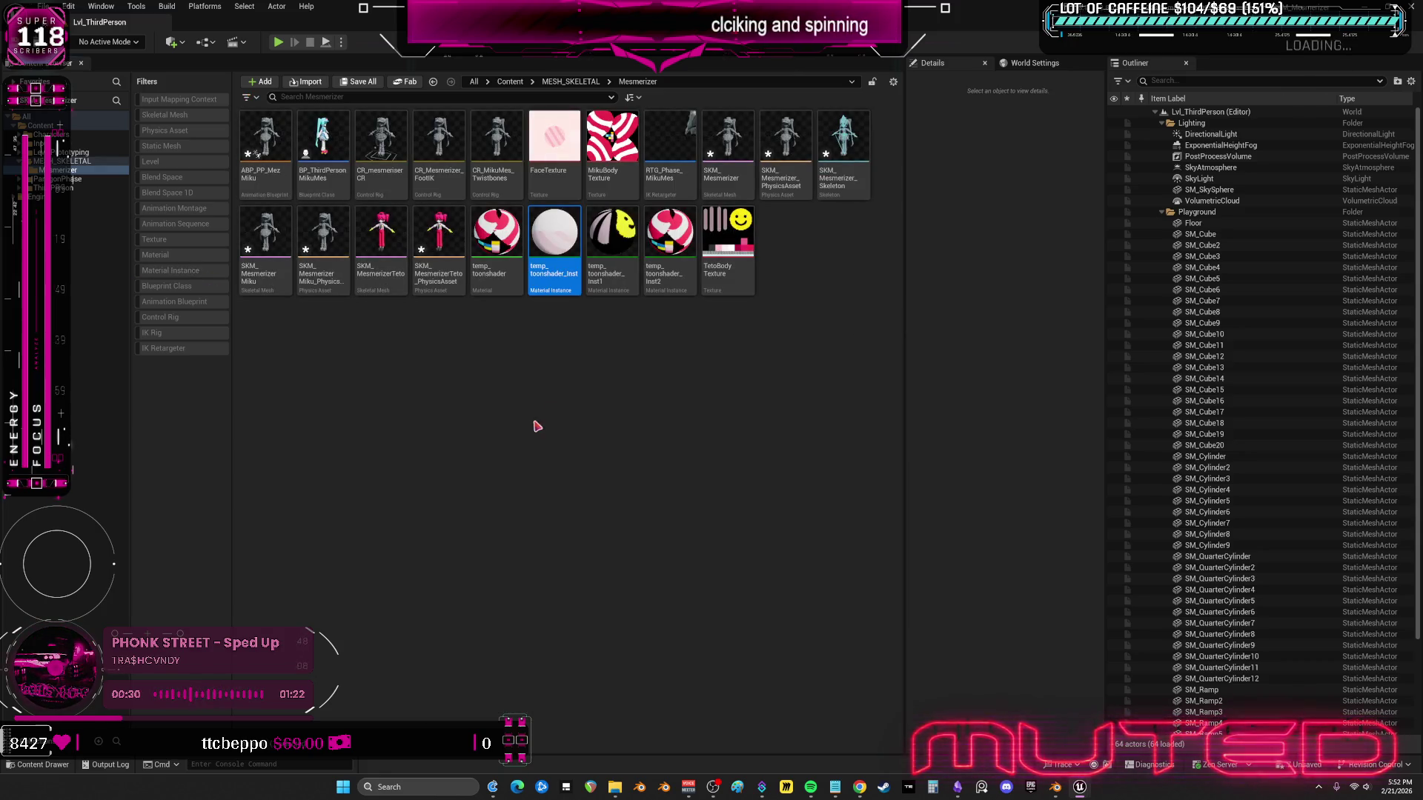
pyautogui.click(265, 252)
pyautogui.rightClick(268, 279)
pyautogui.click(556, 407)
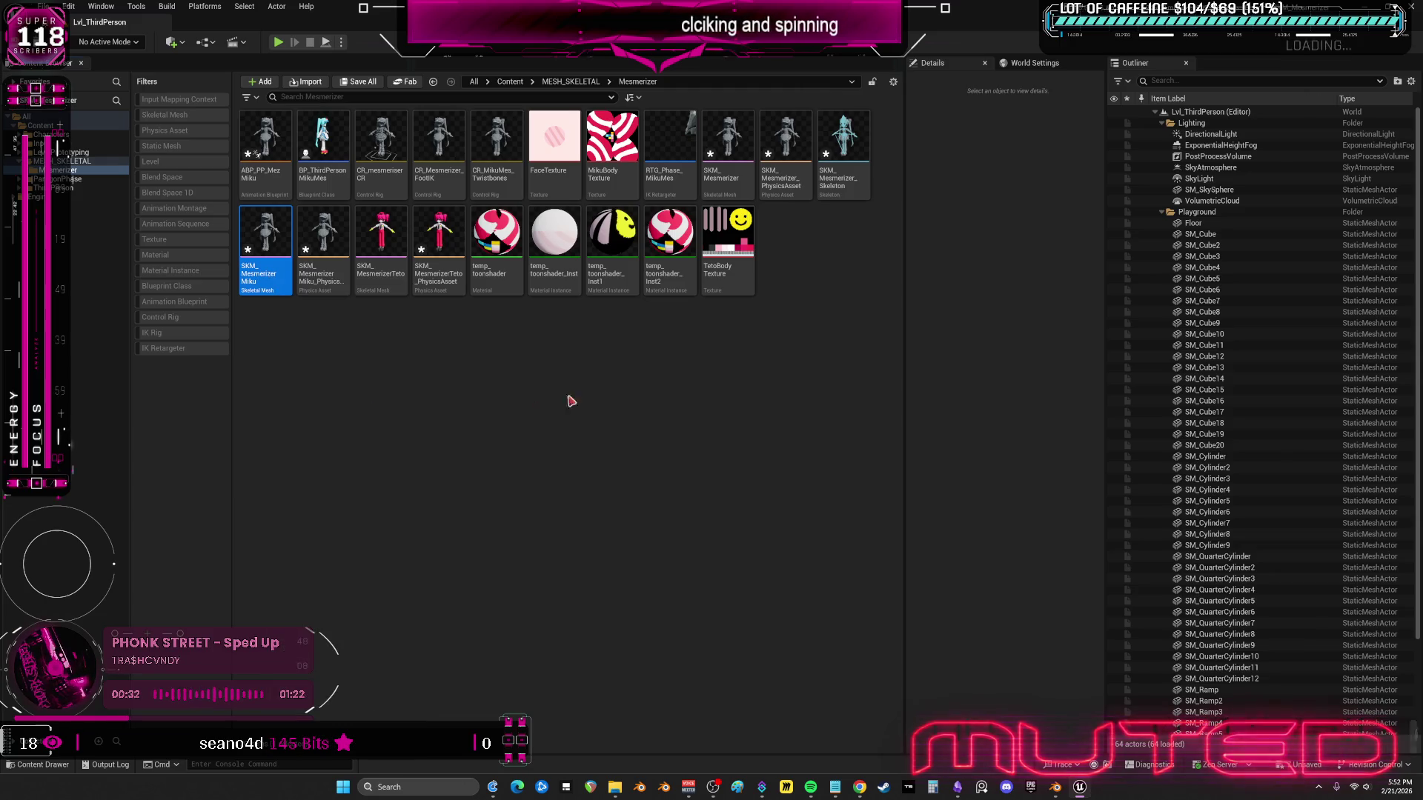
pyautogui.doubleClick(262, 222)
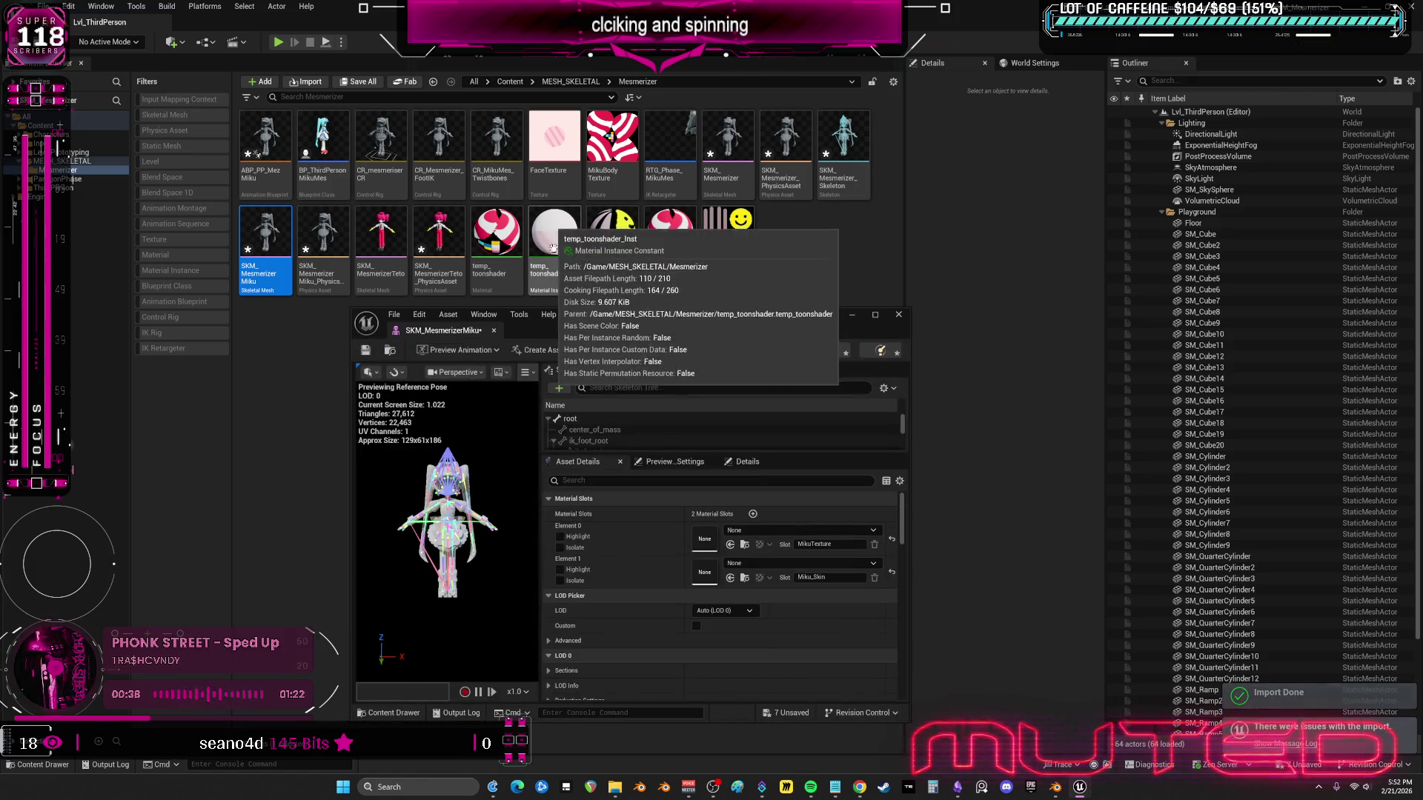
# - Put temp_toonshader_Inst2 on Miku's Element 0 and temp_toonshader_Inst on Element 1, then save
pyautogui.click(486, 226)
pyautogui.click(670, 233)
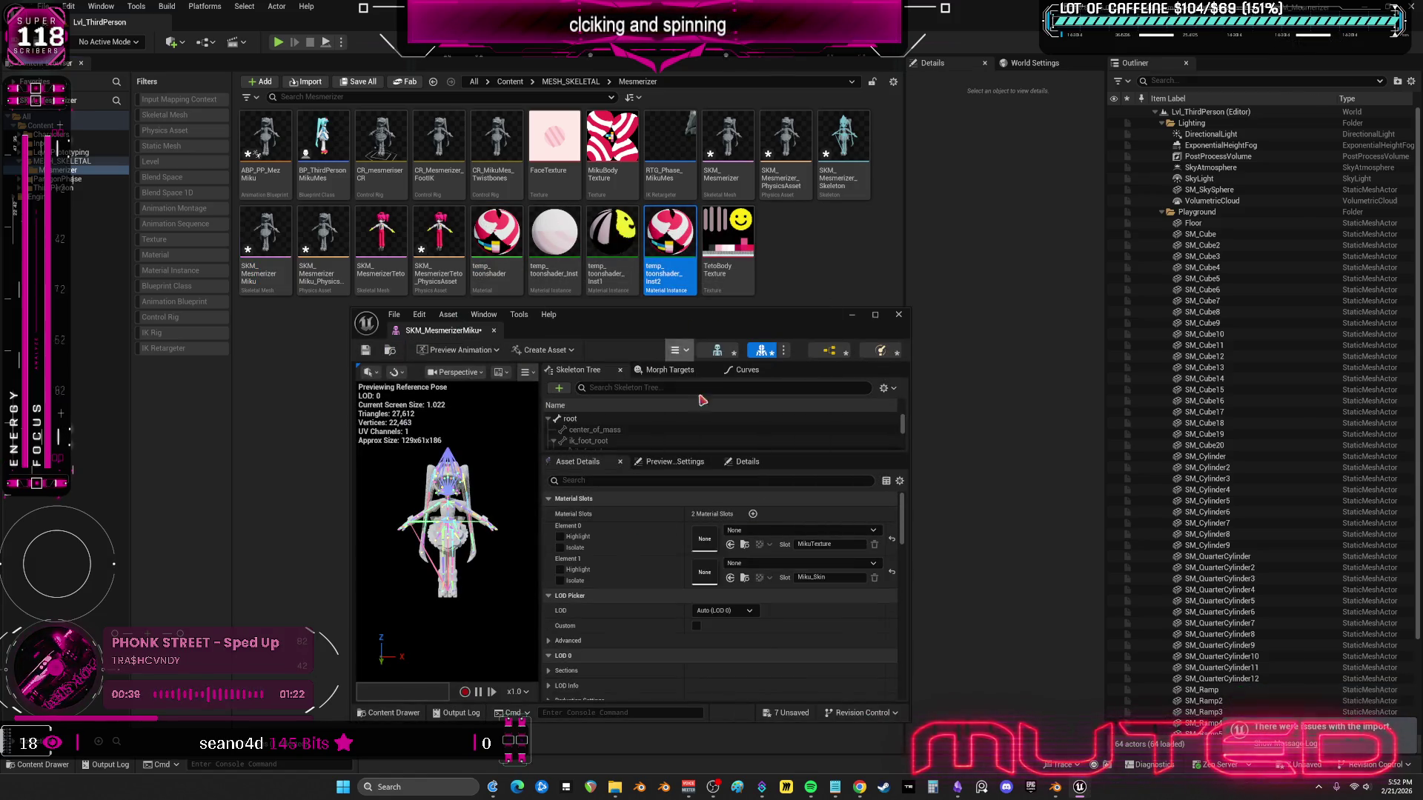
pyautogui.click(730, 544)
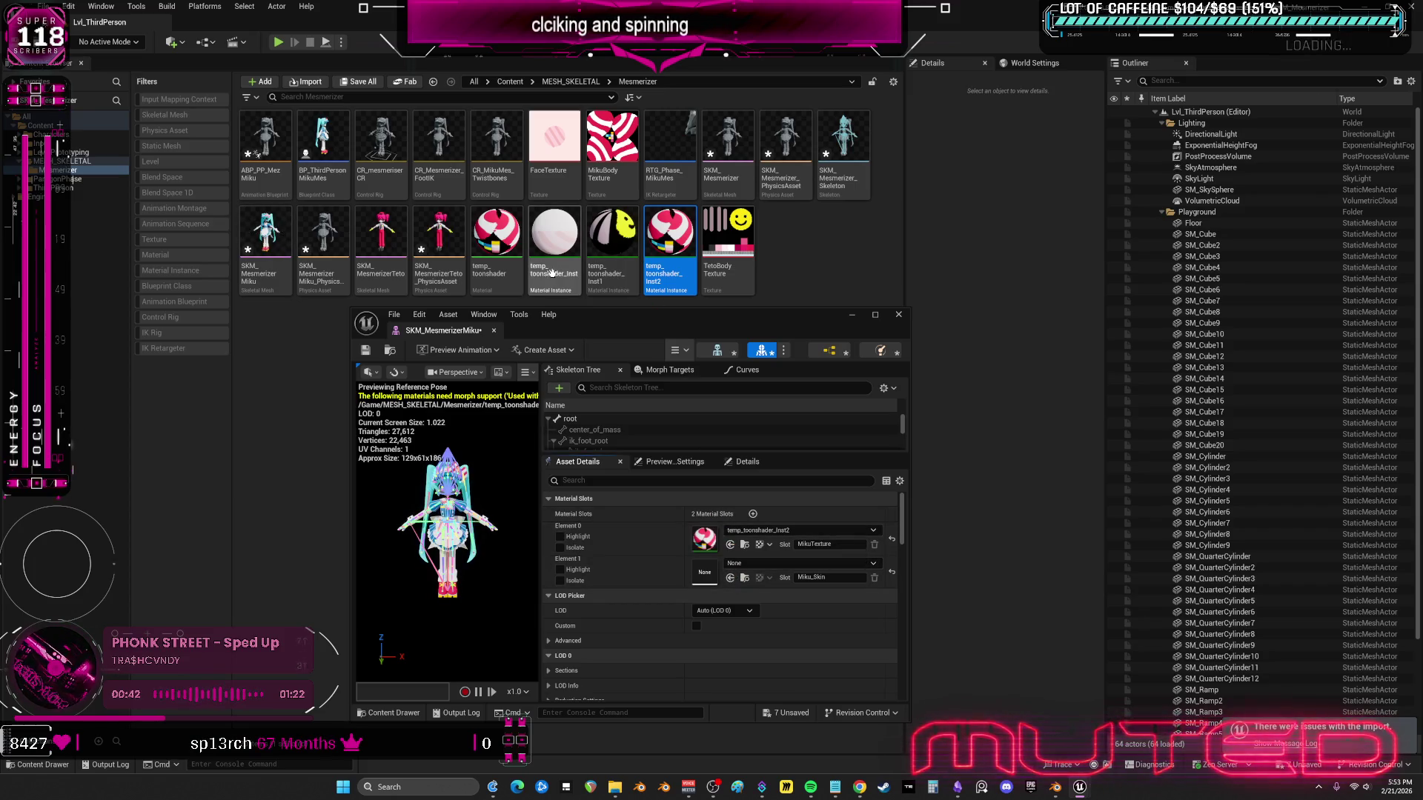
pyautogui.click(730, 578)
pyautogui.scroll(4, 488, 504)
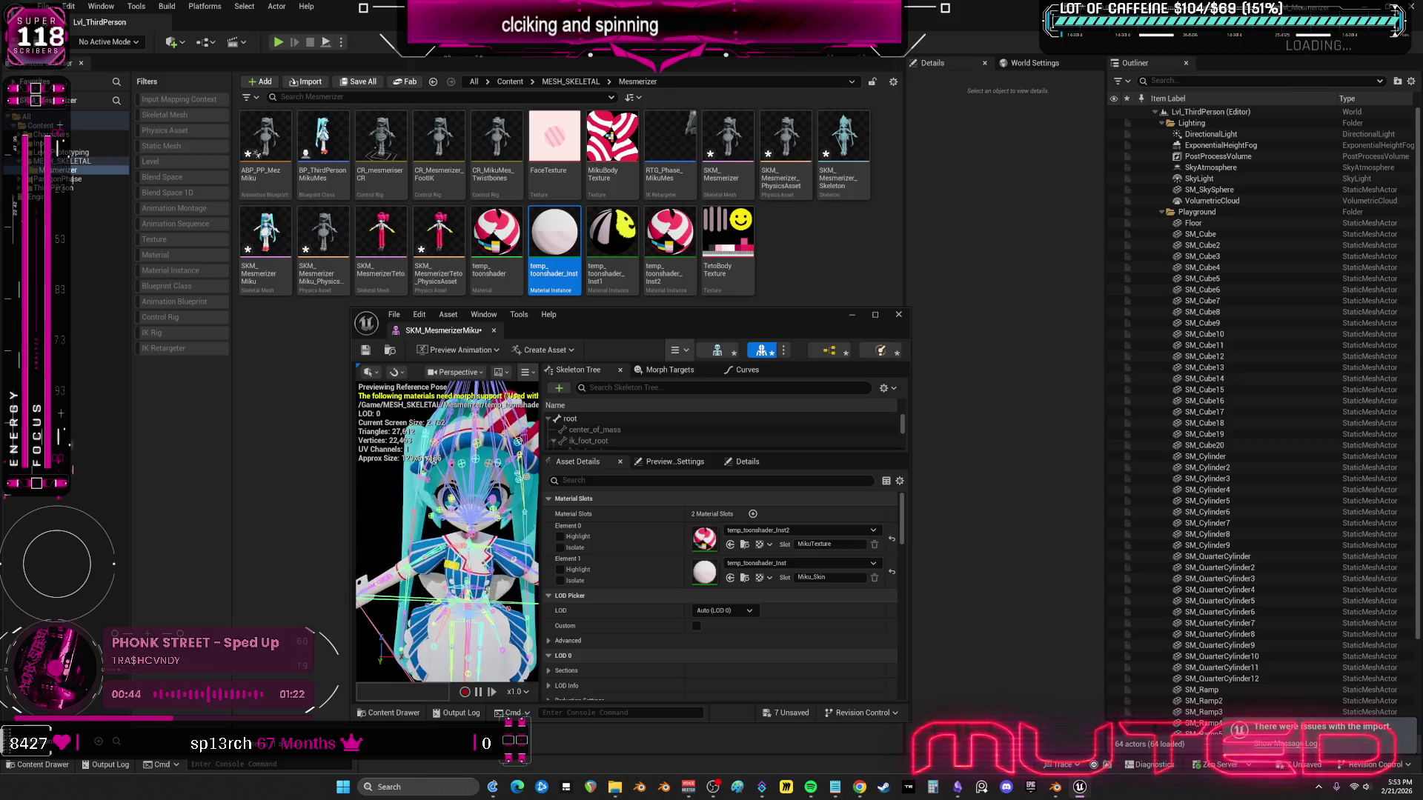
pyautogui.click(365, 352)
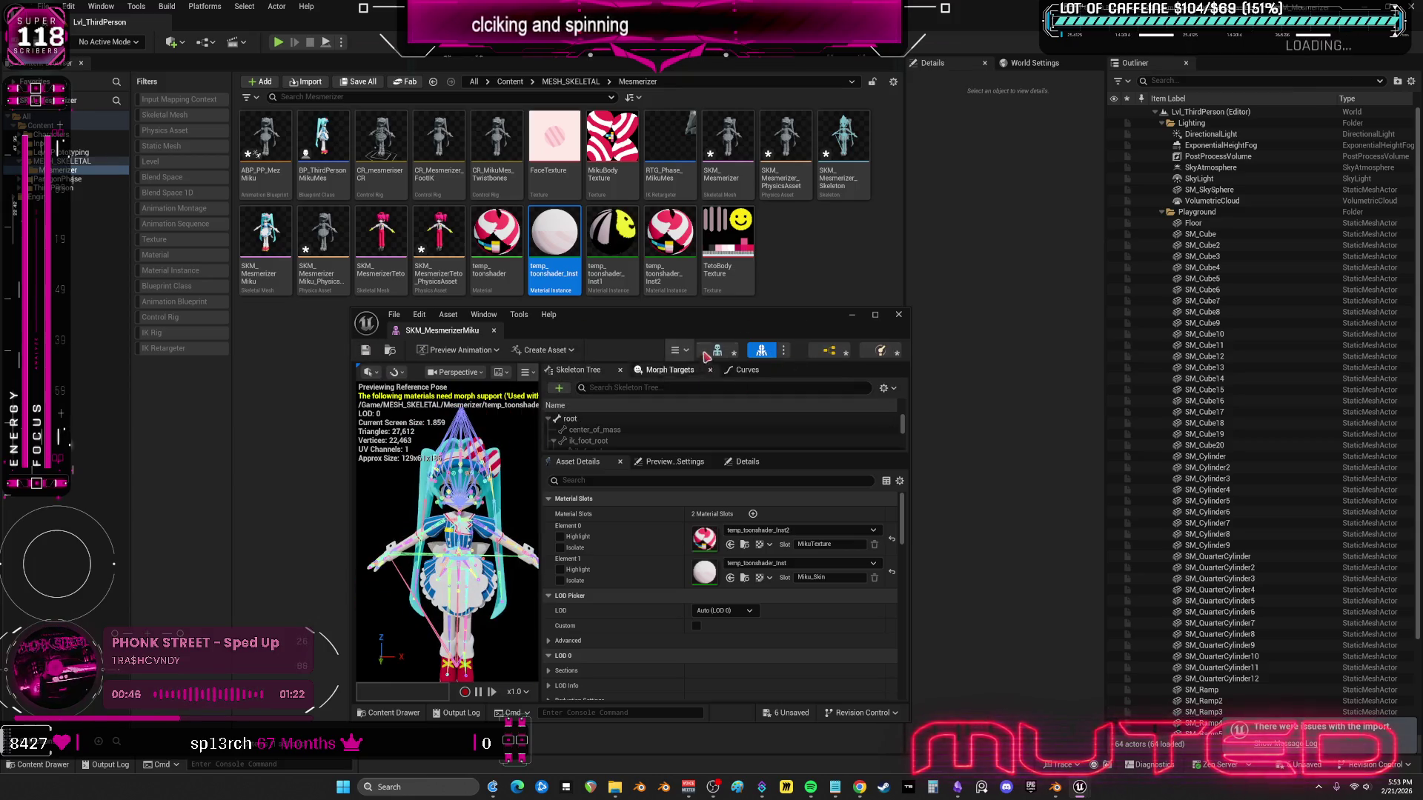
pyautogui.click(282, 186)
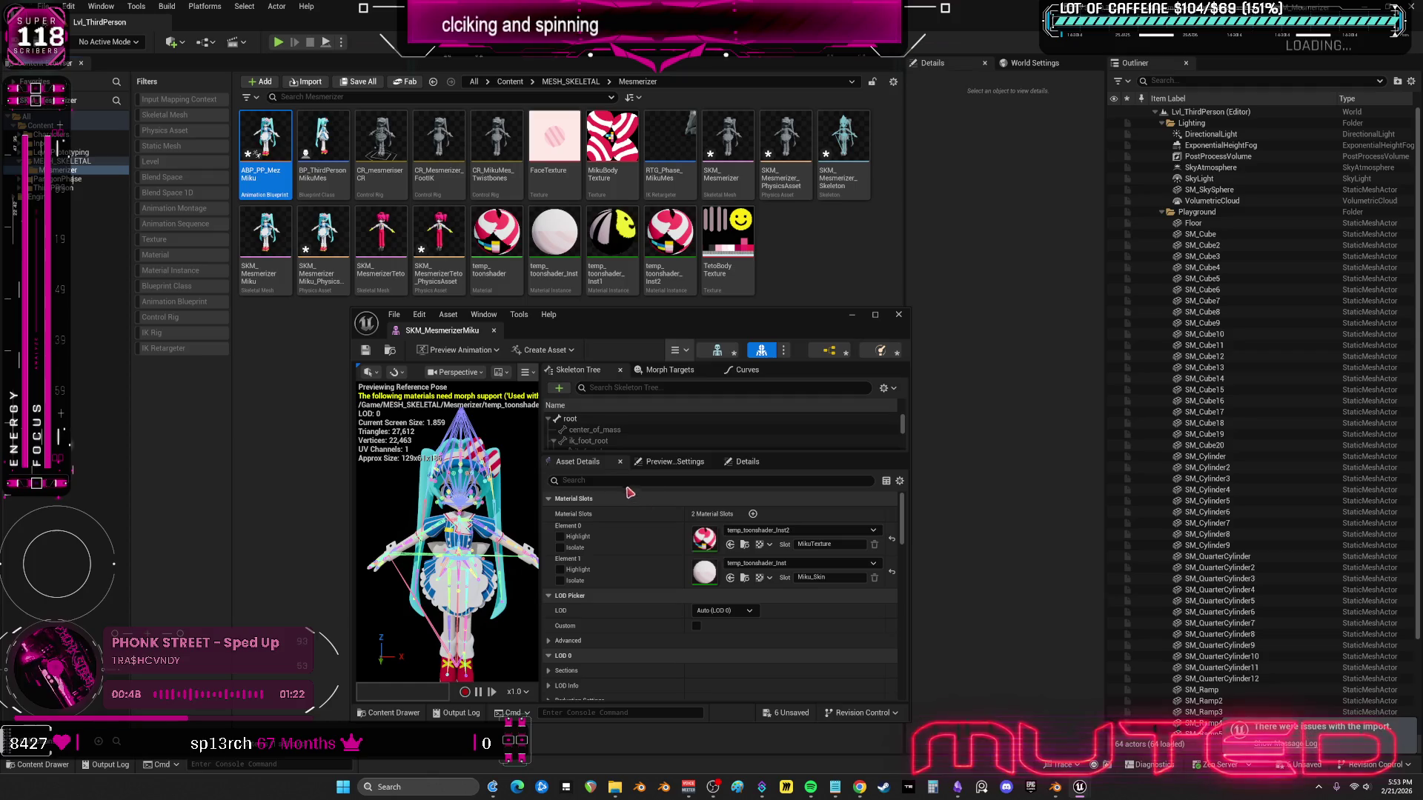
# - Set ABP_PP_MezMiku as the Post Process Anim Blueprint on both Miku and Teto meshes
pyautogui.write('psot')
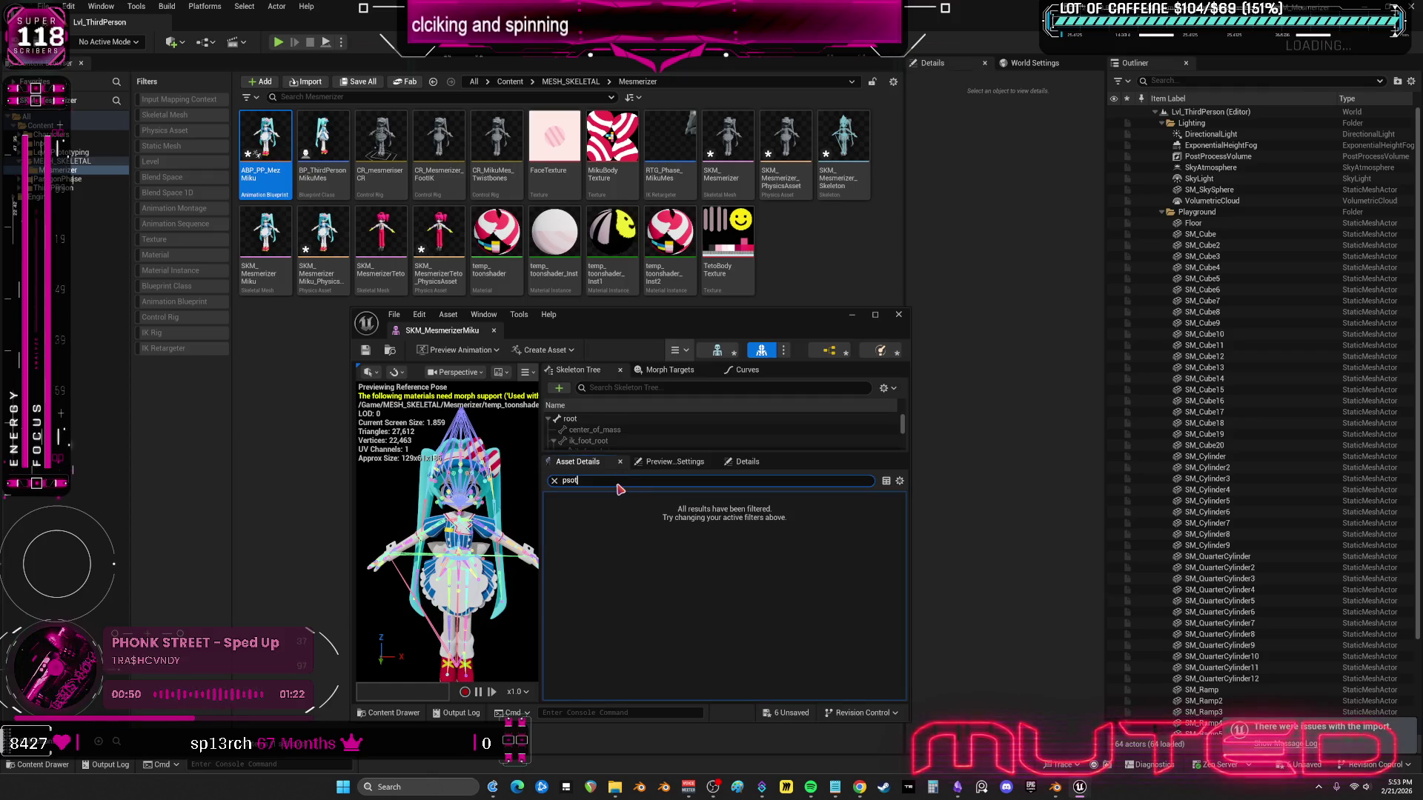
pyautogui.write('post')
pyautogui.click(772, 513)
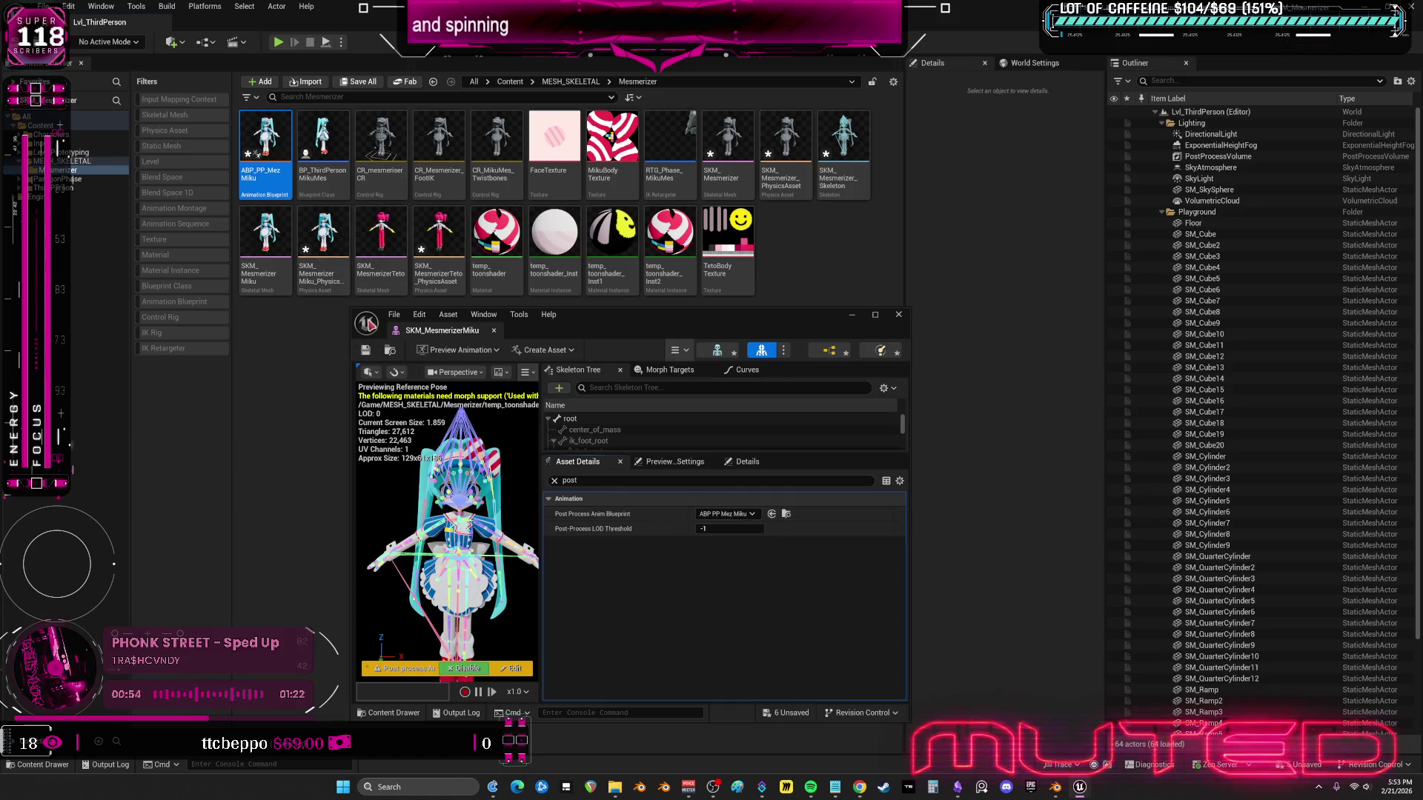
pyautogui.click(382, 237)
pyautogui.click(264, 184)
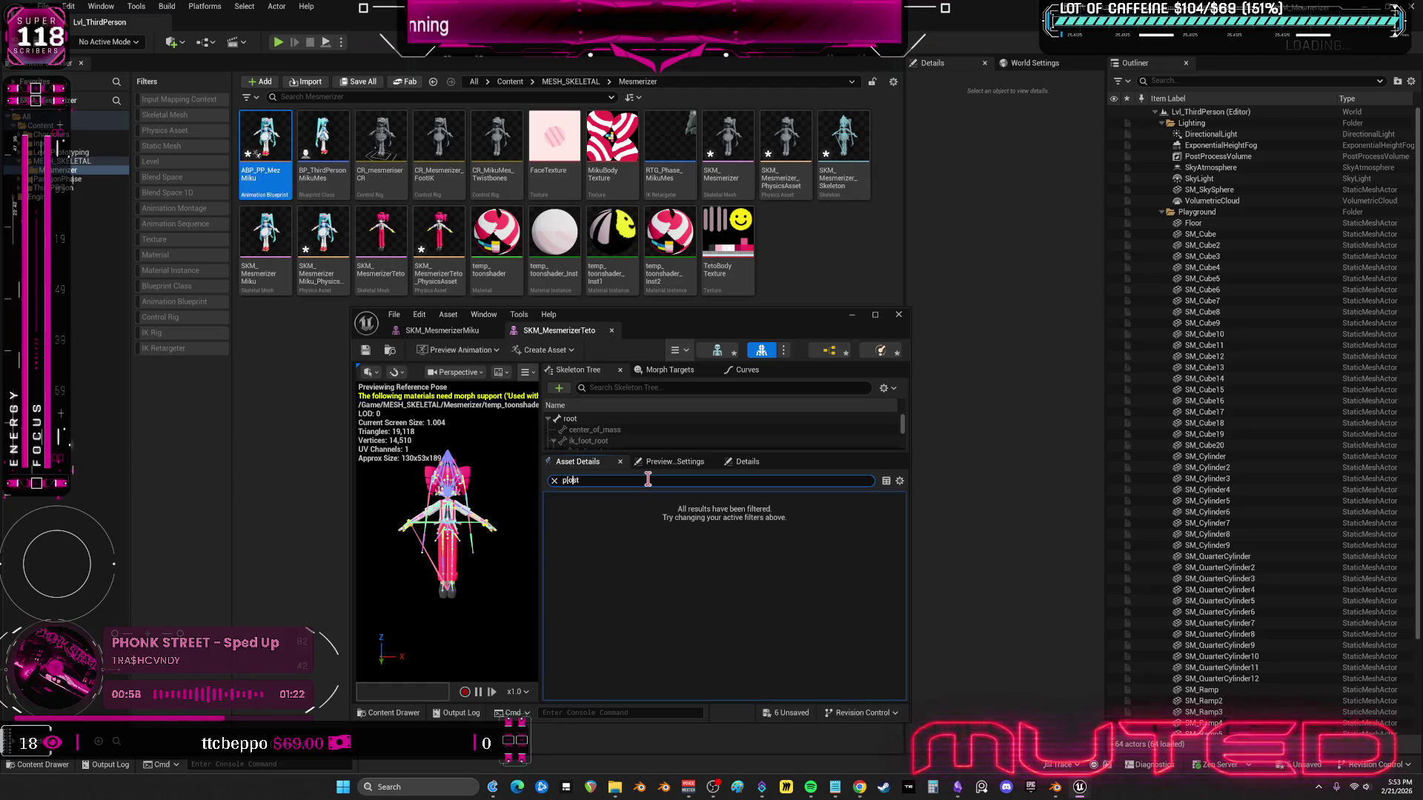
pyautogui.click(772, 514)
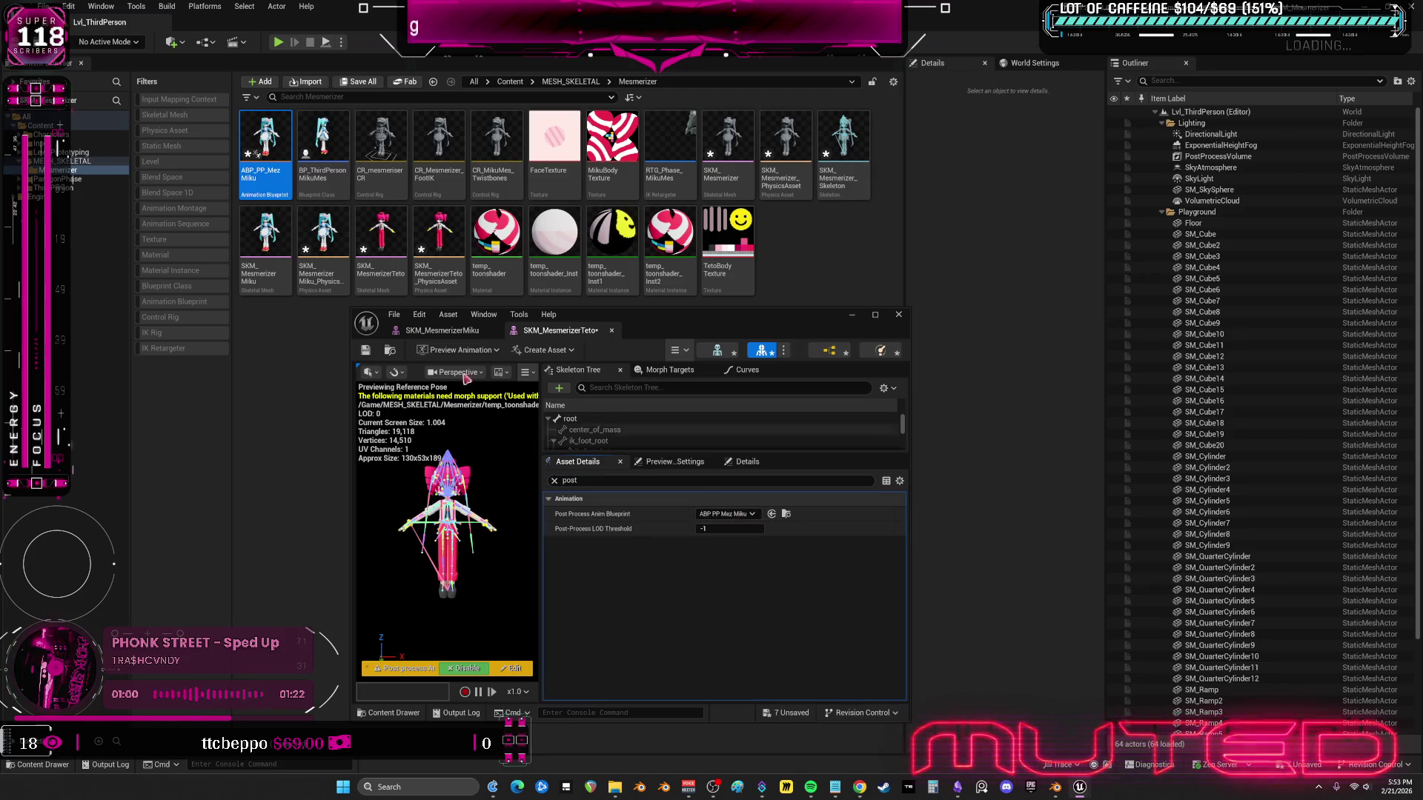
# - Close the Teto mesh editor and save all unsaved assets with File > Save All
pyautogui.click(900, 315)
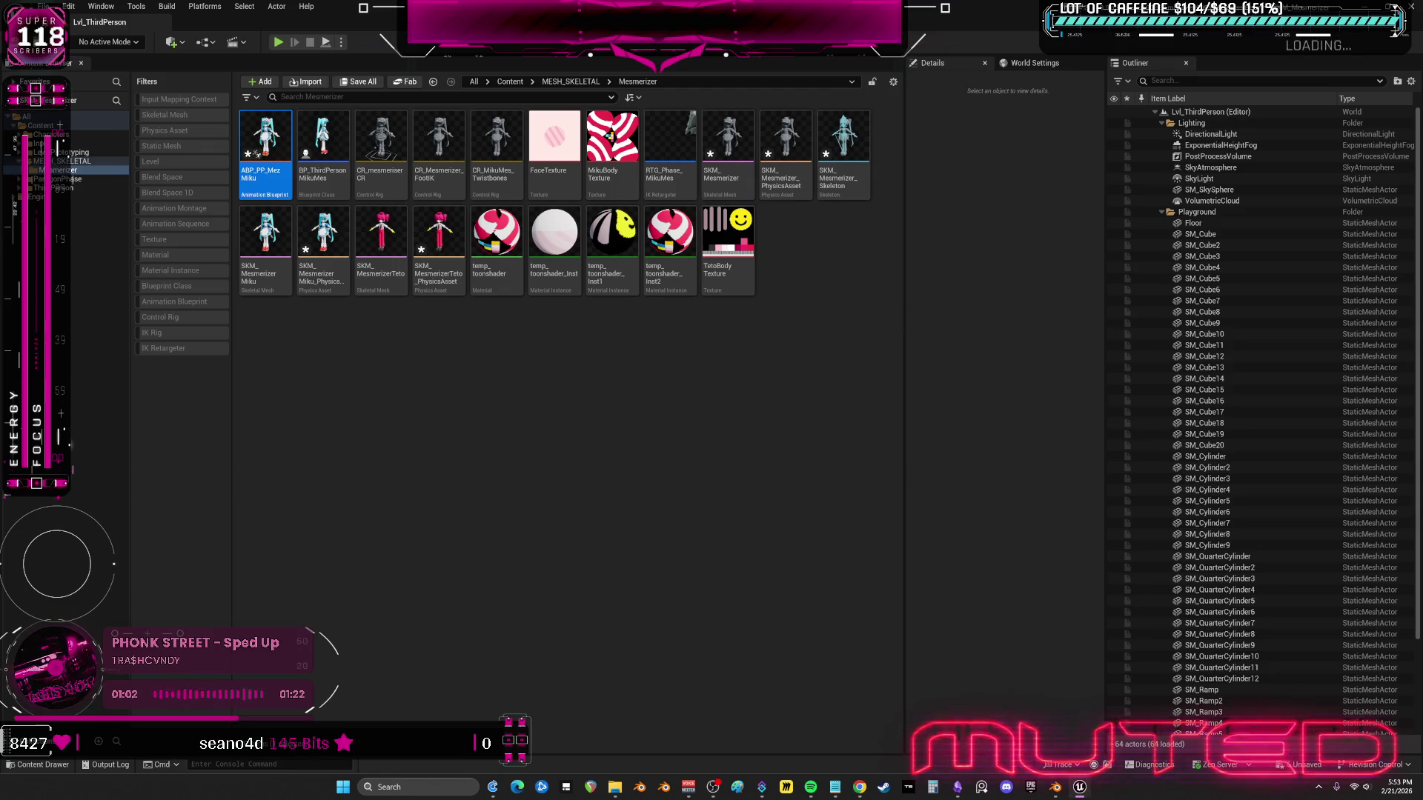
pyautogui.click(43, 6)
pyautogui.click(103, 155)
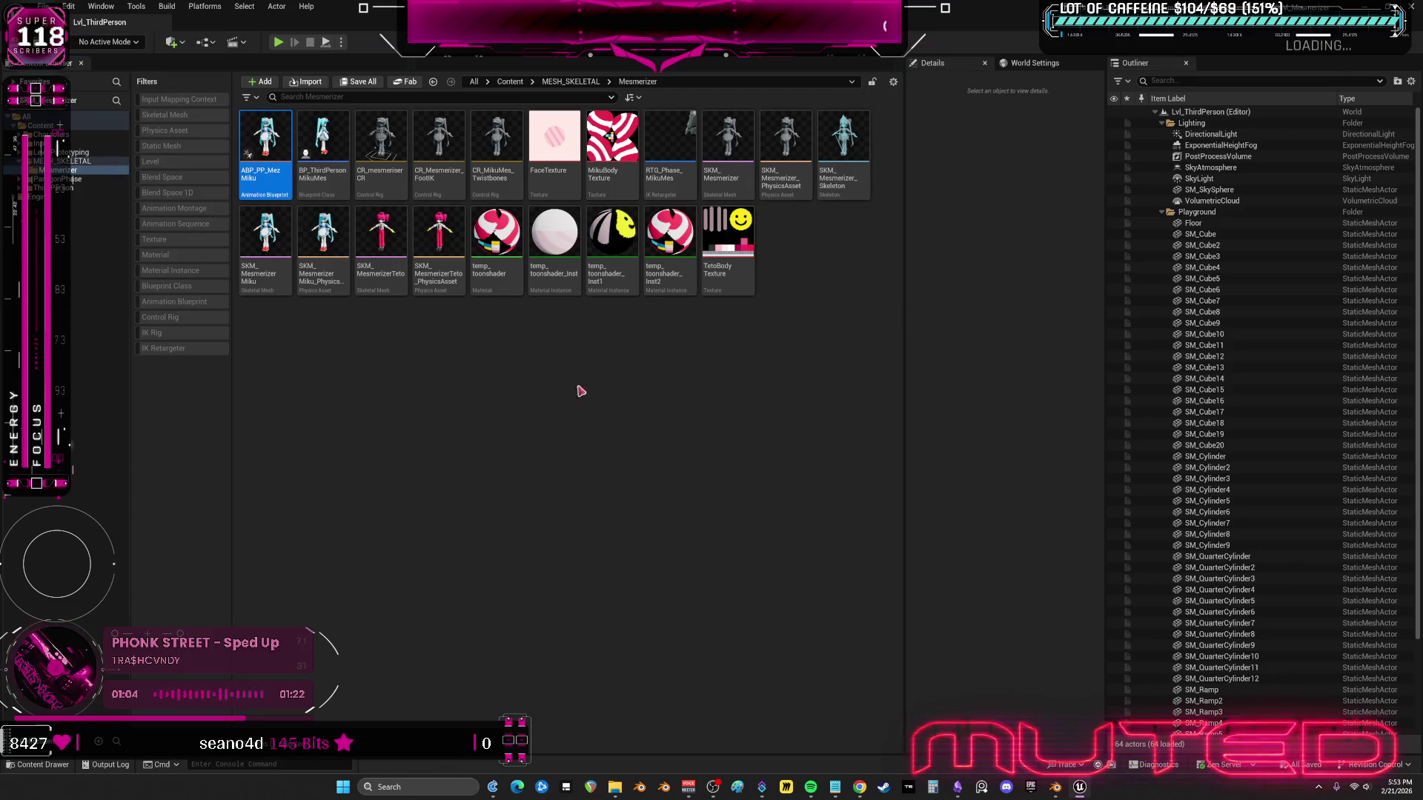
# - Import SKM_MesmerizerMikuPoses.fbx into the Mesmerizer folder, then bring Blender back to the front
pyautogui.click(659, 426)
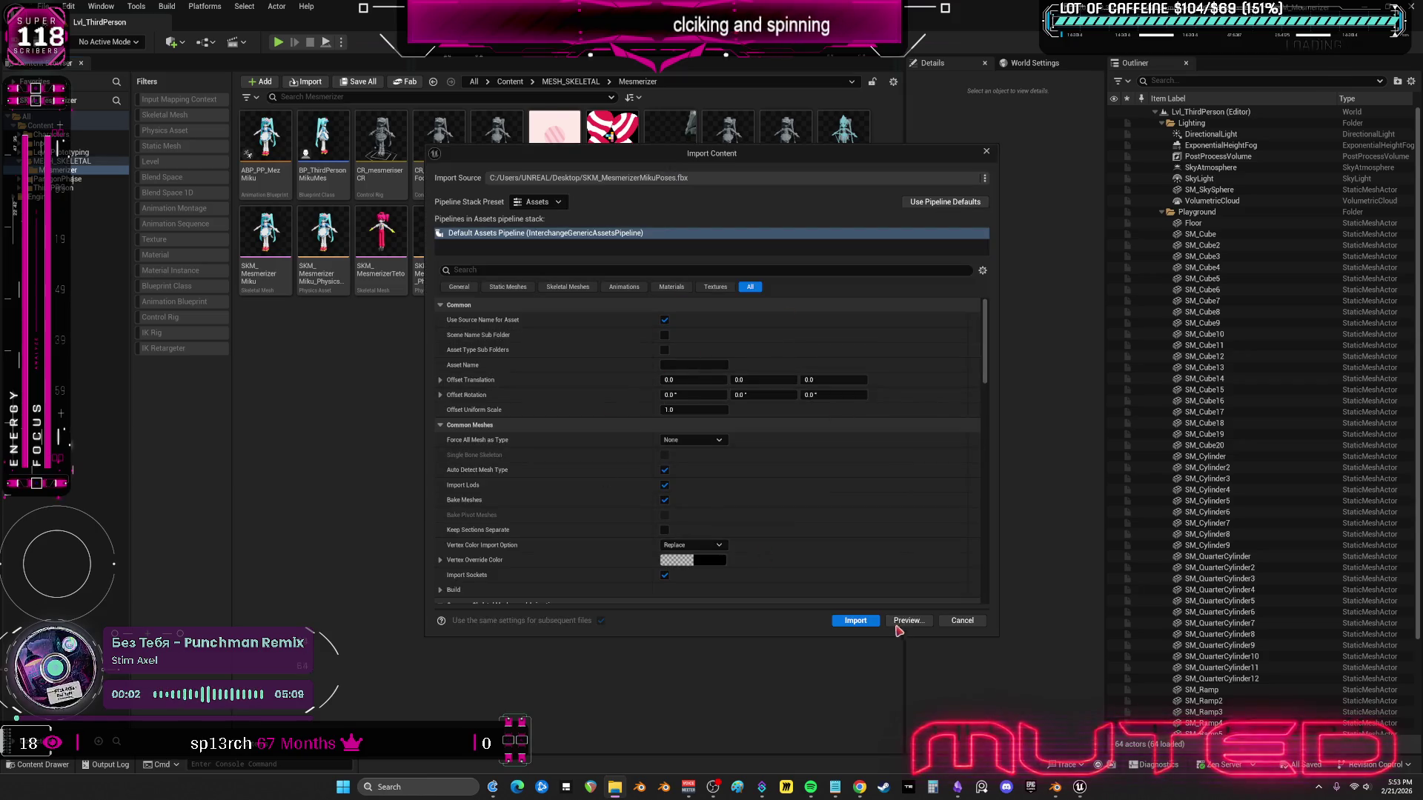
pyautogui.click(860, 626)
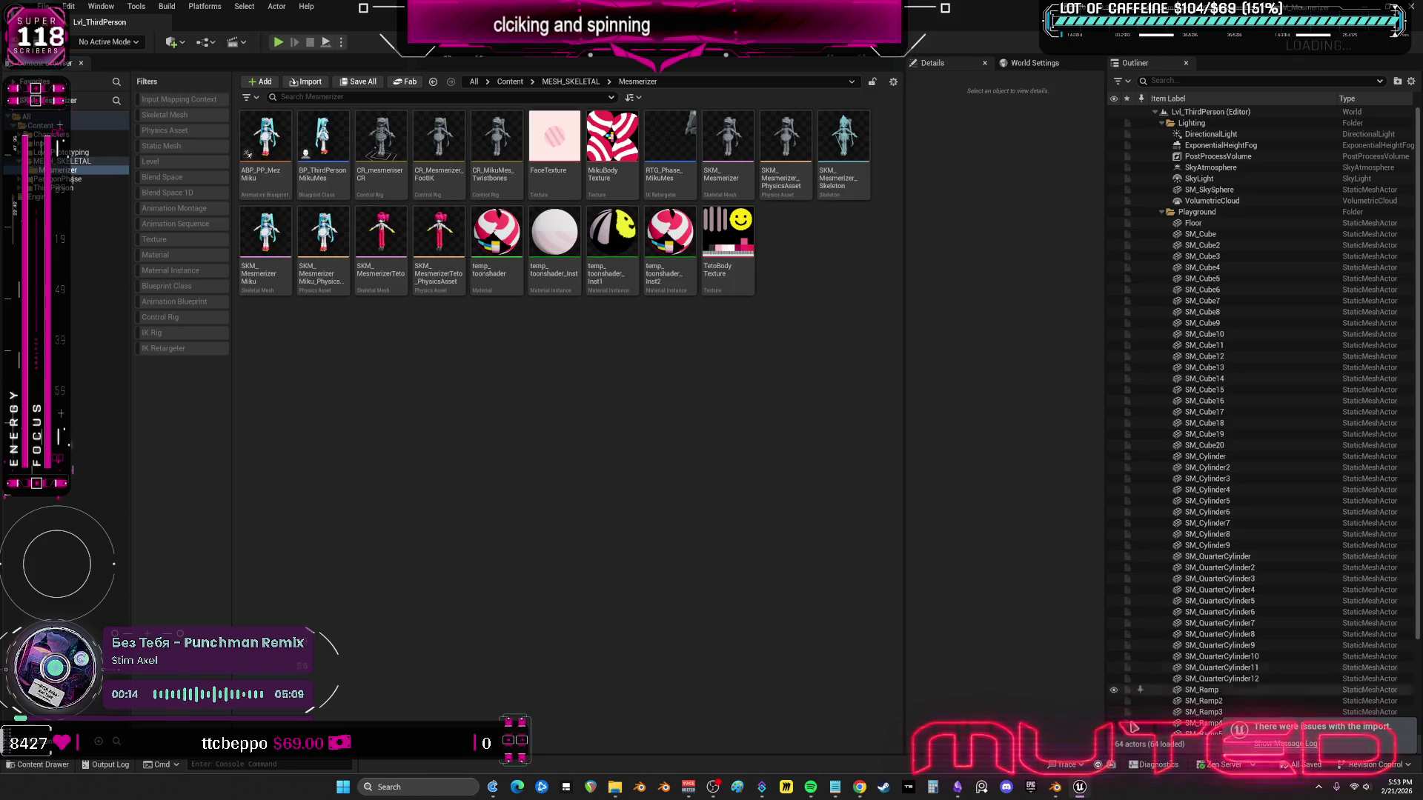
pyautogui.click(1057, 788)
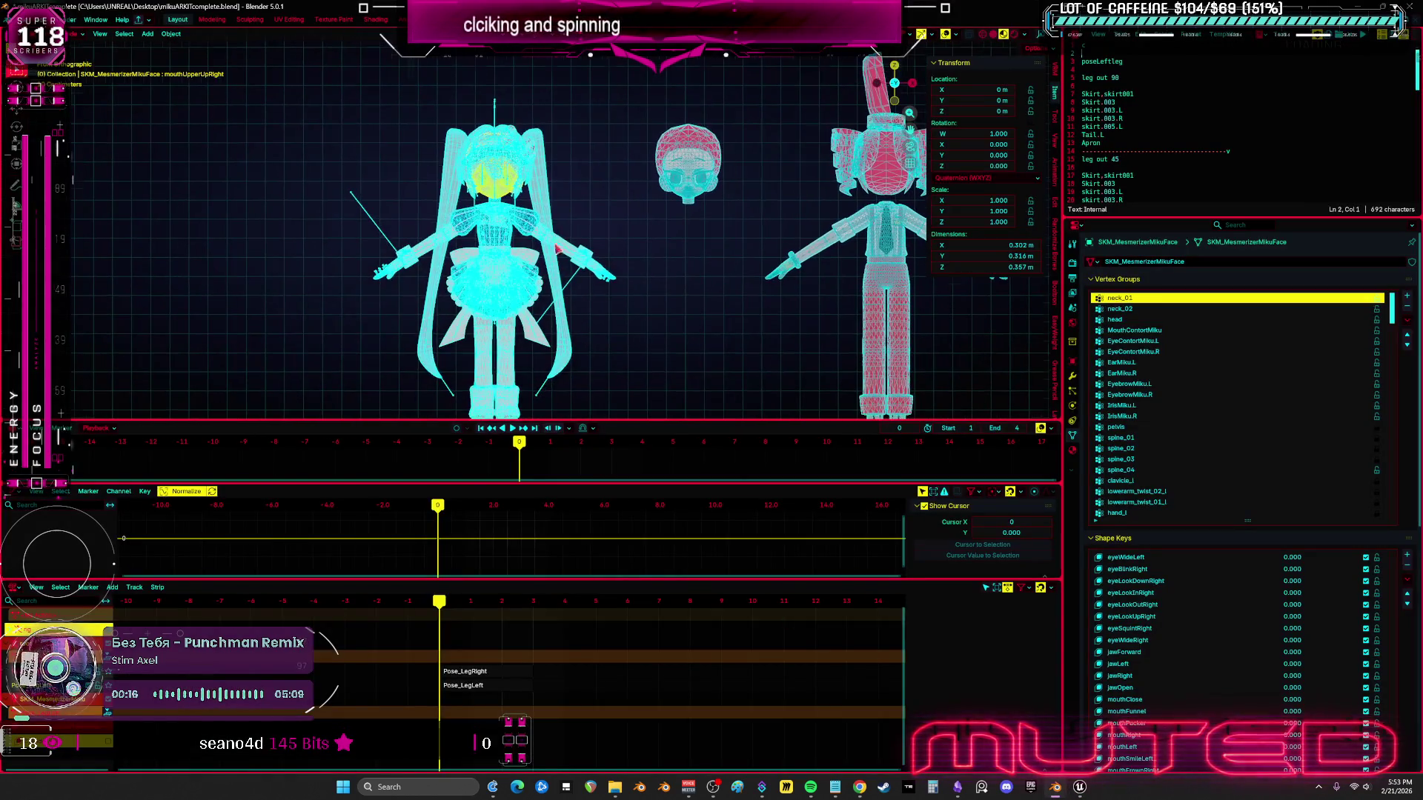
# - Select the Miku armature and its Pose_LegLeft strip, briefly checking the rest position
pyautogui.click(372, 233)
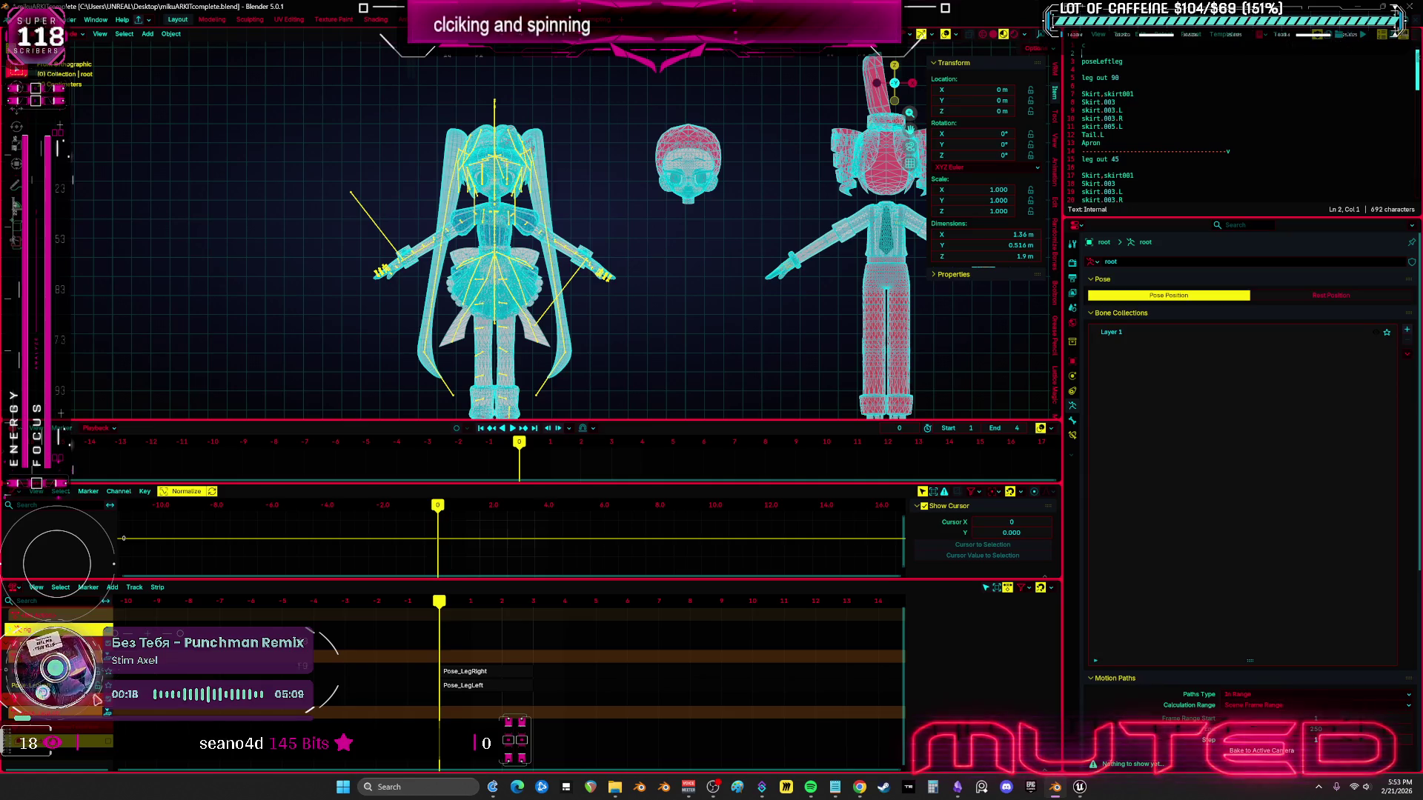
pyautogui.click(464, 686)
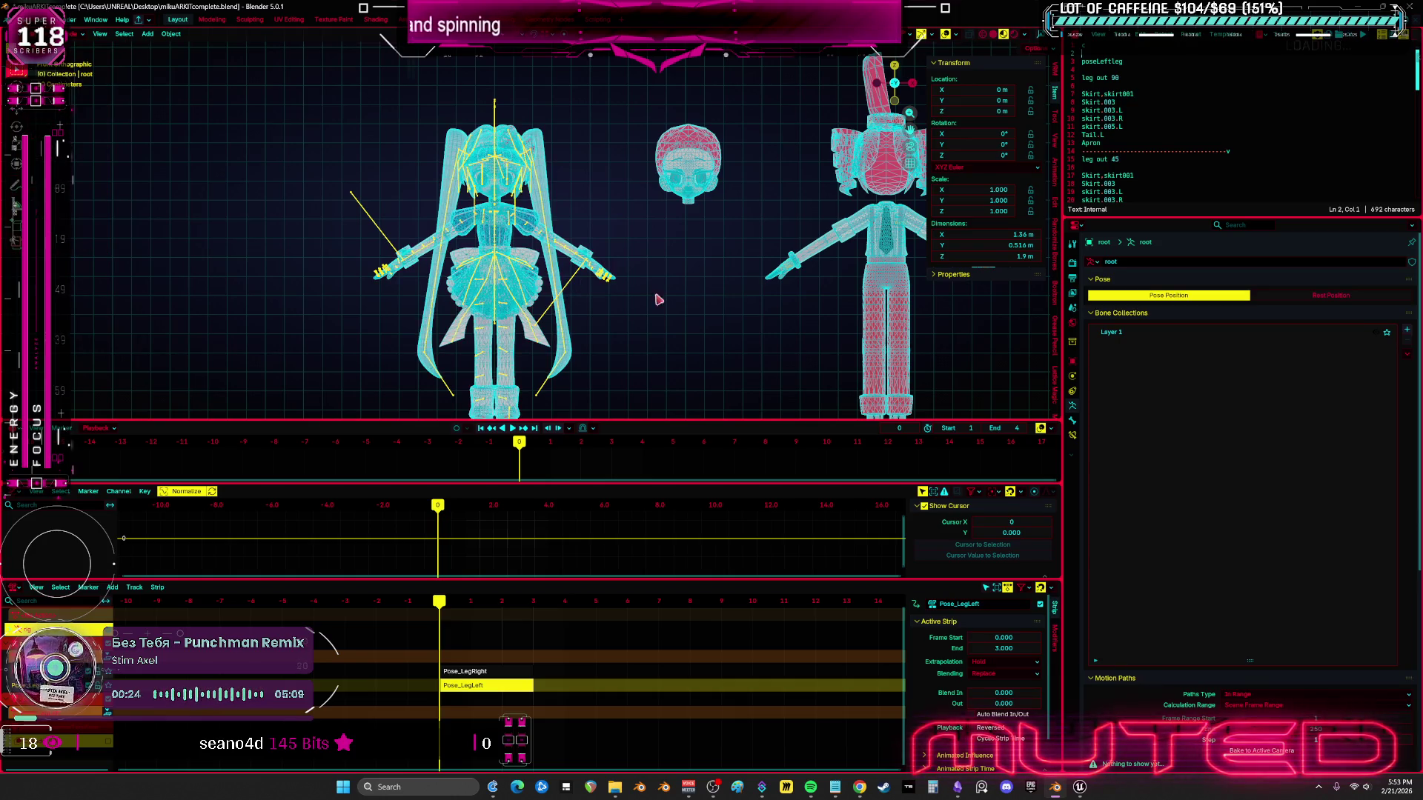
pyautogui.click(1313, 304)
pyautogui.click(1201, 296)
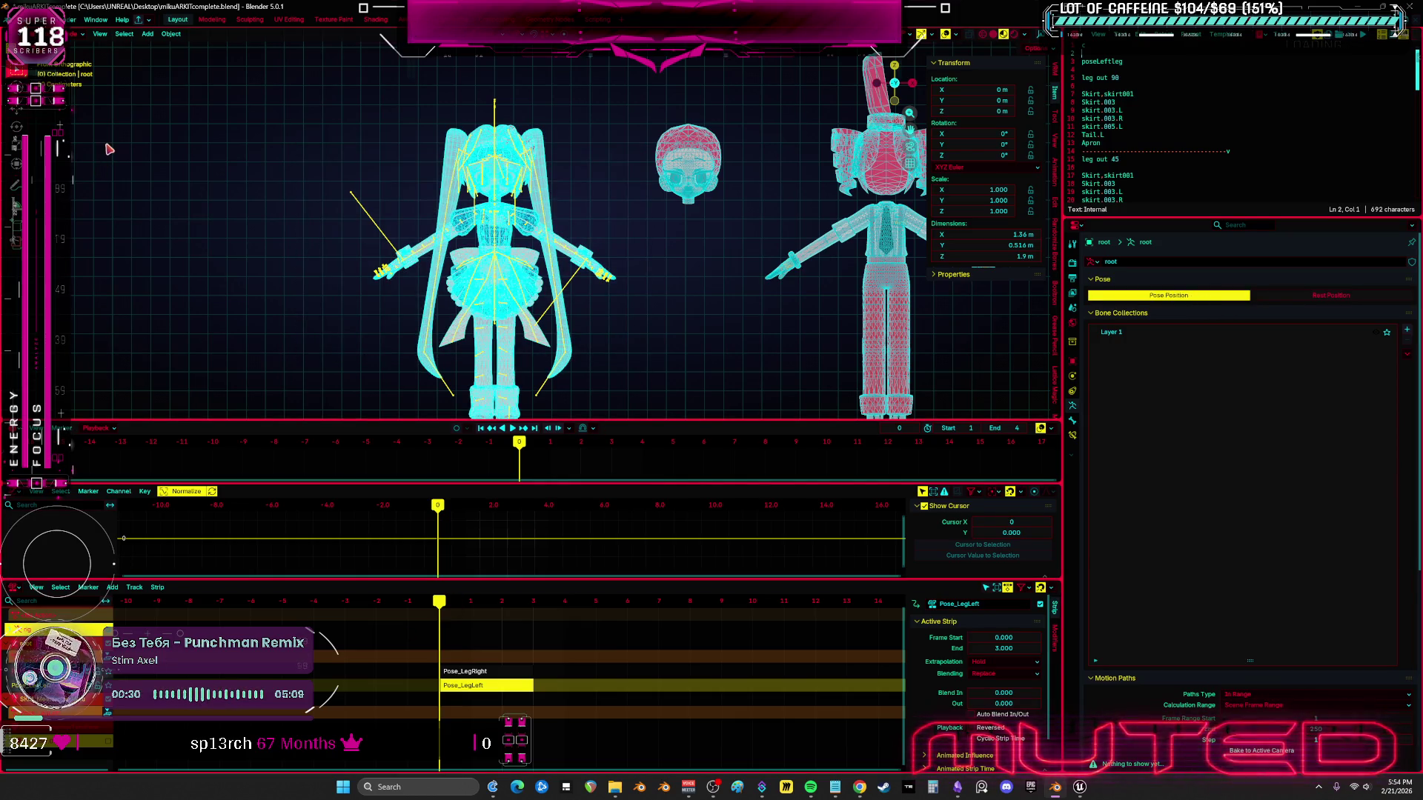
# - Export the armature as FBX over SKM_MesmerizerMikuPoses.fbx on the Desktop, then return to Unreal
pyautogui.click(19, 19)
pyautogui.moveTo(90, 189)
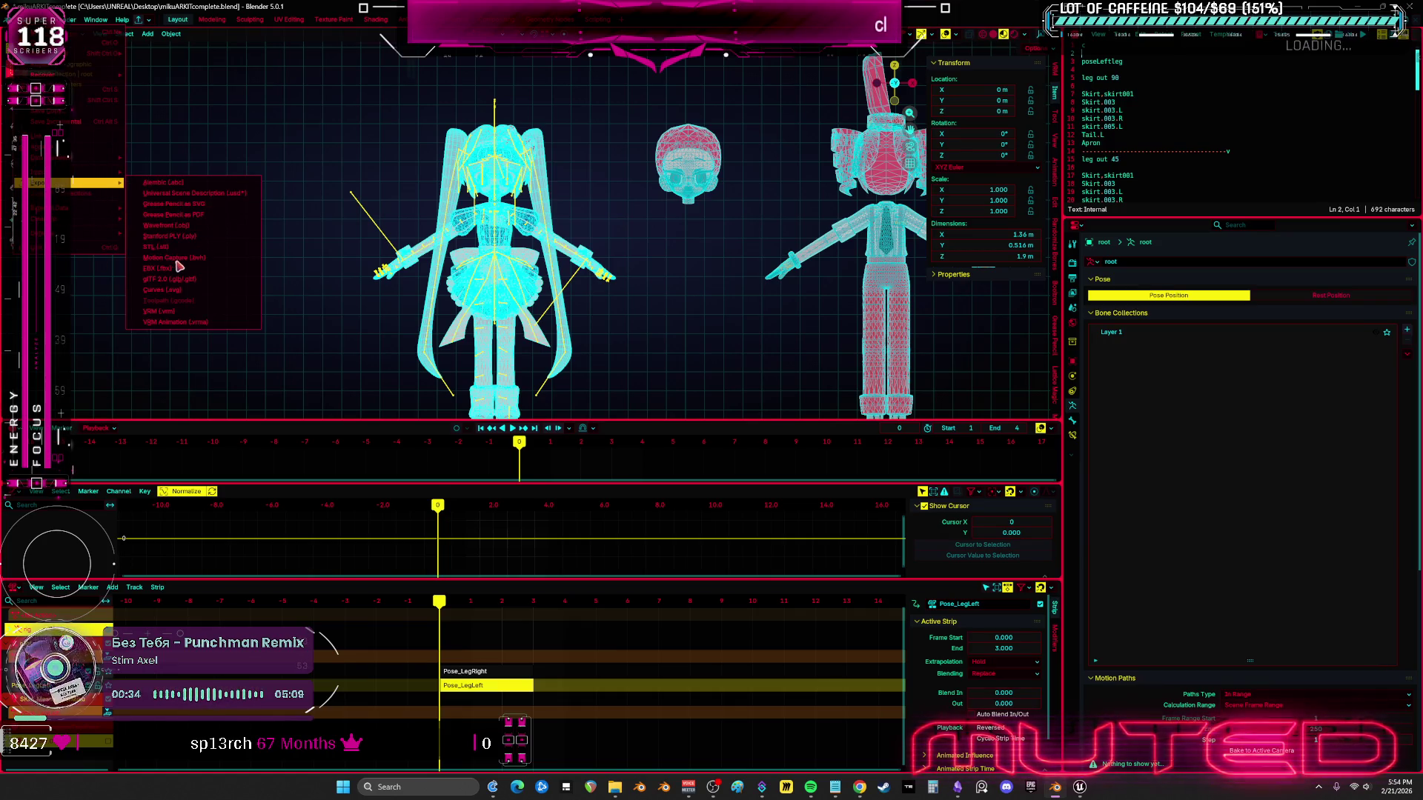
pyautogui.click(178, 269)
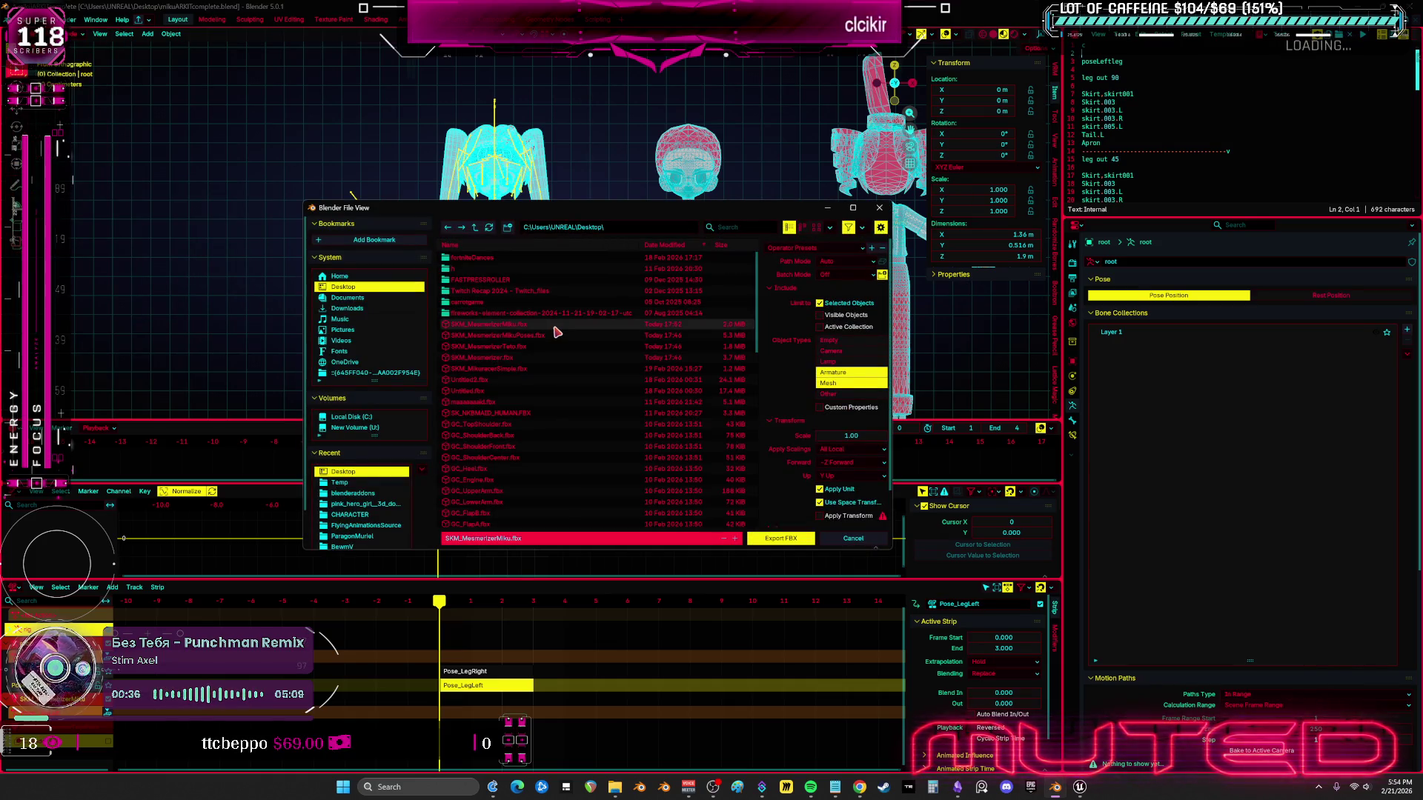
pyautogui.click(542, 339)
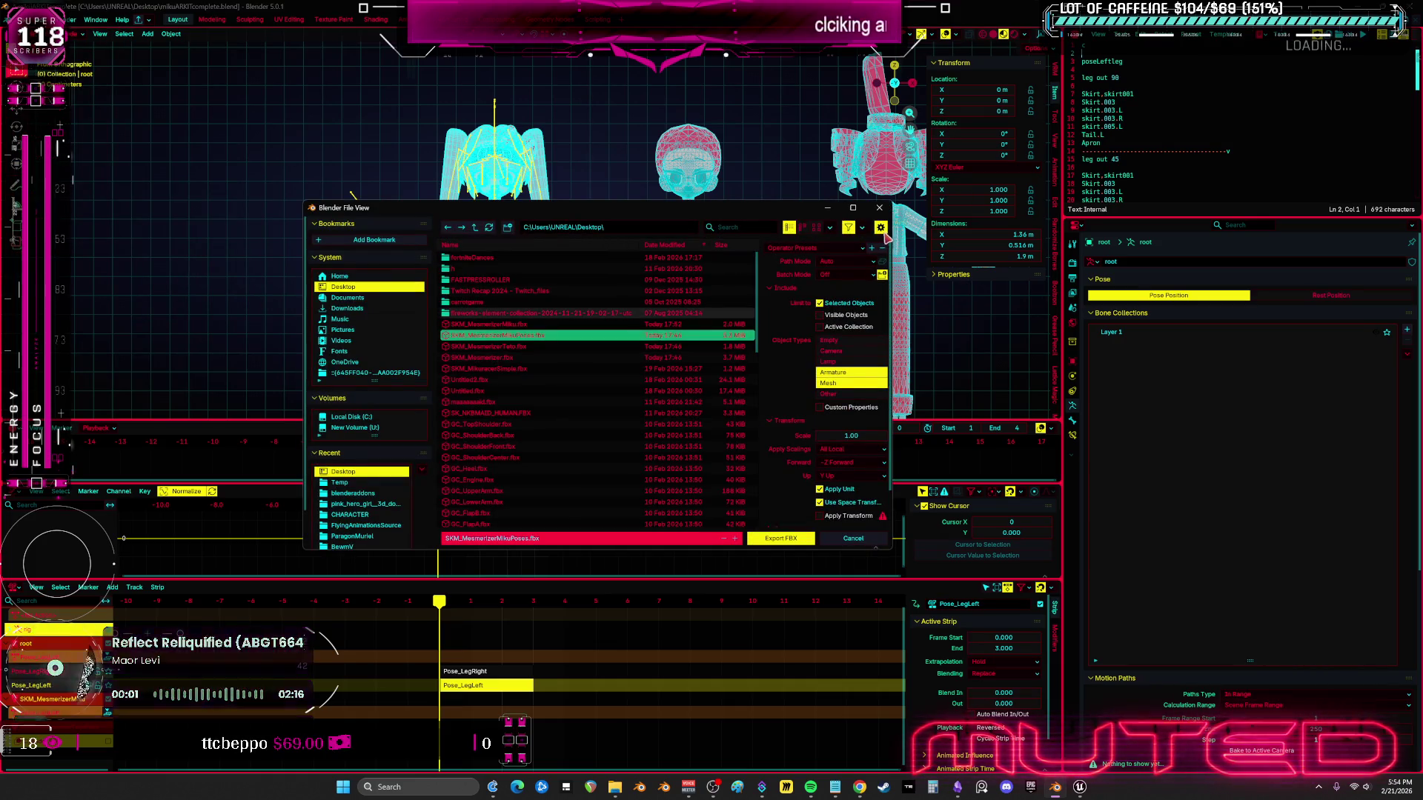
pyautogui.scroll(-2, 790, 517)
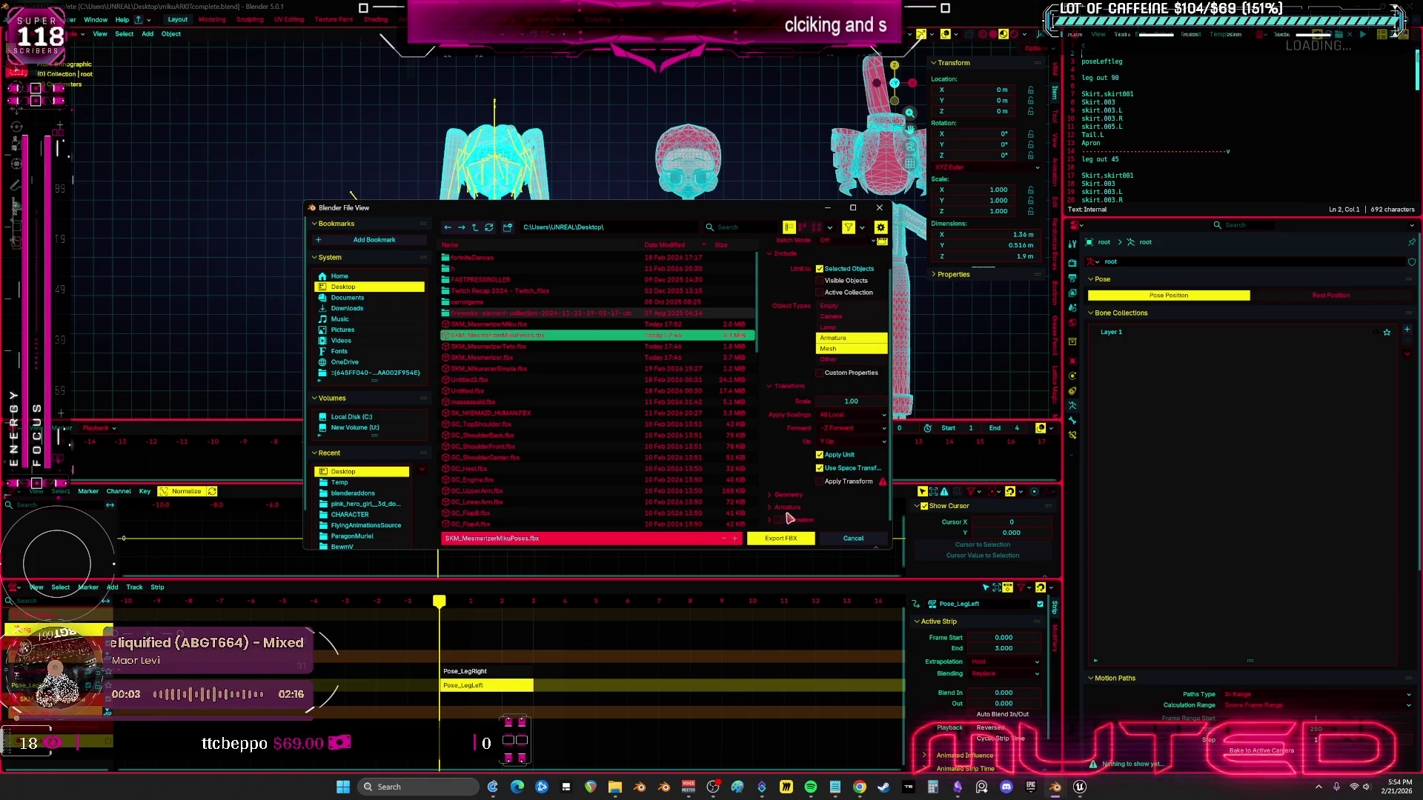
pyautogui.scroll(-5, 773, 525)
pyautogui.click(793, 542)
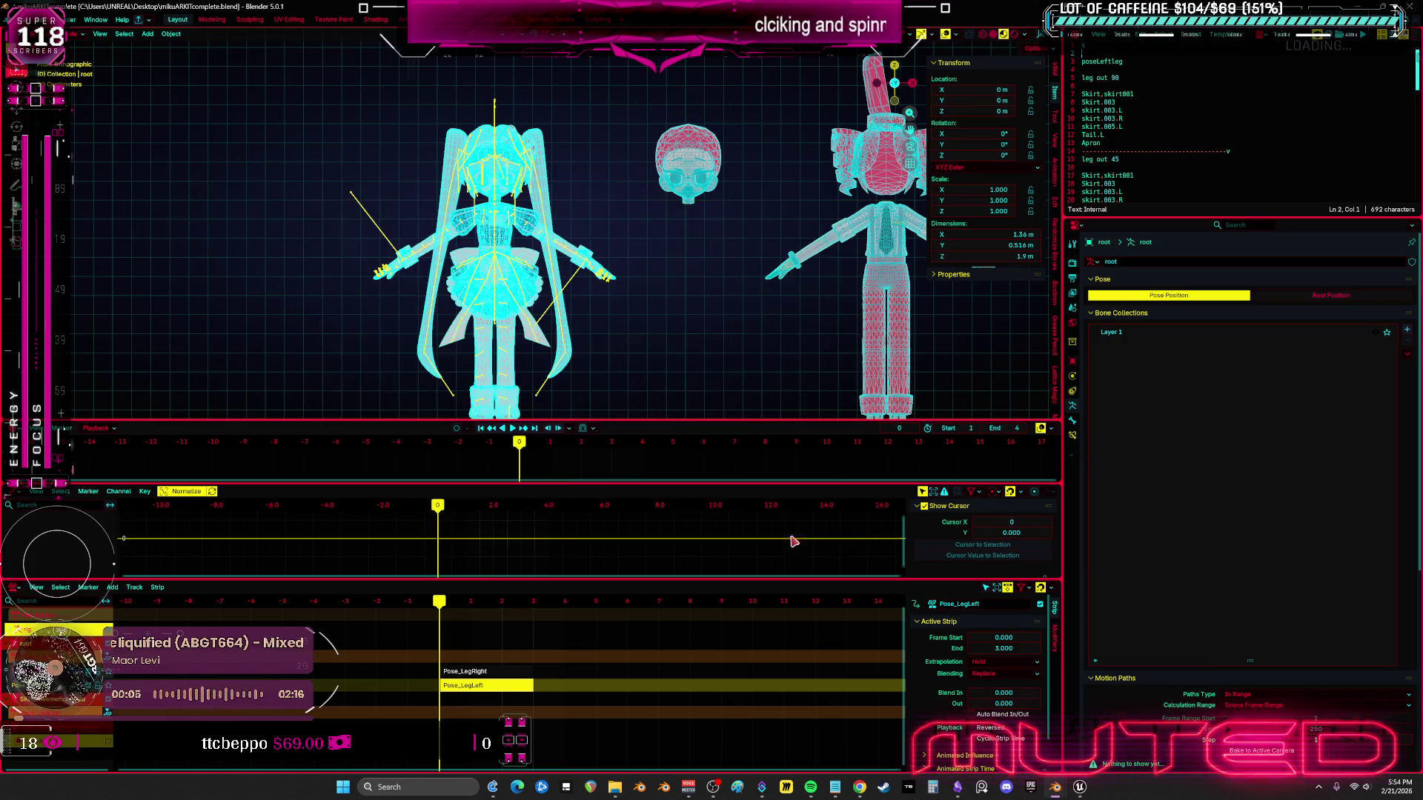
pyautogui.scroll(1, 610, 350)
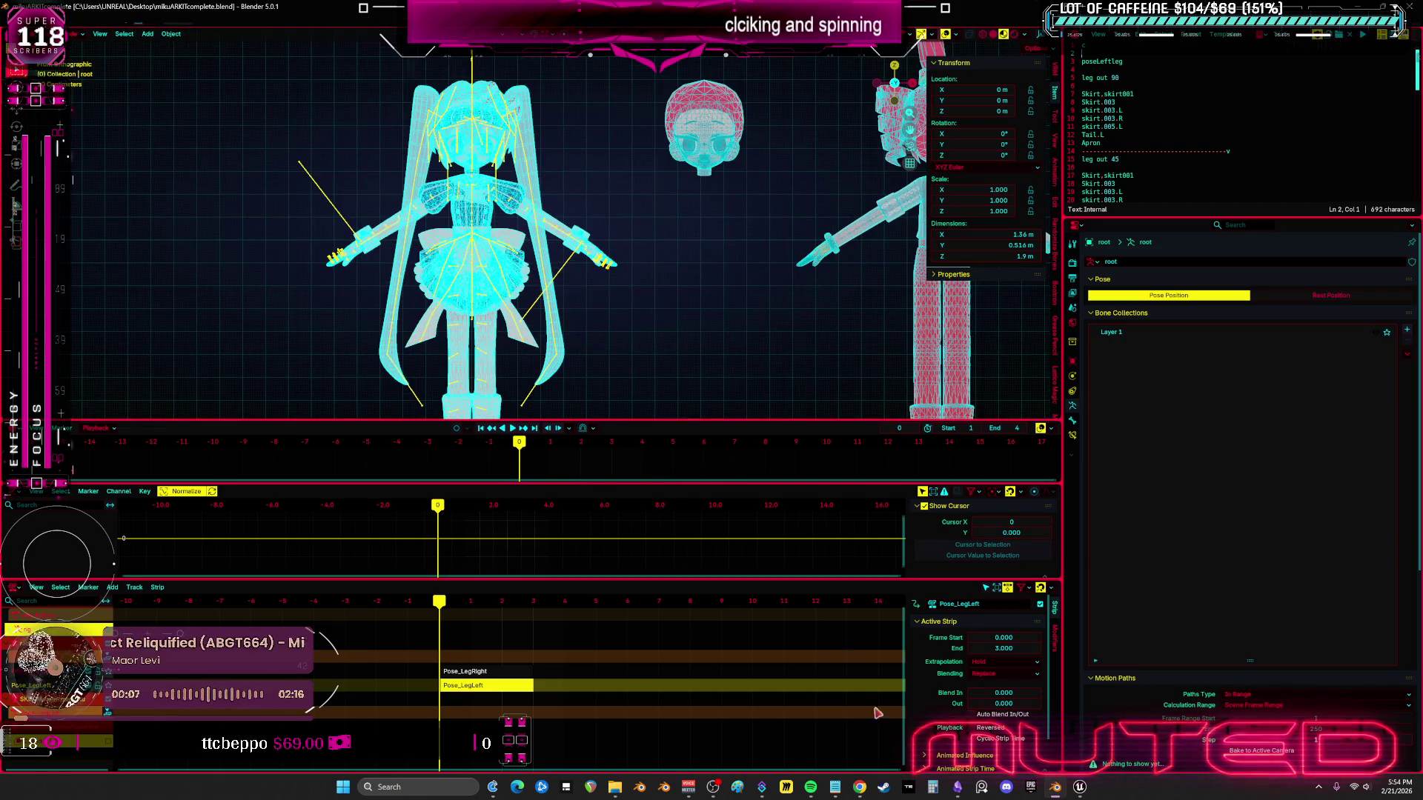
pyautogui.hotkey('alt', 'Tab')
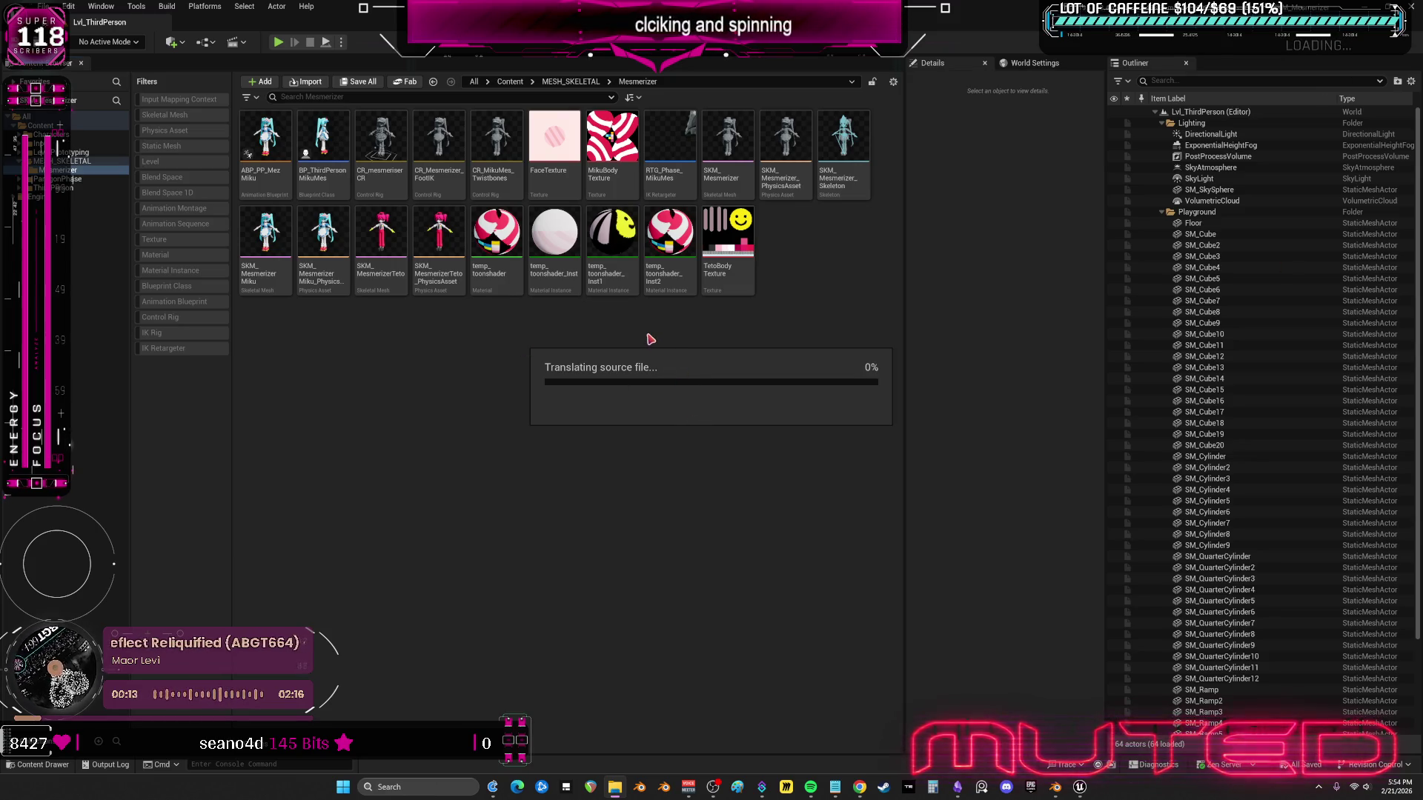
# - Review the Animation import settings for SKM_MesmerizerMikuPoses.fbx and start the reimport
pyautogui.scroll(-10, 712, 459)
pyautogui.scroll(-15, 793, 460)
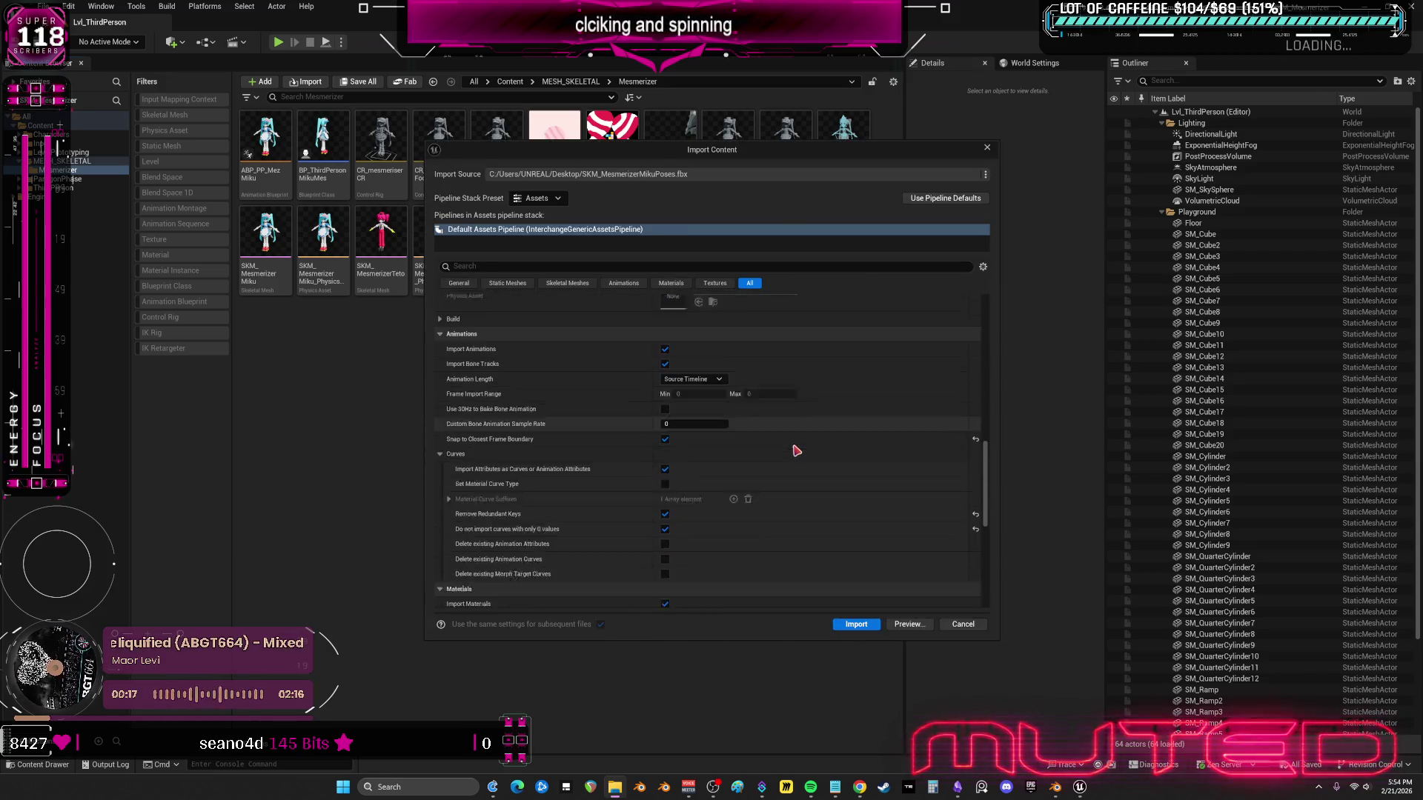
pyautogui.rightClick(796, 450)
pyautogui.click(856, 624)
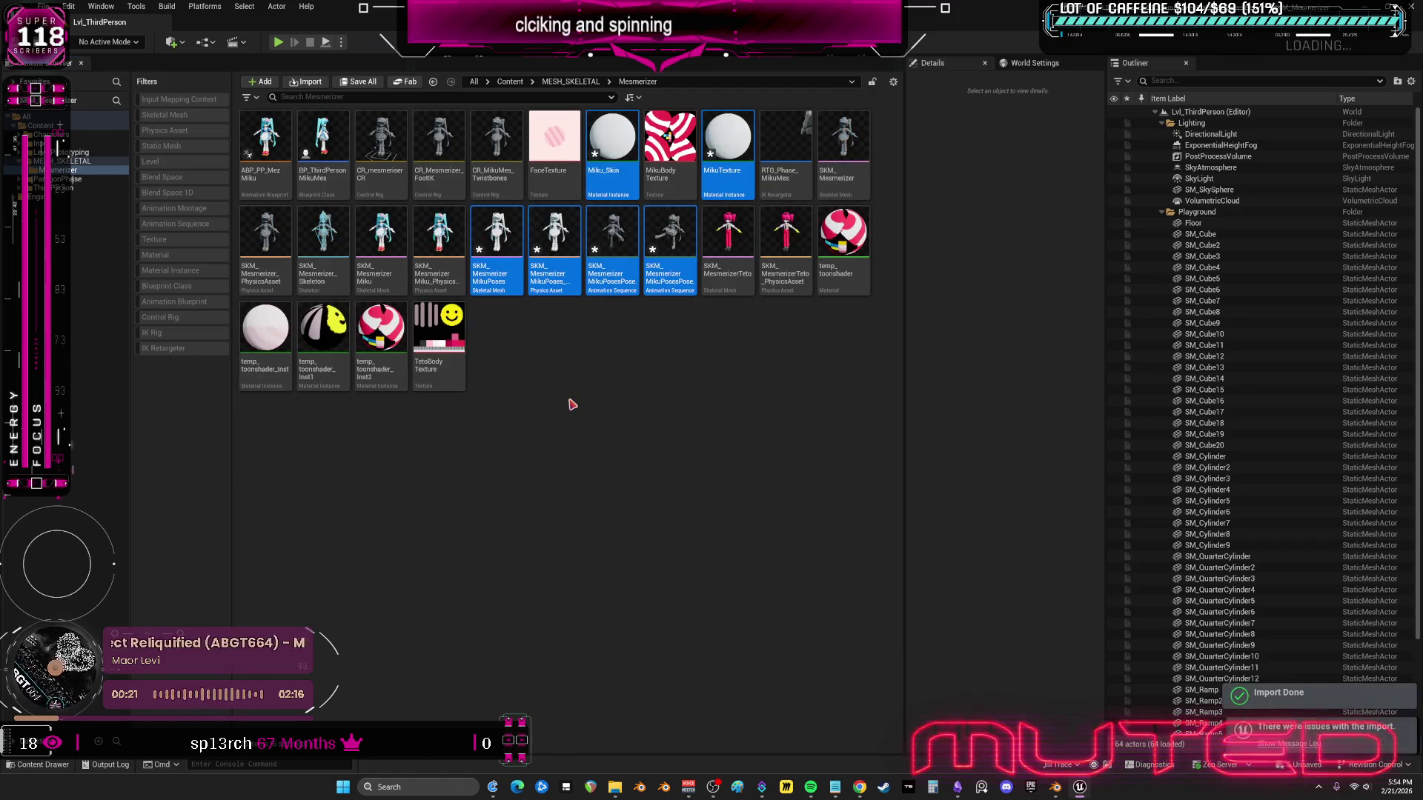
# - Create a LegLeft pose asset from the leg-pose animation with poses Neutral, Forward, Side and Back
pyautogui.rightClick(611, 216)
pyautogui.moveTo(681, 326)
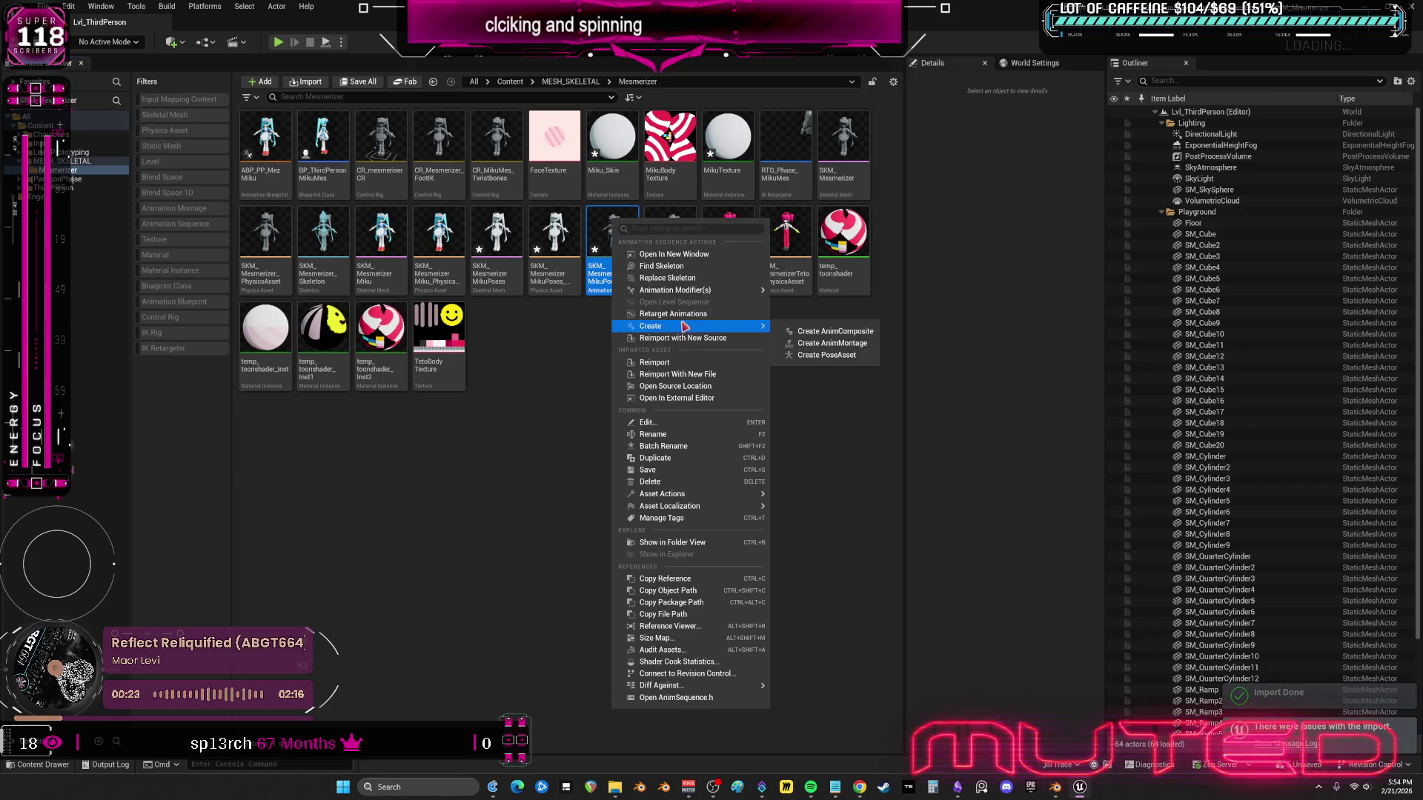
pyautogui.click(853, 358)
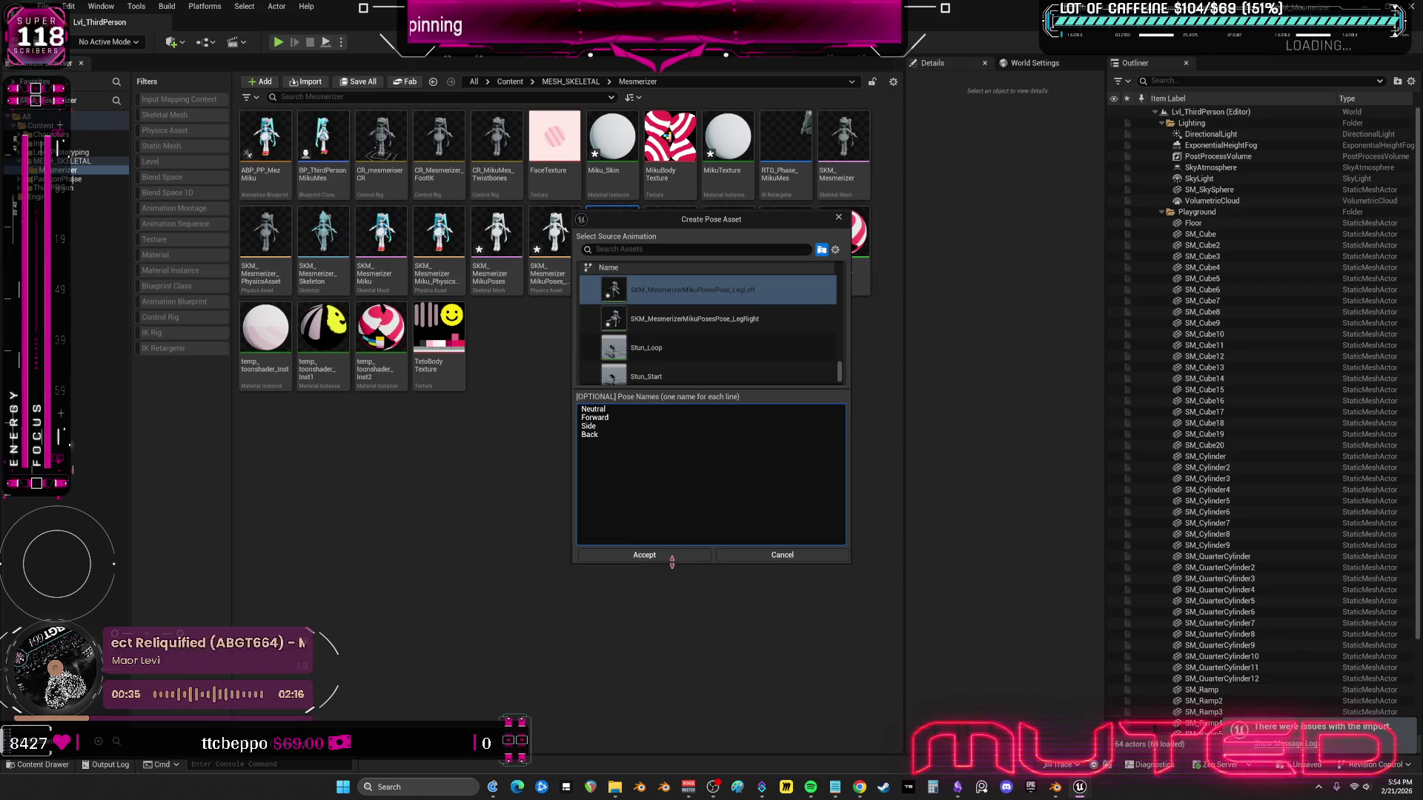
pyautogui.click(650, 555)
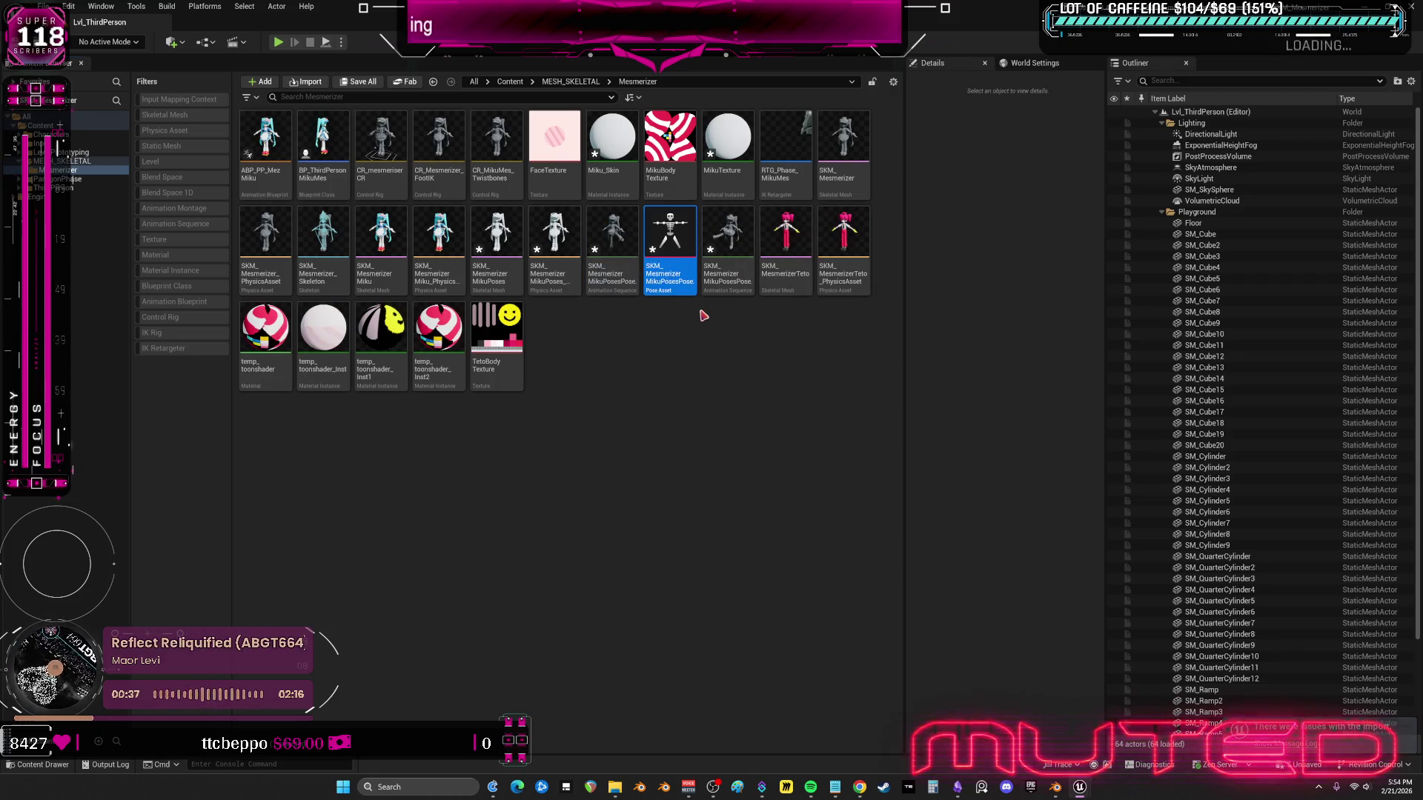
# - Create a second pose asset from the other leg-pose animation, keeping its default name
pyautogui.rightClick(728, 272)
pyautogui.moveTo(813, 382)
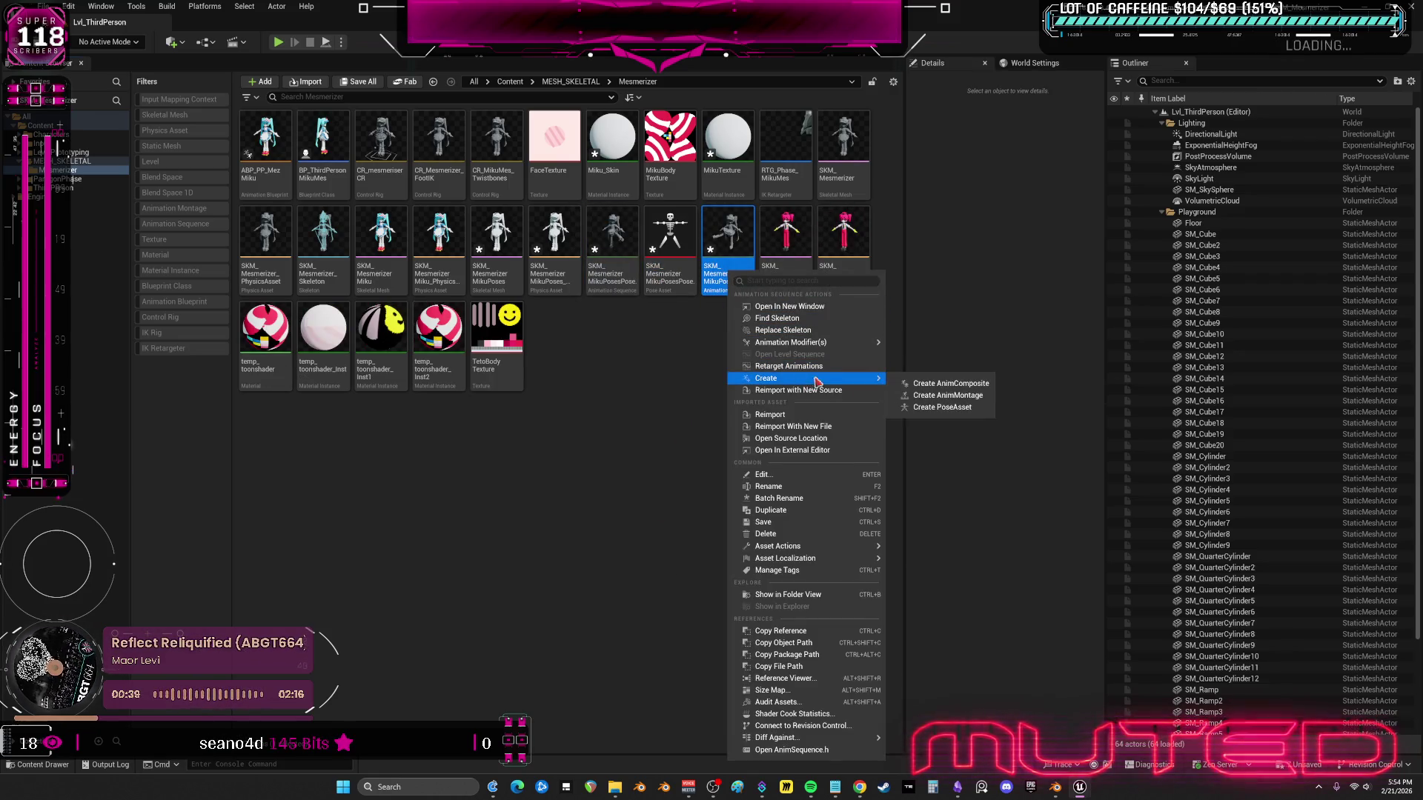
pyautogui.click(939, 409)
pyautogui.click(670, 557)
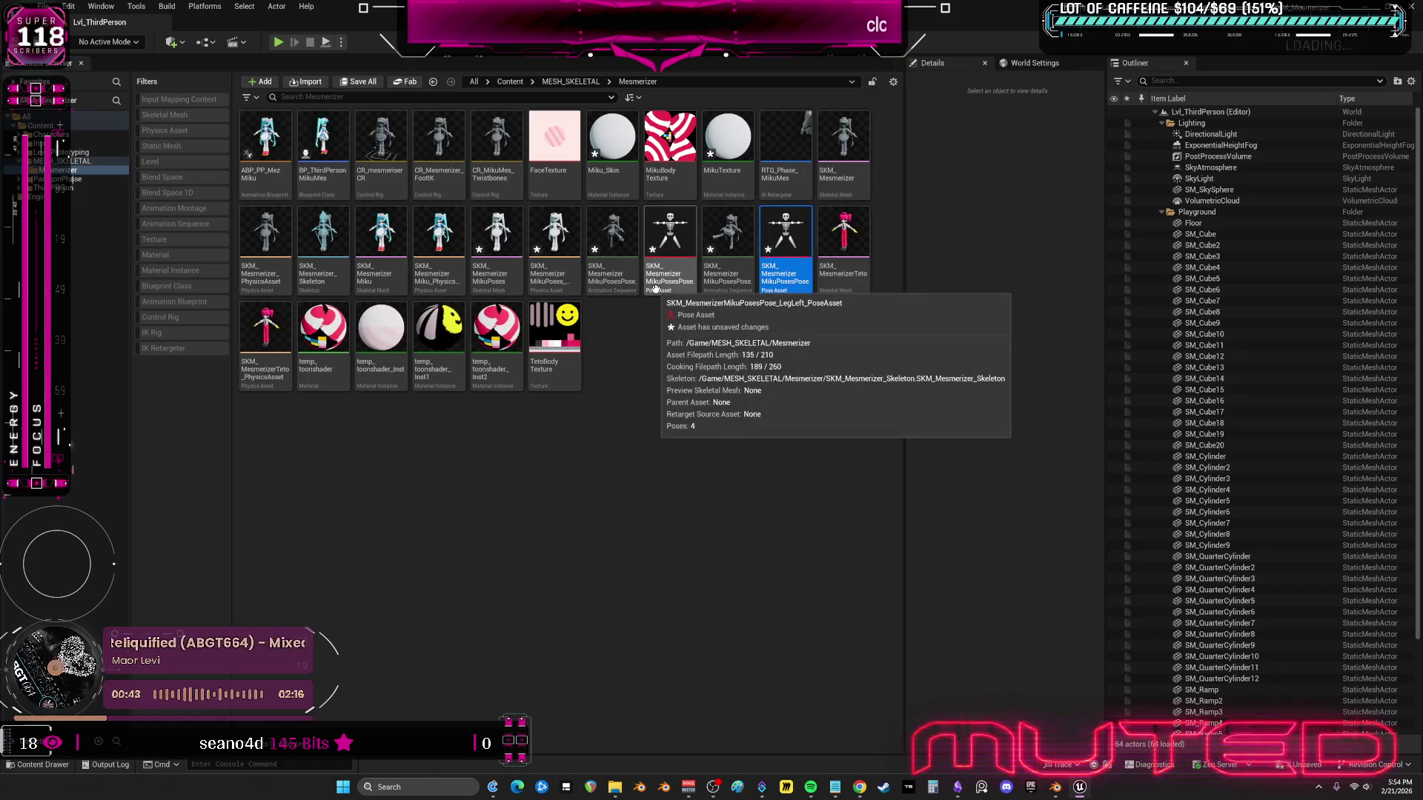
pyautogui.click(690, 327)
pyautogui.doubleClick(266, 145)
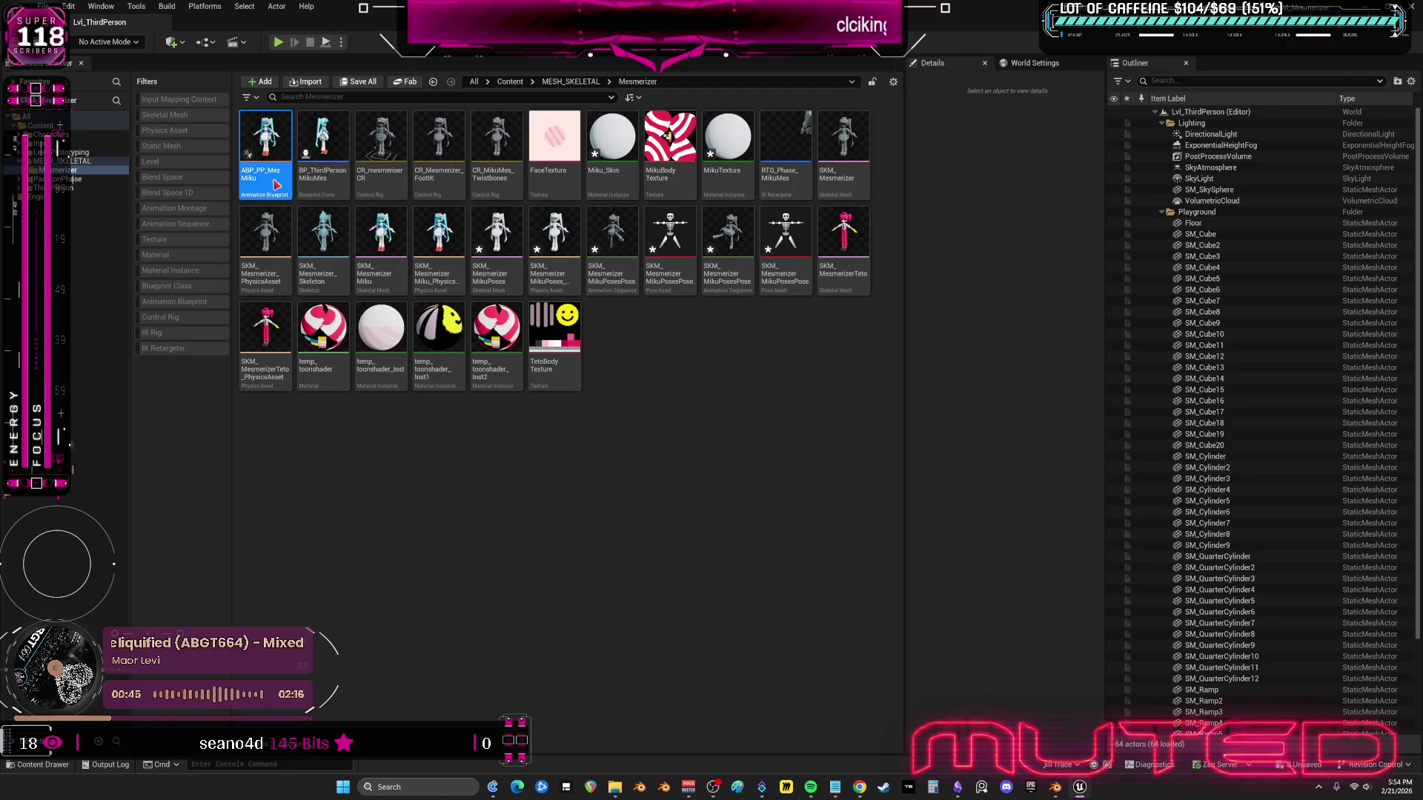
# - Assign the LegLeft pose asset to the thigh_l Pose Driver
pyautogui.moveTo(679, 326)
pyautogui.mouseDown()
pyautogui.moveTo(624, 19)
pyautogui.moveTo(678, 2)
pyautogui.mouseUp()
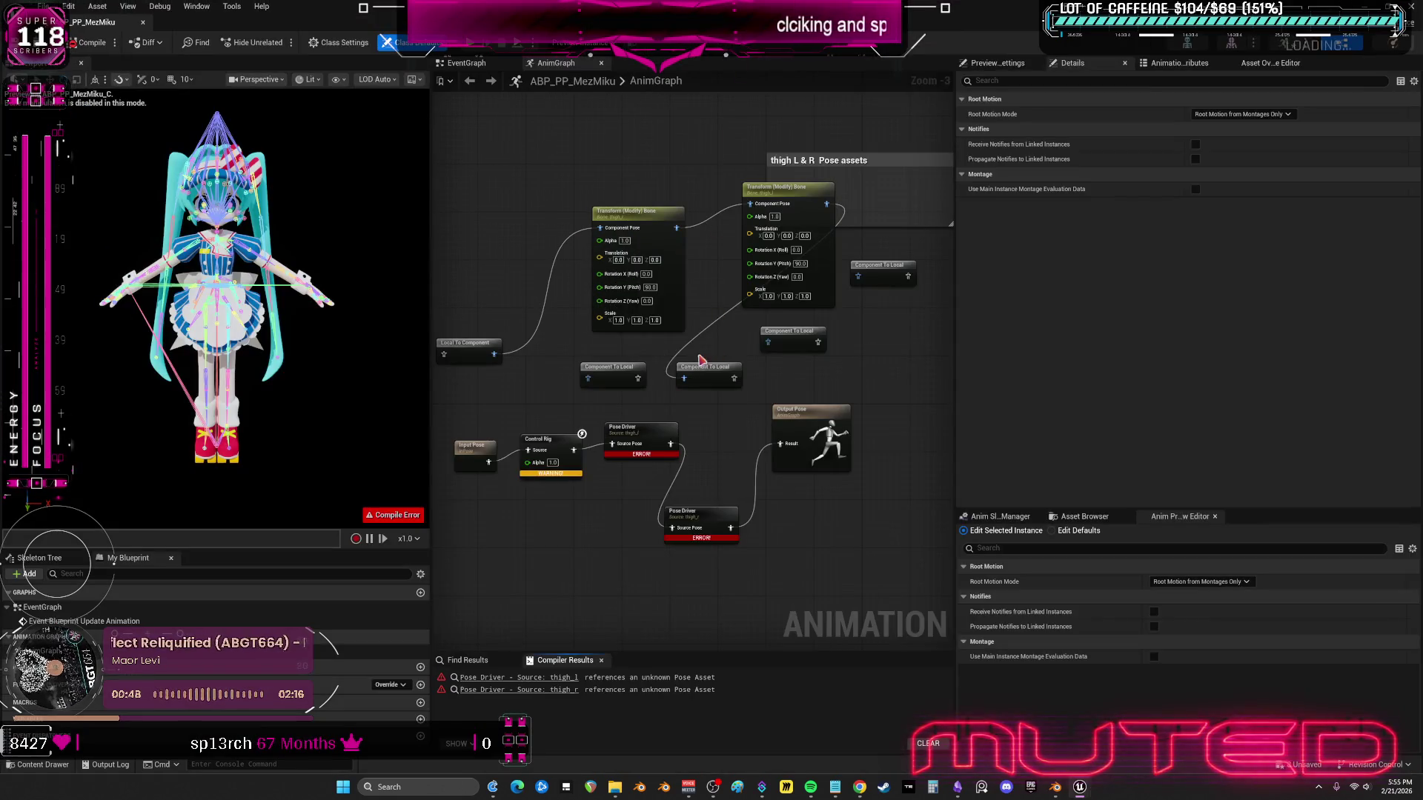
pyautogui.scroll(2, 677, 427)
pyautogui.click(626, 438)
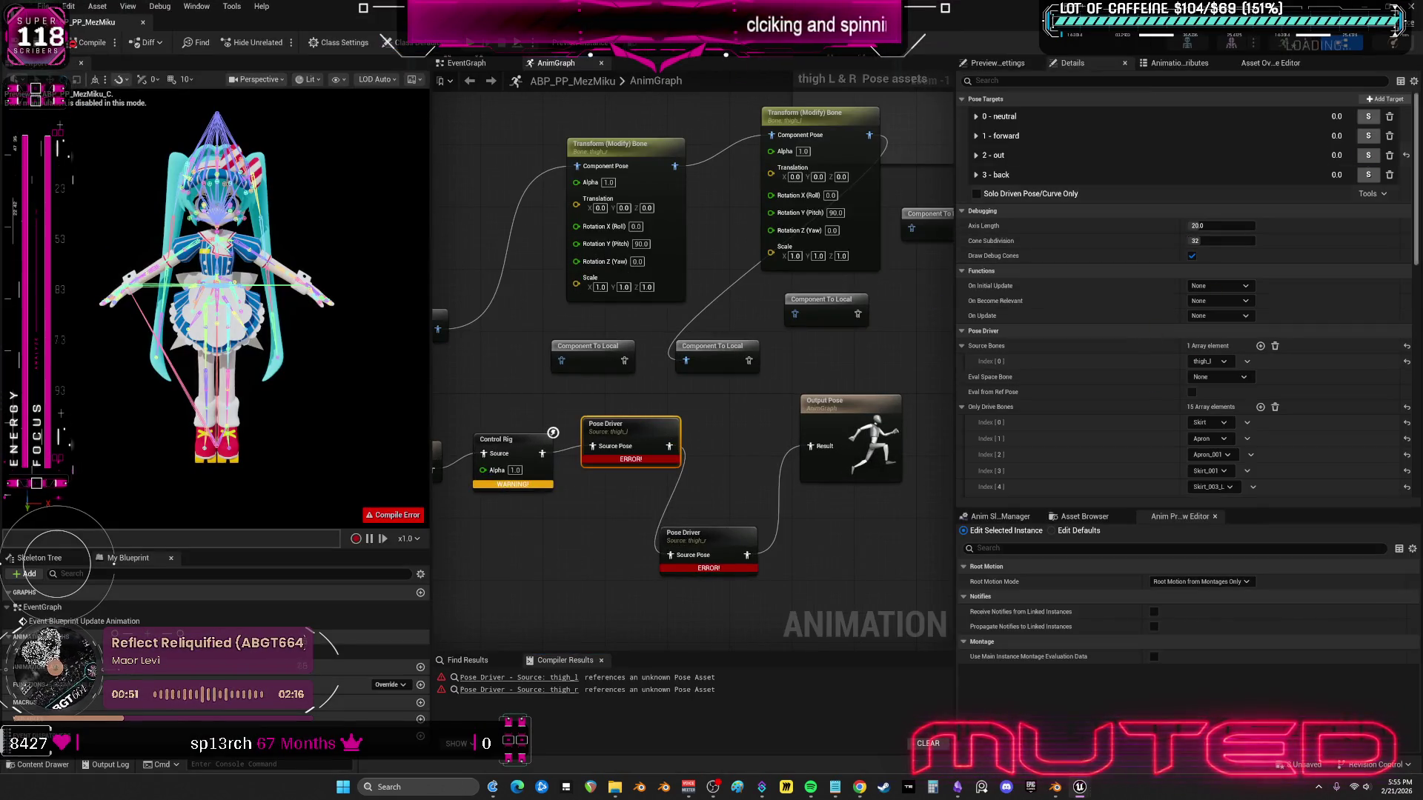
pyautogui.scroll(-5, 1350, 382)
pyautogui.scroll(-8, 1351, 383)
pyautogui.click(1283, 429)
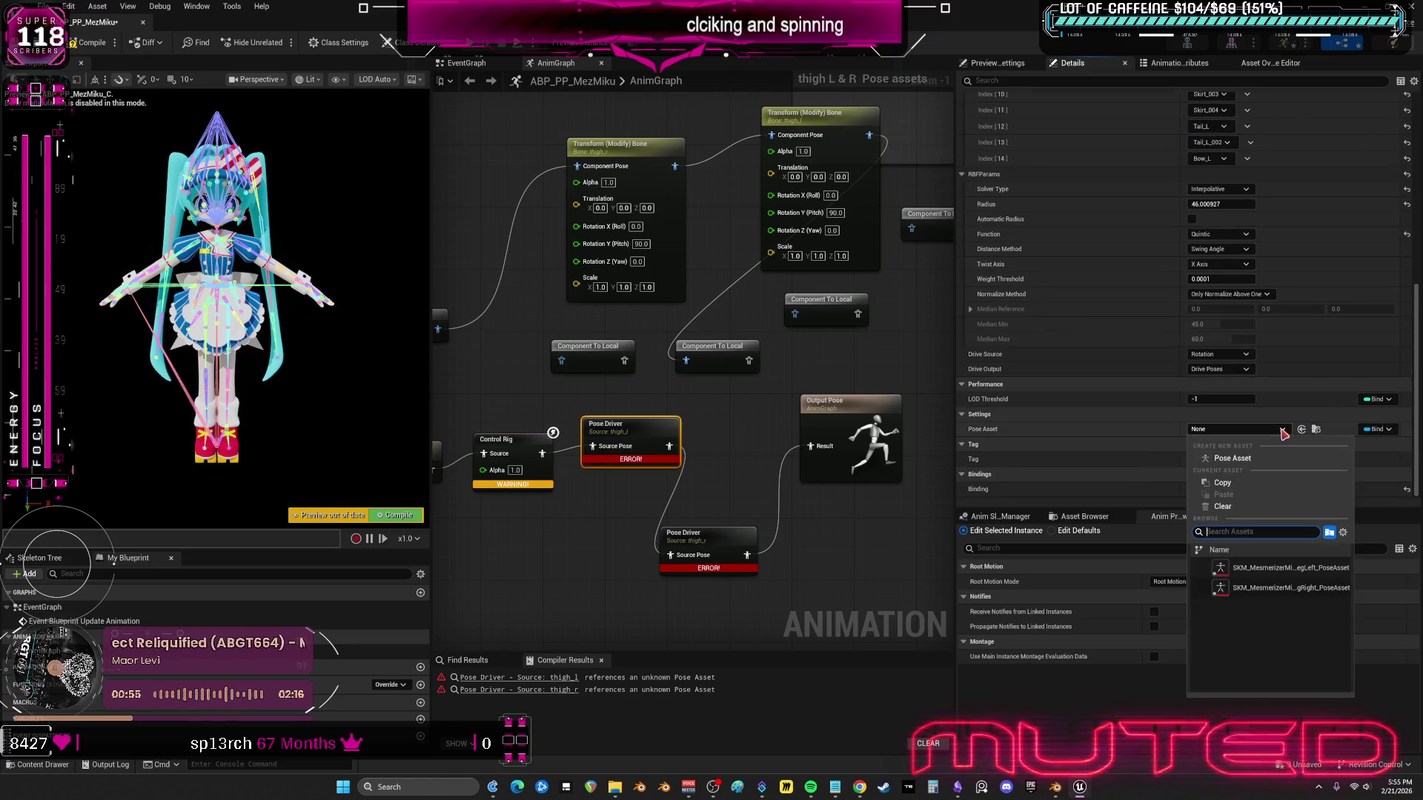
pyautogui.click(1290, 568)
# - Assign LegRight to the thigh_r Pose Driver and delete its three outdated pose targets
pyautogui.click(722, 543)
pyautogui.click(1283, 430)
pyautogui.click(1286, 588)
pyautogui.scroll(10, 1282, 335)
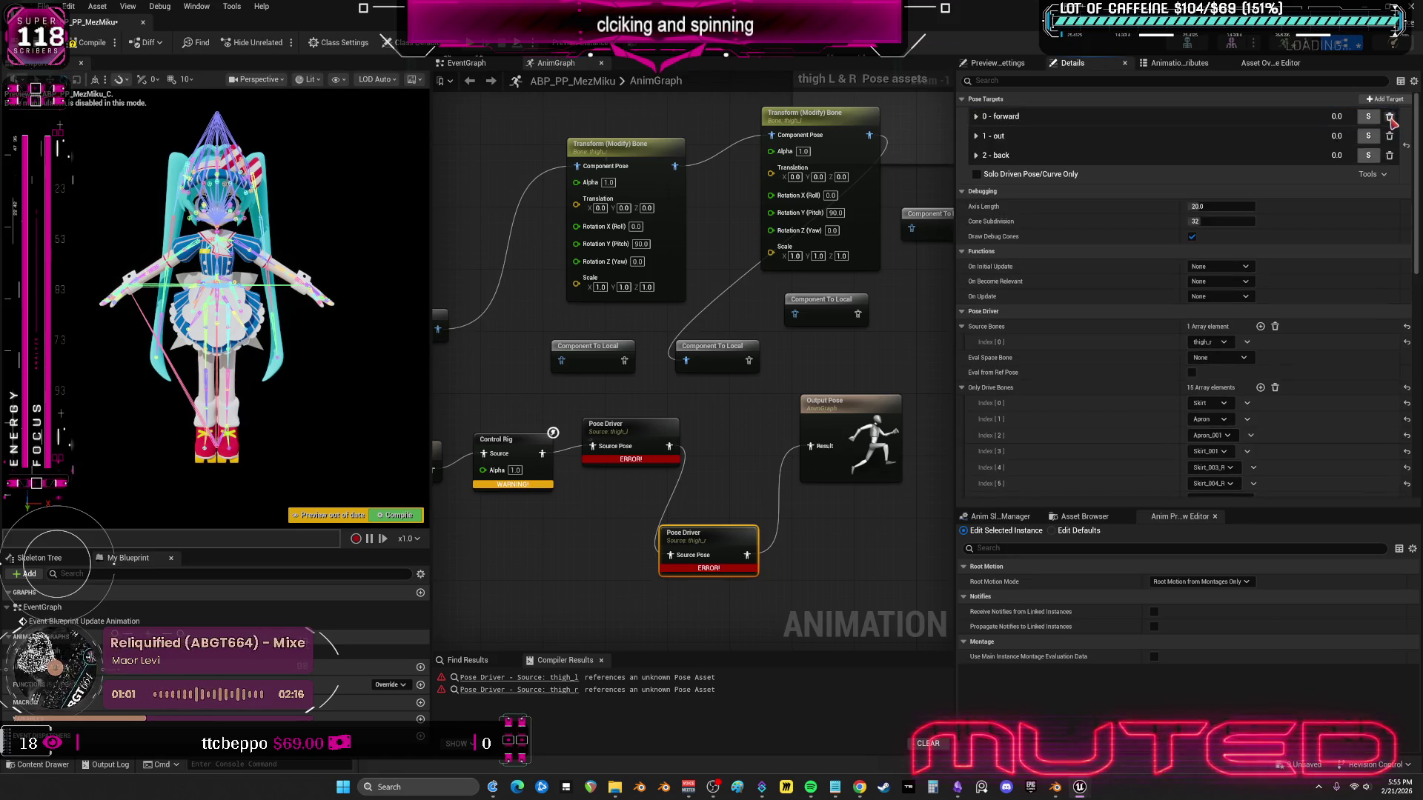
pyautogui.click(1390, 117)
pyautogui.click(1390, 117)
pyautogui.click(1390, 117)
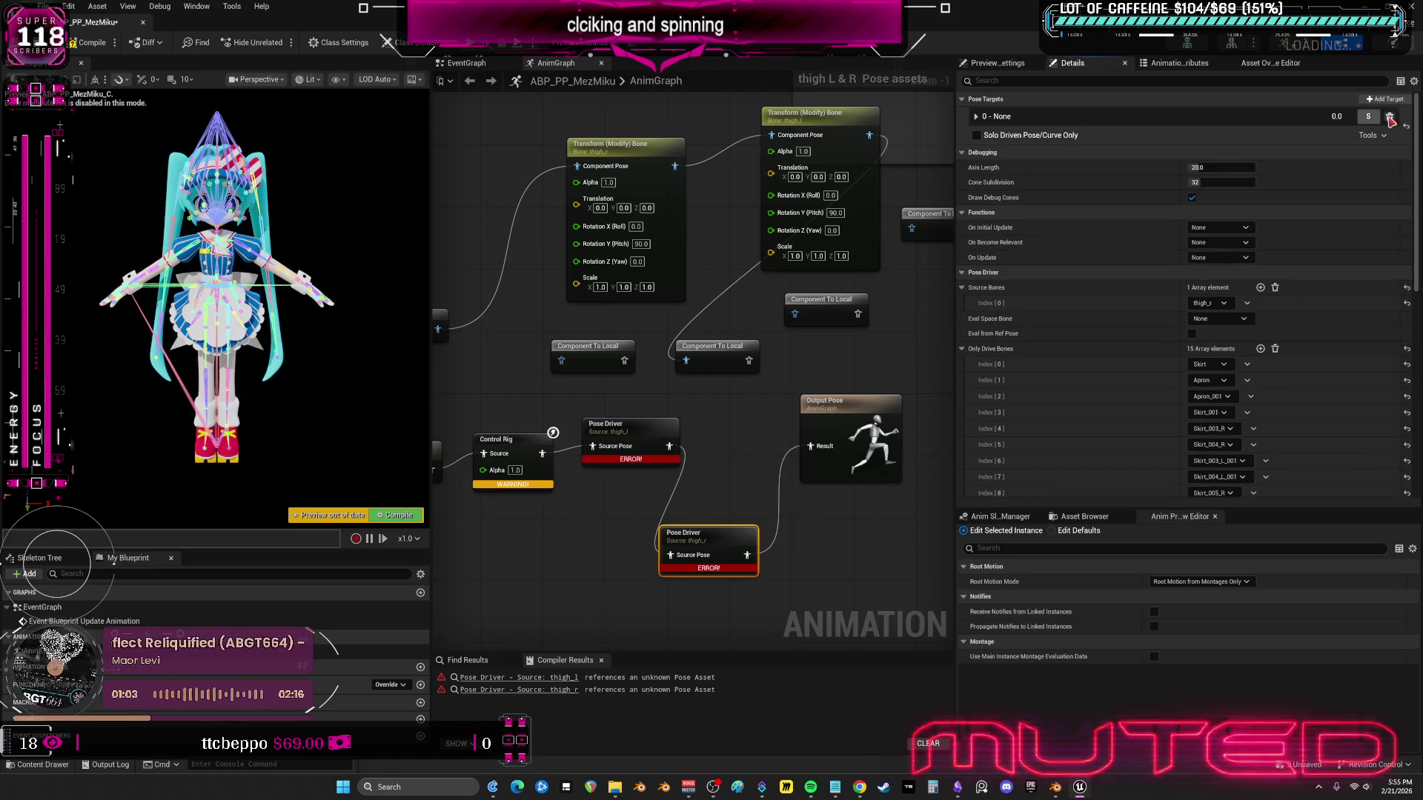
pyautogui.click(1390, 118)
# - Copy all pose targets from LegLeft into thigh_l, recompile, and jump to the reported error
pyautogui.click(630, 435)
pyautogui.click(1372, 115)
pyautogui.click(1349, 141)
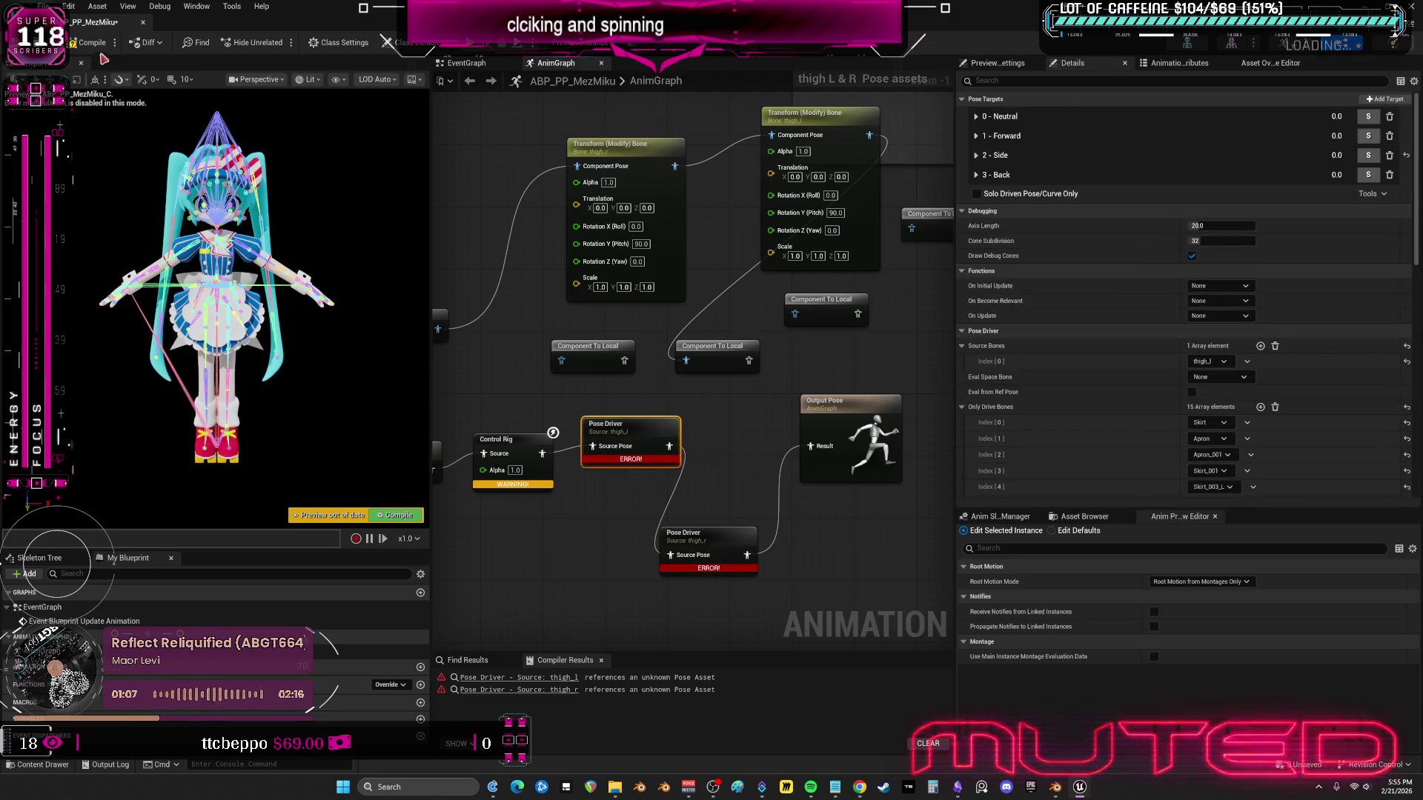
pyautogui.click(96, 44)
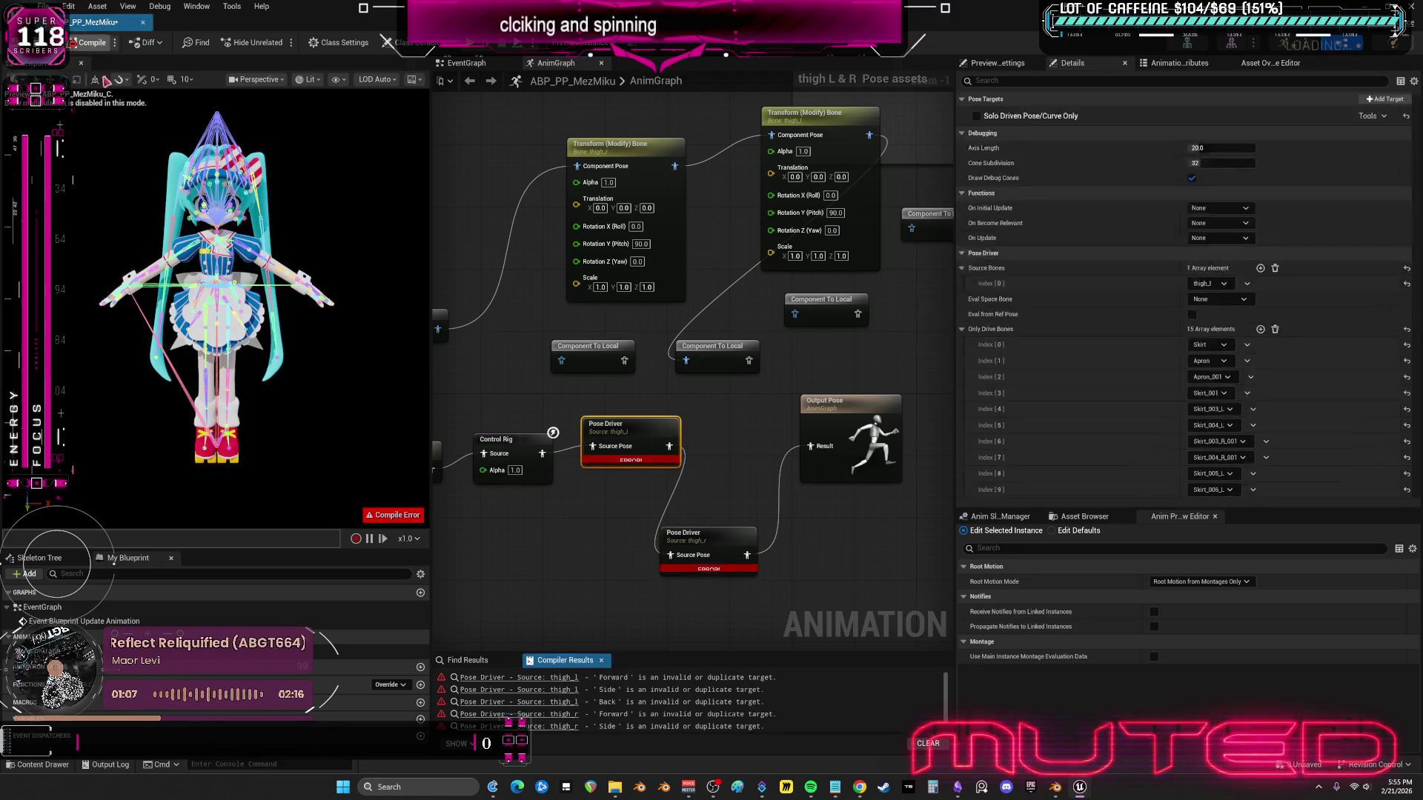
pyautogui.click(554, 678)
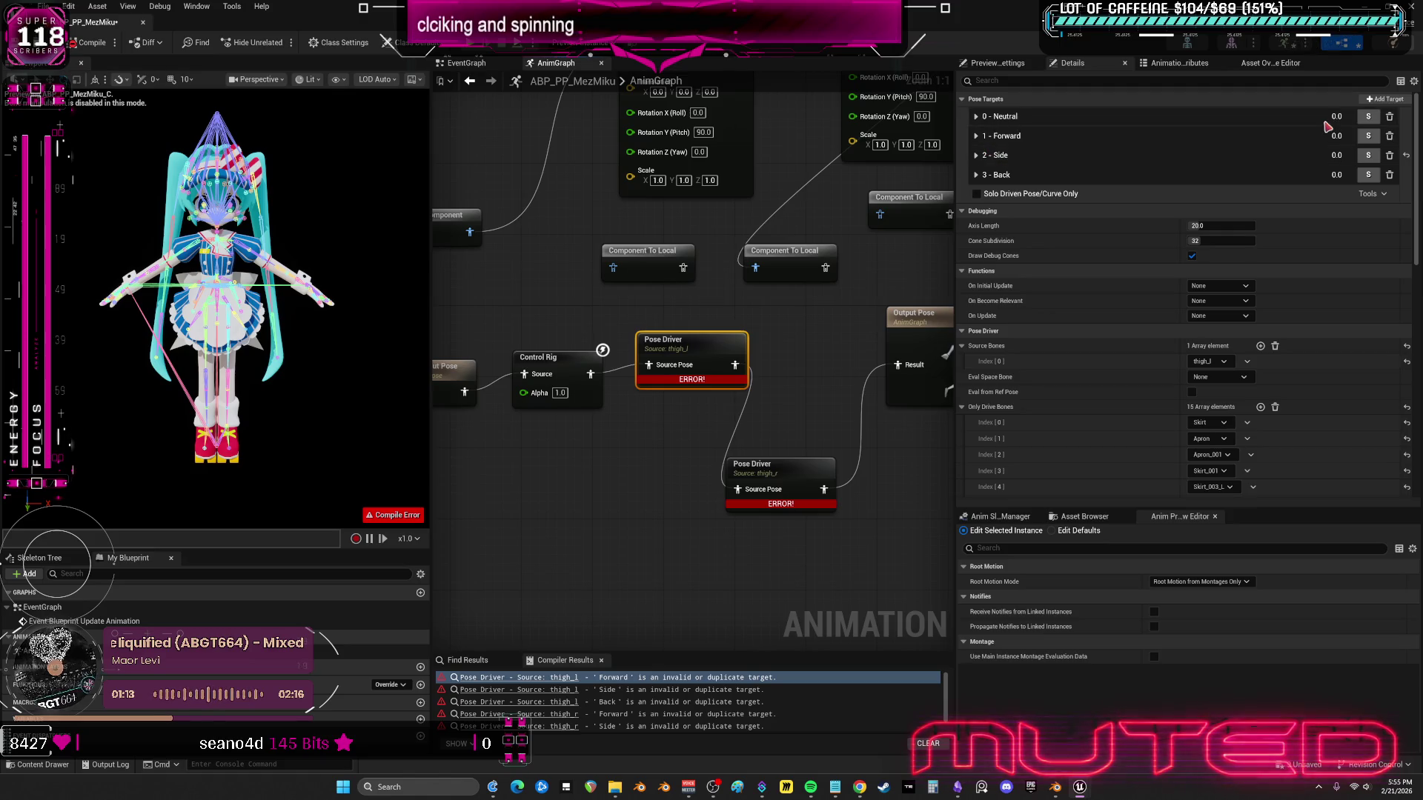
# - Refresh both thigh_l and thigh_r Pose Driver nodes, then inspect thigh_r's settings
pyautogui.keyDown('ctrl'); pyautogui.click(756, 466); pyautogui.keyUp('ctrl')
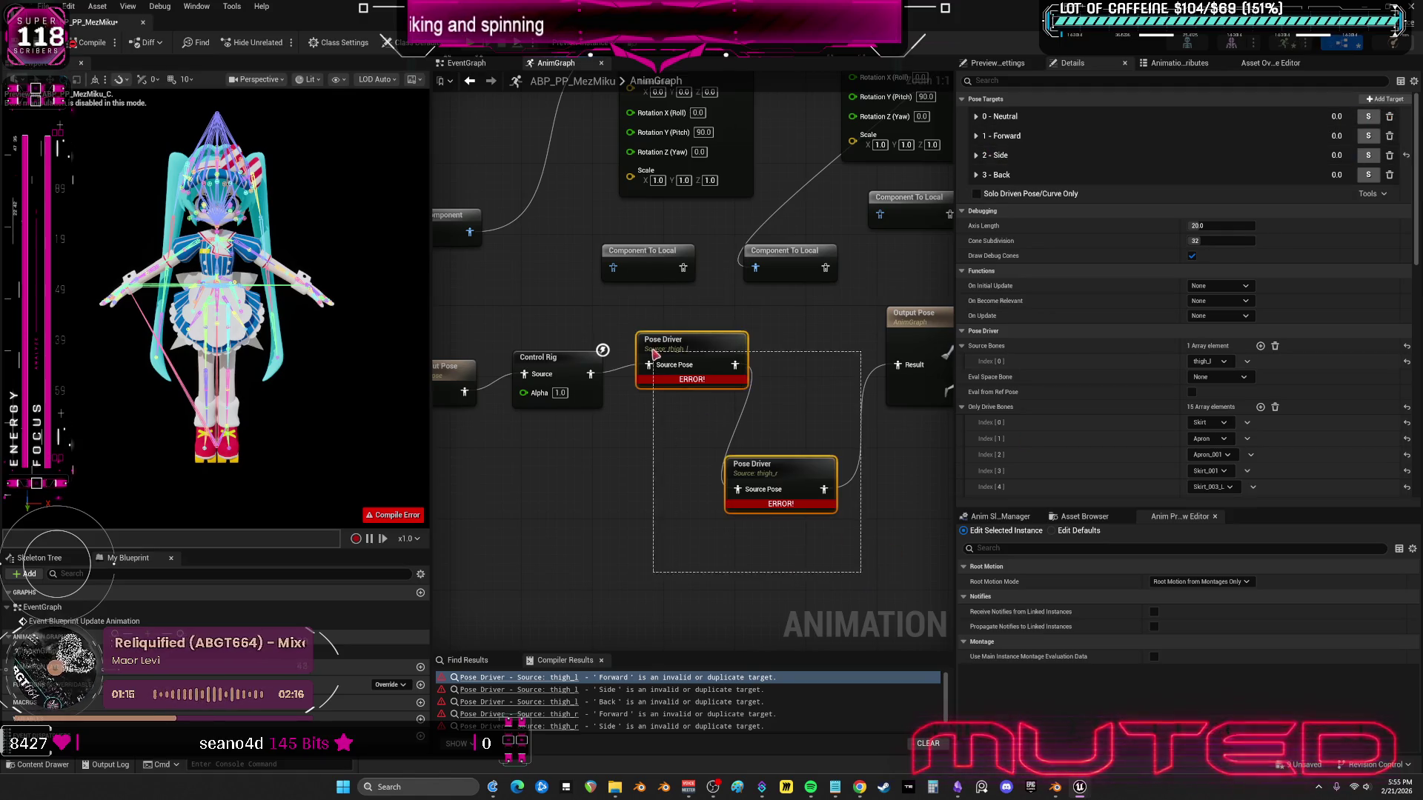
pyautogui.rightClick(660, 354)
pyautogui.click(708, 434)
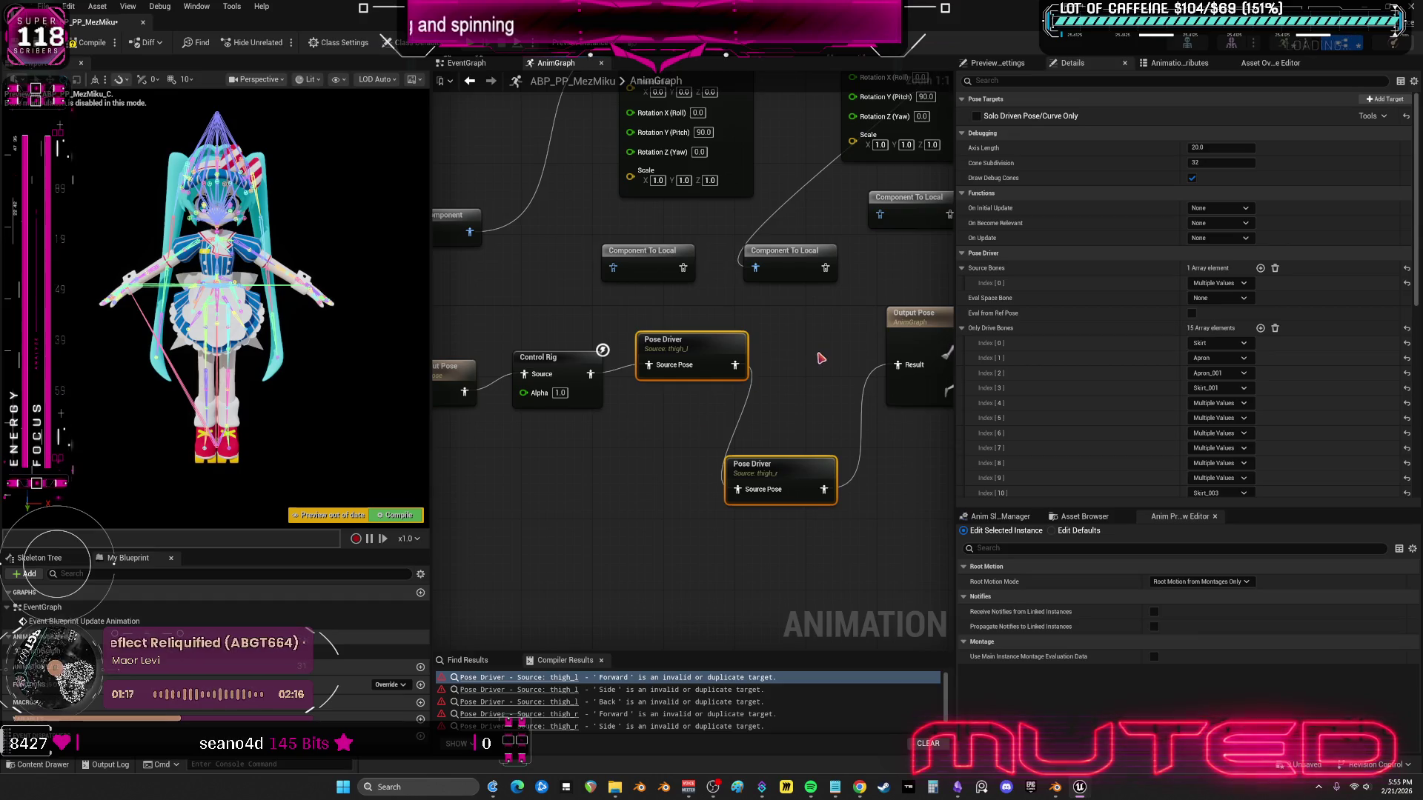
pyautogui.click(696, 354)
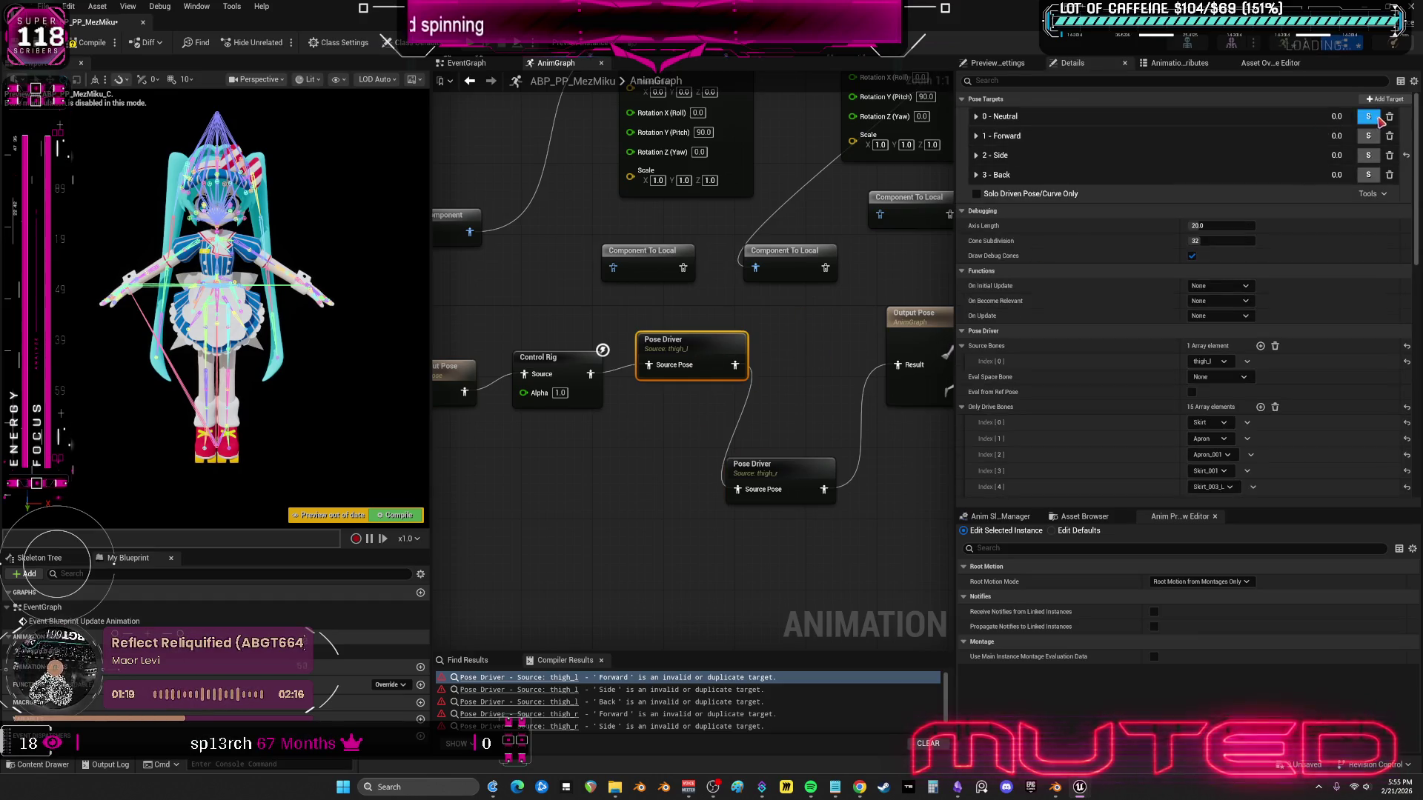
pyautogui.click(790, 466)
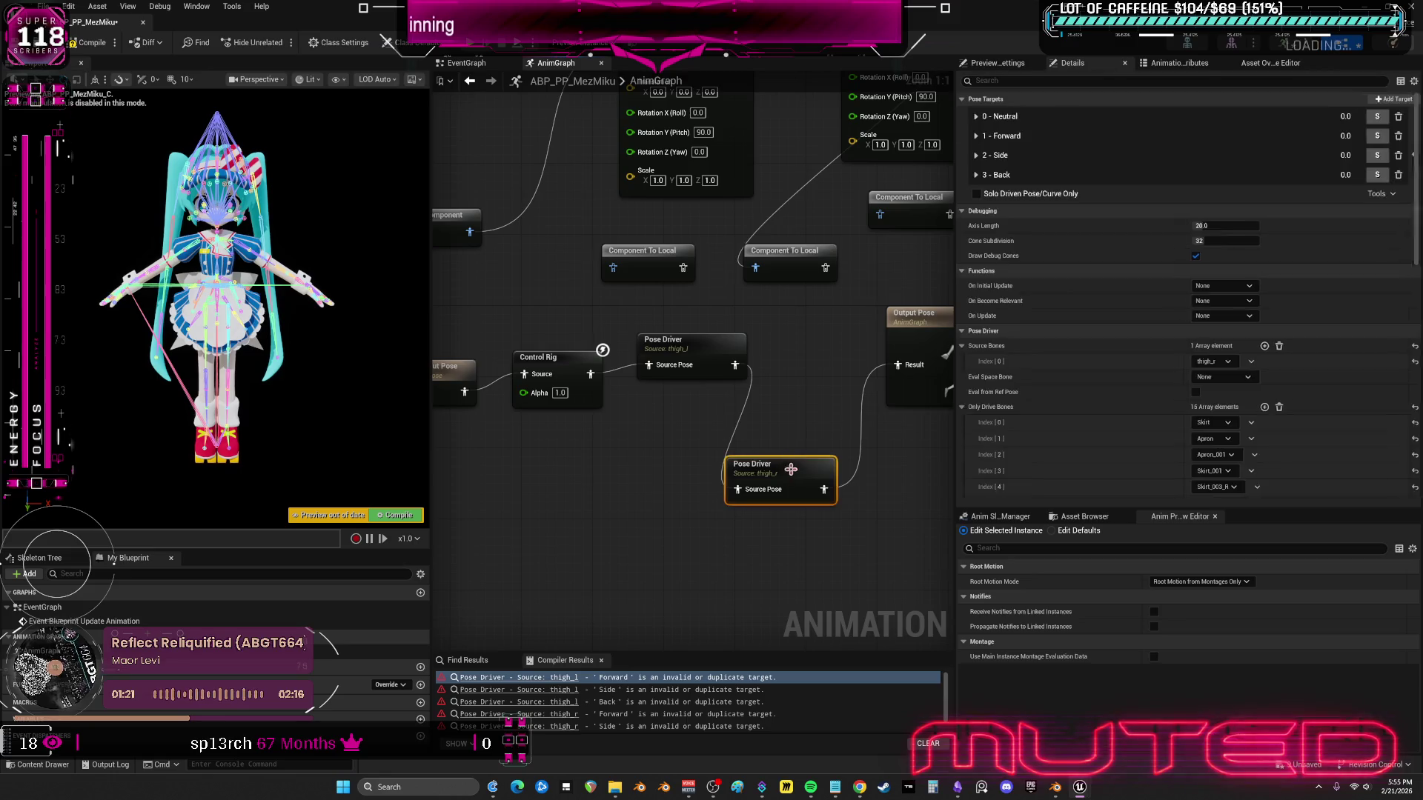
# - Copy All From PoseAsset into the thigh_l Pose Driver and recompile
pyautogui.click(1375, 116)
pyautogui.click(1357, 133)
pyautogui.click(1371, 116)
pyautogui.click(1366, 133)
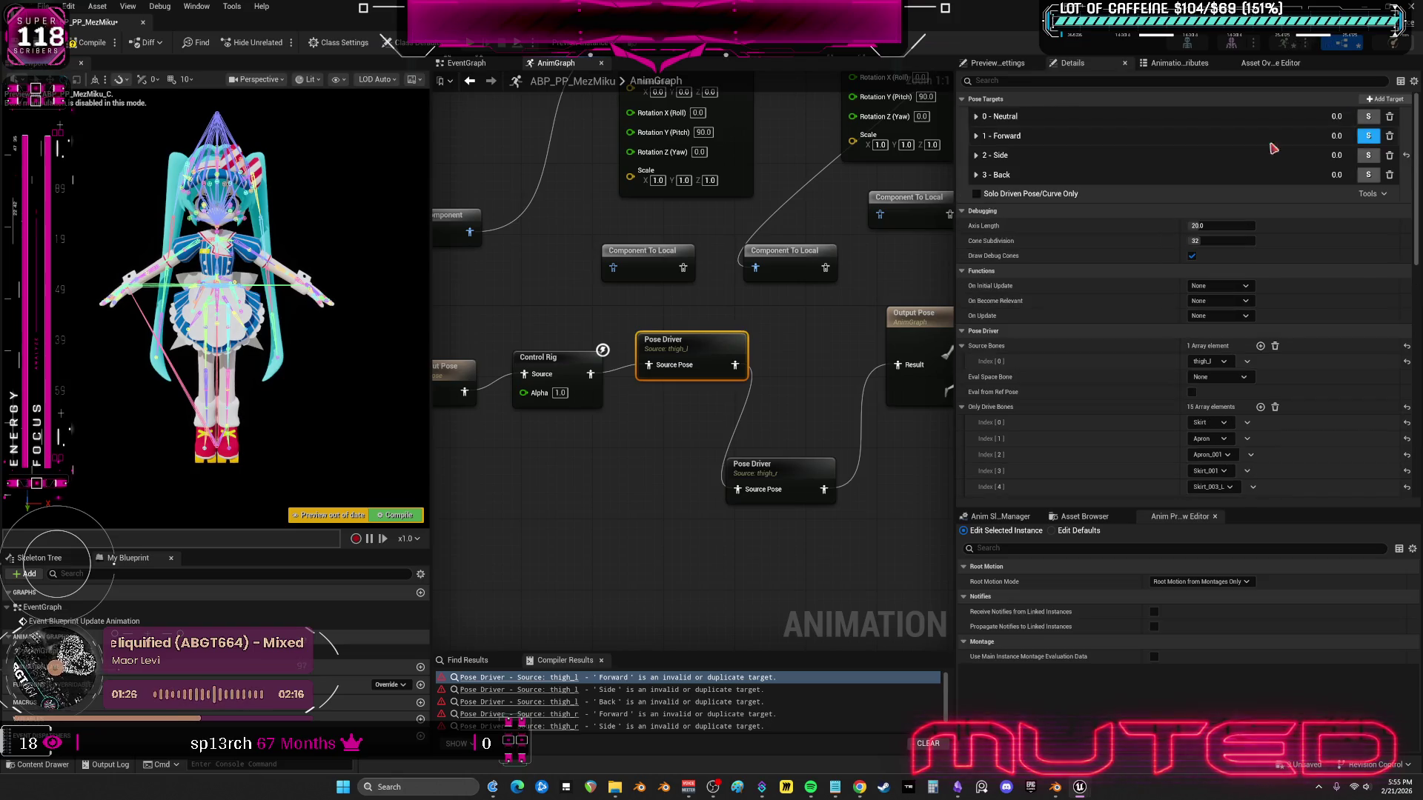
pyautogui.click(105, 42)
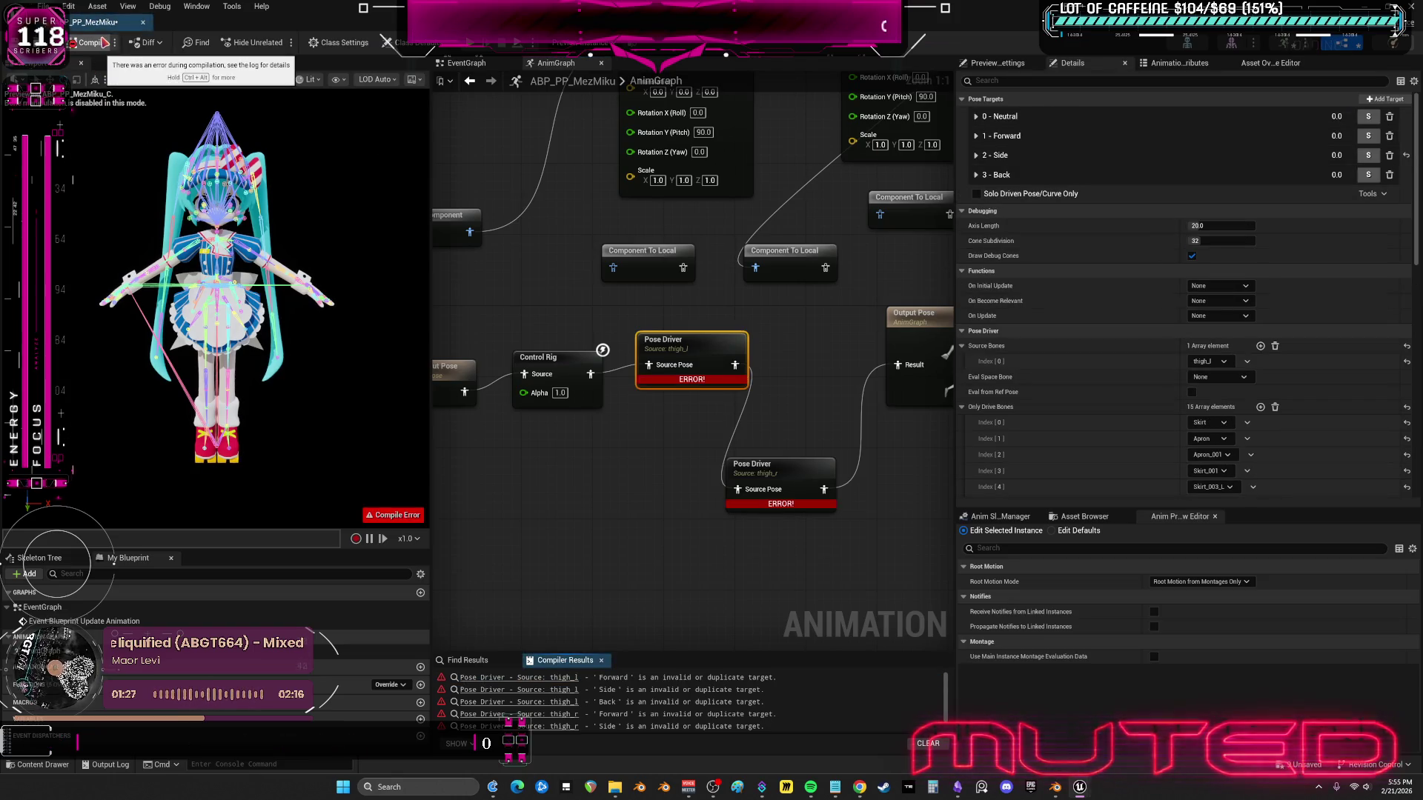
# - Browse to the thigh_l driver's LegLeft pose asset in the project
pyautogui.click(656, 631)
pyautogui.click(710, 323)
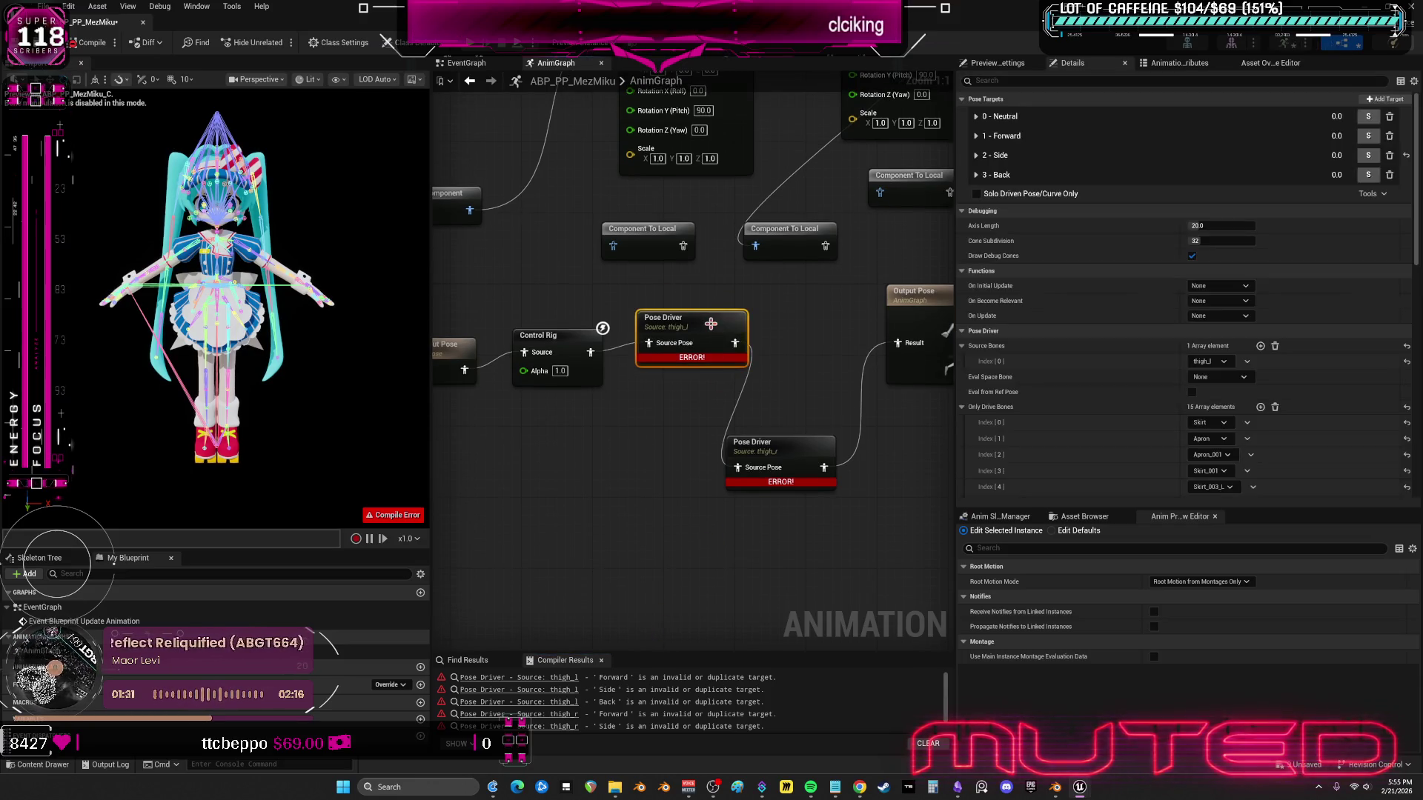
pyautogui.scroll(-10, 1108, 408)
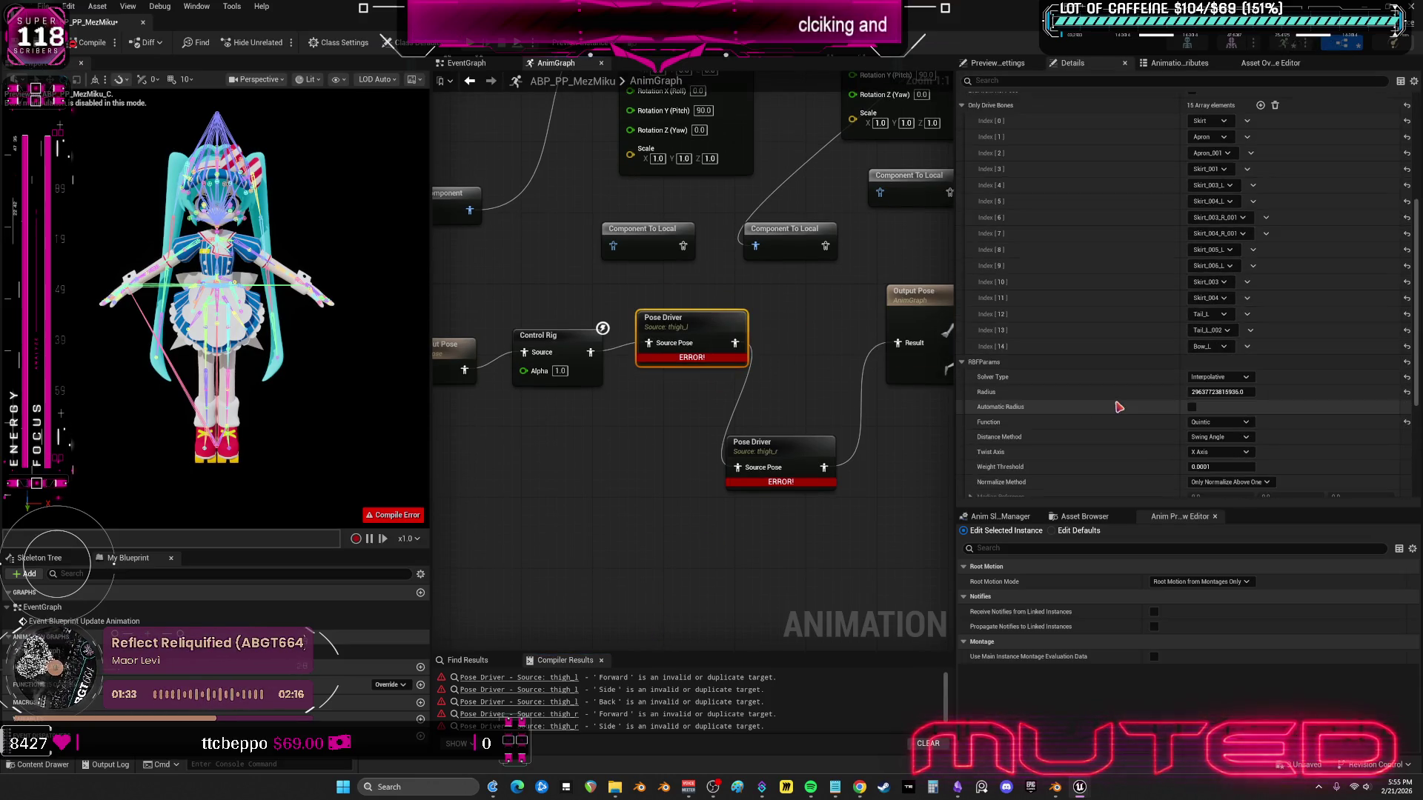
pyautogui.scroll(-2, 1119, 407)
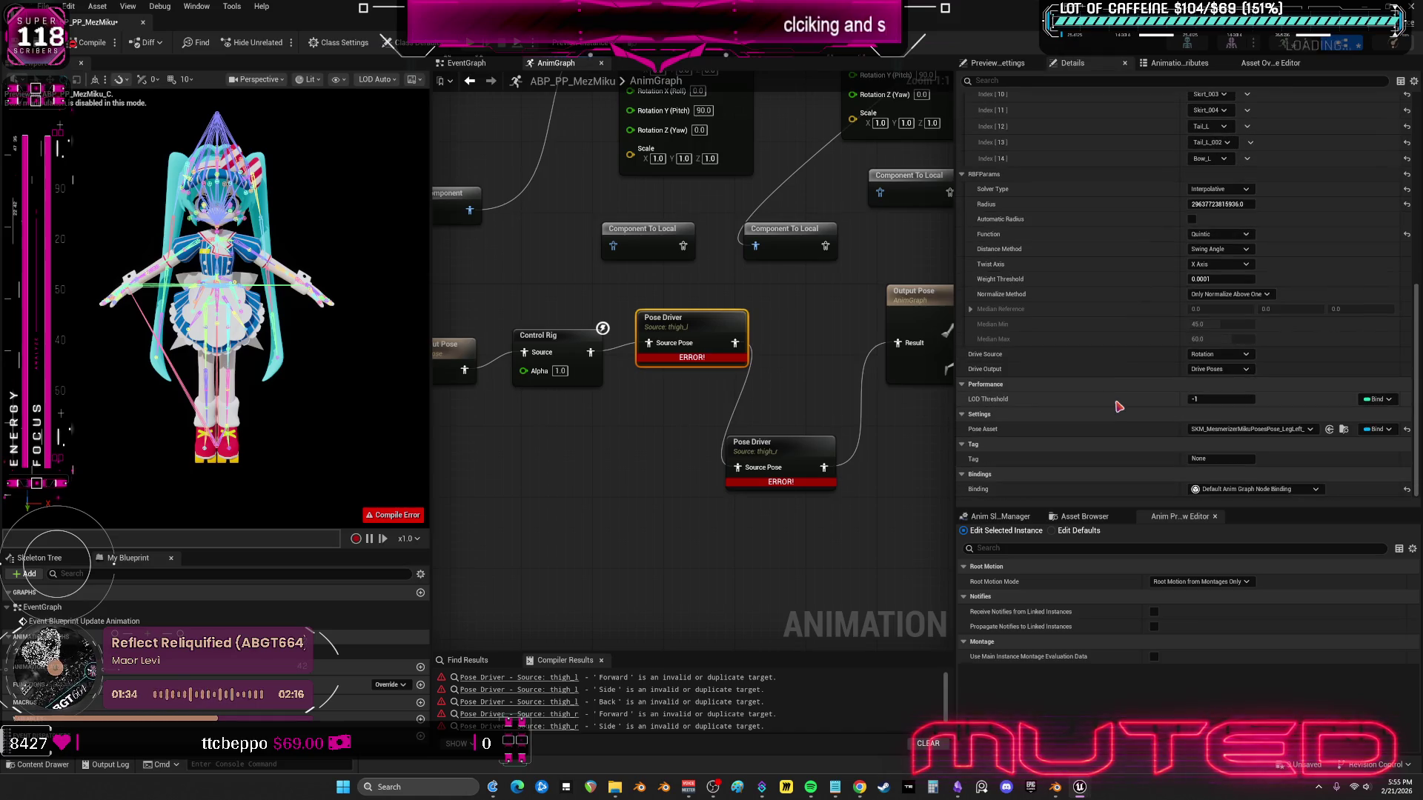
pyautogui.click(1344, 431)
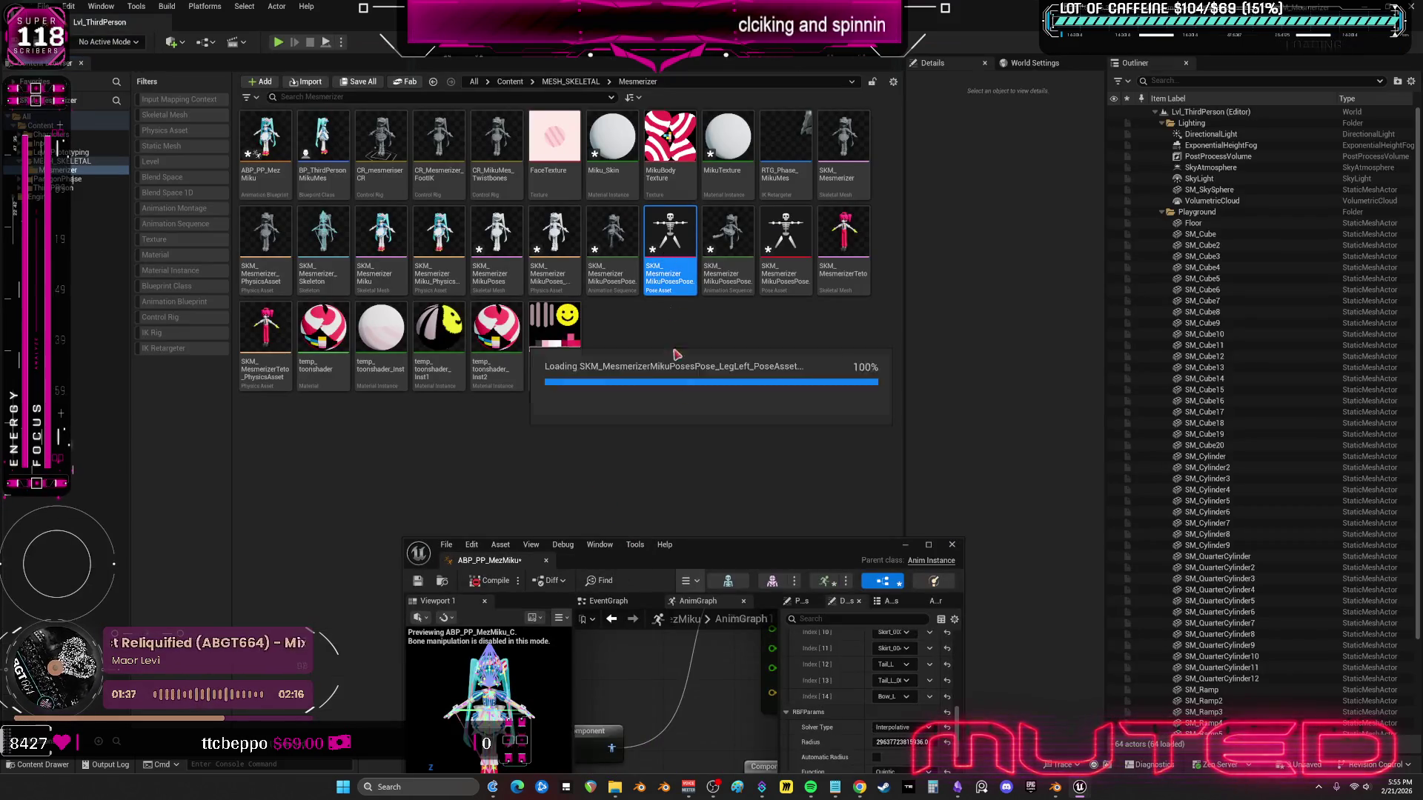
# - Preview the LegLeft pose asset's Forward pose weight, then close the asset
pyautogui.doubleClick(670, 244)
pyautogui.moveTo(552, 552)
pyautogui.mouseDown()
pyautogui.moveTo(668, 552)
pyautogui.moveTo(564, 552)
pyautogui.mouseUp()
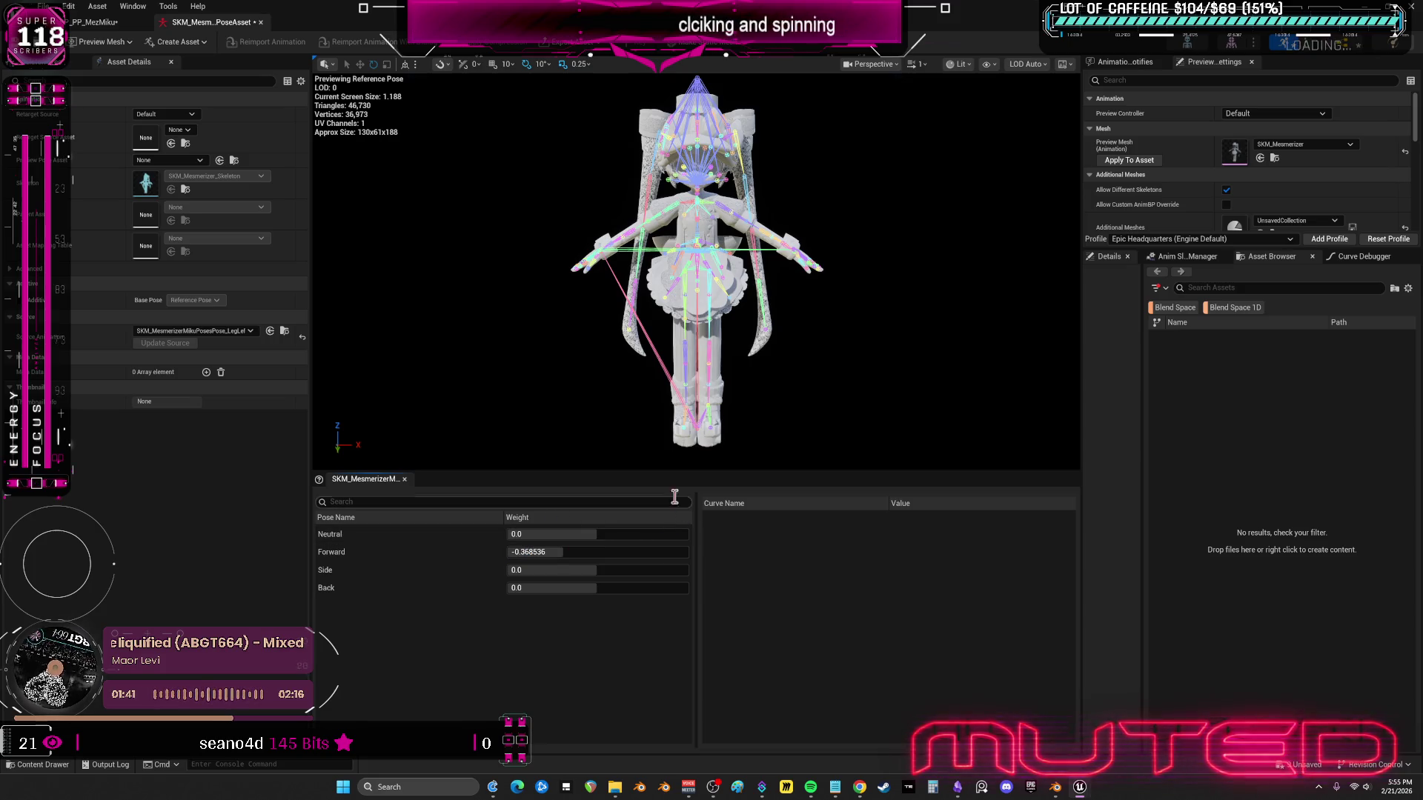
pyautogui.click(260, 22)
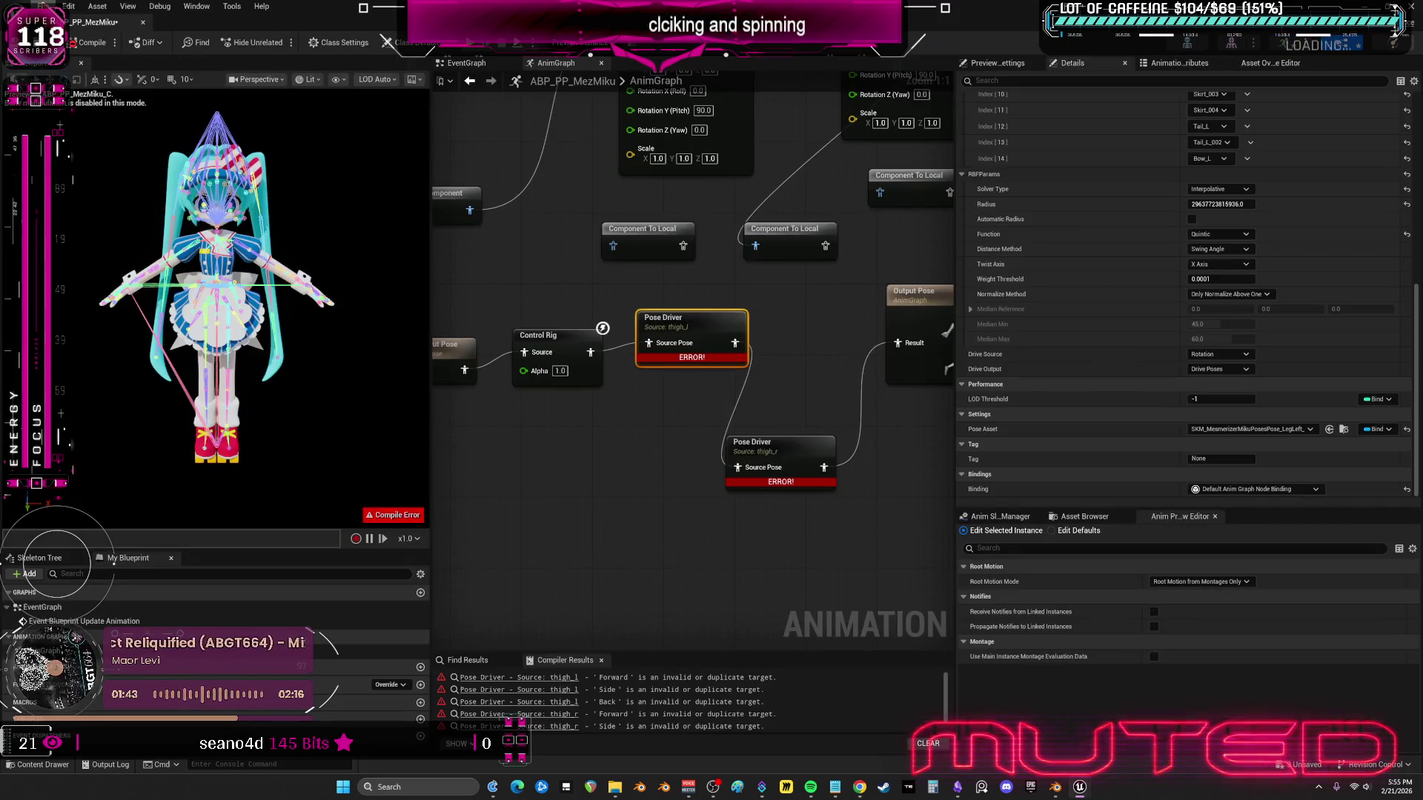
# - Select the thigh_l Pose Driver, recentre the graph and enlarge the compiler results area
pyautogui.keyDown('ctrl'); pyautogui.click(705, 321); pyautogui.keyUp('ctrl')
pyautogui.click(706, 321)
pyautogui.moveTo(661, 629)
pyautogui.mouseDown()
pyautogui.moveTo(609, 625)
pyautogui.moveTo(562, 469)
pyautogui.mouseUp()
pyautogui.scroll(10, 1138, 290)
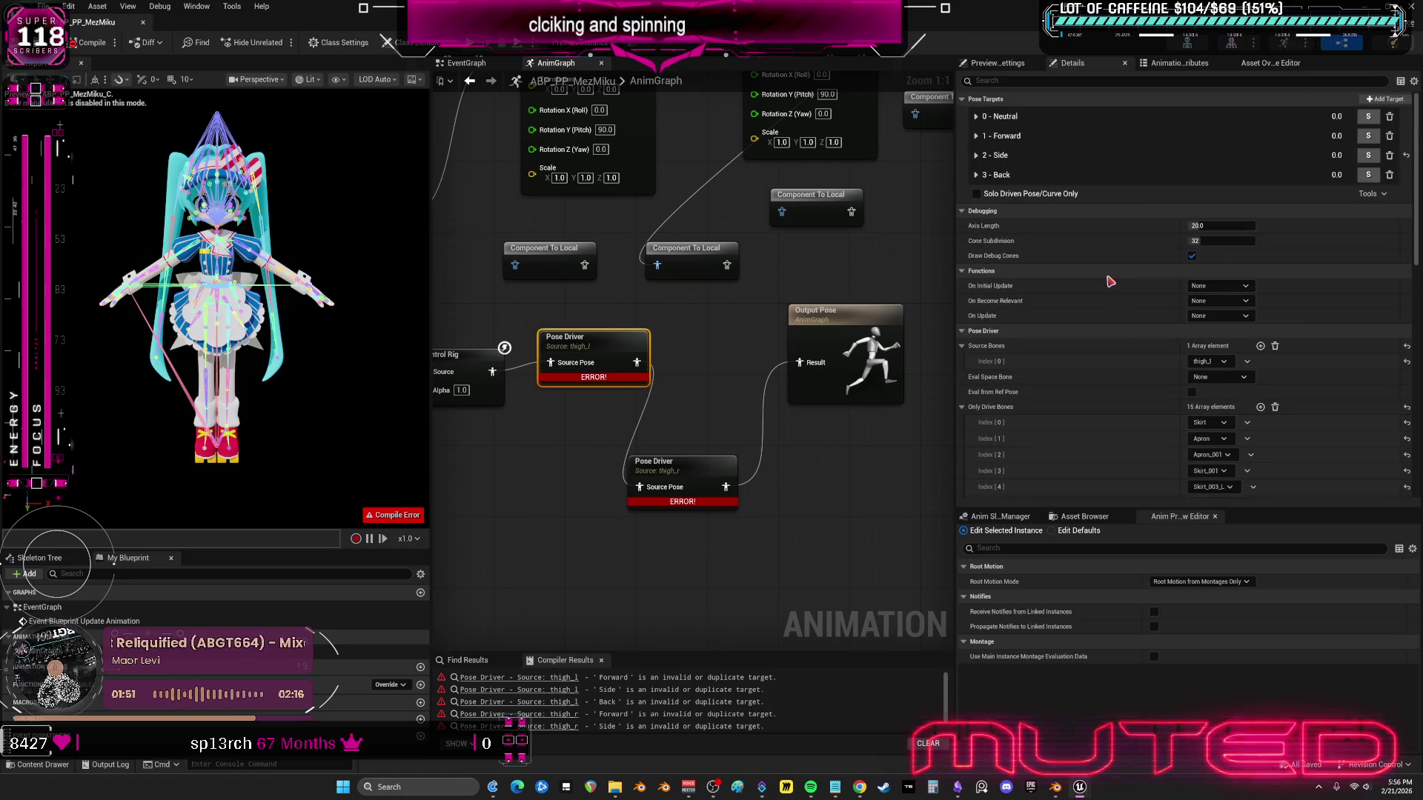
pyautogui.scroll(-6, 1109, 282)
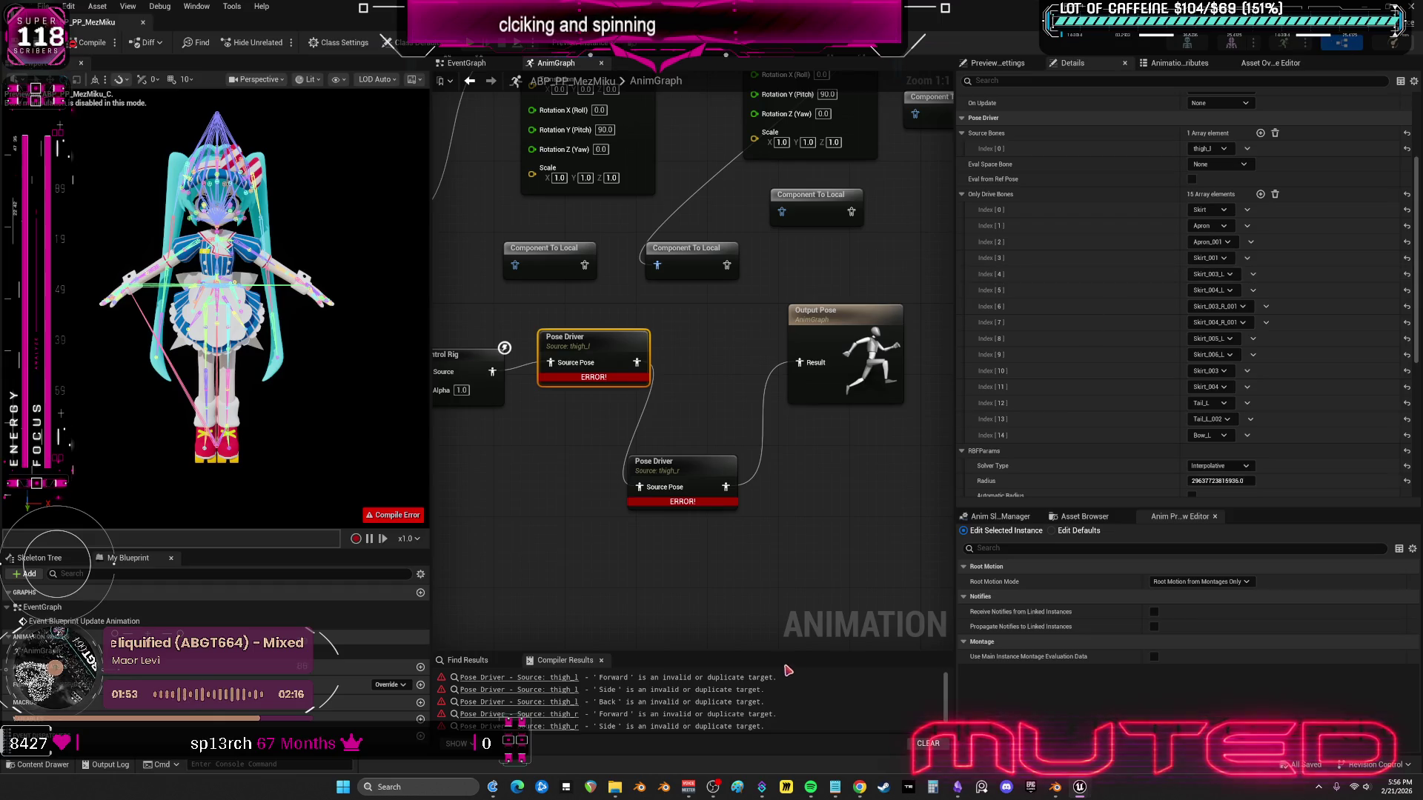
pyautogui.moveTo(757, 653); pyautogui.dragTo(768, 429)
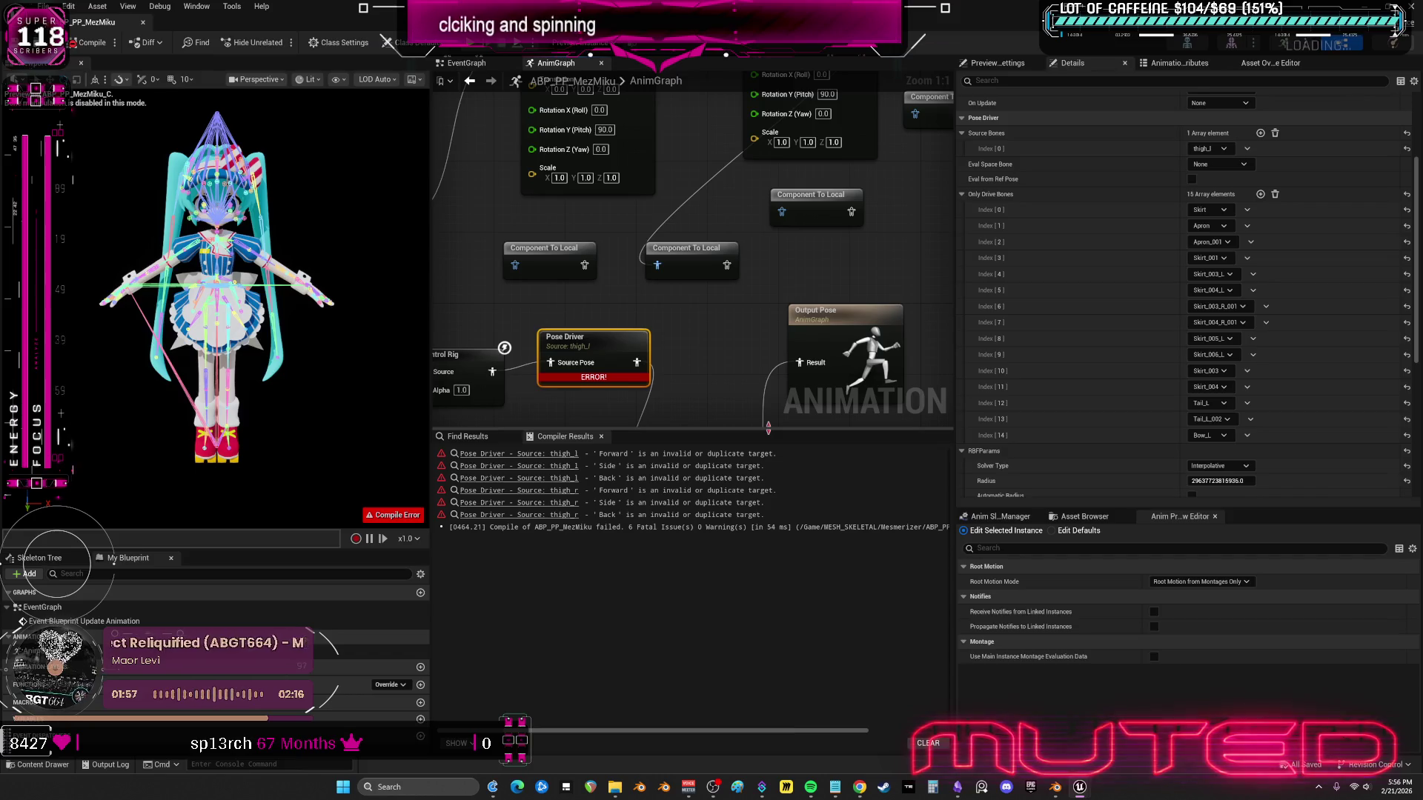
pyautogui.moveTo(768, 429); pyautogui.dragTo(768, 518)
pyautogui.scroll(-3, 1210, 371)
# - Set the thigh_l Pose Driver's RBF radius to 100
pyautogui.click(1219, 409)
pyautogui.write('100')
pyautogui.press('Return')
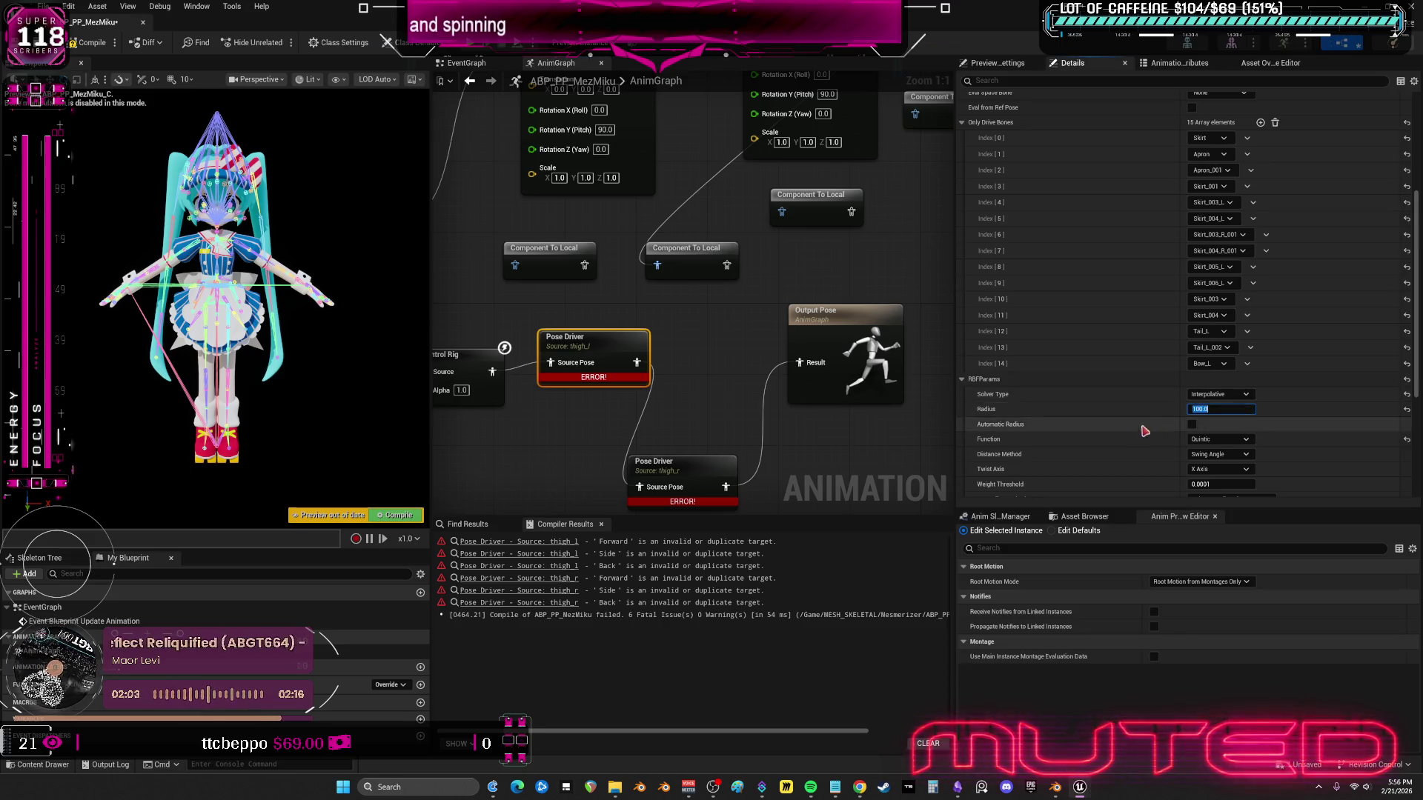
pyautogui.scroll(-5, 1150, 430)
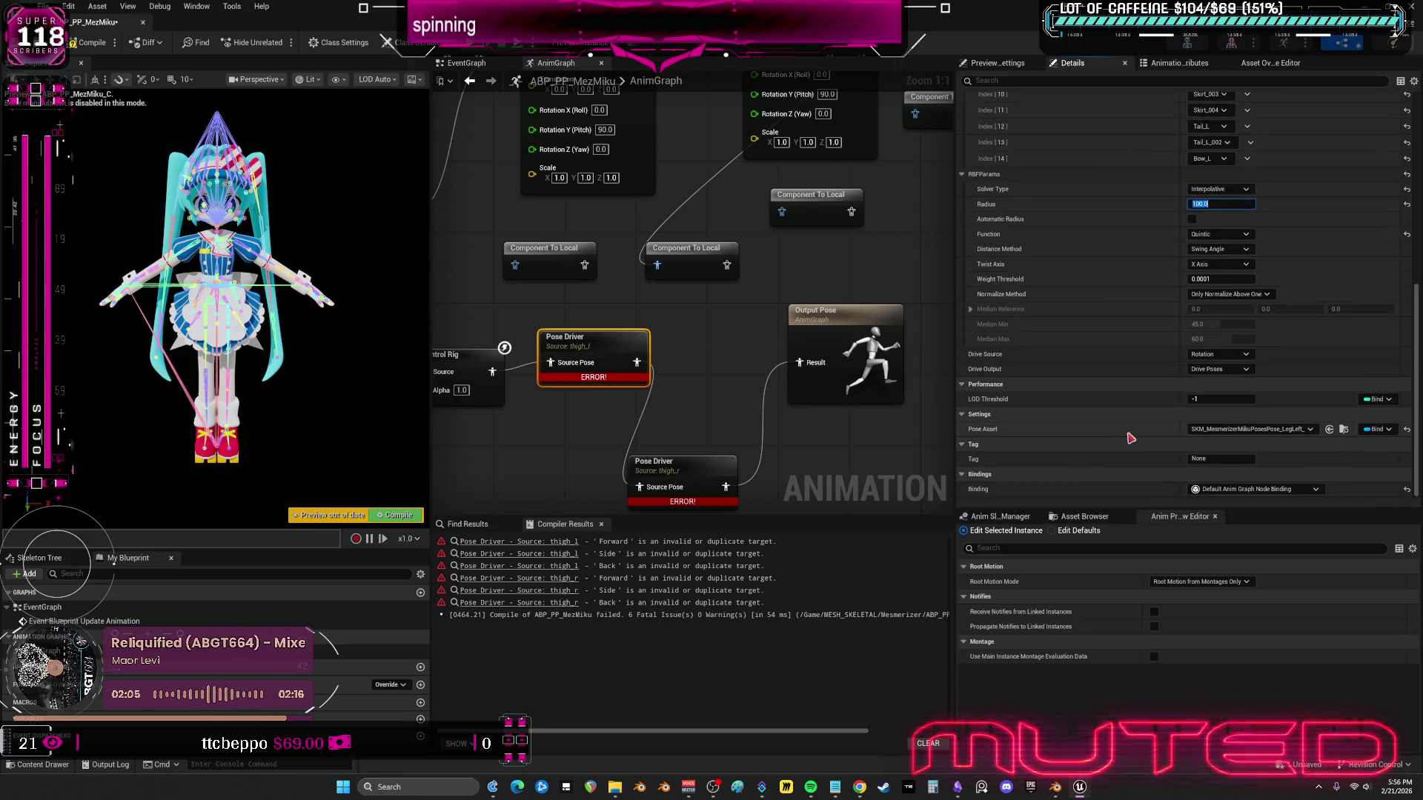
pyautogui.click(667, 464)
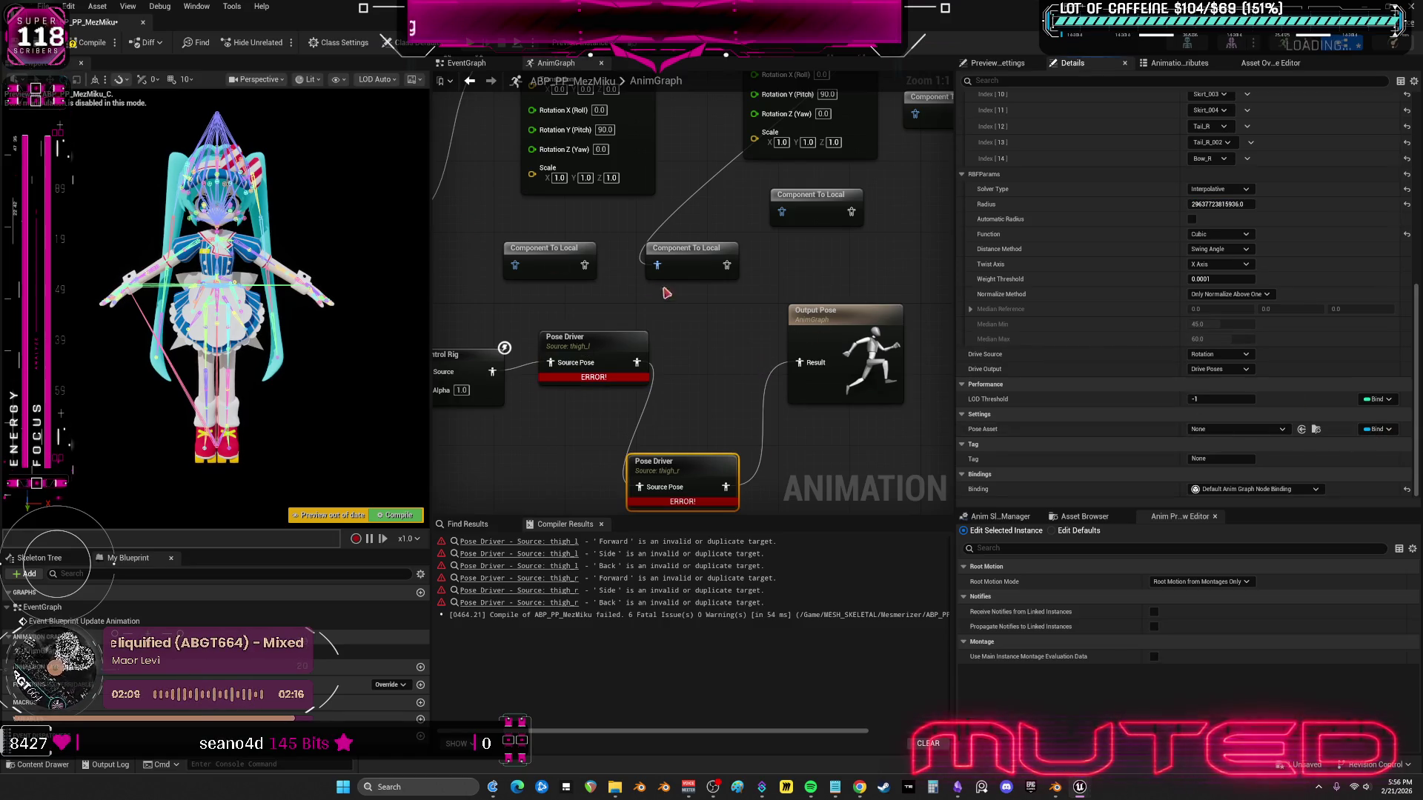
# - Connect the thigh_l Pose Driver output to thigh_r's Source Pose and recompile
pyautogui.click(91, 45)
pyautogui.click(615, 345)
pyautogui.scroll(5, 1332, 335)
pyautogui.scroll(5, 1332, 335)
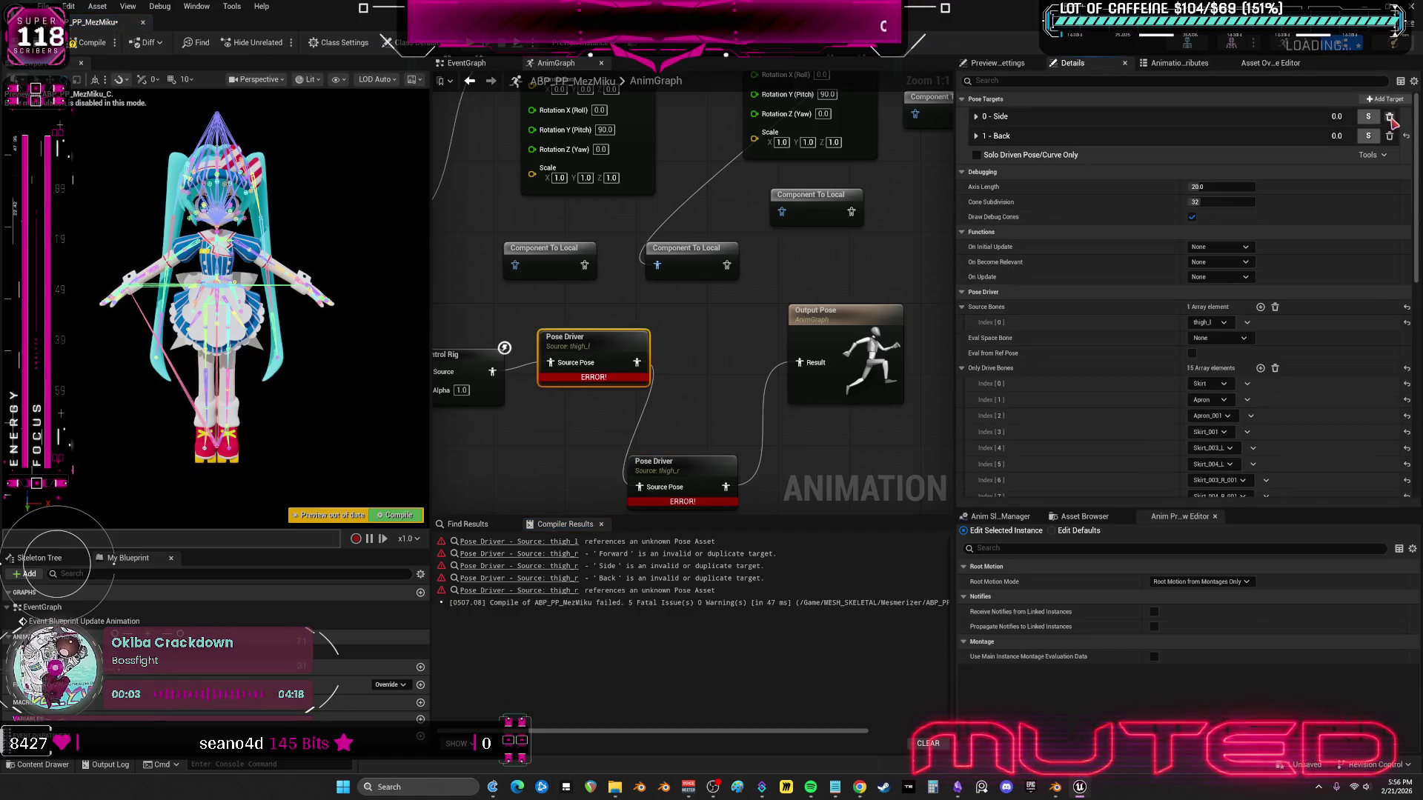
pyautogui.moveTo(674, 485); pyautogui.dragTo(639, 487)
pyautogui.click(667, 467)
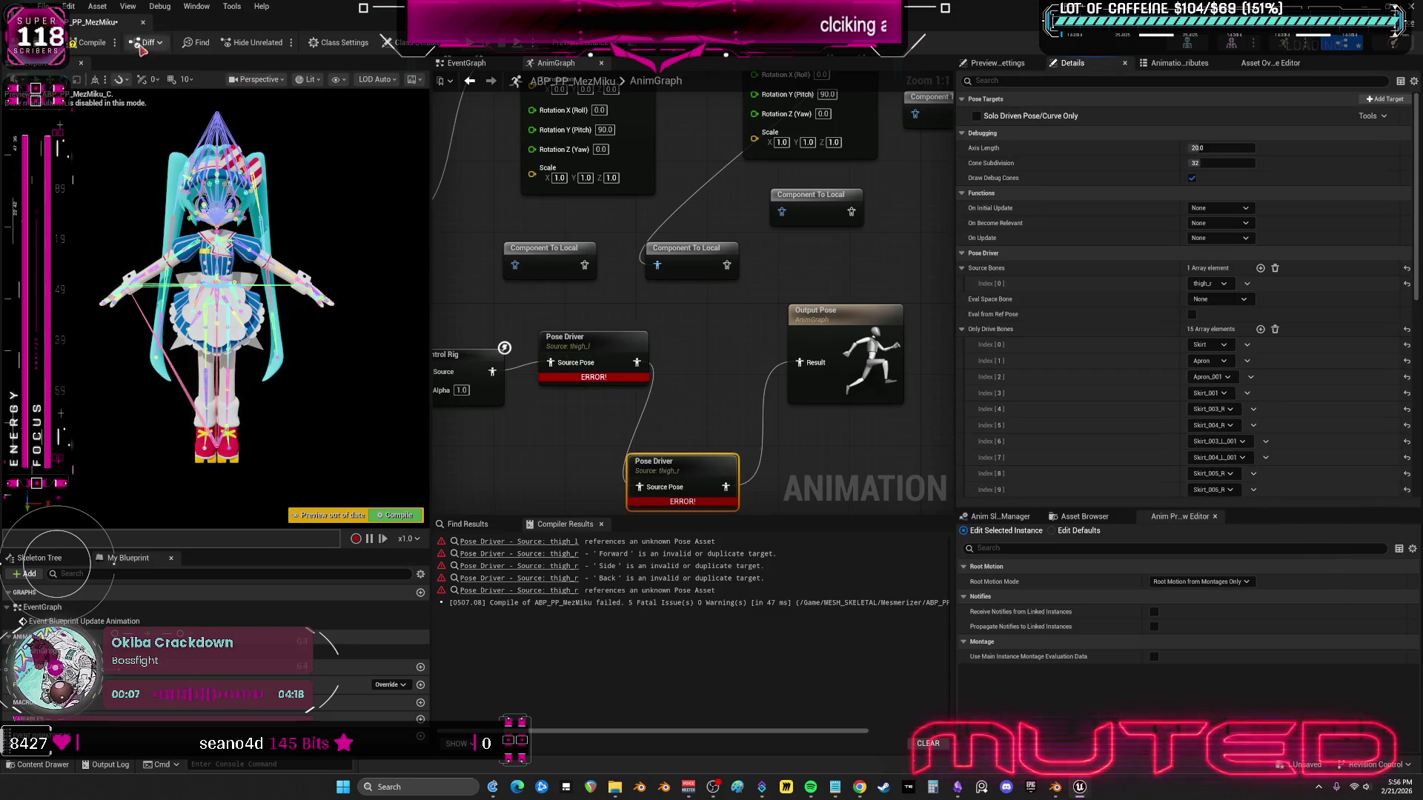
pyautogui.click(87, 42)
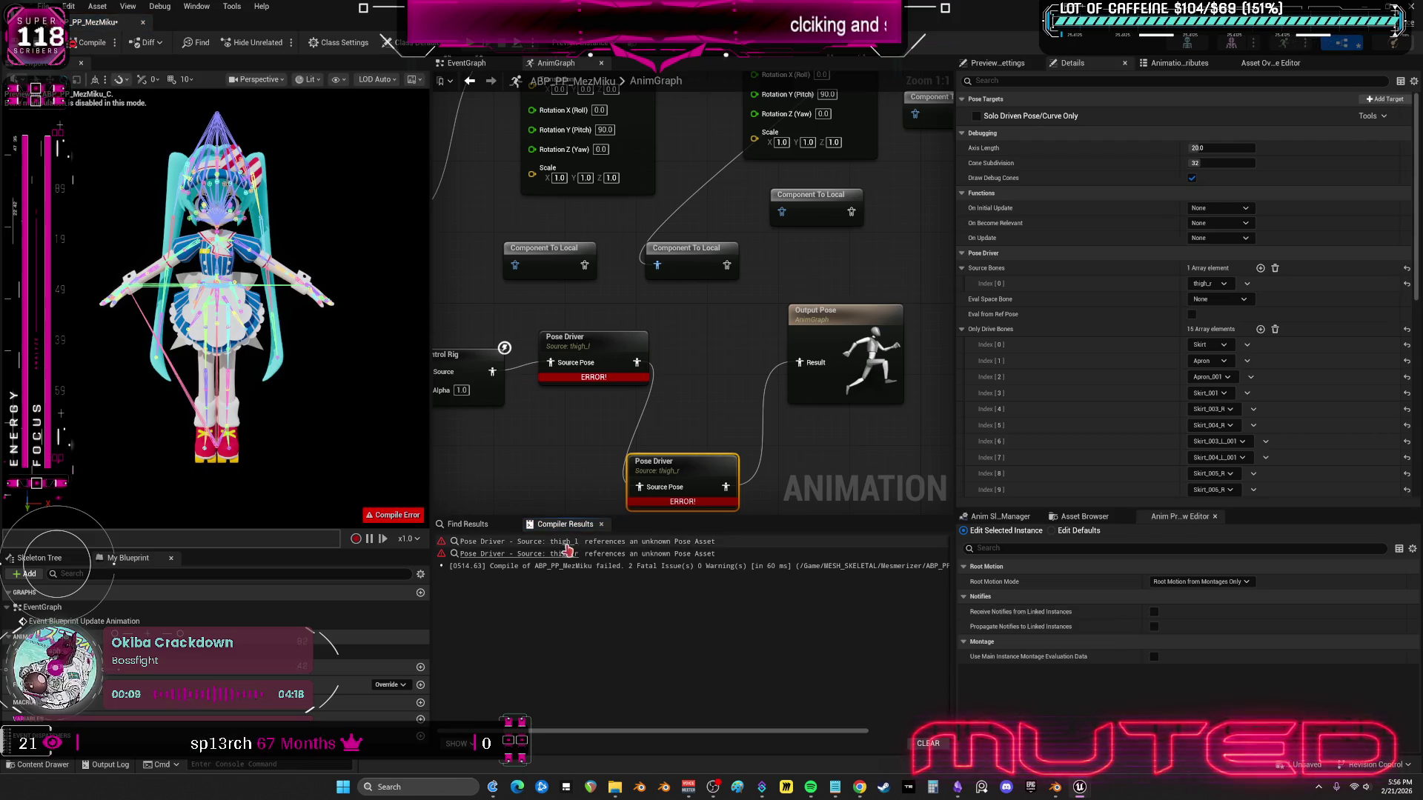
# - Reassign the LegLeft pose asset to the thigh_l Pose Driver
pyautogui.click(519, 542)
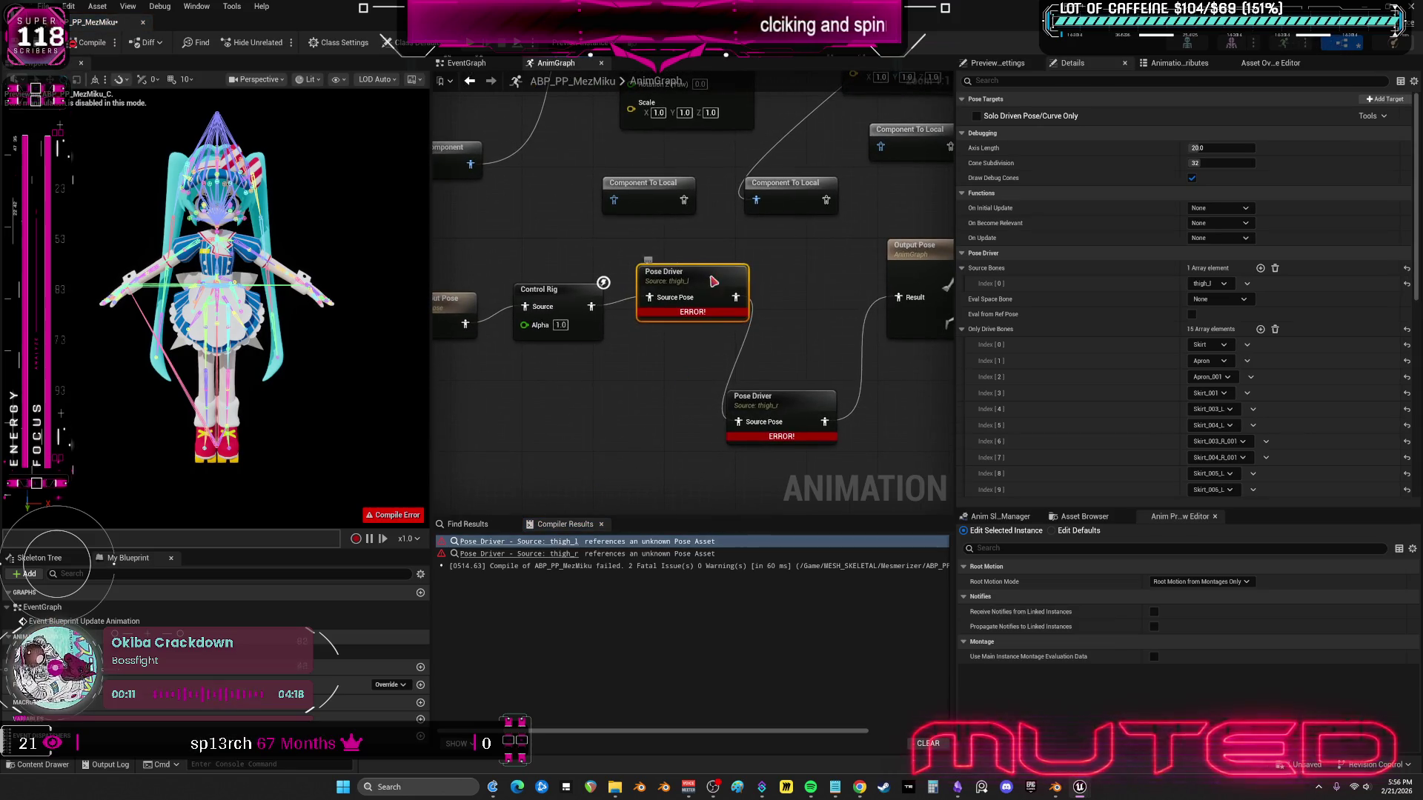
pyautogui.scroll(-3, 1344, 369)
pyautogui.scroll(-8, 1344, 368)
pyautogui.click(1272, 432)
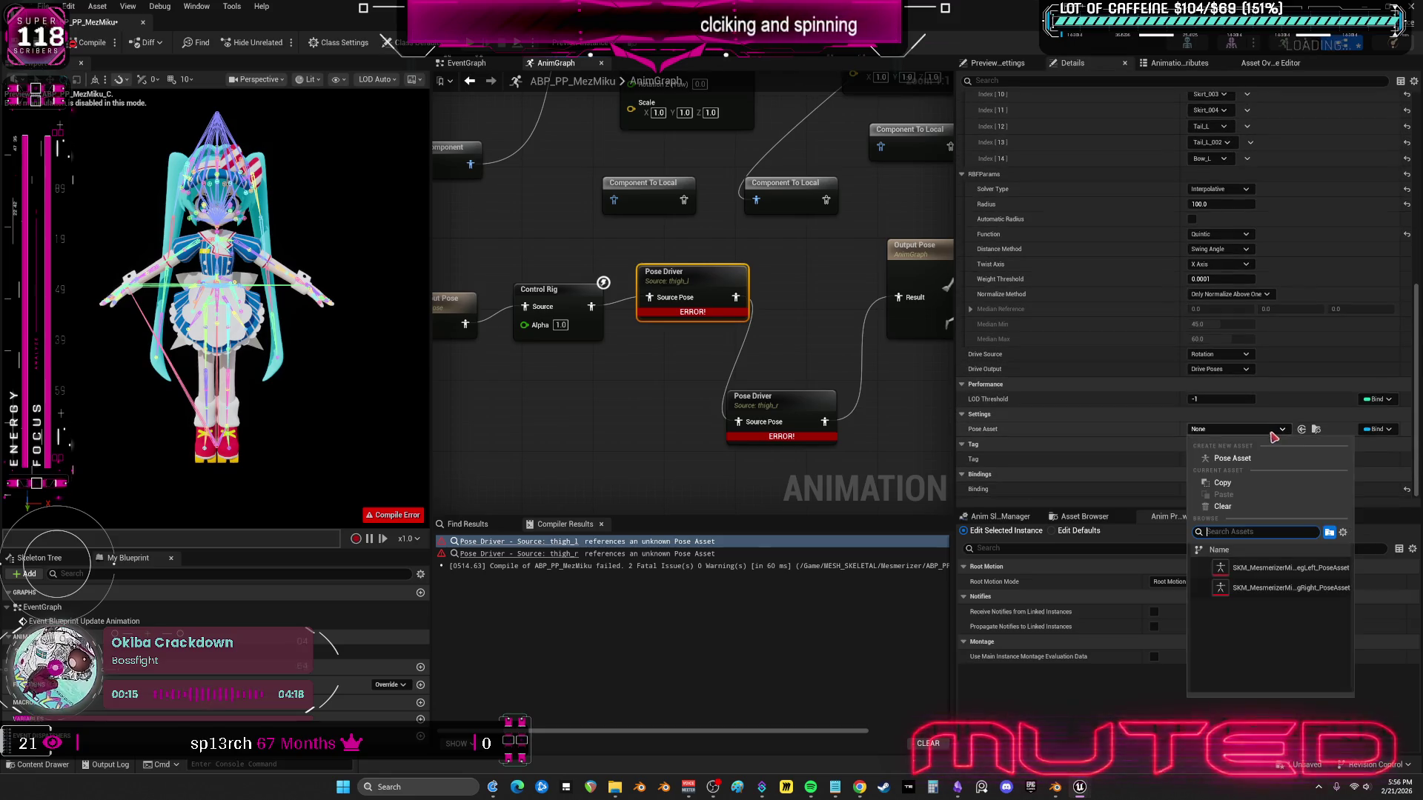
pyautogui.click(1260, 568)
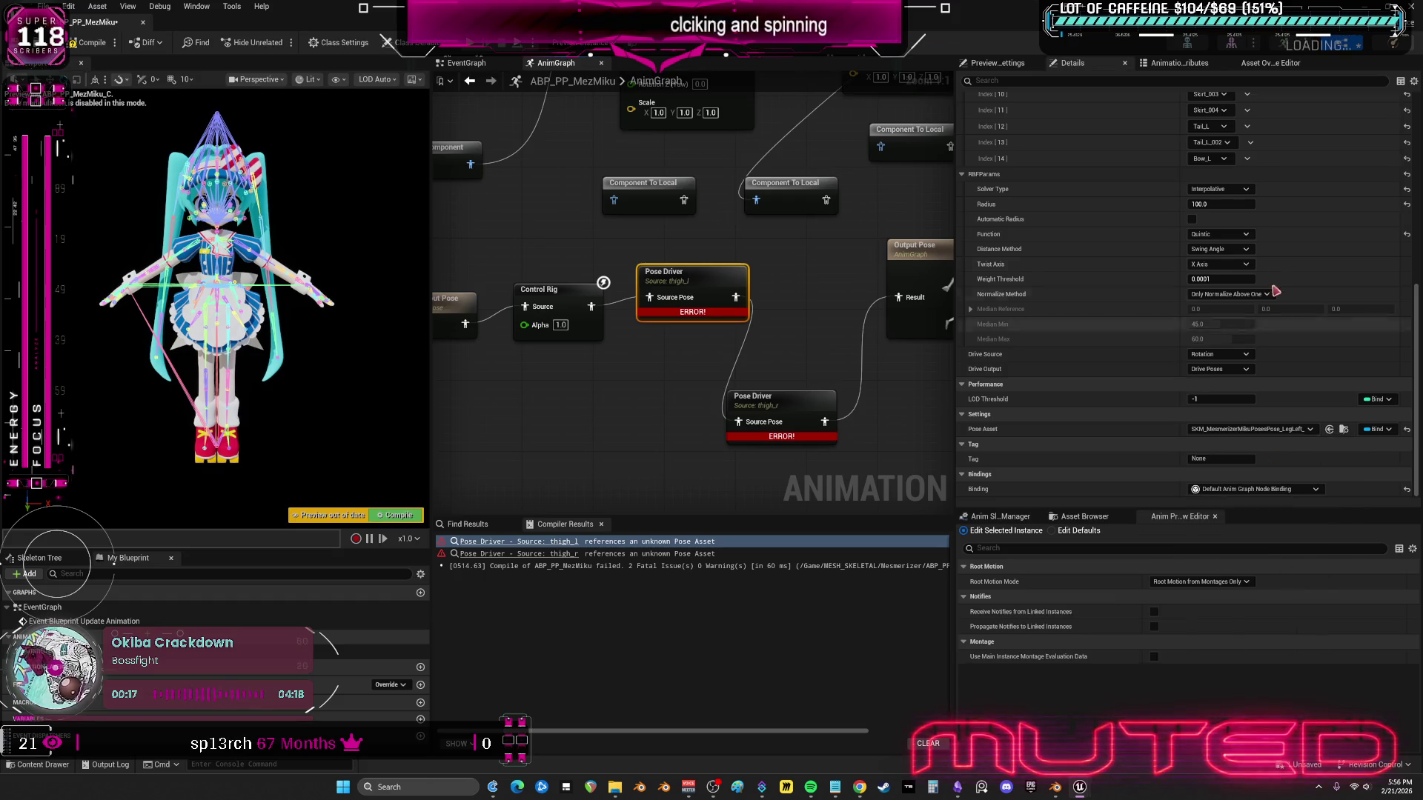
# - Copy all LegLeft targets into thigh_l and recompile the animation blueprint
pyautogui.scroll(15, 1274, 314)
pyautogui.click(1373, 117)
pyautogui.click(1375, 135)
pyautogui.click(88, 43)
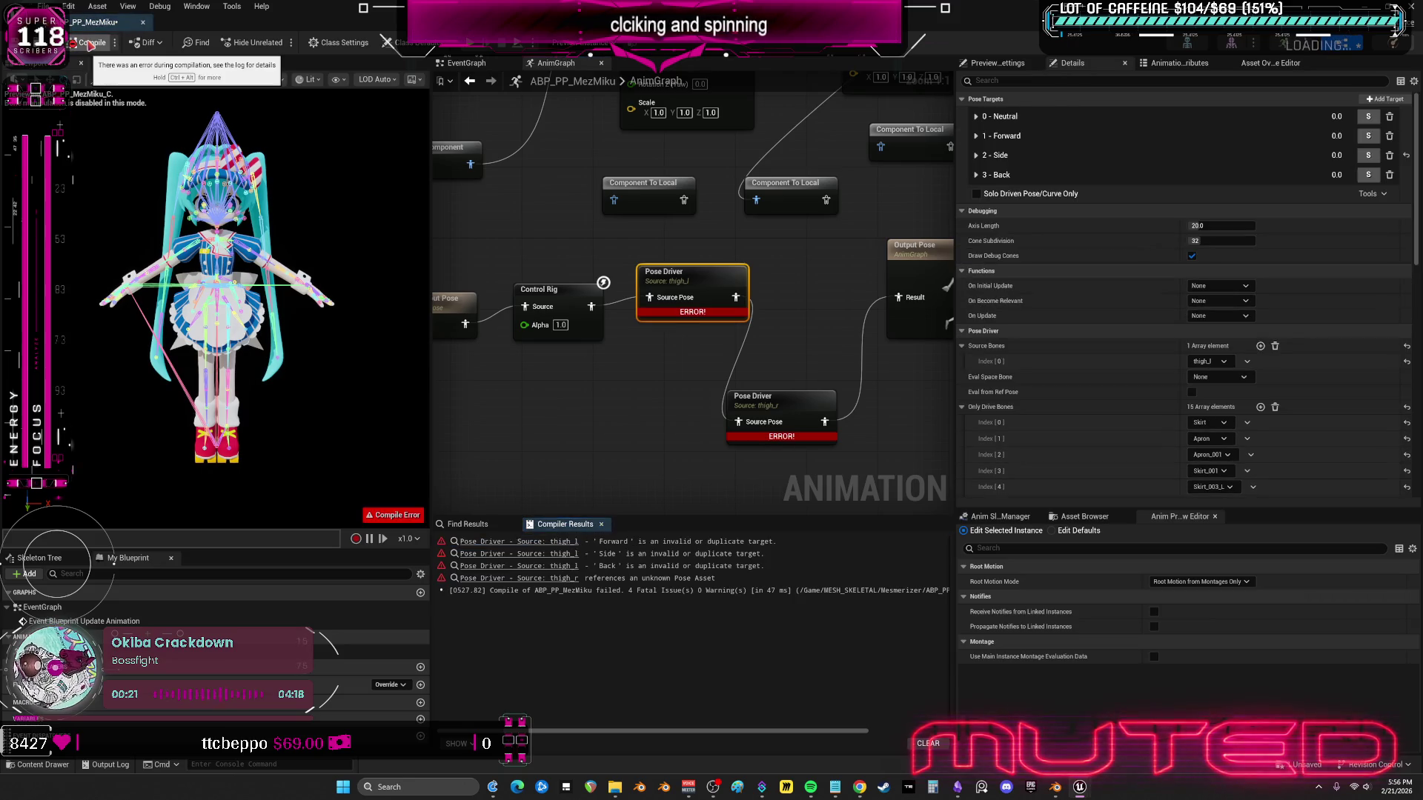
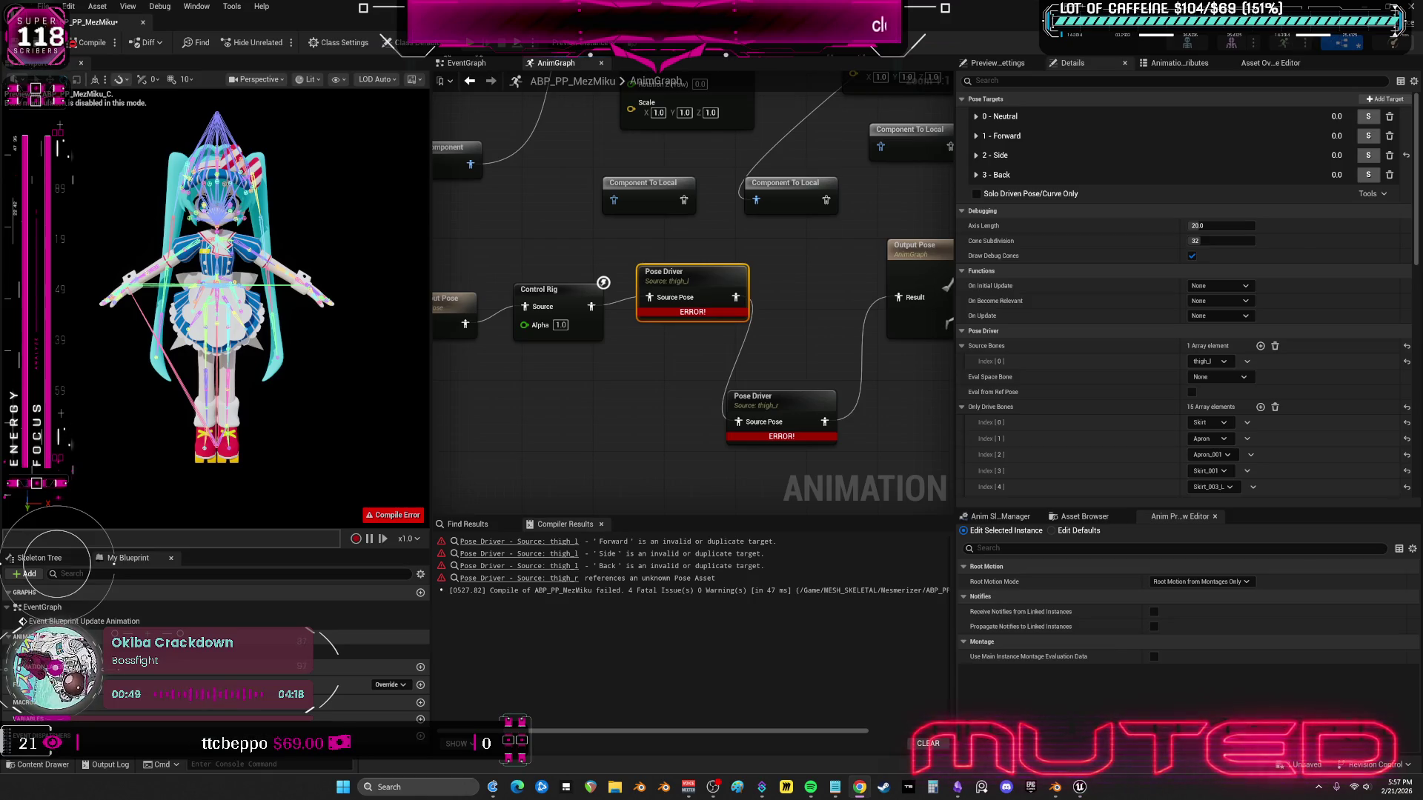
# - Delete the two erroring Pose Driver nodes and add a new Pose Driver node
pyautogui.keyDown('ctrl'); pyautogui.click(771, 400); pyautogui.keyUp('ctrl')
pyautogui.press('Delete')
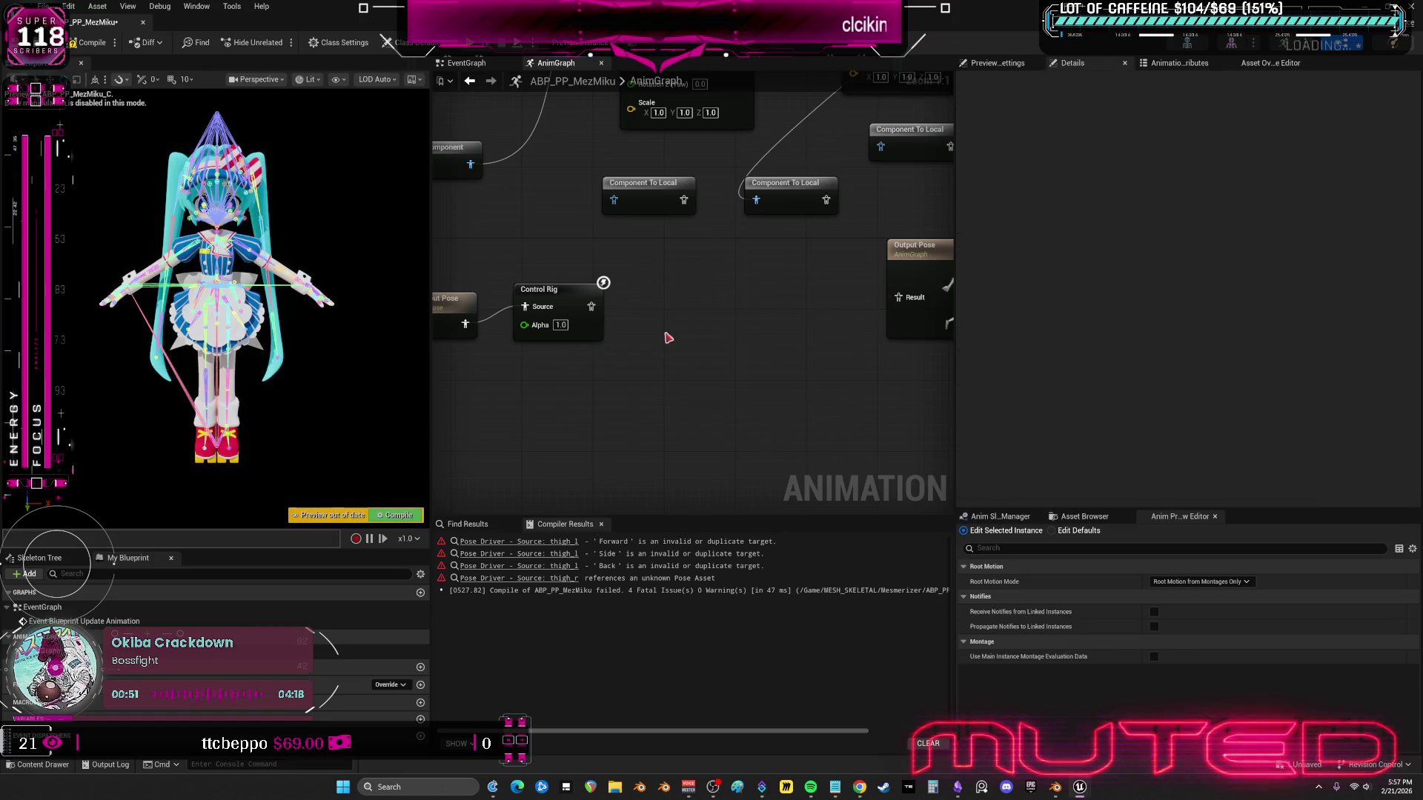
pyautogui.rightClick(673, 315)
pyautogui.write('posedriv')
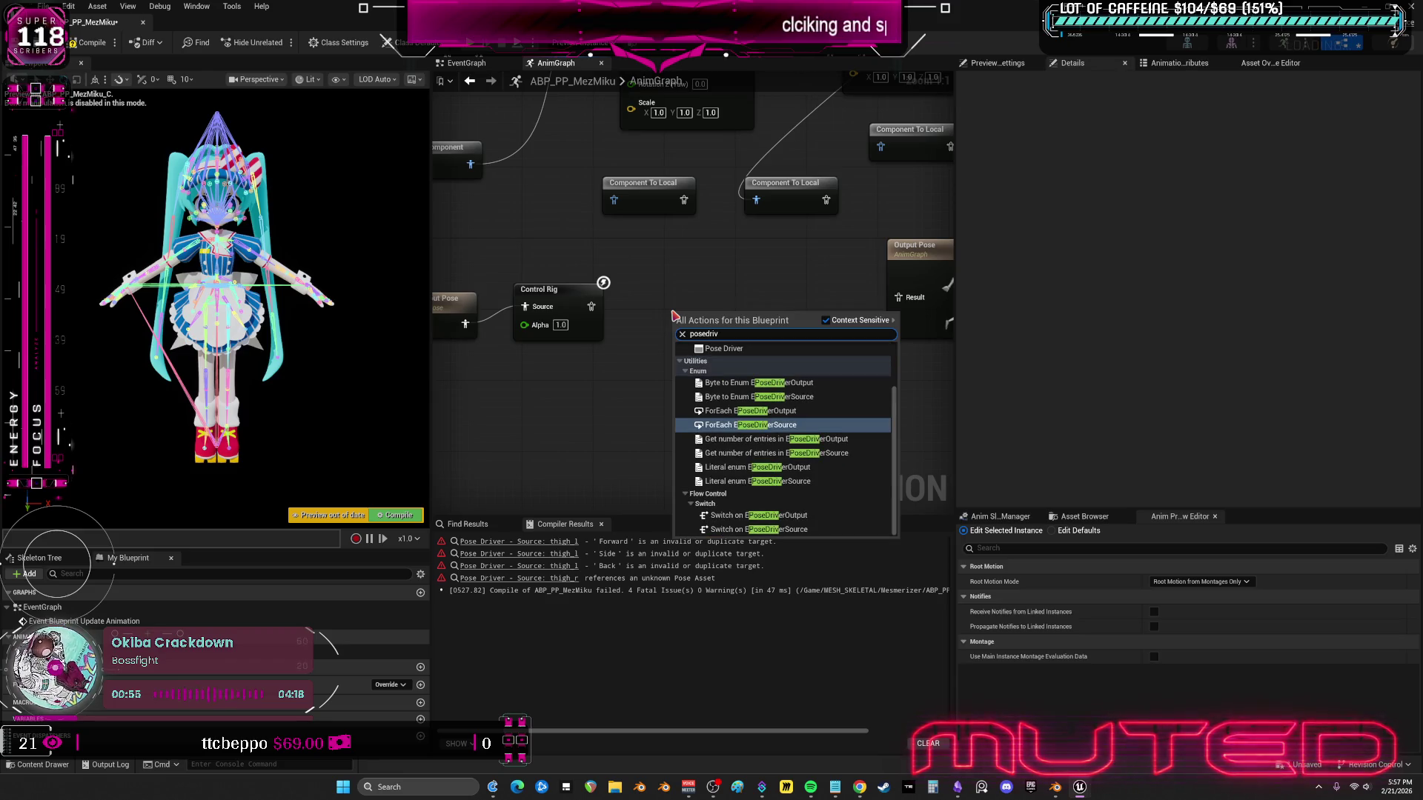
pyautogui.click(723, 348)
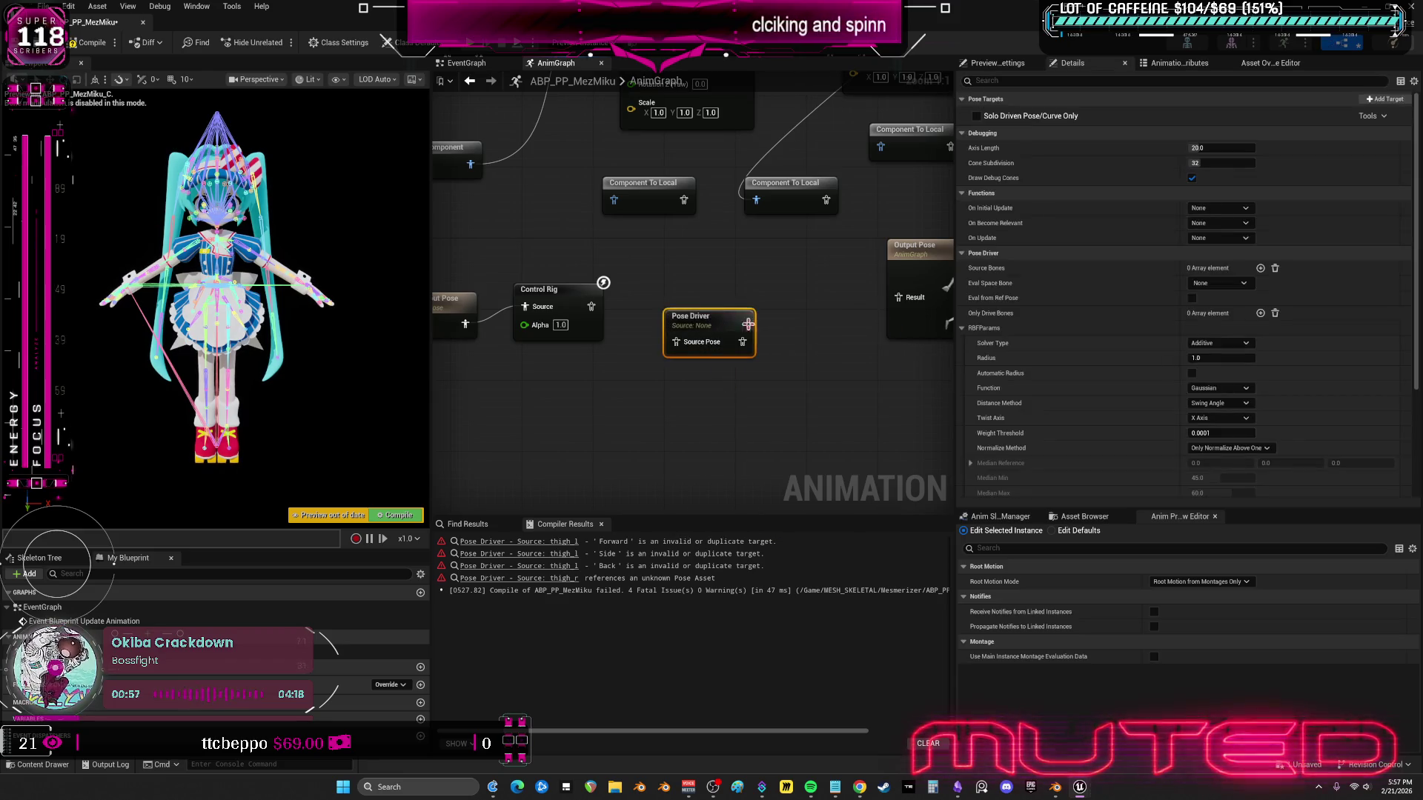
# - Set the Pose Driver's source bone to thigh_r and its pose asset to LegRight
pyautogui.scroll(-5, 1299, 430)
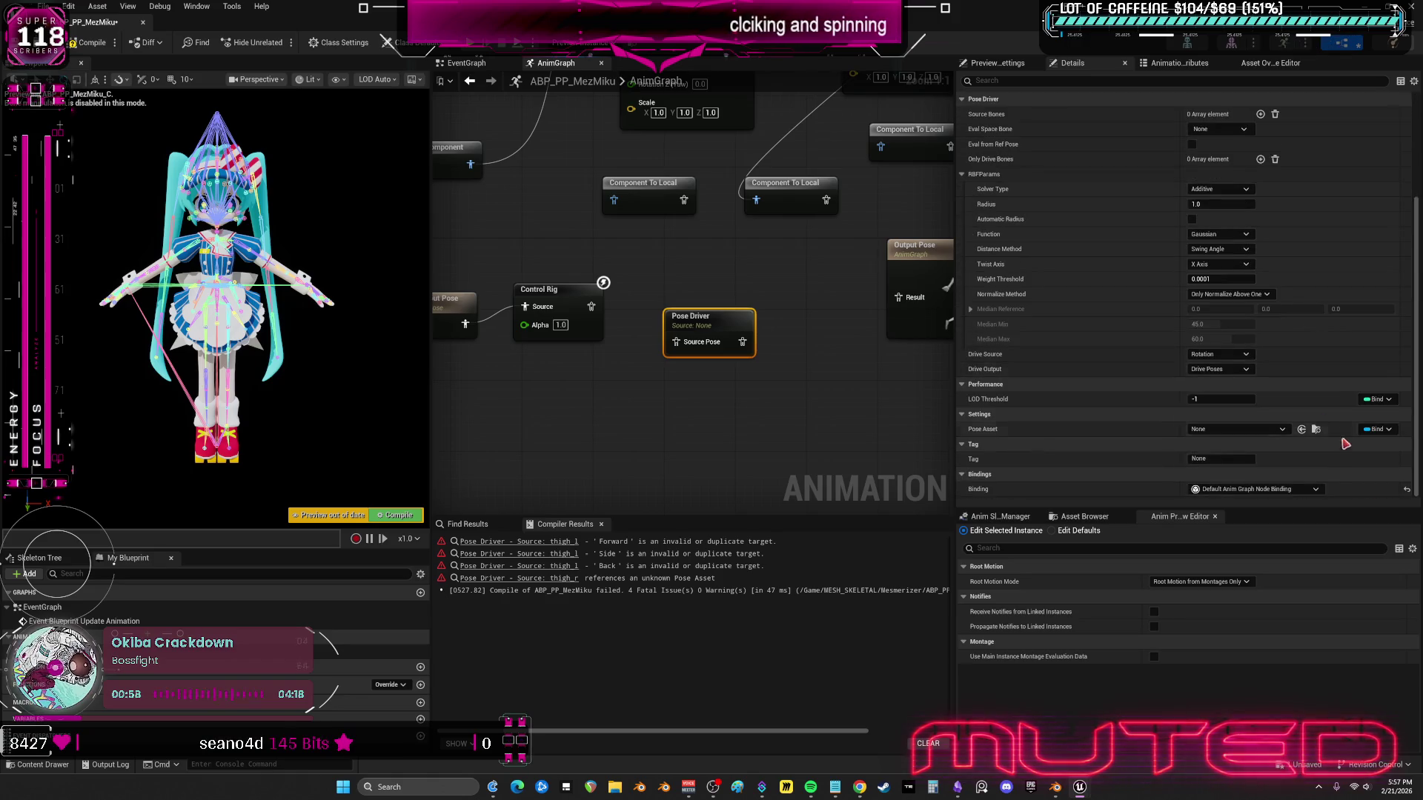
pyautogui.click(1301, 430)
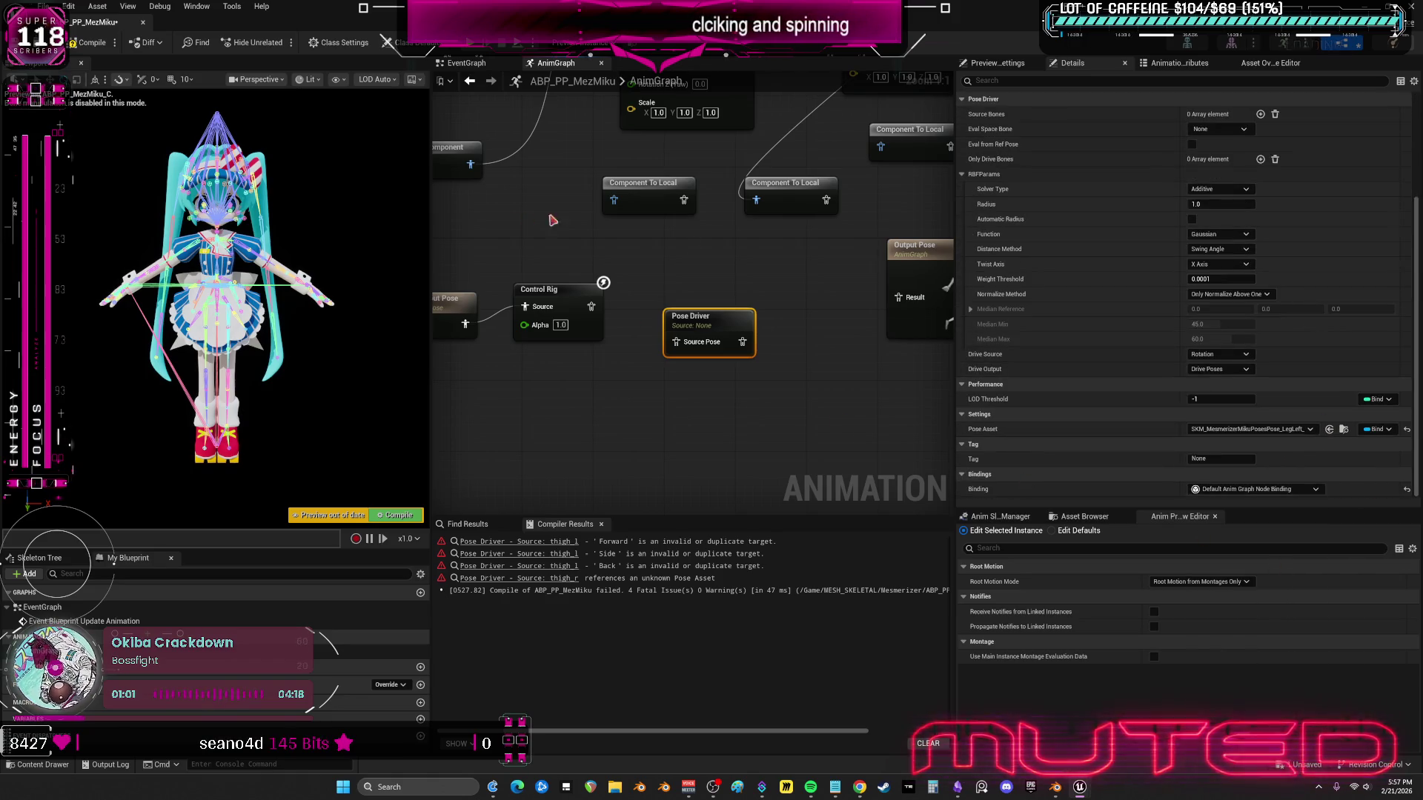
pyautogui.scroll(3, 1227, 227)
pyautogui.click(1260, 221)
pyautogui.click(1225, 237)
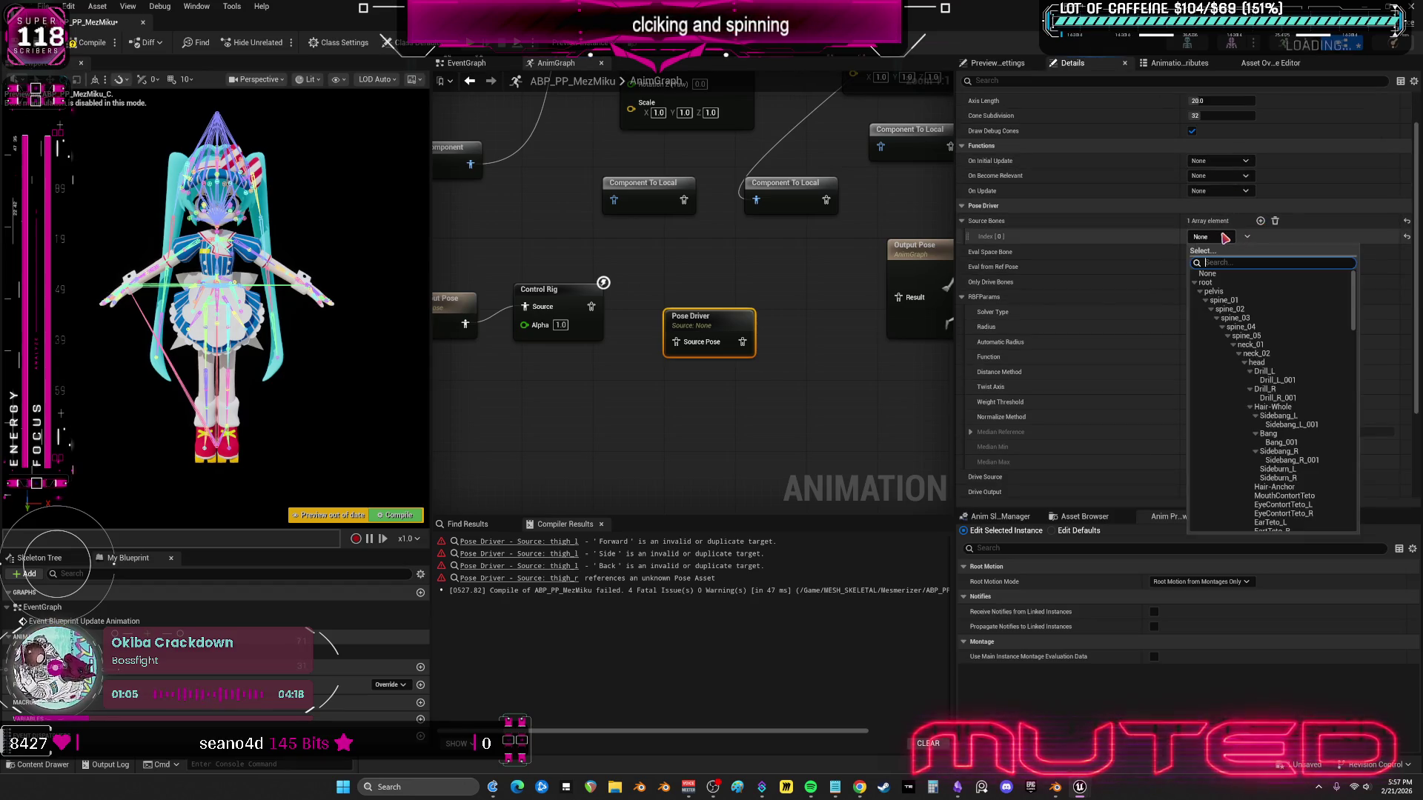
pyautogui.write('thigh')
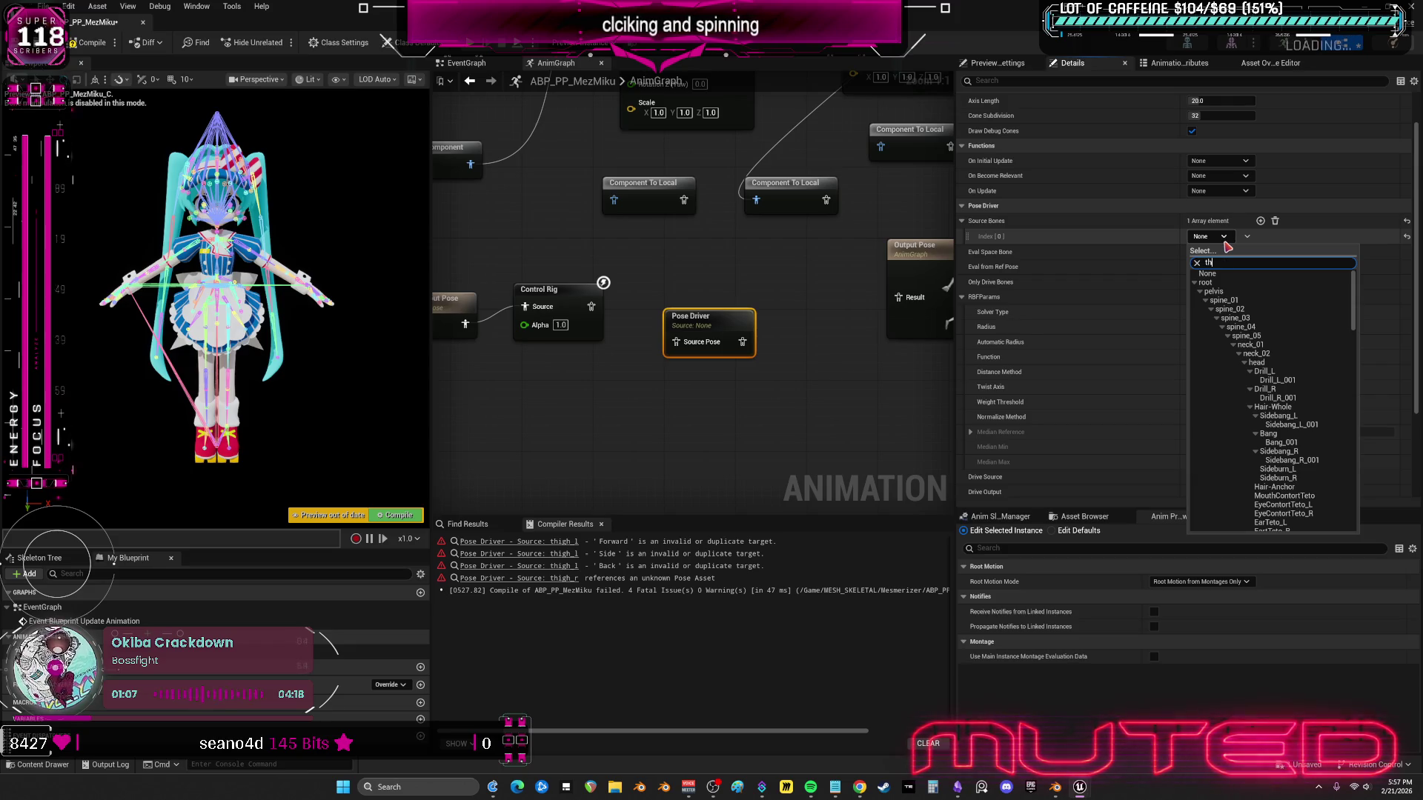
pyautogui.click(1234, 284)
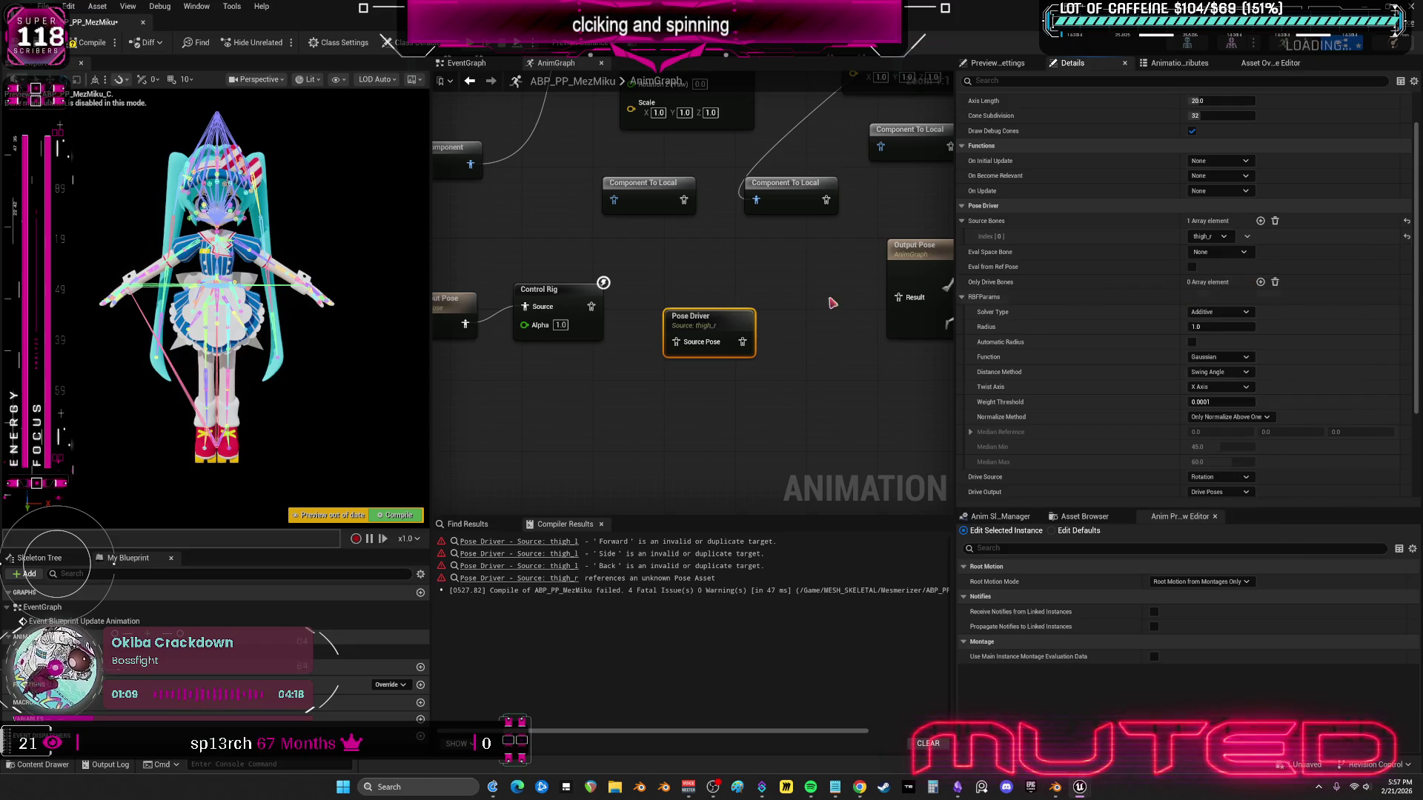
pyautogui.scroll(-2, 1212, 430)
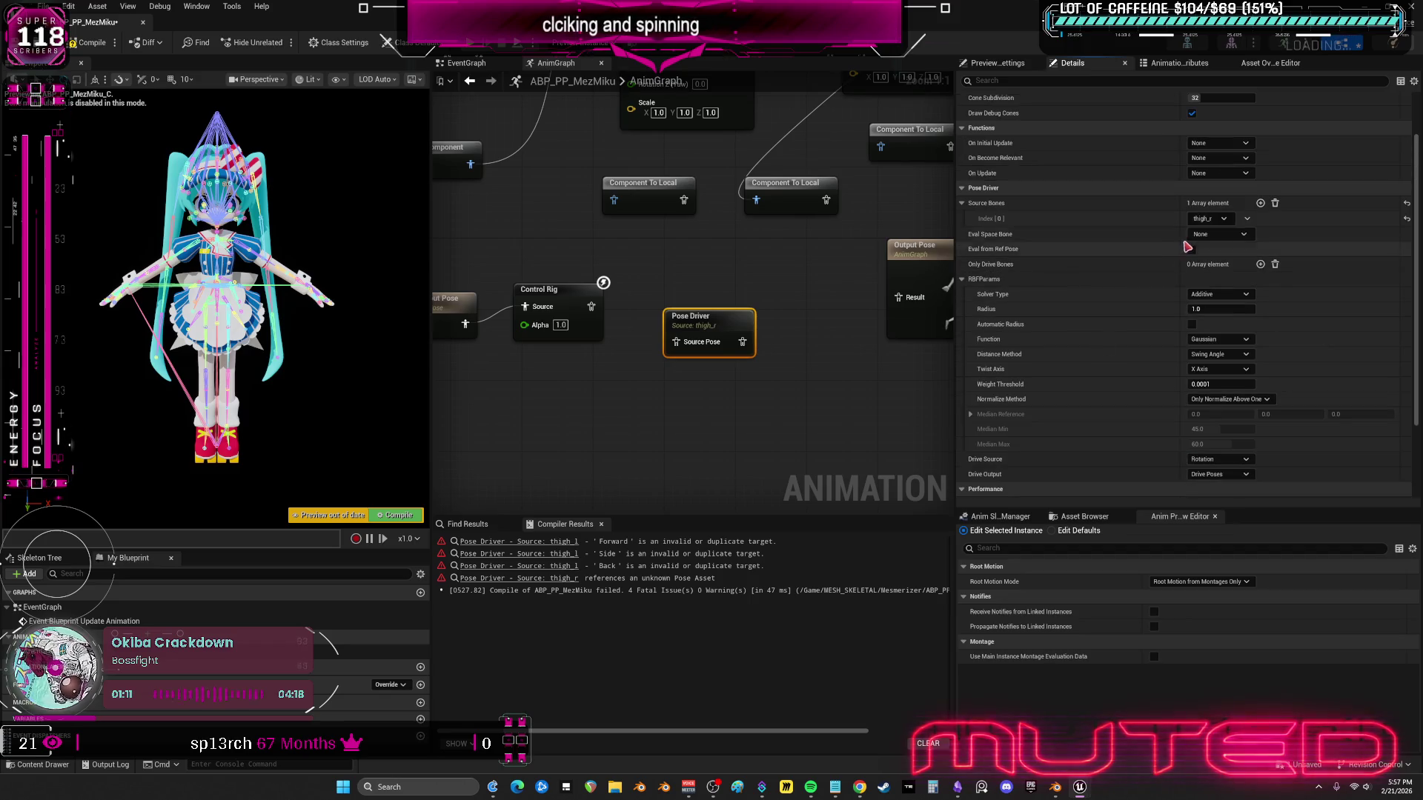
pyautogui.click(1252, 446)
pyautogui.click(1312, 616)
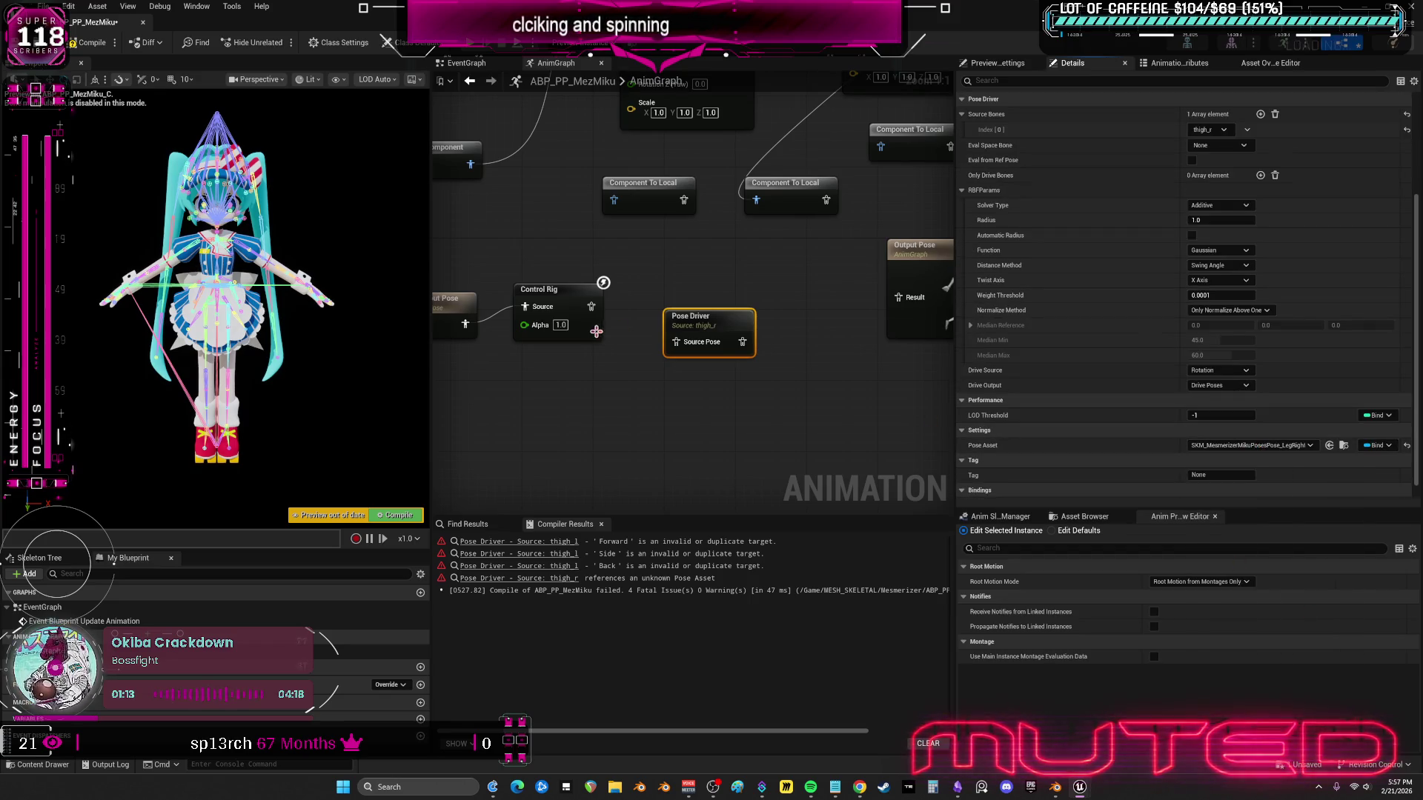
# - Wire the Pose Driver into Output Pose, copy all targets from the pose asset, and compile
pyautogui.moveTo(742, 342); pyautogui.dragTo(899, 298)
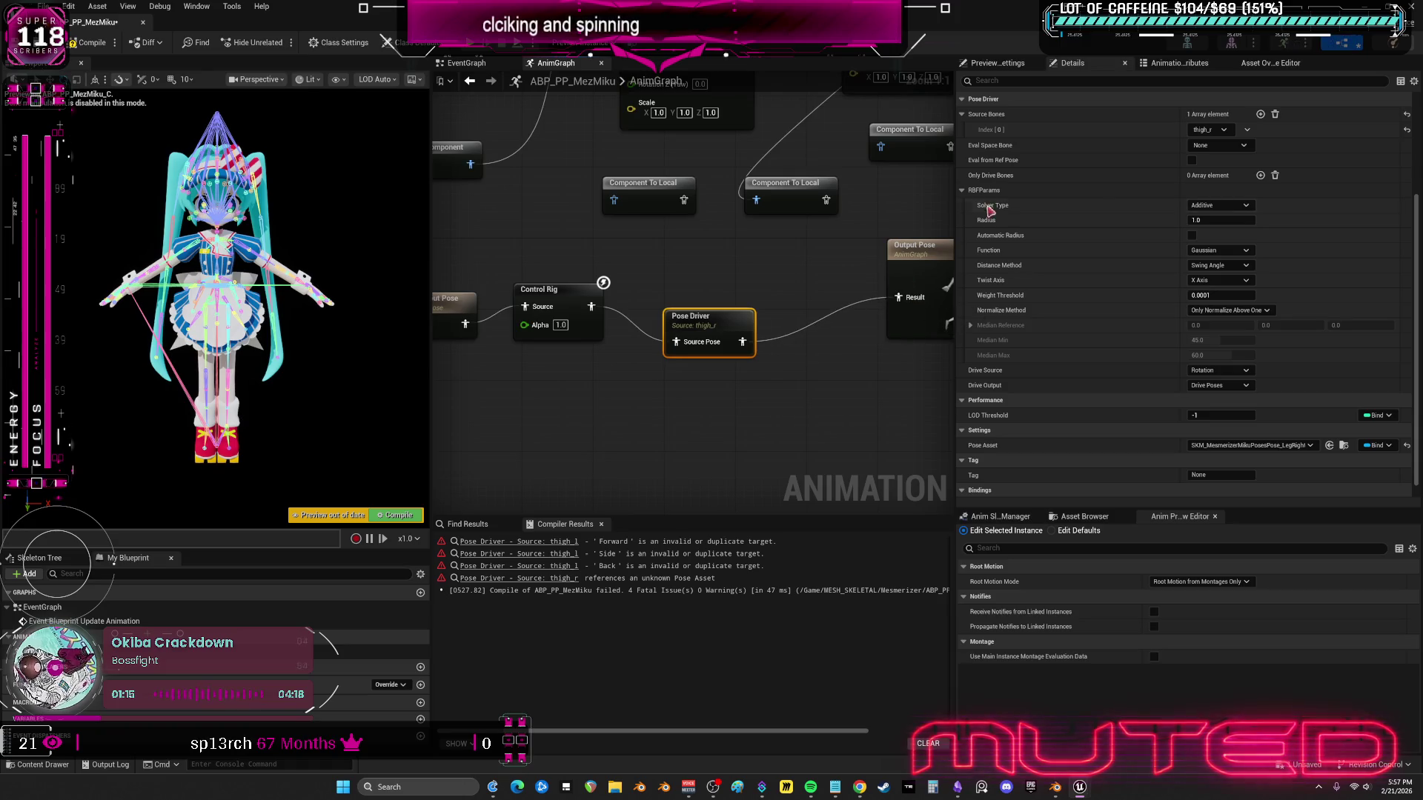
pyautogui.scroll(4, 1223, 259)
pyautogui.click(1371, 117)
pyautogui.click(1375, 136)
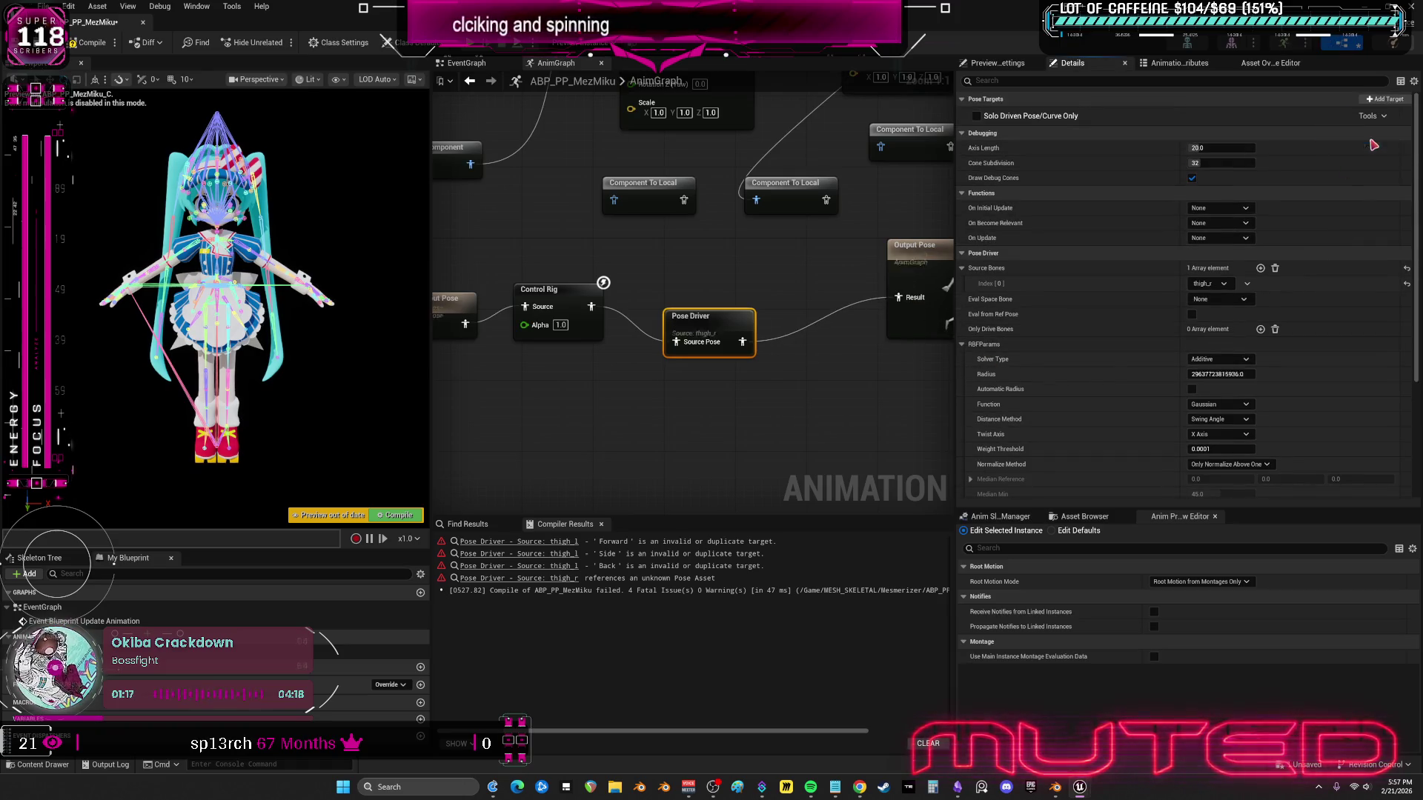
pyautogui.press('F7')
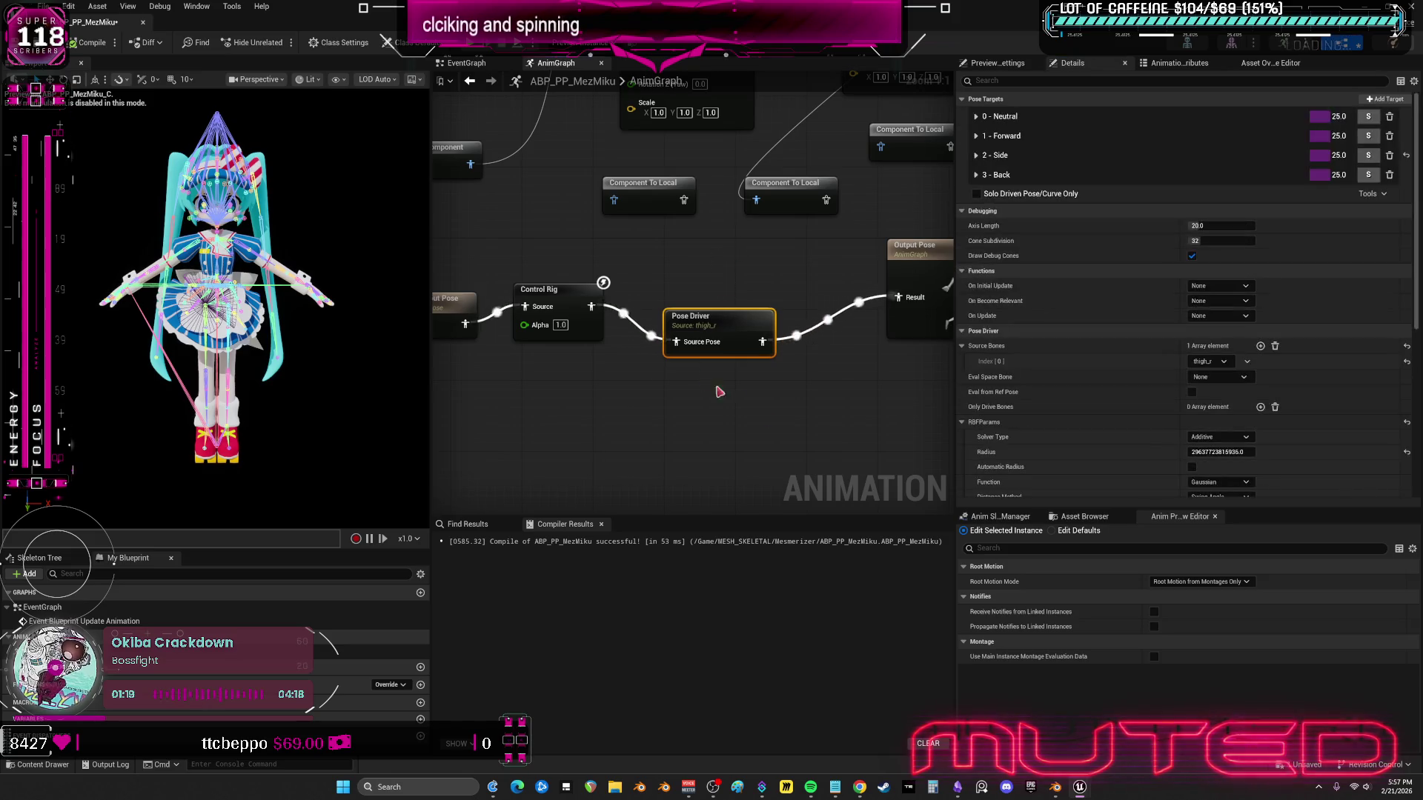
# - Add four more empty entries to the Pose Driver's Only Drive Bones list
pyautogui.scroll(1, 738, 296)
pyautogui.scroll(-1, 737, 334)
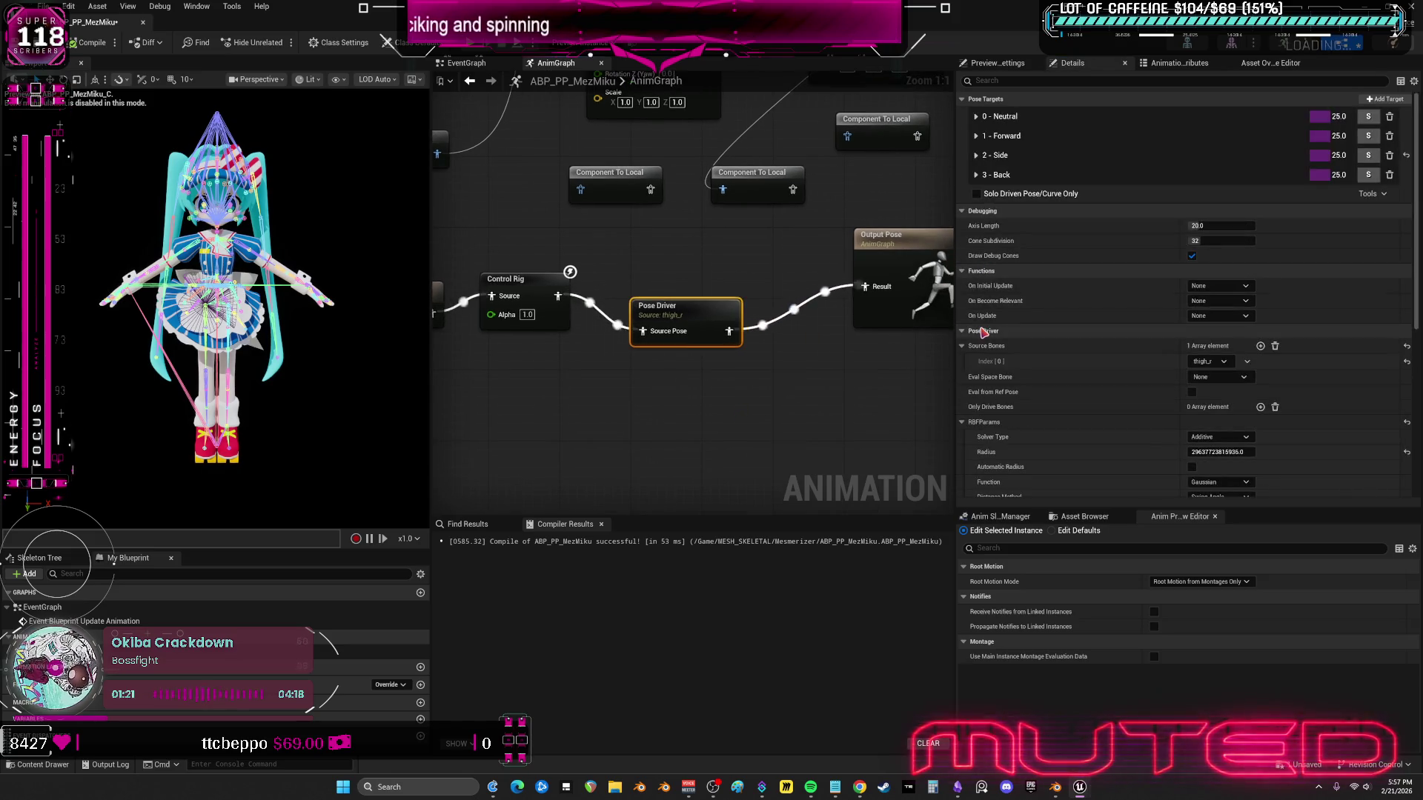
pyautogui.click(1261, 407)
pyautogui.click(1261, 407)
pyautogui.click(1260, 407)
pyautogui.click(1261, 407)
pyautogui.click(1261, 407)
pyautogui.click(1261, 407)
pyautogui.click(1260, 407)
pyautogui.click(1260, 407)
# - Browse the bone tree and set the first drive bone, Index [0], to Bow_R
pyautogui.scroll(-3, 1289, 415)
pyautogui.click(1223, 264)
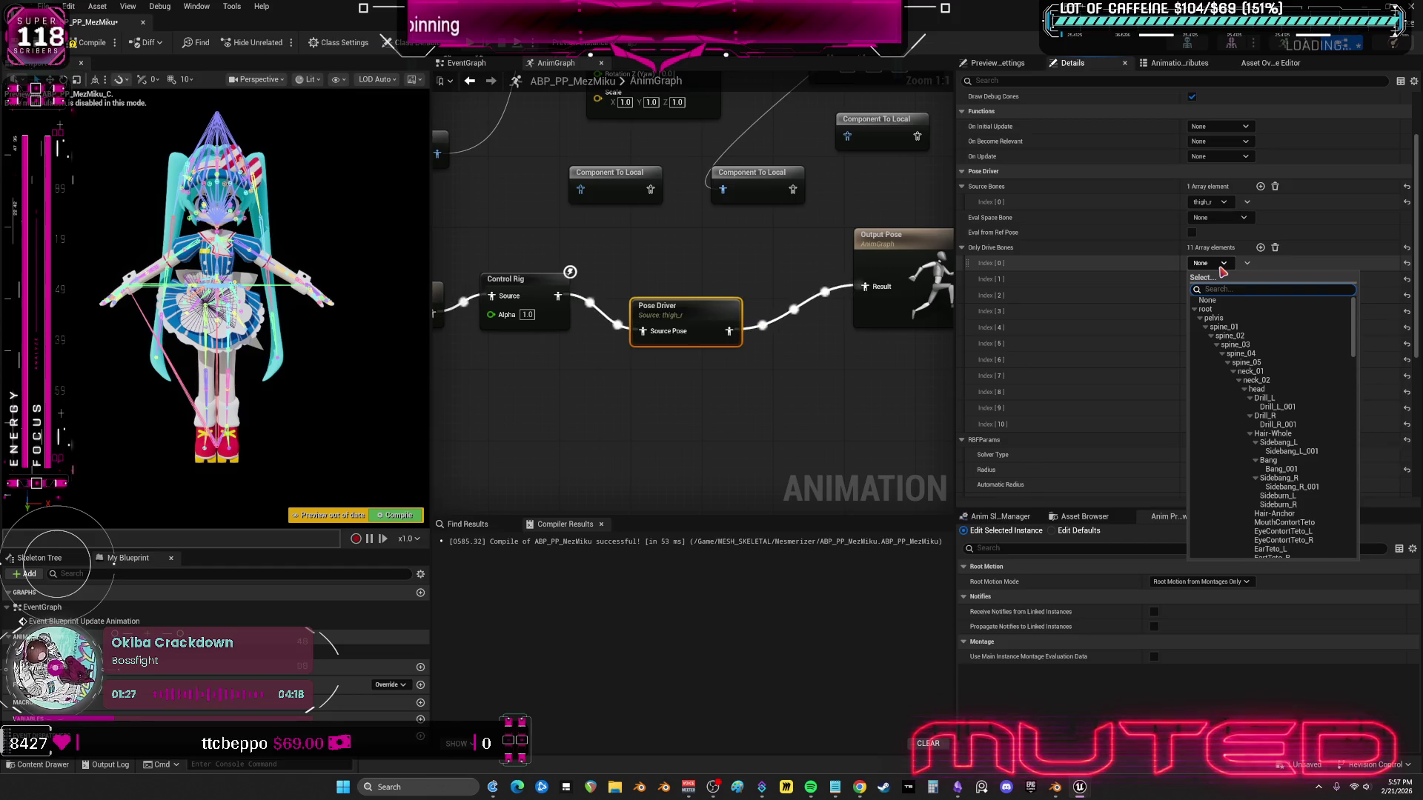
pyautogui.click(1200, 318)
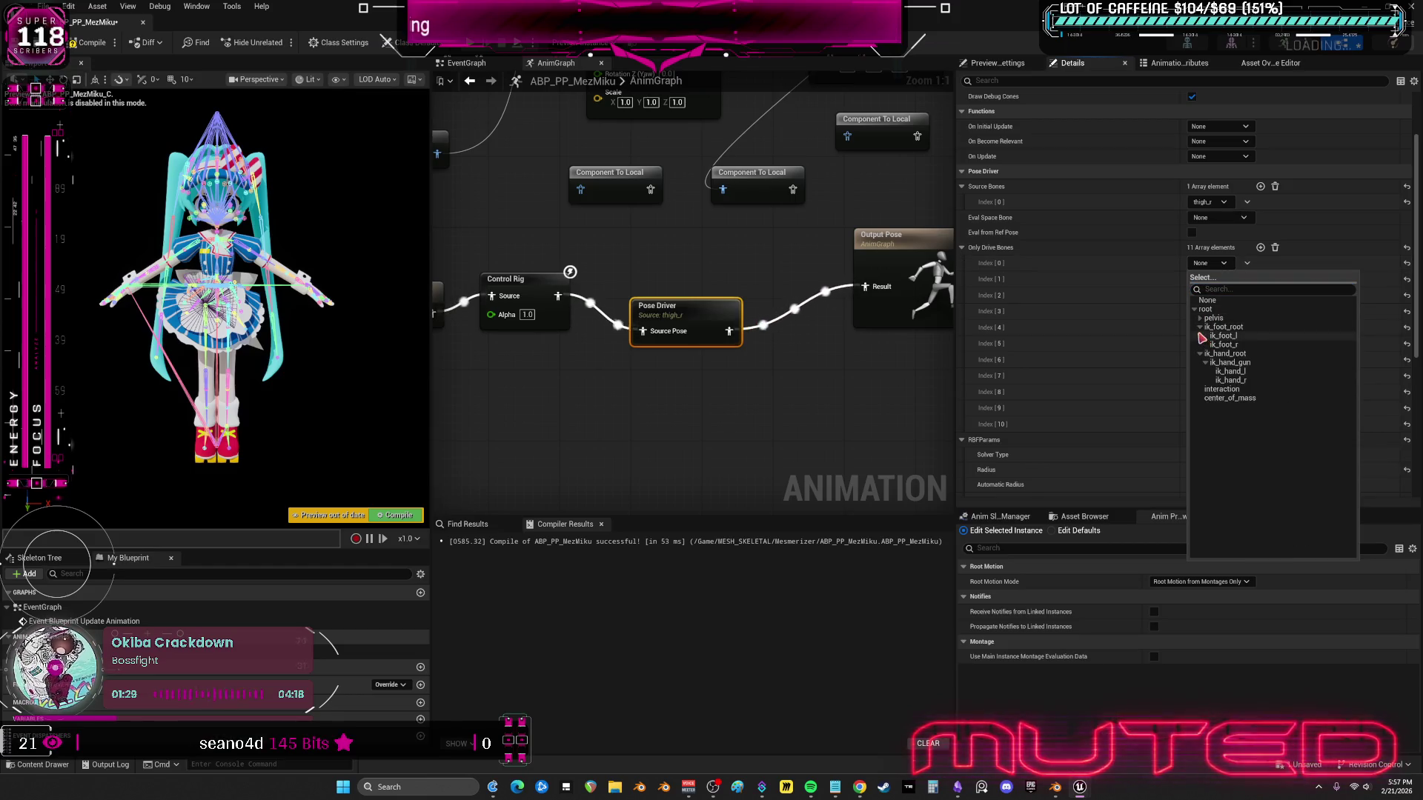
pyautogui.click(1200, 327)
pyautogui.click(1200, 318)
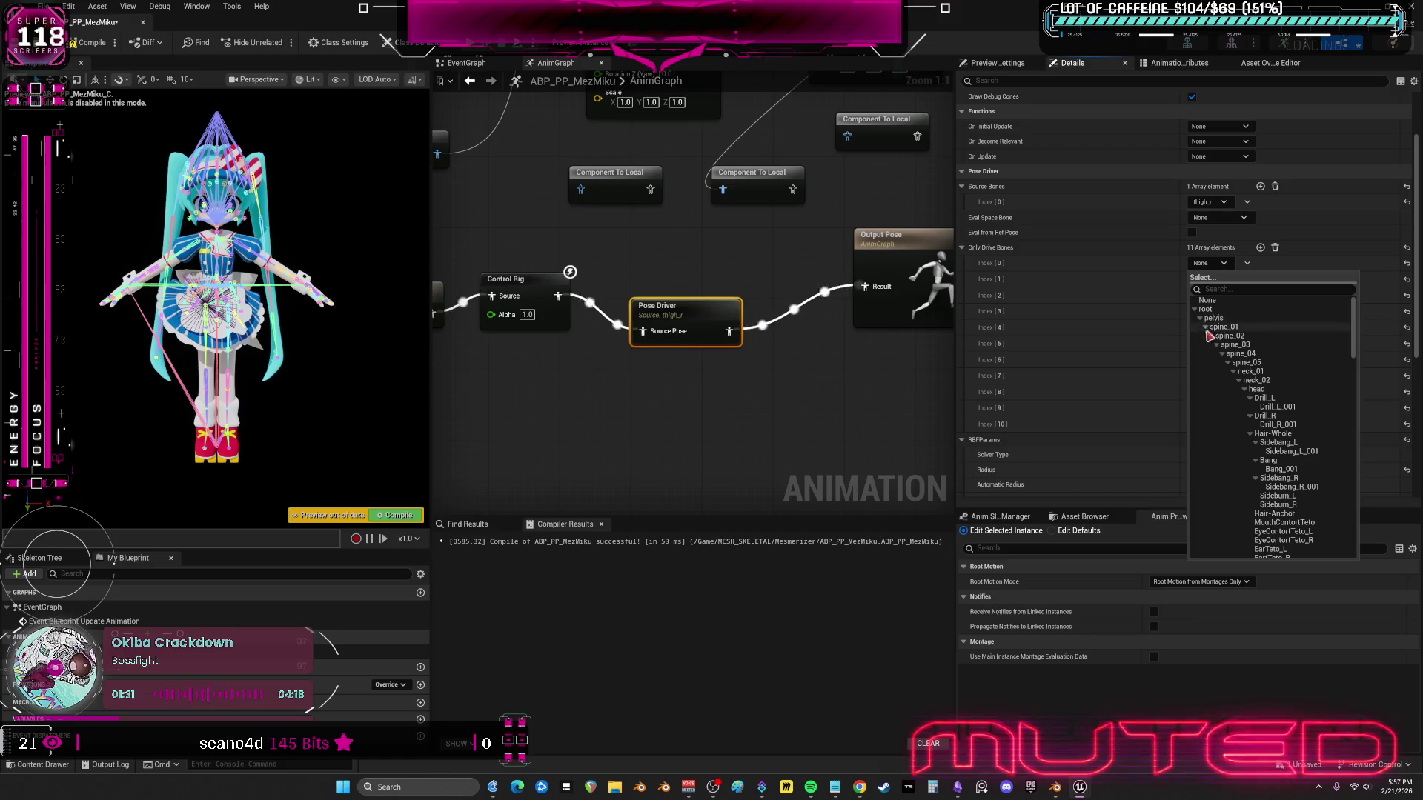
pyautogui.click(1218, 346)
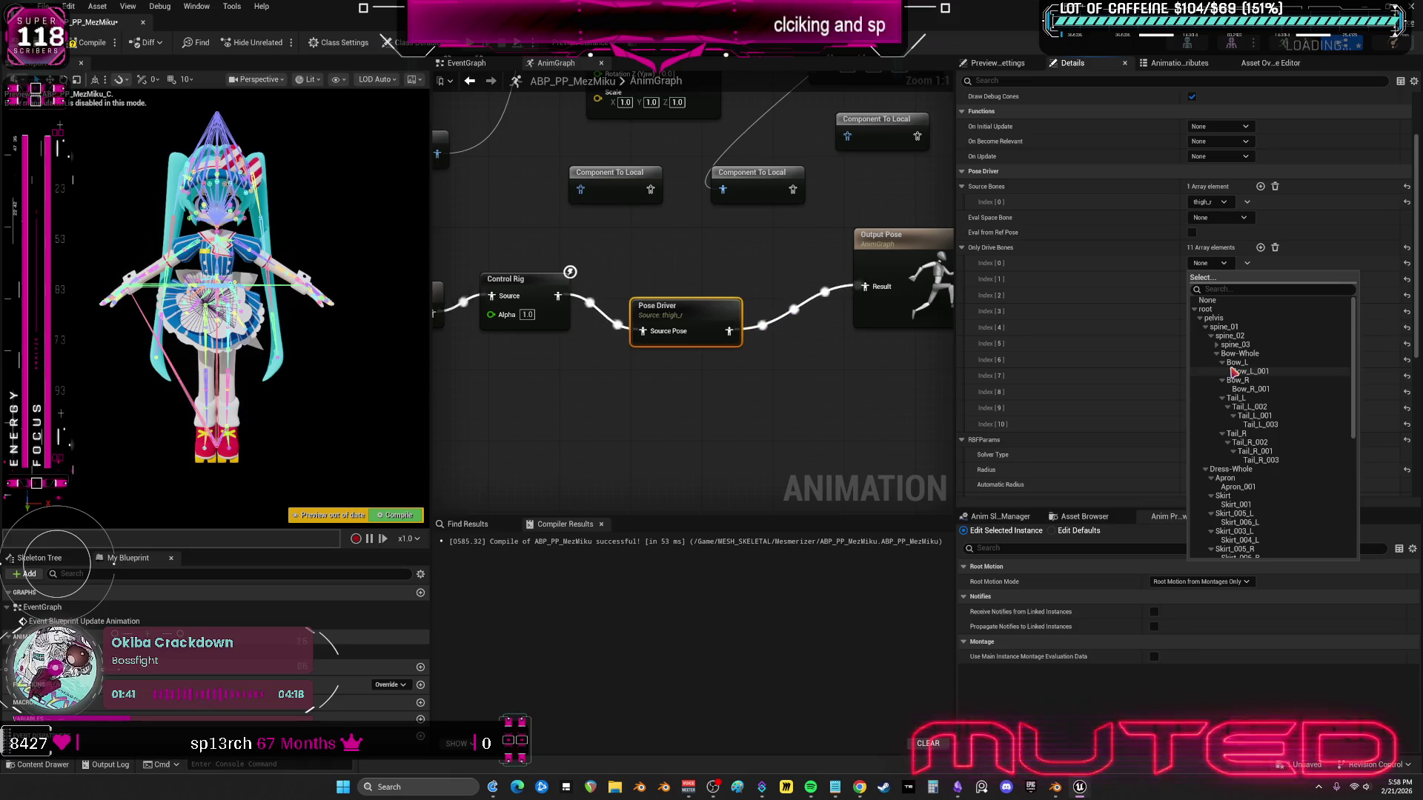
pyautogui.click(724, 419)
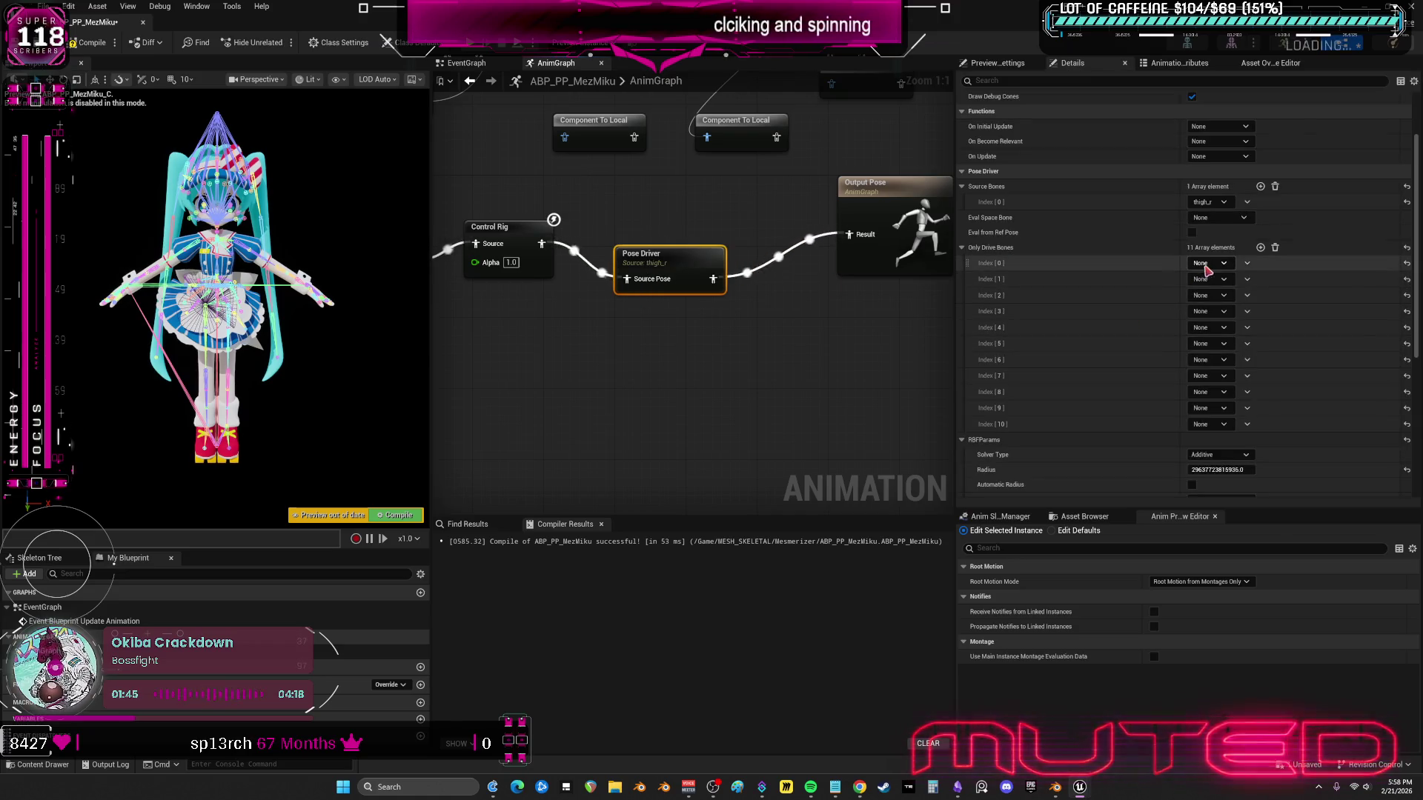
pyautogui.click(1208, 263)
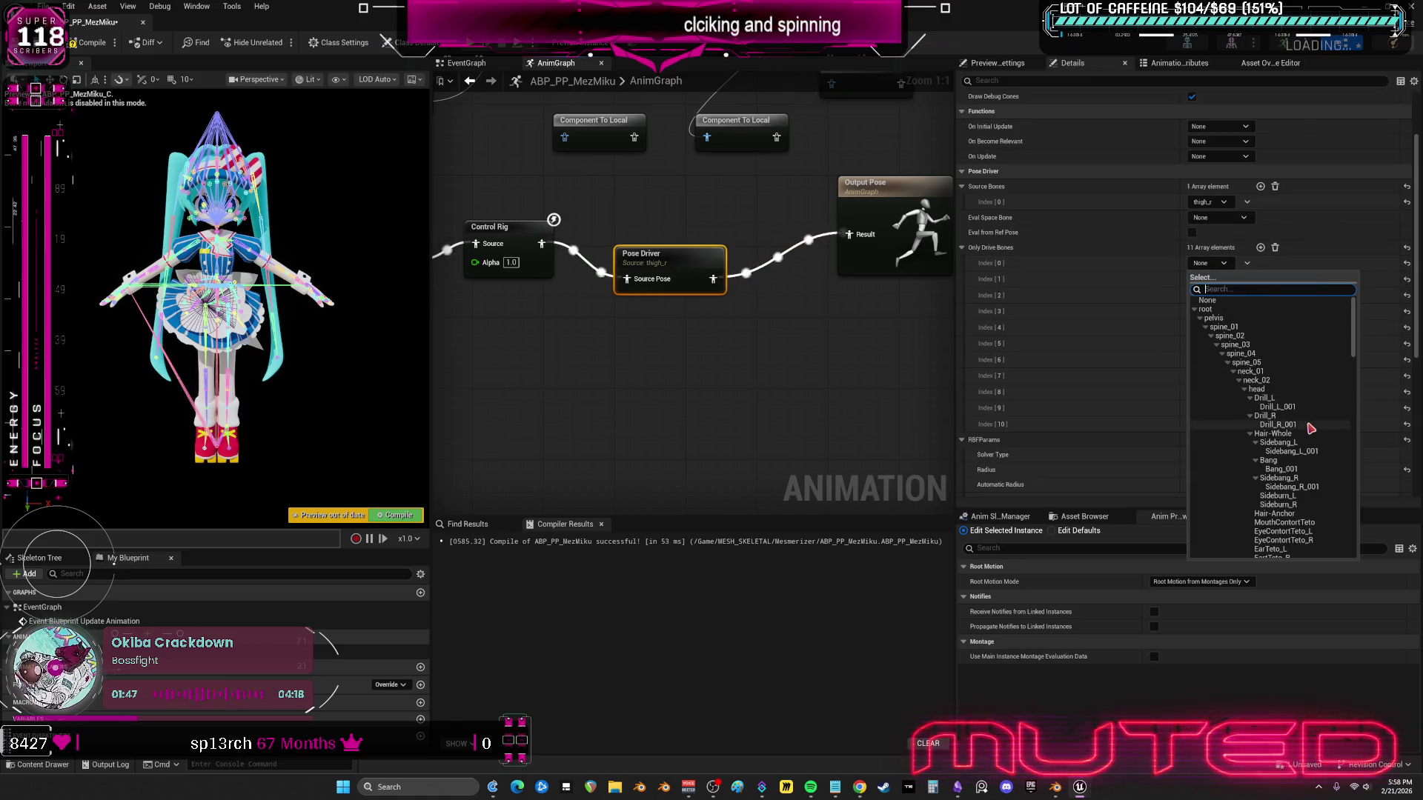
pyautogui.click(1246, 390)
pyautogui.click(1233, 398)
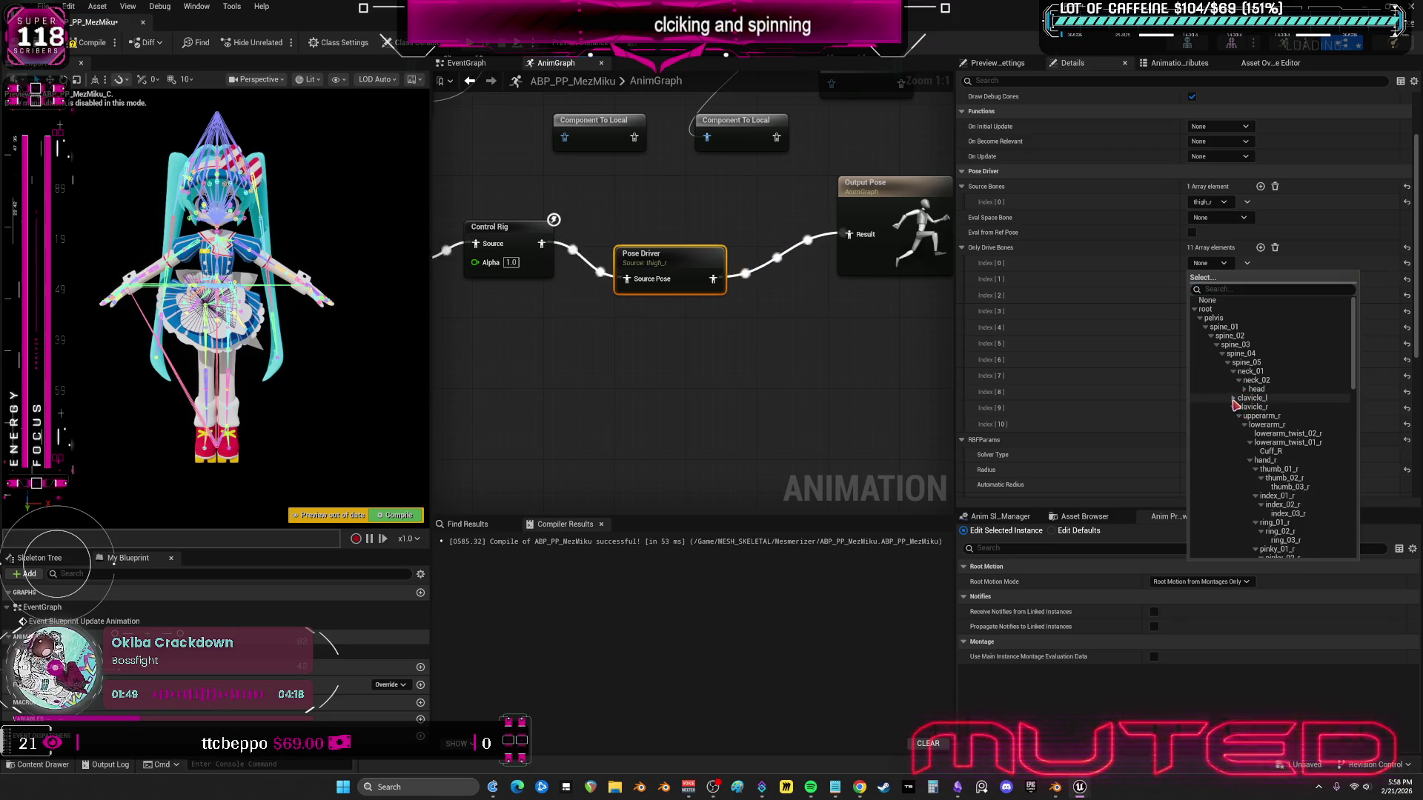
pyautogui.click(1233, 406)
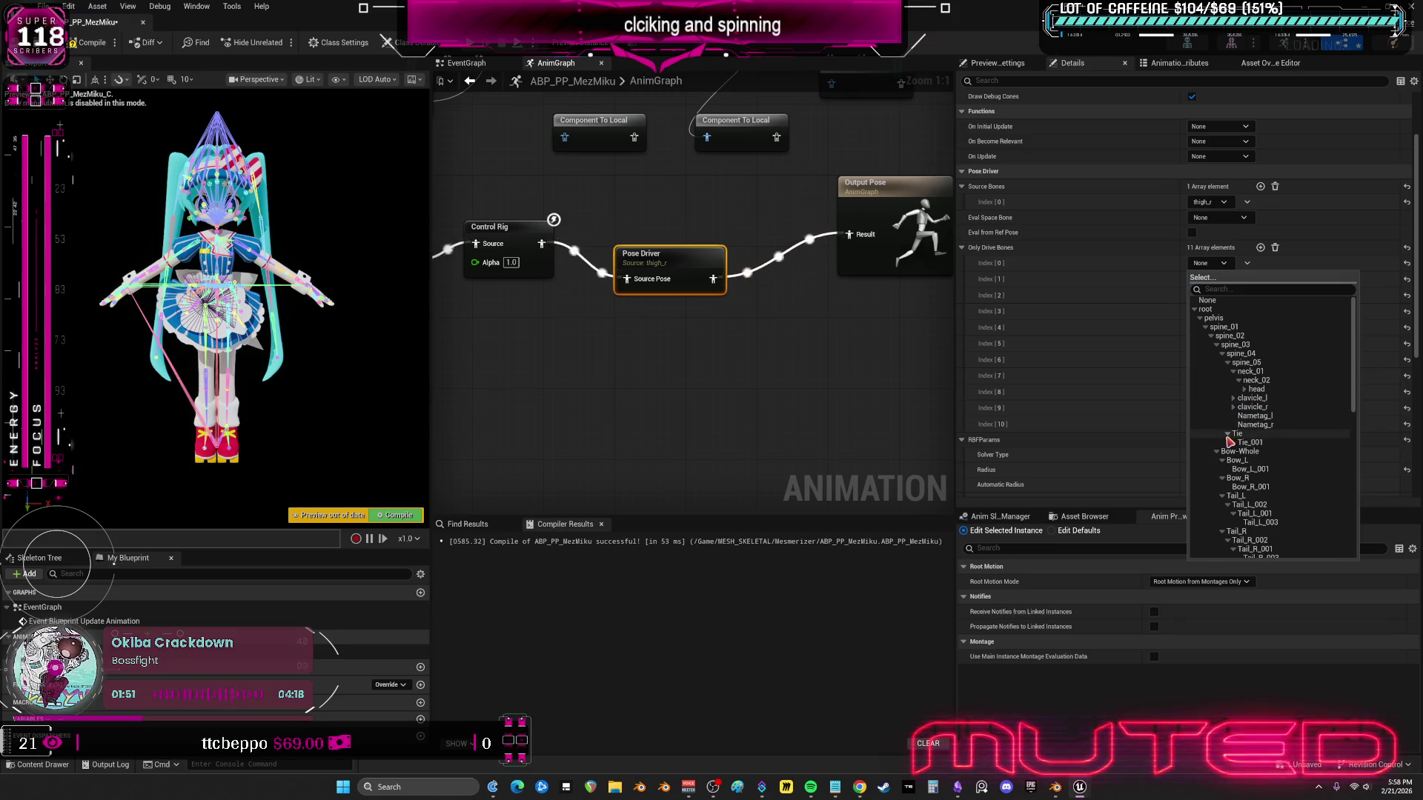
pyautogui.click(1228, 434)
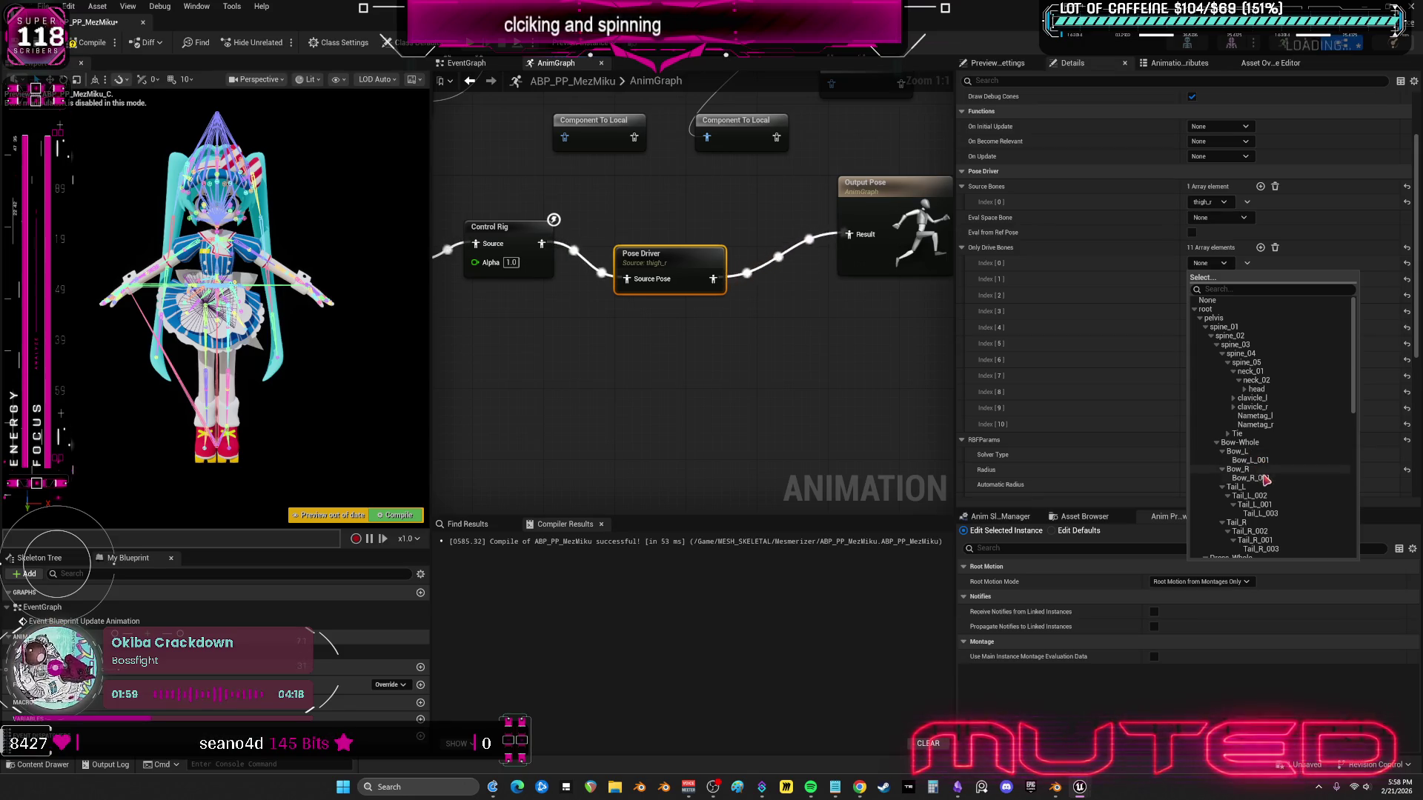
pyautogui.click(1237, 469)
# - Set the second drive bone, Index [1], to Bow_R_001
pyautogui.click(1218, 312)
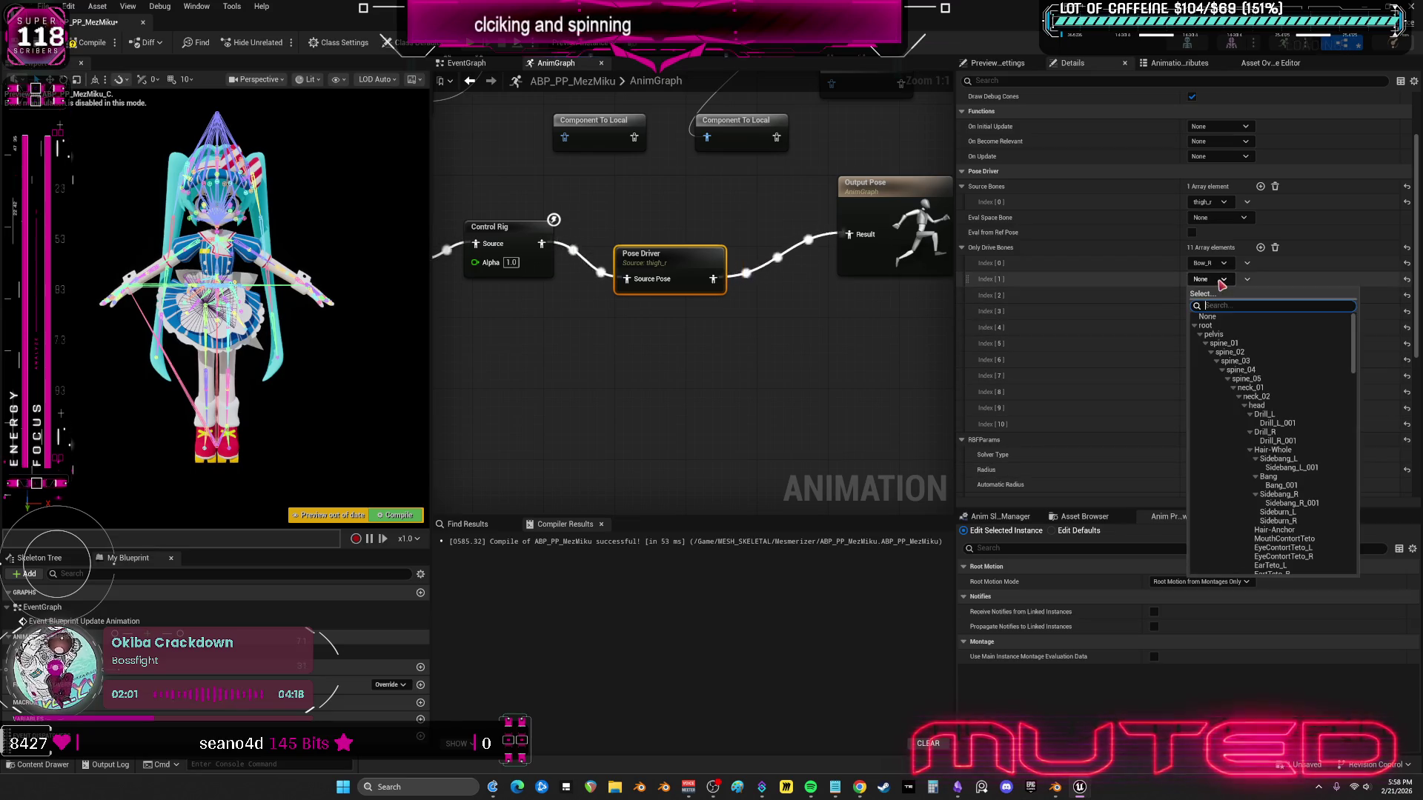
pyautogui.write('boiw')
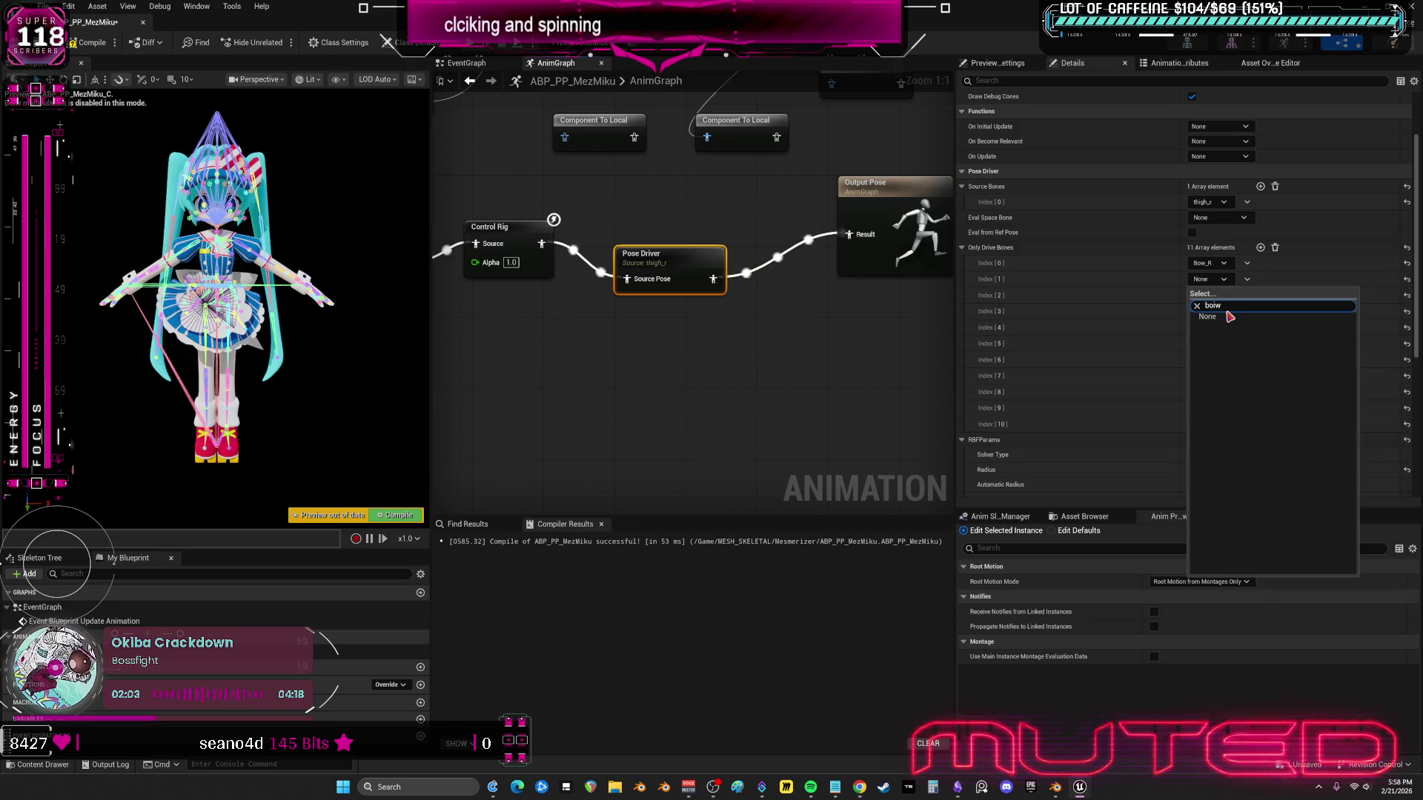
pyautogui.click(1234, 364)
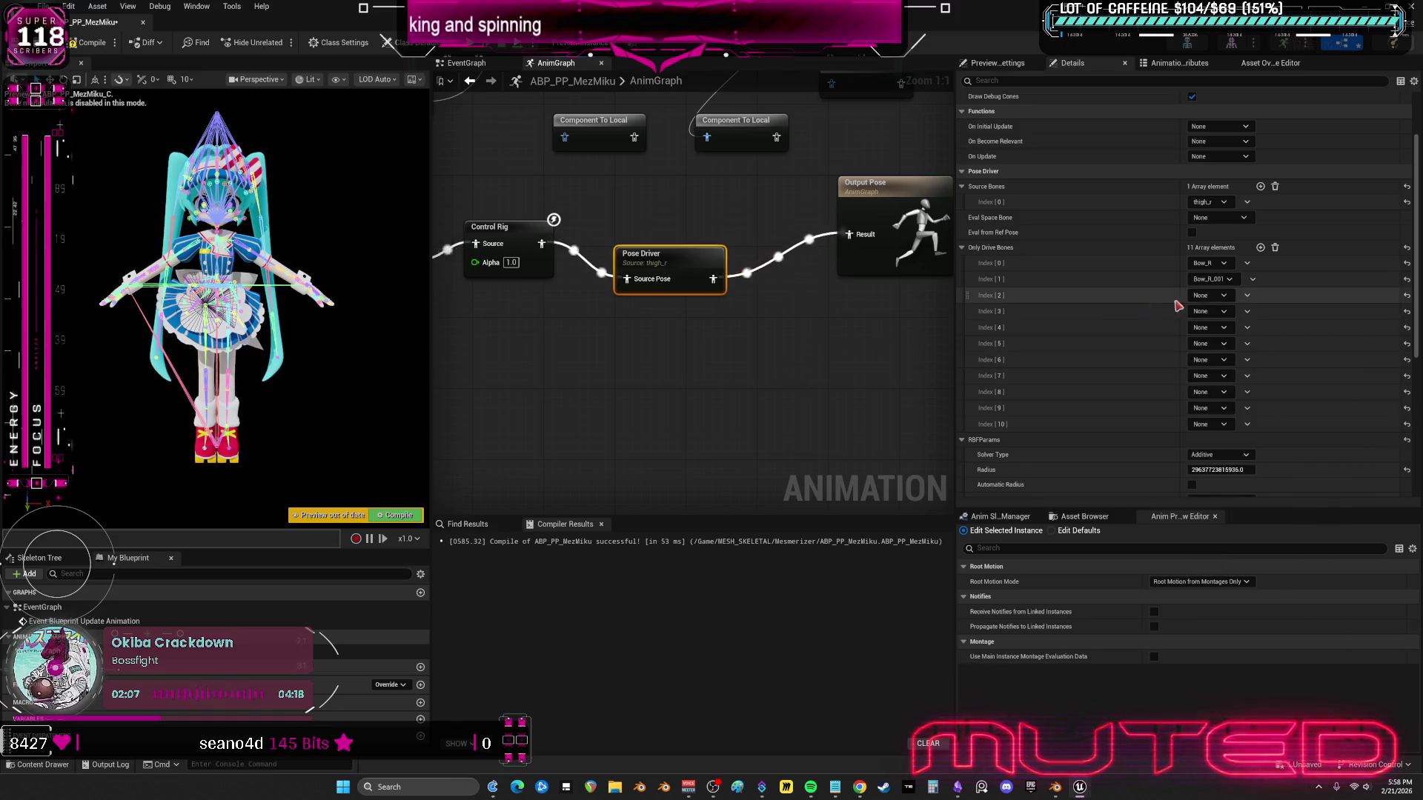
pyautogui.click(1216, 304)
pyautogui.click(731, 388)
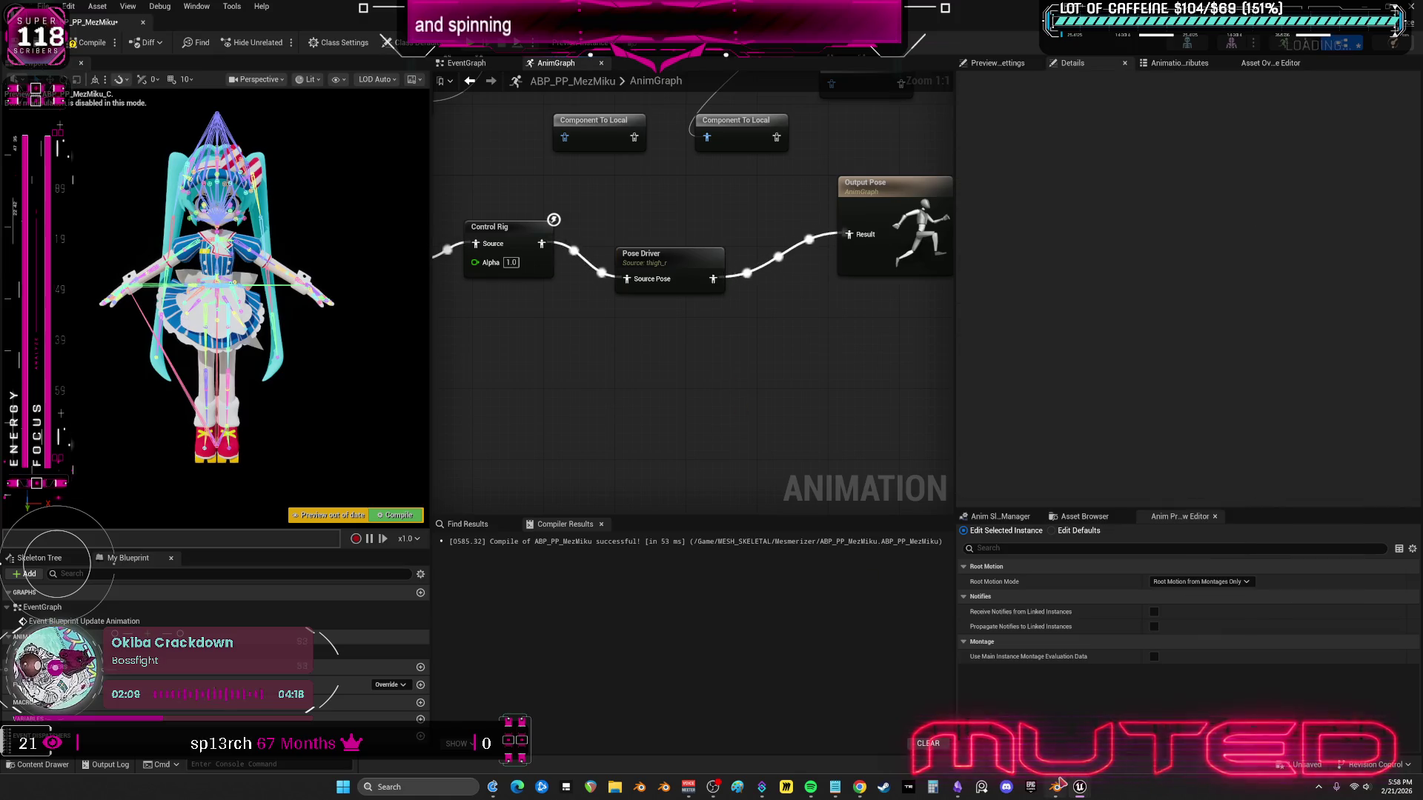
pyautogui.click(1056, 787)
# - Isolate the armature in Blender's local view, enter pose mode and hide the pelvis bones
pyautogui.scroll(6, 575, 282)
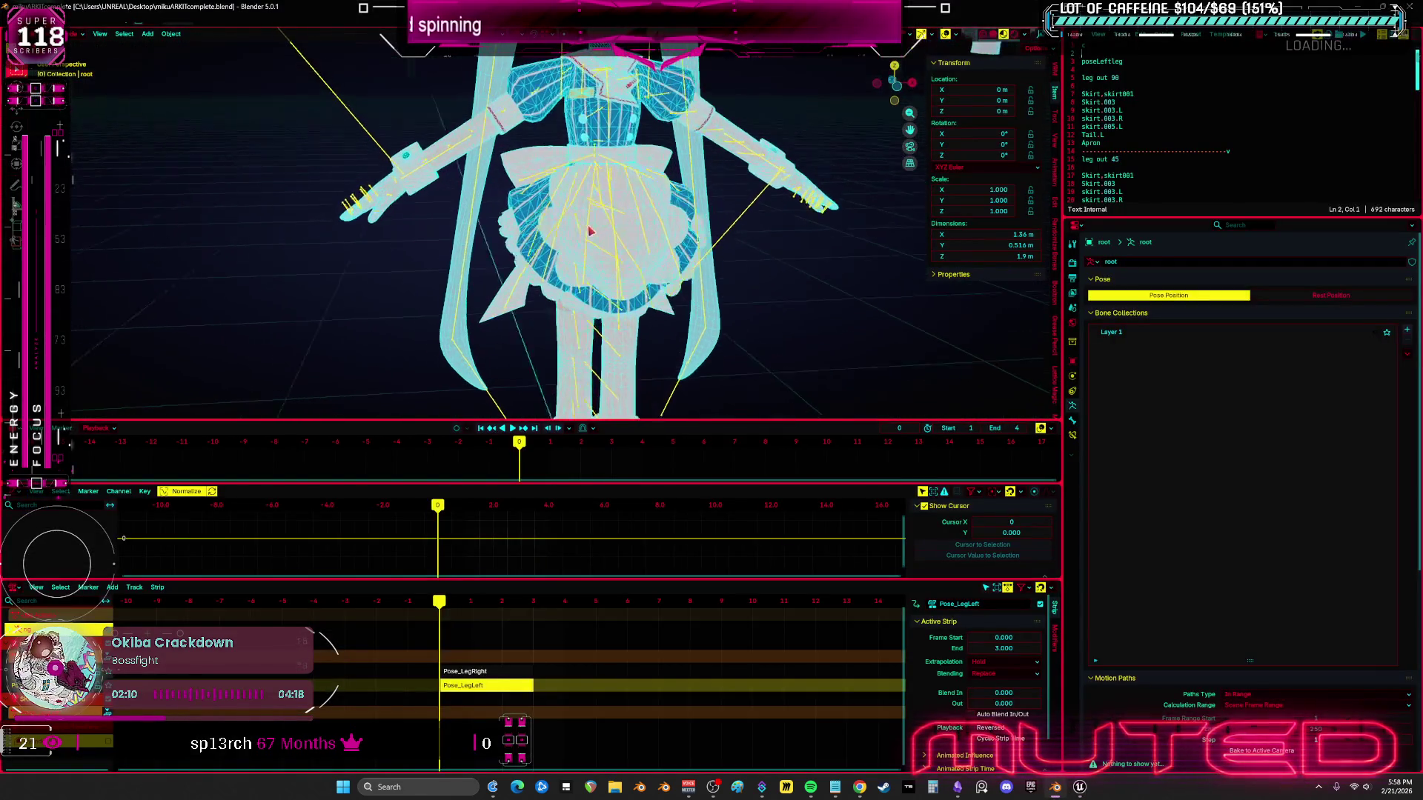
pyautogui.press('KP_Divide')
pyautogui.hotkey('ctrl', 'Tab')
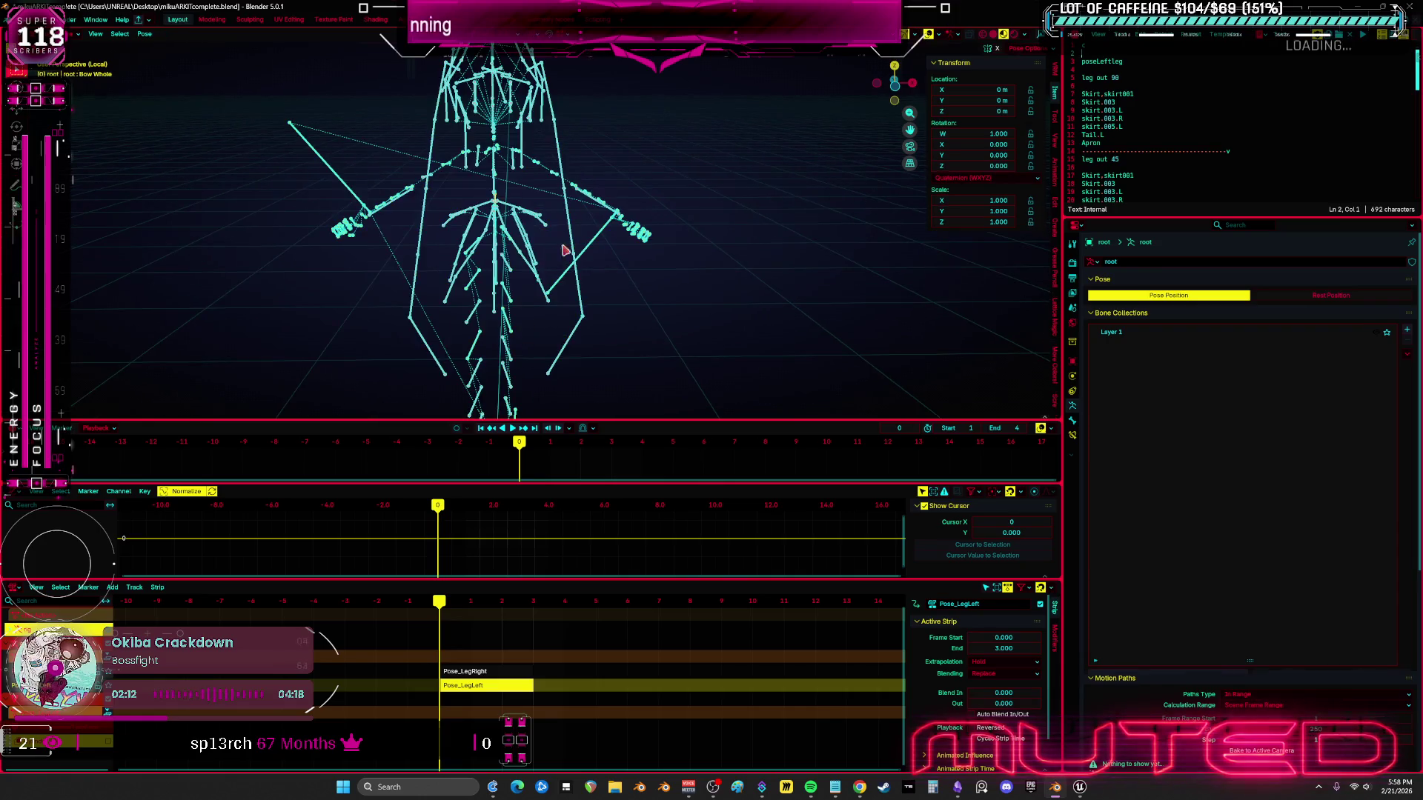
pyautogui.scroll(8, 586, 254)
pyautogui.click(530, 229)
pyautogui.press('h')
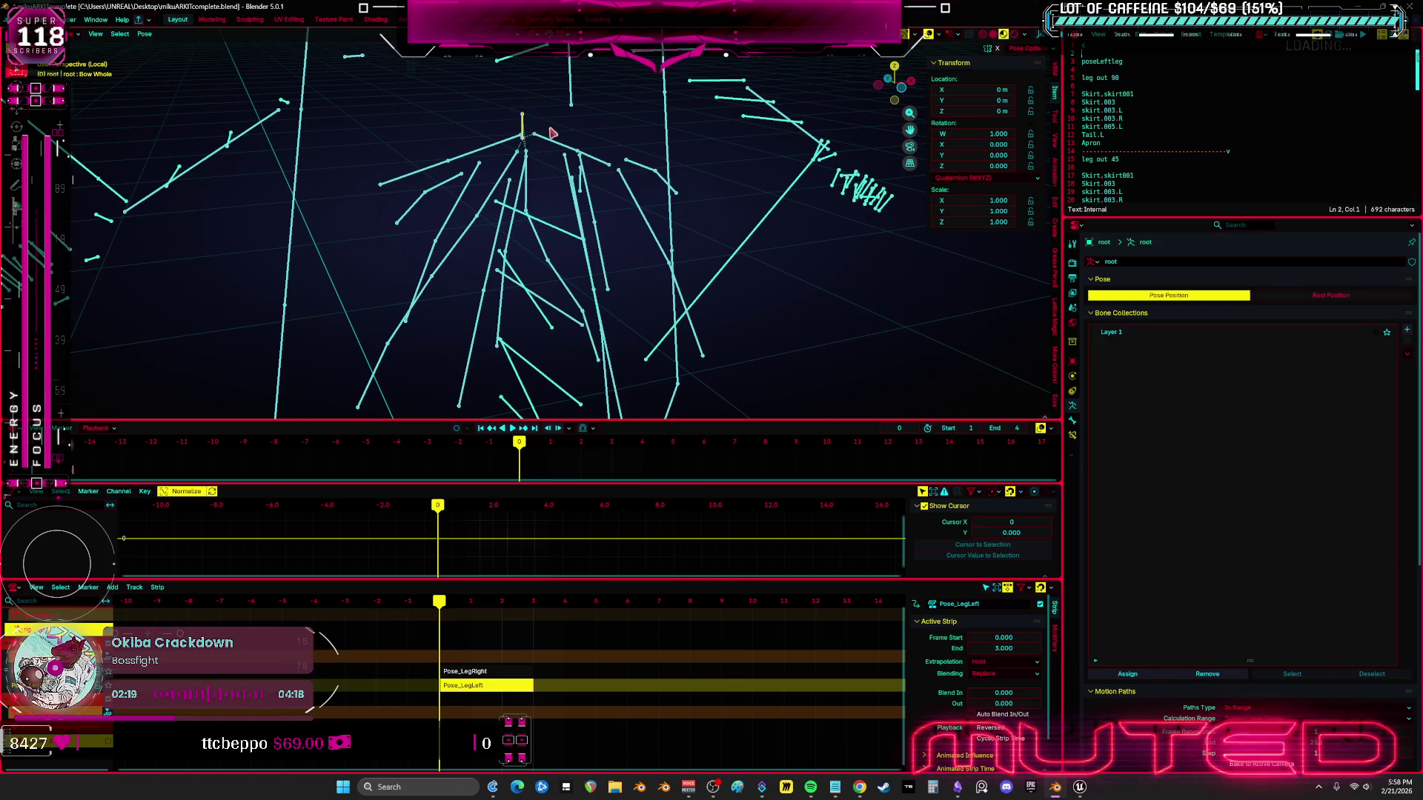
pyautogui.press('h')
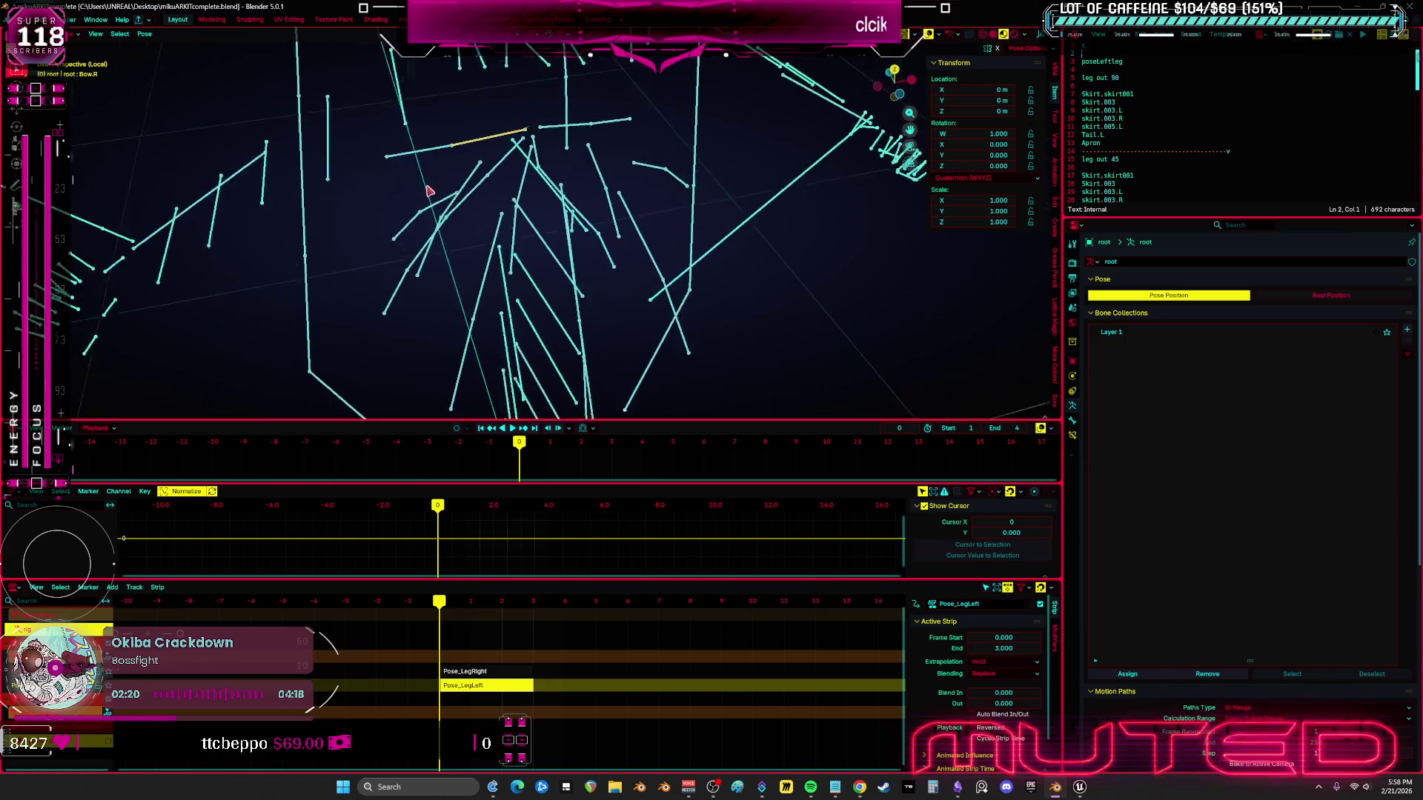
# - Select the Skirt.005.R bone, read its name, and return to Unreal
pyautogui.click(454, 152)
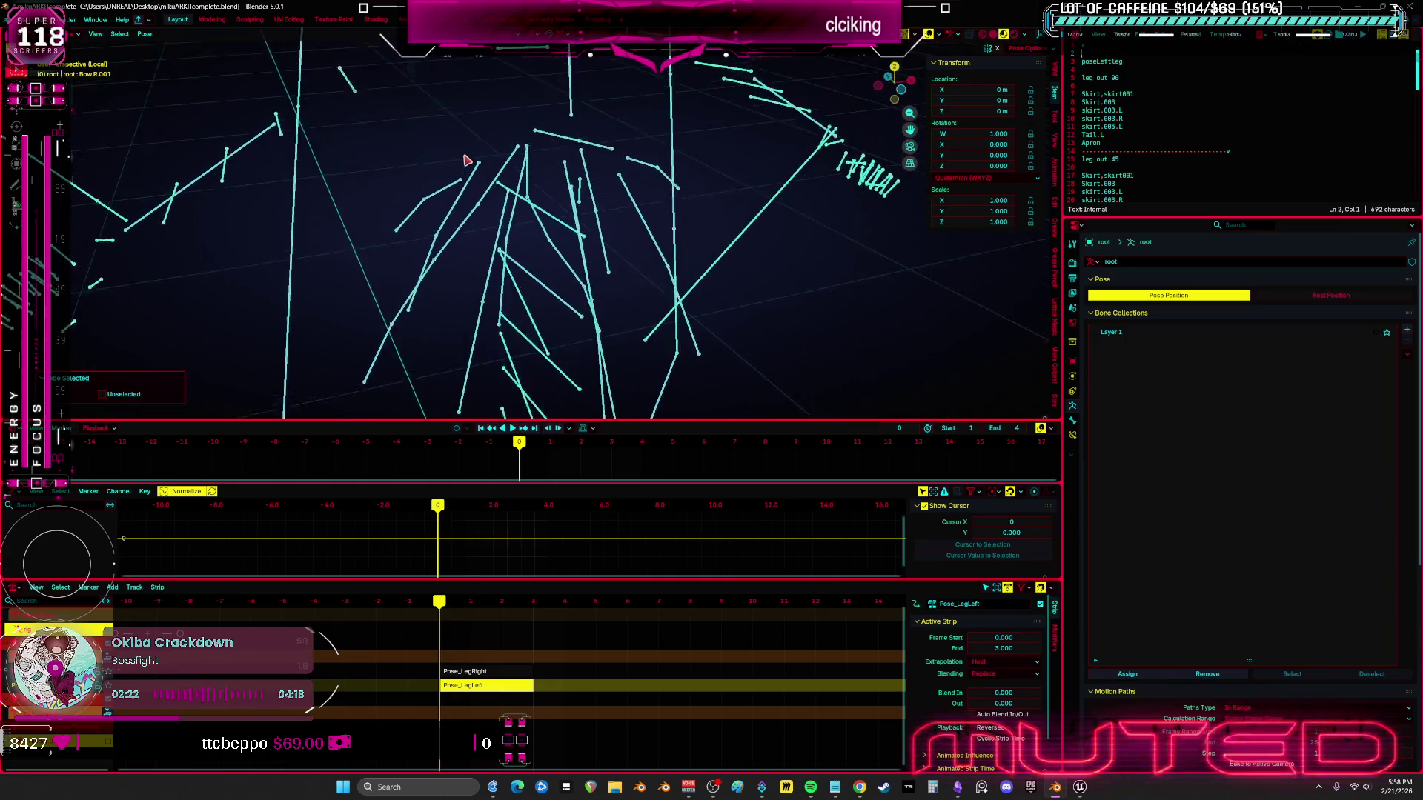
pyautogui.click(454, 185)
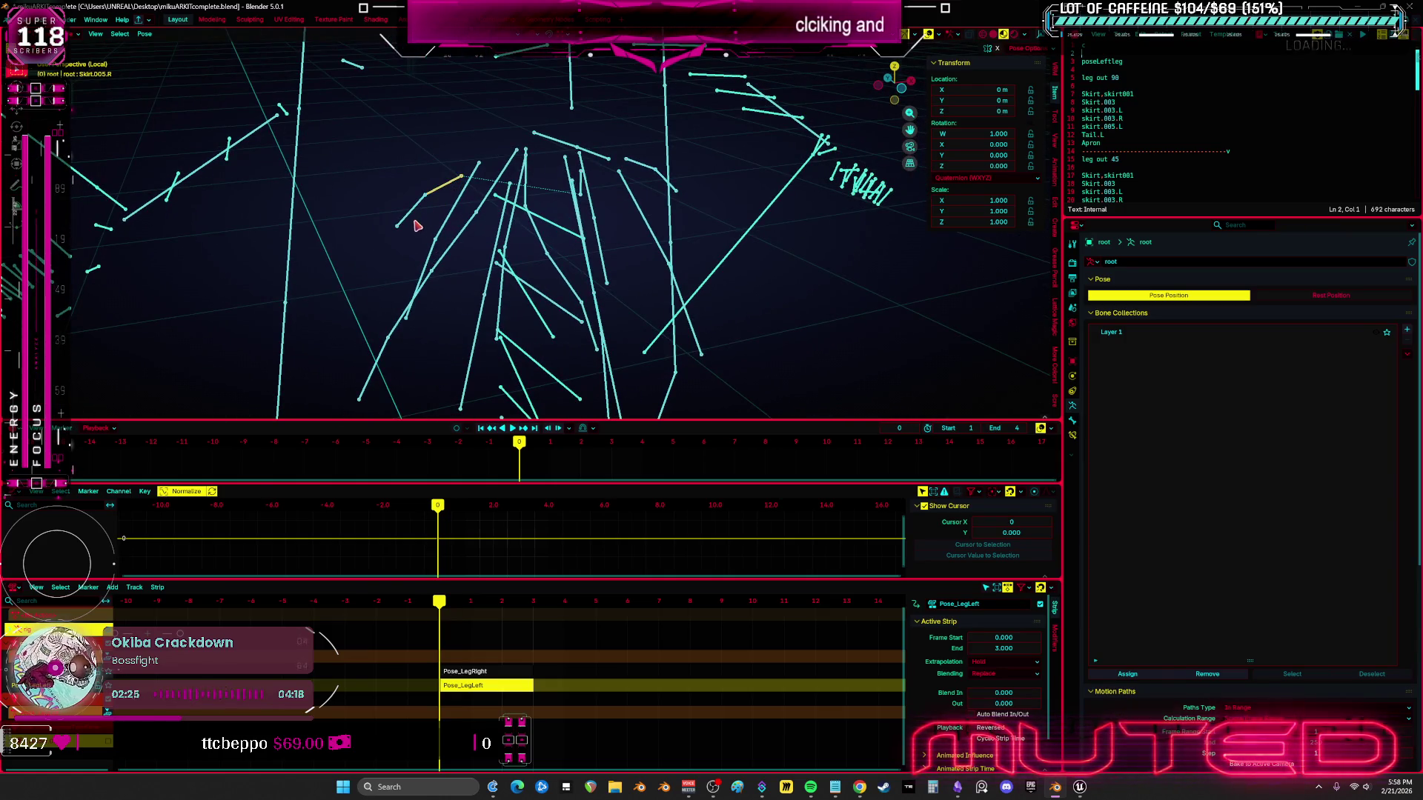
pyautogui.press('F2')
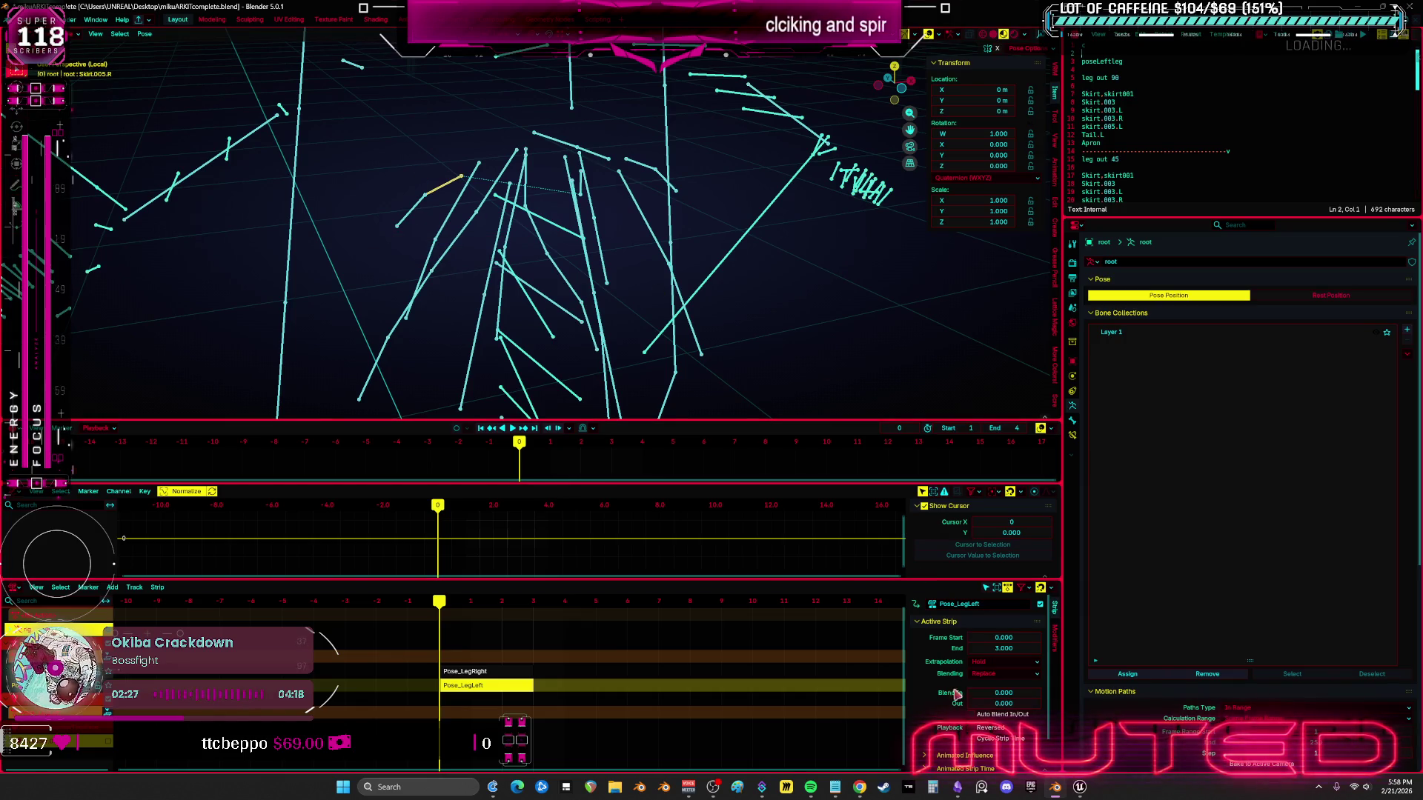
pyautogui.moveTo(1081, 769)
pyautogui.click(1141, 715)
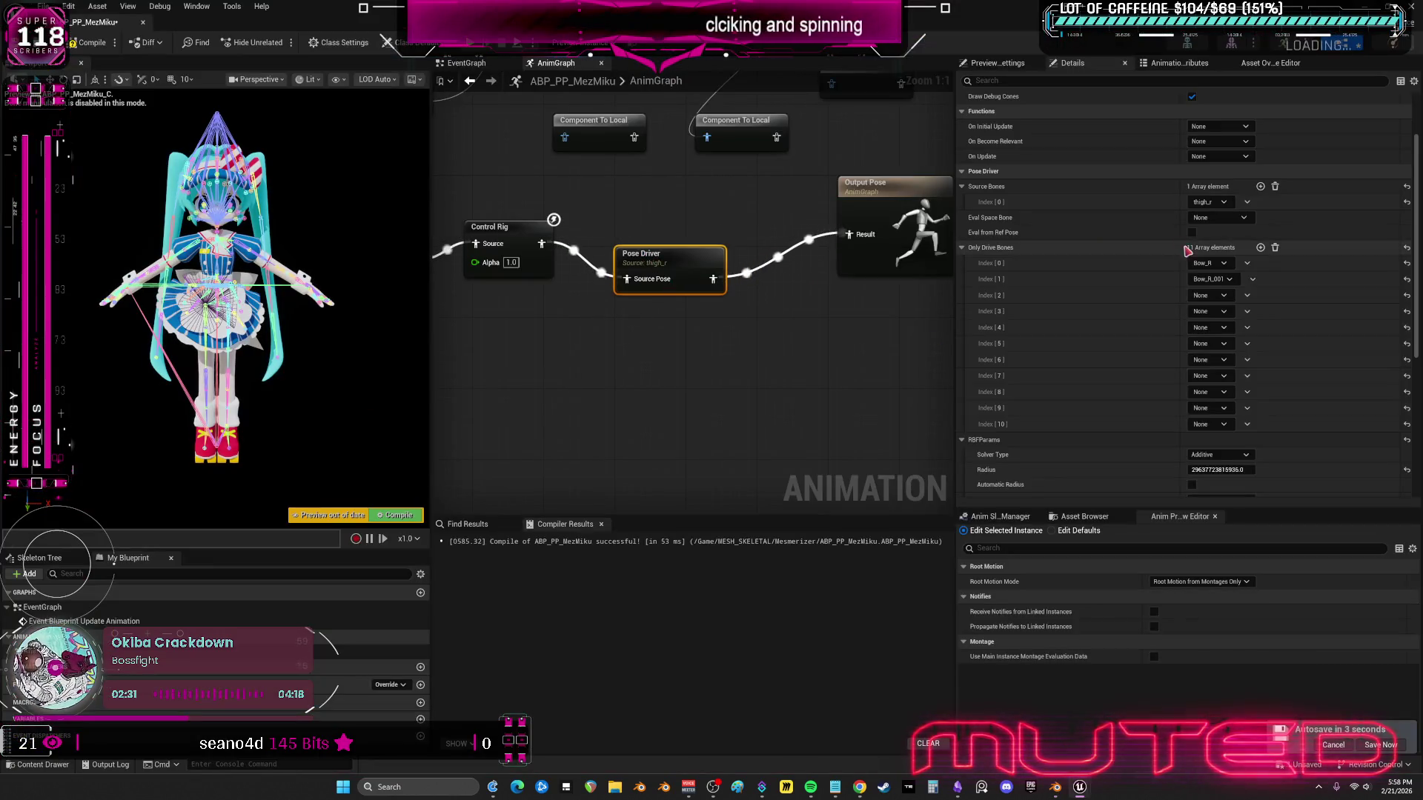
# - Set drive bones Index [2] and [3] to Skirt_005_R and Skirt_006_R
pyautogui.click(1208, 295)
pyautogui.write('Skirt.005.R')
pyautogui.press('BackSpace')
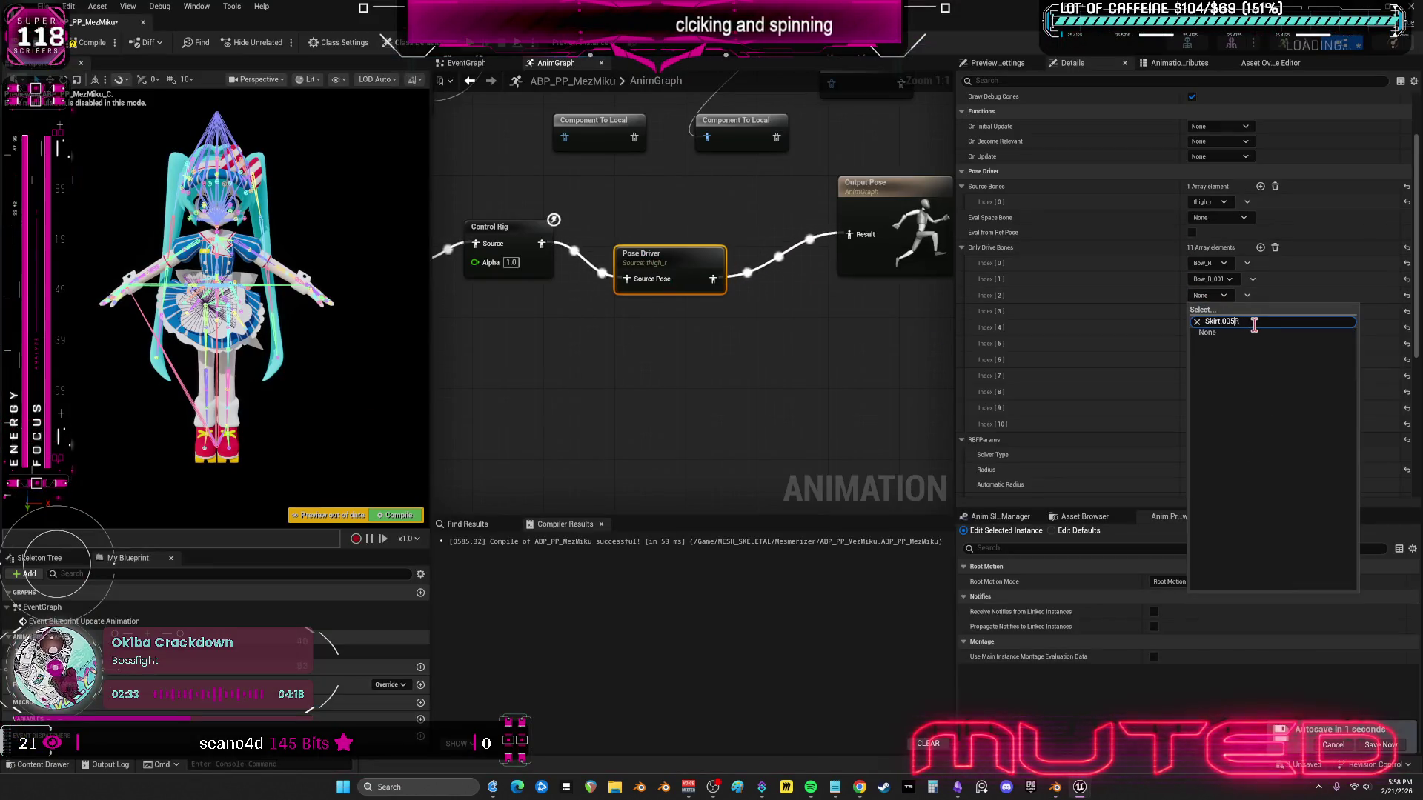
pyautogui.press('BackSpace')
pyautogui.write('_')
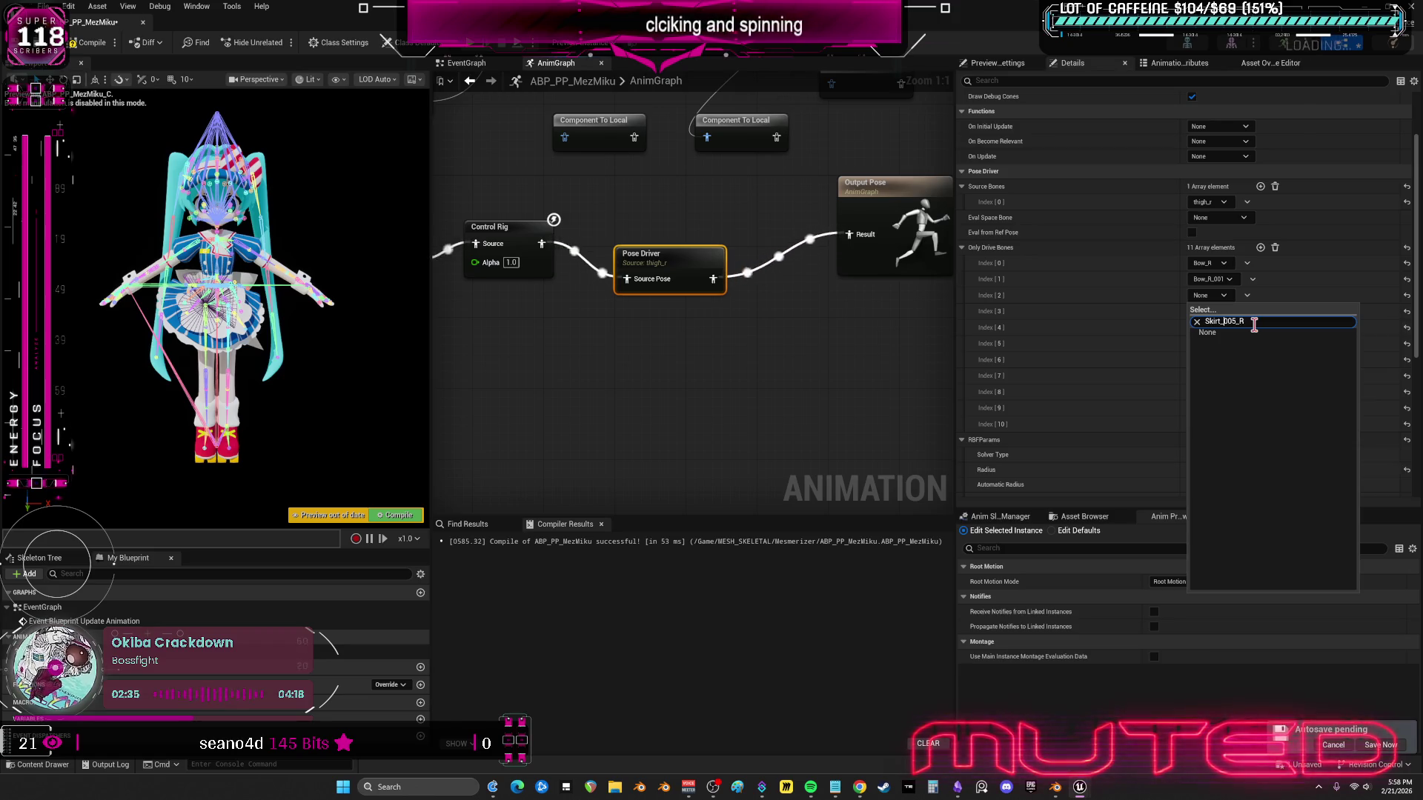
pyautogui.click(1230, 343)
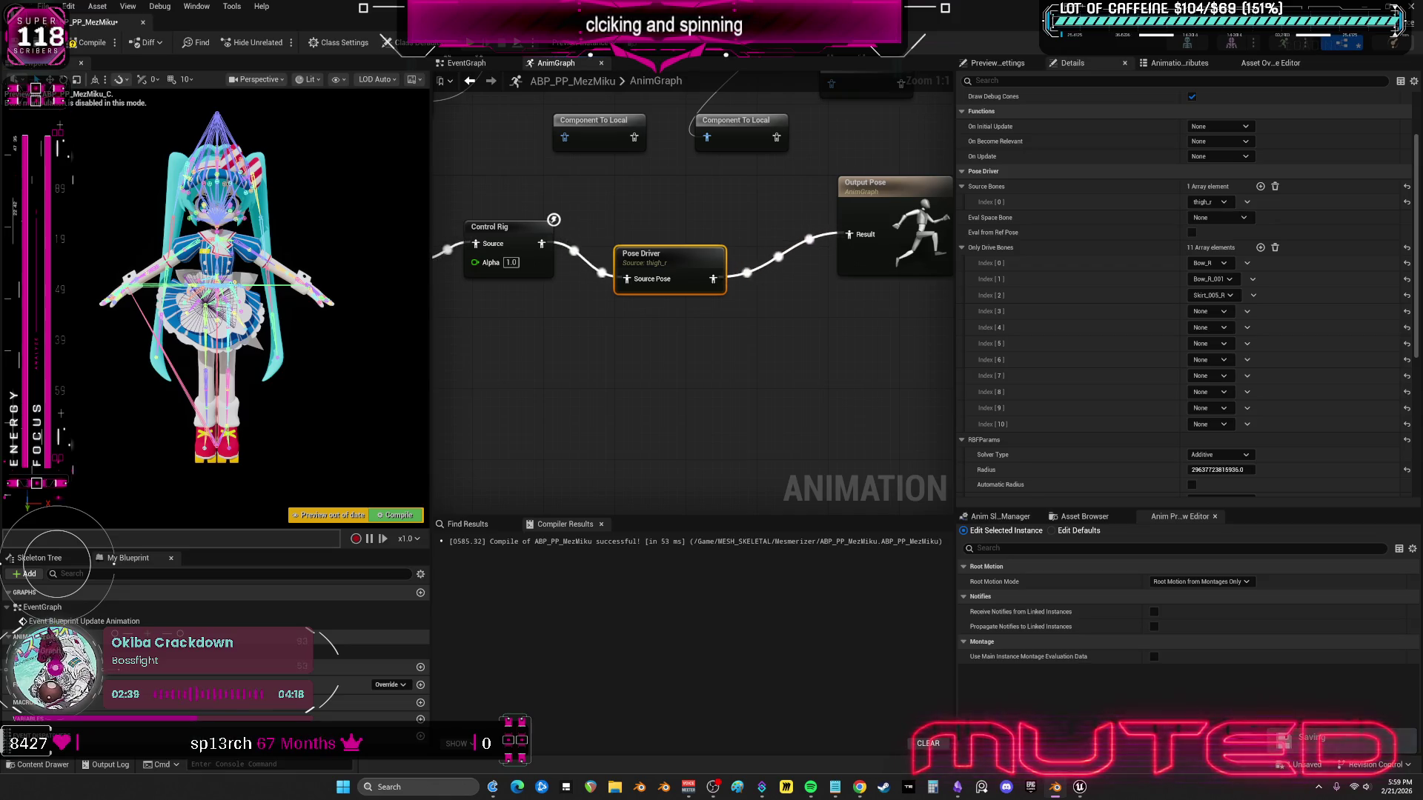
pyautogui.click(1221, 311)
pyautogui.write('006')
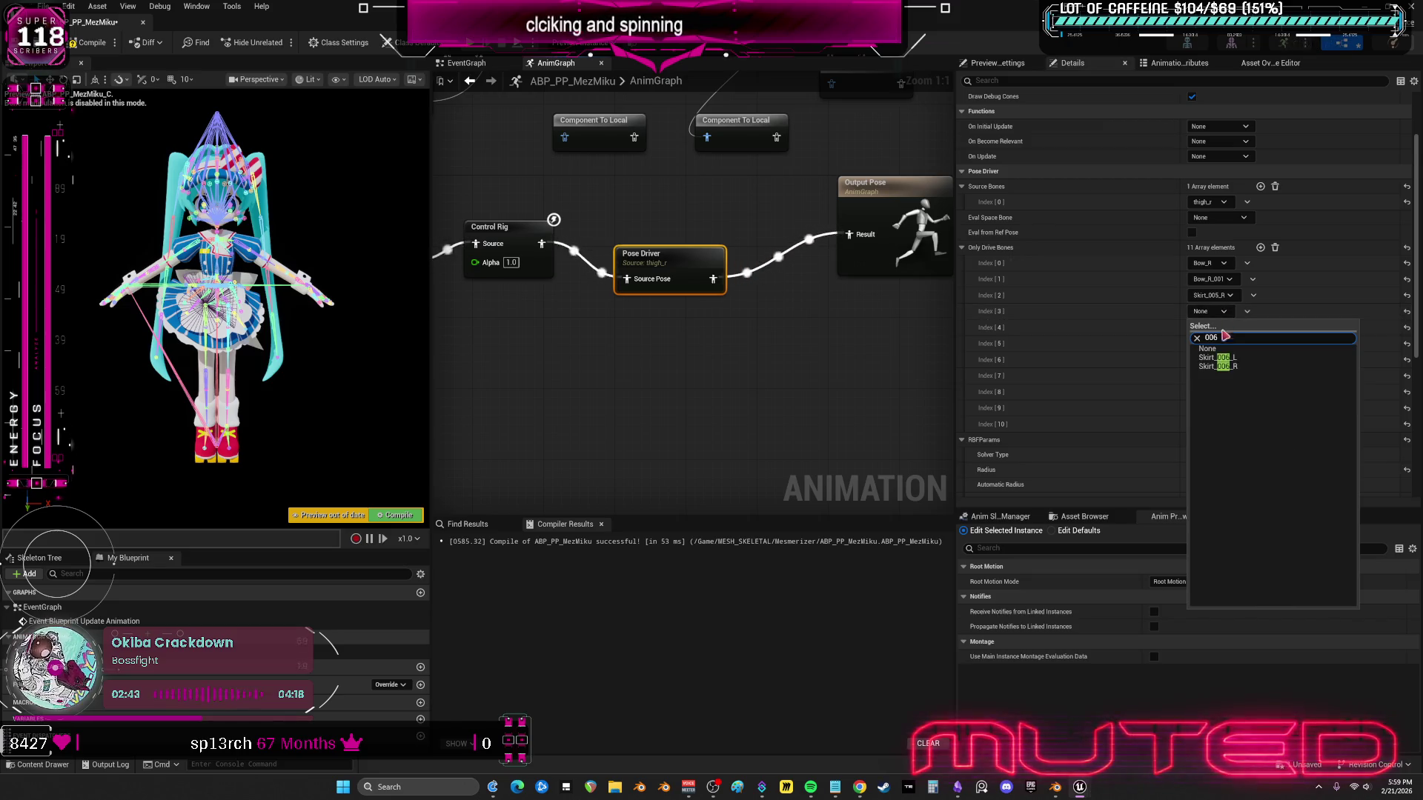
pyautogui.click(1261, 363)
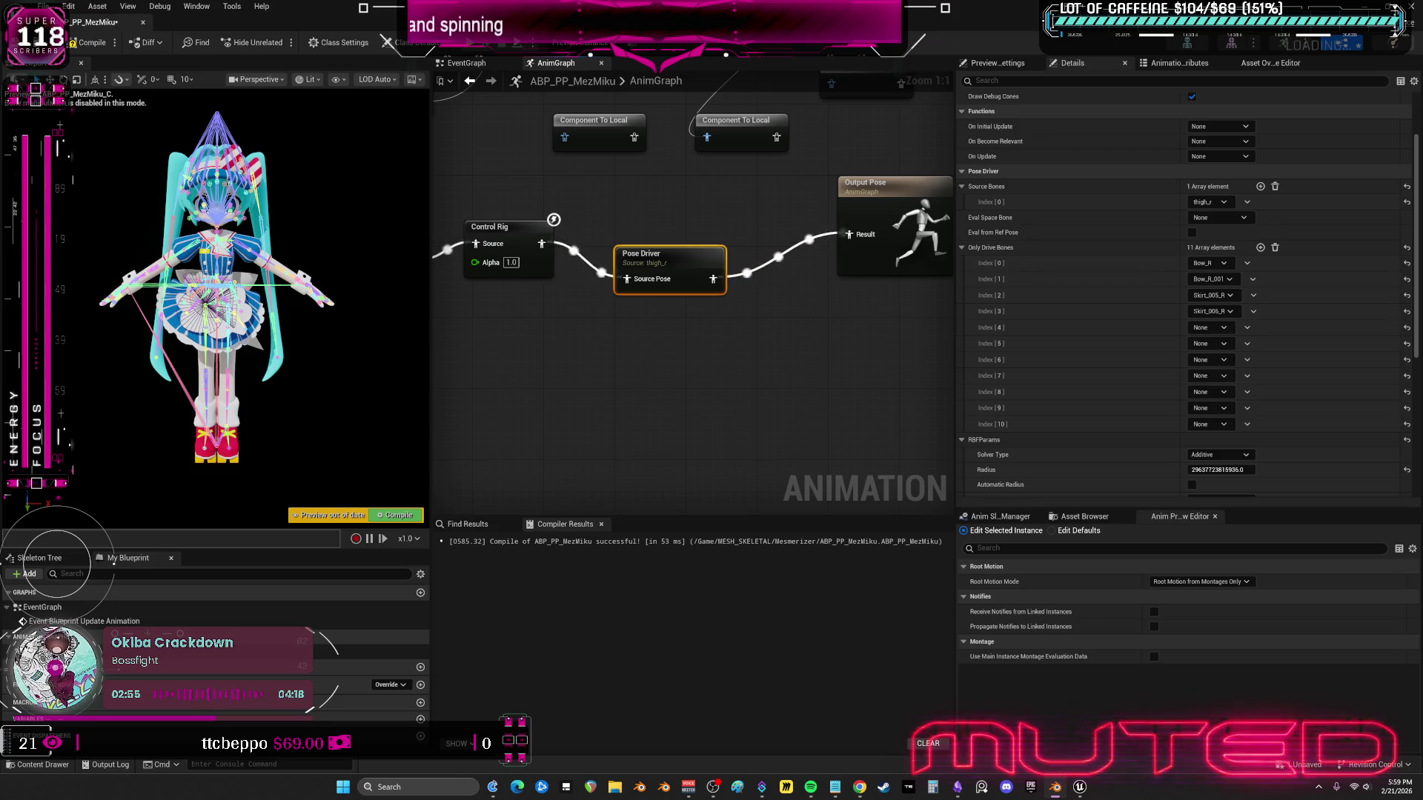
# - Set drive bones Index [4] and [5] to Tail_R and Tail_R_002
pyautogui.click(1210, 328)
pyautogui.write('Tail')
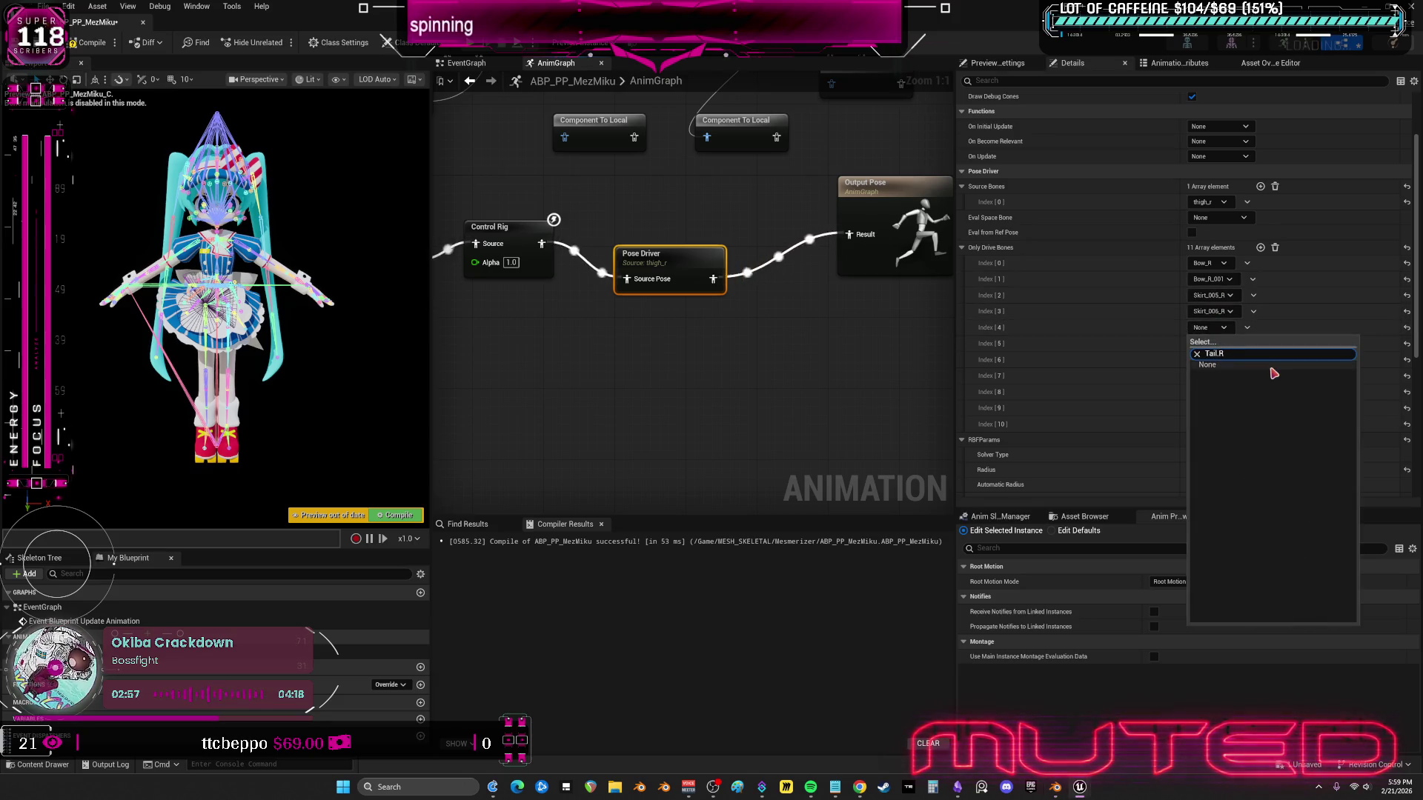
pyautogui.write('_R')
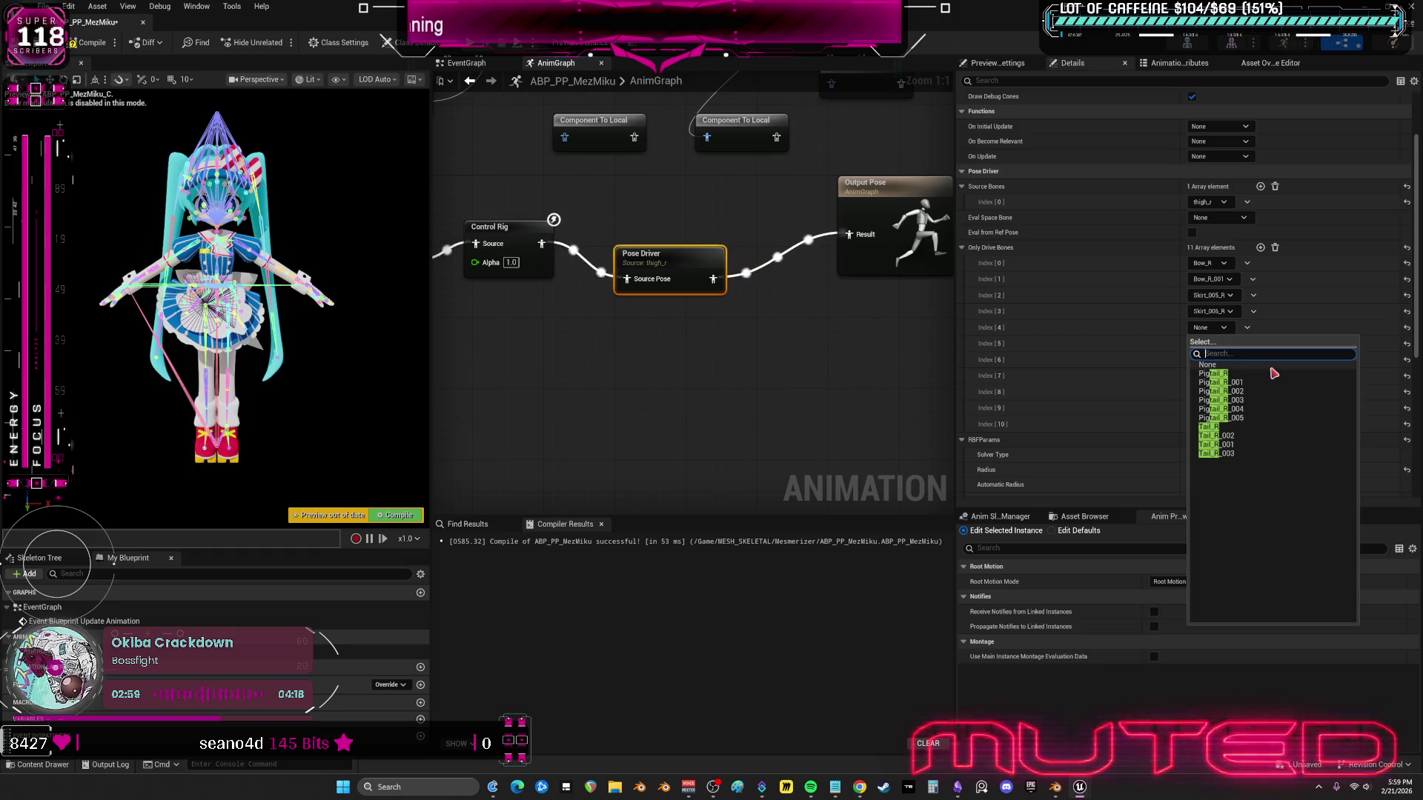
pyautogui.click(1221, 429)
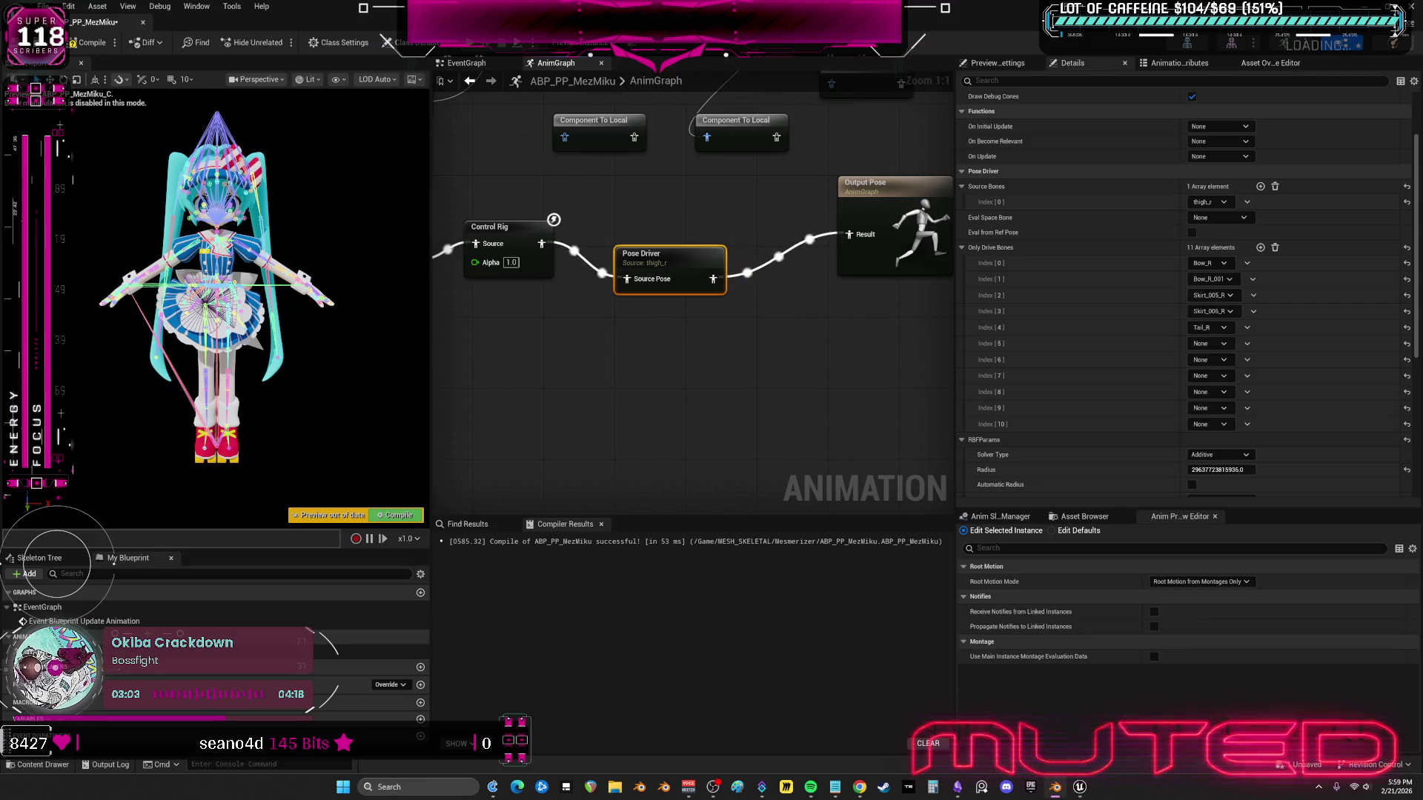
pyautogui.click(1223, 344)
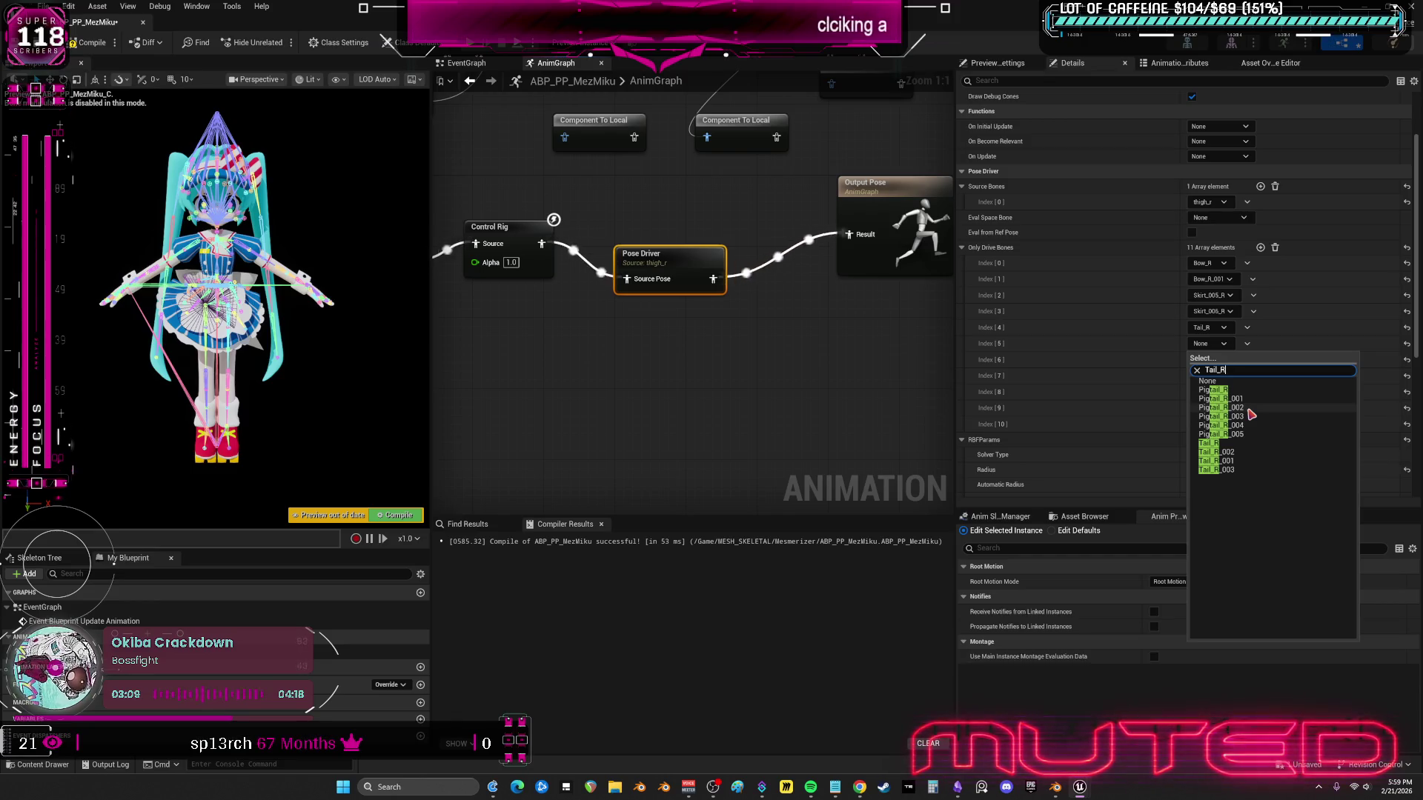
pyautogui.click(1237, 453)
# - Set drive bone Index [6] to Tail_R_001 and Index [7] to Skirt_003_L_001
pyautogui.click(1223, 360)
pyautogui.write('Tail_R')
pyautogui.click(1231, 488)
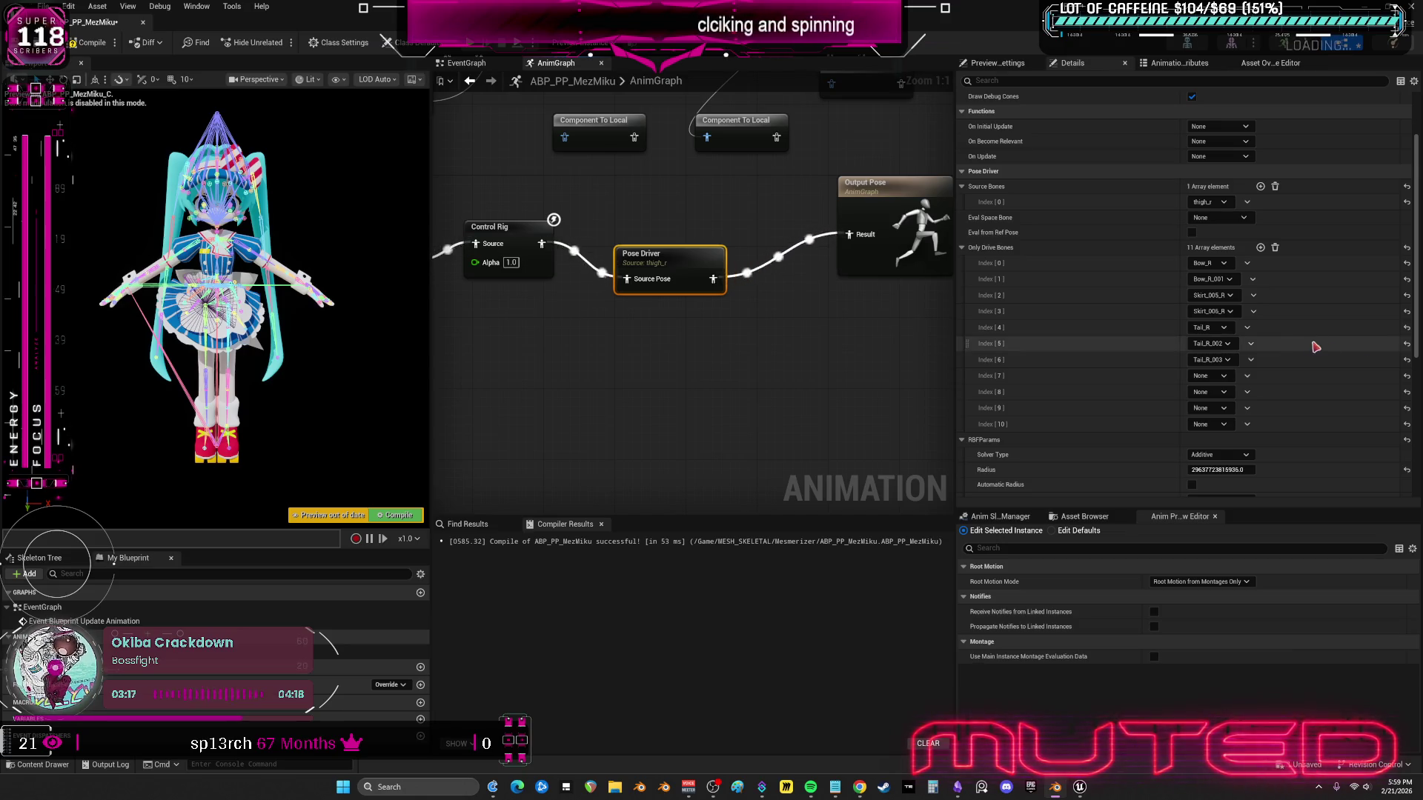
pyautogui.click(1223, 360)
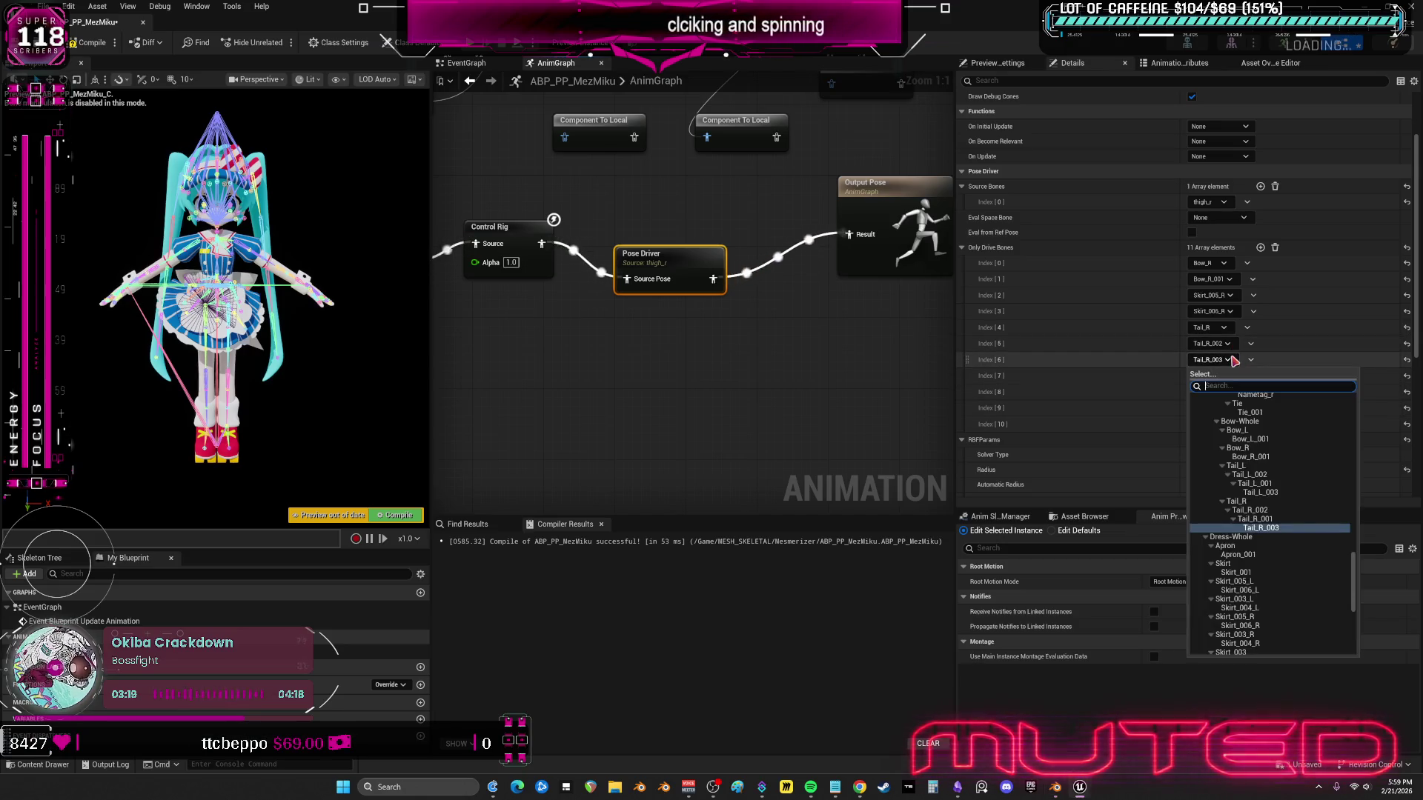
pyautogui.write('Tail_R')
pyautogui.click(1238, 478)
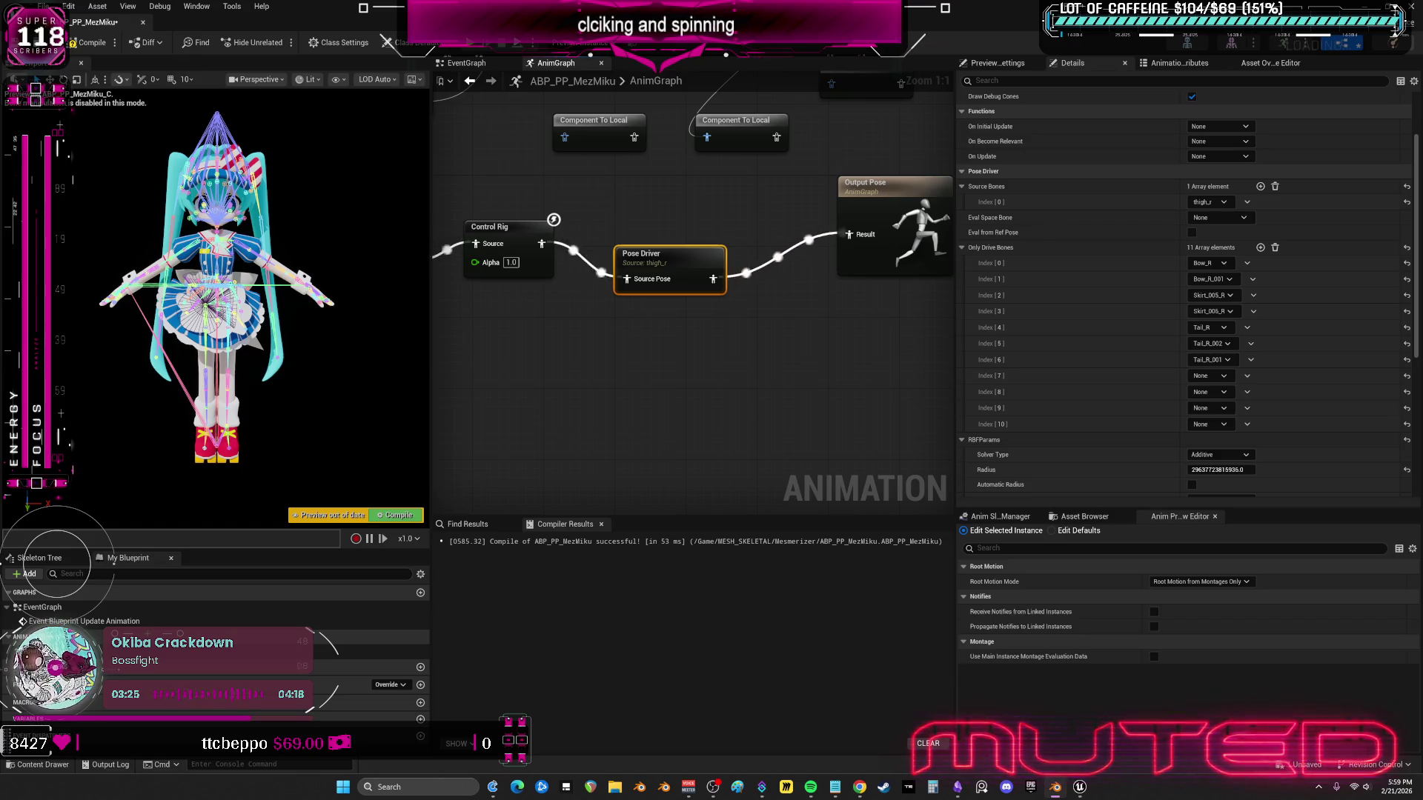
pyautogui.click(1210, 376)
pyautogui.hotkey('ctrl', 'v')
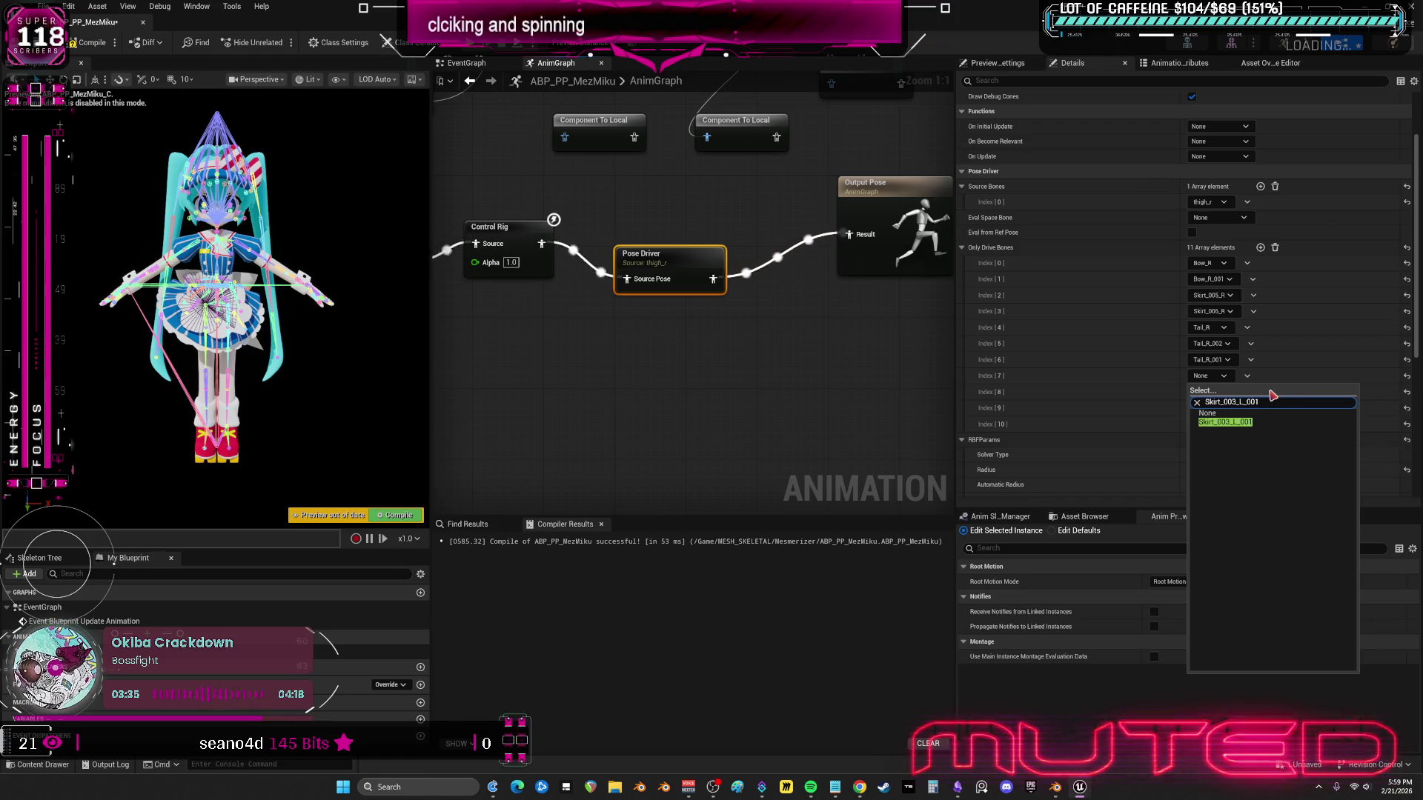
pyautogui.click(1253, 421)
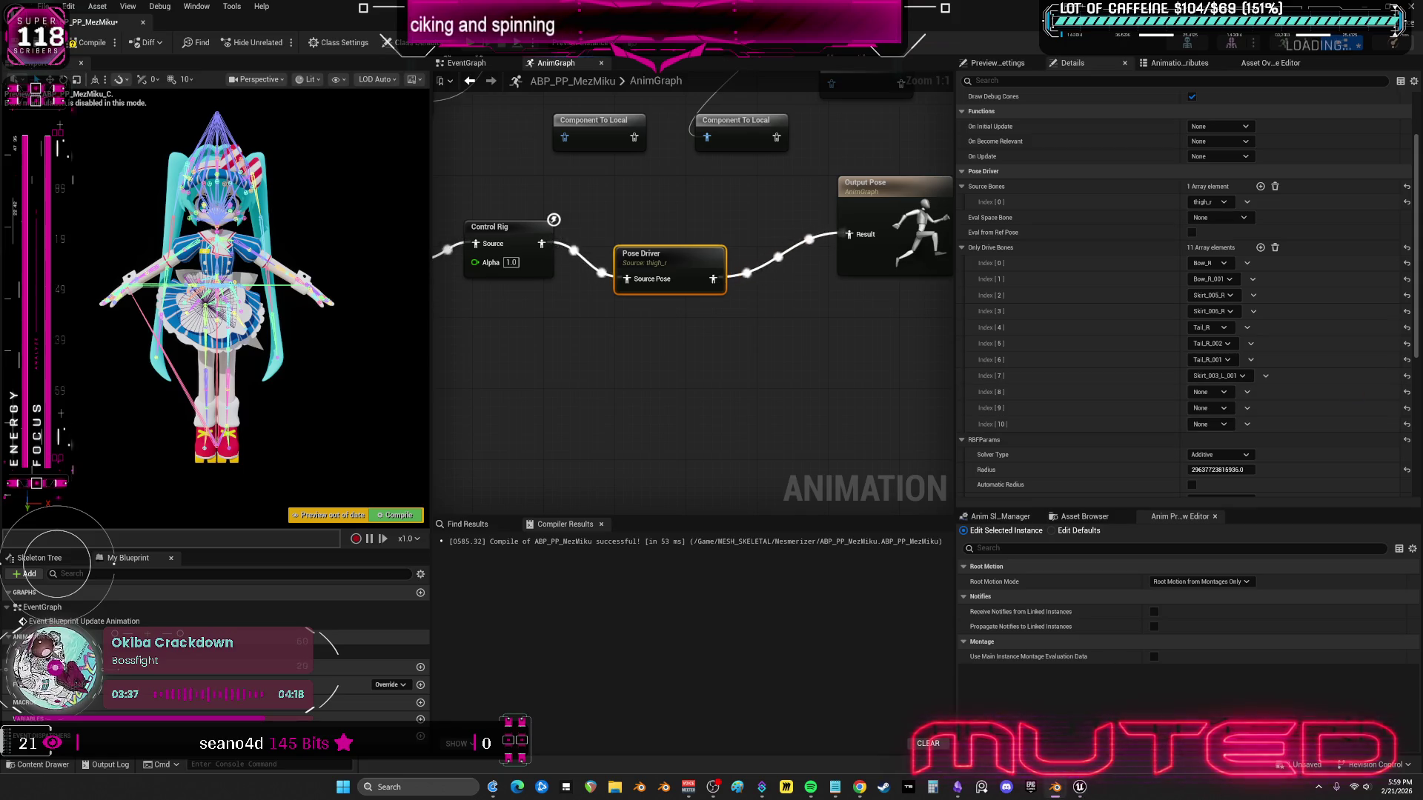
# - Set drive bones Index [8]–[10] to Skirt_004_L_001, Skirt_003_R and Skirt_004_R
pyautogui.click(1212, 392)
pyautogui.hotkey('ctrl', 'v')
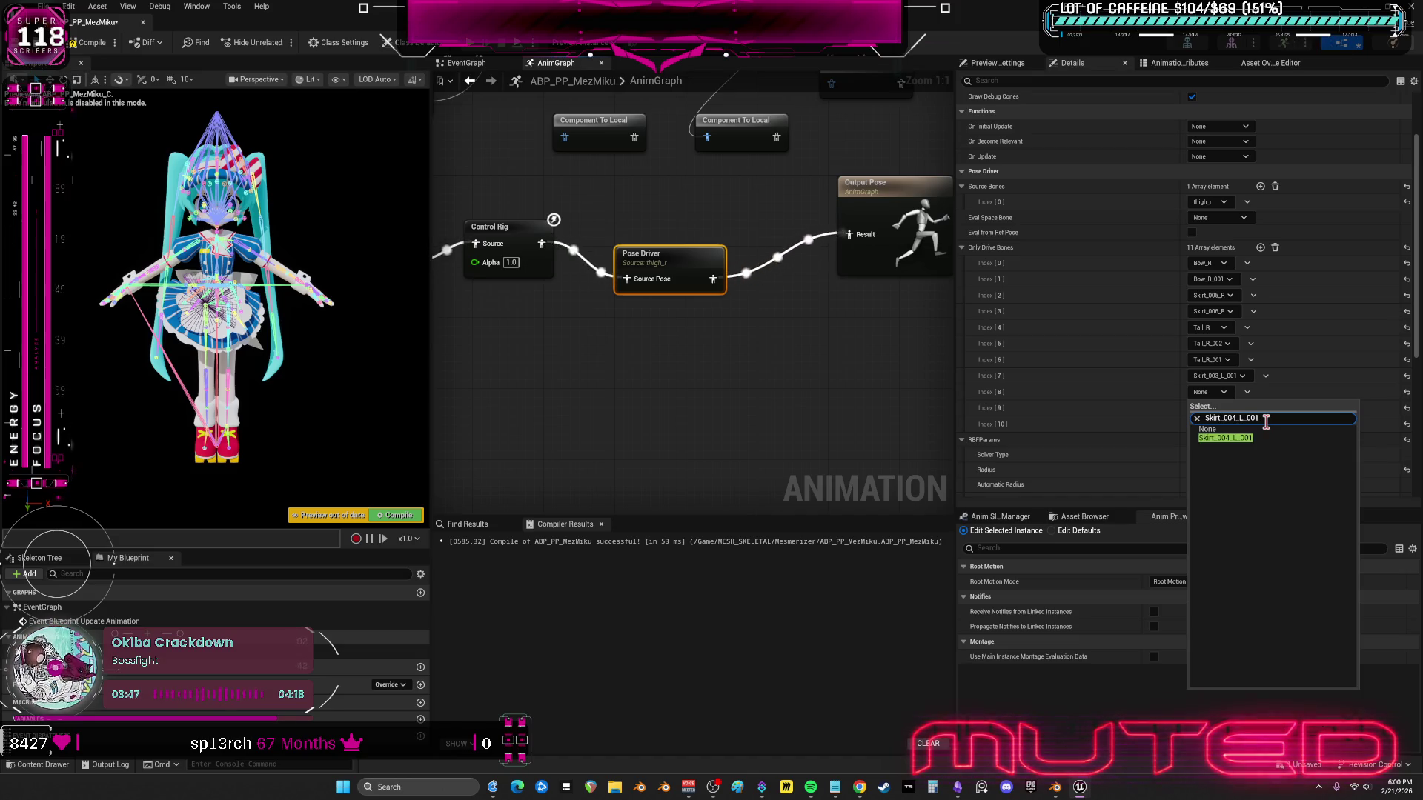
pyautogui.click(1251, 439)
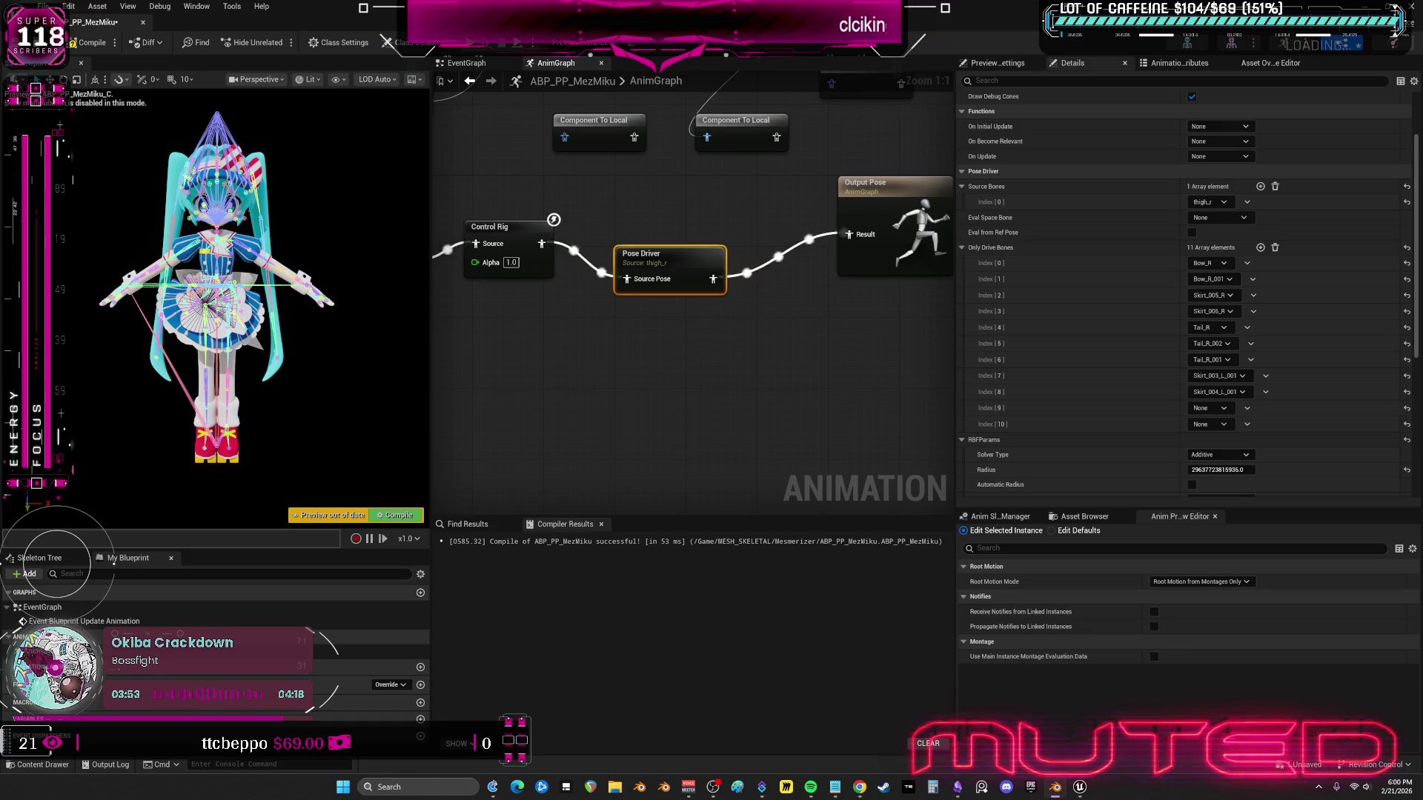
pyautogui.click(1224, 409)
pyautogui.write('Skirt.003.R')
pyautogui.write('_003')
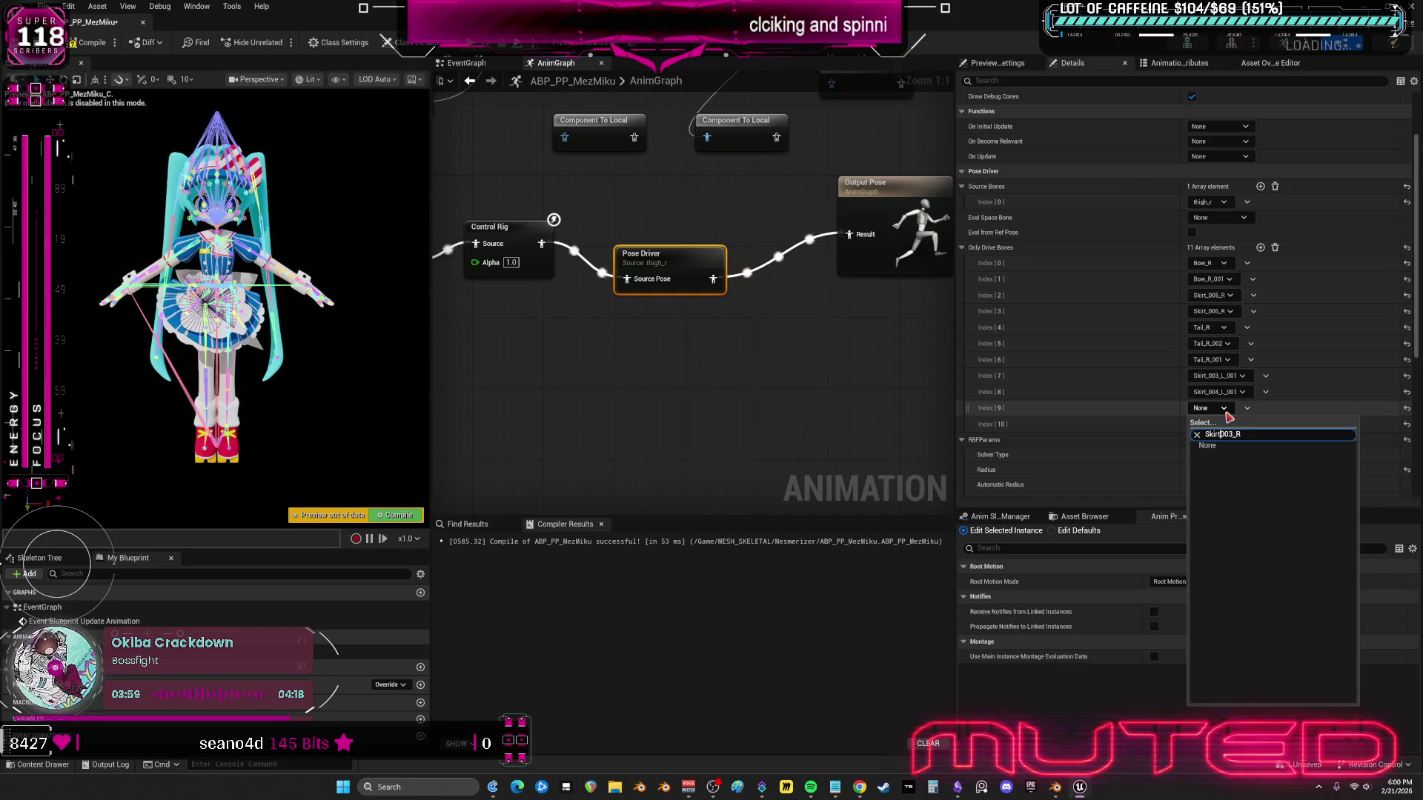
pyautogui.write('_')
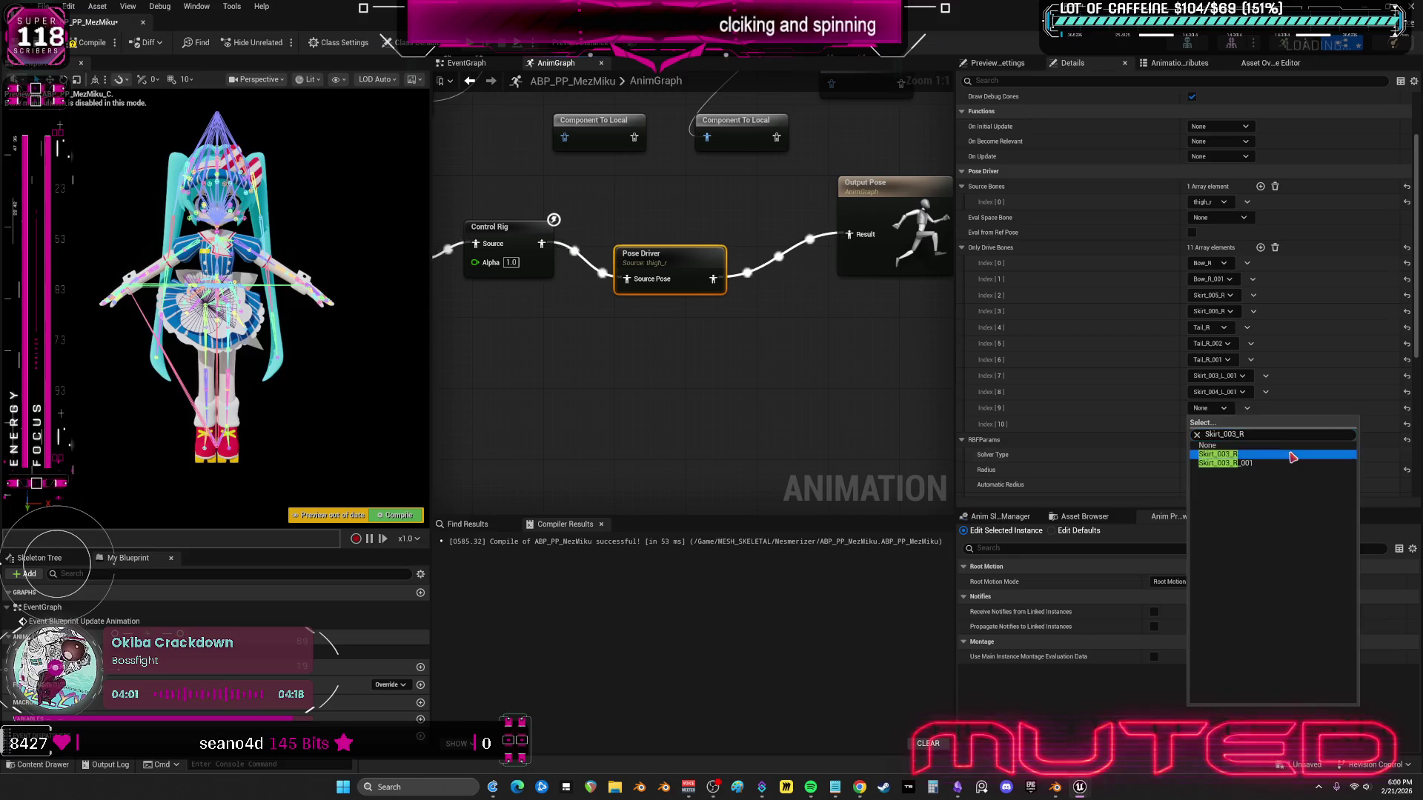
pyautogui.click(1290, 455)
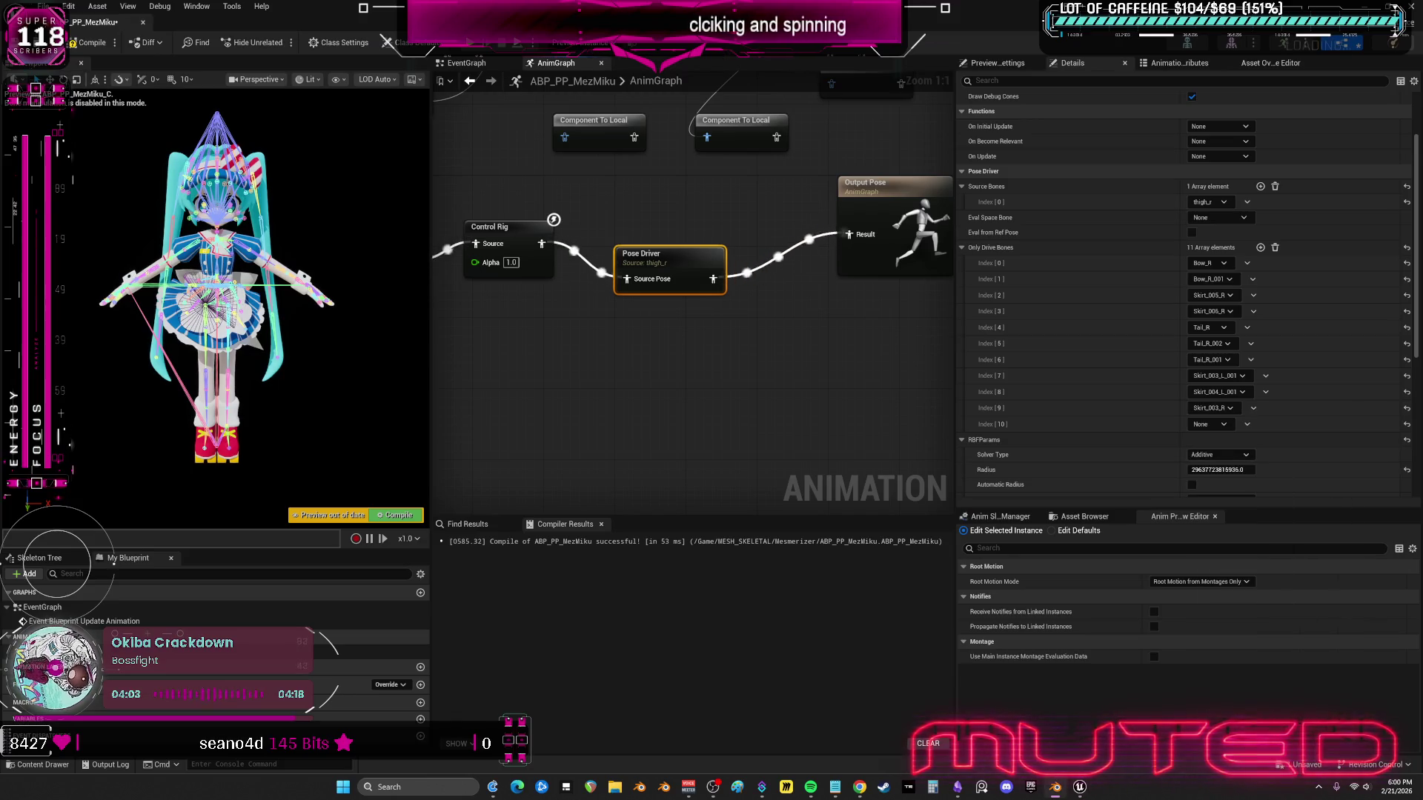
pyautogui.click(1210, 424)
pyautogui.hotkey('ctrl', 'v')
pyautogui.click(1233, 451)
pyautogui.write('.')
pyautogui.write('4_')
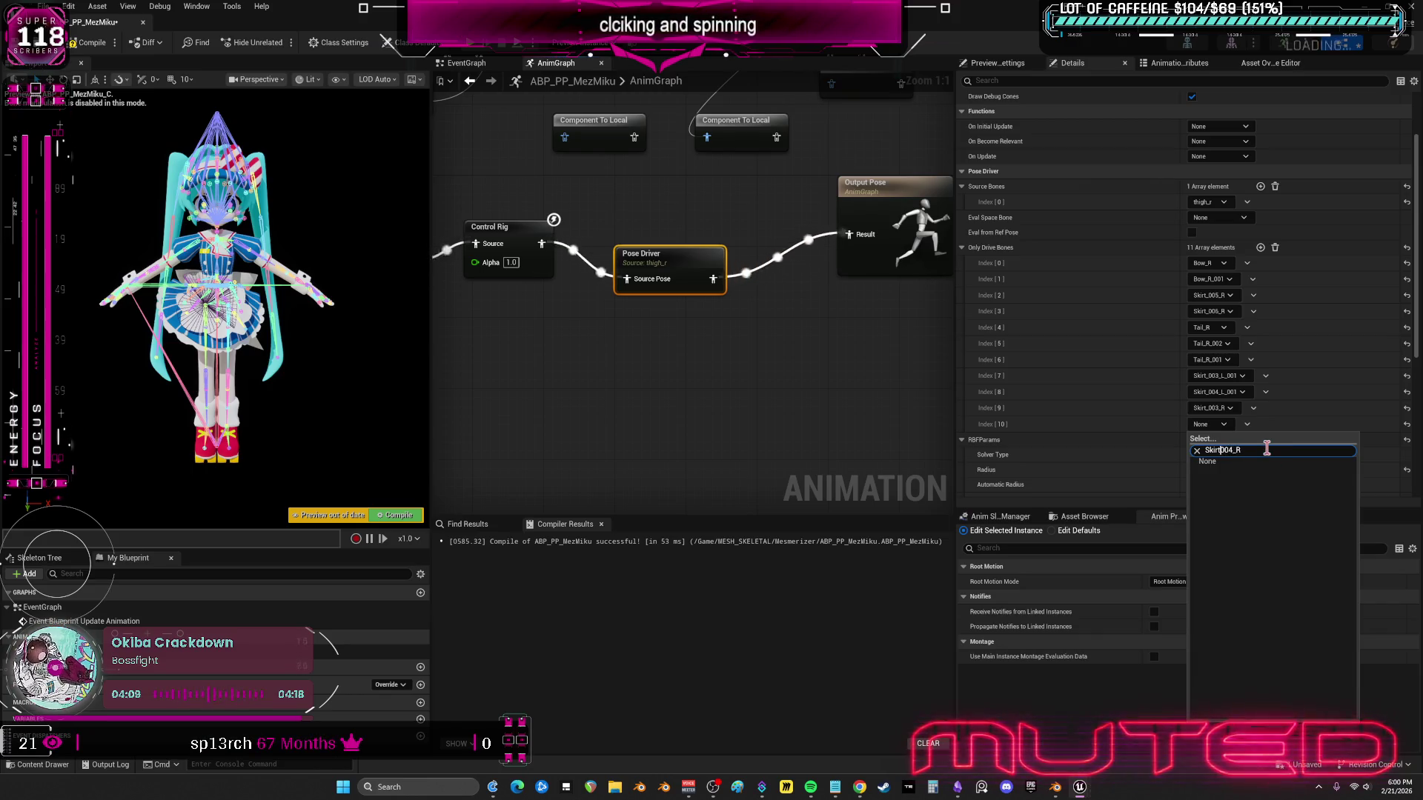
pyautogui.write('_')
pyautogui.click(1231, 468)
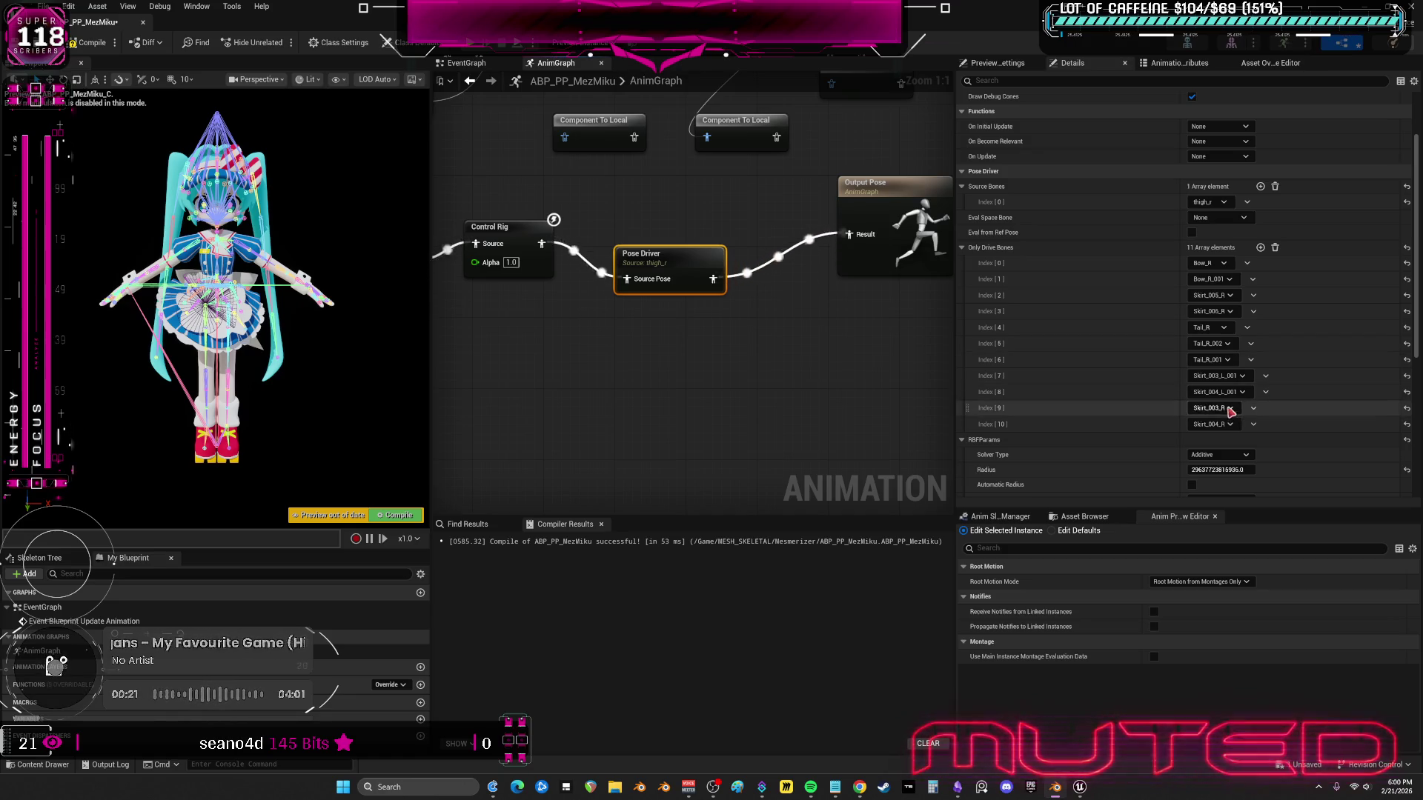
# - Add more drive bone slots and set Index [11] to Skirt
pyautogui.click(1260, 247)
pyautogui.click(1260, 248)
pyautogui.click(1260, 248)
pyautogui.click(1260, 247)
pyautogui.scroll(-1, 1260, 297)
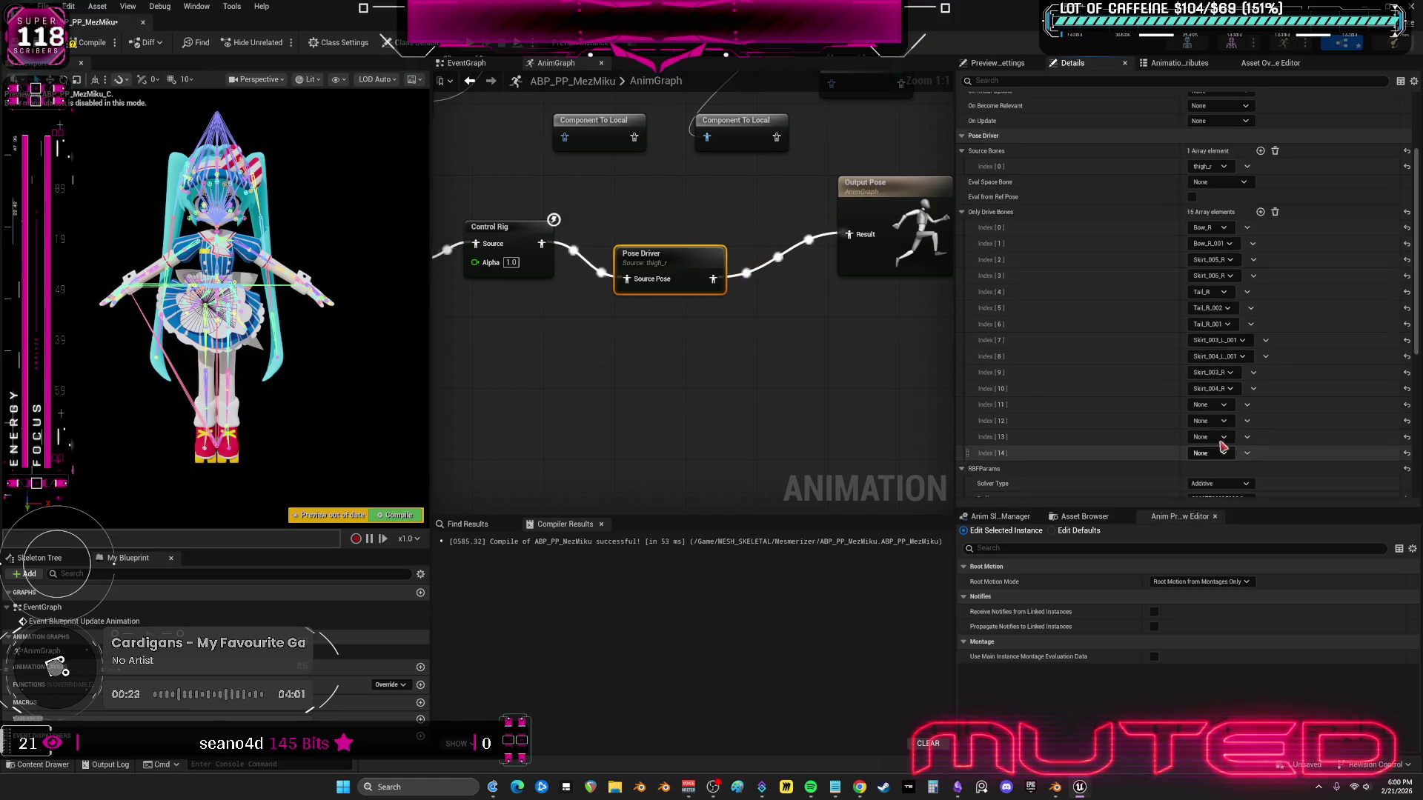
pyautogui.click(1210, 405)
pyautogui.write('Skirt')
pyautogui.click(1231, 452)
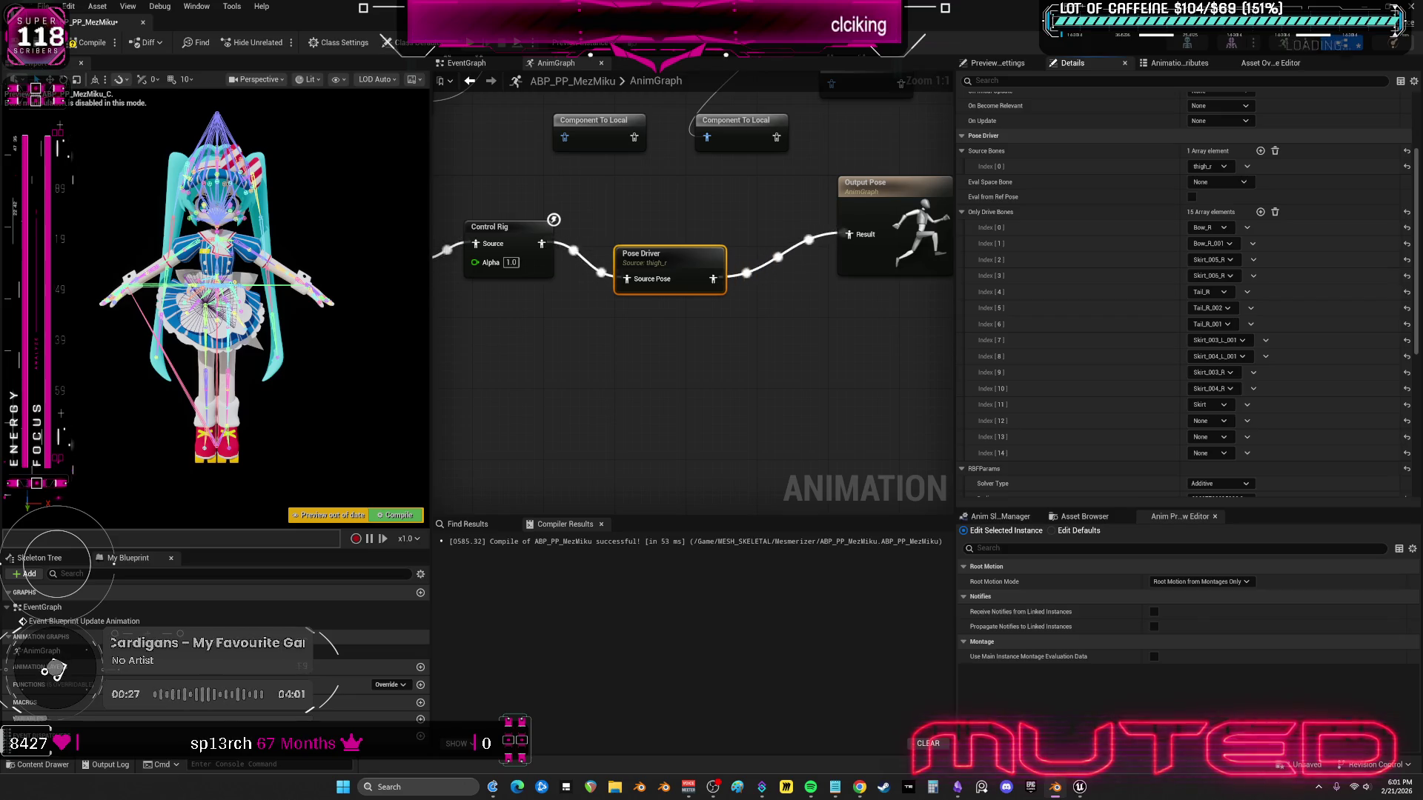
# - Set drive bones Index [12]–[14] to Apron_001, Apron and Skirt_001
pyautogui.click(1208, 421)
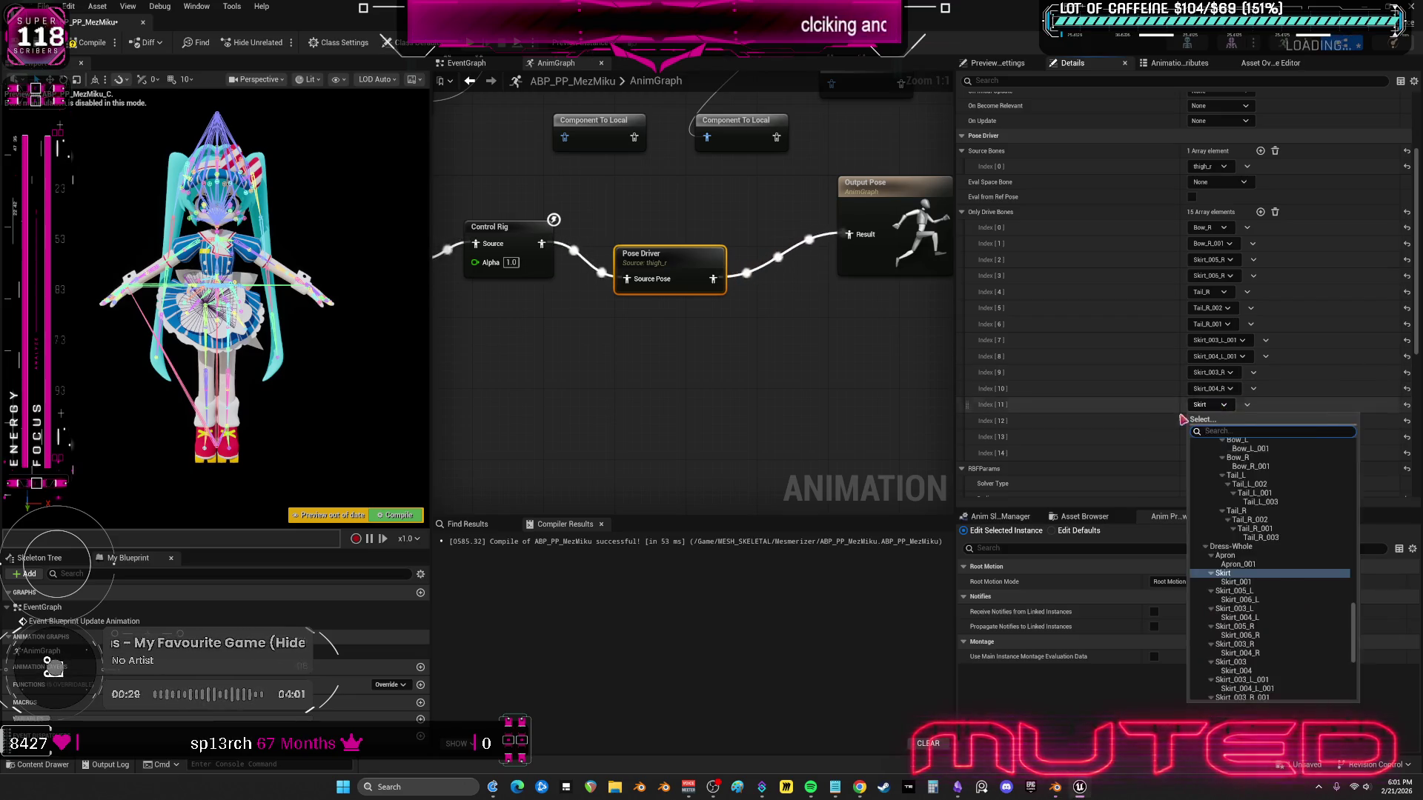
pyautogui.click(1208, 421)
pyautogui.write('Apron.001')
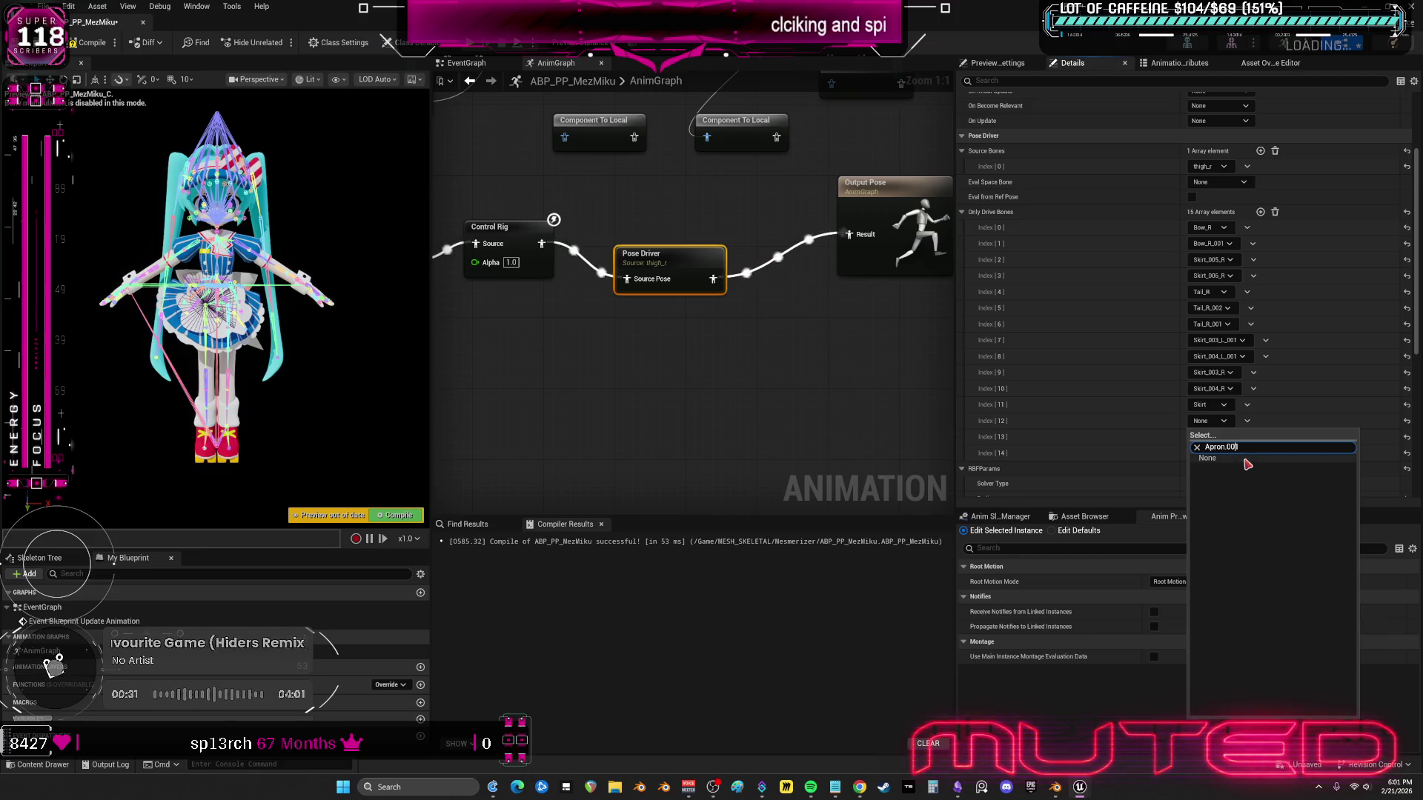
pyautogui.click(1251, 472)
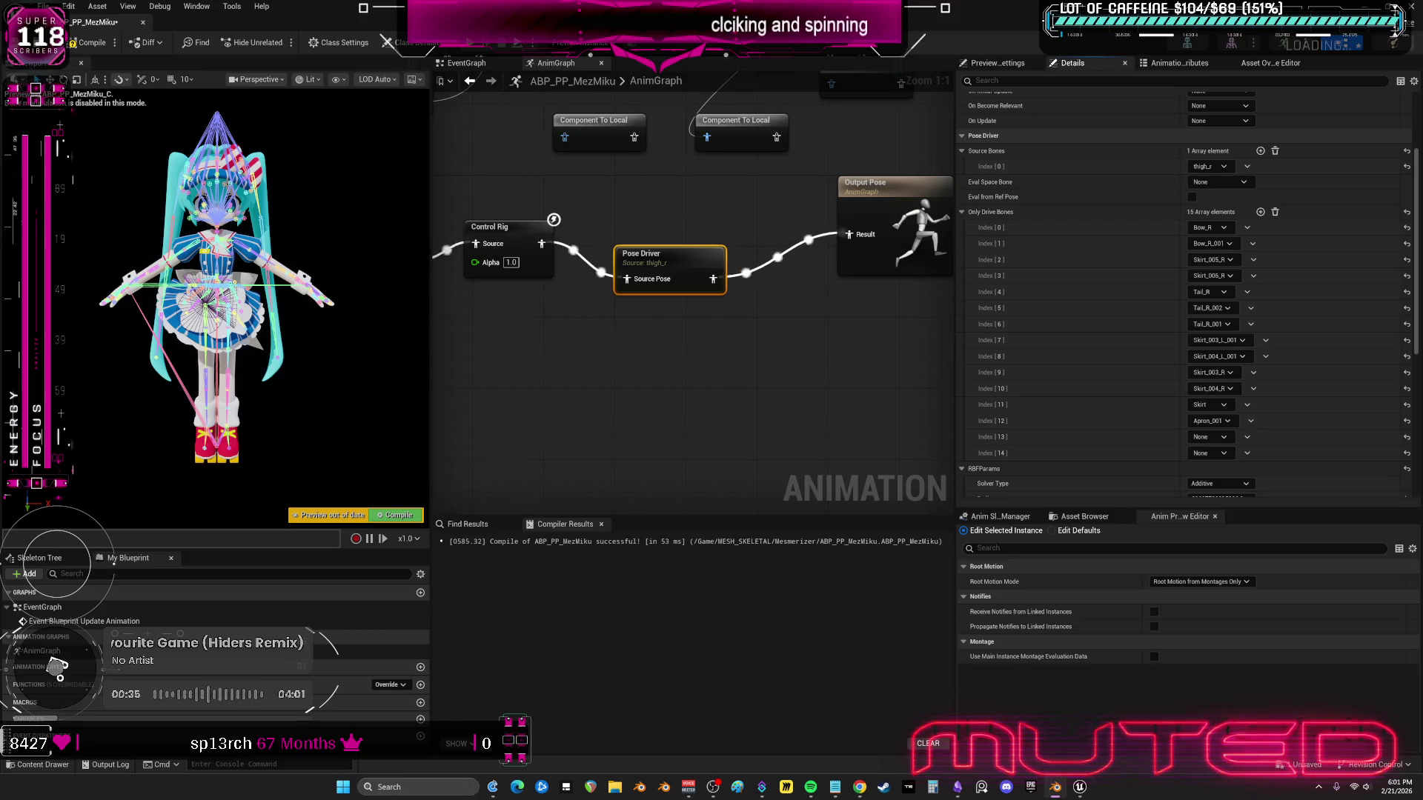
pyautogui.click(1208, 437)
pyautogui.write('Apron')
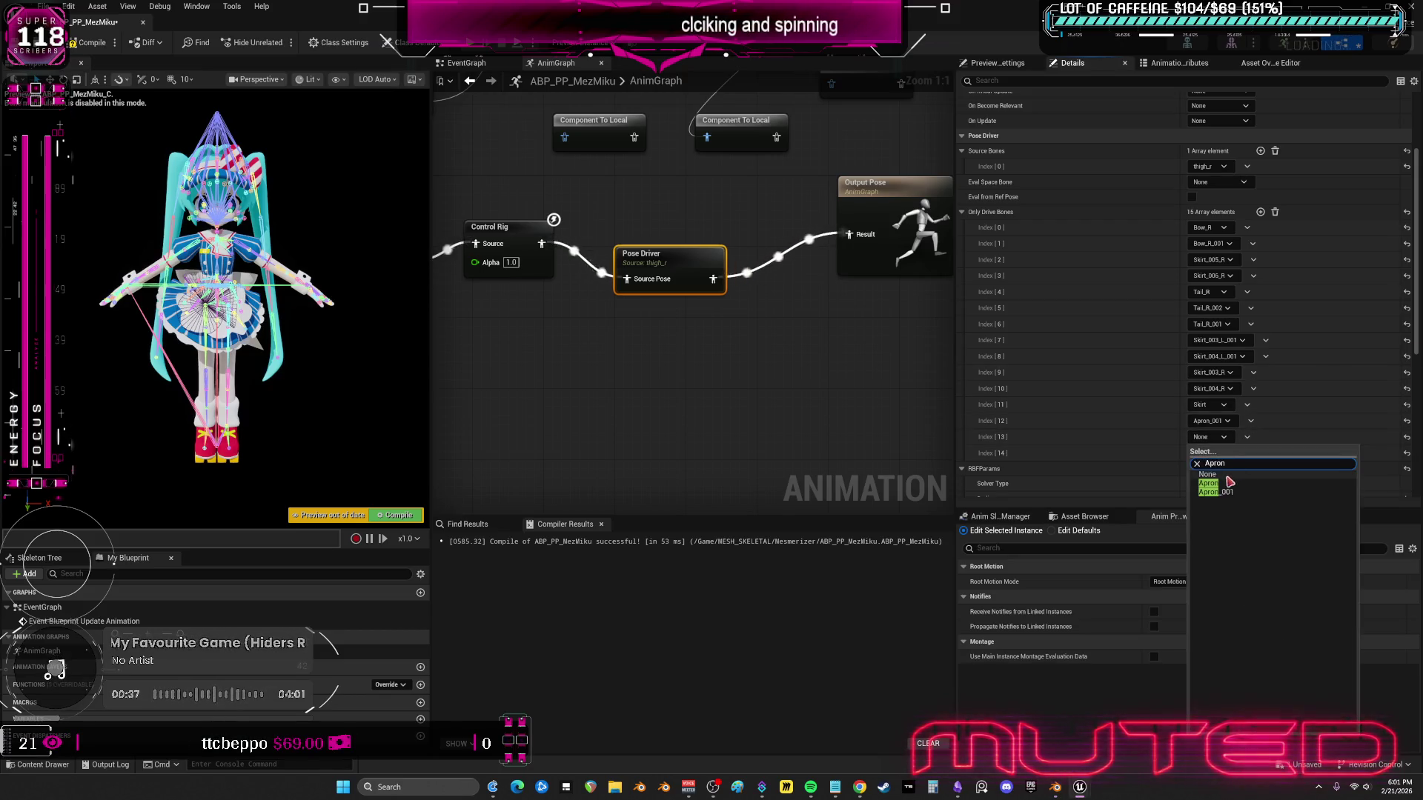
pyautogui.click(1223, 483)
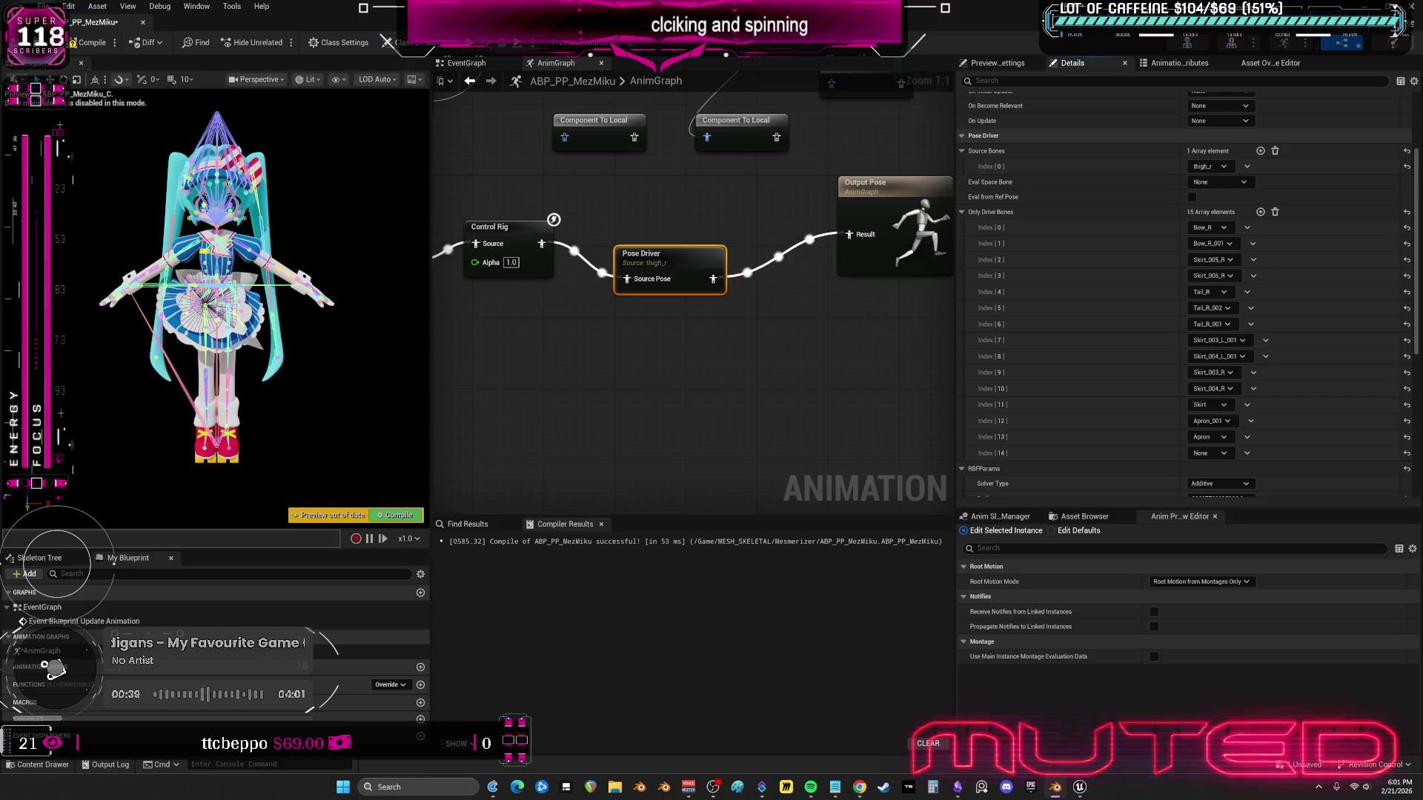
pyautogui.click(1215, 453)
pyautogui.write('Skirt.001')
pyautogui.press('BackSpace')
pyautogui.press('BackSpace')
pyautogui.press('BackSpace')
pyautogui.write('_001')
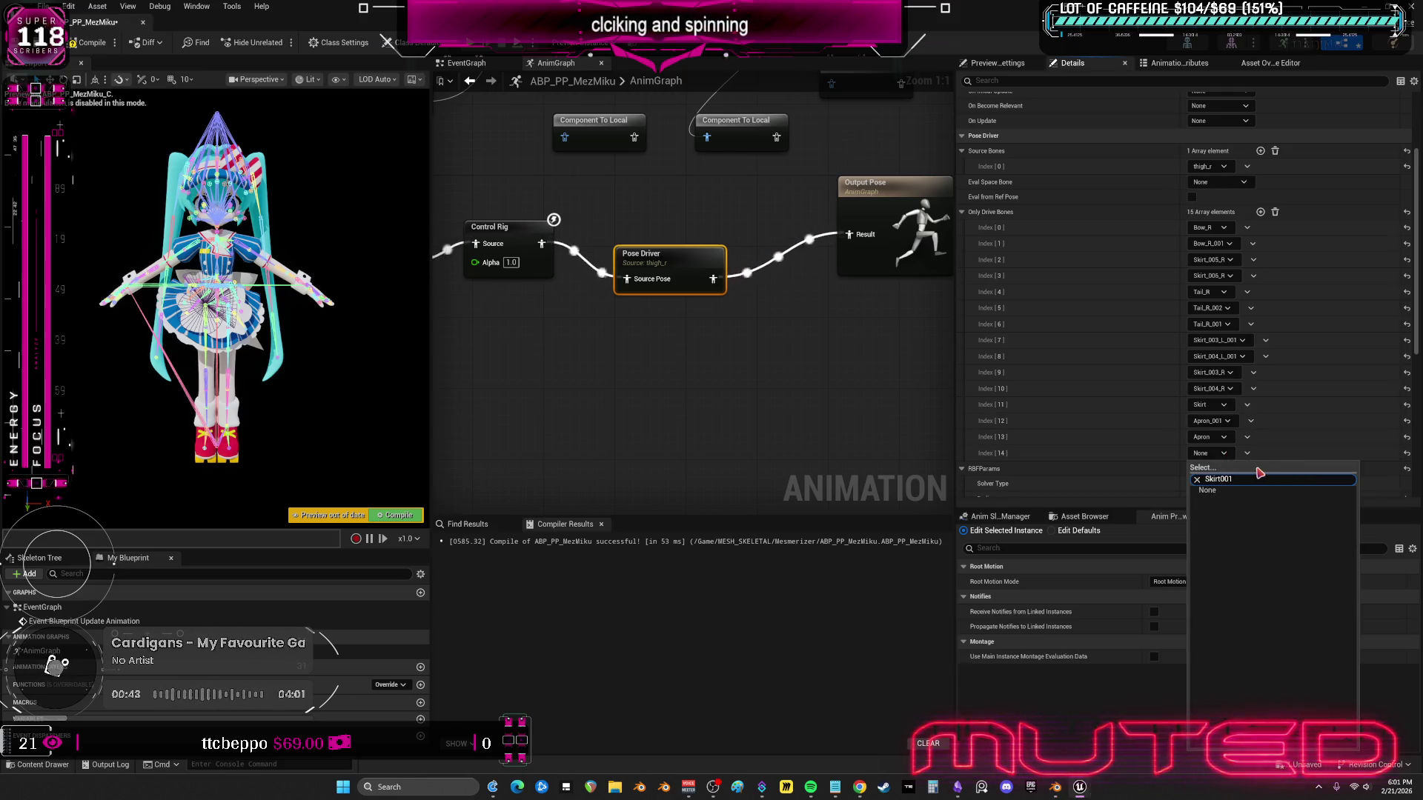
pyautogui.click(1227, 500)
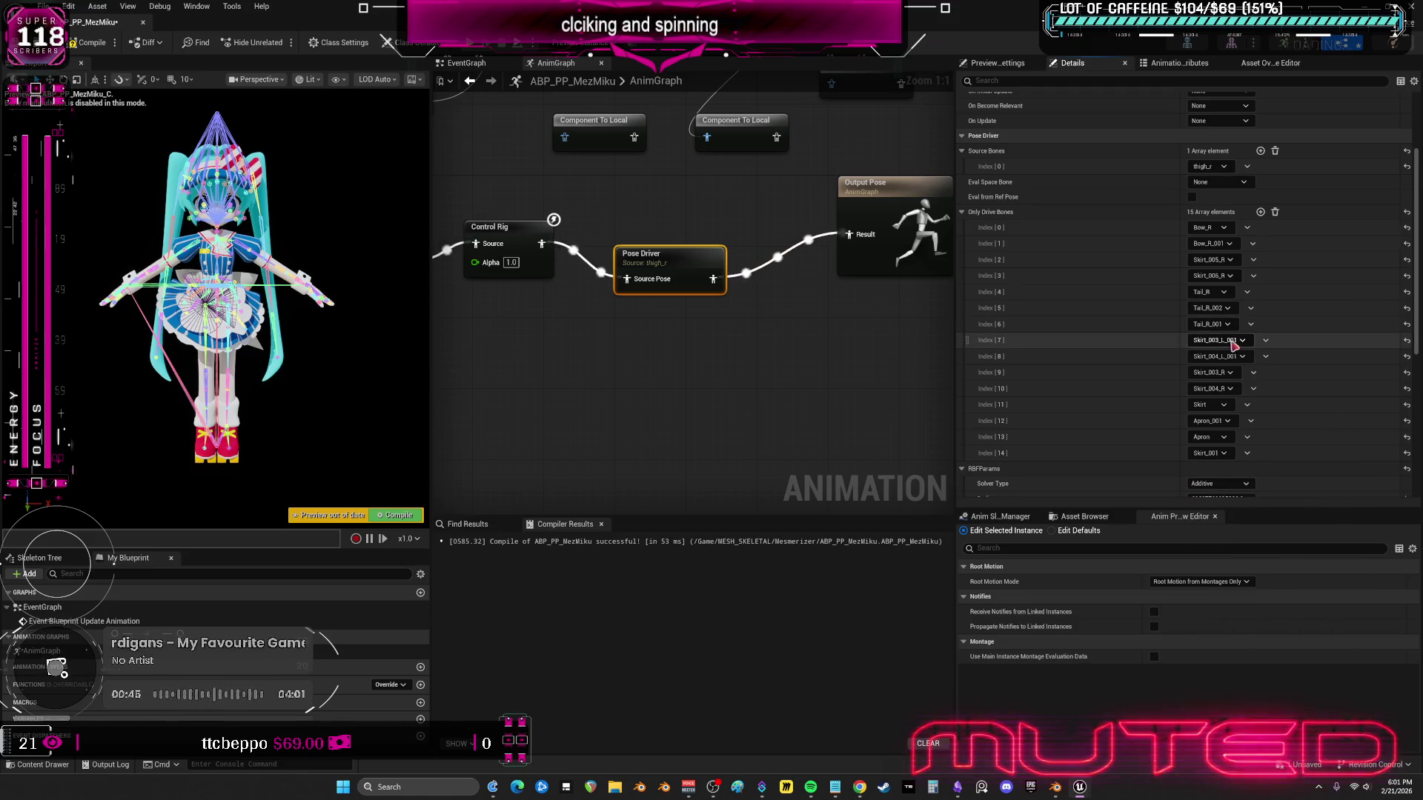
# - Copy and paste the Pose Driver node to create a duplicate
pyautogui.scroll(-1, 1233, 343)
pyautogui.hotkey('ctrl', 'c')
pyautogui.hotkey('ctrl', 'v')
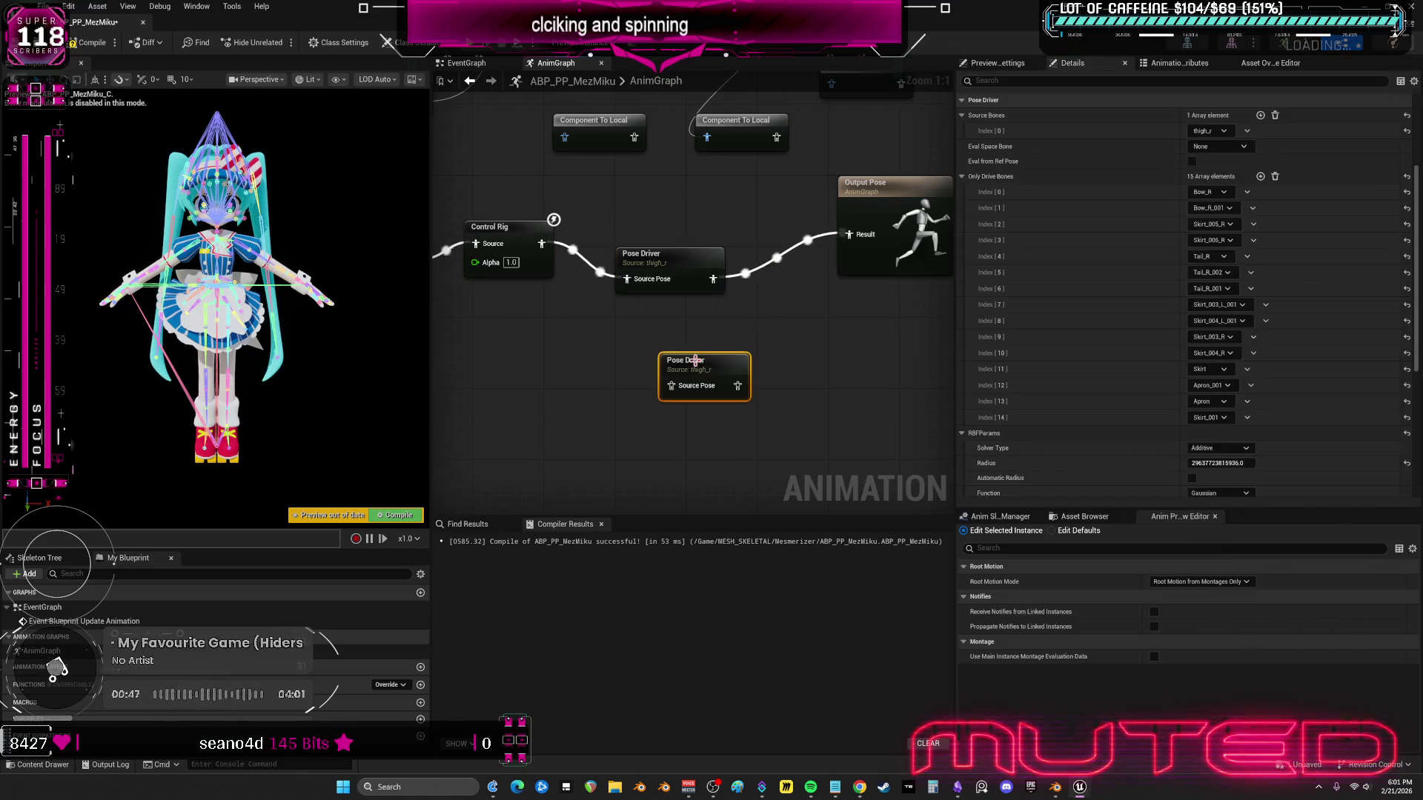
# - Place the duplicate below the first and delete its Bow_R, Bow_R_001, Skirt_005_R, Skirt_006_R entries
pyautogui.moveTo(673, 369); pyautogui.dragTo(701, 324)
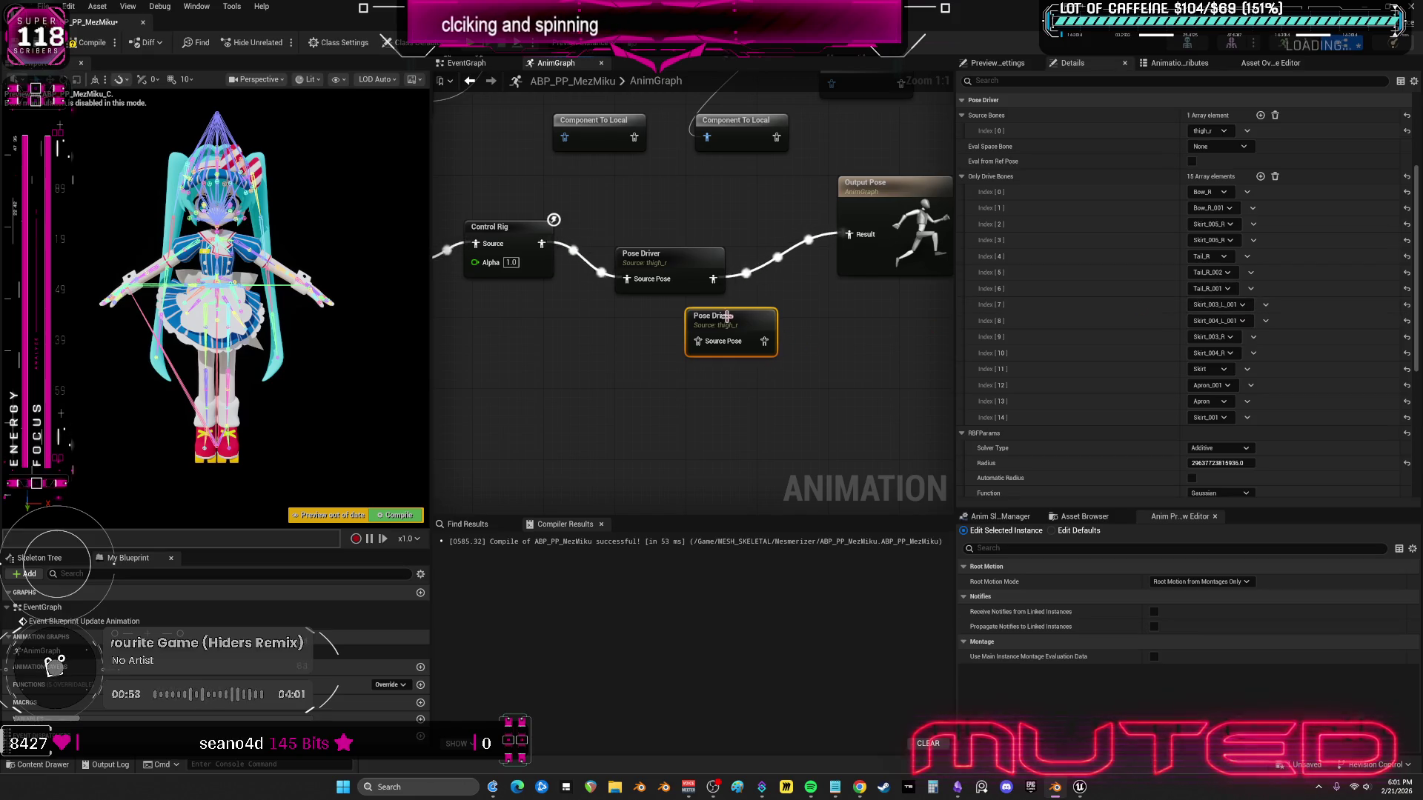
pyautogui.moveTo(730, 317); pyautogui.dragTo(747, 335)
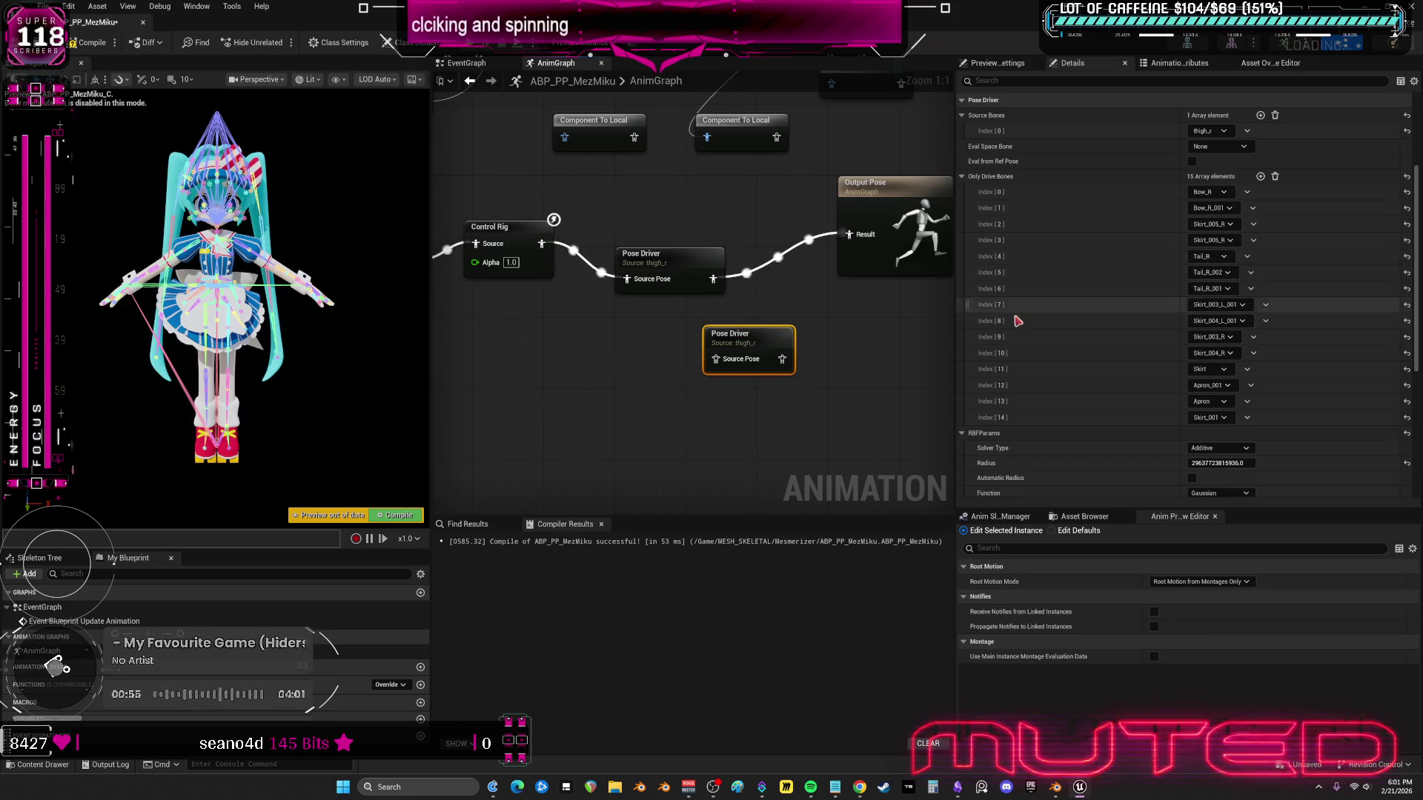
pyautogui.click(1248, 194)
pyautogui.click(1266, 220)
pyautogui.click(1253, 193)
pyautogui.click(1266, 221)
pyautogui.click(1253, 193)
pyautogui.click(1266, 221)
pyautogui.click(1253, 193)
pyautogui.click(1266, 220)
# - Delete the Tail_R, Tail_R_002, Tail_R_001, Skirt_003_L_001, Skirt_004_L_001, Skirt_003_R, Skirt_004_R entries
pyautogui.click(1251, 193)
pyautogui.click(1266, 221)
pyautogui.click(1251, 193)
pyautogui.click(1266, 221)
pyautogui.click(1253, 193)
pyautogui.click(1281, 222)
pyautogui.click(1253, 193)
pyautogui.click(1280, 222)
pyautogui.click(1252, 192)
pyautogui.click(1280, 222)
pyautogui.click(1281, 223)
pyautogui.click(1252, 193)
pyautogui.click(1281, 222)
# - Pad the duplicate's Only Drive Bones list with empty slots up to 15 entries
pyautogui.tripleClick(1261, 177)
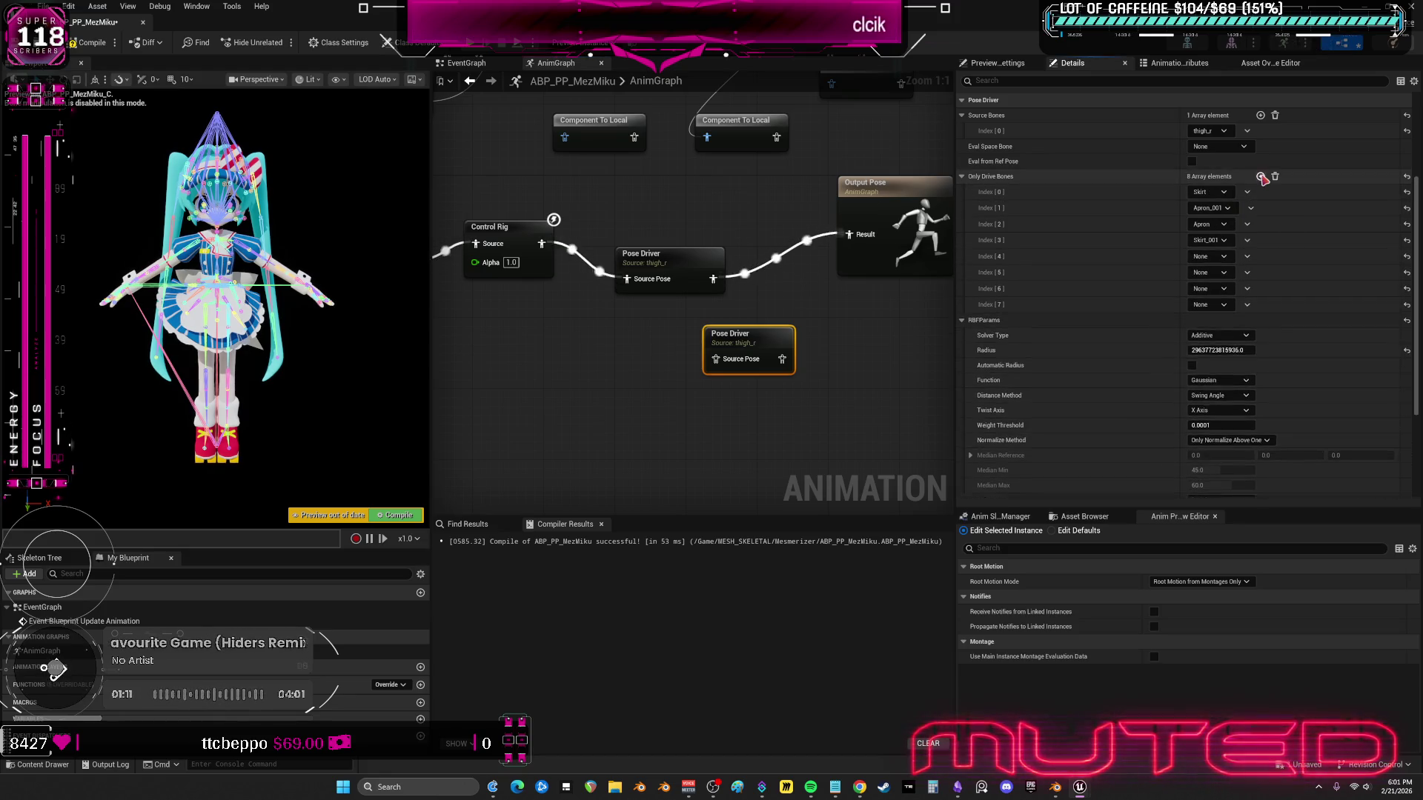
pyautogui.tripleClick(1261, 177)
pyautogui.tripleClick(1260, 178)
pyautogui.click(1261, 177)
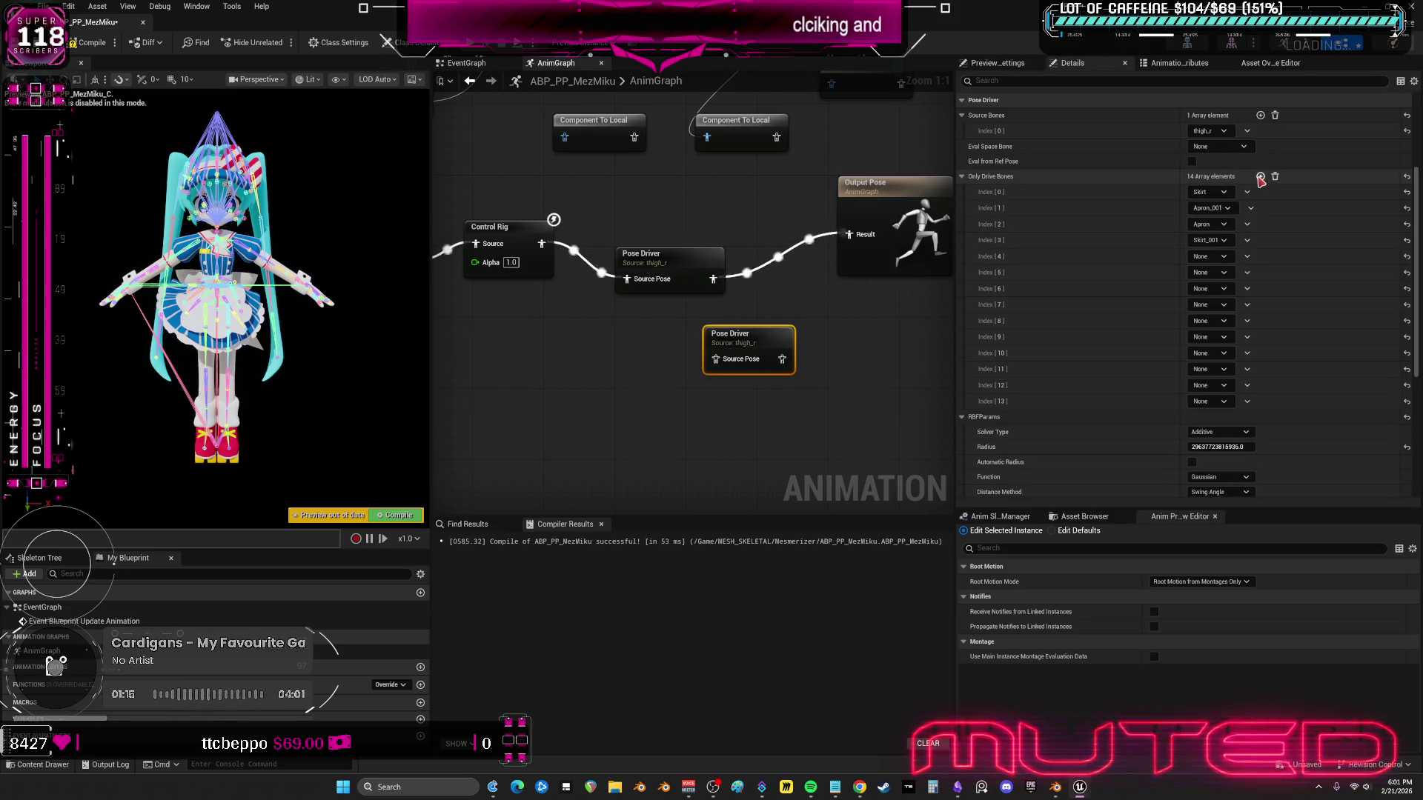
pyautogui.click(1261, 177)
# - Set the copied Pose Driver's Radius to 100, its pose asset to LegLeft and its source bone to thigh_l
pyautogui.scroll(-5, 1119, 375)
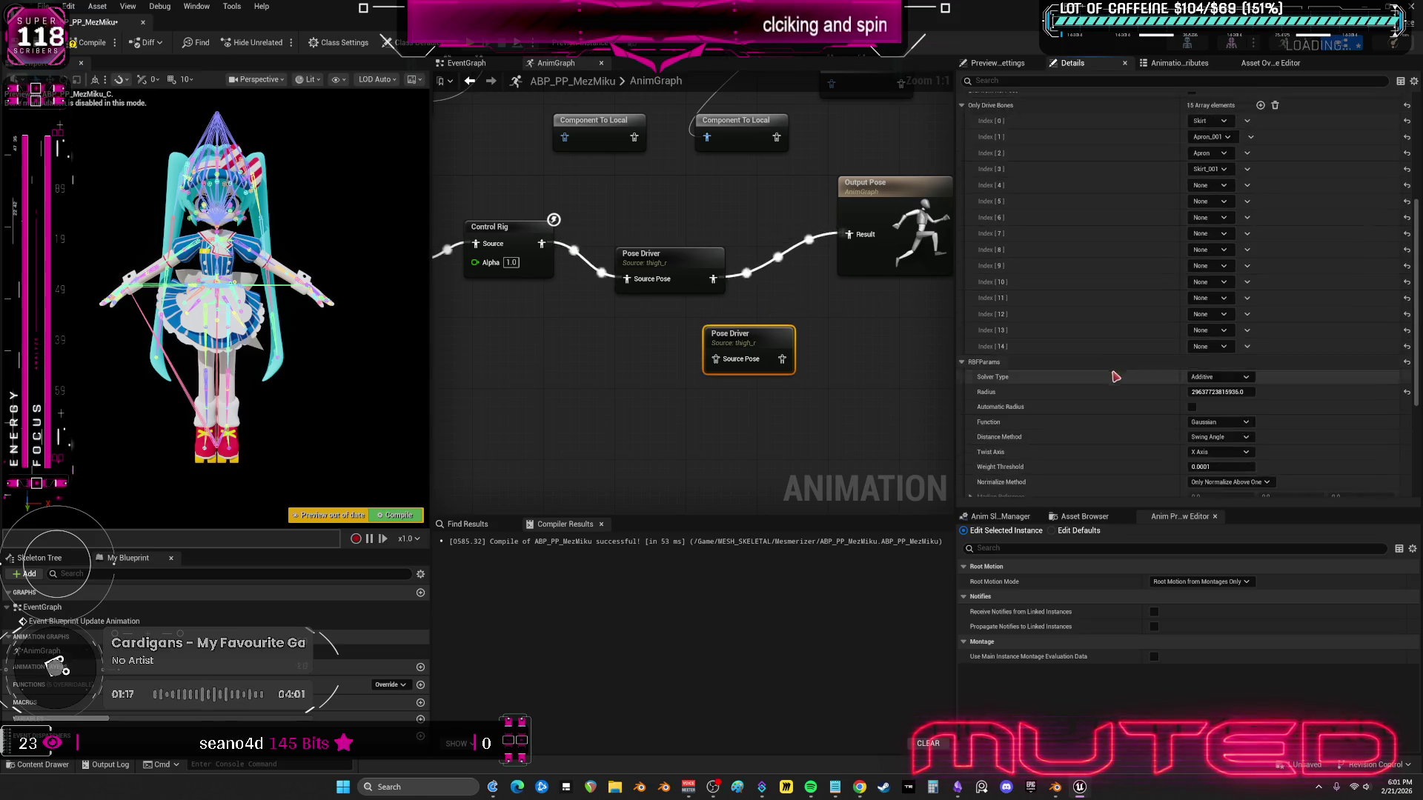
pyautogui.click(1210, 204)
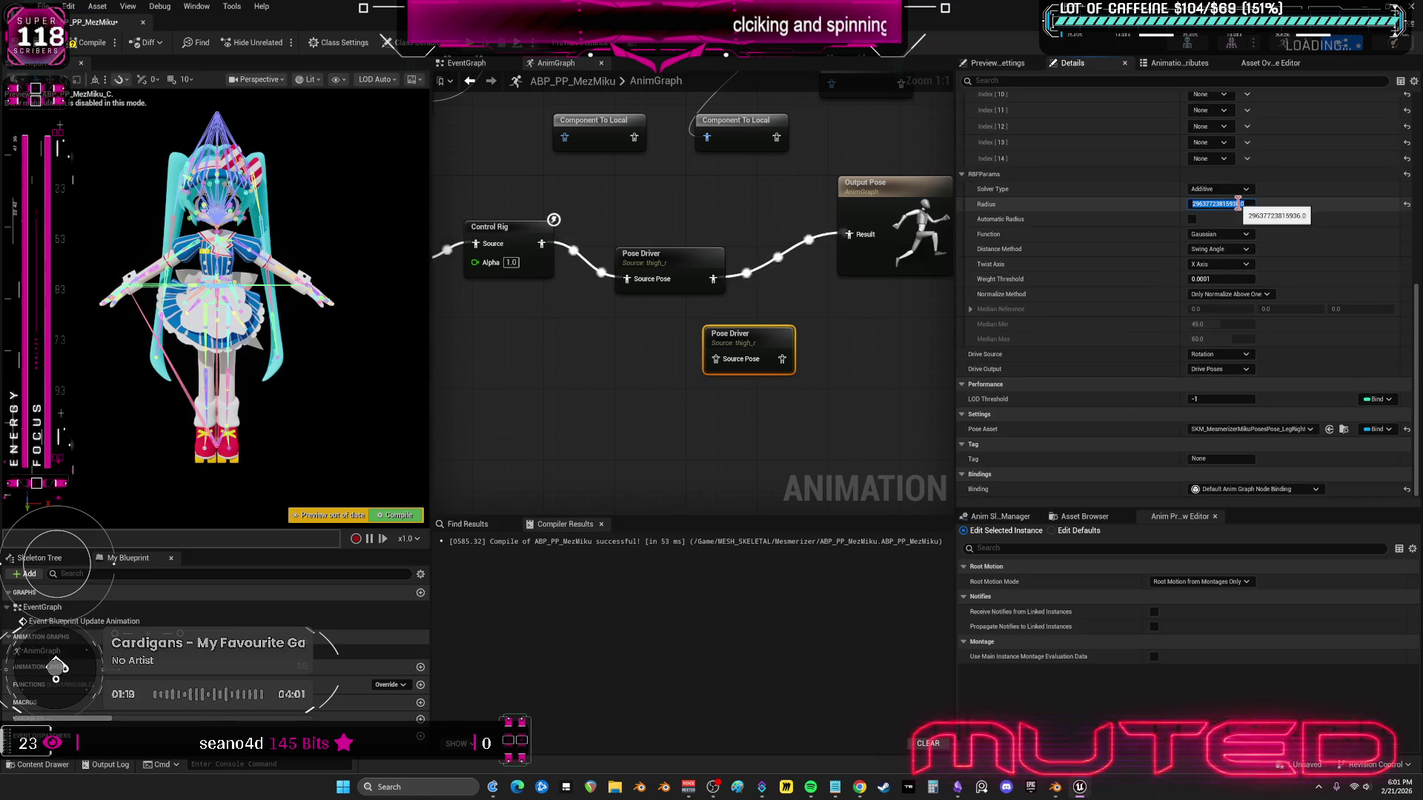
pyautogui.write('100')
pyautogui.press('Return')
pyautogui.click(1310, 429)
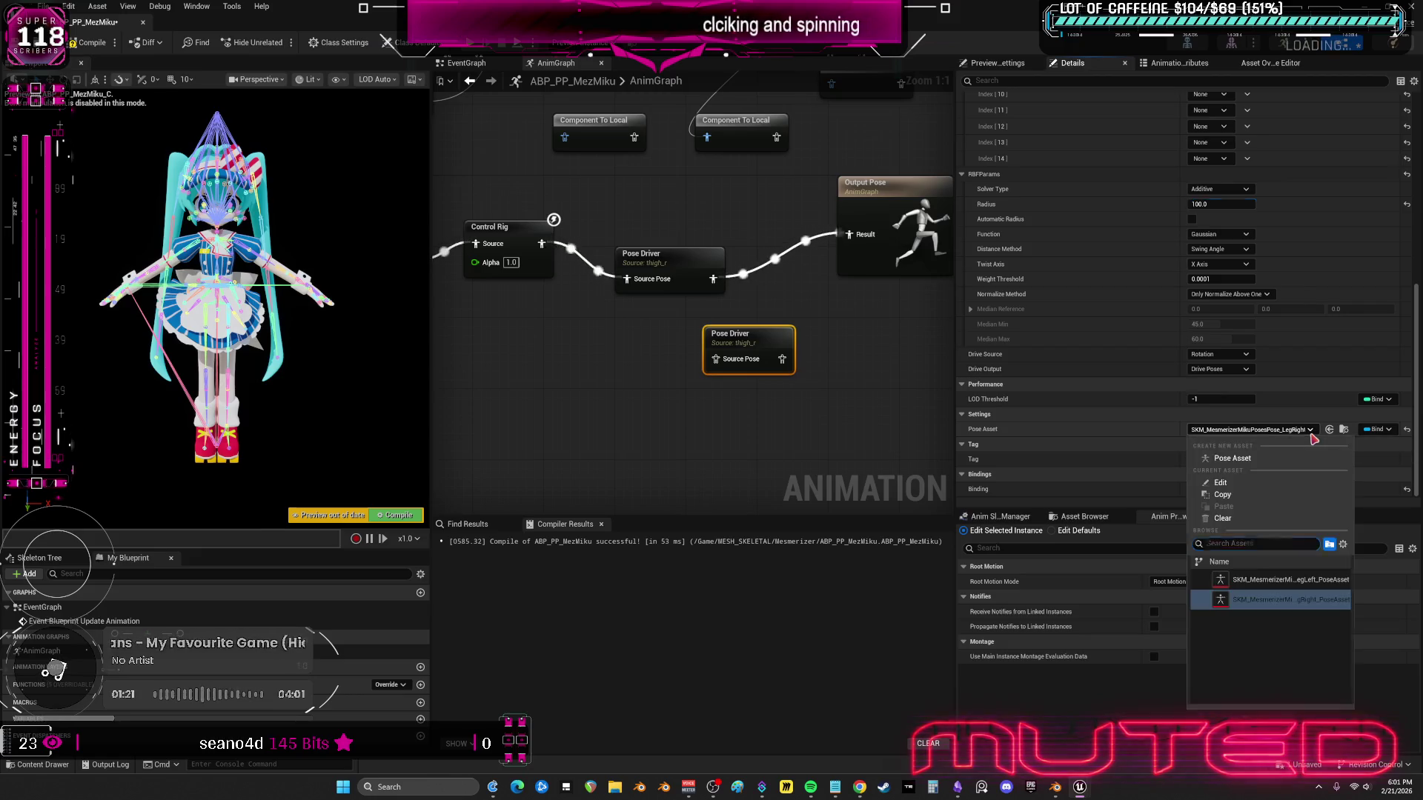
pyautogui.click(1252, 587)
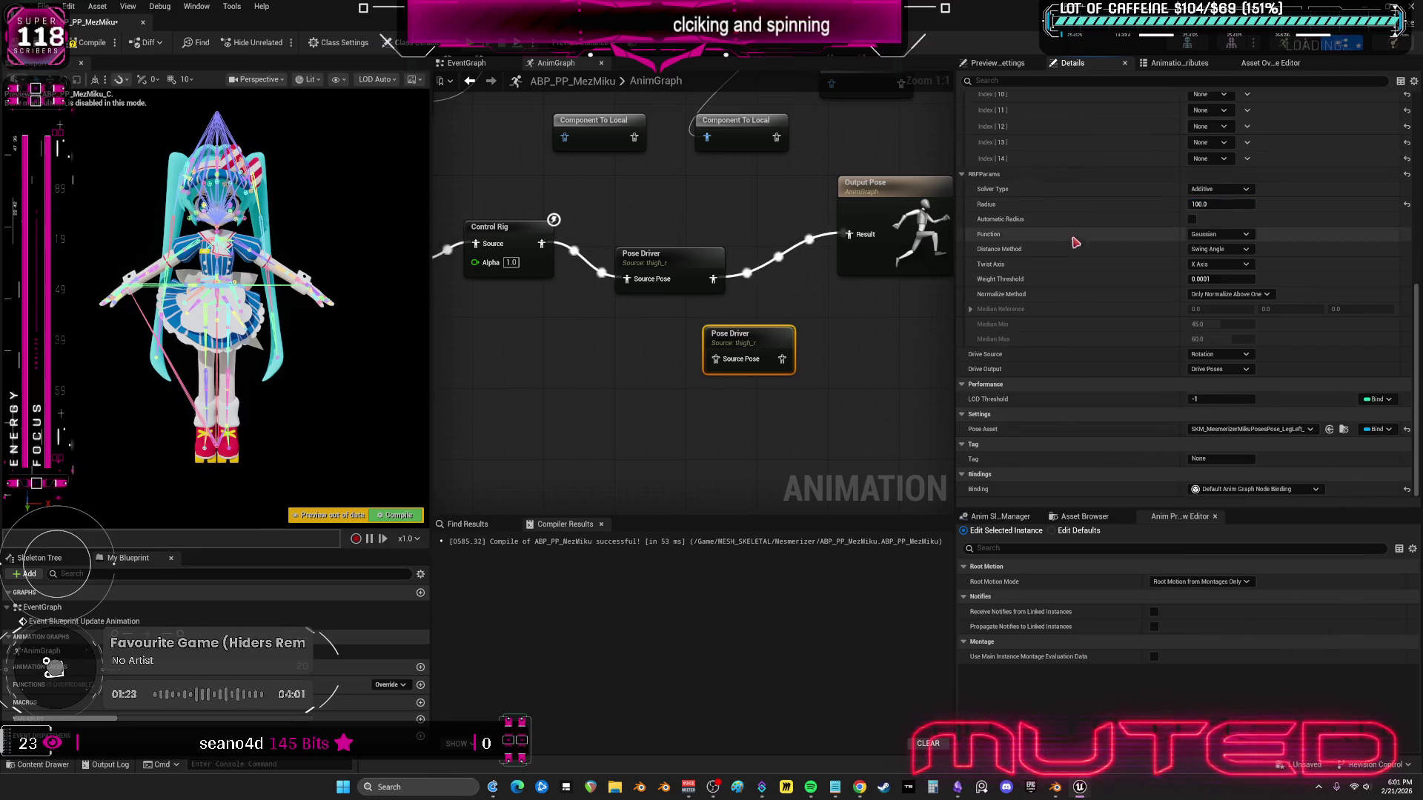
pyautogui.scroll(10, 1109, 223)
pyautogui.click(1226, 364)
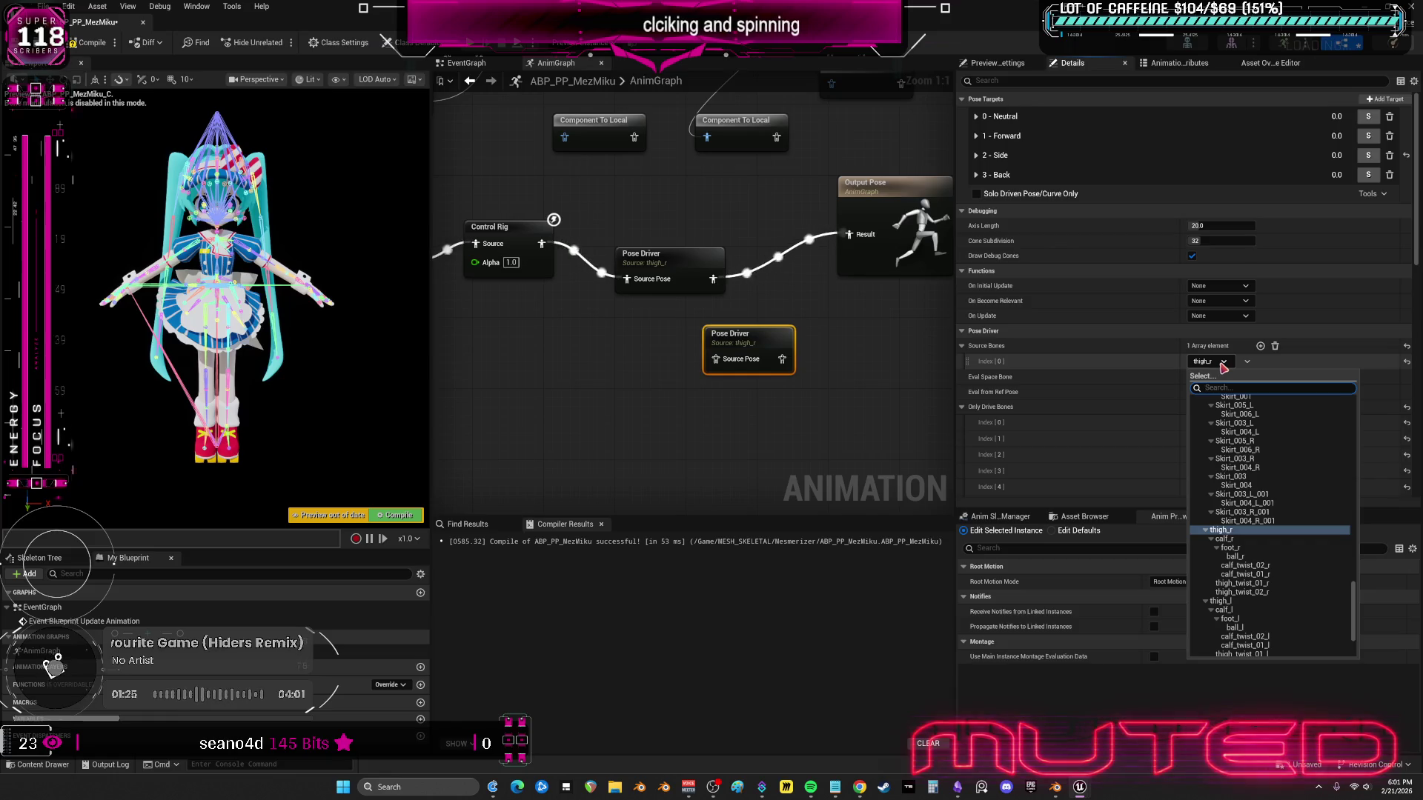
pyautogui.click(1236, 601)
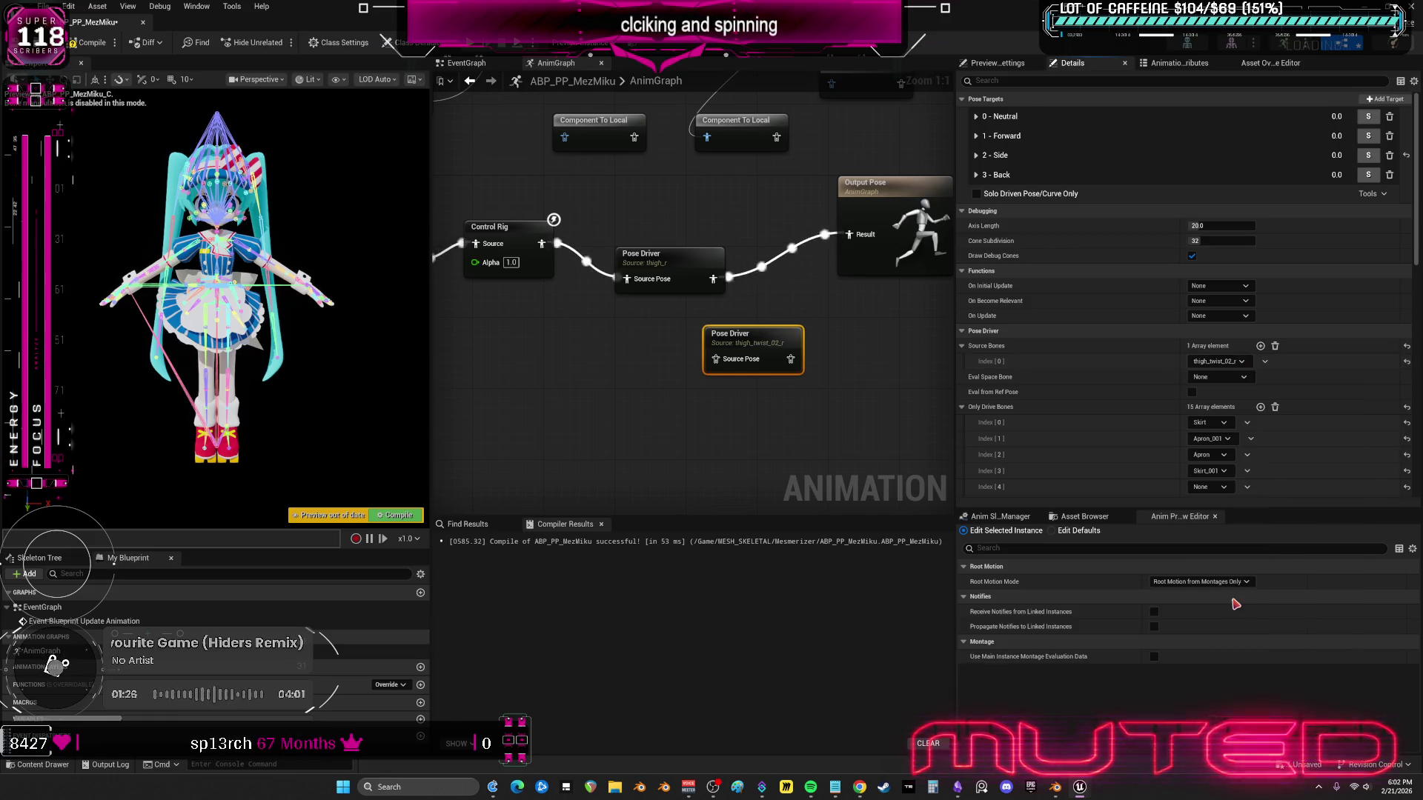
pyautogui.click(1219, 362)
pyautogui.click(1223, 539)
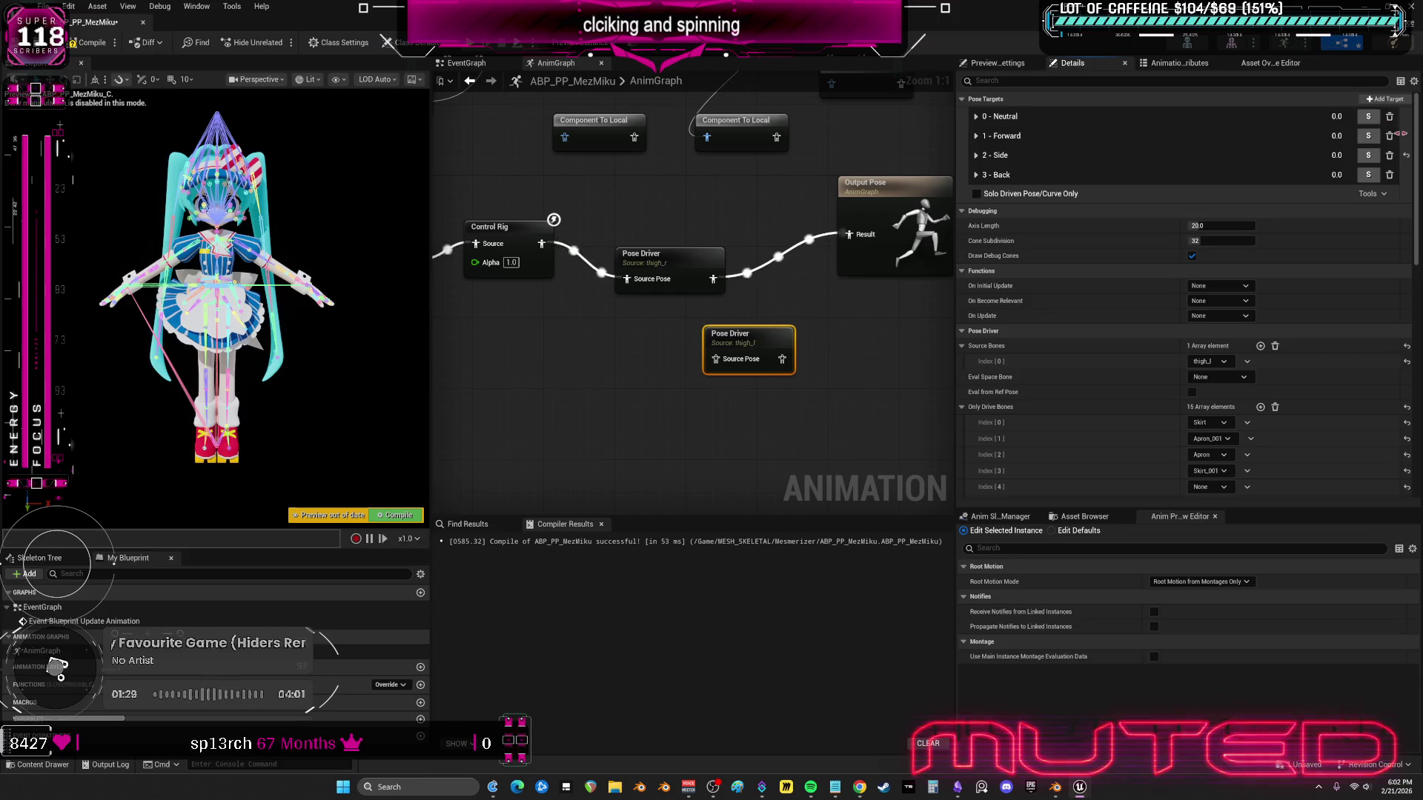
# - Delete the old pose targets and regenerate them with Copy All From PoseAsset
pyautogui.click(1389, 116)
pyautogui.click(1390, 117)
pyautogui.click(1390, 117)
pyautogui.click(1390, 116)
pyautogui.click(1373, 117)
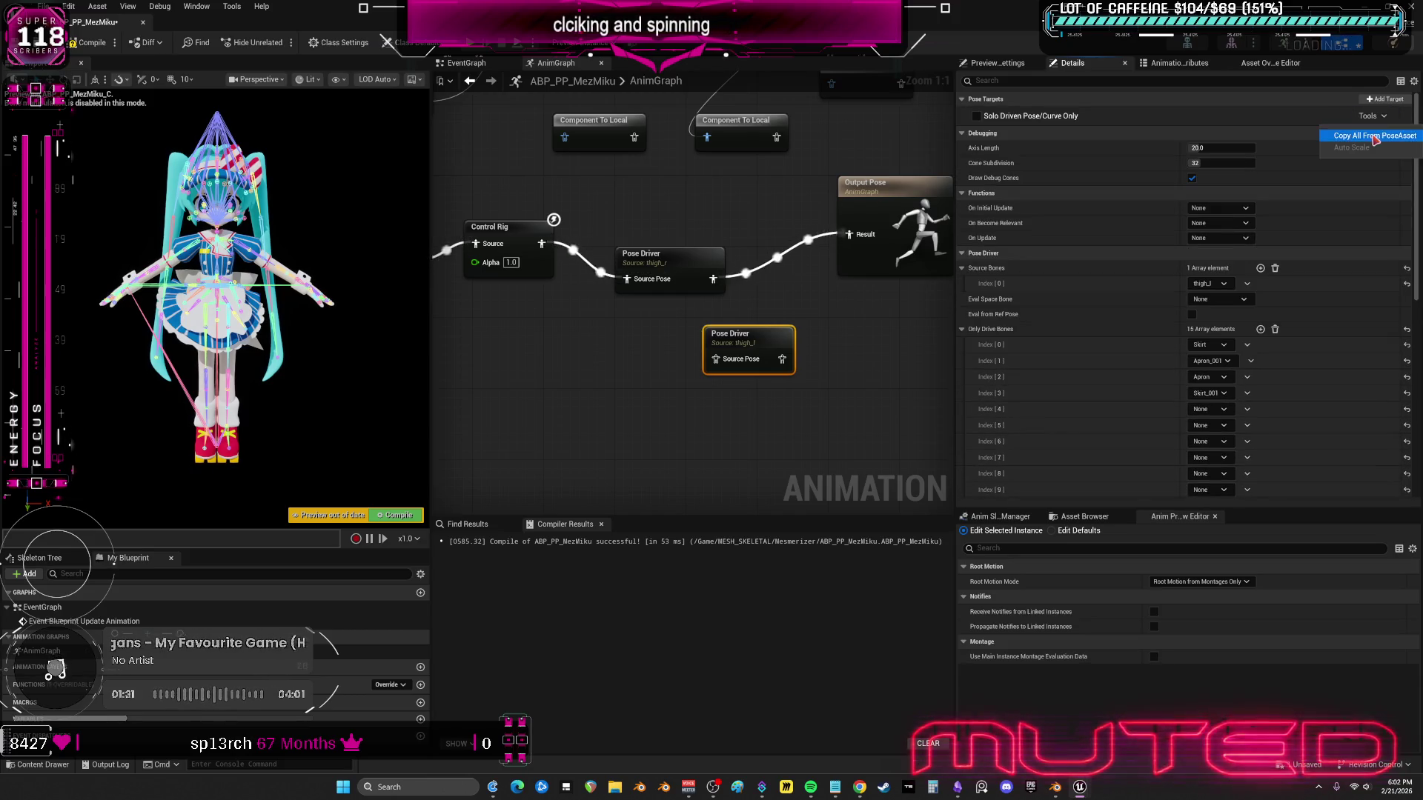
pyautogui.click(1364, 139)
# - Compile the animation blueprint with F7 and Save All
pyautogui.press('F7')
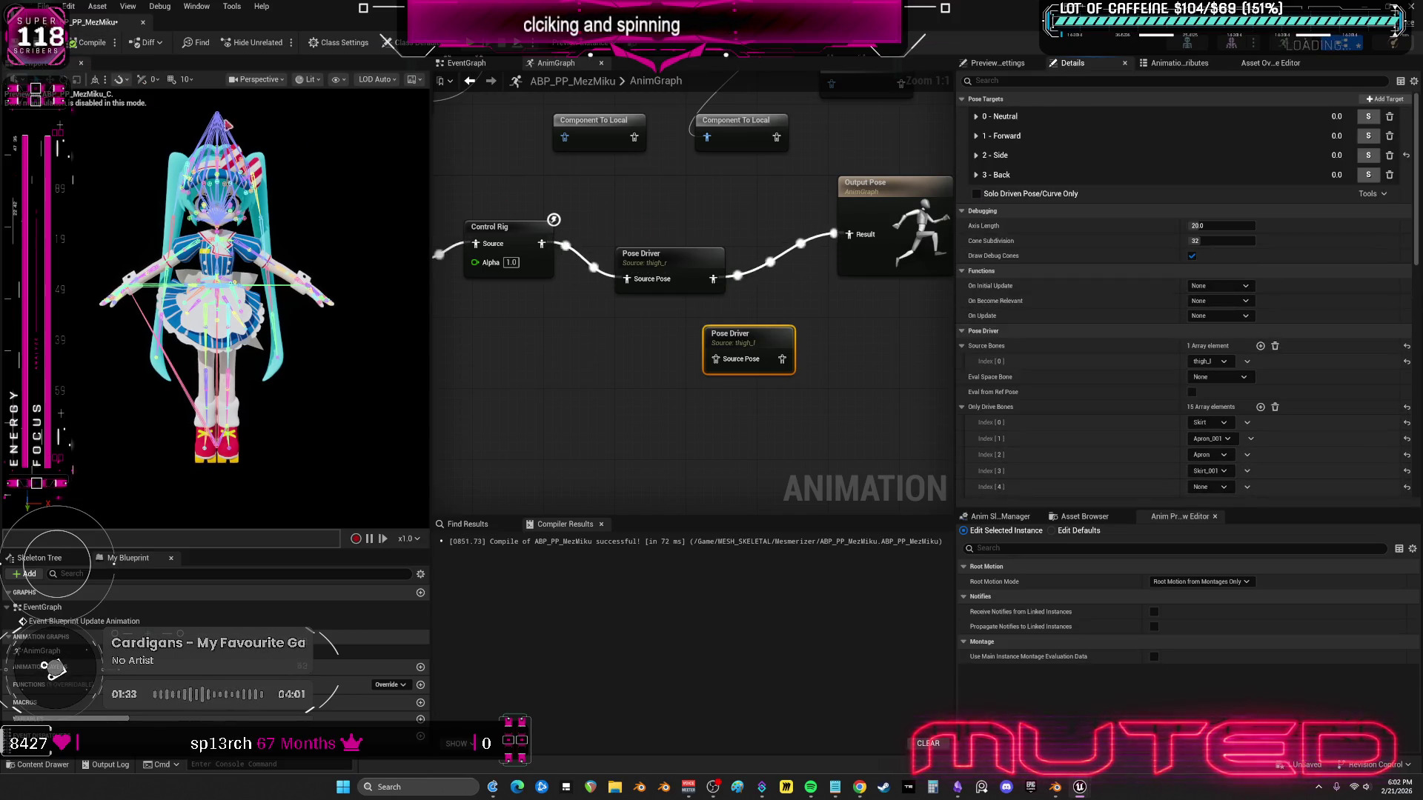
pyautogui.click(43, 6)
pyautogui.click(89, 86)
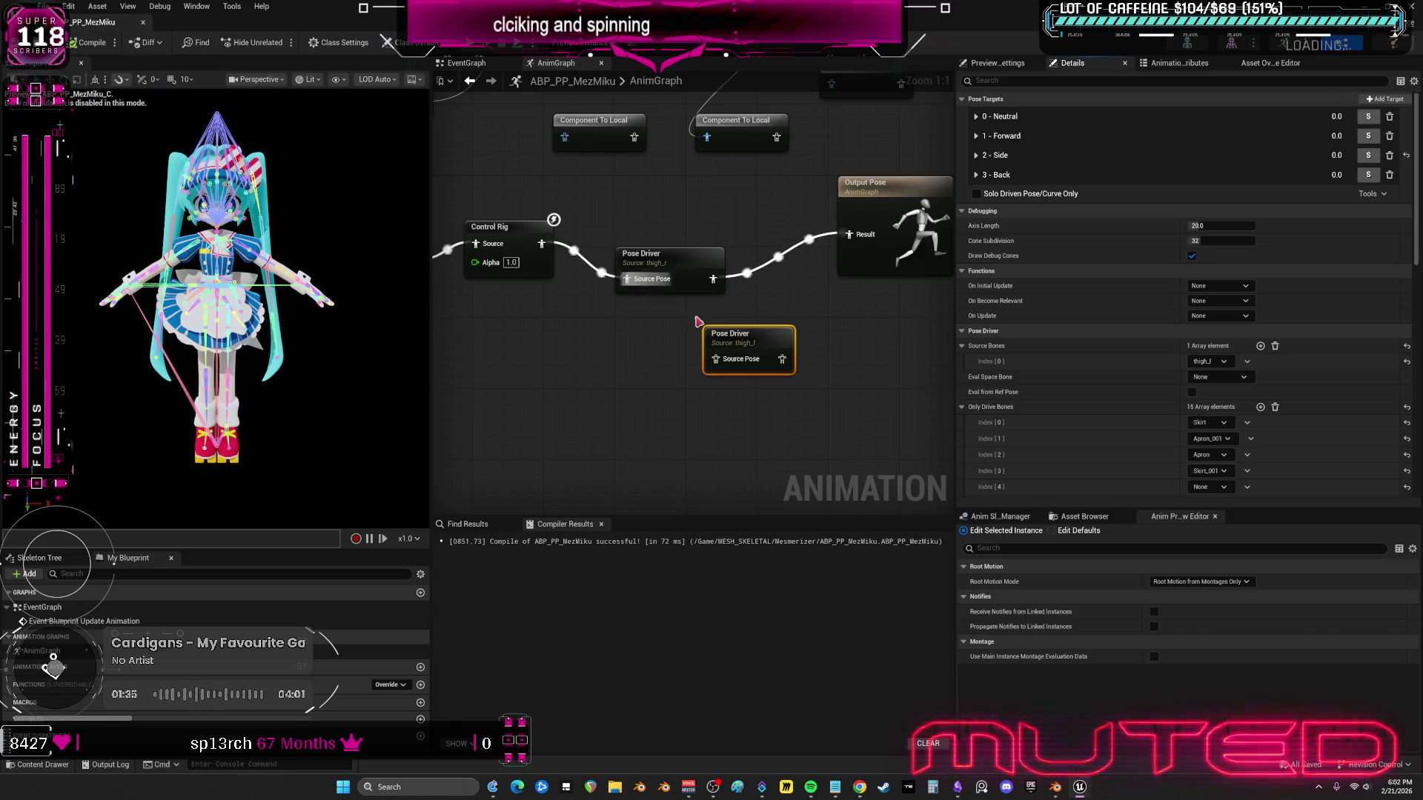
# - Wire the first Pose Driver into the second, and the second into Output Pose
pyautogui.moveTo(749, 335); pyautogui.dragTo(748, 344)
pyautogui.moveTo(713, 279)
pyautogui.mouseDown()
pyautogui.moveTo(716, 368)
pyautogui.moveTo(850, 234)
pyautogui.mouseUp()
pyautogui.moveTo(757, 335); pyautogui.dragTo(783, 326)
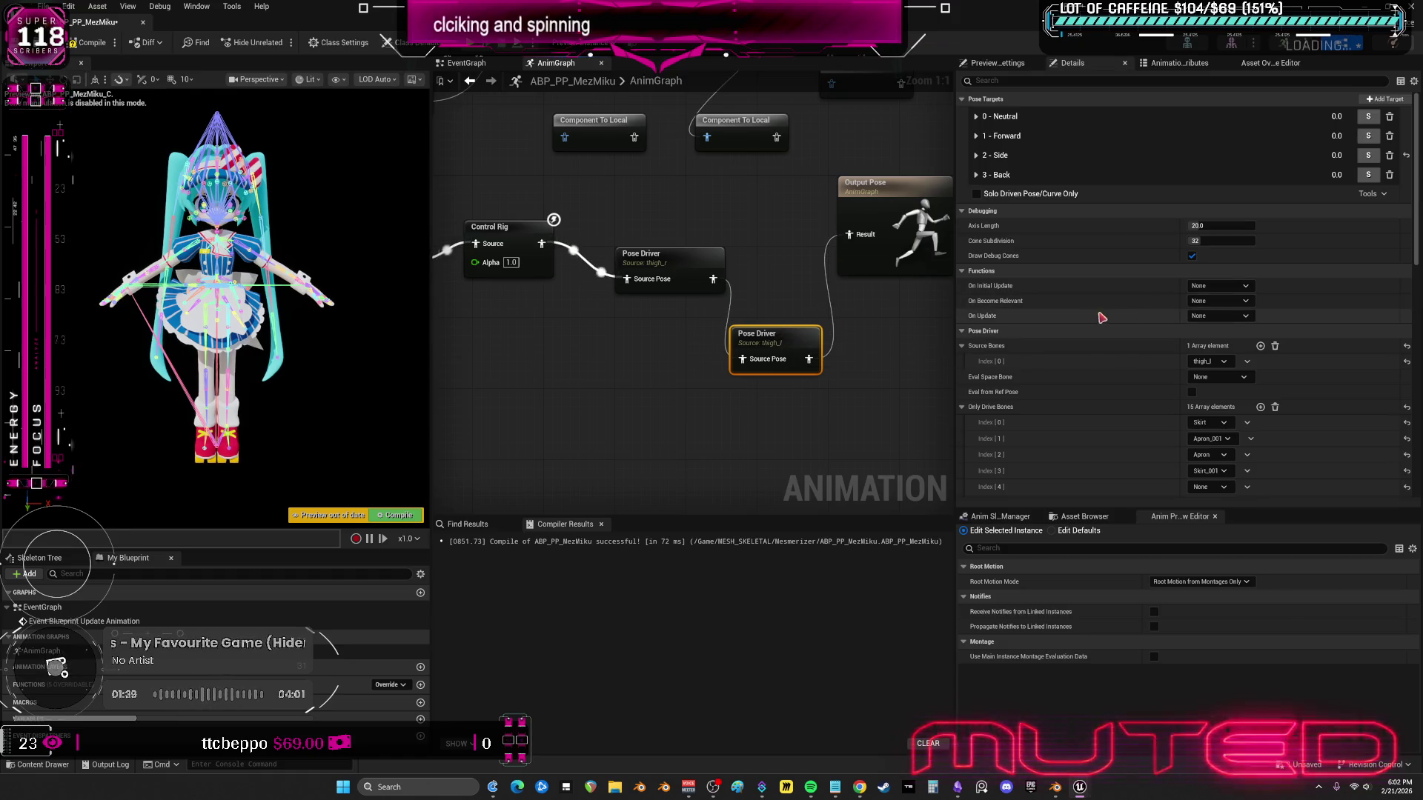
# - Search for Skirt003 in the bone list for drive bone 4
pyautogui.scroll(-6, 1237, 296)
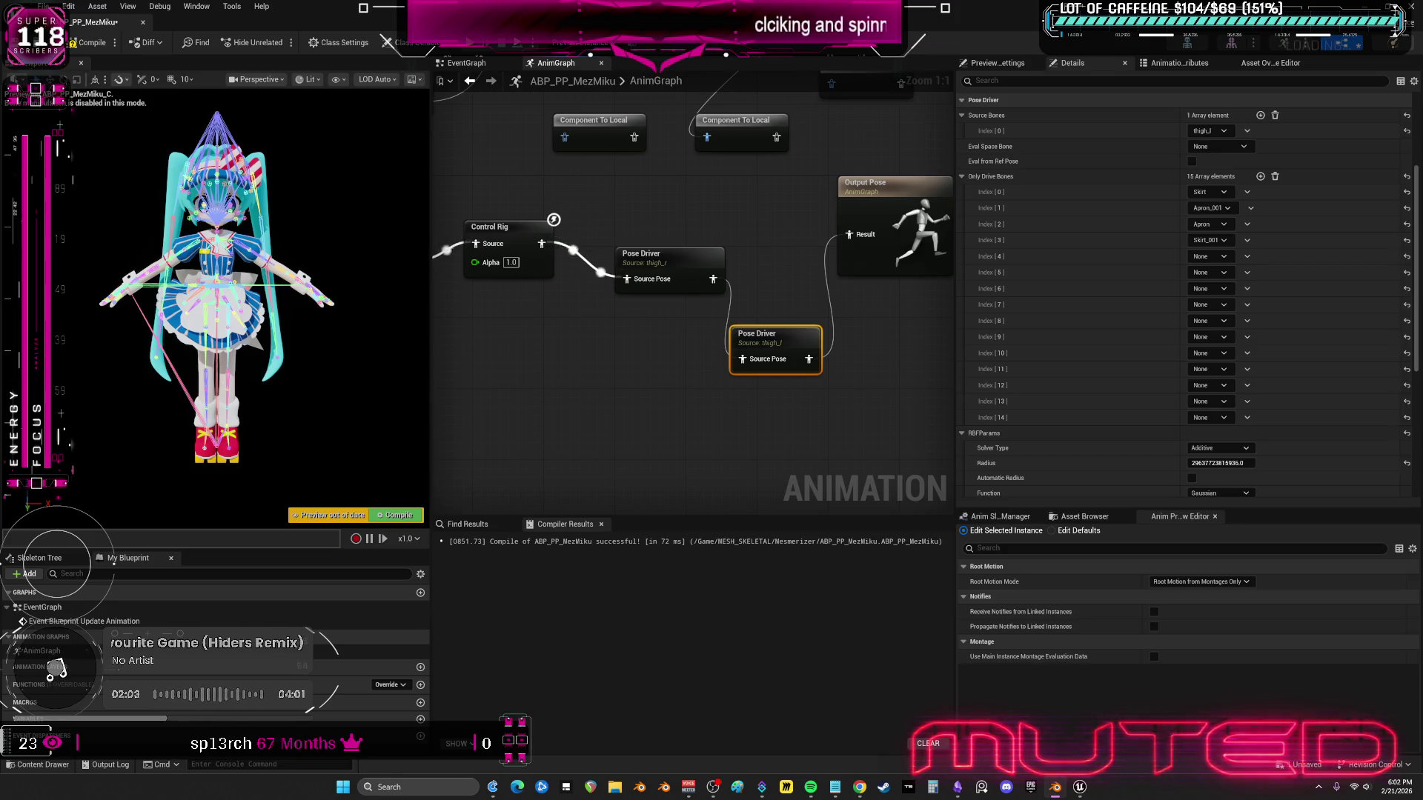
pyautogui.click(1210, 256)
pyautogui.write('Skirt.003')
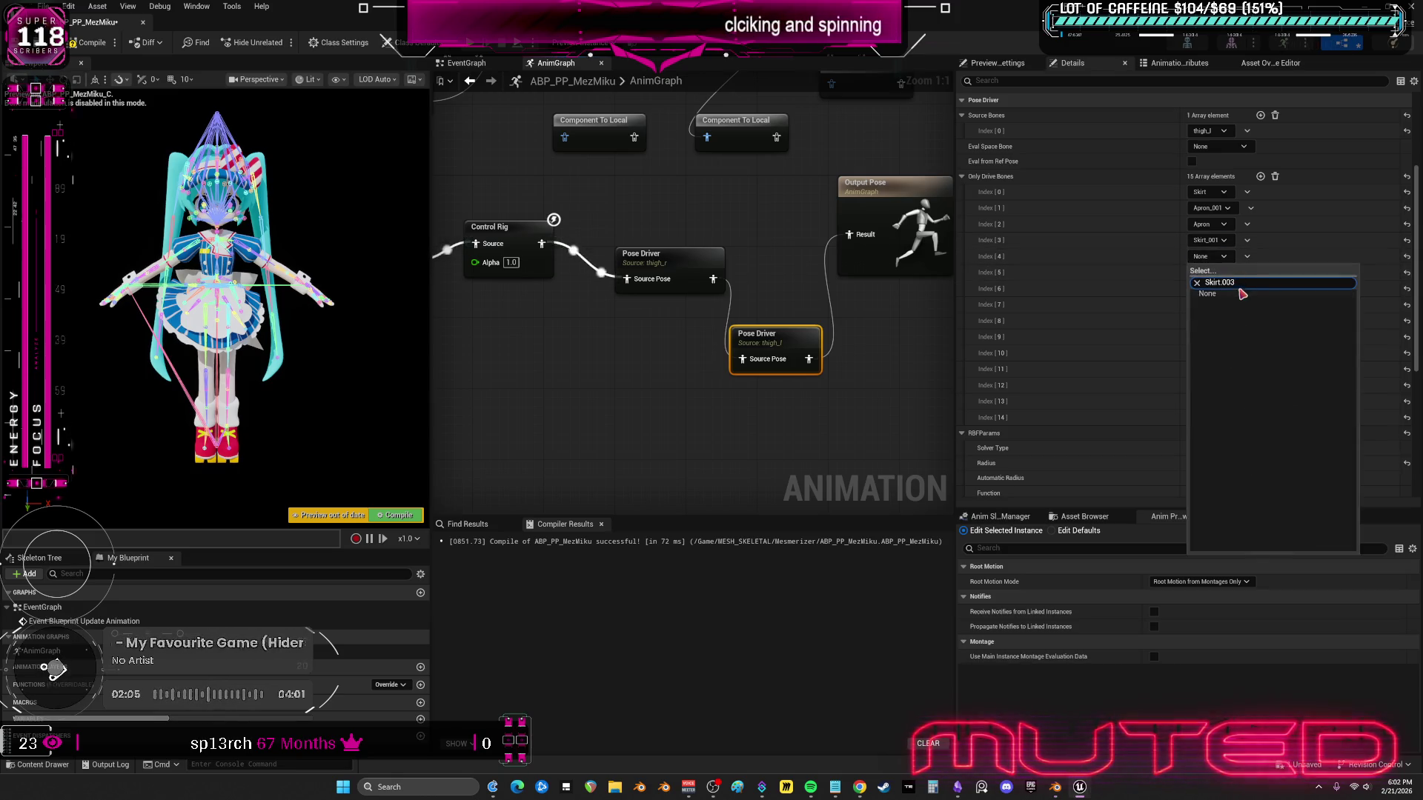
pyautogui.press('Left')
pyautogui.press('Left')
pyautogui.press('Left')
pyautogui.press('BackSpace')
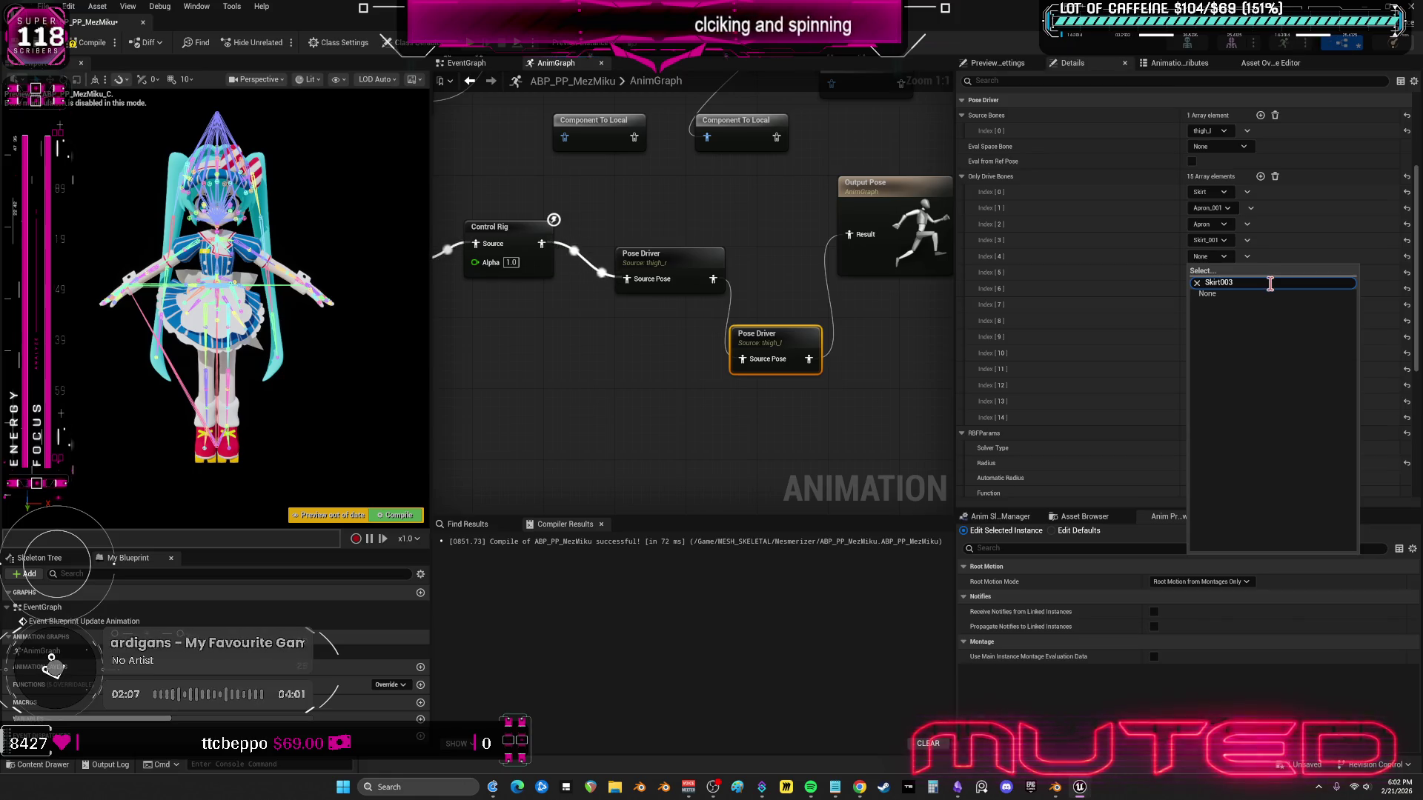
# - Set drive bones 4 and 5 to Skirt_003 and Skirt_004
pyautogui.write('_')
pyautogui.click(1234, 323)
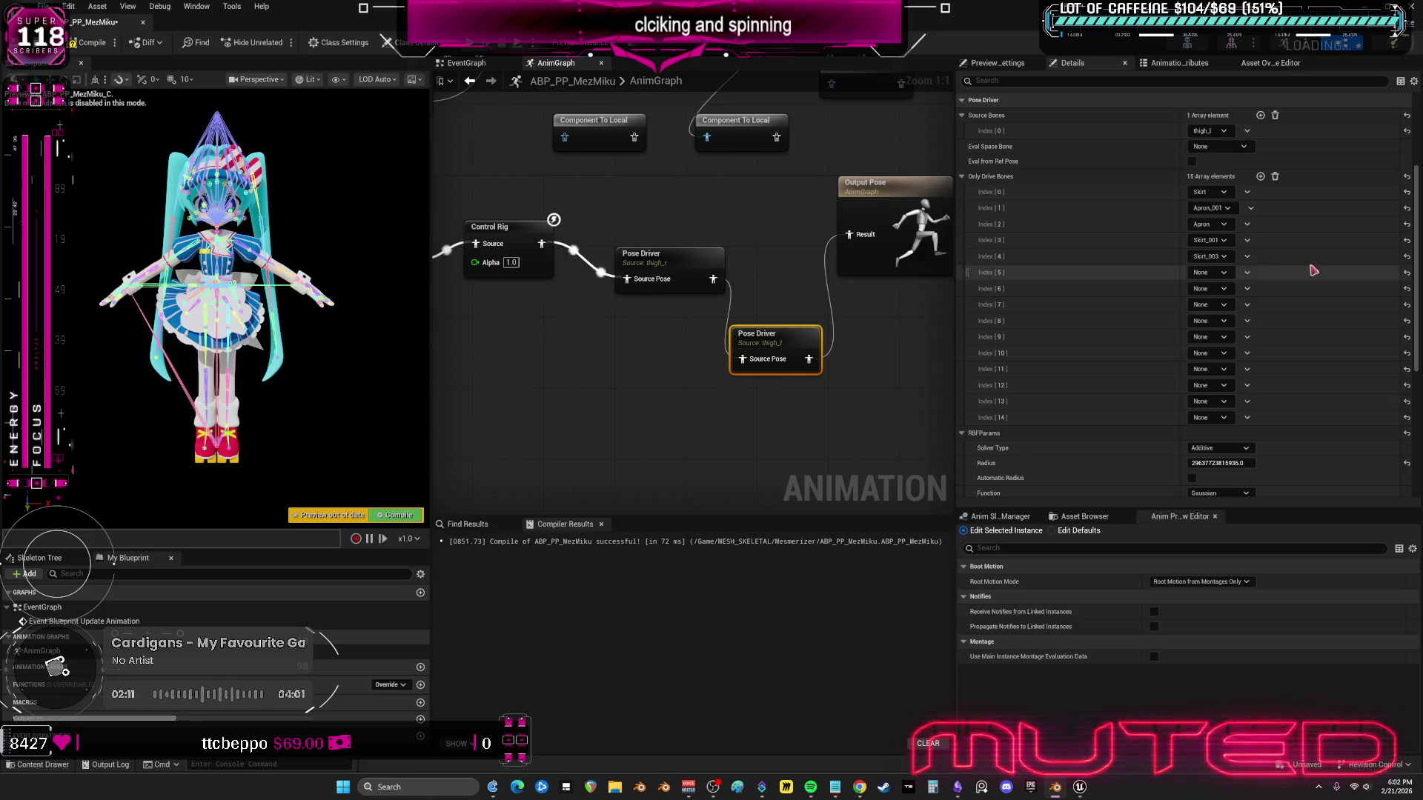
pyautogui.click(1209, 272)
pyautogui.write('Skirt.004')
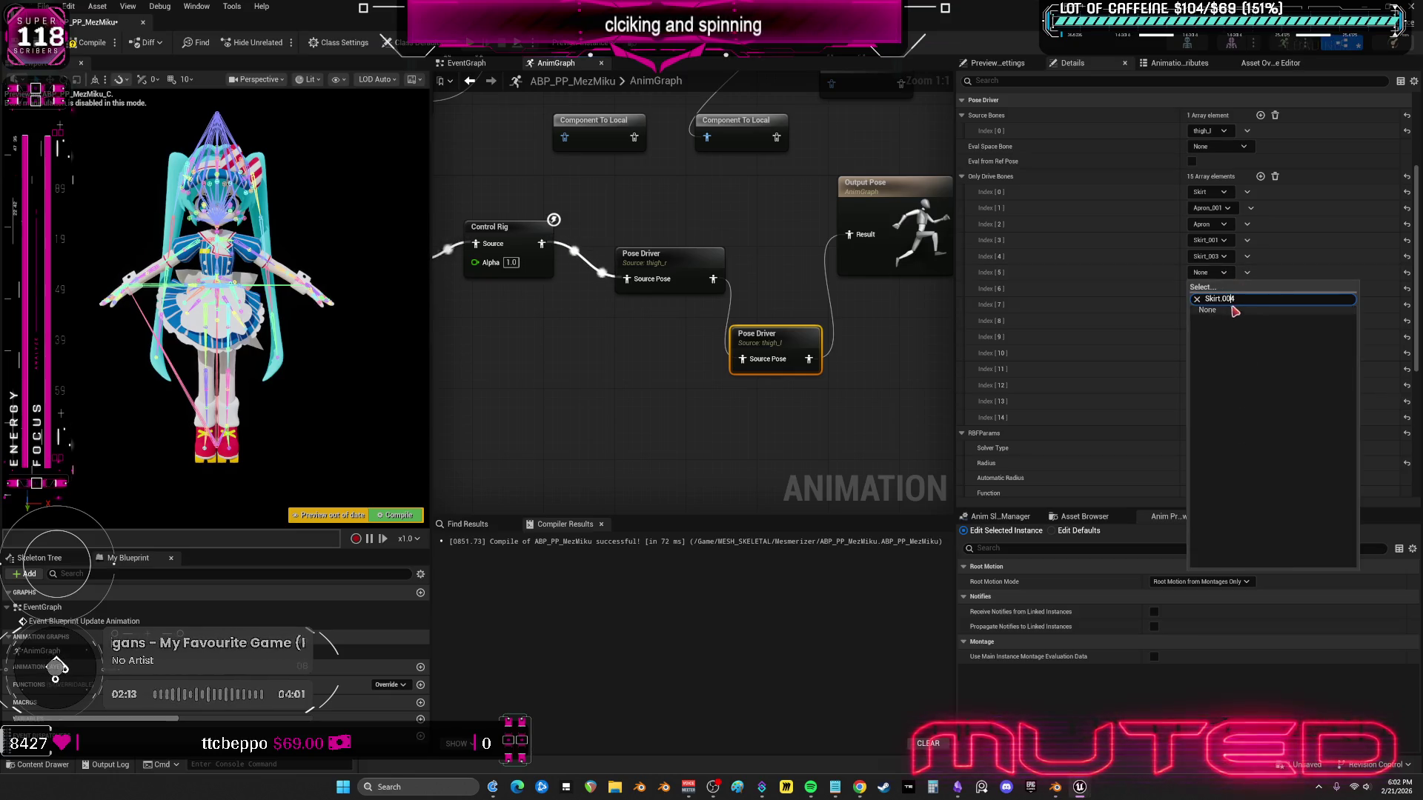
pyautogui.press('Left')
pyautogui.press('Left')
pyautogui.press('Left')
pyautogui.press('BackSpace')
pyautogui.write('_')
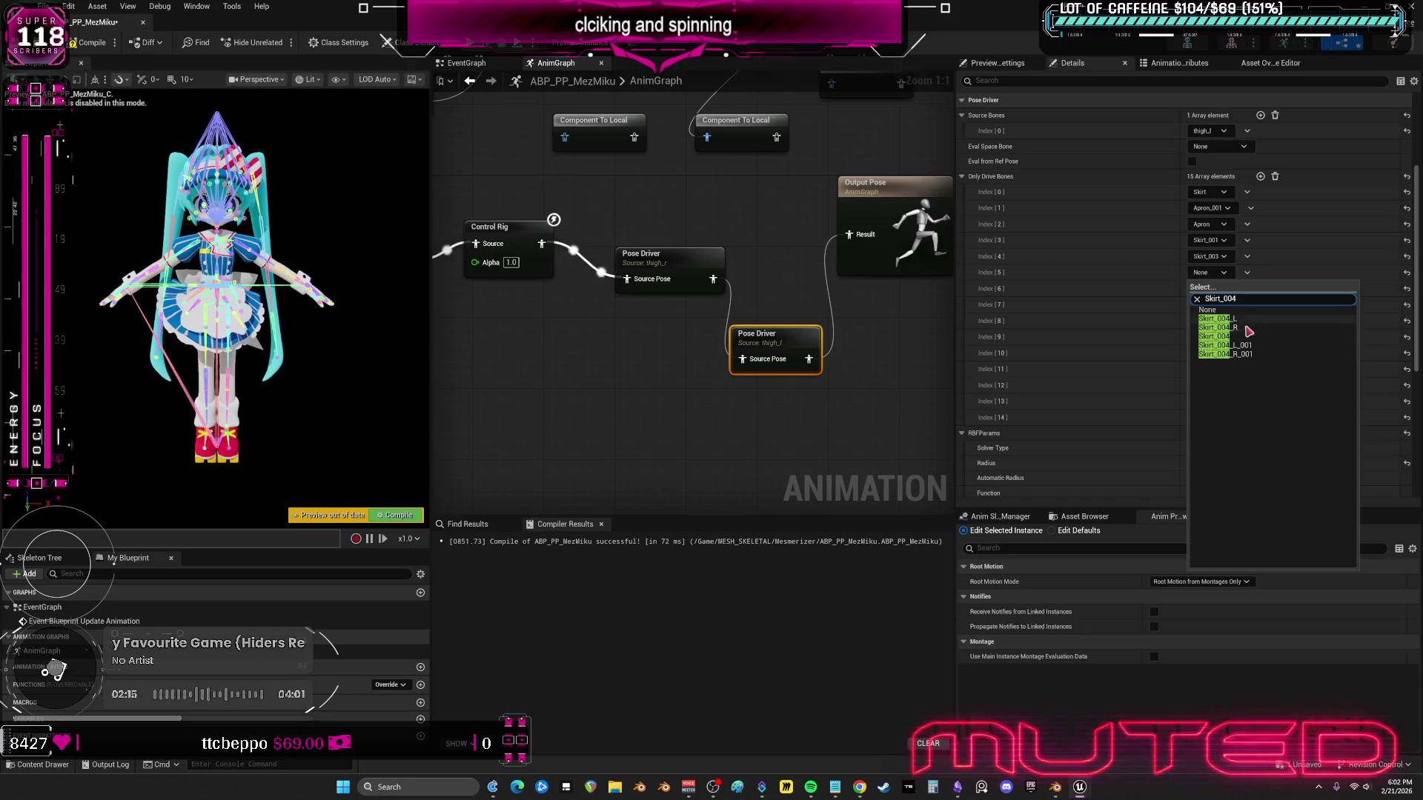
pyautogui.click(1244, 337)
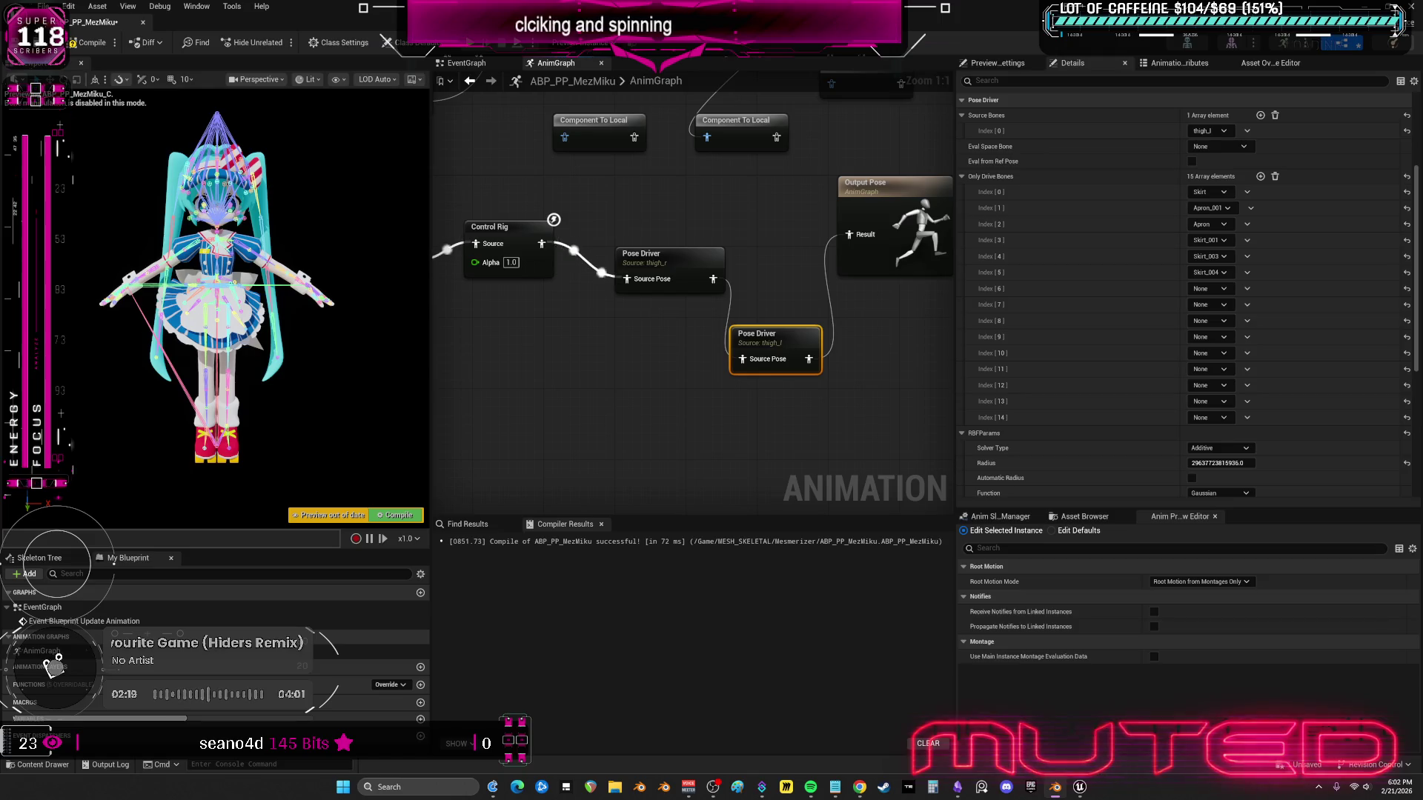
# - Set drive bones 6, 7 and 8 to Tail_L, Tail_L_001 and Tail_L_002
pyautogui.click(1208, 352)
pyautogui.click(1208, 289)
pyautogui.write('Tail.L')
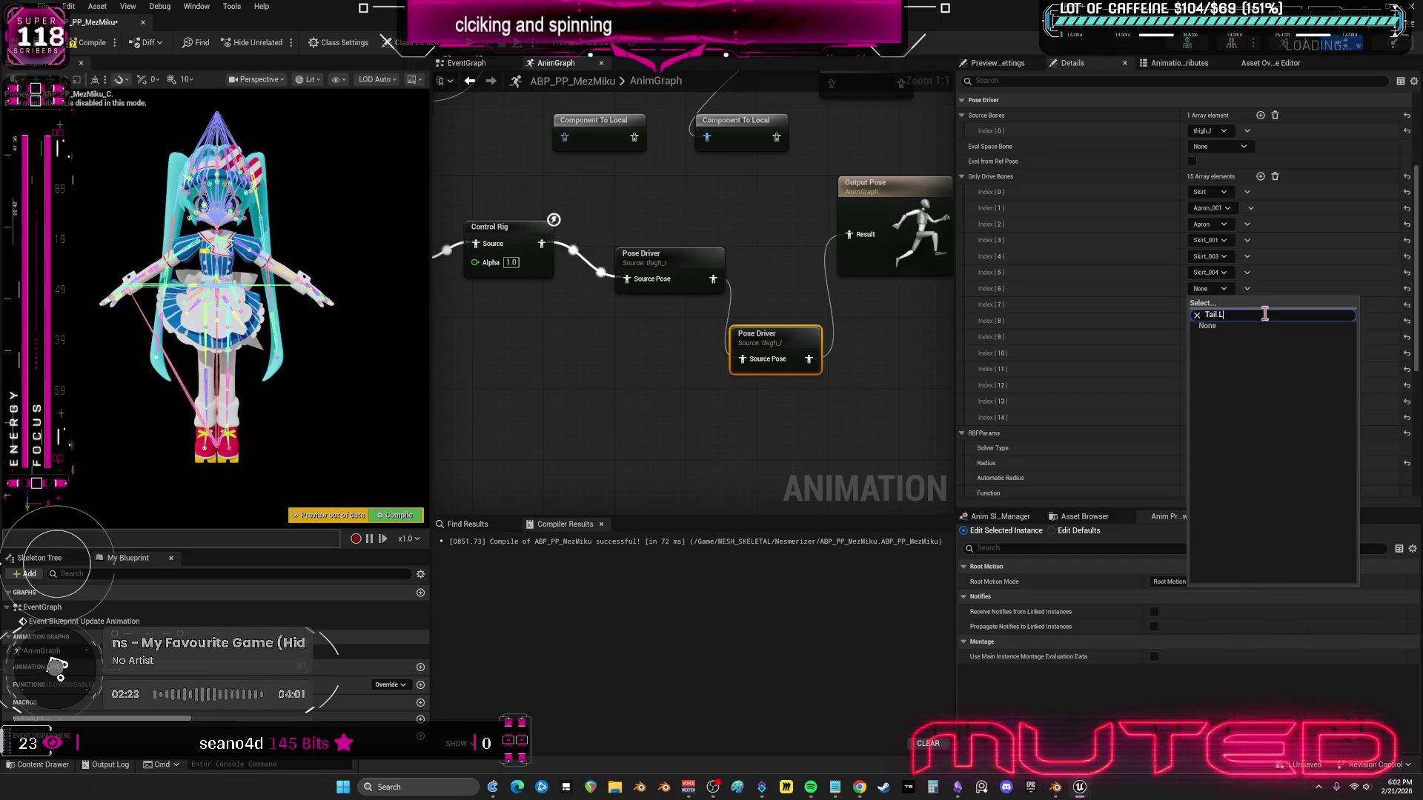
pyautogui.press('BackSpace')
pyautogui.press('BackSpace')
pyautogui.write('_L')
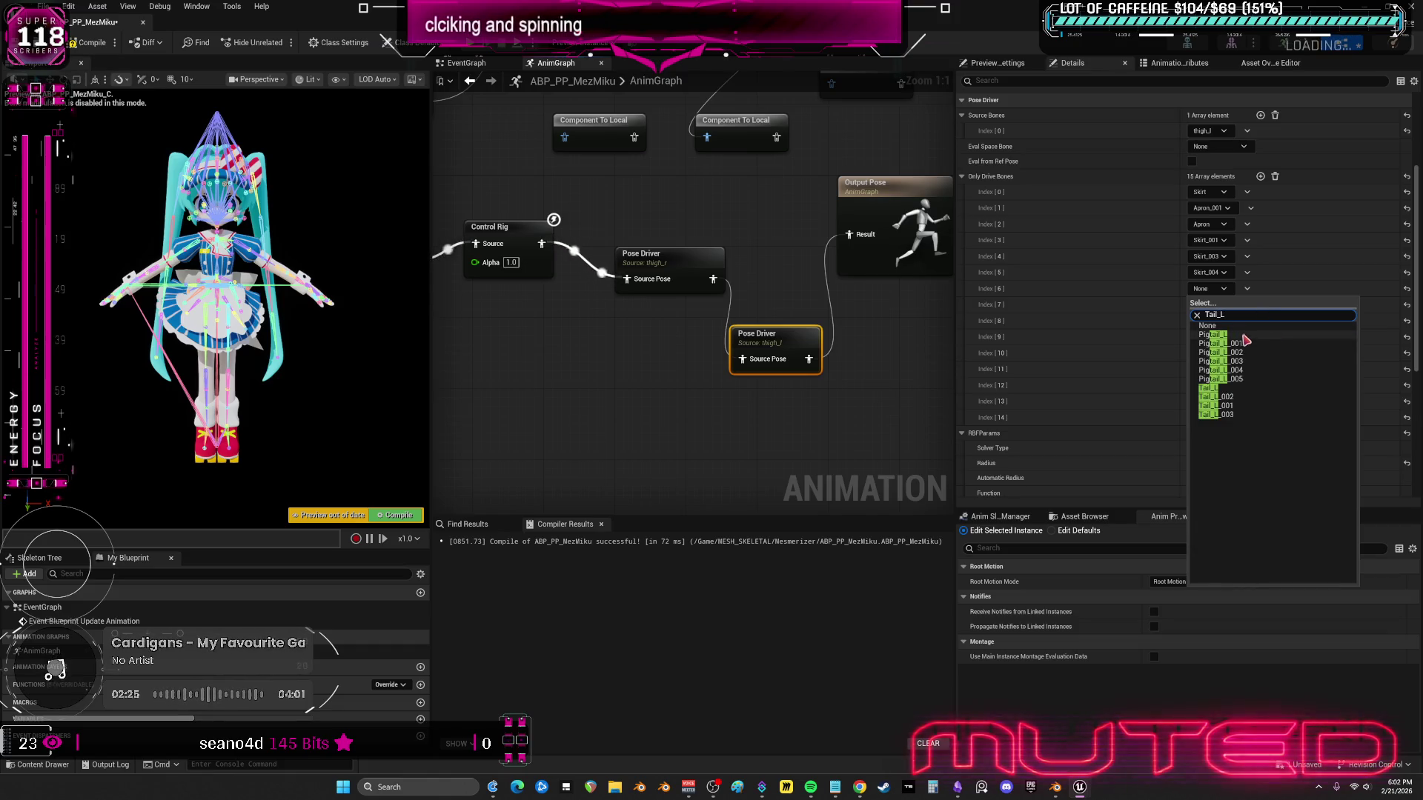
pyautogui.click(1240, 388)
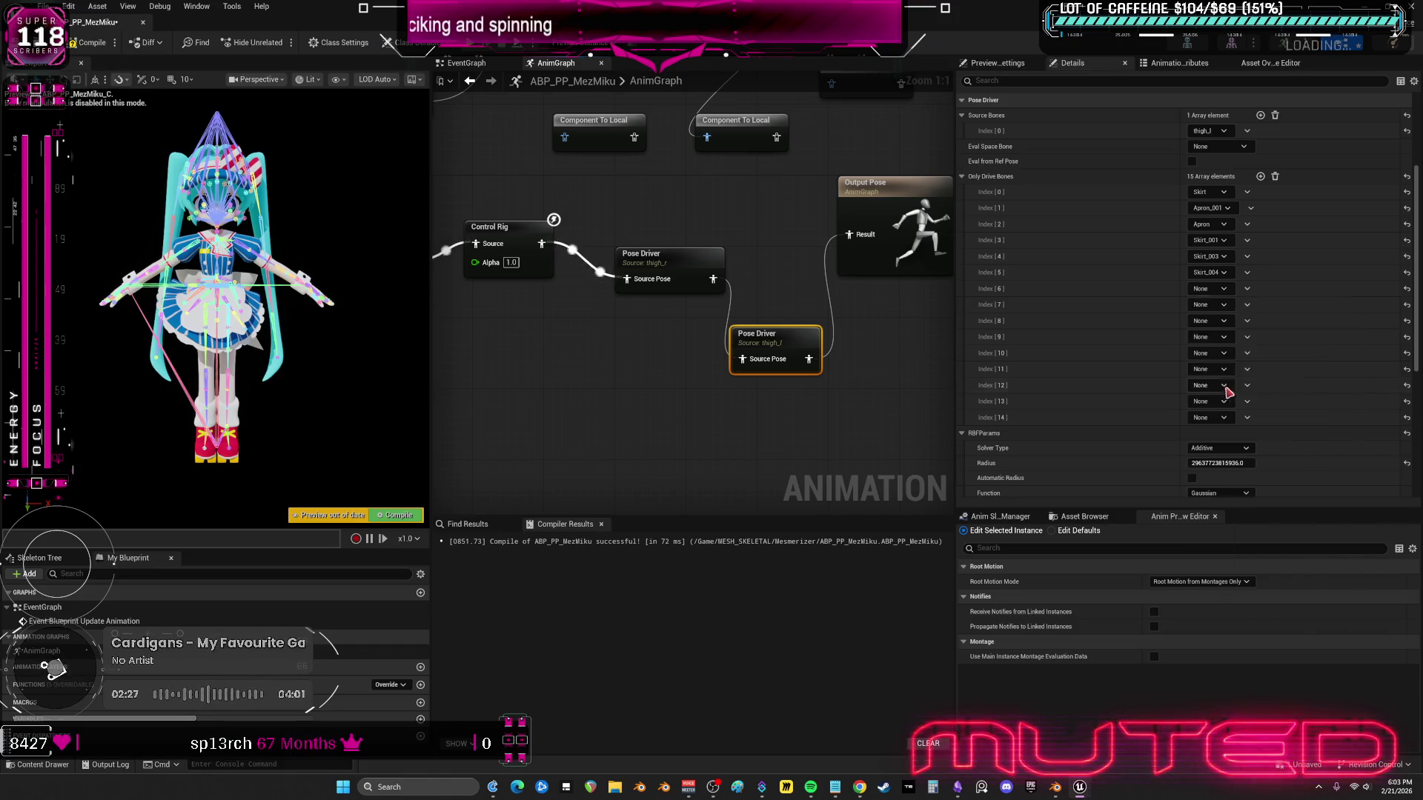
pyautogui.click(1229, 314)
pyautogui.write('Tail_L')
pyautogui.click(1231, 348)
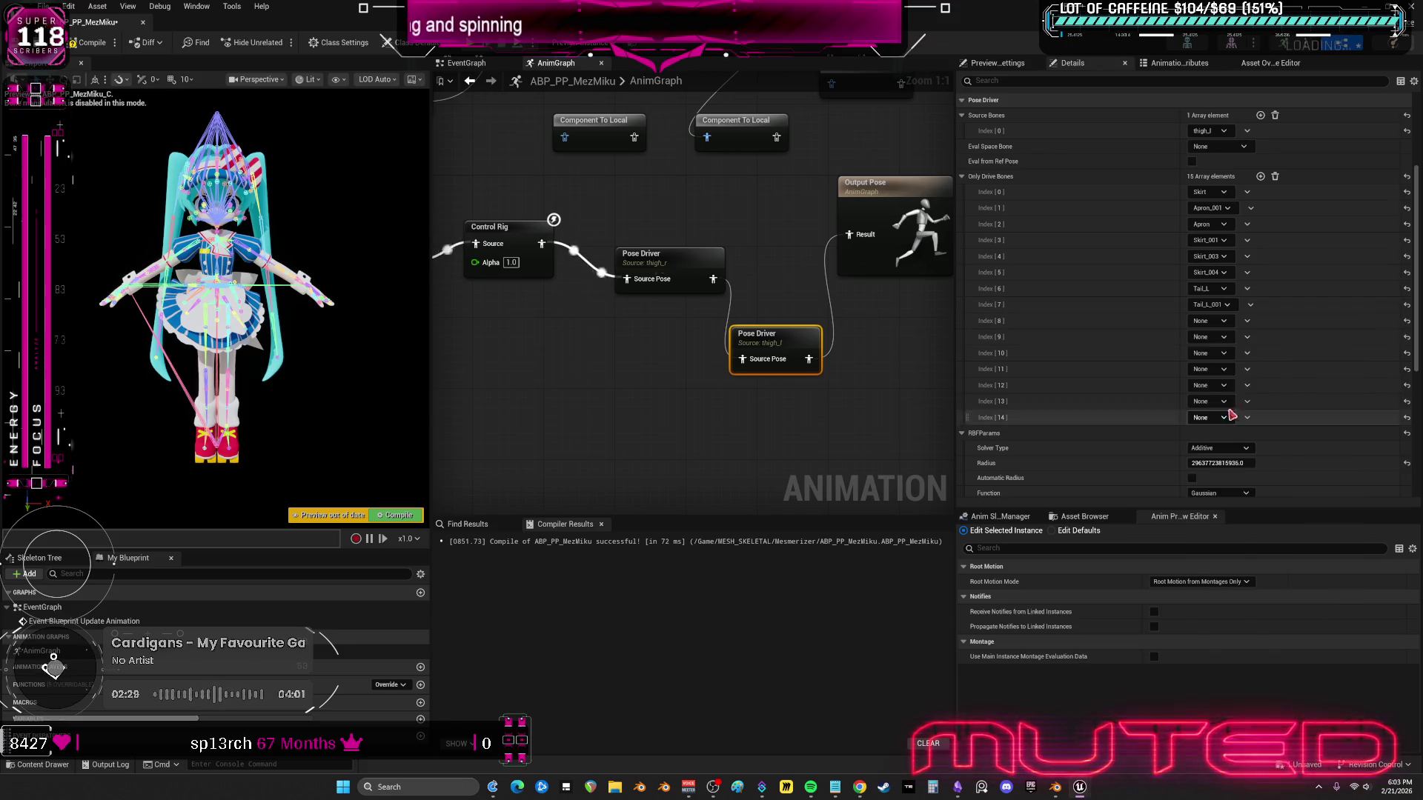
pyautogui.click(1227, 322)
pyautogui.write('Tail_L')
pyautogui.click(1249, 417)
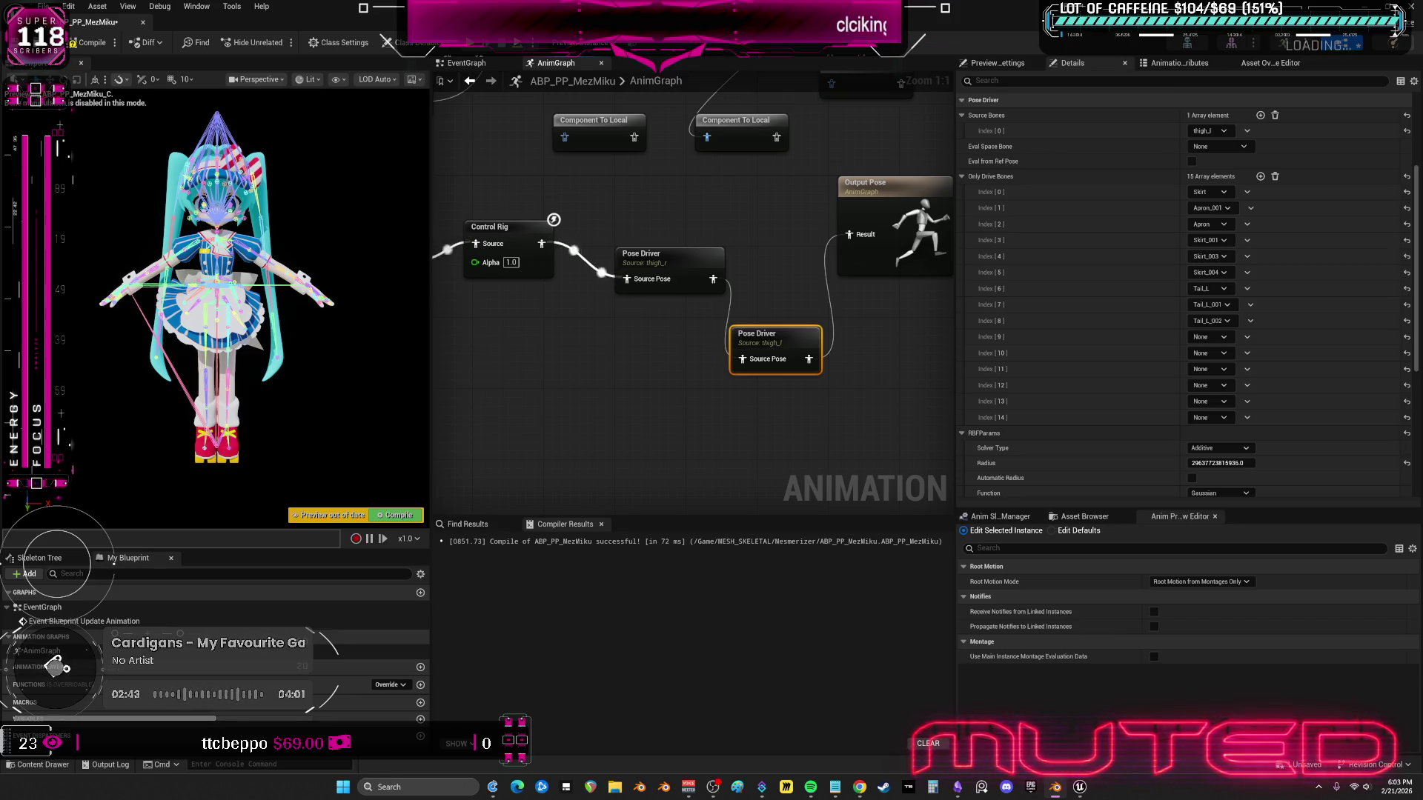
pyautogui.click(1216, 353)
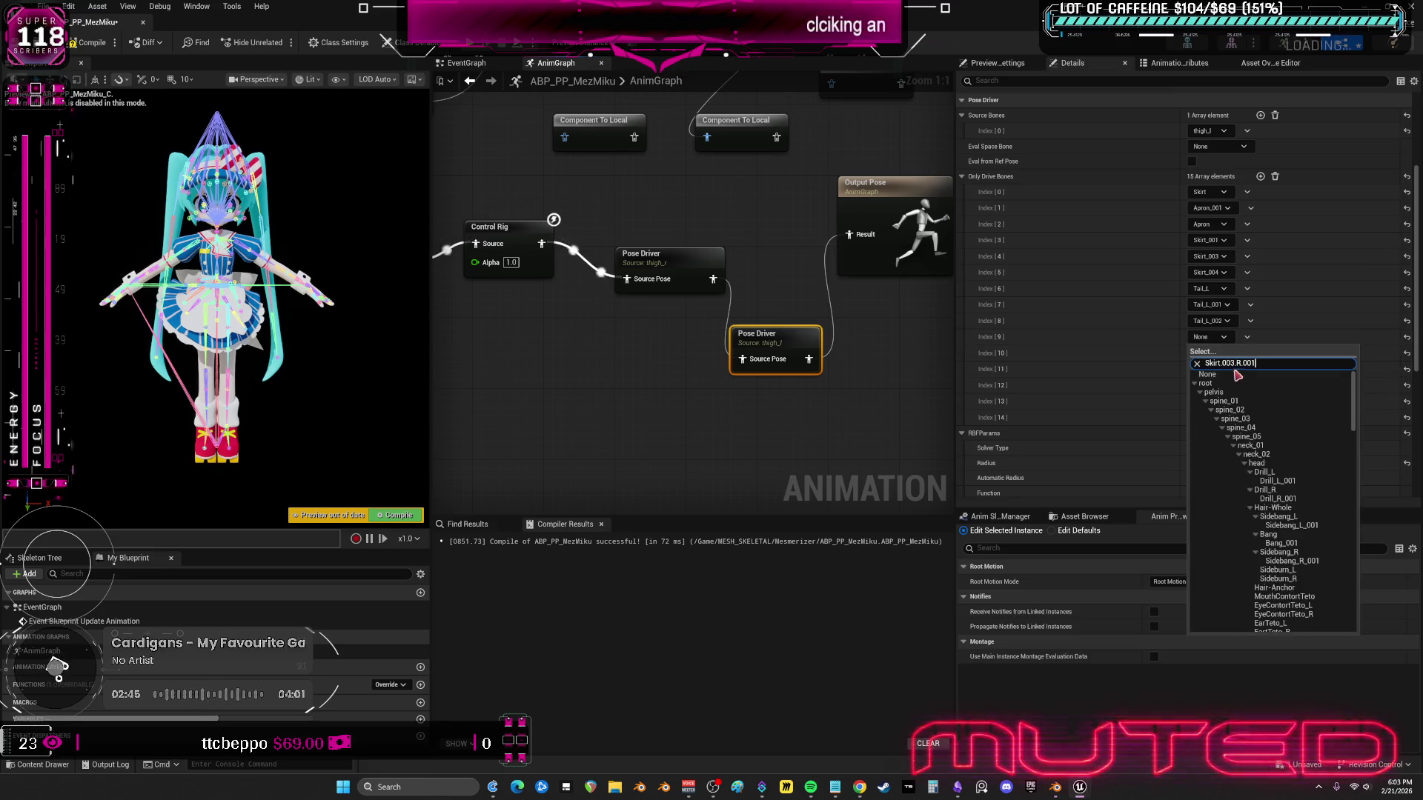
# - Set drive bone 9 to Skirt_003_R_001, fixing the pasted search text
pyautogui.hotkey('ctrl', 'v')
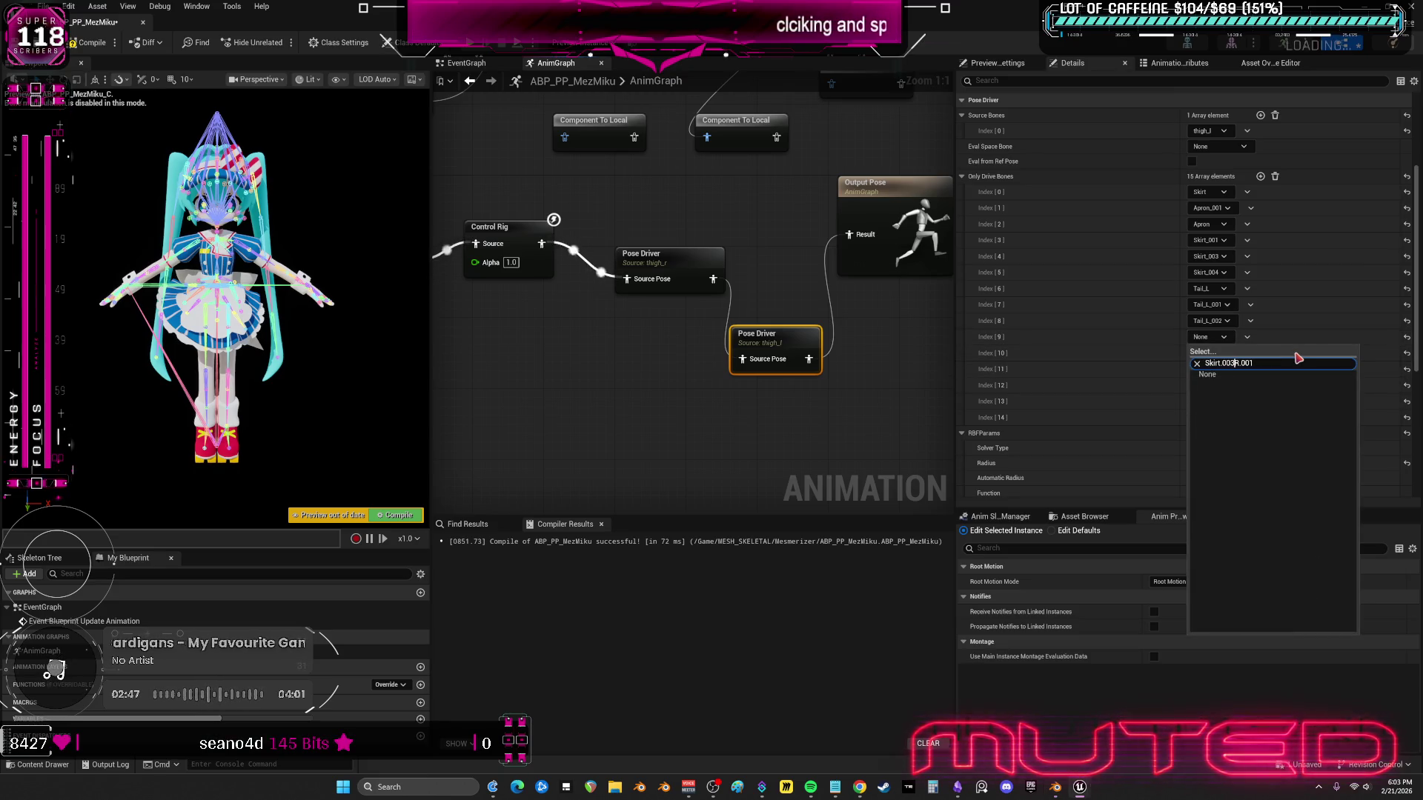
pyautogui.press('BackSpace')
pyautogui.press('BackSpace')
pyautogui.write('_')
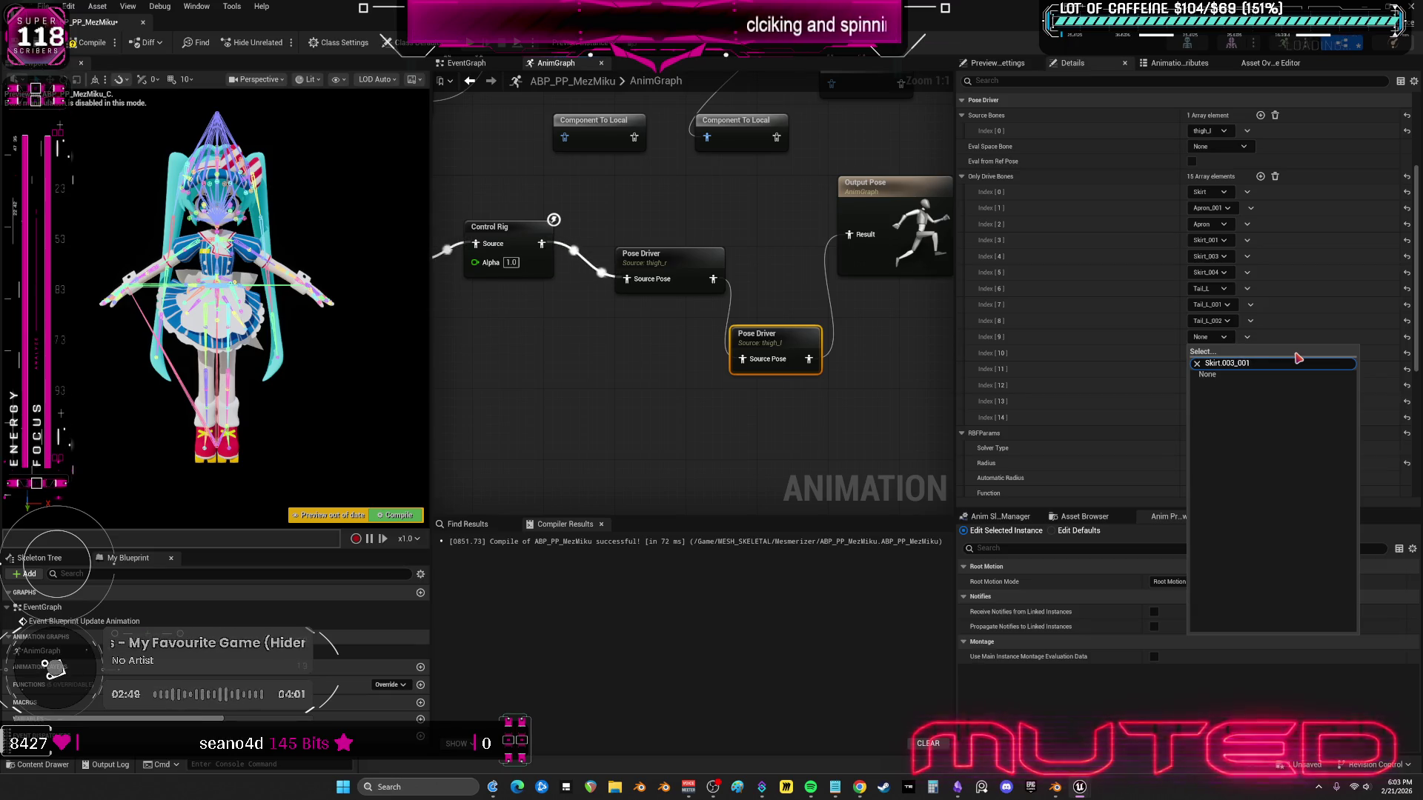
pyautogui.write('R_')
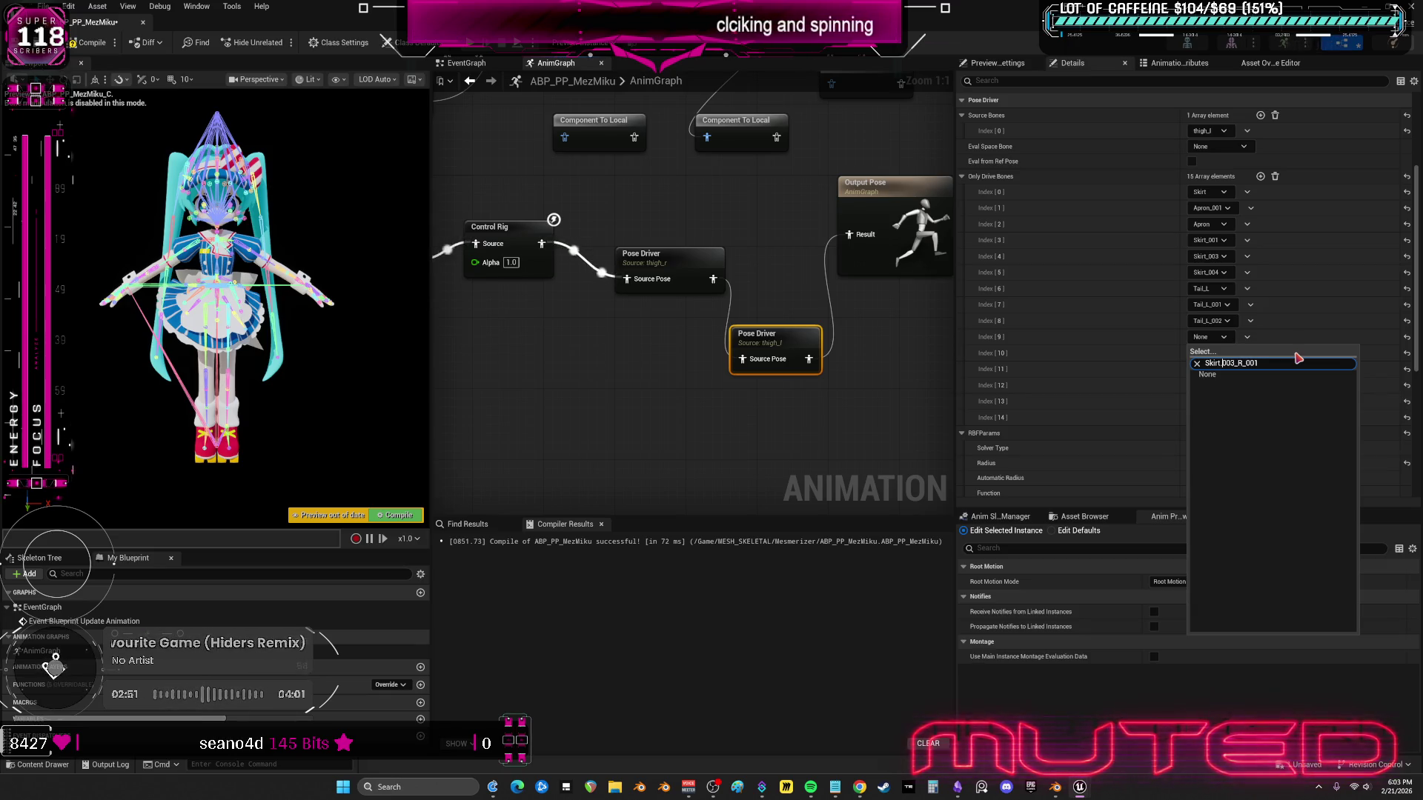
pyautogui.press('BackSpace')
pyautogui.write('_')
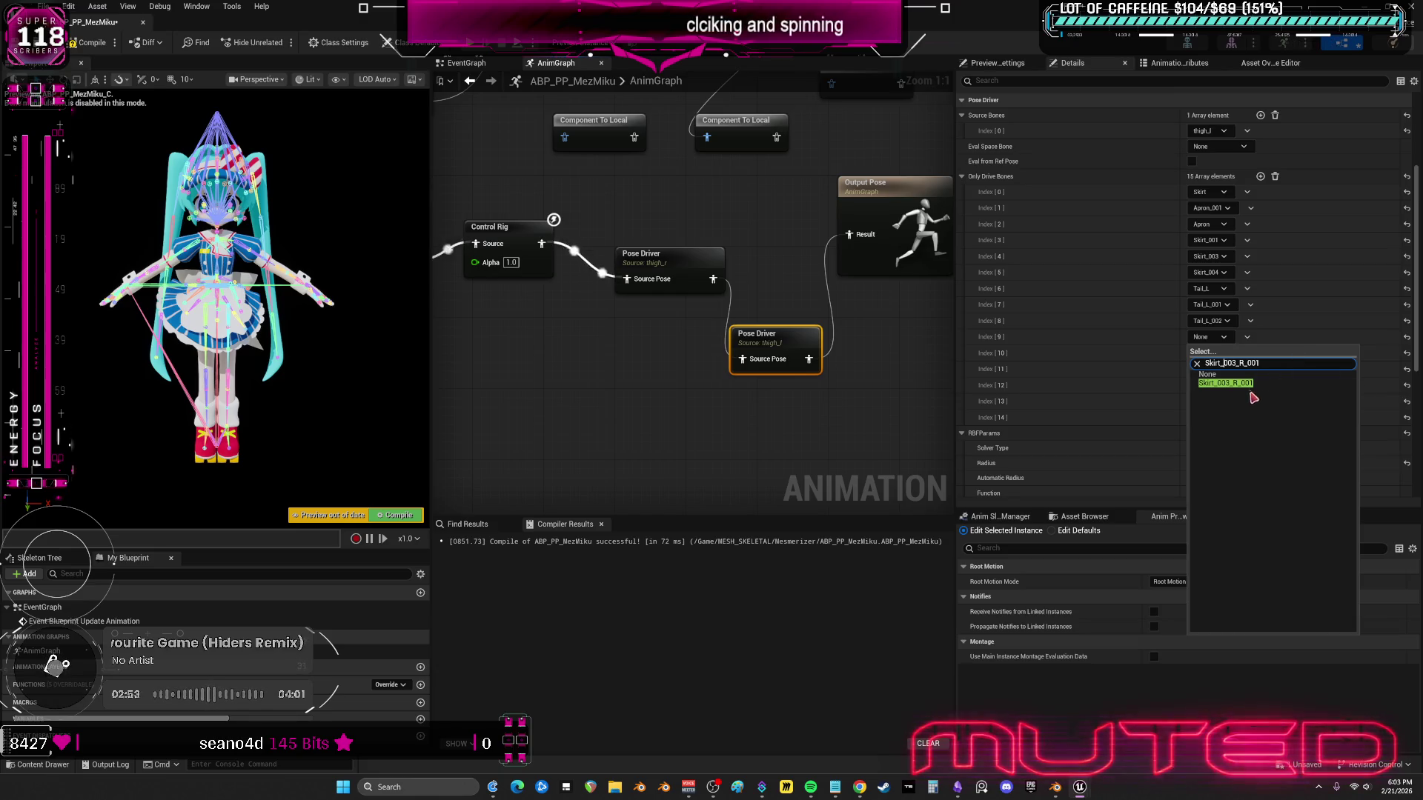
pyautogui.click(1230, 383)
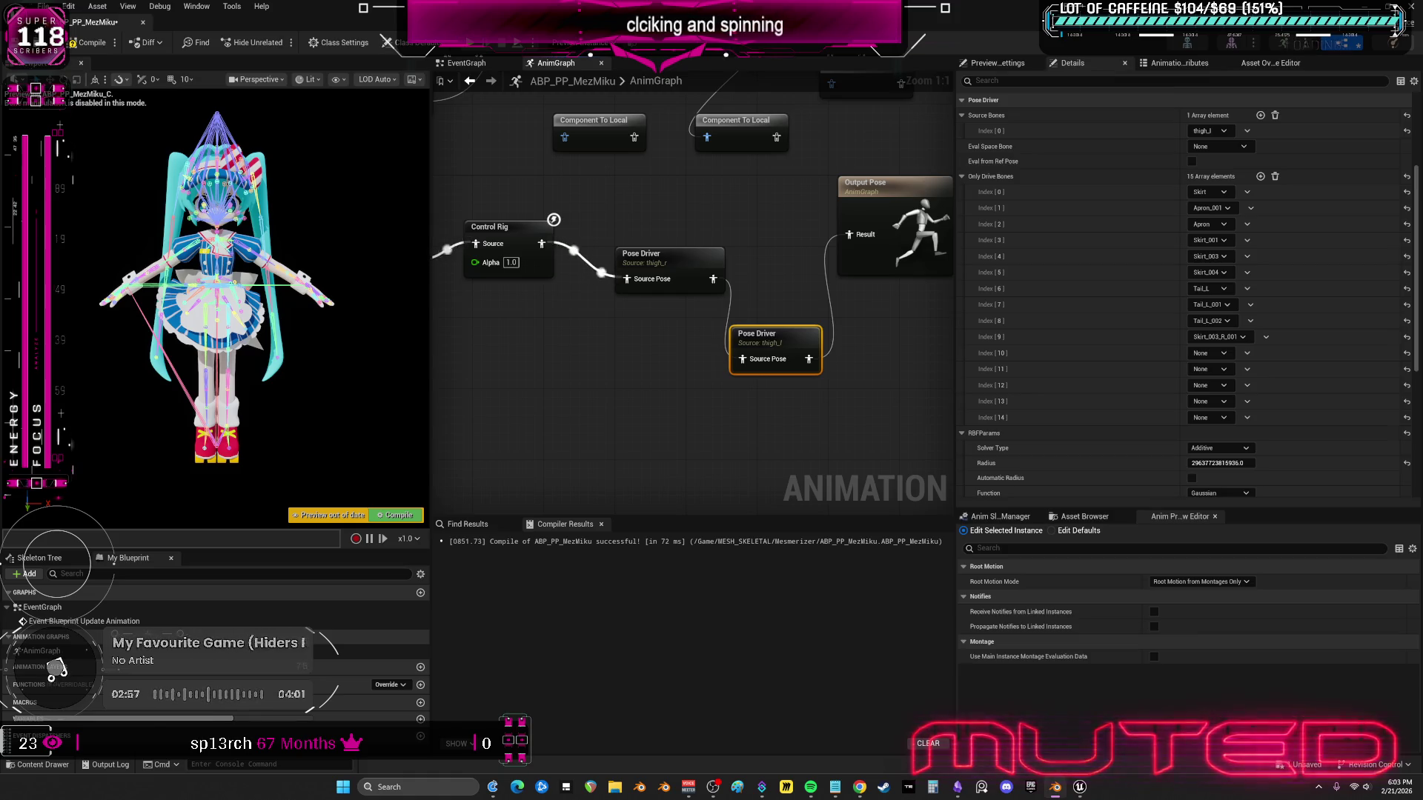
# - Set drive bone 10 to Skirt_004_R_001, swapping the search text's dots for underscores
pyautogui.click(1210, 352)
pyautogui.hotkey('ctrl', 'v')
pyautogui.click(1243, 378)
pyautogui.press('Left')
pyautogui.press('BackSpace')
pyautogui.write('_')
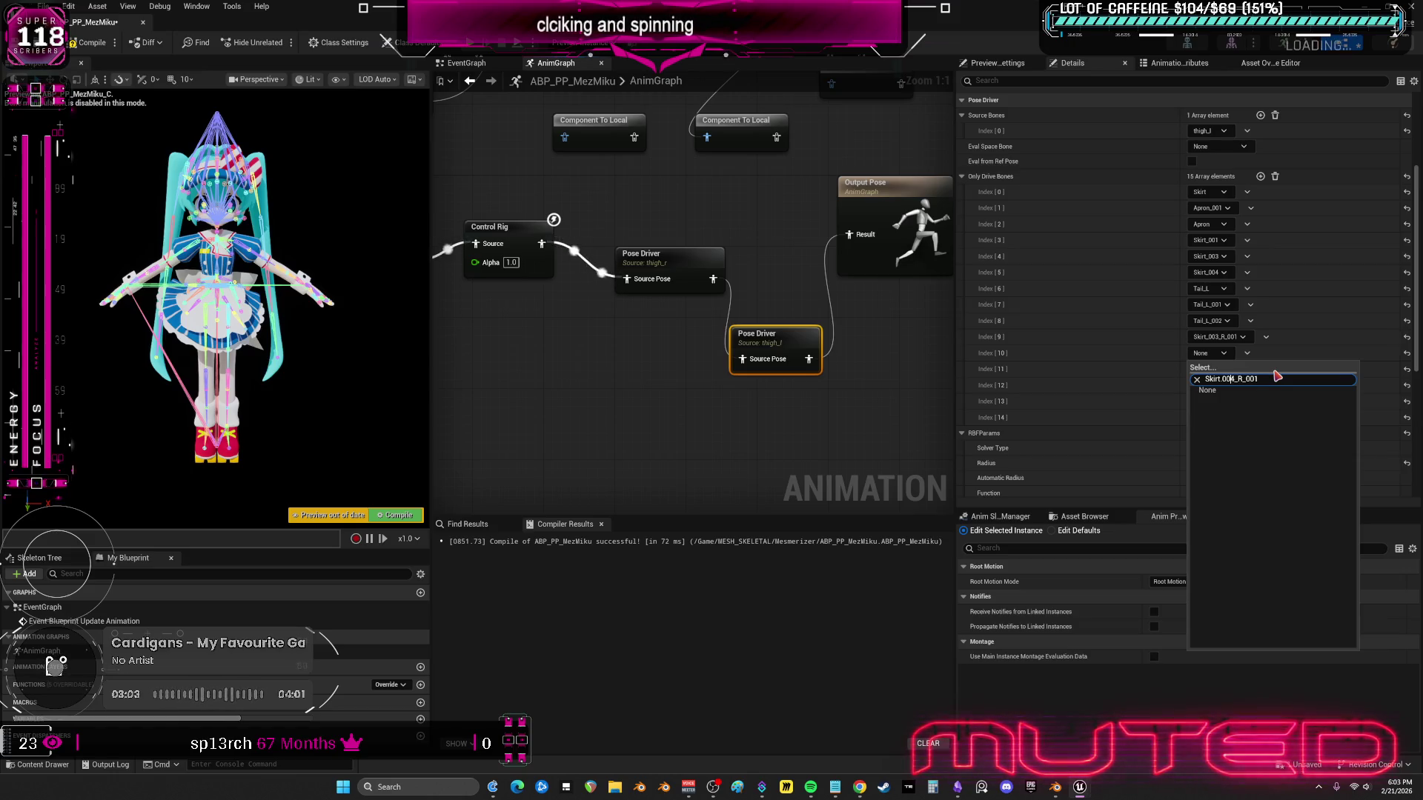
pyautogui.press('BackSpace')
pyautogui.write('_')
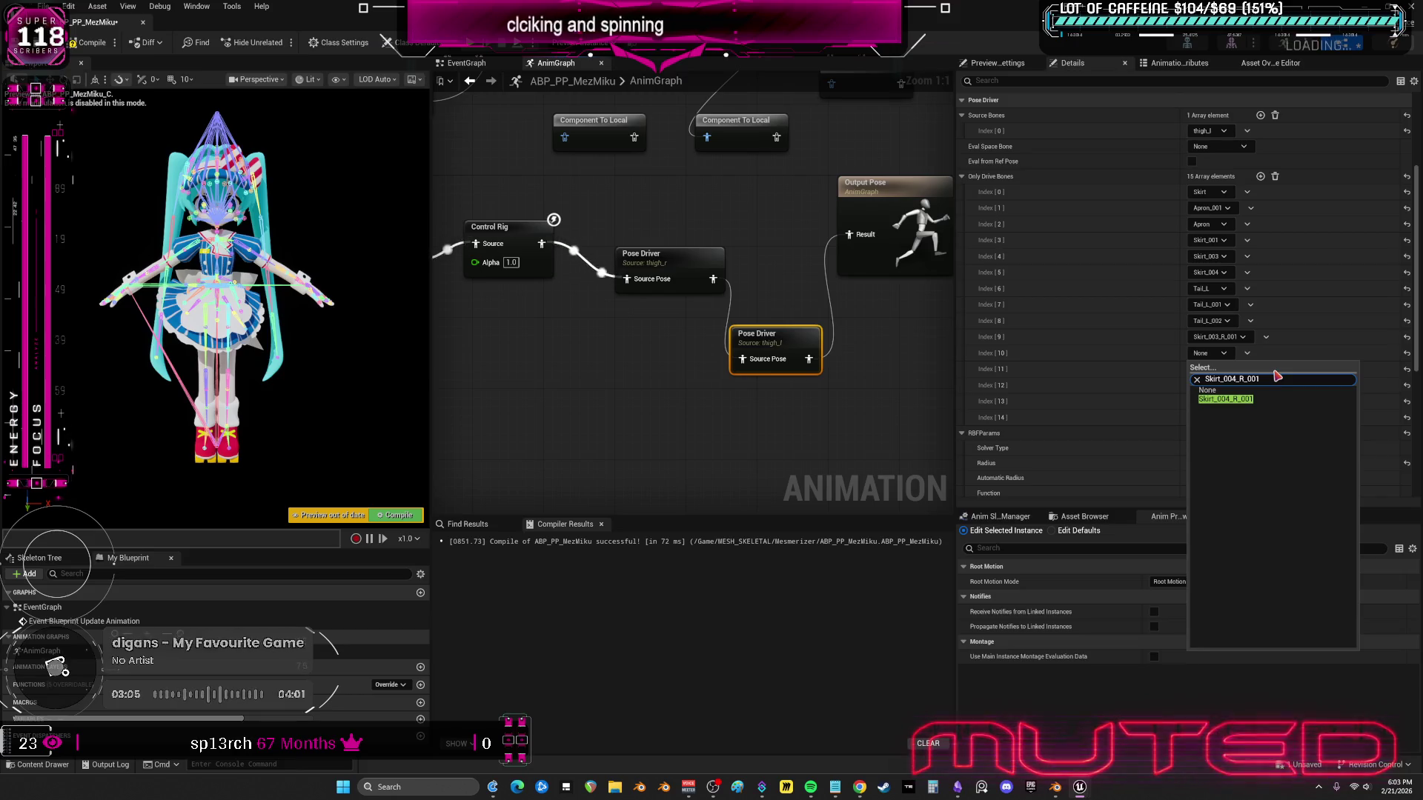
pyautogui.click(1246, 403)
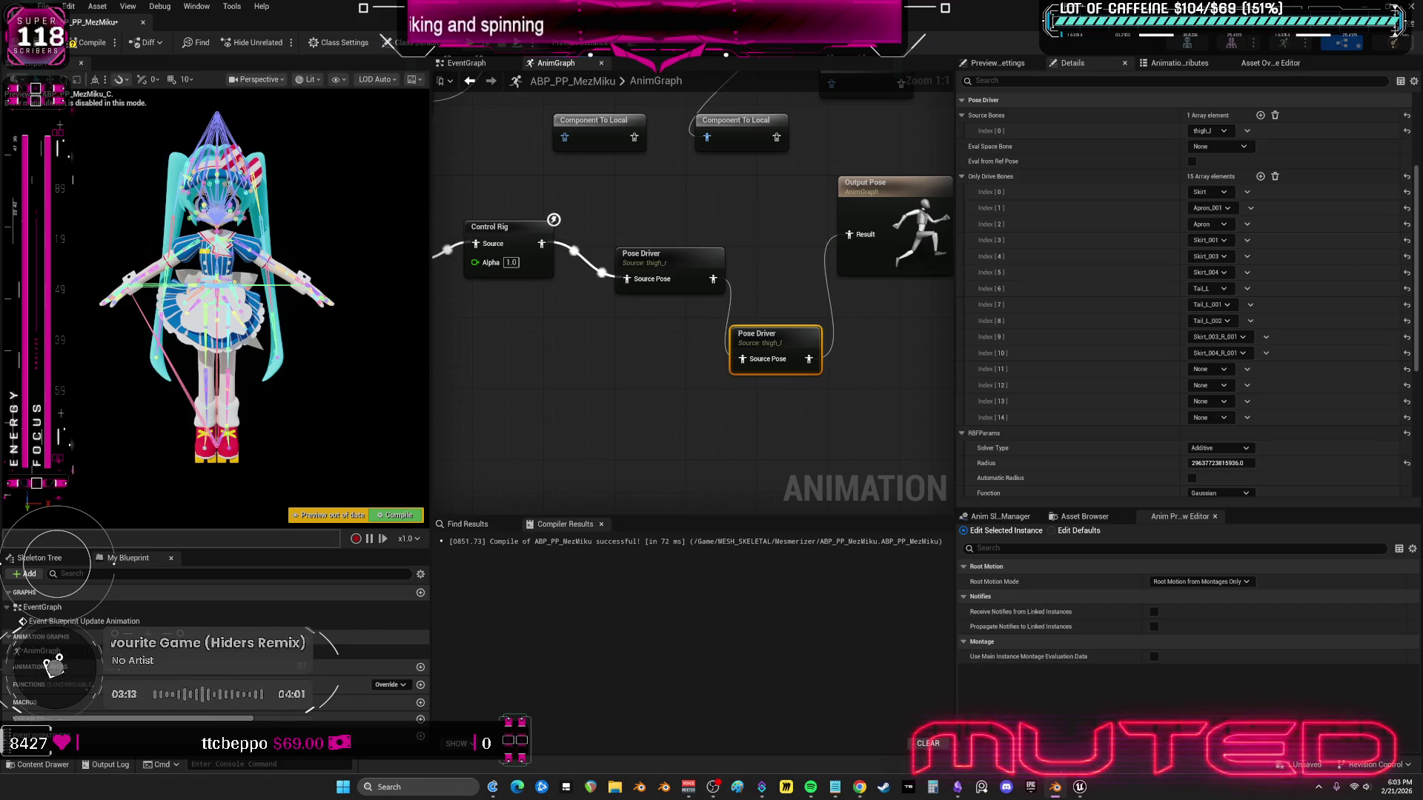
# - Set drive bone 11 to Bow_L
pyautogui.click(1222, 370)
pyautogui.press('BackSpace')
pyautogui.press('BackSpace')
pyautogui.press('BackSpace')
pyautogui.write('_L')
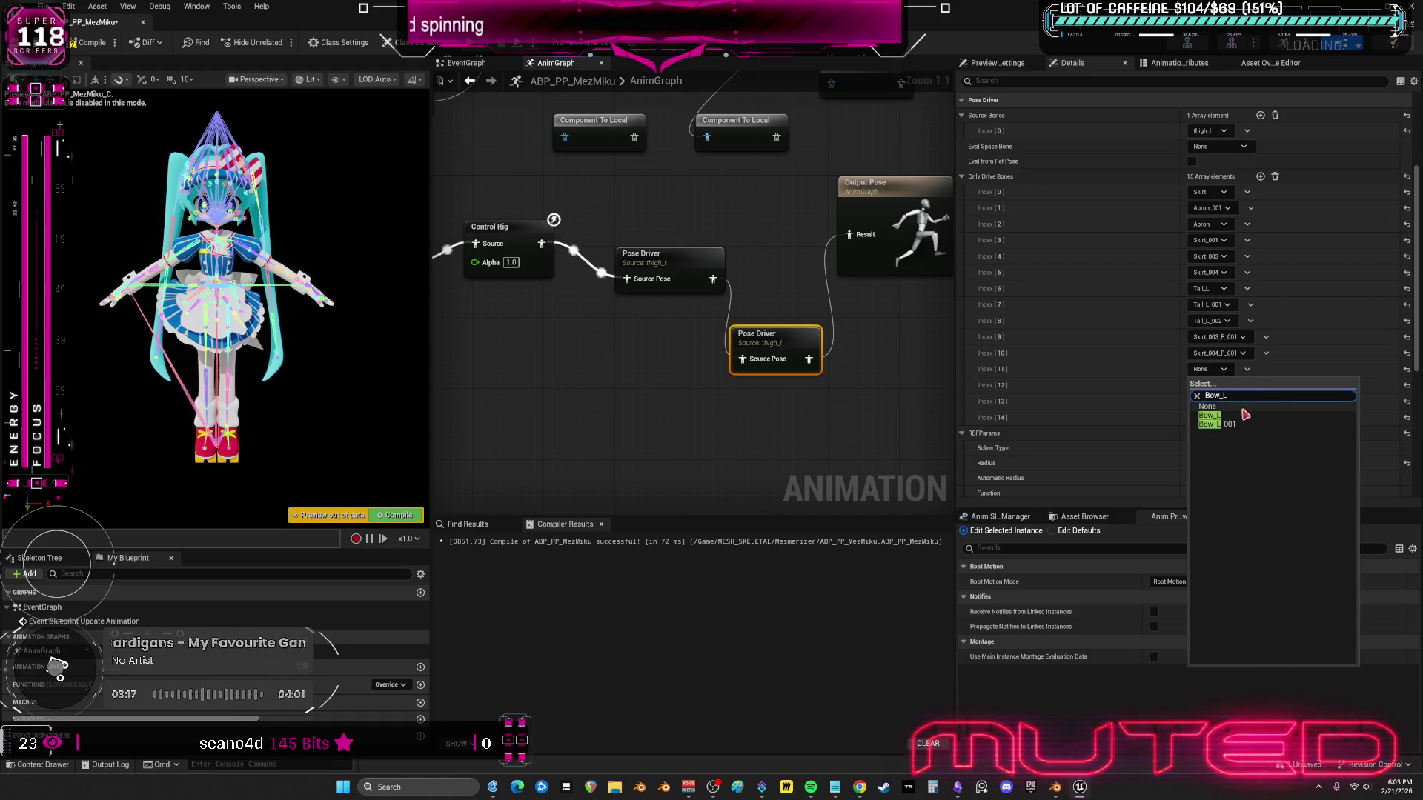
pyautogui.click(1227, 420)
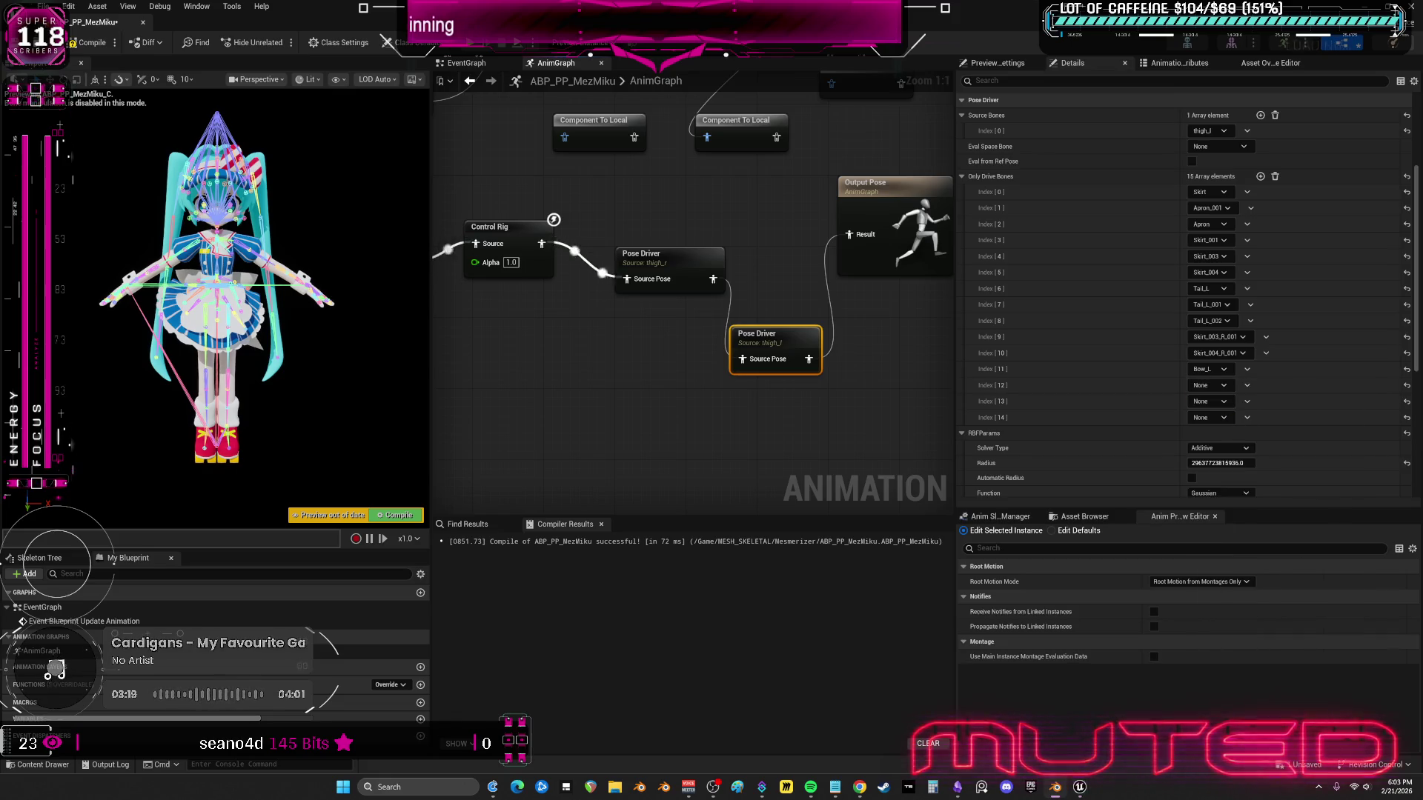
pyautogui.click(1216, 386)
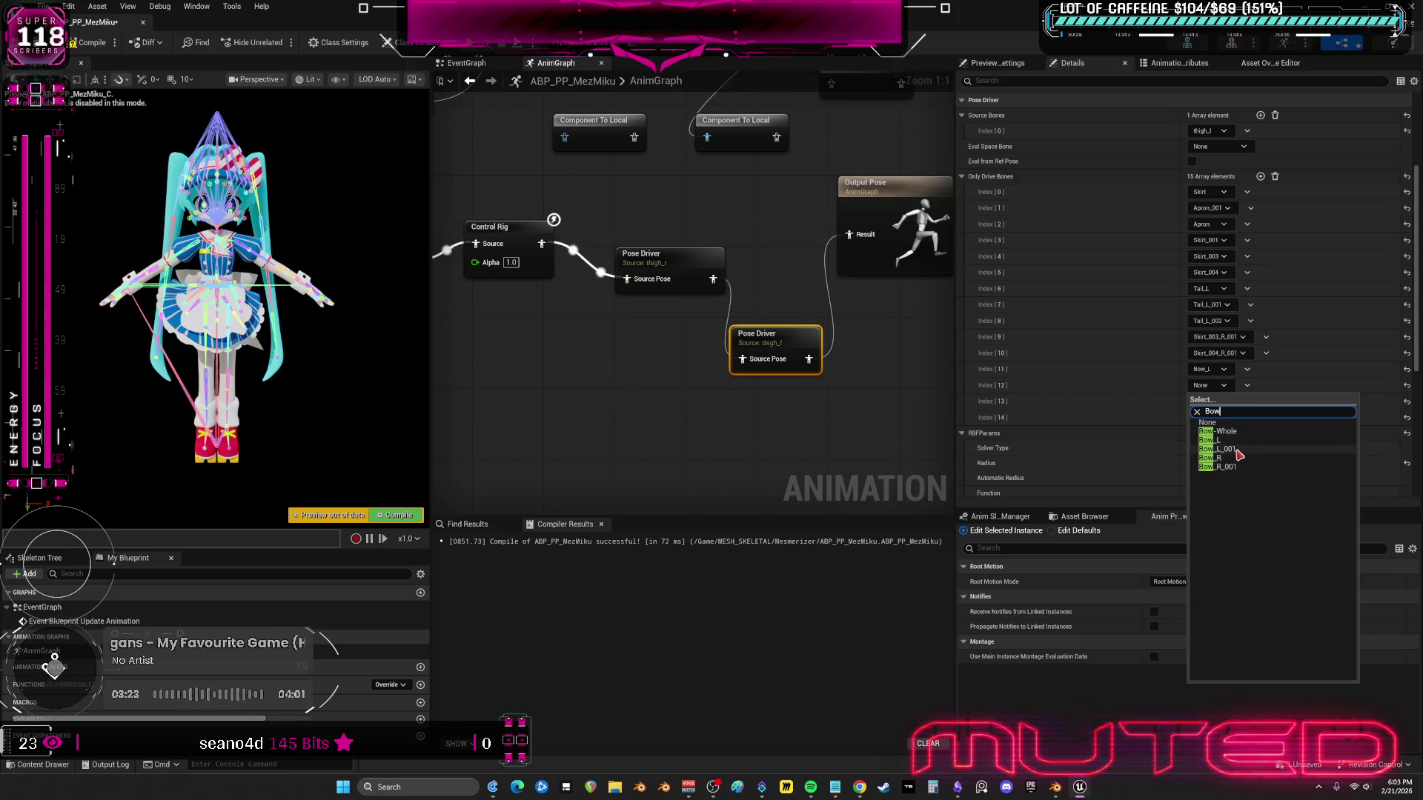
# - Set drive bones 12 and 13 to Bow_L_001 and Skirt_005_L
pyautogui.click(1230, 450)
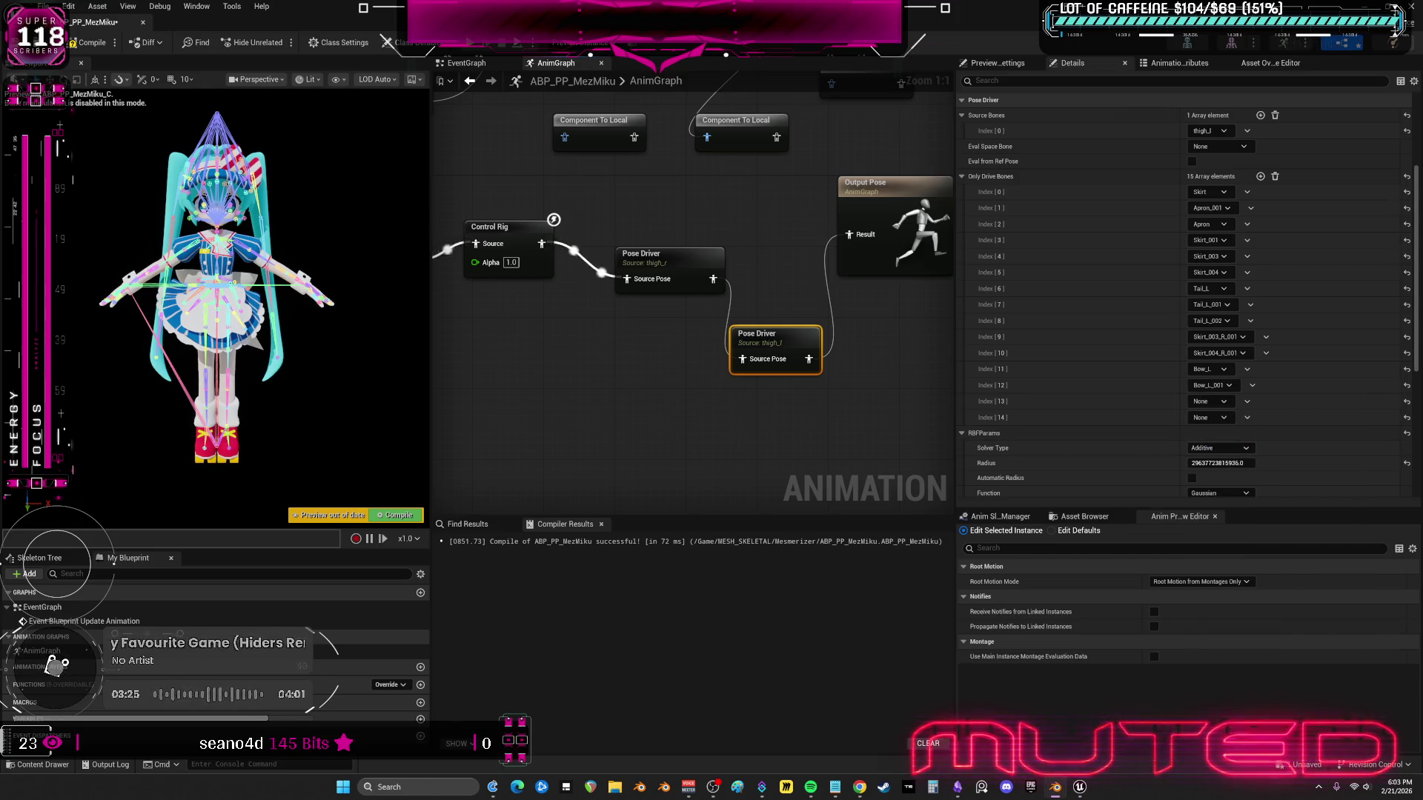
pyautogui.click(1210, 418)
pyautogui.write('Skirt_005_L')
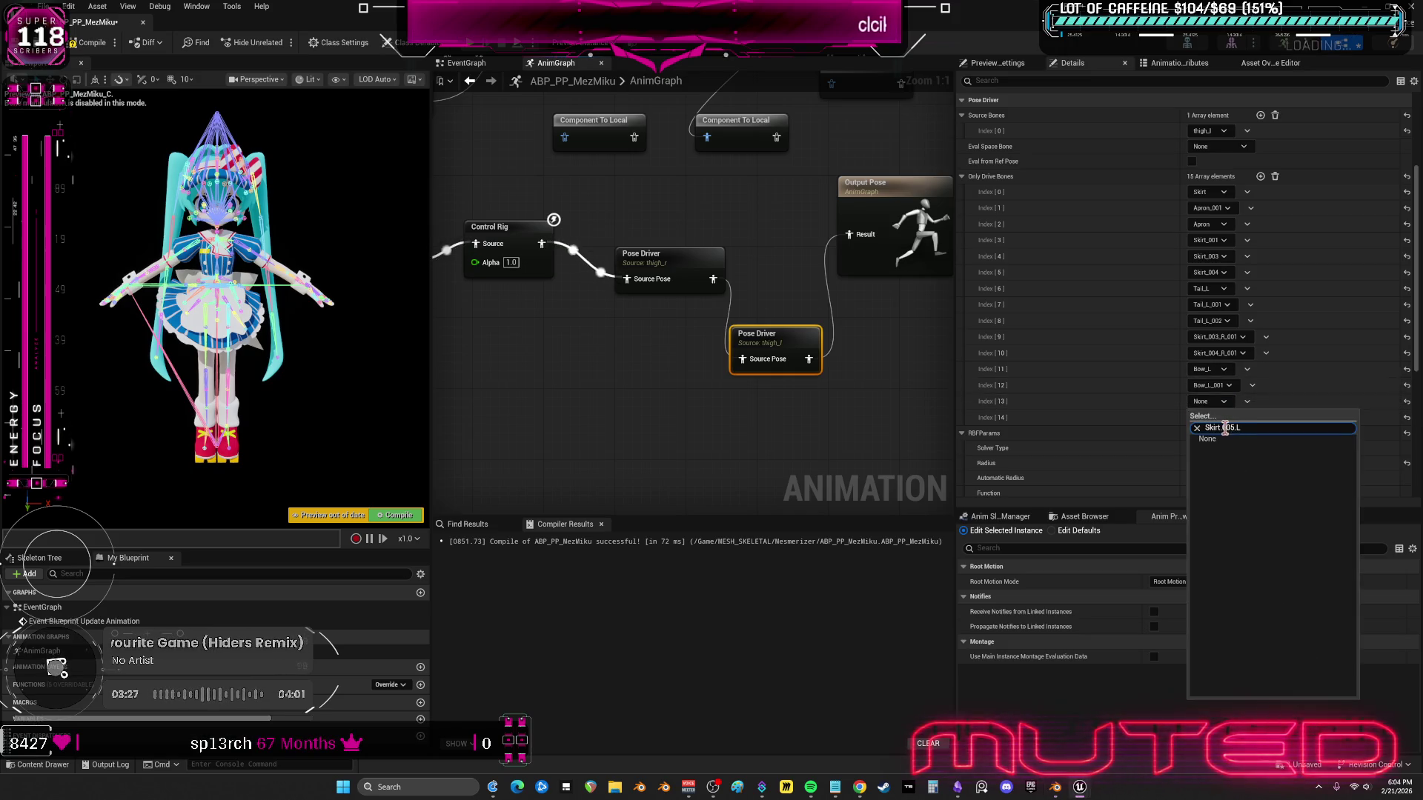
pyautogui.press('BackSpace')
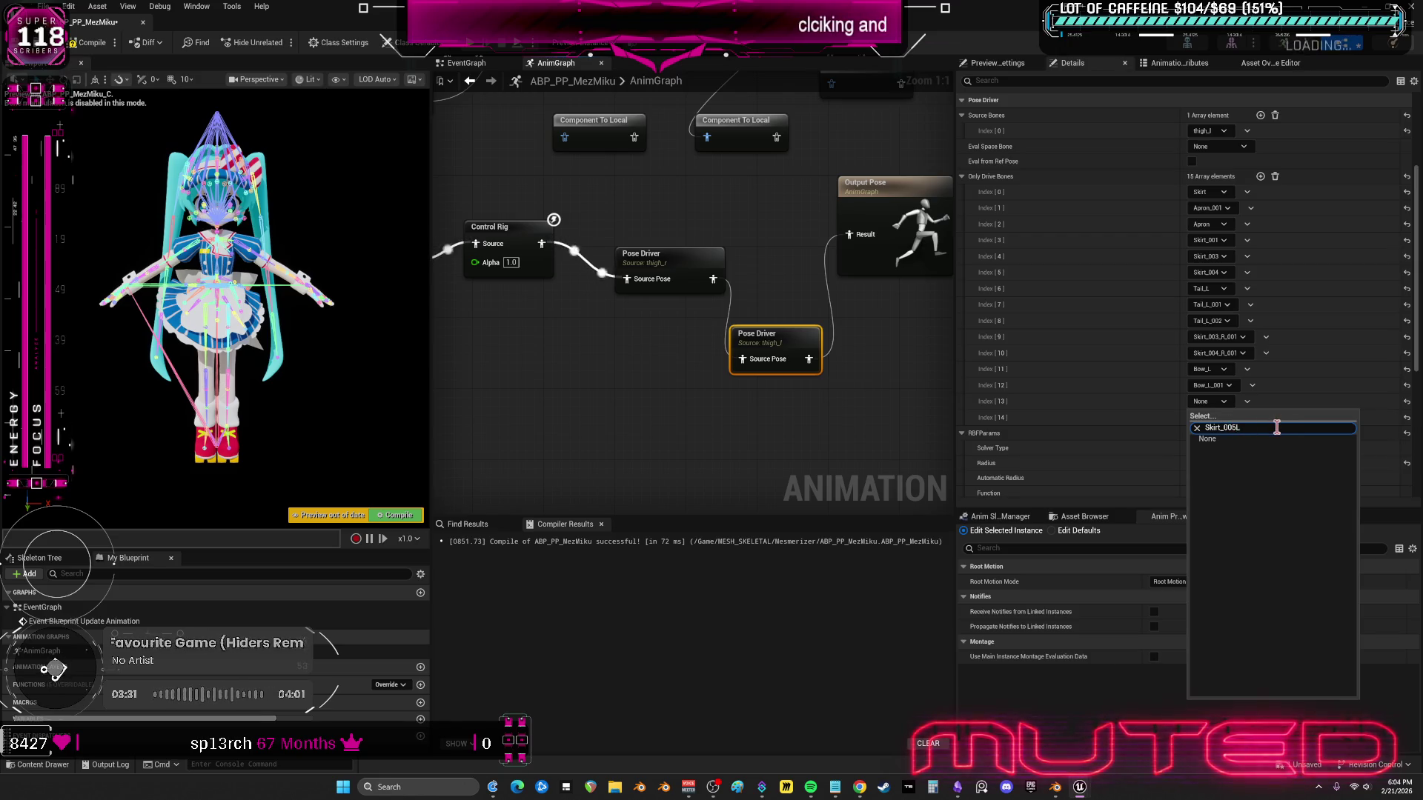
pyautogui.click(1250, 448)
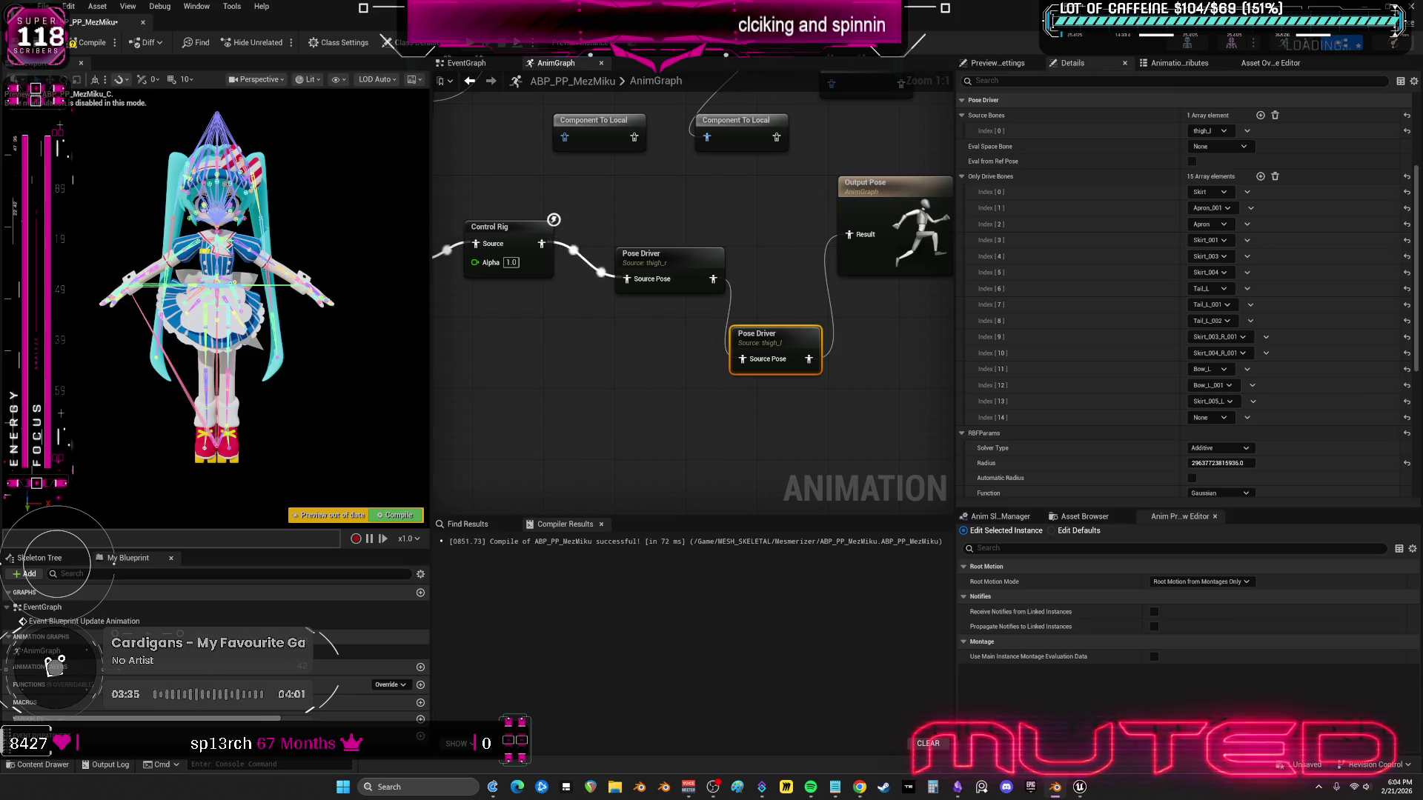
# - Set drive bone 14 to Skirt_006_L after fixing the search text's separators
pyautogui.click(1223, 417)
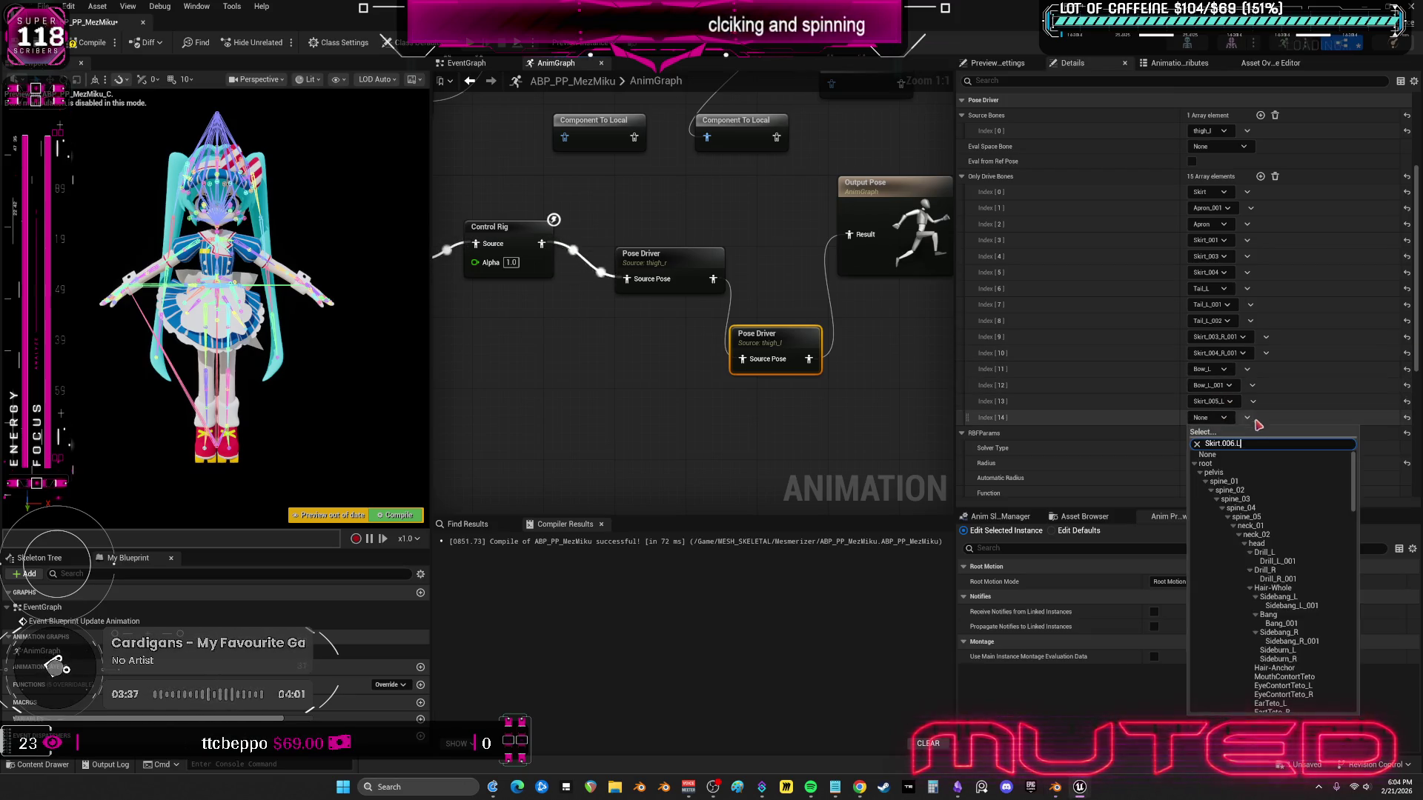
pyautogui.press('Left')
pyautogui.press('Left')
pyautogui.press('Left')
pyautogui.press('BackSpace')
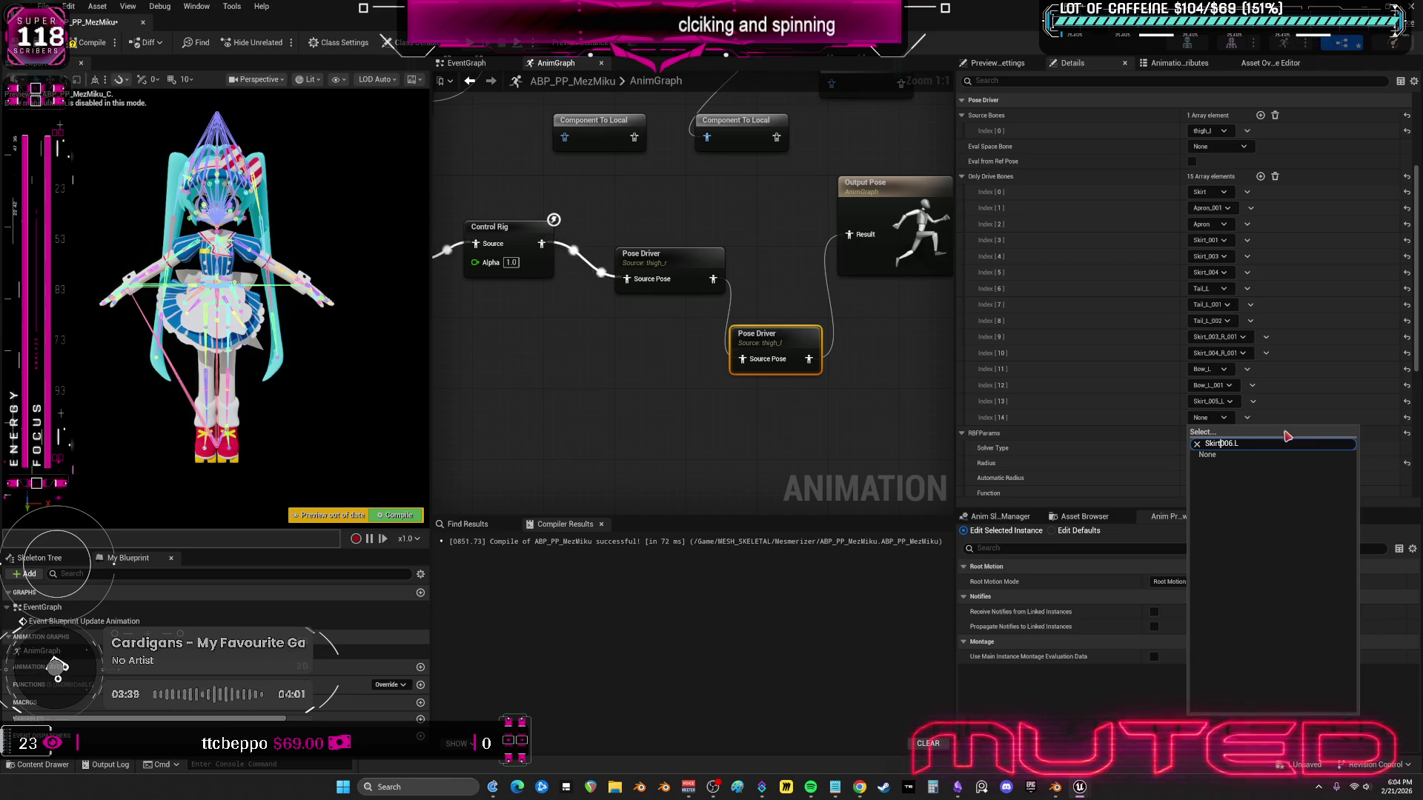
pyautogui.write('_')
pyautogui.press('End')
pyautogui.press('BackSpace')
pyautogui.press('BackSpace')
pyautogui.write('_L')
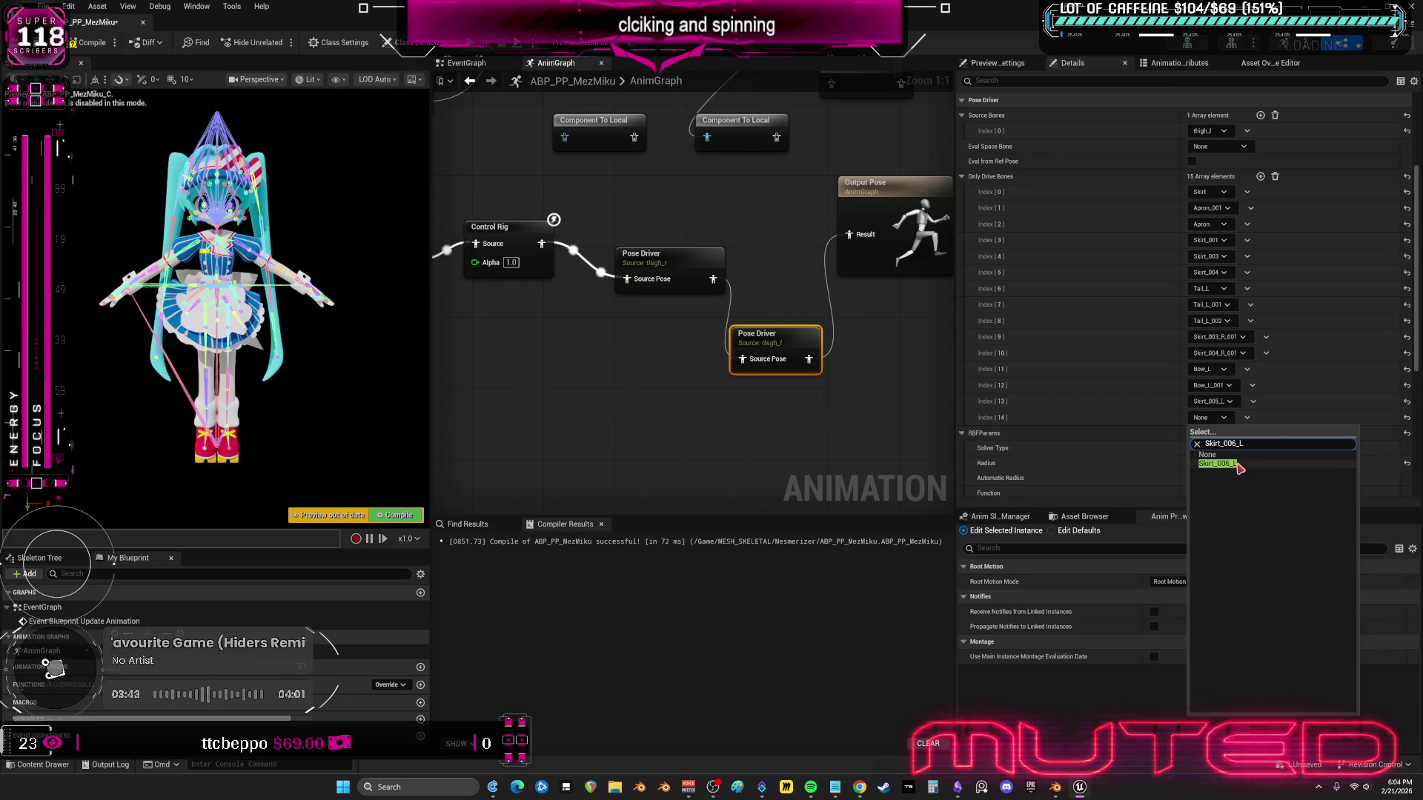
pyautogui.click(1237, 464)
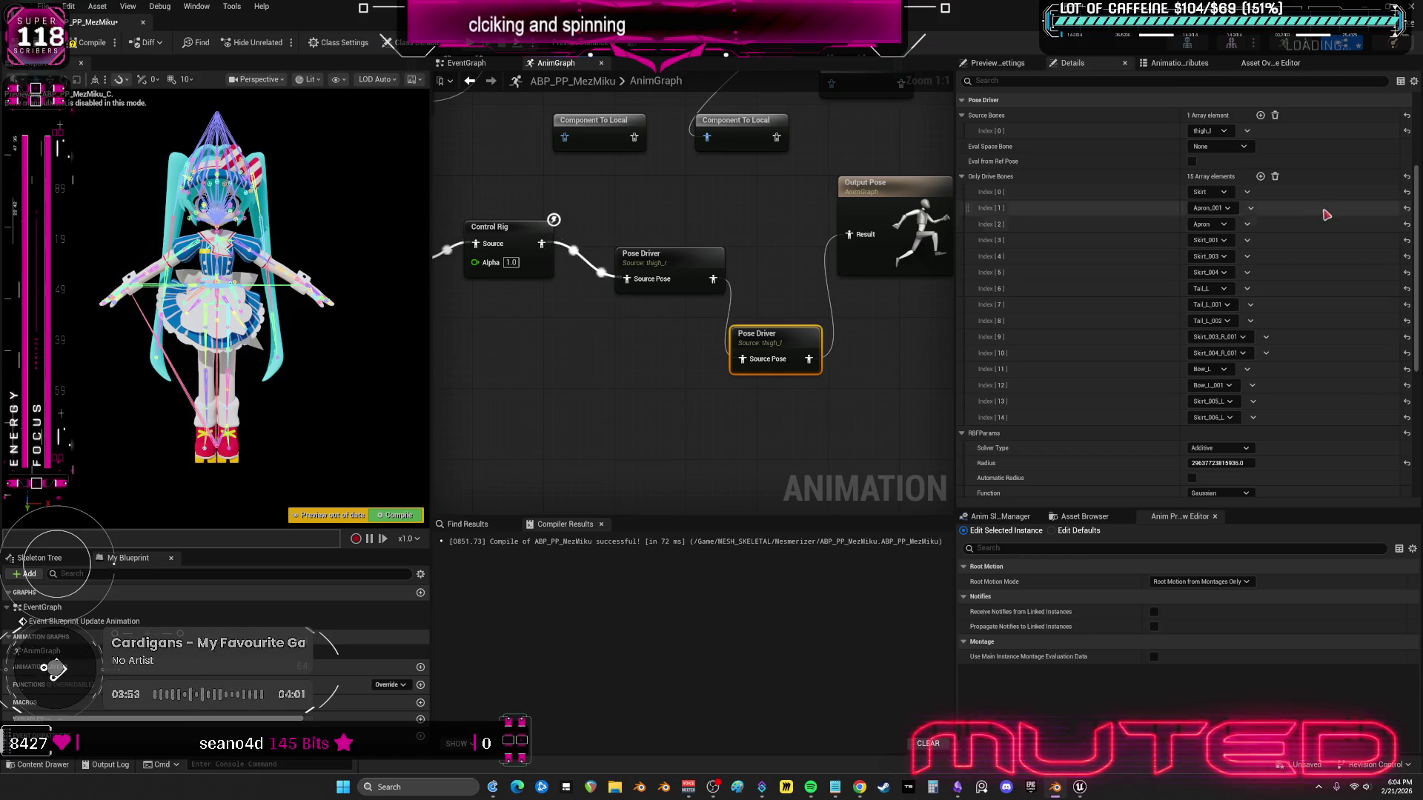
# - Add drive bone entry 15 and set it to Skirt_003_L
pyautogui.click(1260, 176)
pyautogui.click(1209, 433)
pyautogui.write('Skirt.003.L')
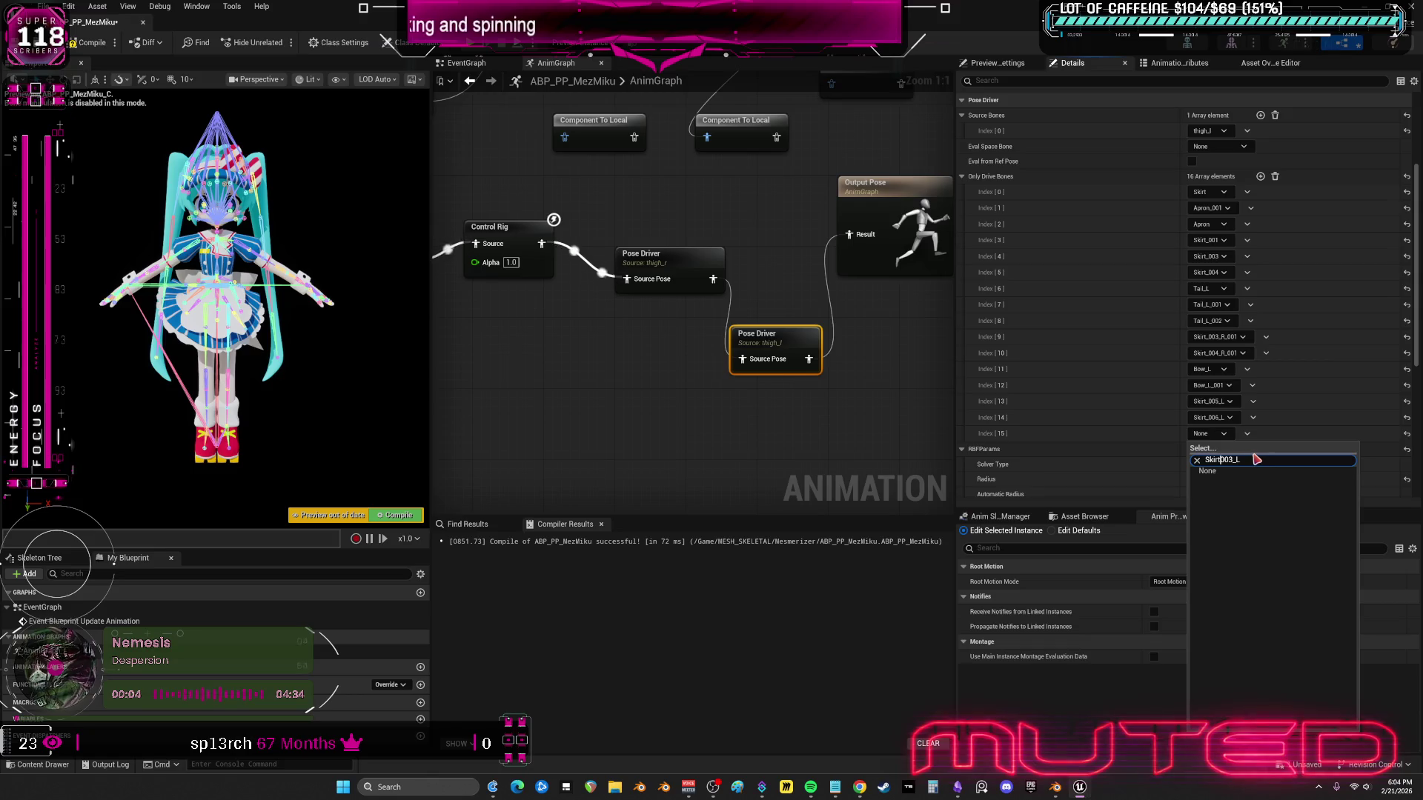
pyautogui.write('_')
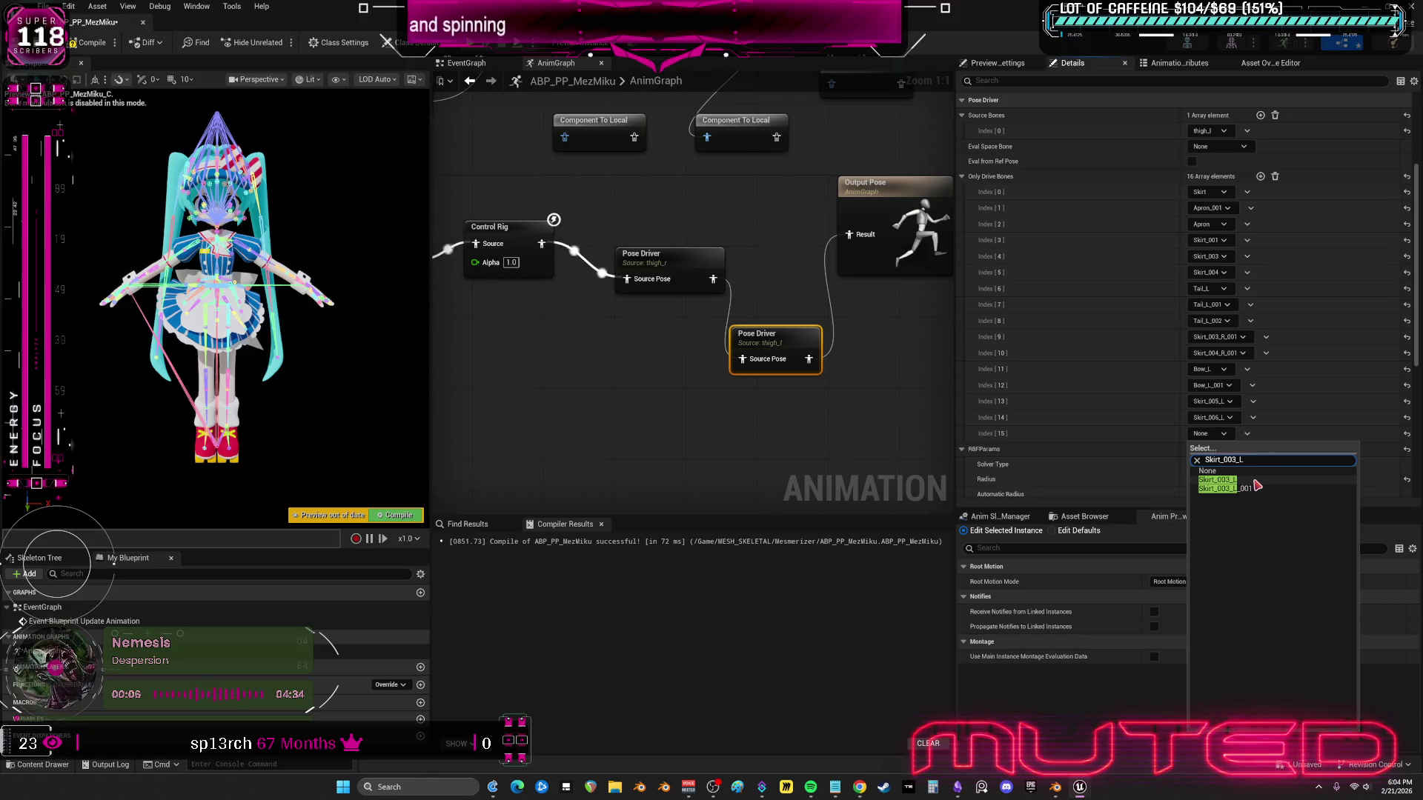
pyautogui.click(1255, 481)
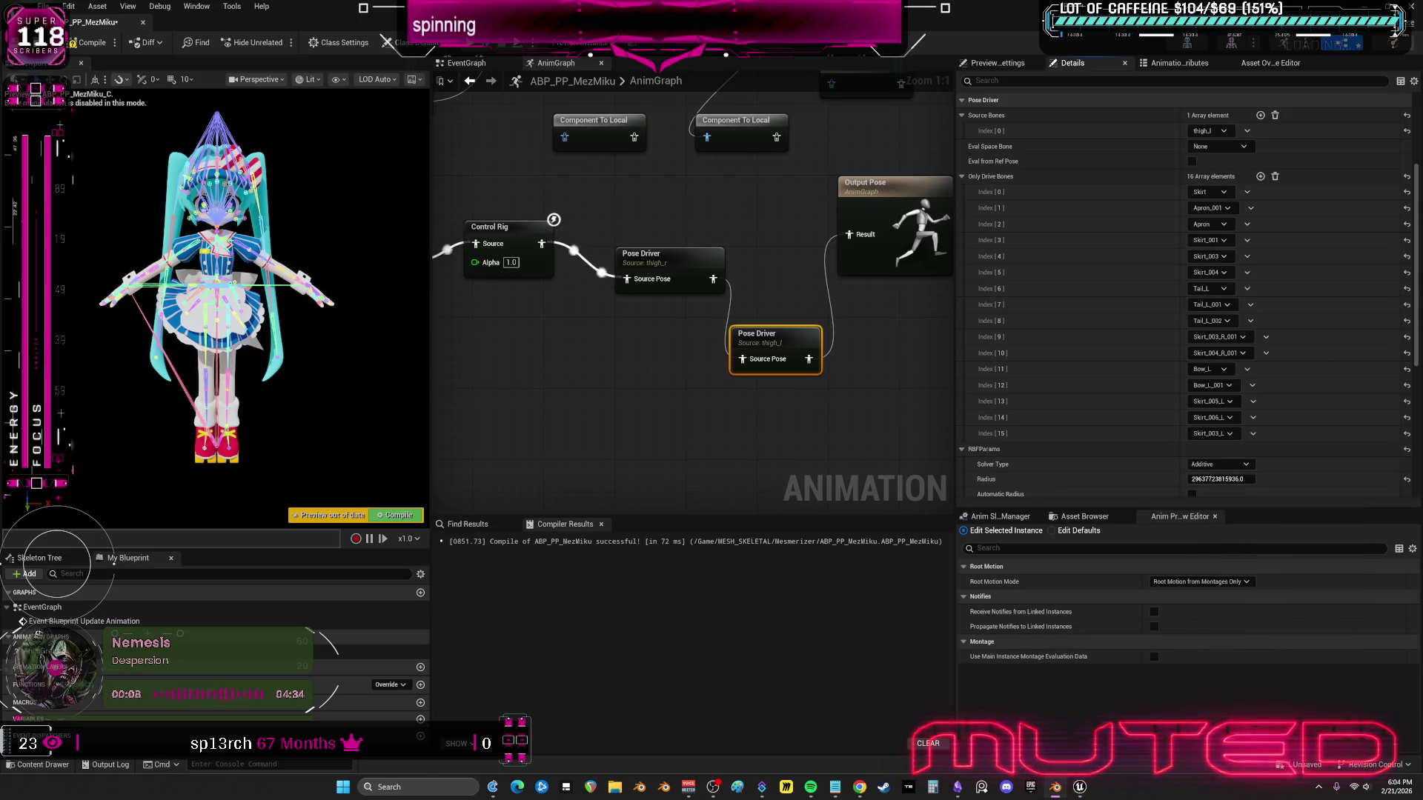
# - Add drive bone entry 16 and set it to Skirt_004_L, correcting an initial Skirt_004_L_001 pick
pyautogui.click(1260, 176)
pyautogui.click(1222, 449)
pyautogui.write('Skirt.004.L')
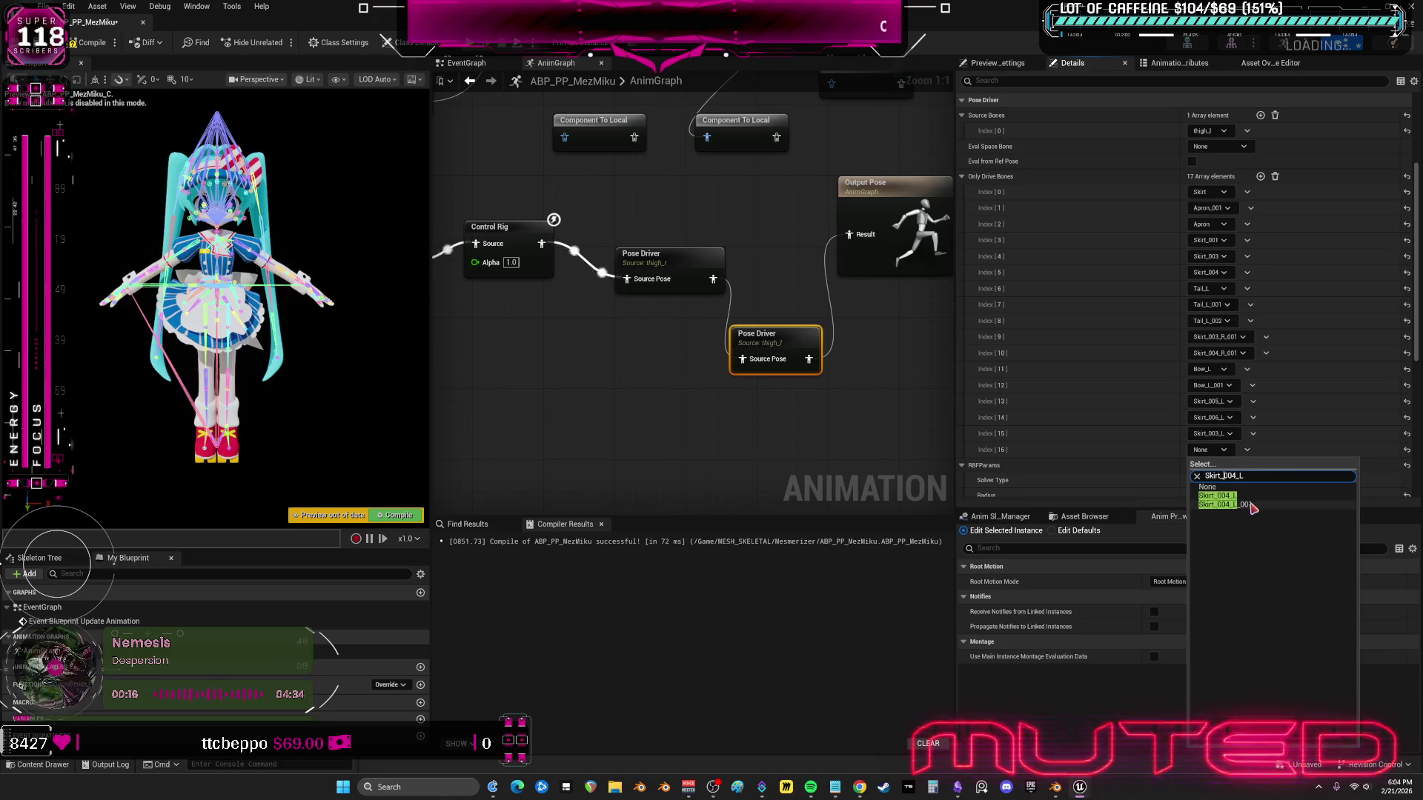
pyautogui.click(1249, 505)
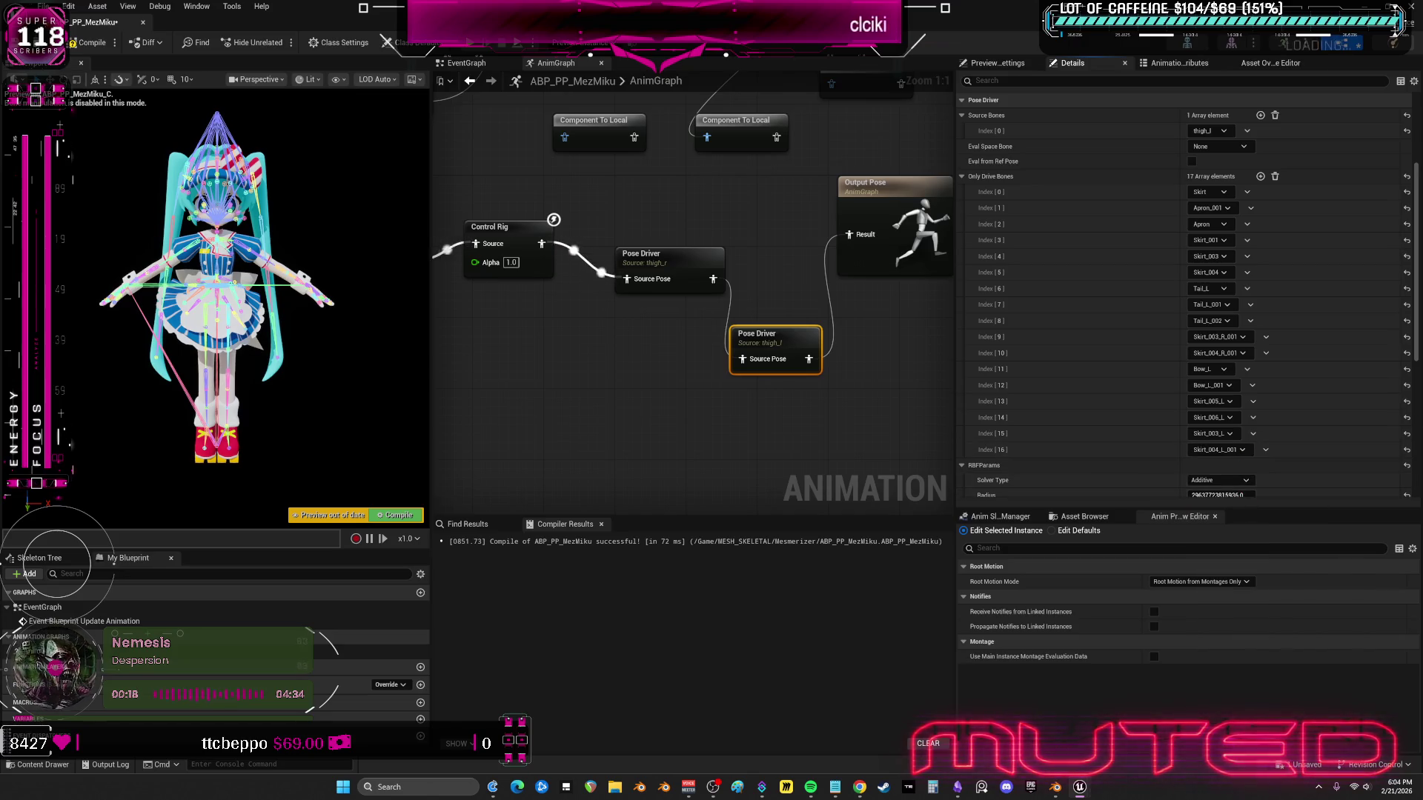
pyautogui.click(1237, 450)
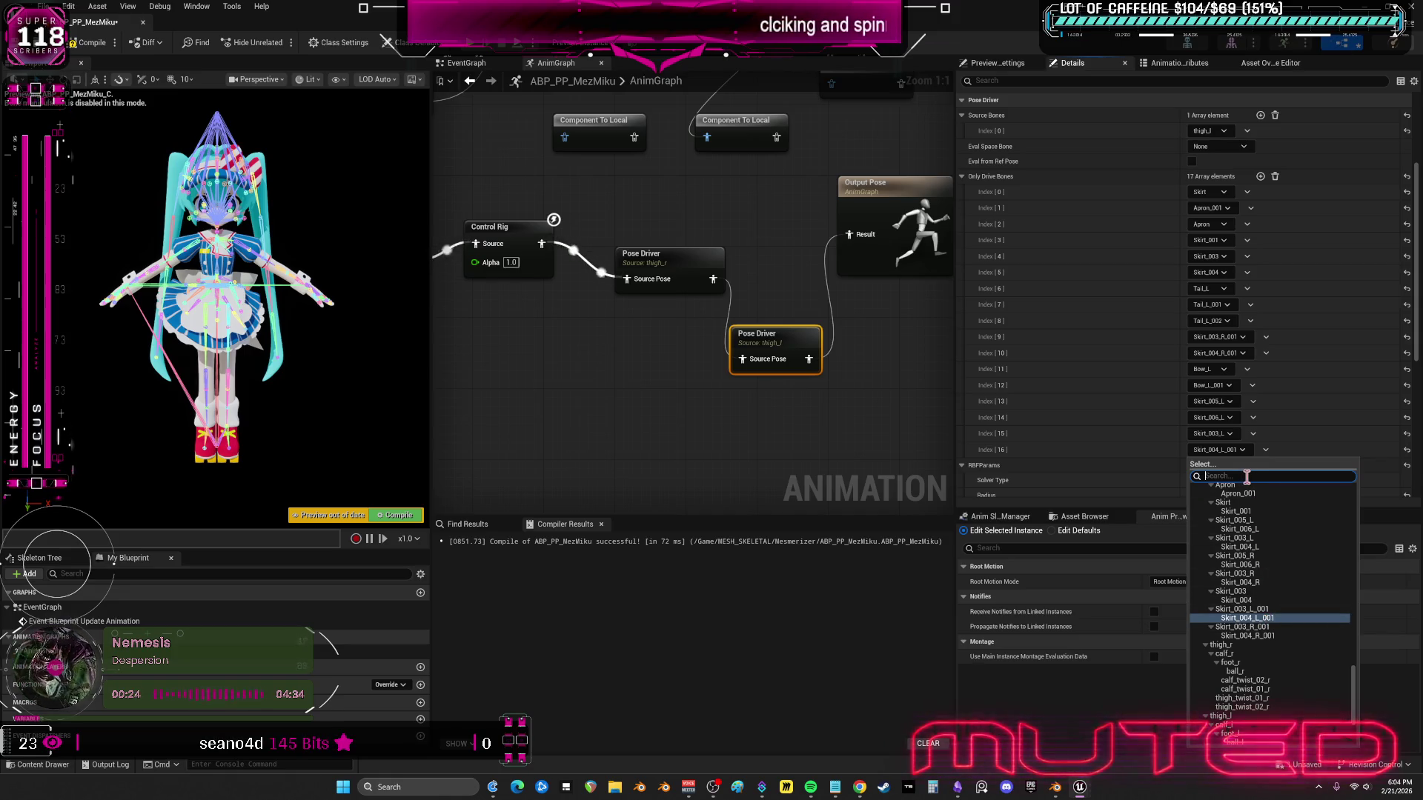
pyautogui.write('Skirt.004L')
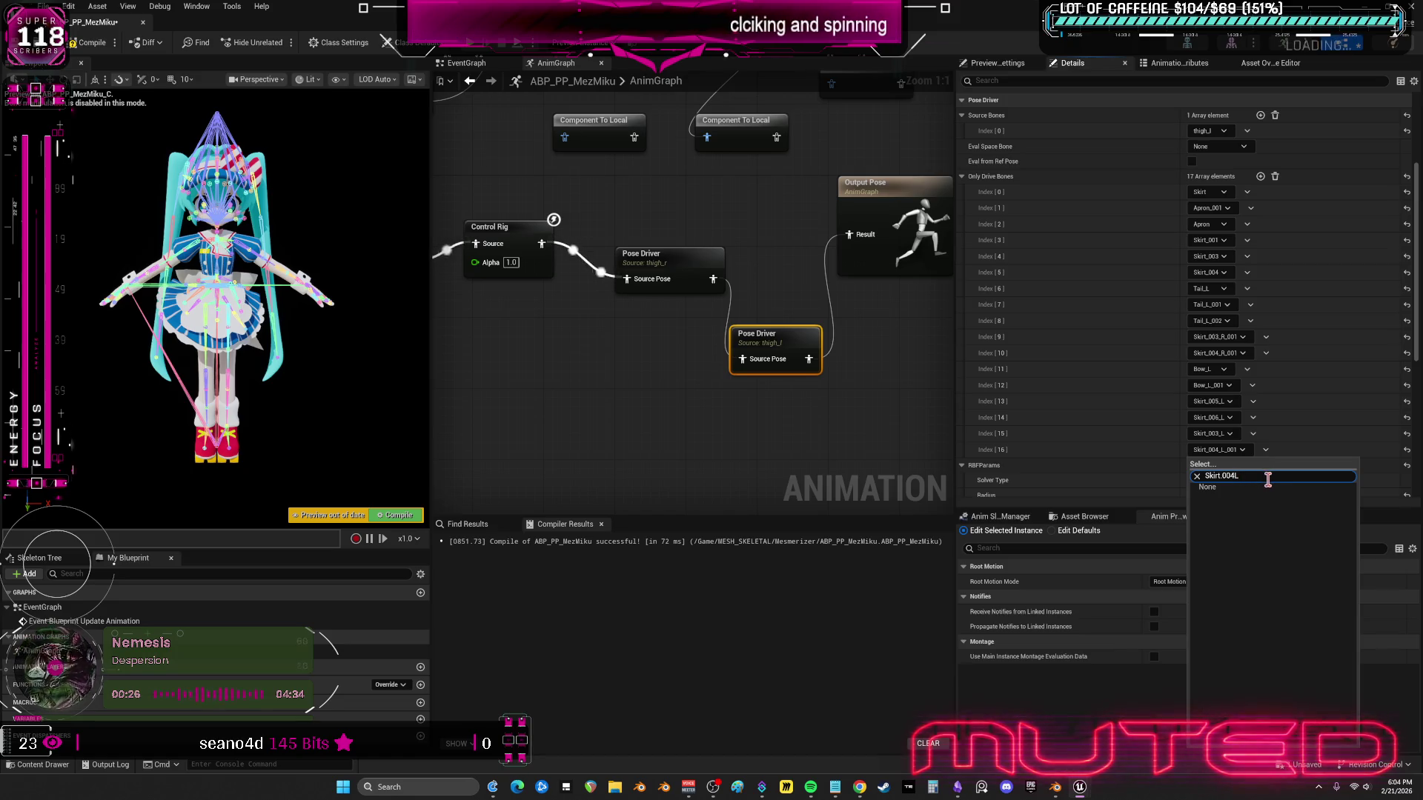
pyautogui.press('BackSpace')
pyautogui.press('BackSpace')
pyautogui.press('BackSpace')
pyautogui.write('004_L')
pyautogui.click(1221, 475)
pyautogui.write('_')
pyautogui.click(1215, 492)
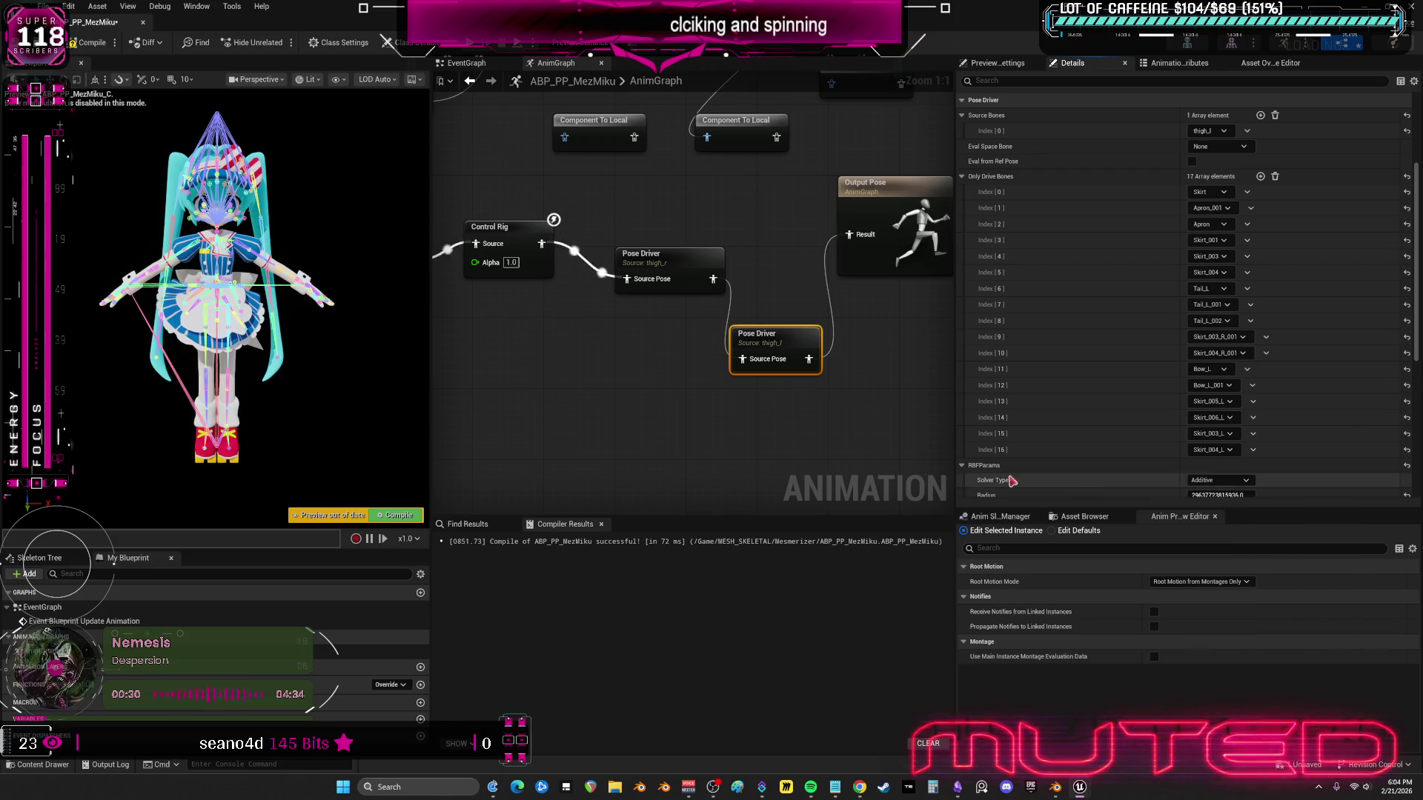
# - Compare the thigh_r and thigh_l Pose Drivers, then switch to Blender
pyautogui.click(653, 255)
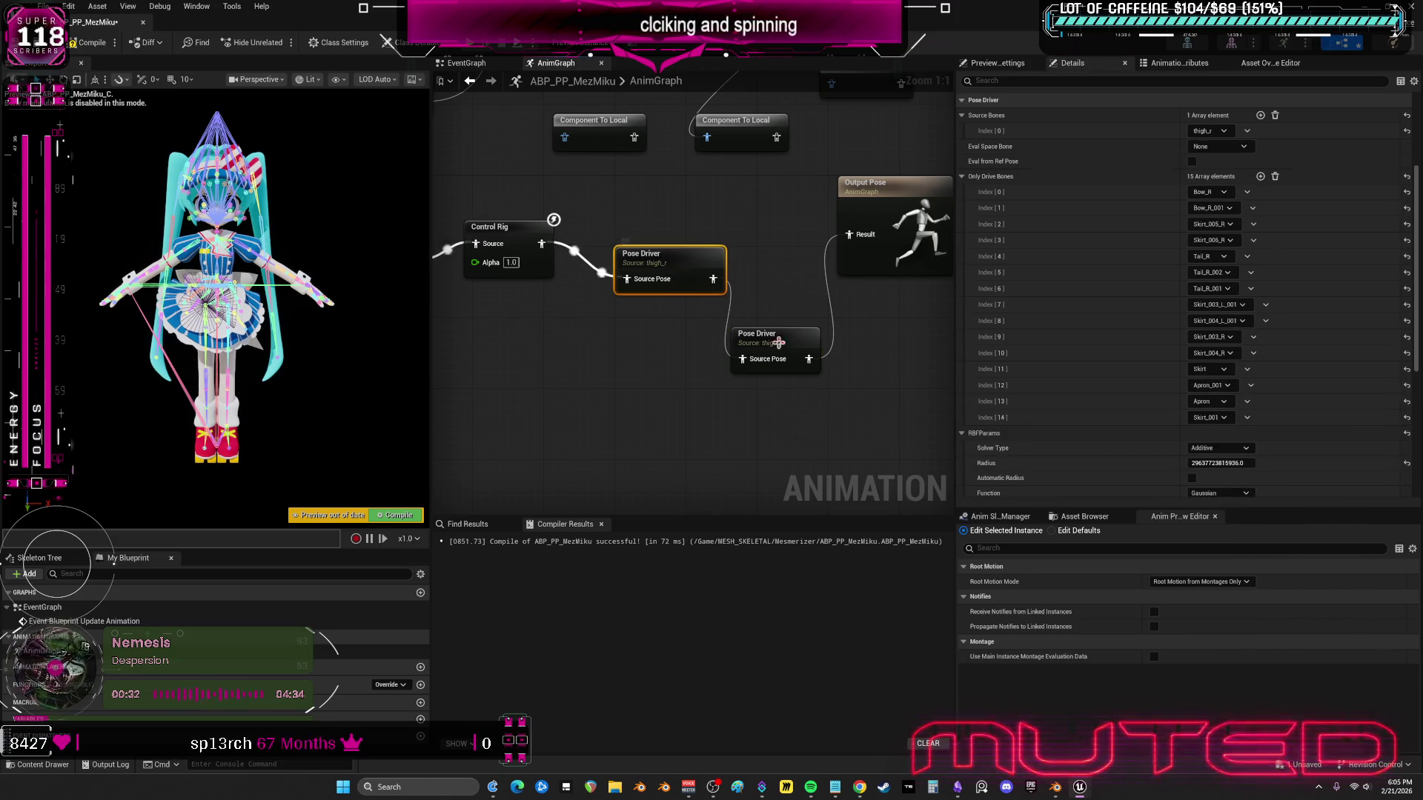
pyautogui.click(774, 337)
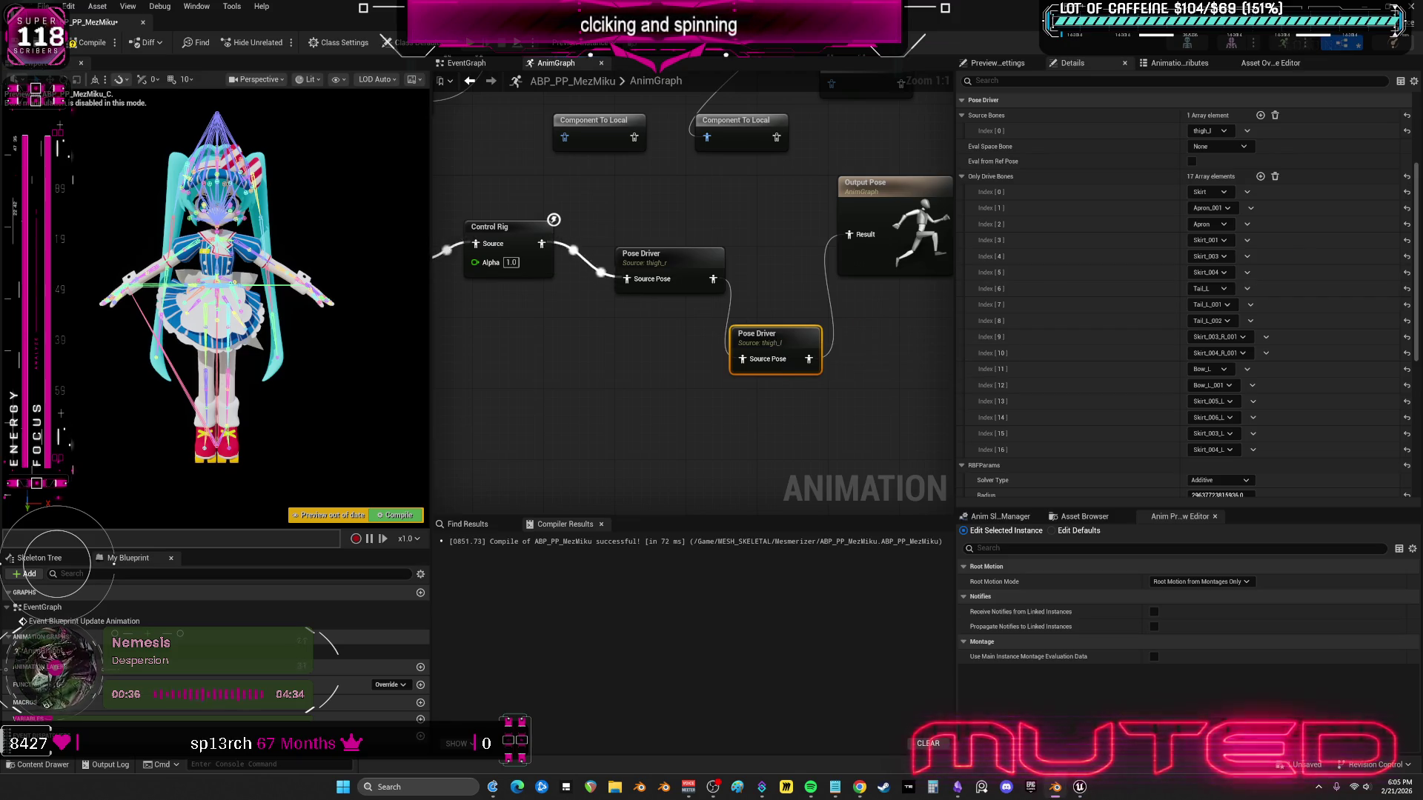
pyautogui.hotkey('alt', 'Tab')
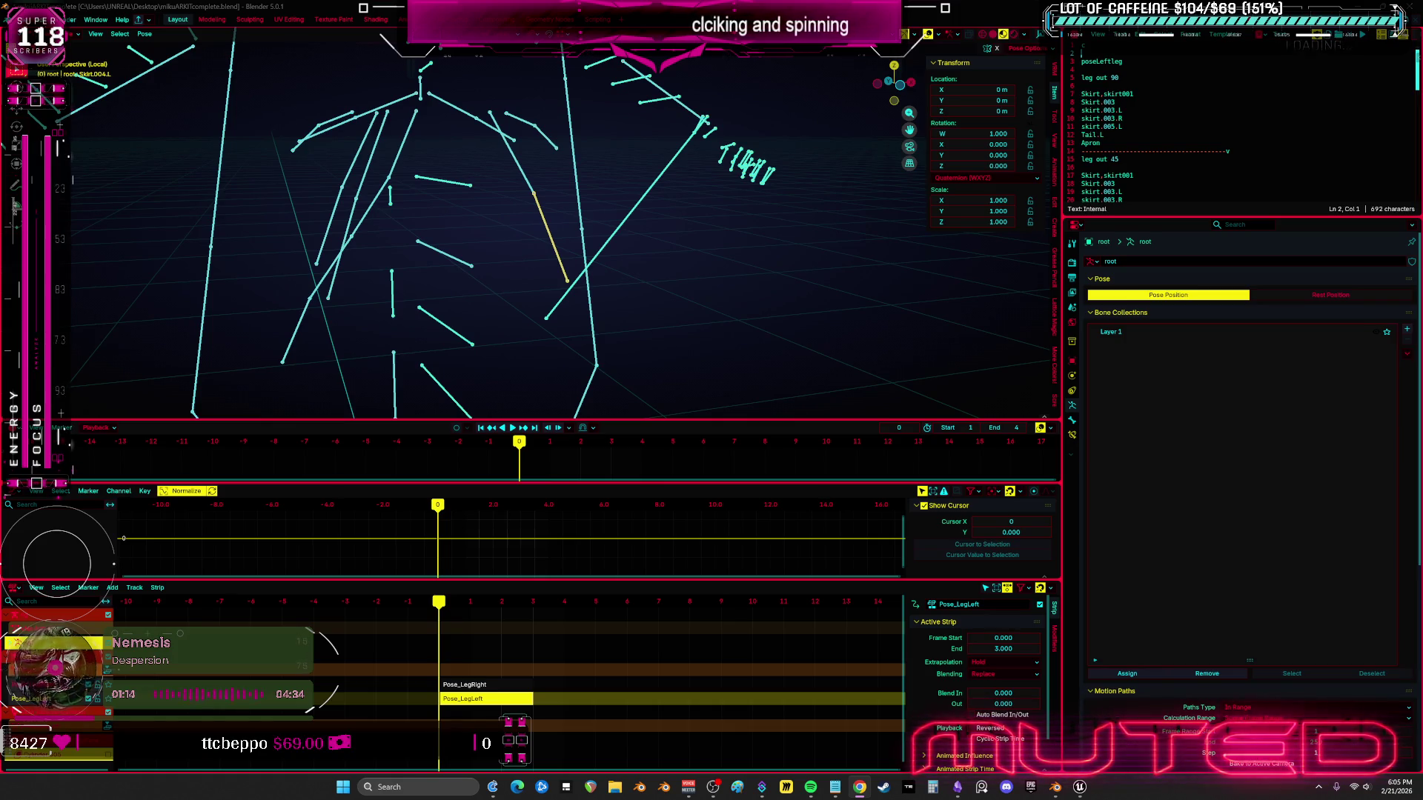
# - Orbit around the armature, unhide all hidden bones with Alt+H, and return to Unreal
pyautogui.moveTo(542, 216)
pyautogui.mouseDown()
pyautogui.moveTo(628, 256)
pyautogui.moveTo(603, 279)
pyautogui.moveTo(533, 245)
pyautogui.moveTo(641, 256)
pyautogui.moveTo(568, 267)
pyautogui.moveTo(942, 263)
pyautogui.moveTo(508, 274)
pyautogui.moveTo(959, 292)
pyautogui.moveTo(79, 280)
pyautogui.moveTo(454, 296)
pyautogui.moveTo(537, 281)
pyautogui.moveTo(133, 260)
pyautogui.moveTo(963, 270)
pyautogui.moveTo(128, 261)
pyautogui.moveTo(200, 209)
pyautogui.moveTo(728, 250)
pyautogui.moveTo(639, 251)
pyautogui.moveTo(673, 238)
pyautogui.moveTo(731, 254)
pyautogui.moveTo(675, 231)
pyautogui.moveTo(635, 244)
pyautogui.moveTo(711, 235)
pyautogui.moveTo(676, 229)
pyautogui.mouseUp()
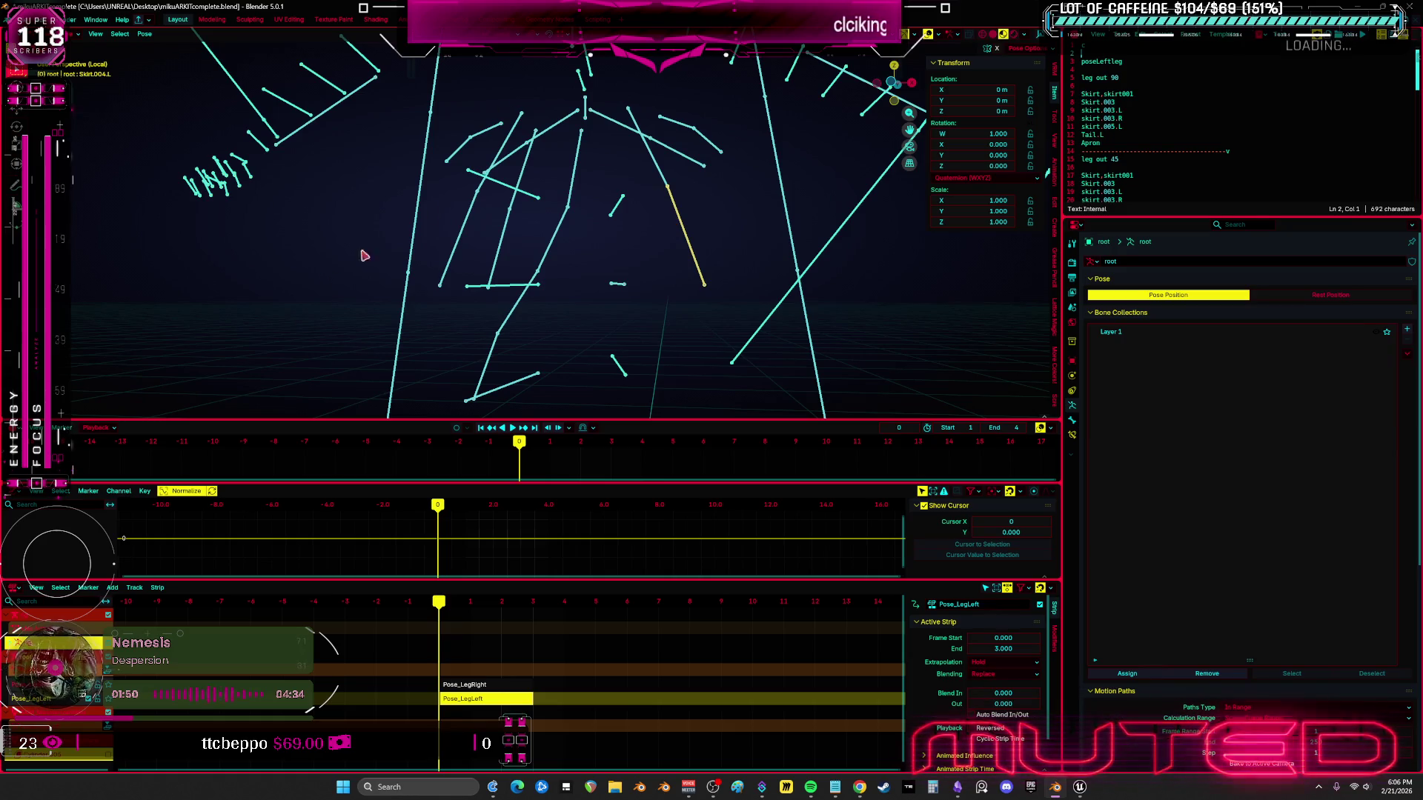
pyautogui.moveTo(605, 262)
pyautogui.mouseDown()
pyautogui.moveTo(590, 273)
pyautogui.moveTo(642, 229)
pyautogui.moveTo(677, 267)
pyautogui.moveTo(650, 237)
pyautogui.moveTo(664, 232)
pyautogui.moveTo(667, 245)
pyautogui.moveTo(616, 257)
pyautogui.moveTo(633, 229)
pyautogui.moveTo(670, 241)
pyautogui.moveTo(645, 242)
pyautogui.mouseUp()
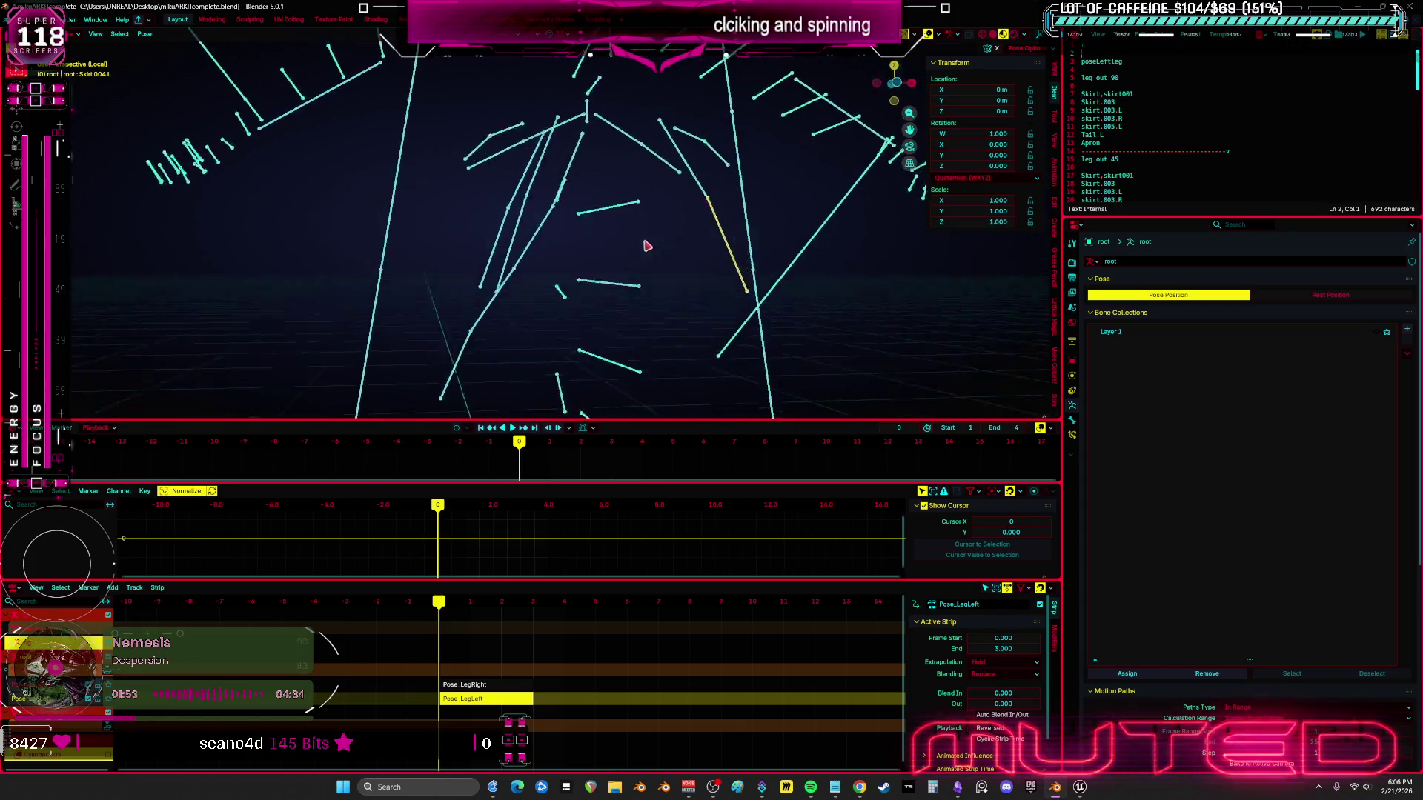
pyautogui.moveTo(656, 244)
pyautogui.mouseDown()
pyautogui.moveTo(610, 254)
pyautogui.moveTo(635, 235)
pyautogui.moveTo(667, 245)
pyautogui.moveTo(607, 261)
pyautogui.moveTo(661, 242)
pyautogui.moveTo(653, 297)
pyautogui.moveTo(588, 267)
pyautogui.moveTo(638, 252)
pyautogui.moveTo(667, 277)
pyautogui.moveTo(654, 260)
pyautogui.moveTo(616, 267)
pyautogui.moveTo(617, 150)
pyautogui.moveTo(635, 178)
pyautogui.moveTo(469, 177)
pyautogui.mouseUp()
pyautogui.hotkey('alt', 'h')
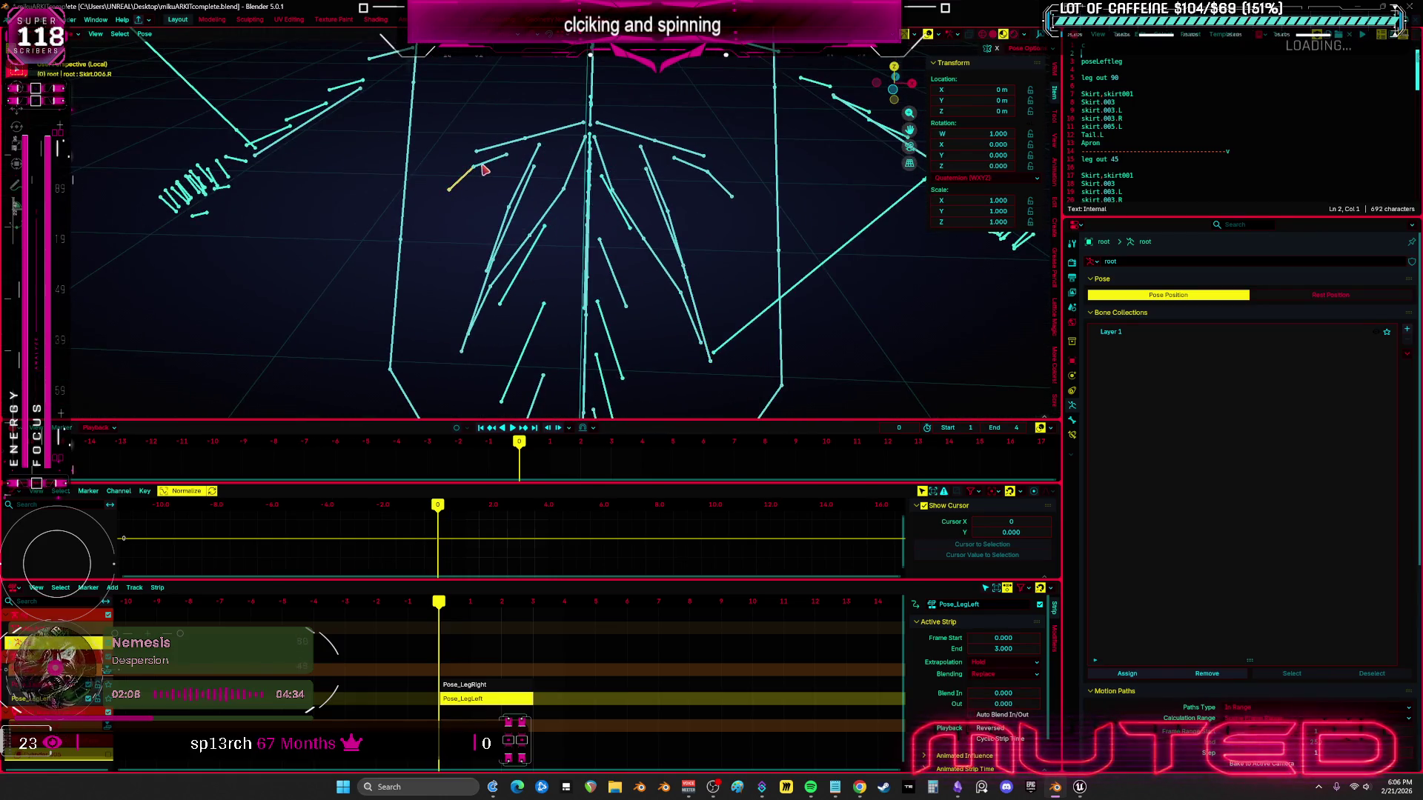
pyautogui.hotkey('alt', 'Tab')
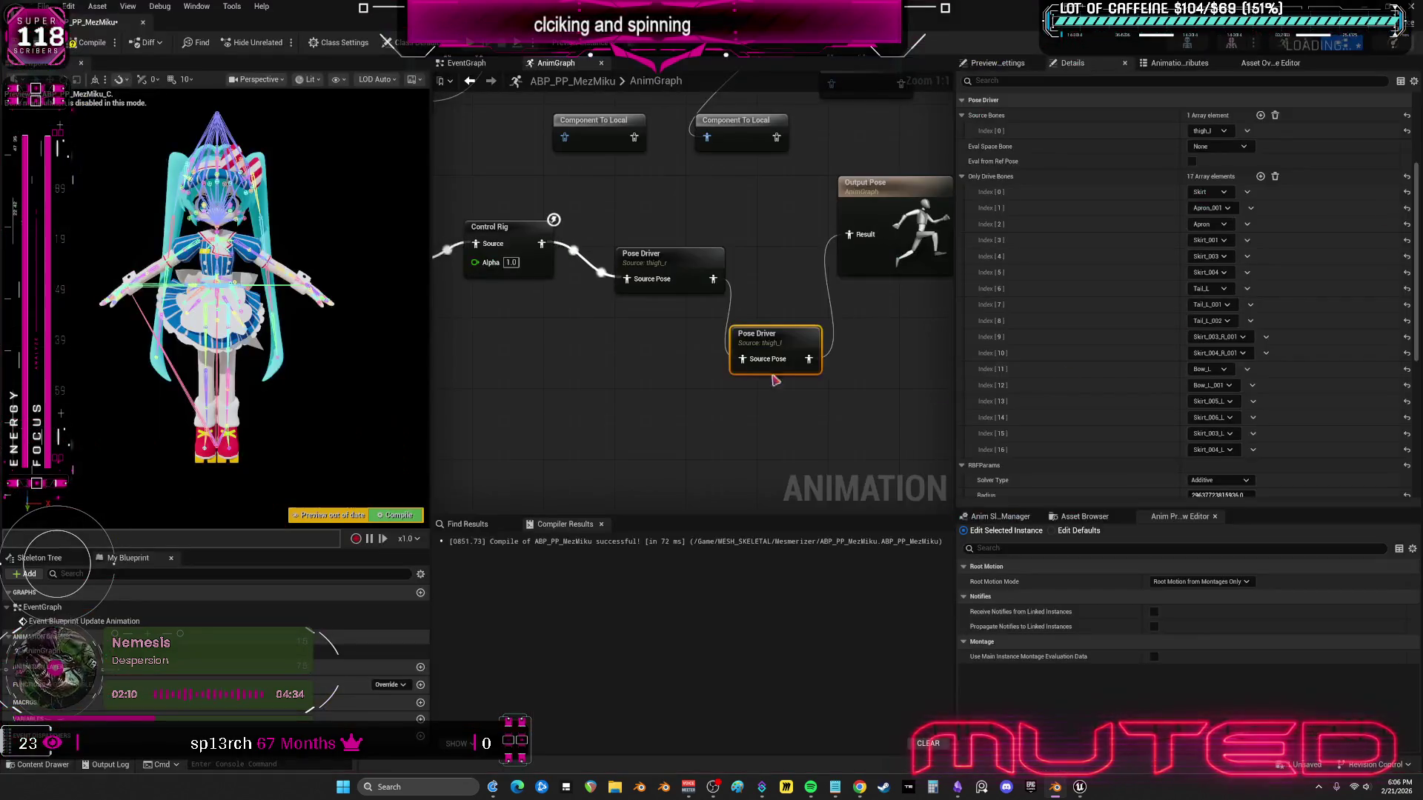
# - Alternate between the thigh_r and thigh_l Pose Drivers to compare their drive bones, then go to Blender
pyautogui.click(681, 254)
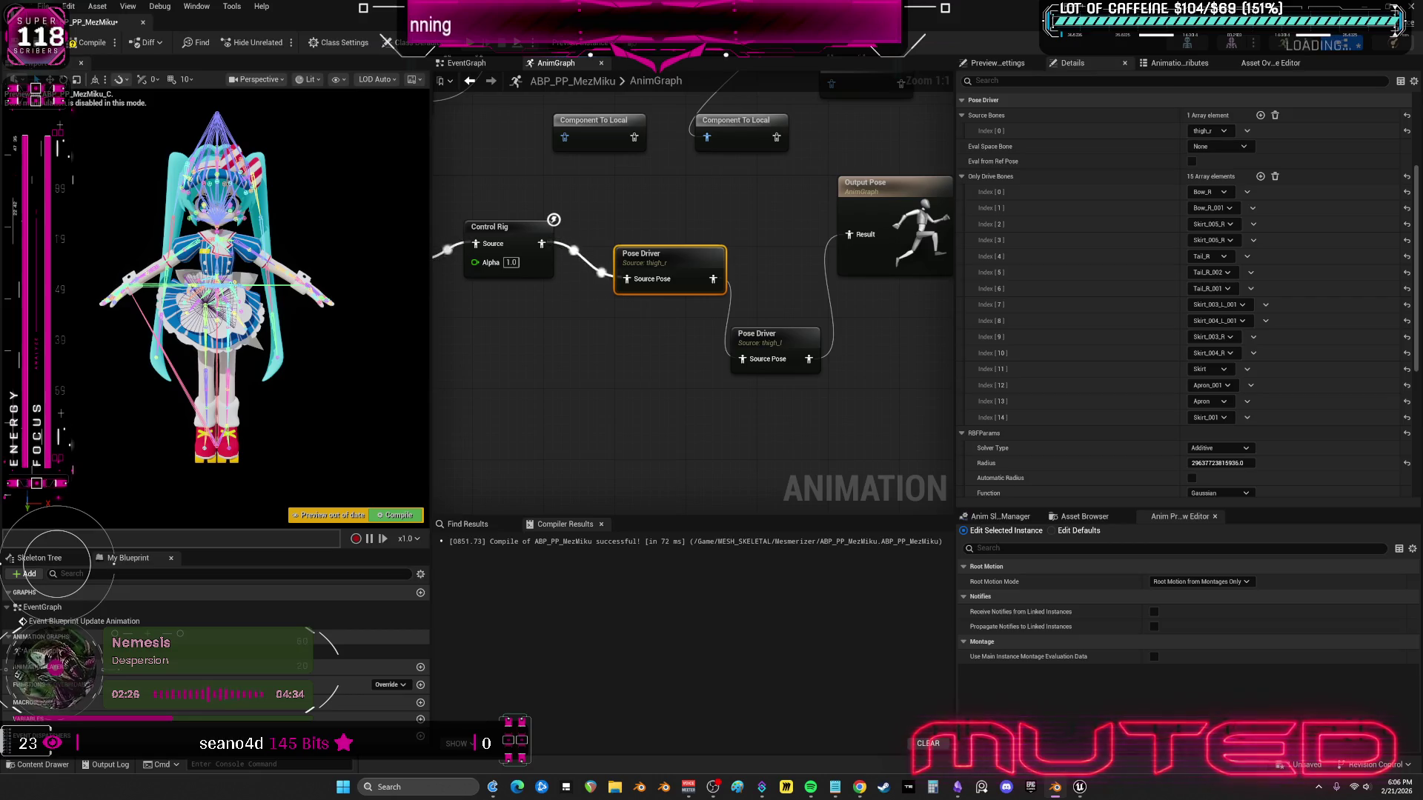
pyautogui.click(812, 350)
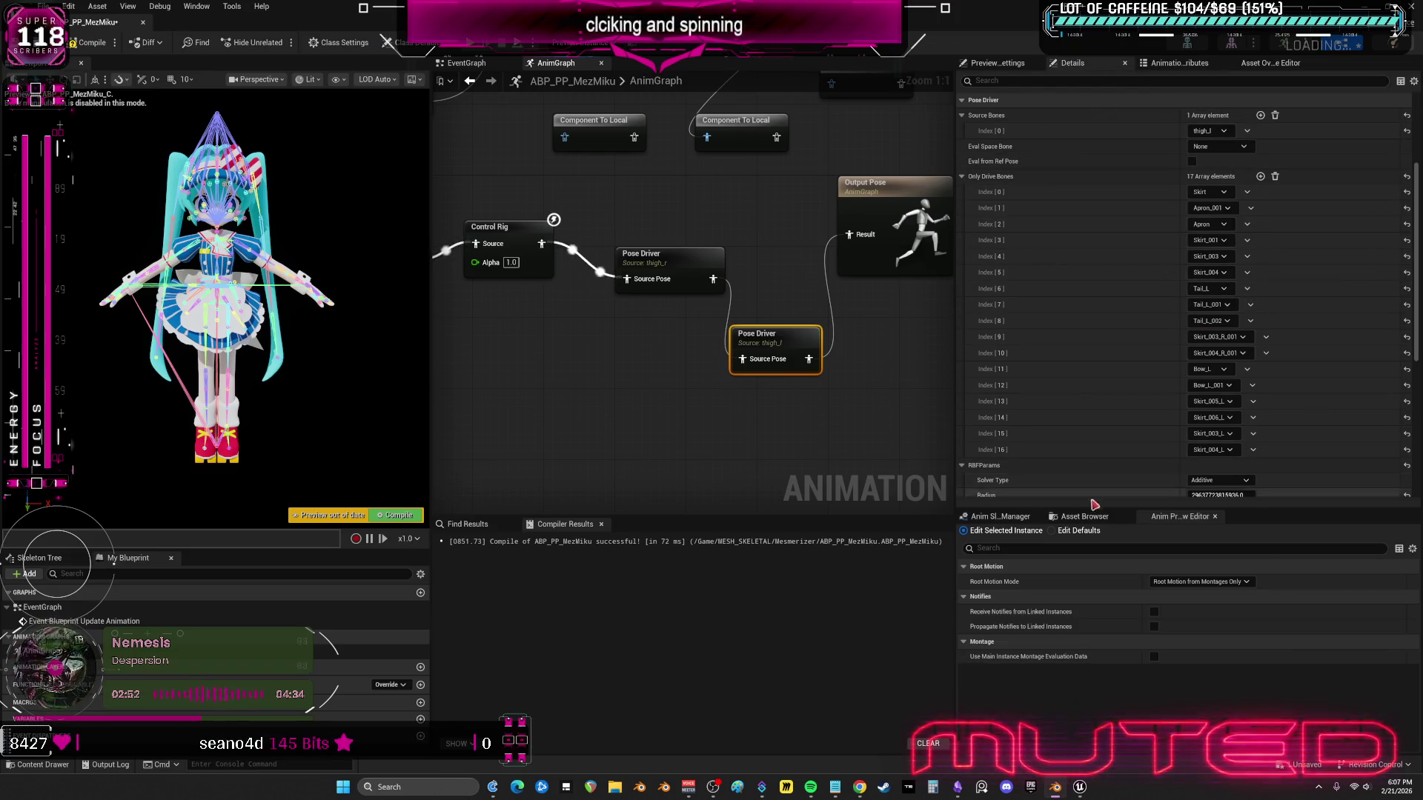
pyautogui.click(670, 265)
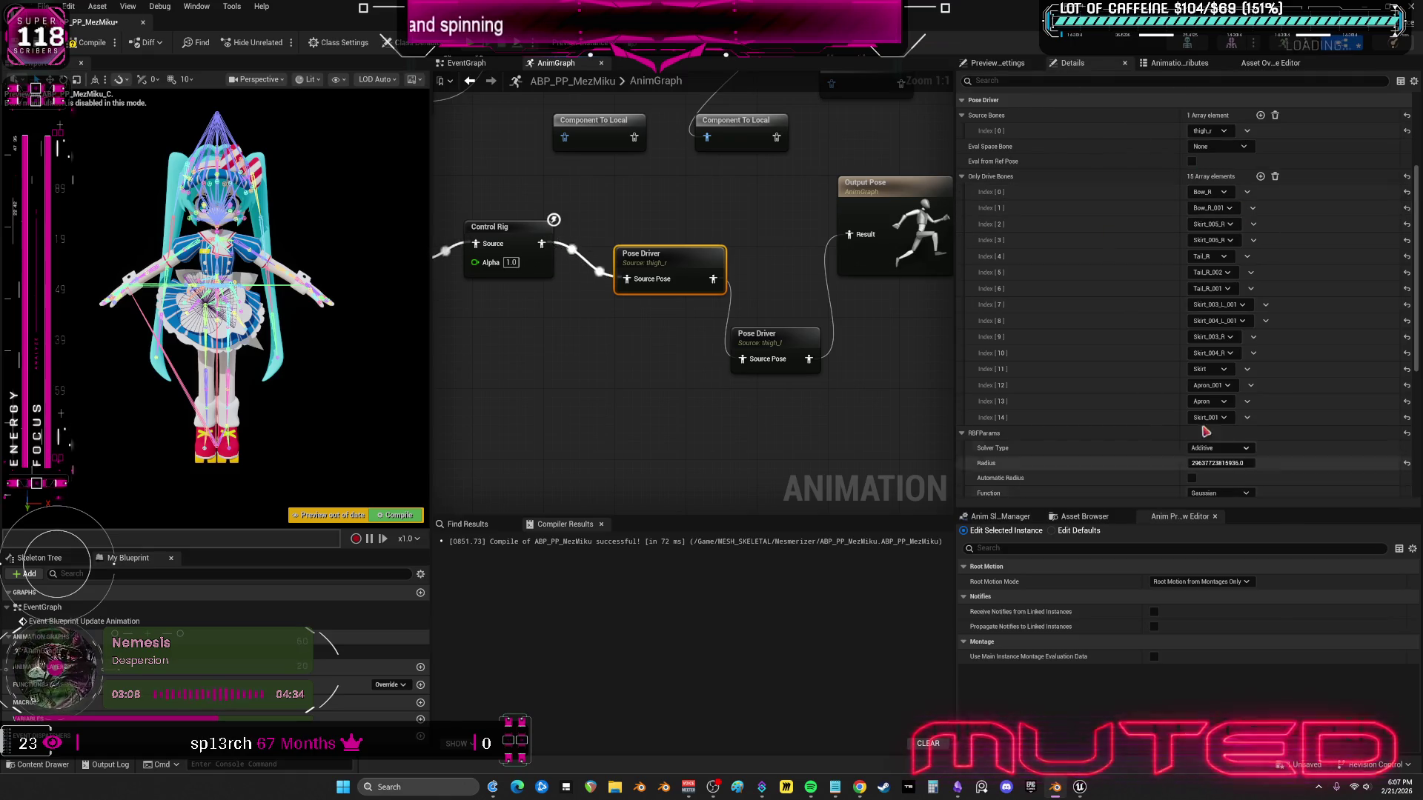
pyautogui.click(816, 357)
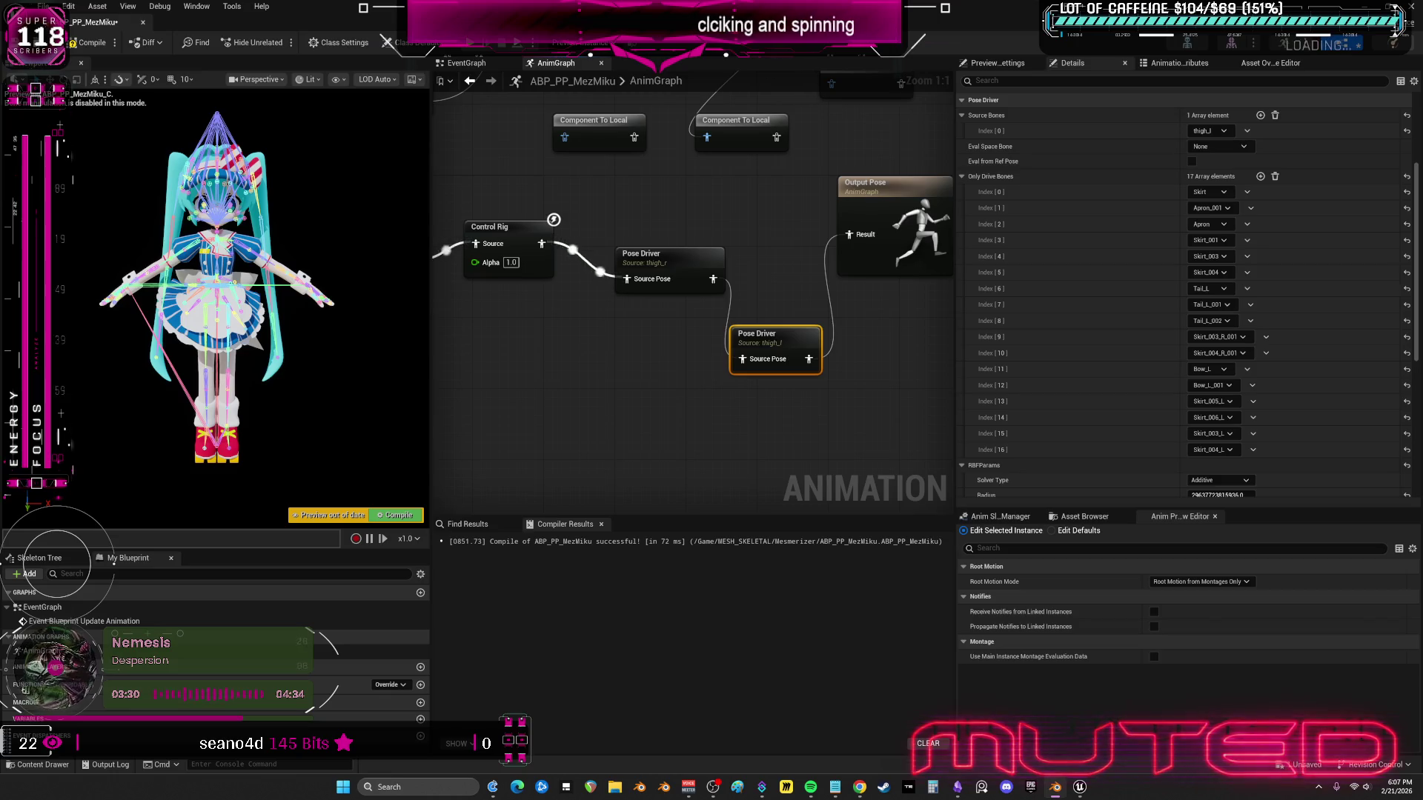
pyautogui.hotkey('alt', 'Tab')
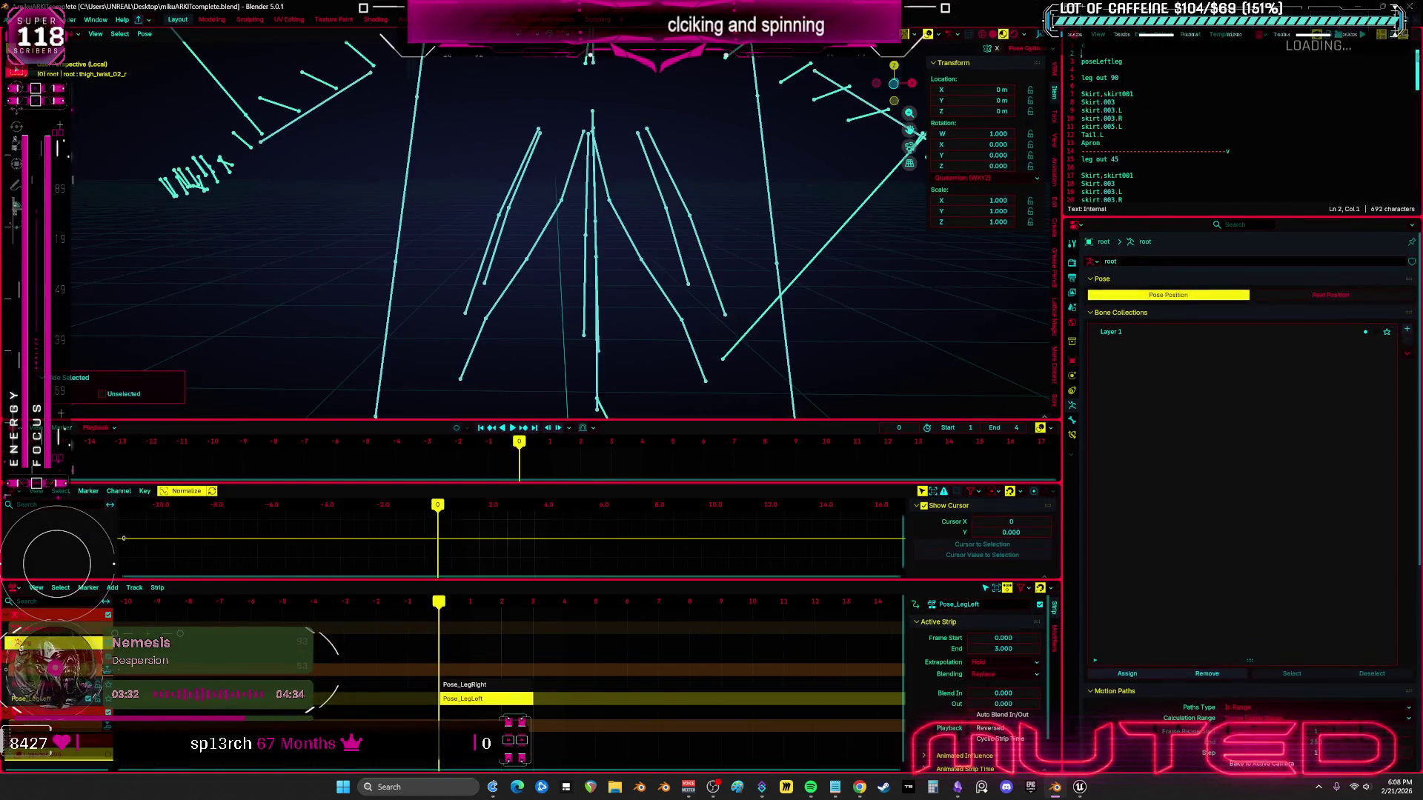
# - Select the Tail.L and Tail.L.001 bones in Blender and check both Pose Drivers in Unreal
pyautogui.moveTo(899, 359)
pyautogui.mouseDown()
pyautogui.moveTo(670, 280)
pyautogui.moveTo(595, 119)
pyautogui.moveTo(613, 197)
pyautogui.moveTo(592, 199)
pyautogui.mouseUp()
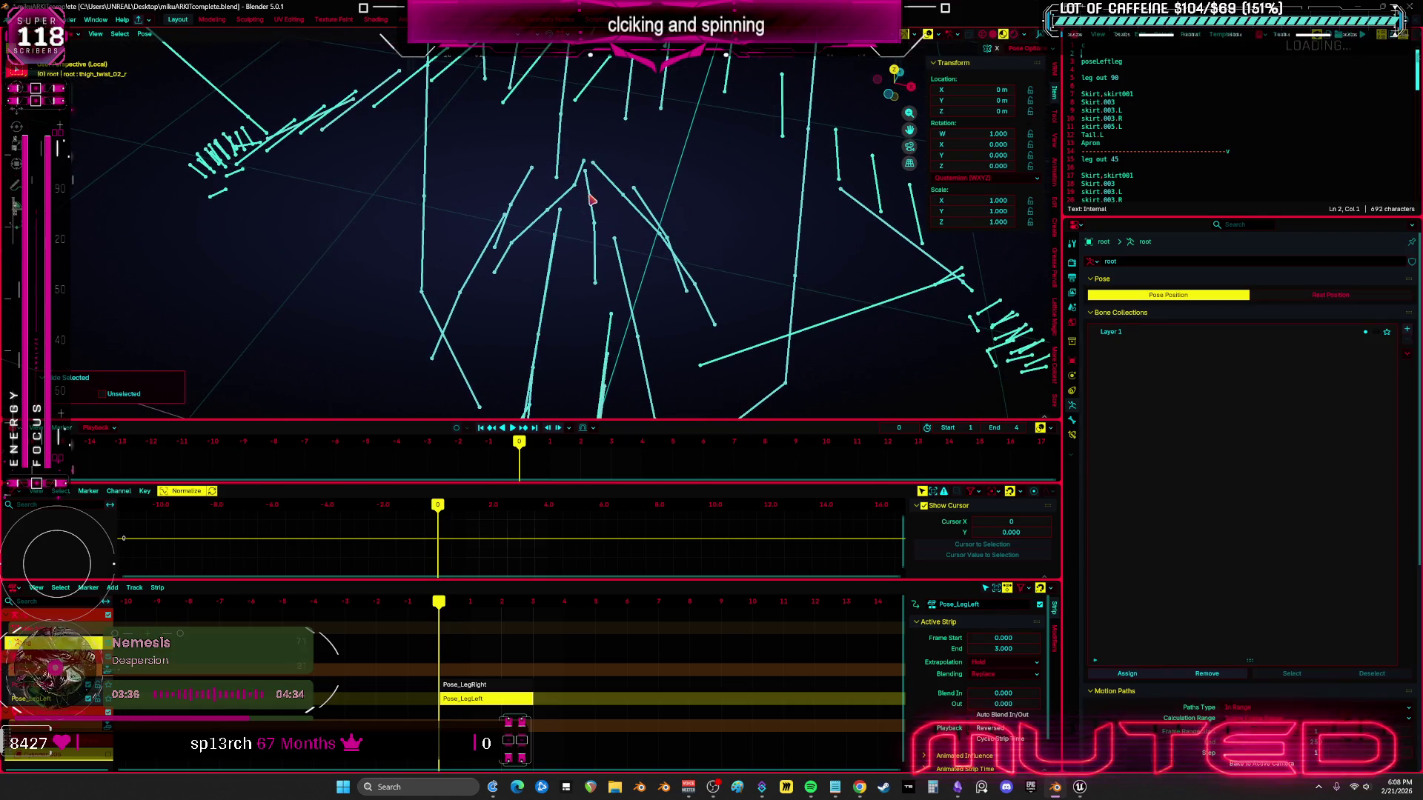
pyautogui.click(612, 193)
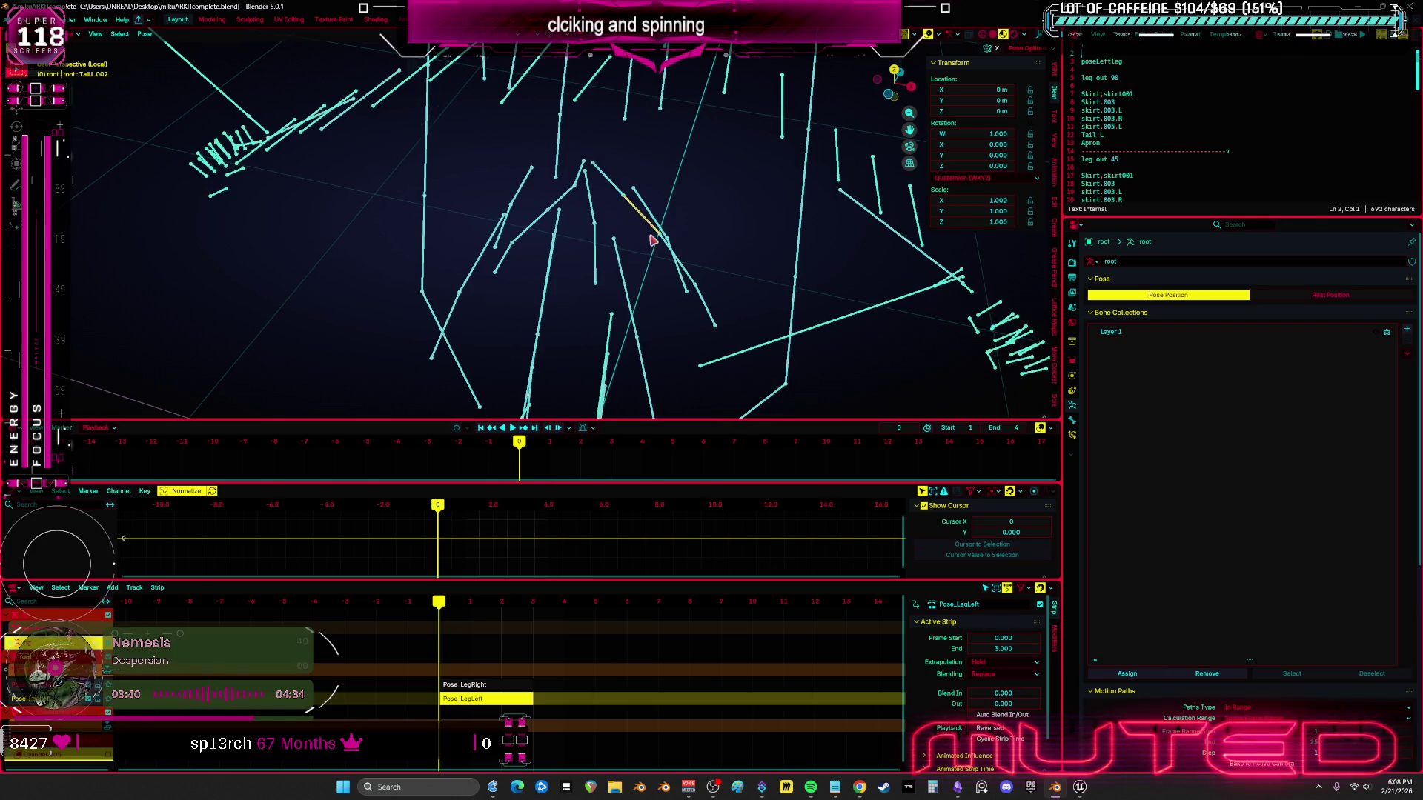
pyautogui.click(665, 256)
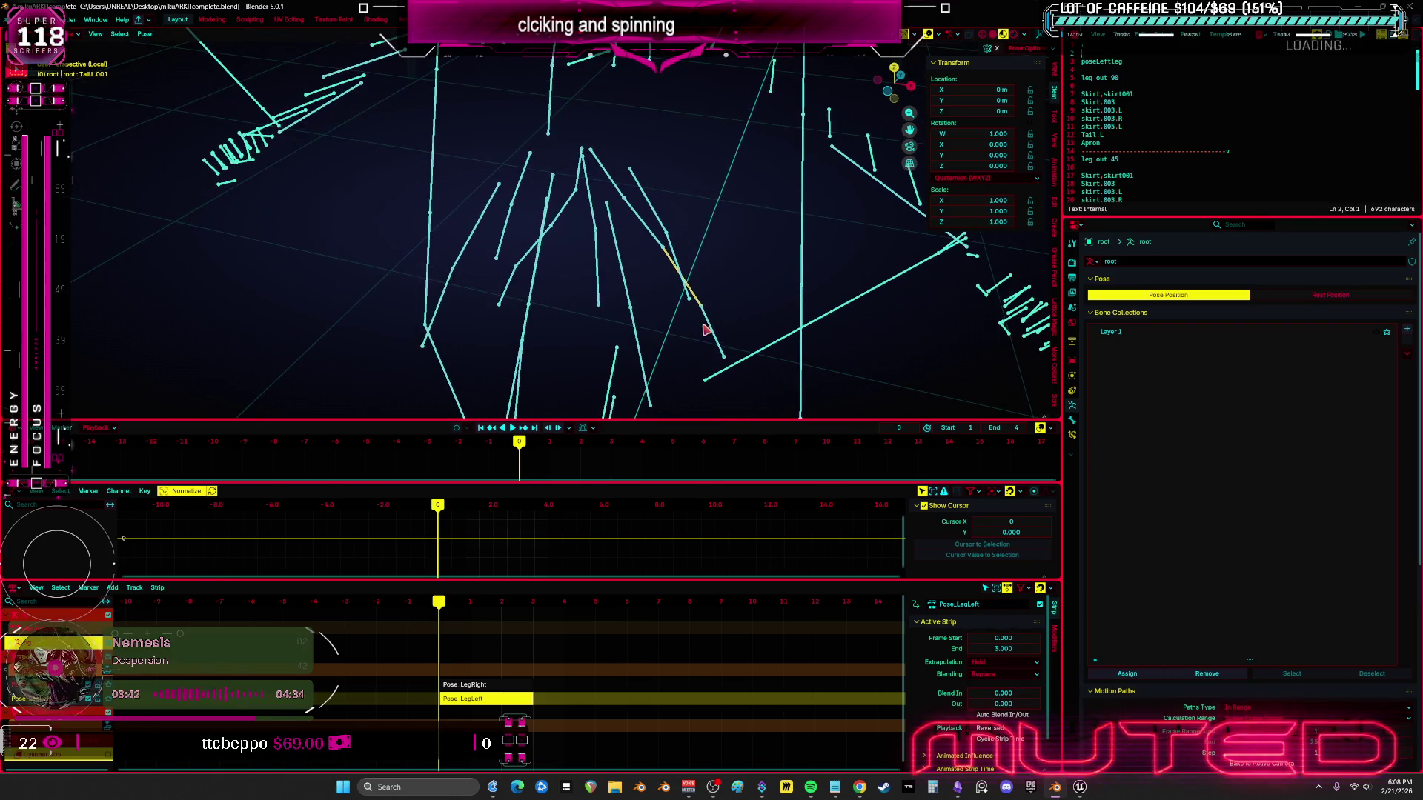
pyautogui.hotkey('alt', 'Tab')
pyautogui.click(671, 256)
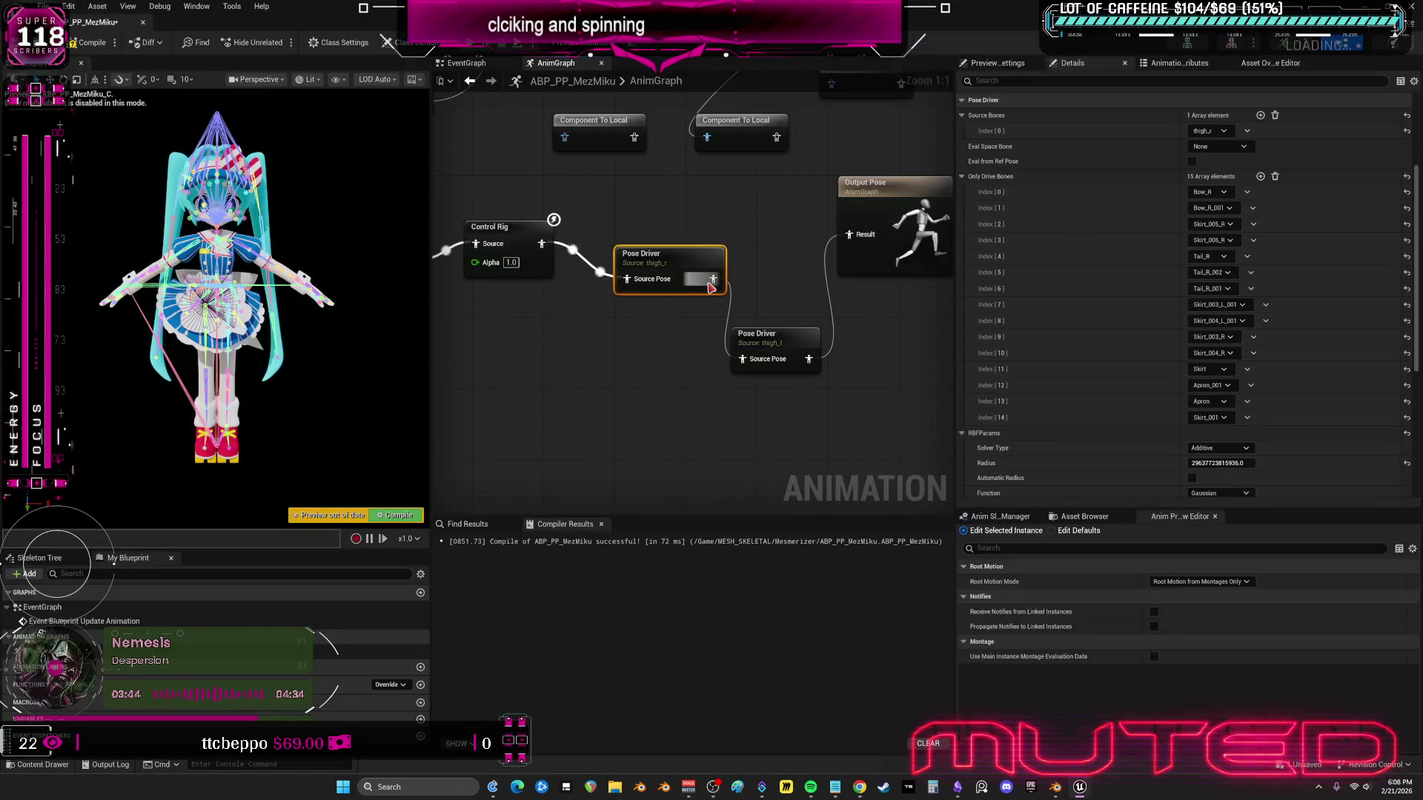
pyautogui.click(775, 341)
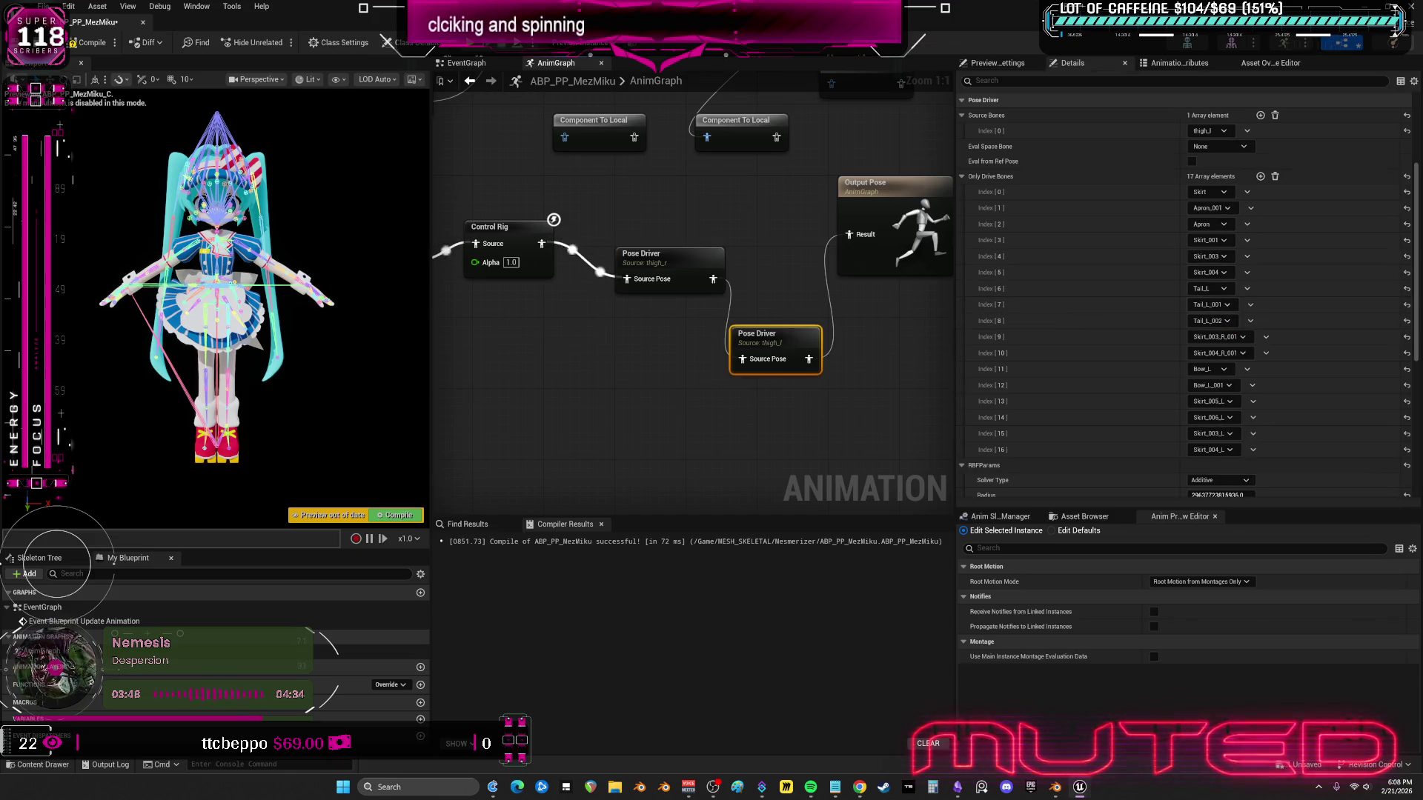
# - Hide the selected tail bones in Blender, select Skirt.003.L.001, and return to the thigh_r Pose Driver
pyautogui.hotkey('alt', 'Tab')
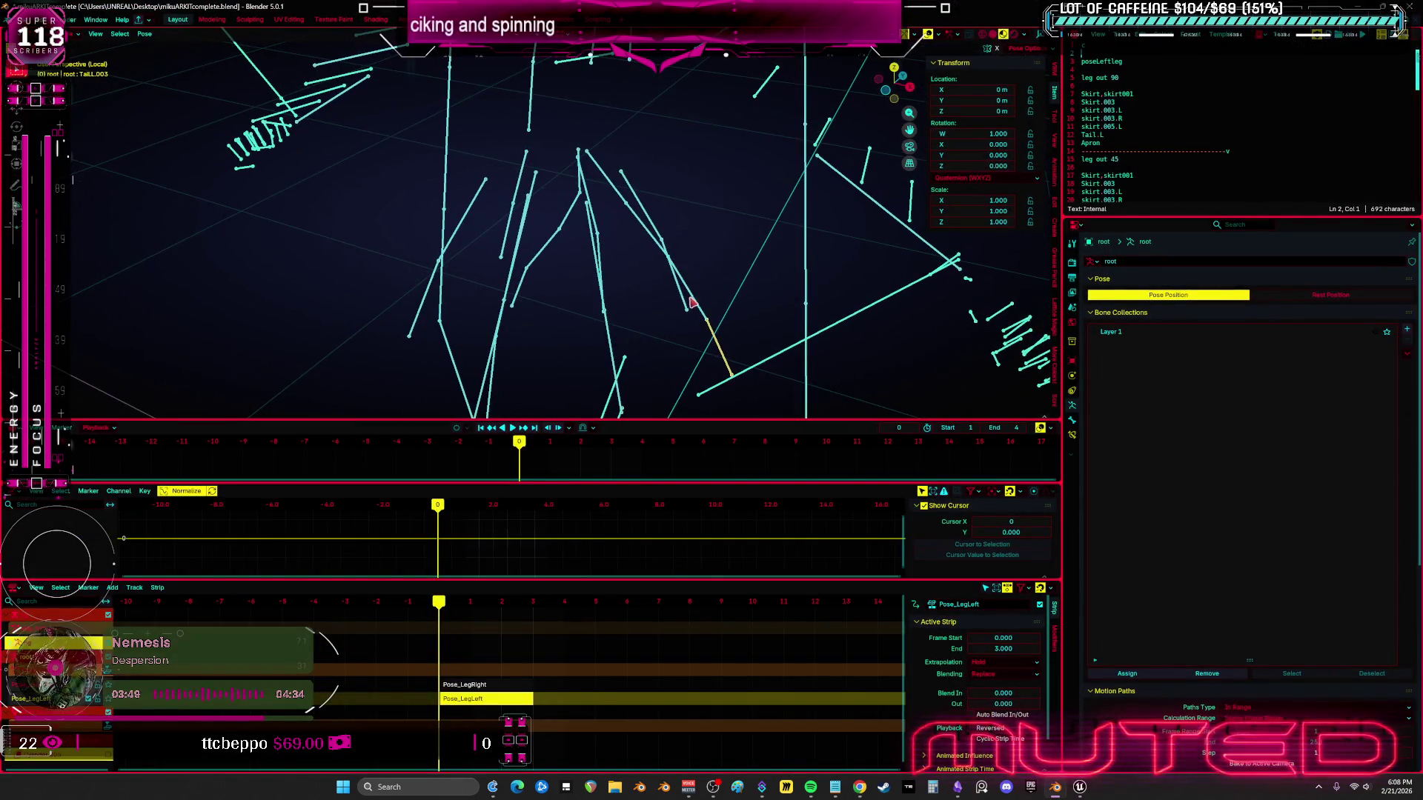
pyautogui.press('h')
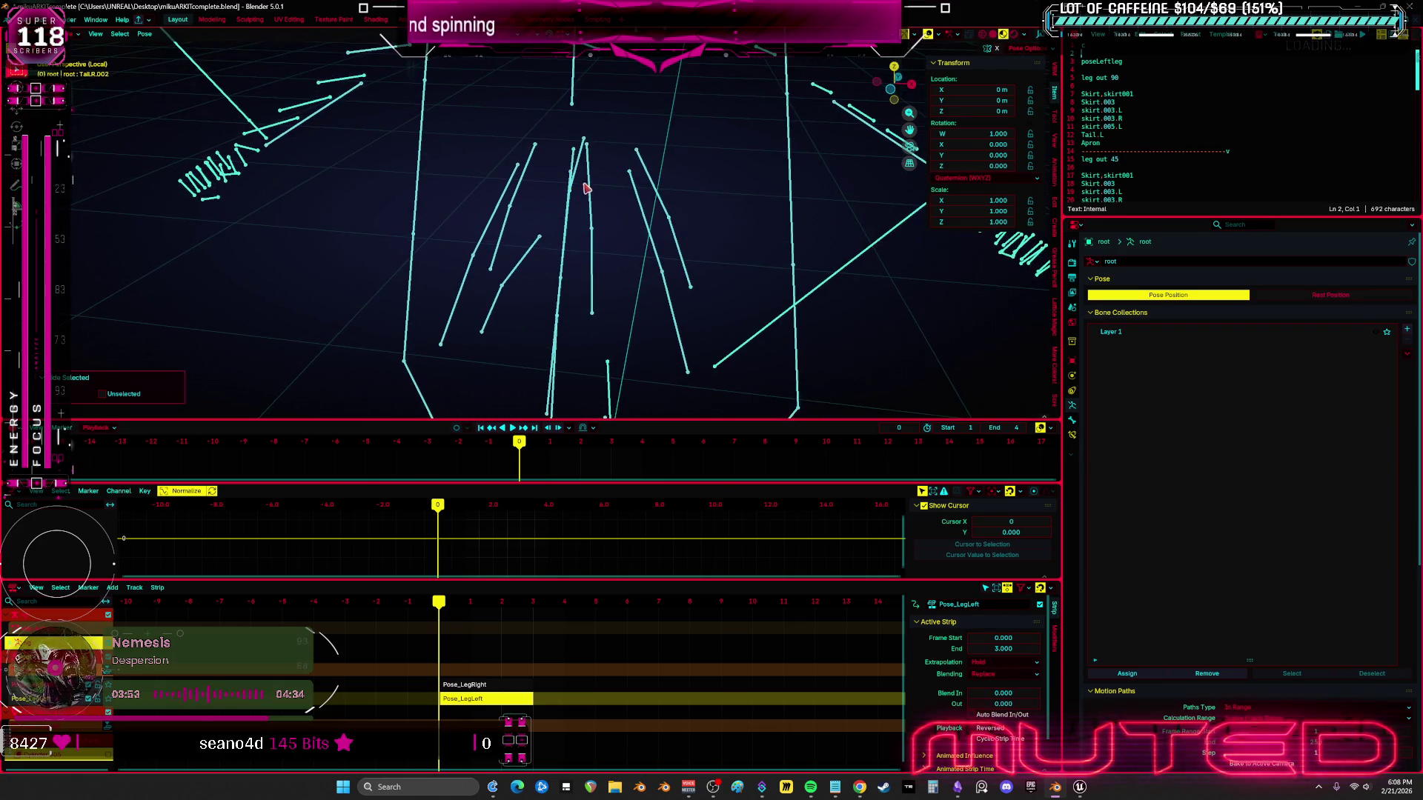
pyautogui.press('h')
pyautogui.press('h')
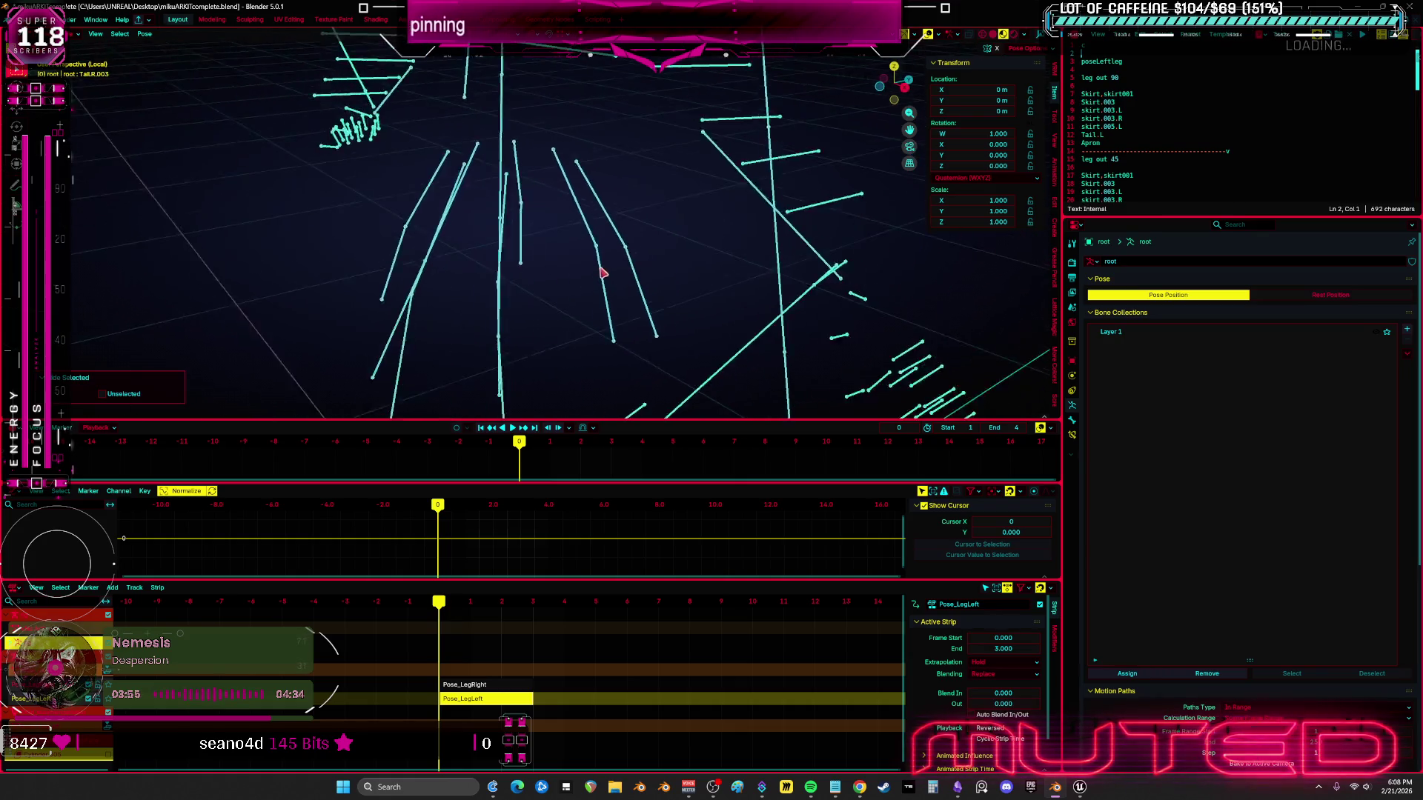
pyautogui.click(521, 178)
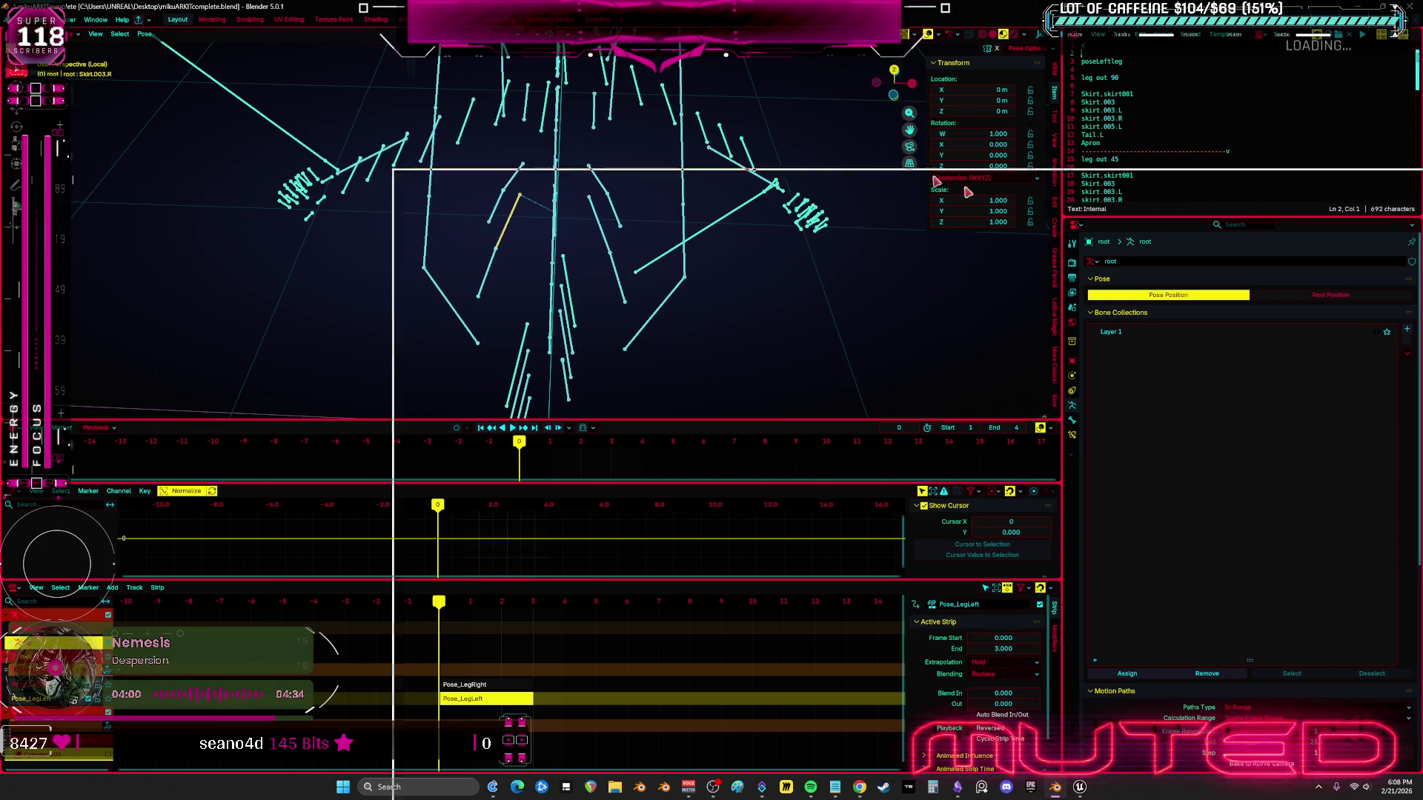
pyautogui.hotkey('alt', 'Tab')
pyautogui.click(680, 263)
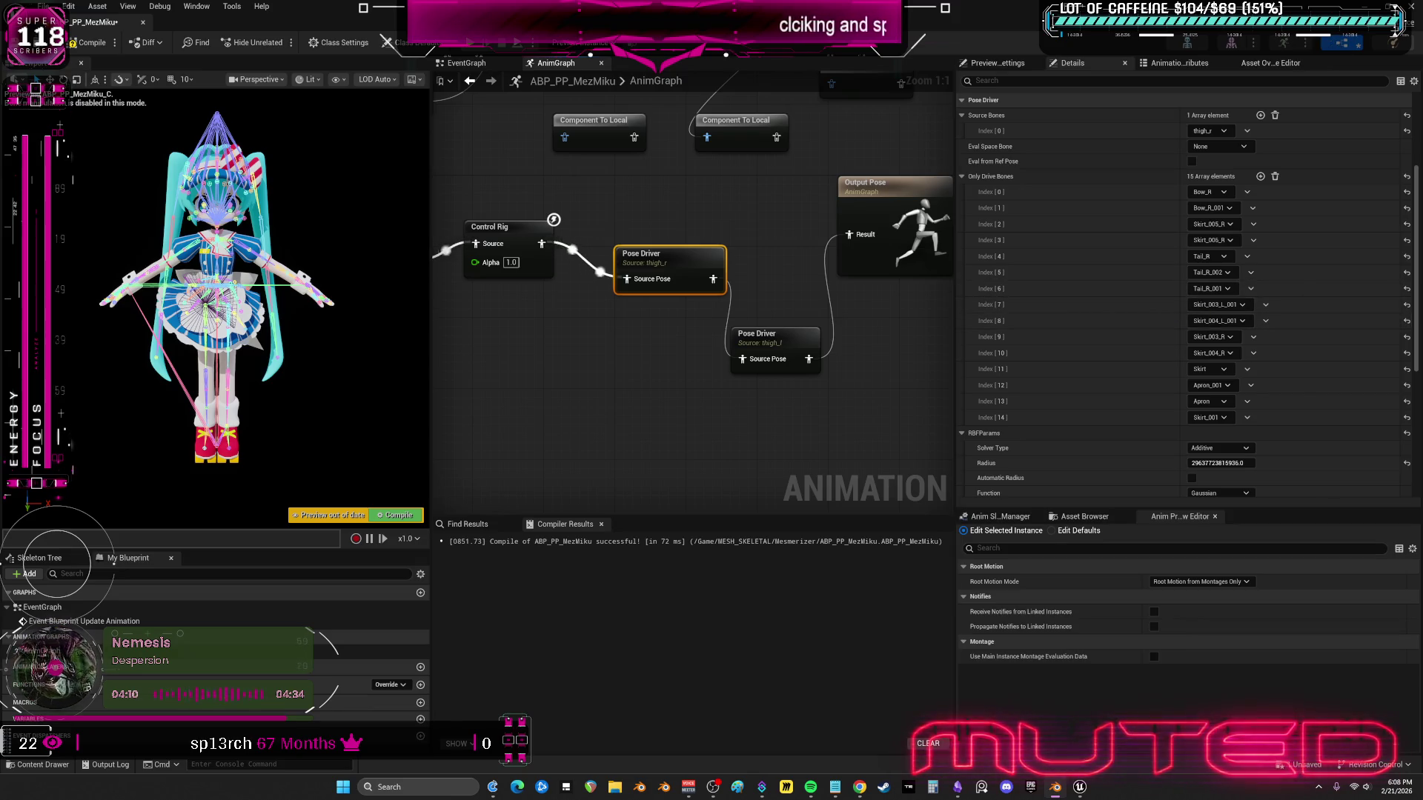
pyautogui.click(775, 339)
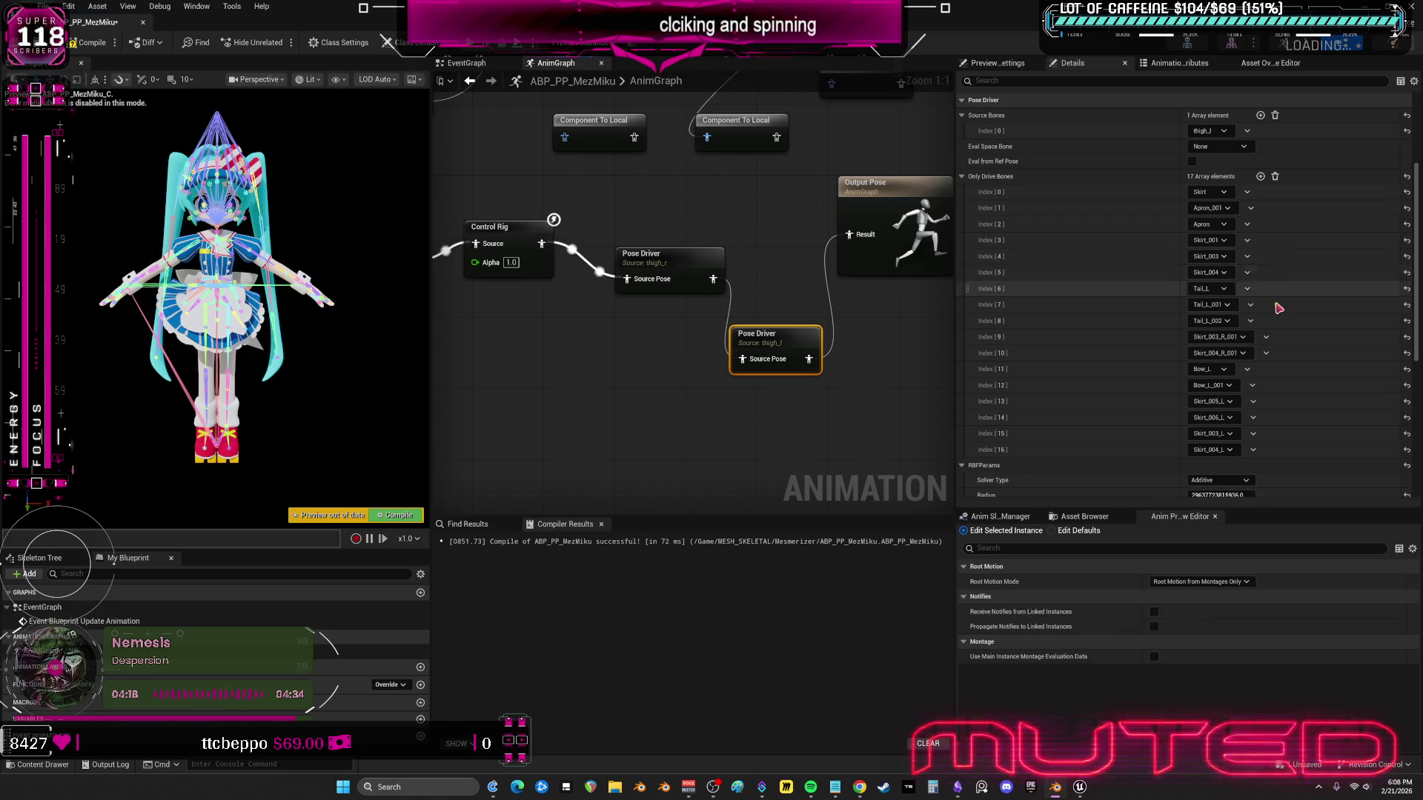
pyautogui.click(703, 261)
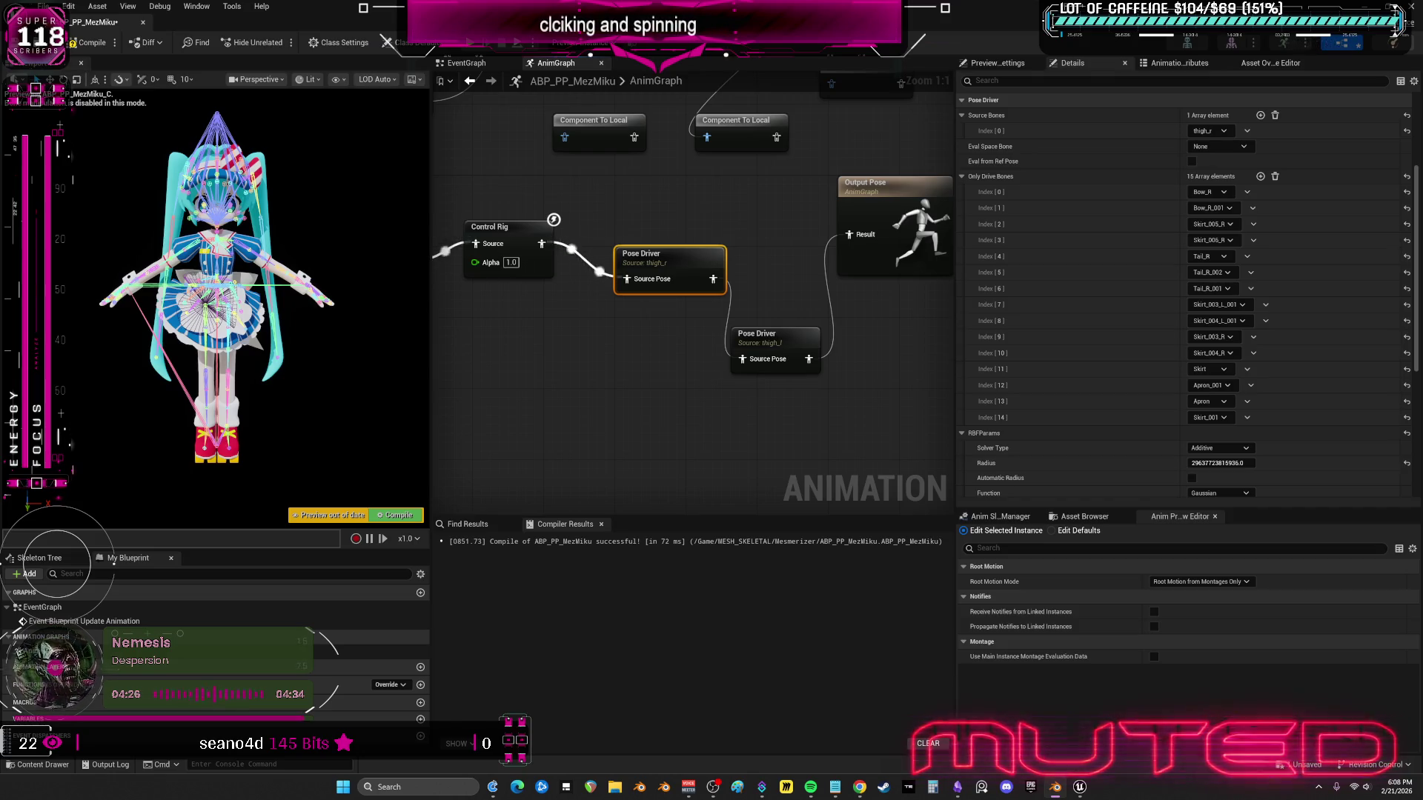
pyautogui.click(763, 349)
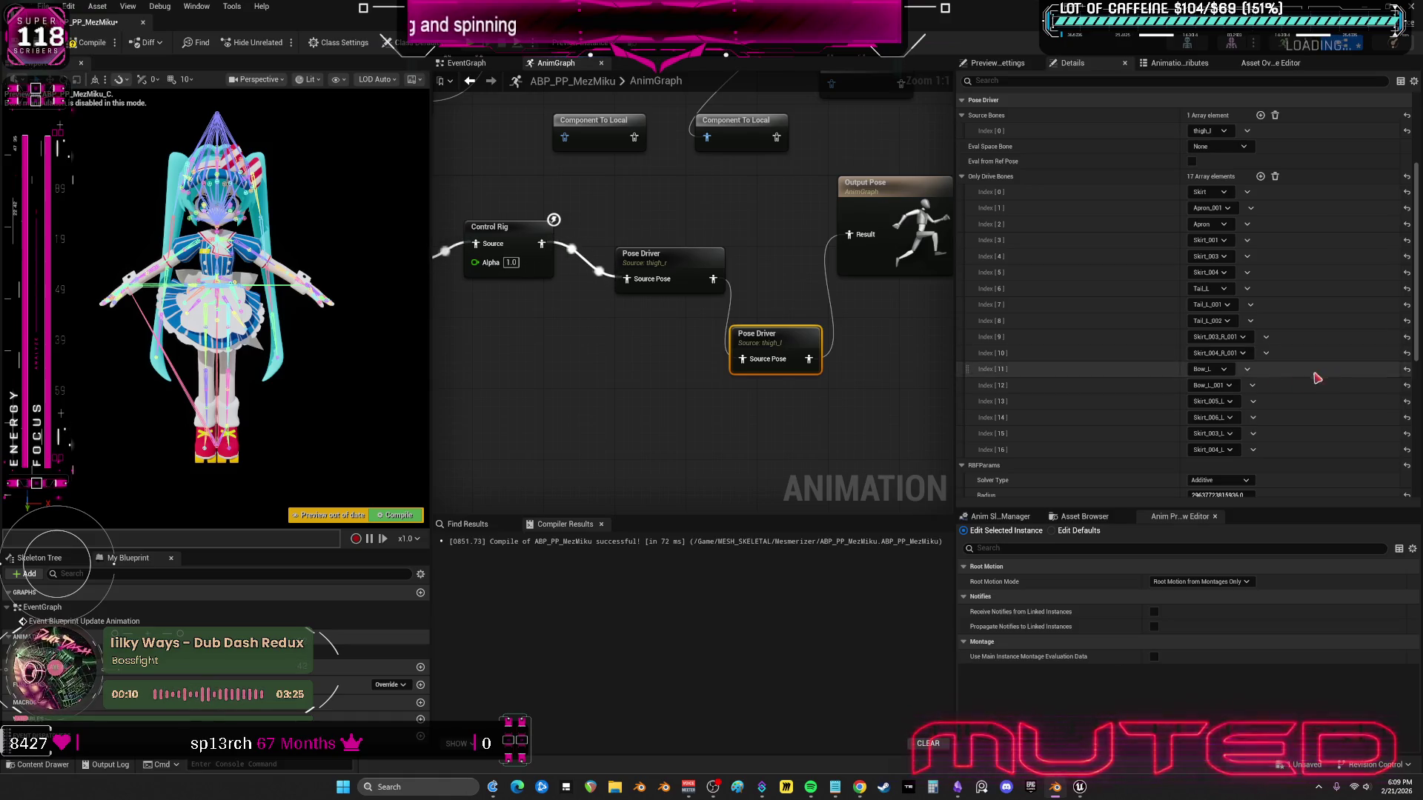
pyautogui.click(1247, 257)
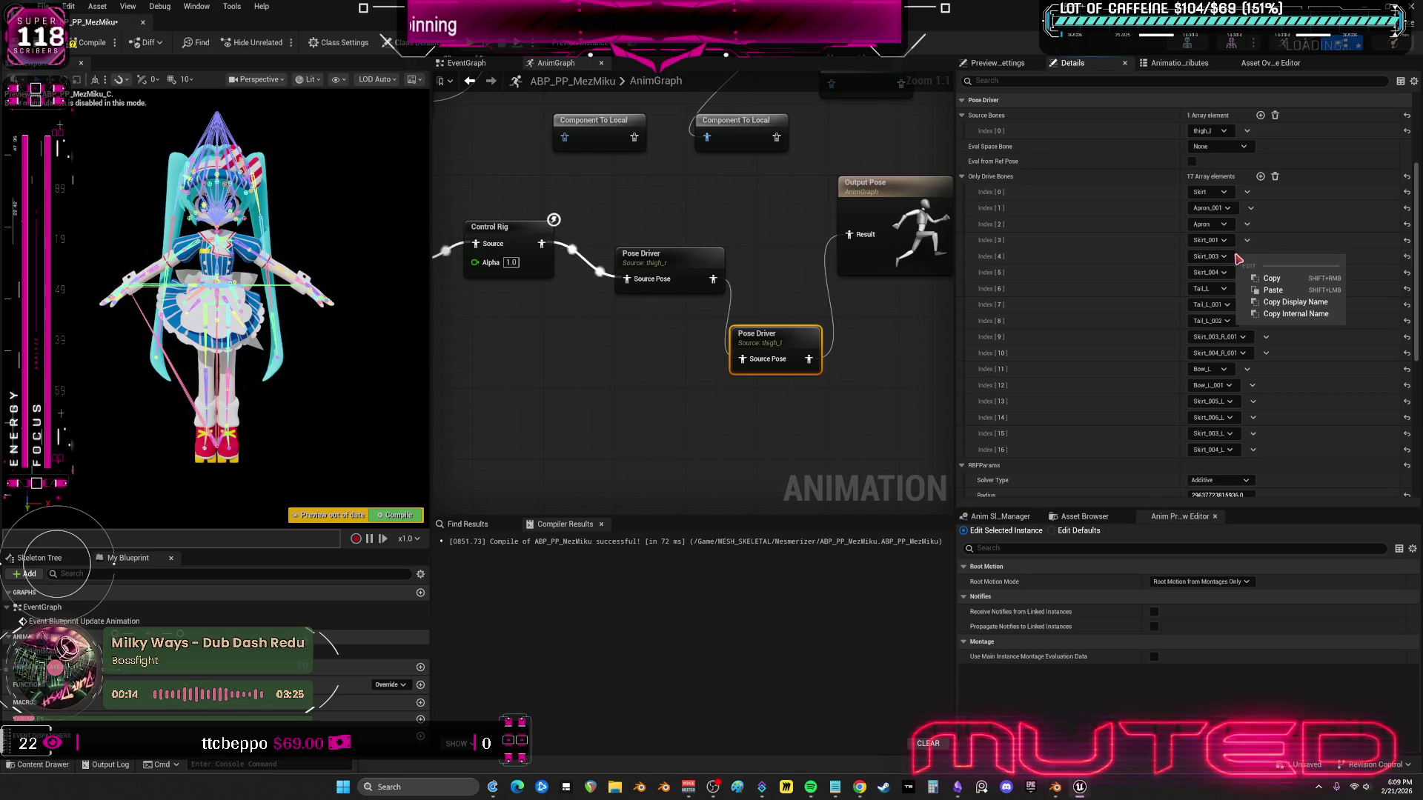
# - Add two drive bone entries to the thigh_r Pose Driver and set entry 15 to Skirt_003
pyautogui.press('Escape')
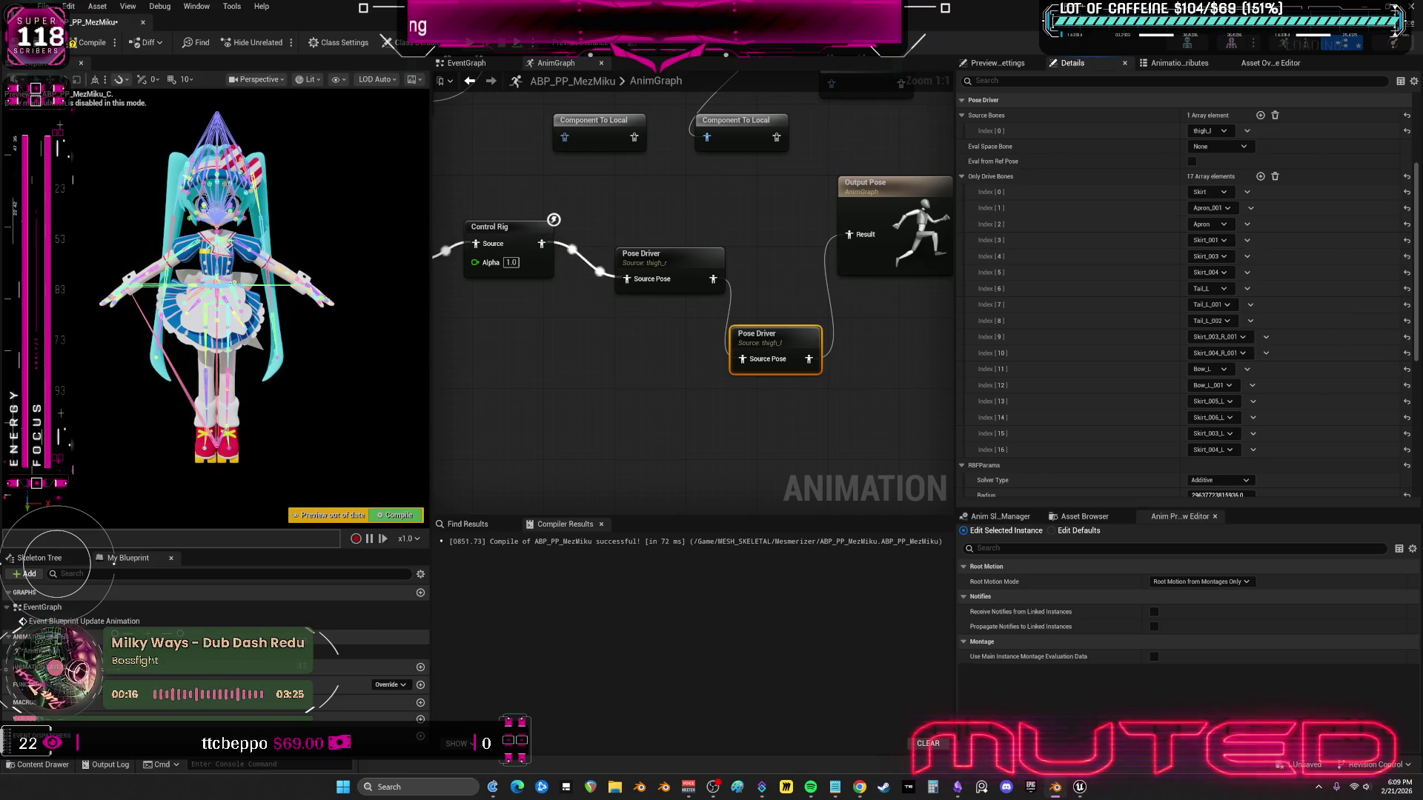
pyautogui.click(653, 259)
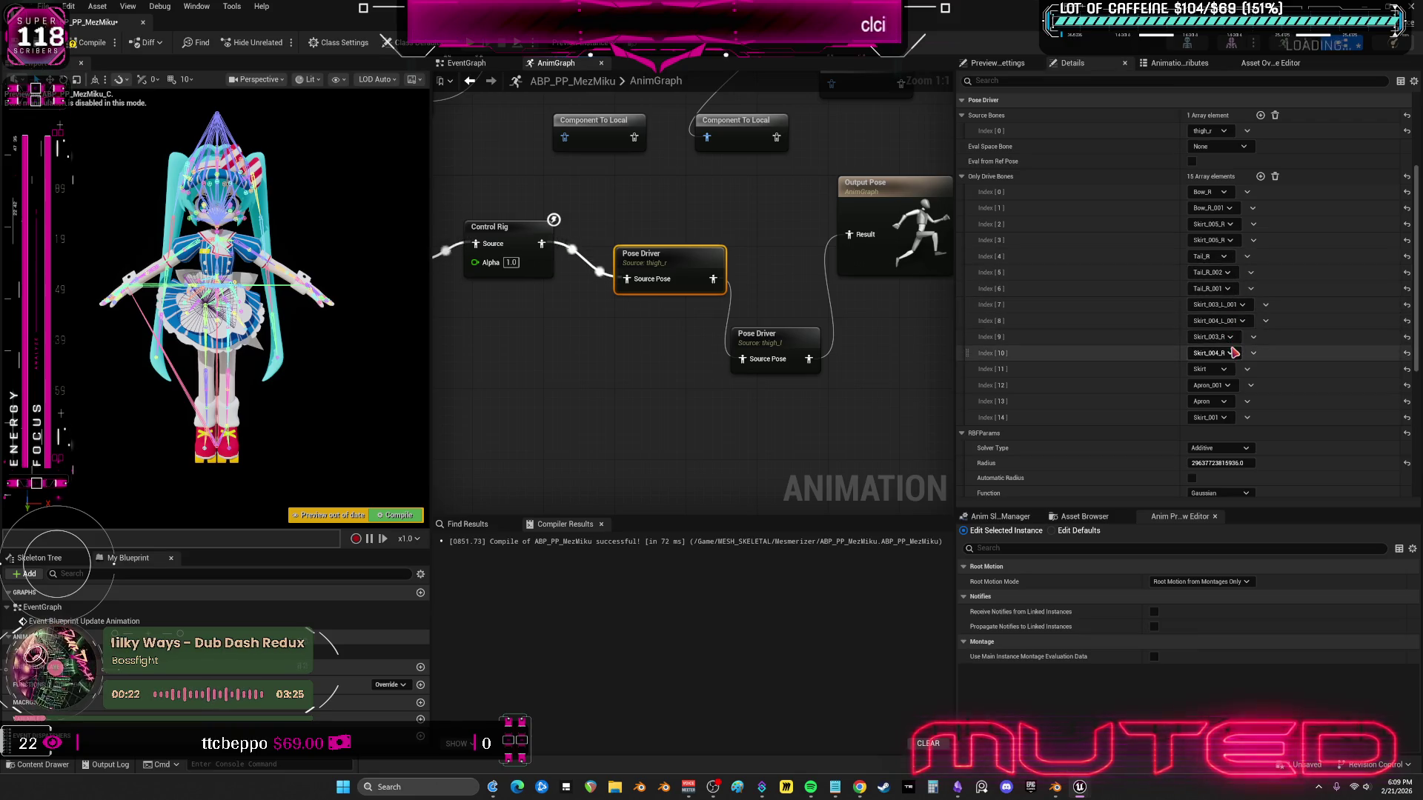
pyautogui.doubleClick(1260, 177)
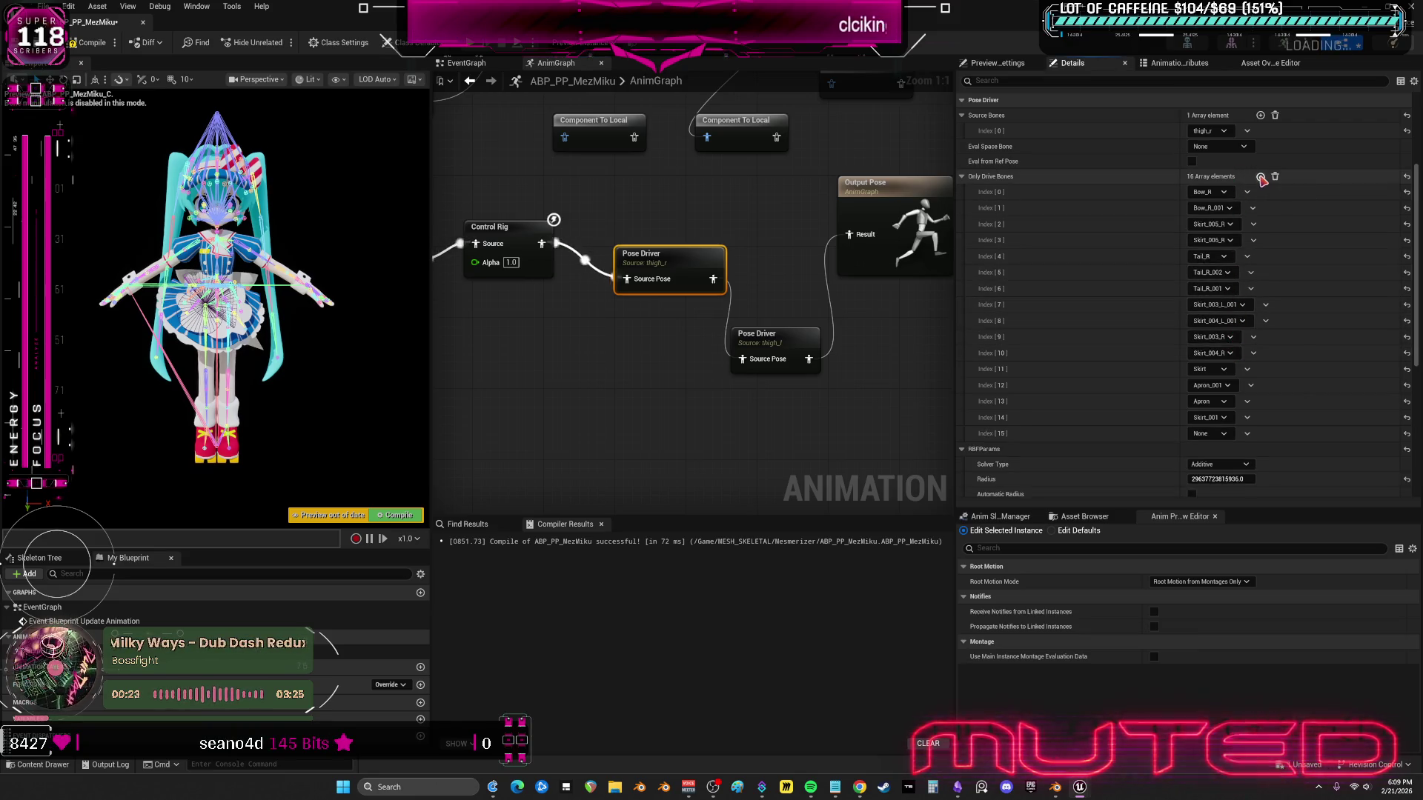
pyautogui.click(1224, 438)
pyautogui.write('skirt_00')
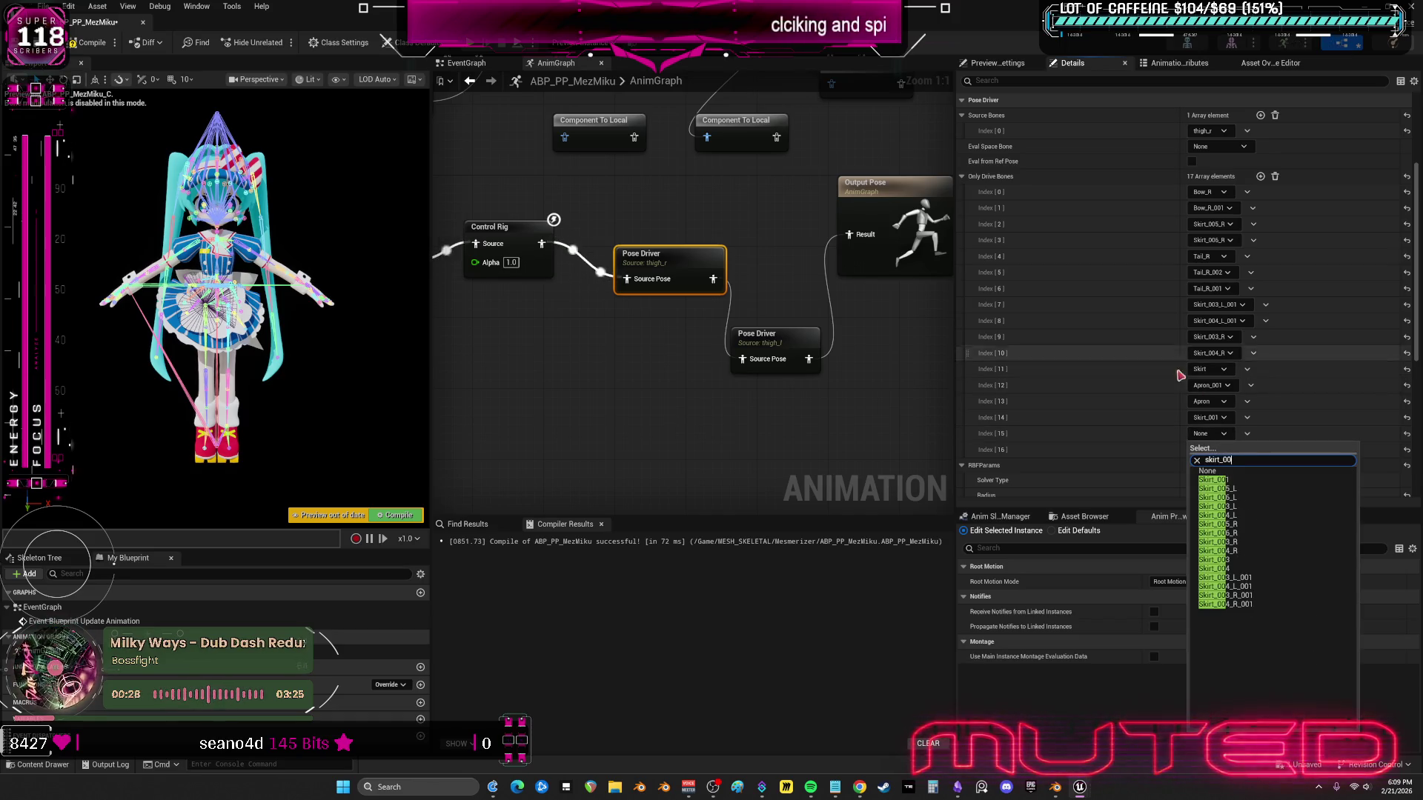
pyautogui.click(1252, 571)
# - Set drive bone 16 to Skirt_004, recompile the blueprint, and move the second Pose Driver up
pyautogui.click(1223, 450)
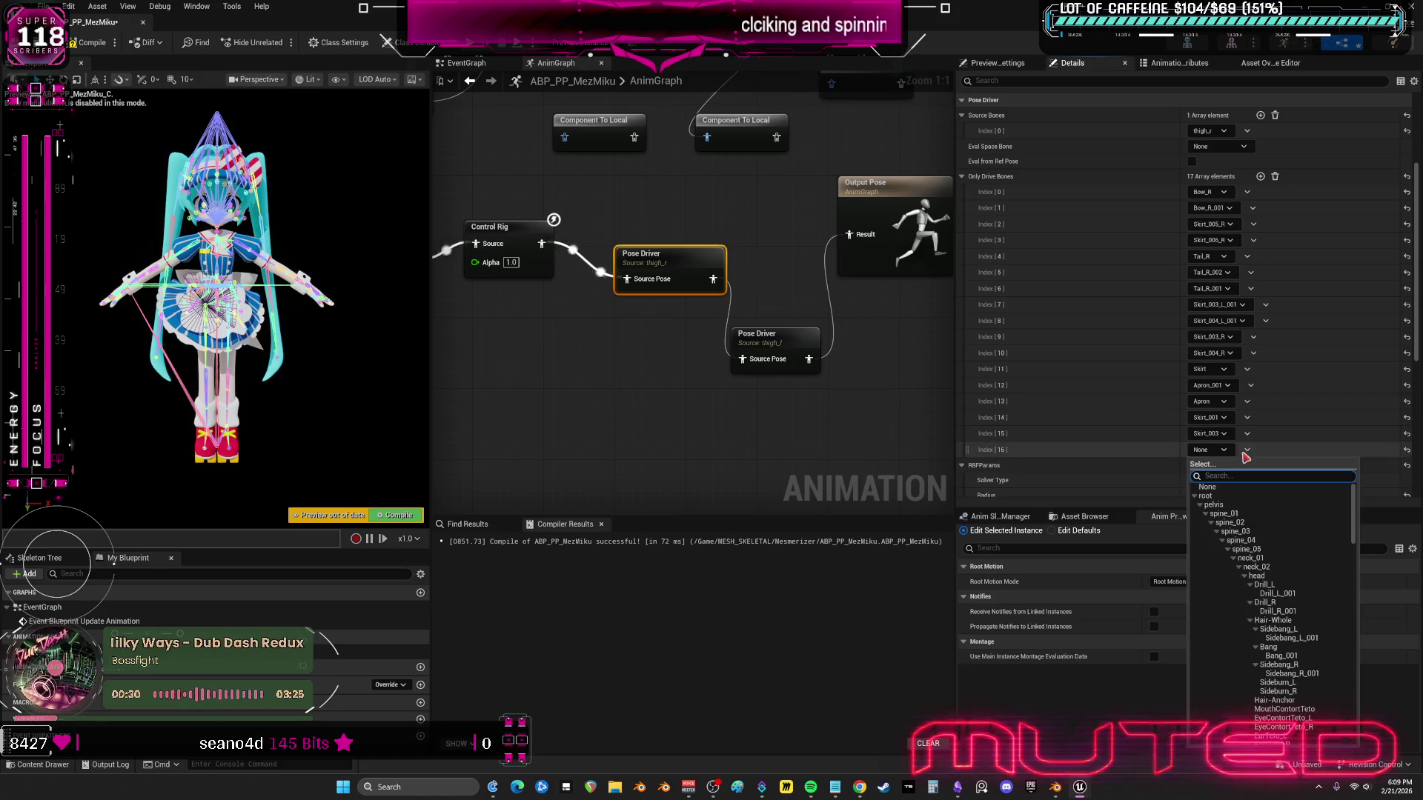
pyautogui.write('skiret_00')
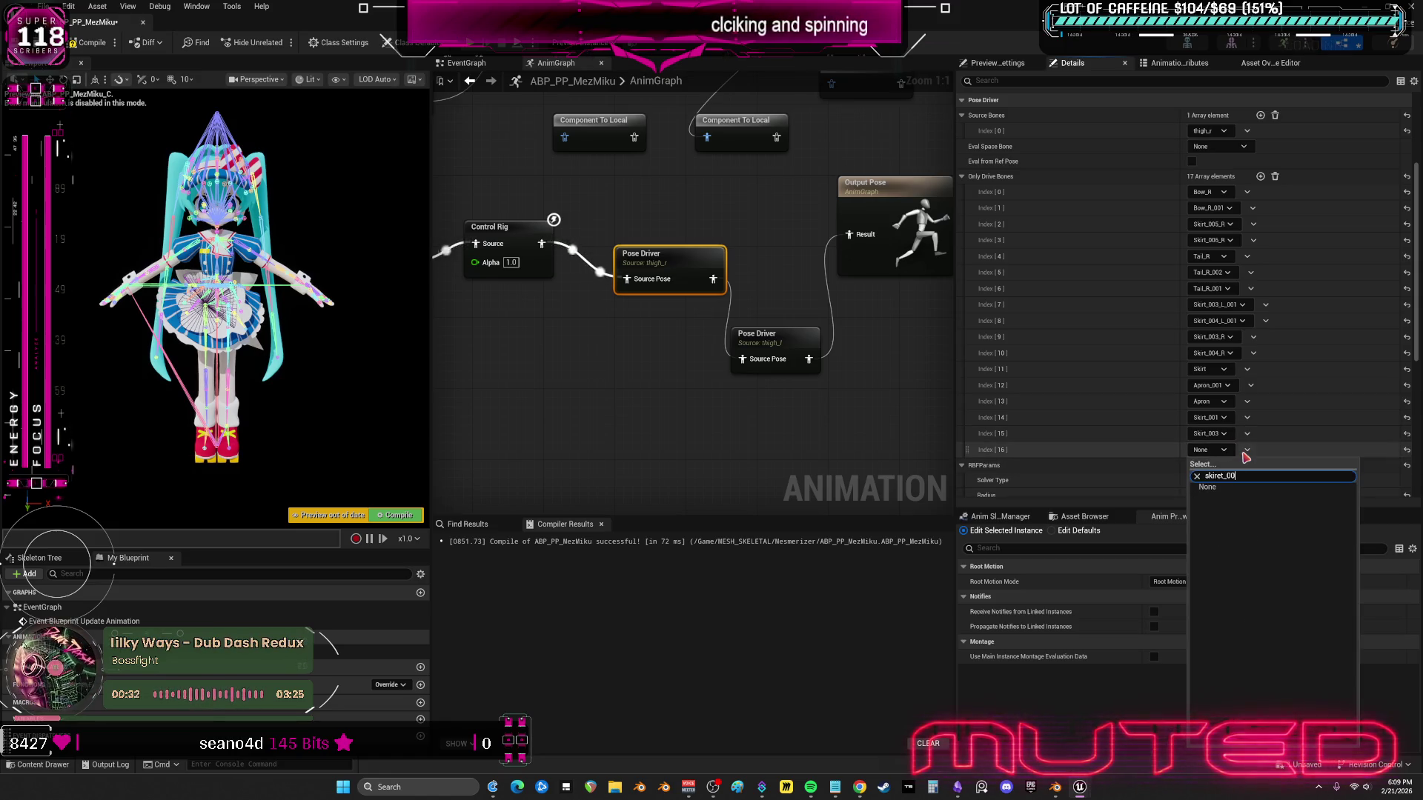
pyautogui.press('Left')
pyautogui.press('Left')
pyautogui.press('Left')
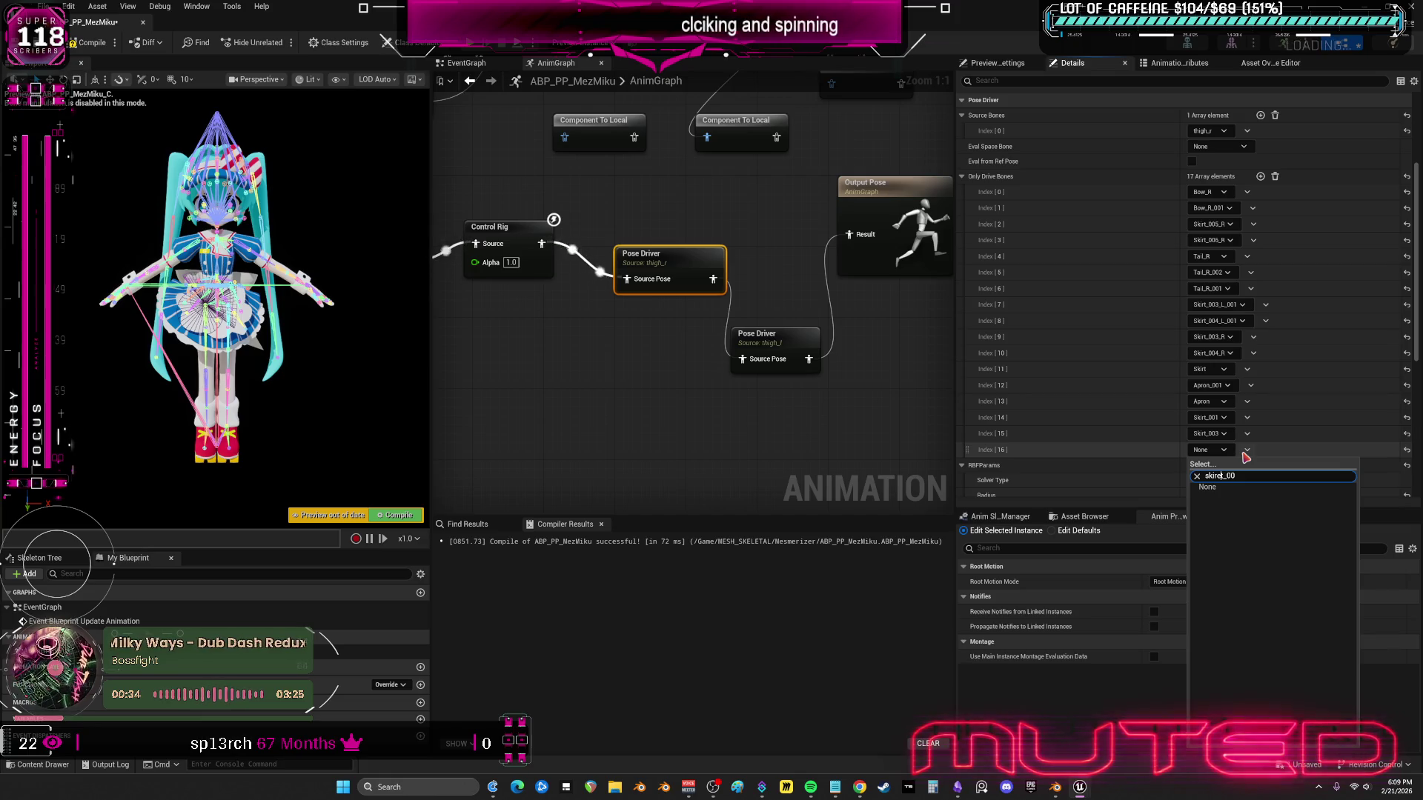
pyautogui.press('End')
pyautogui.write('4')
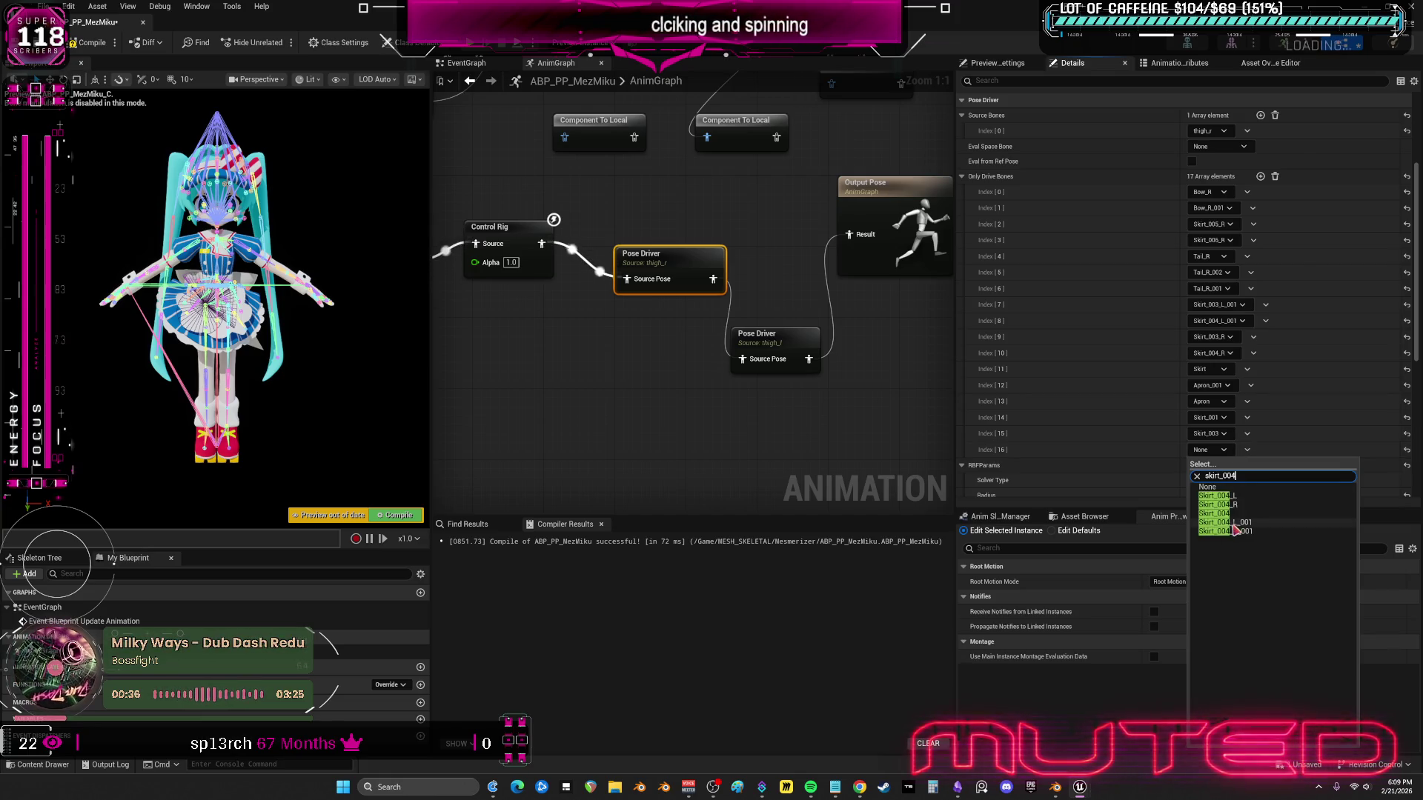
pyautogui.click(1228, 514)
pyautogui.scroll(5, 1182, 226)
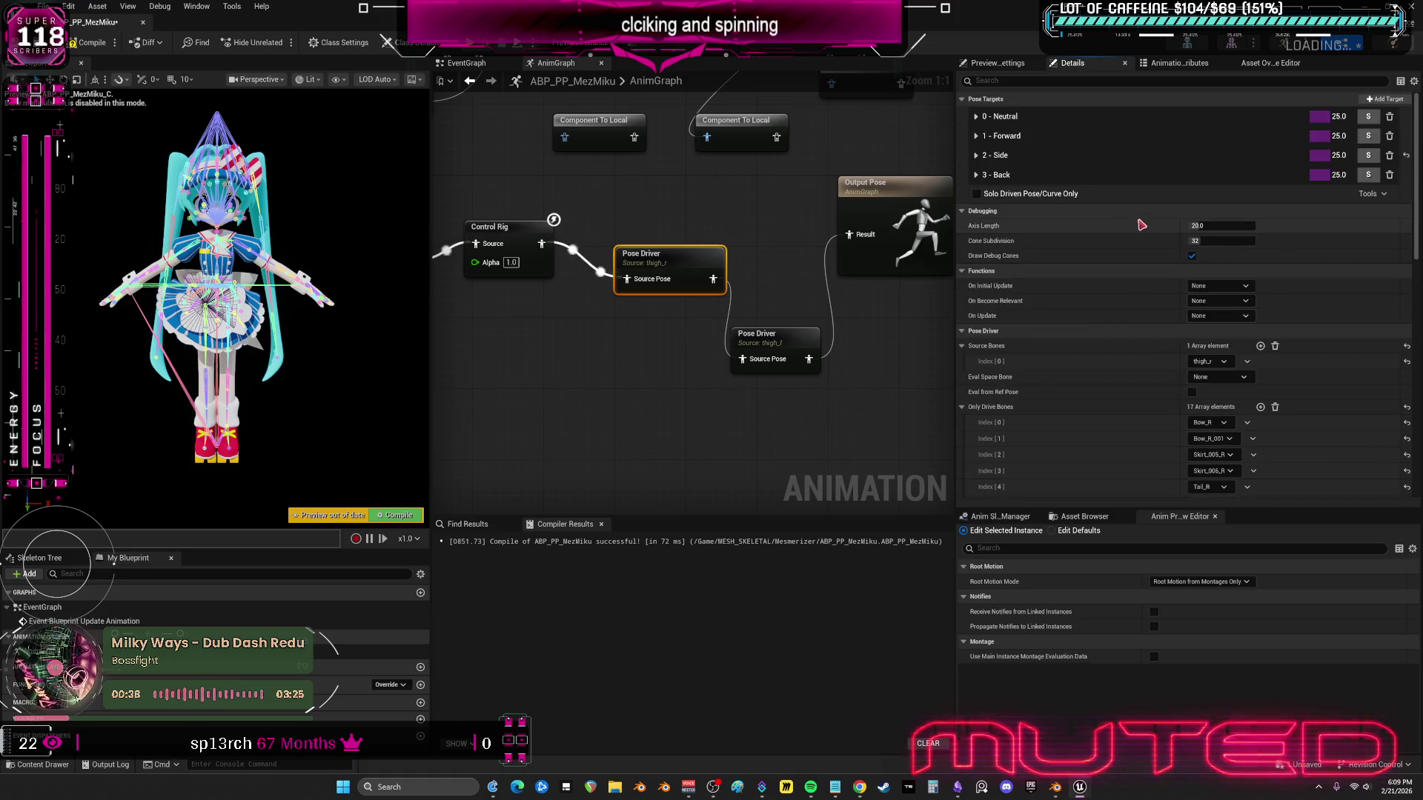
pyautogui.press('F7')
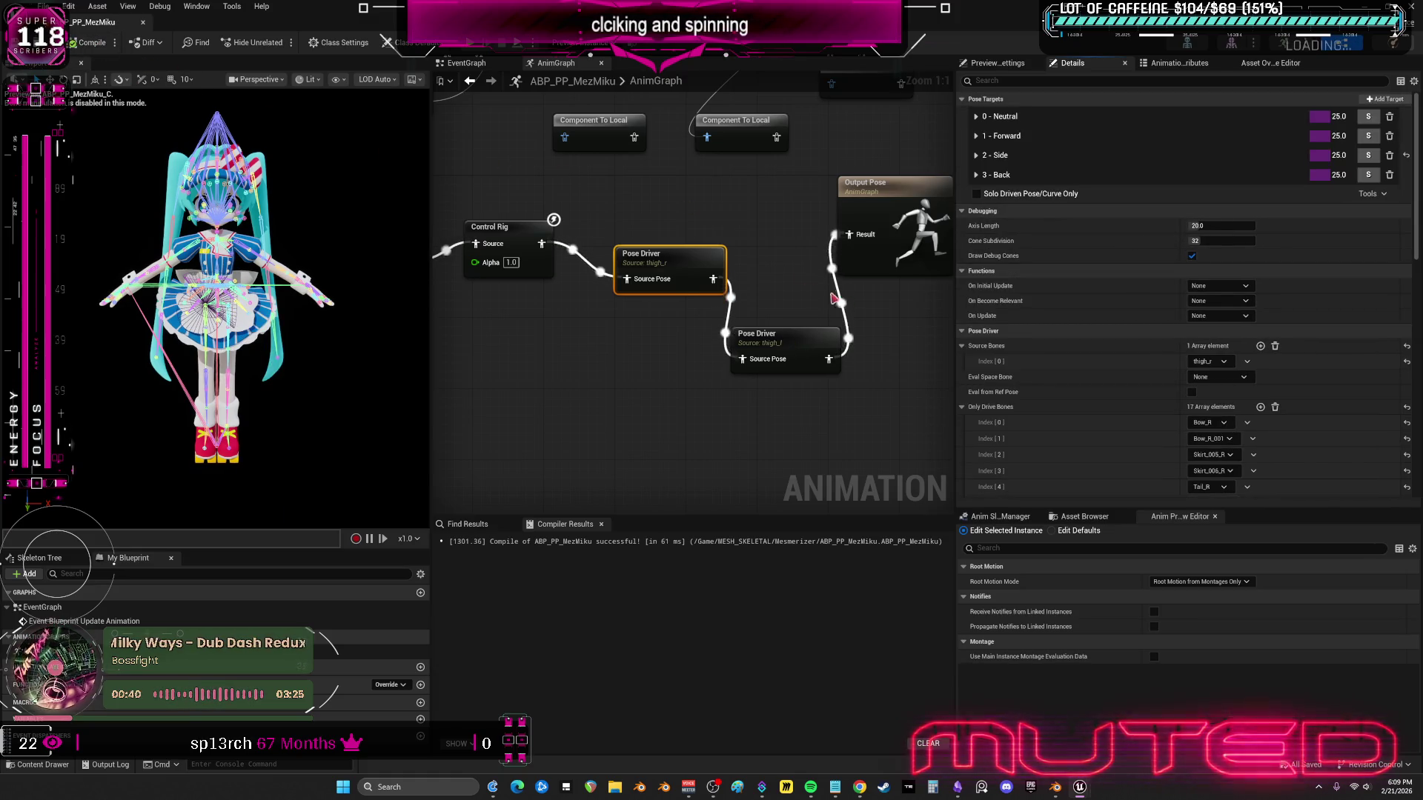
pyautogui.moveTo(797, 333); pyautogui.dragTo(797, 265)
# - Wire Component To Local's pose into the thigh_r Pose Driver and recompile
pyautogui.scroll(-1, 796, 264)
pyautogui.click(793, 244)
pyautogui.scroll(-1, 747, 224)
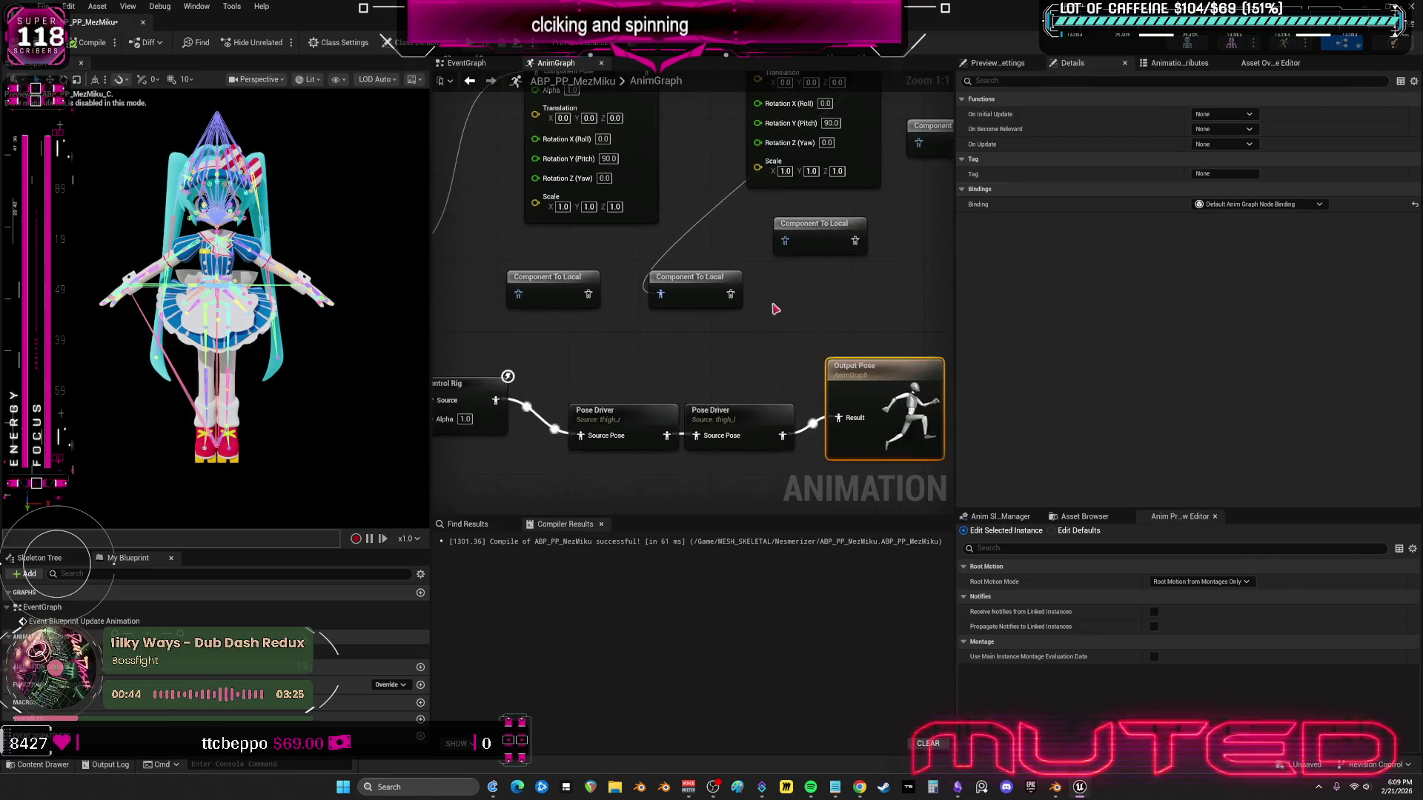
pyautogui.moveTo(747, 224); pyautogui.dragTo(731, 223)
pyautogui.moveTo(795, 300)
pyautogui.mouseDown()
pyautogui.moveTo(757, 282)
pyautogui.moveTo(731, 356)
pyautogui.moveTo(640, 421)
pyautogui.mouseUp()
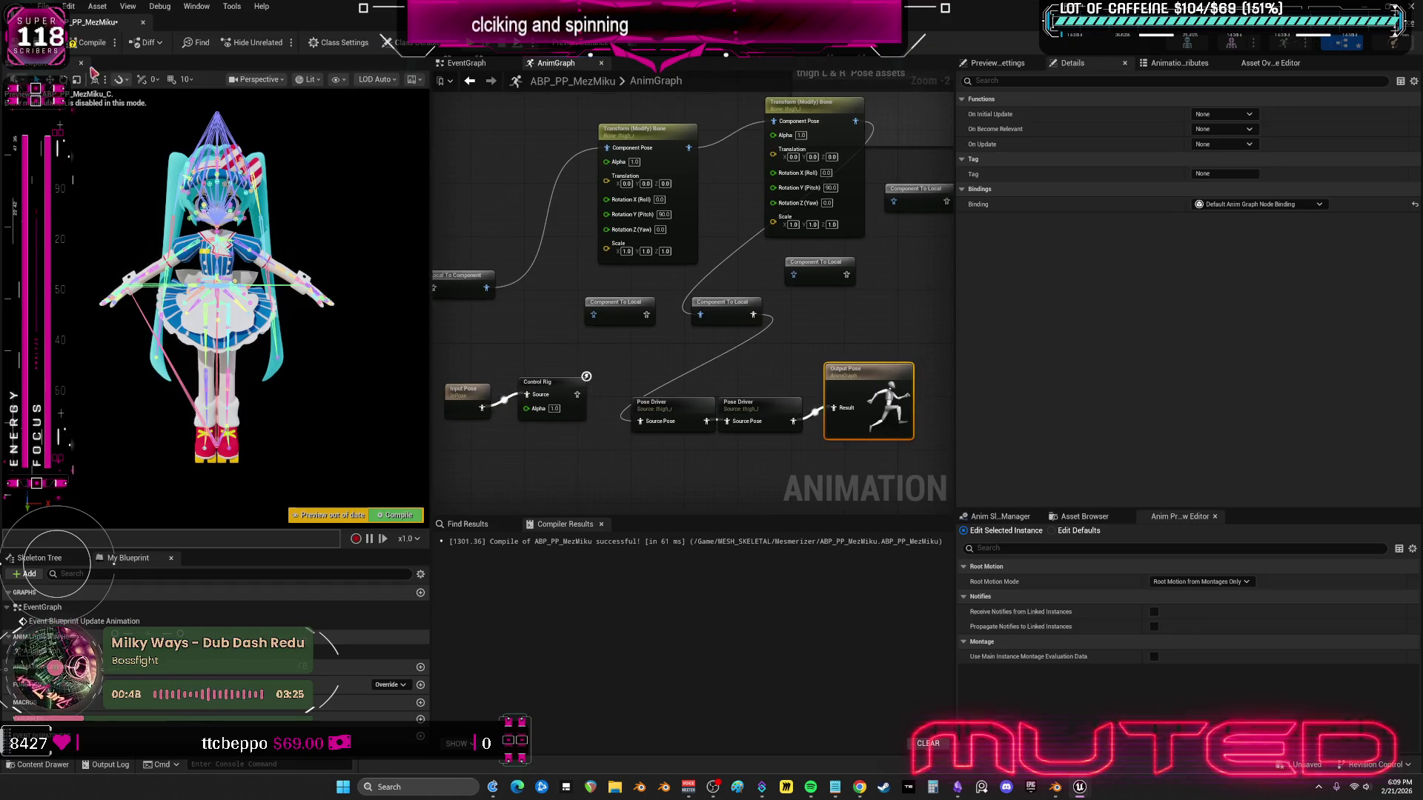
pyautogui.click(83, 43)
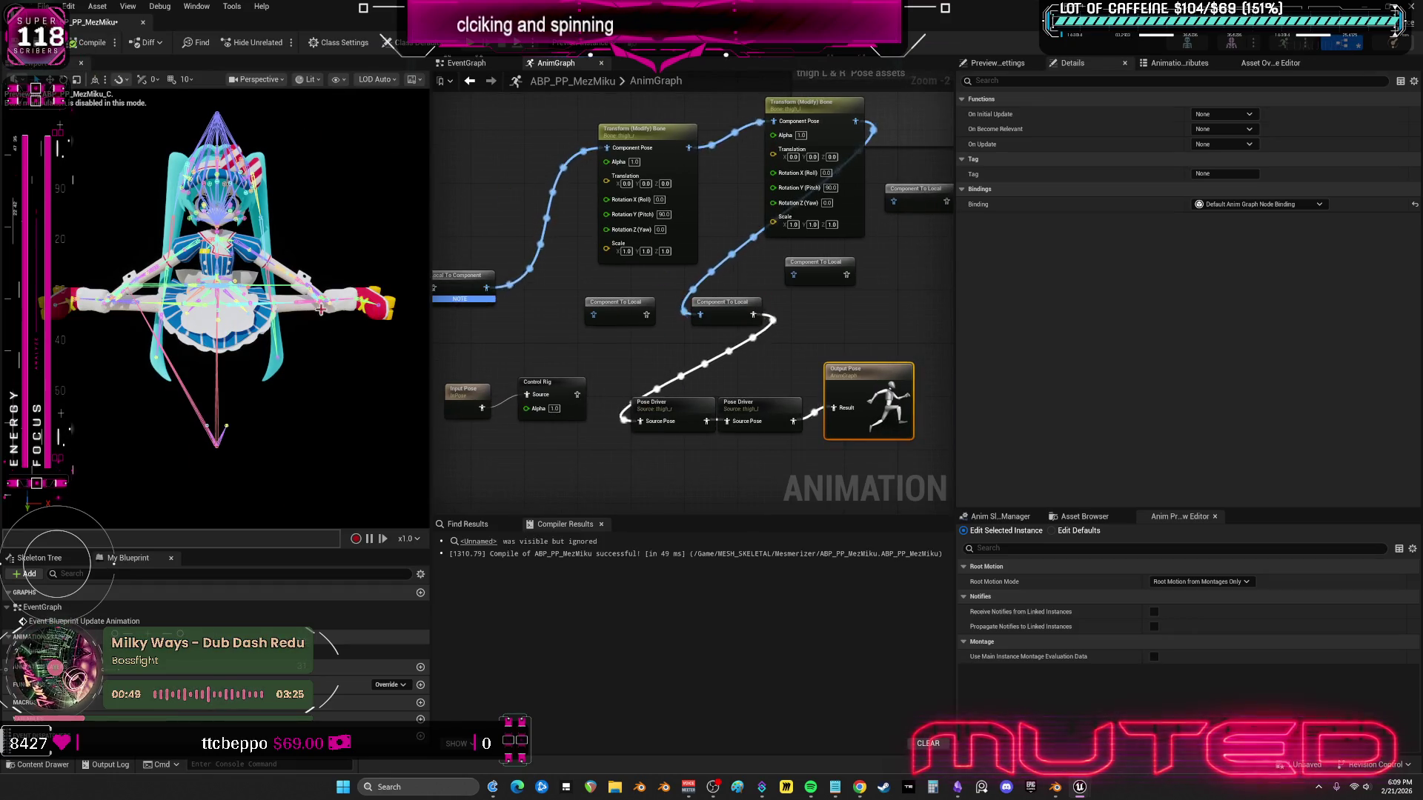
# - Reset the Neutral target's first value and the Back target's first and third values to 0
pyautogui.click(667, 404)
pyautogui.click(977, 175)
pyautogui.click(976, 154)
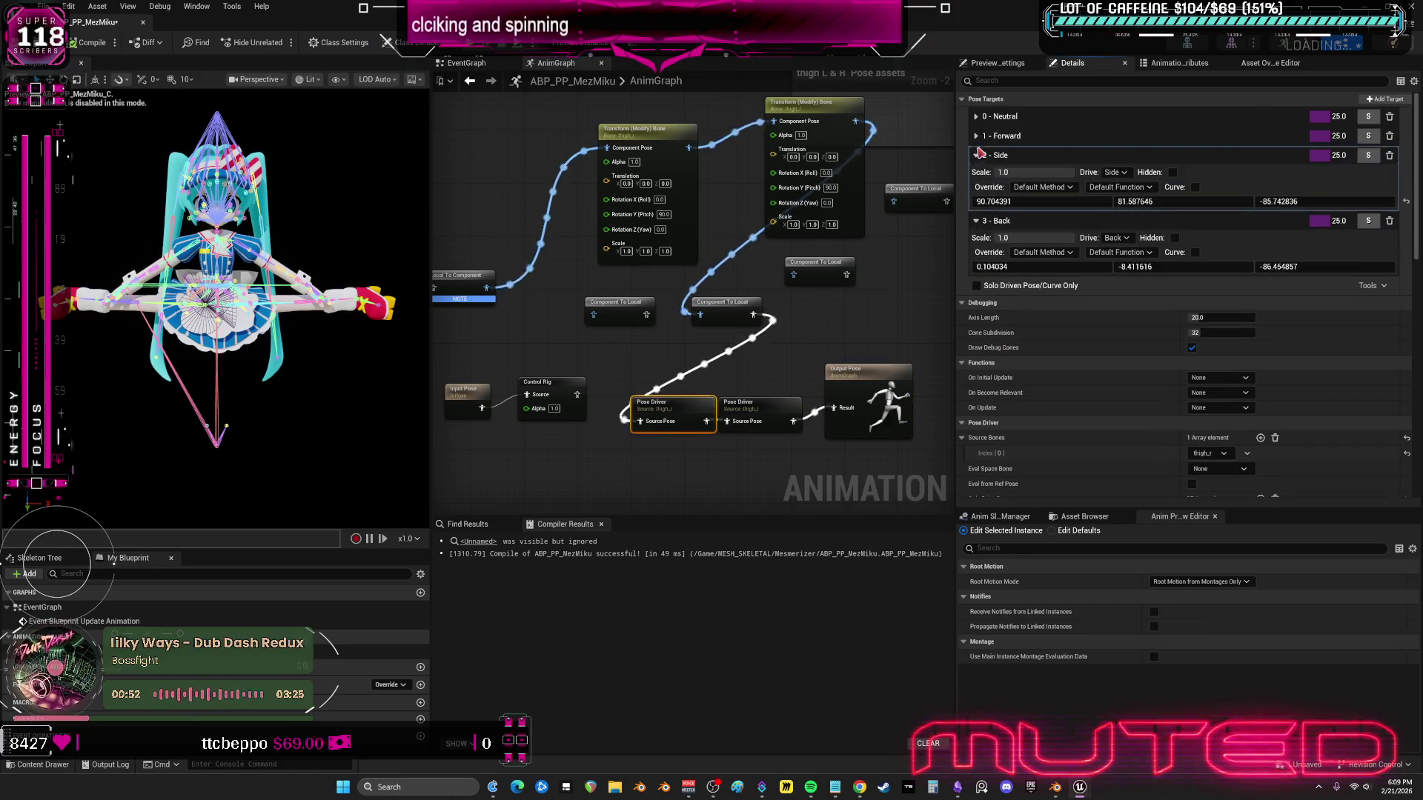
pyautogui.click(977, 136)
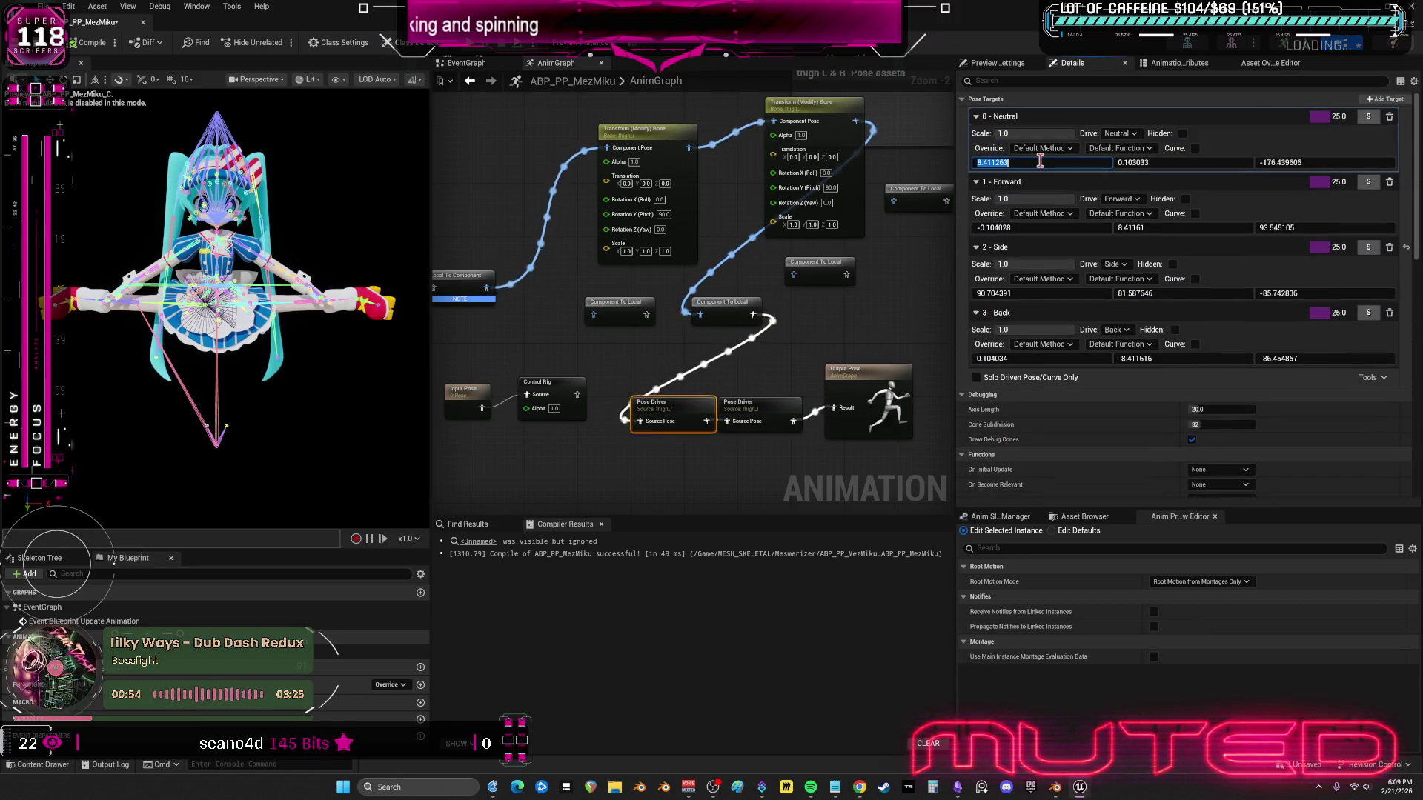
pyautogui.write('0')
pyautogui.press('Return')
pyautogui.click(1032, 359)
pyautogui.write('0')
pyautogui.press('Return')
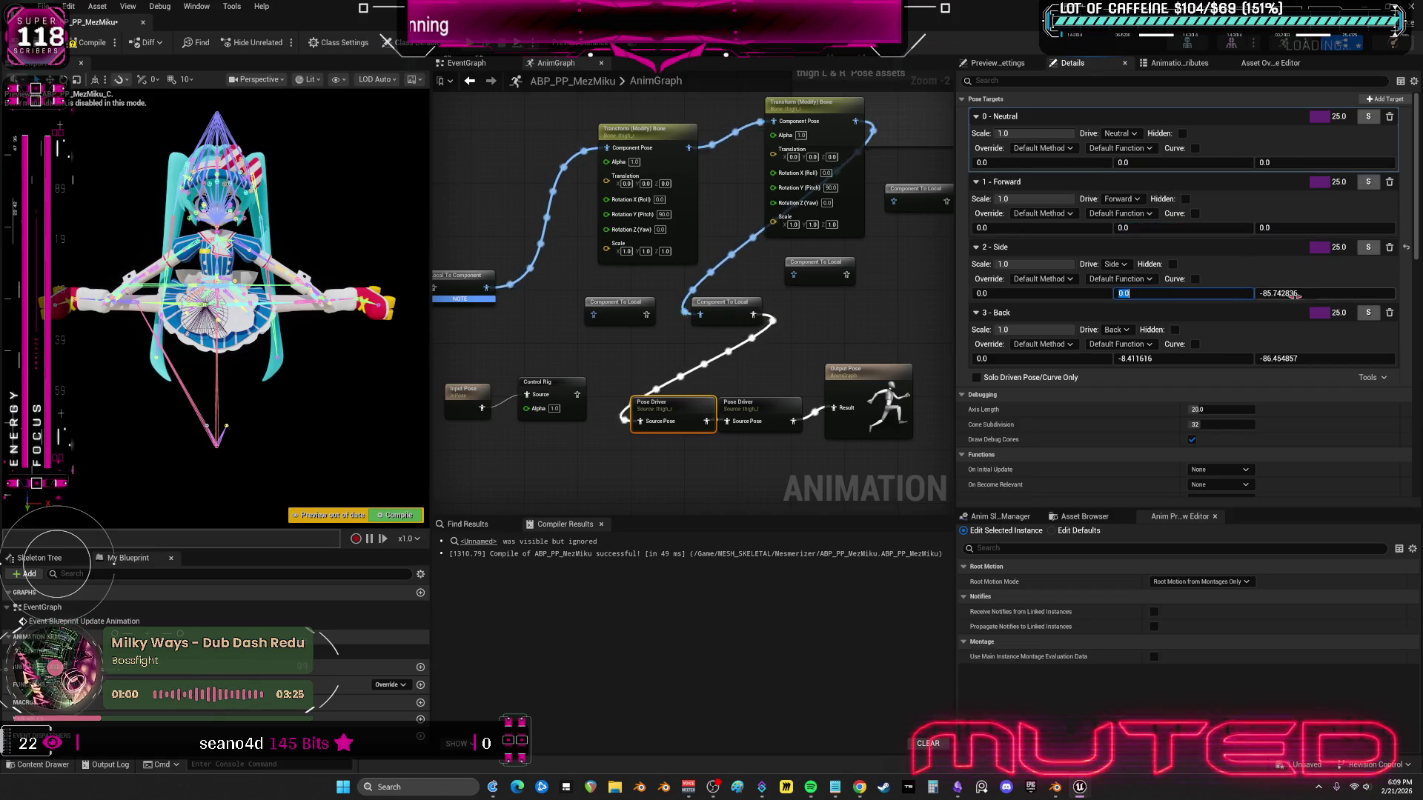
pyautogui.press('Tab')
pyautogui.write('0')
pyautogui.press('Return')
# - Set the solver to Interpolative with RBF radius 80 and the Cubic function
pyautogui.scroll(-3, 1260, 364)
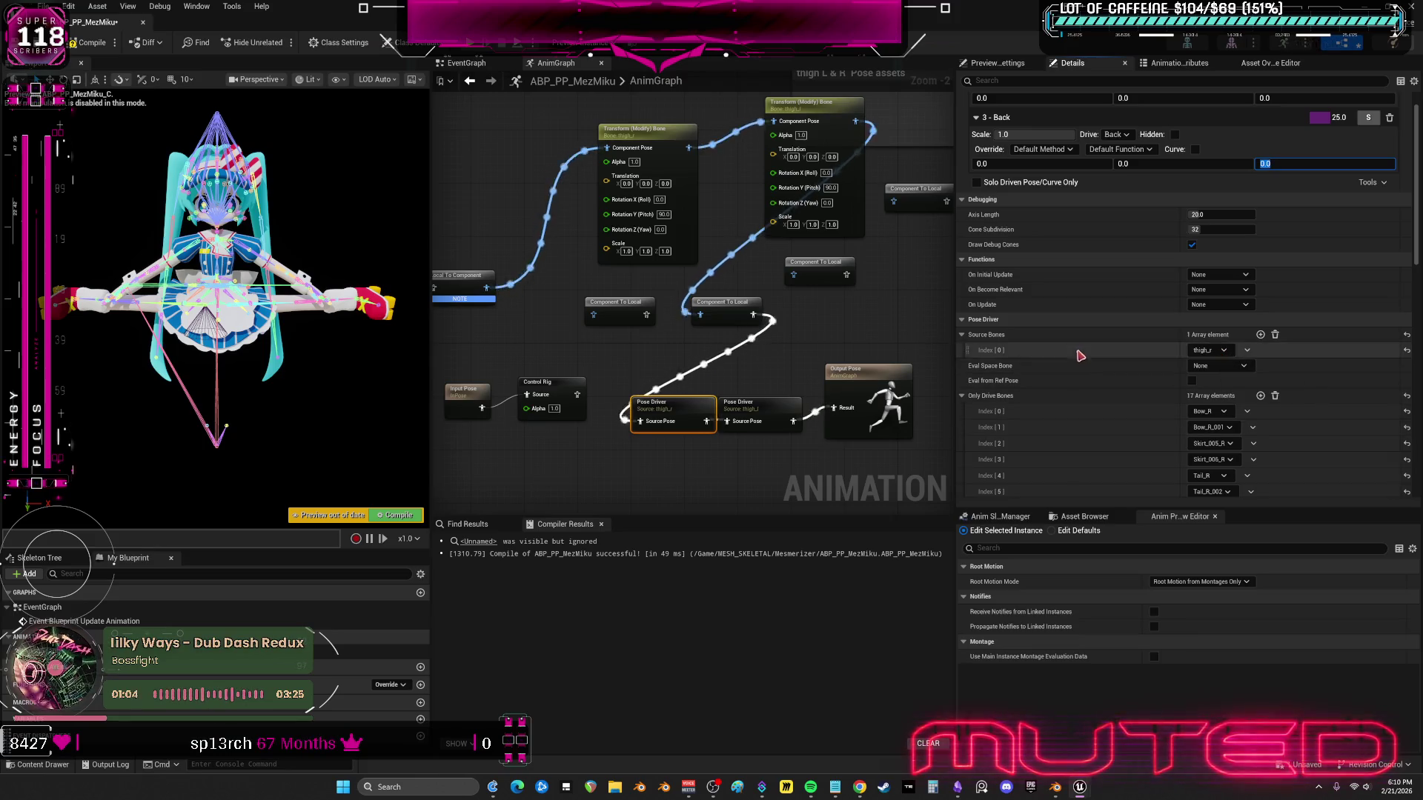
pyautogui.scroll(-10, 1097, 321)
pyautogui.click(1241, 356)
pyautogui.click(1238, 358)
pyautogui.click(1220, 307)
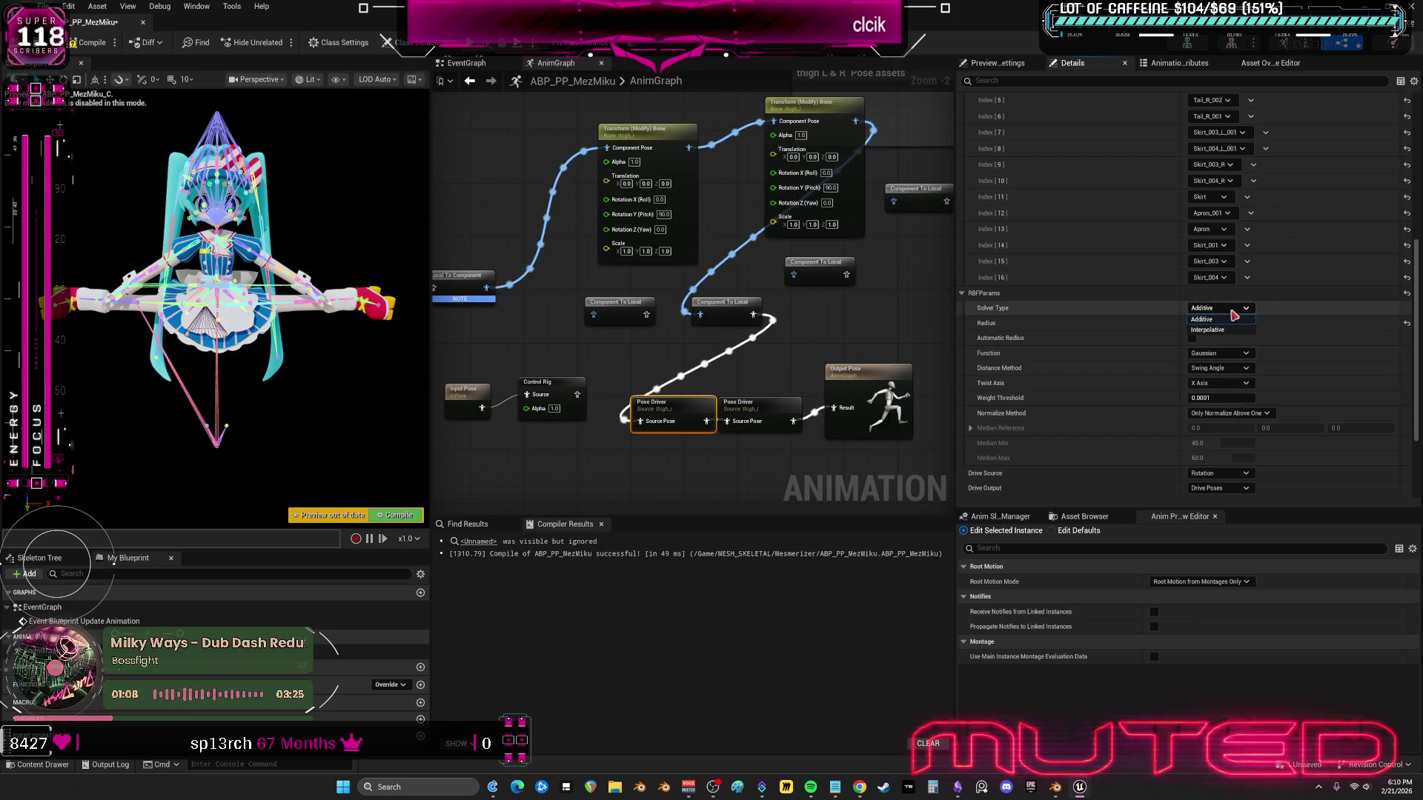
pyautogui.click(1225, 327)
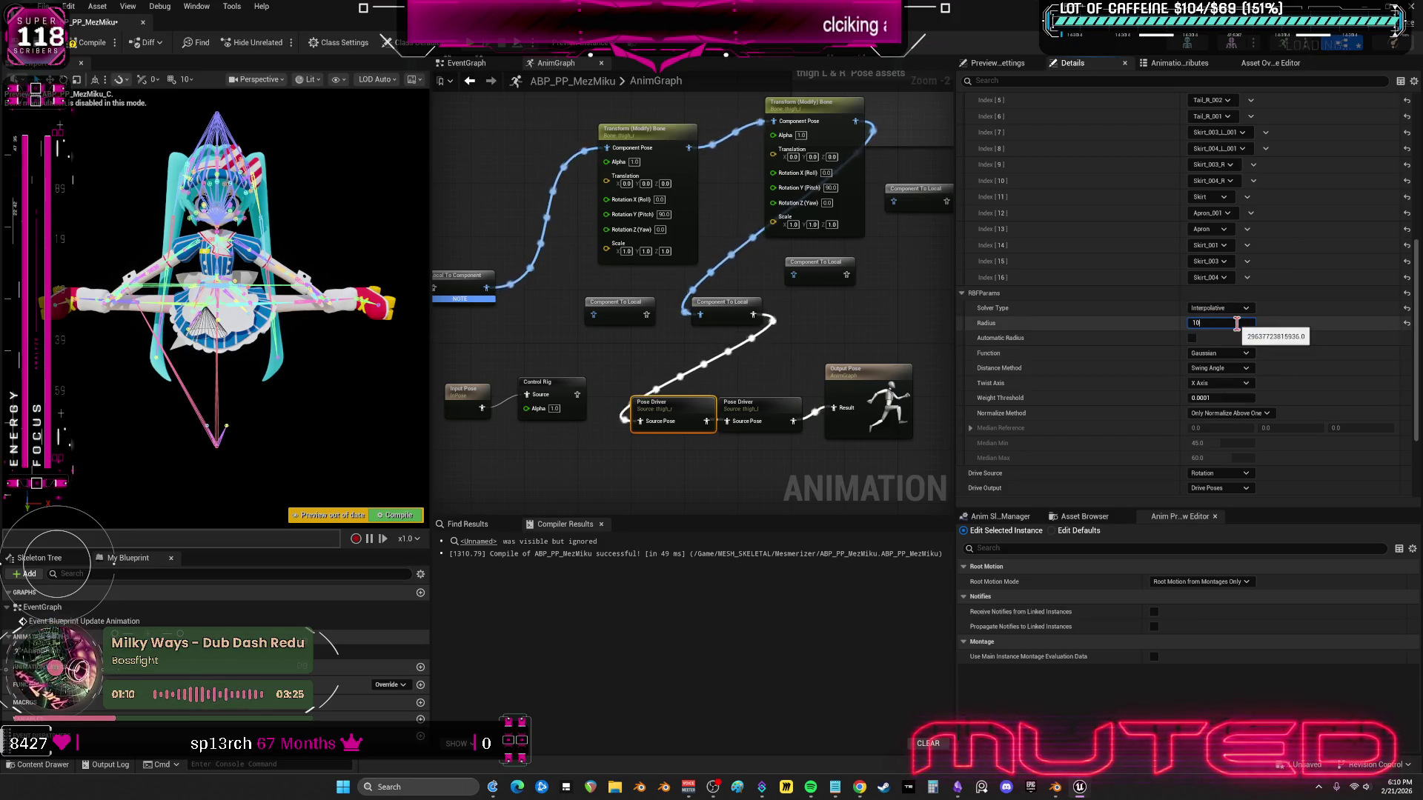
pyautogui.write('00')
pyautogui.press('Return')
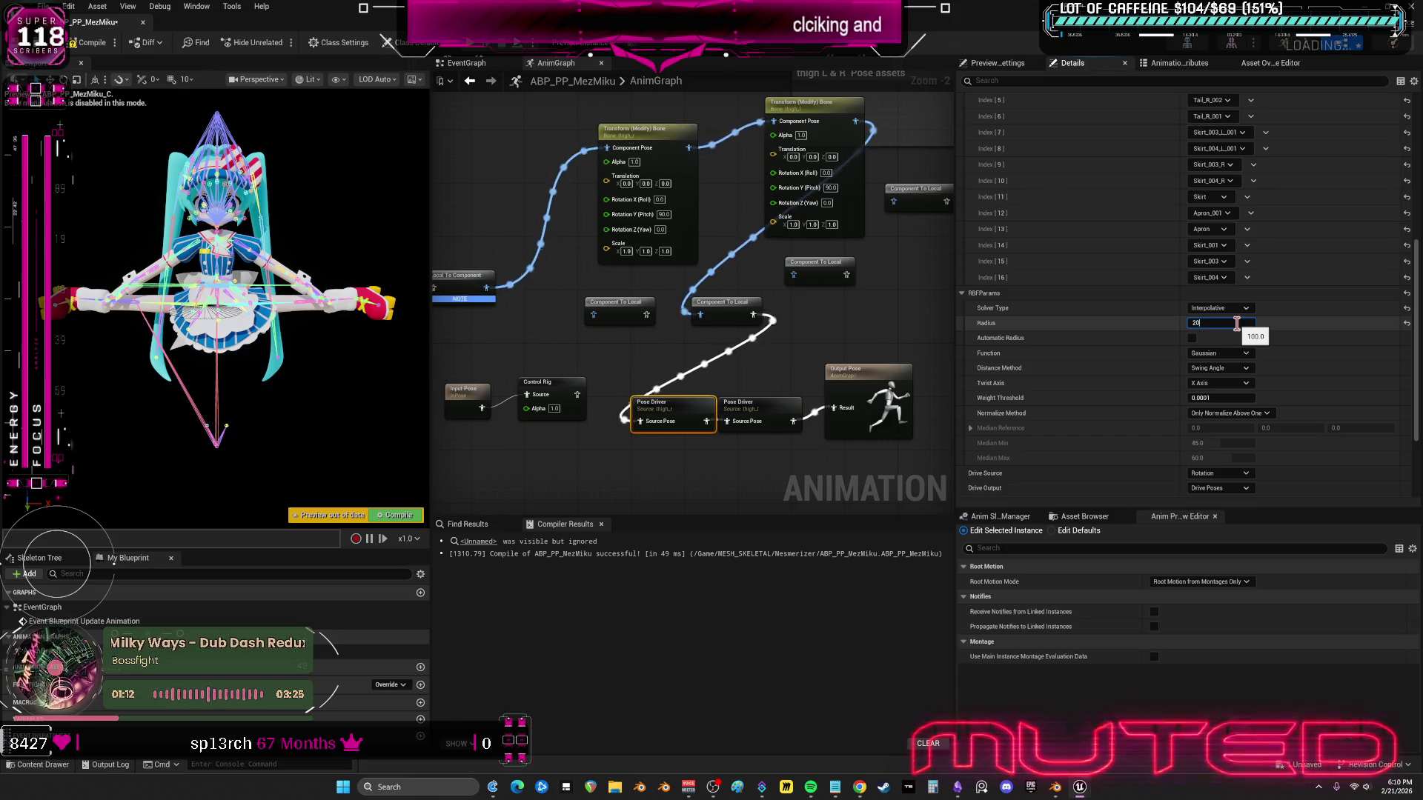
pyautogui.press('Return')
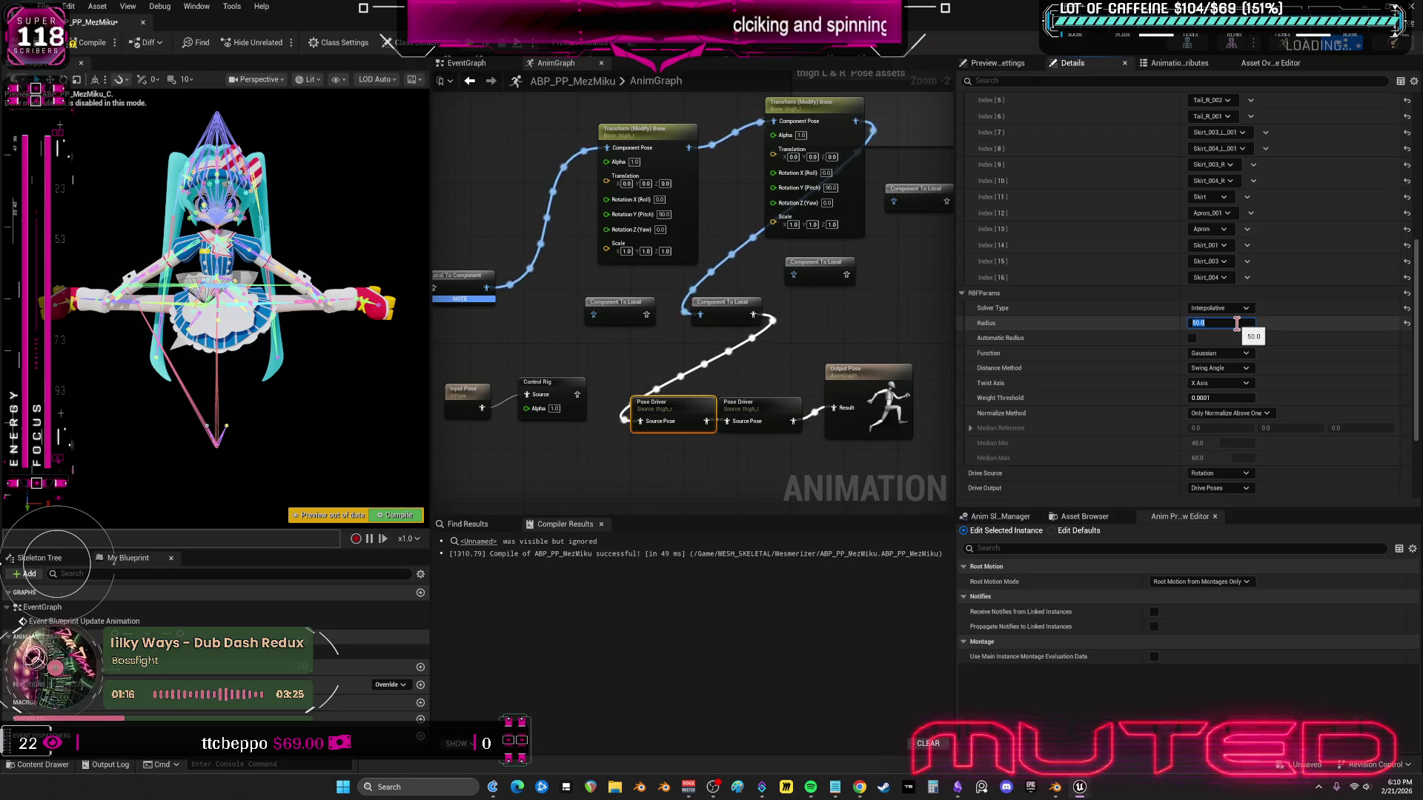
pyautogui.press('Return')
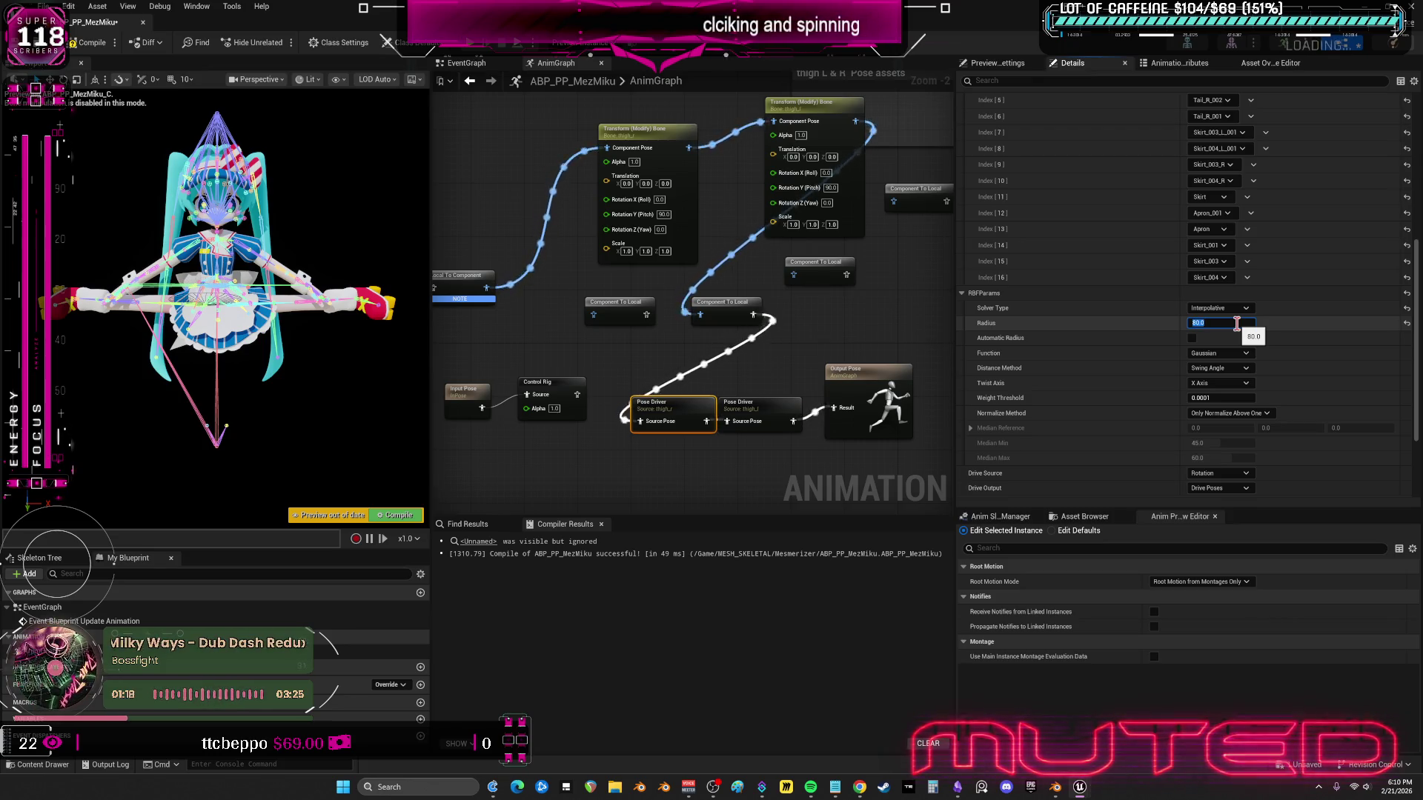
pyautogui.click(1220, 353)
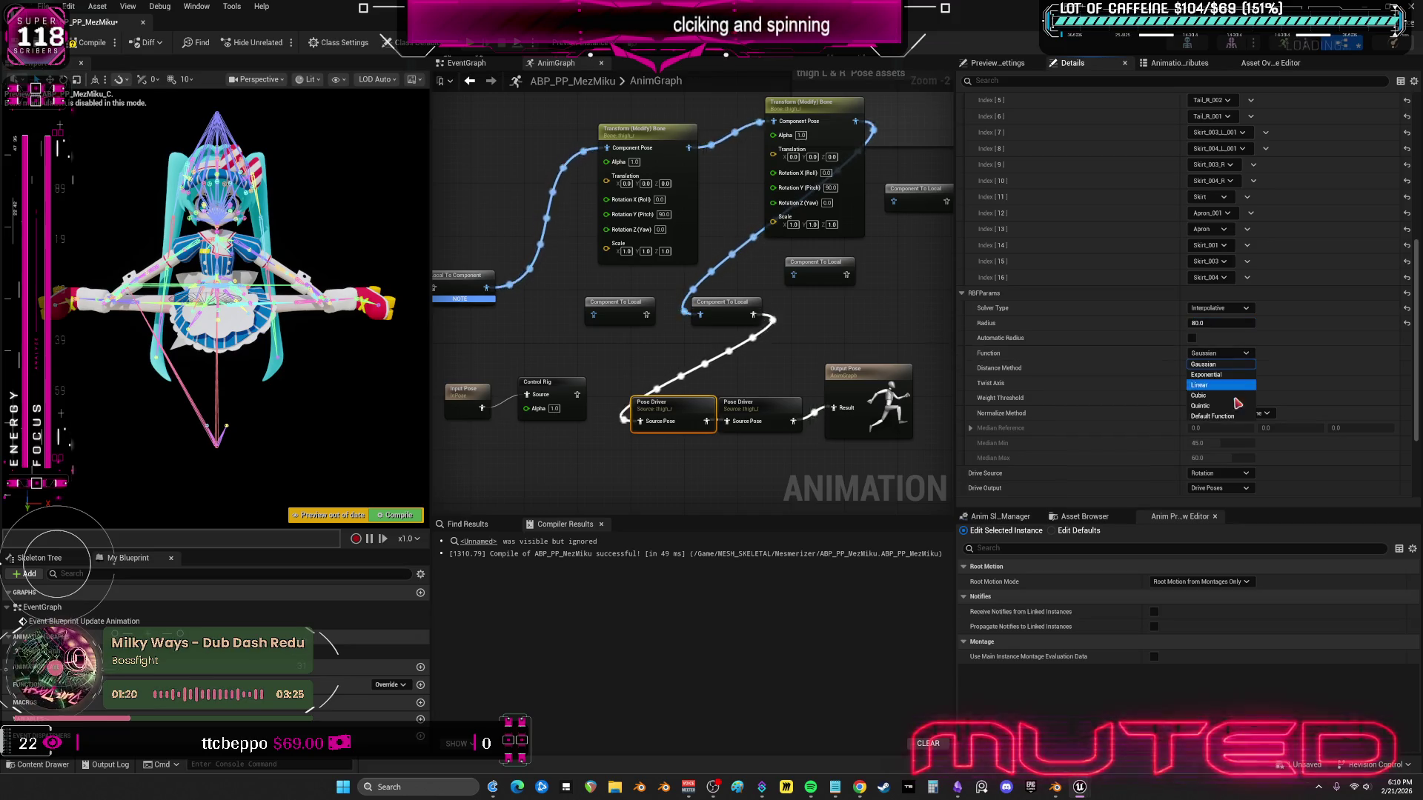
pyautogui.click(1204, 396)
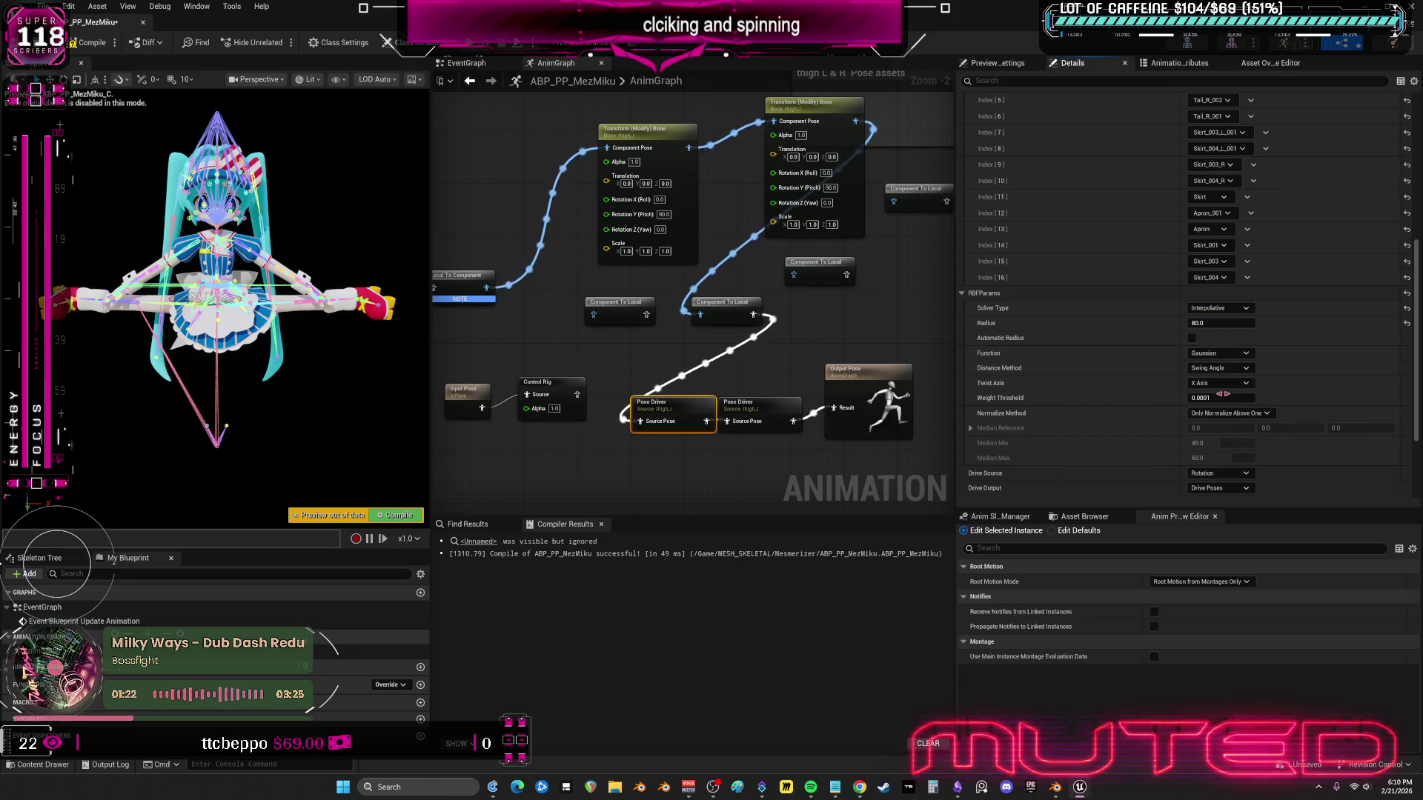
# - Adjust the Side pose target rotation to 75 and 260, then recompile
pyautogui.scroll(5, 1090, 230)
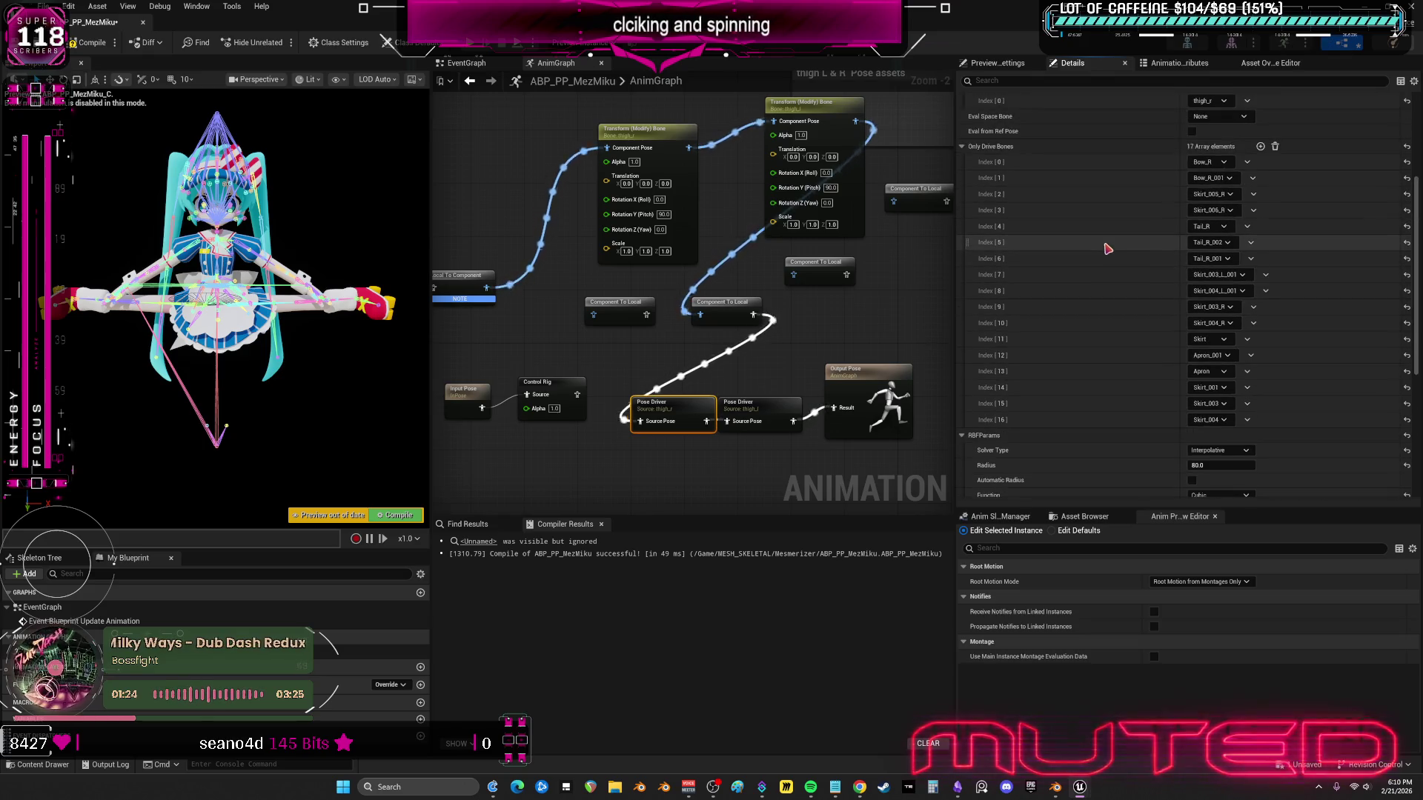
pyautogui.scroll(8, 327, 392)
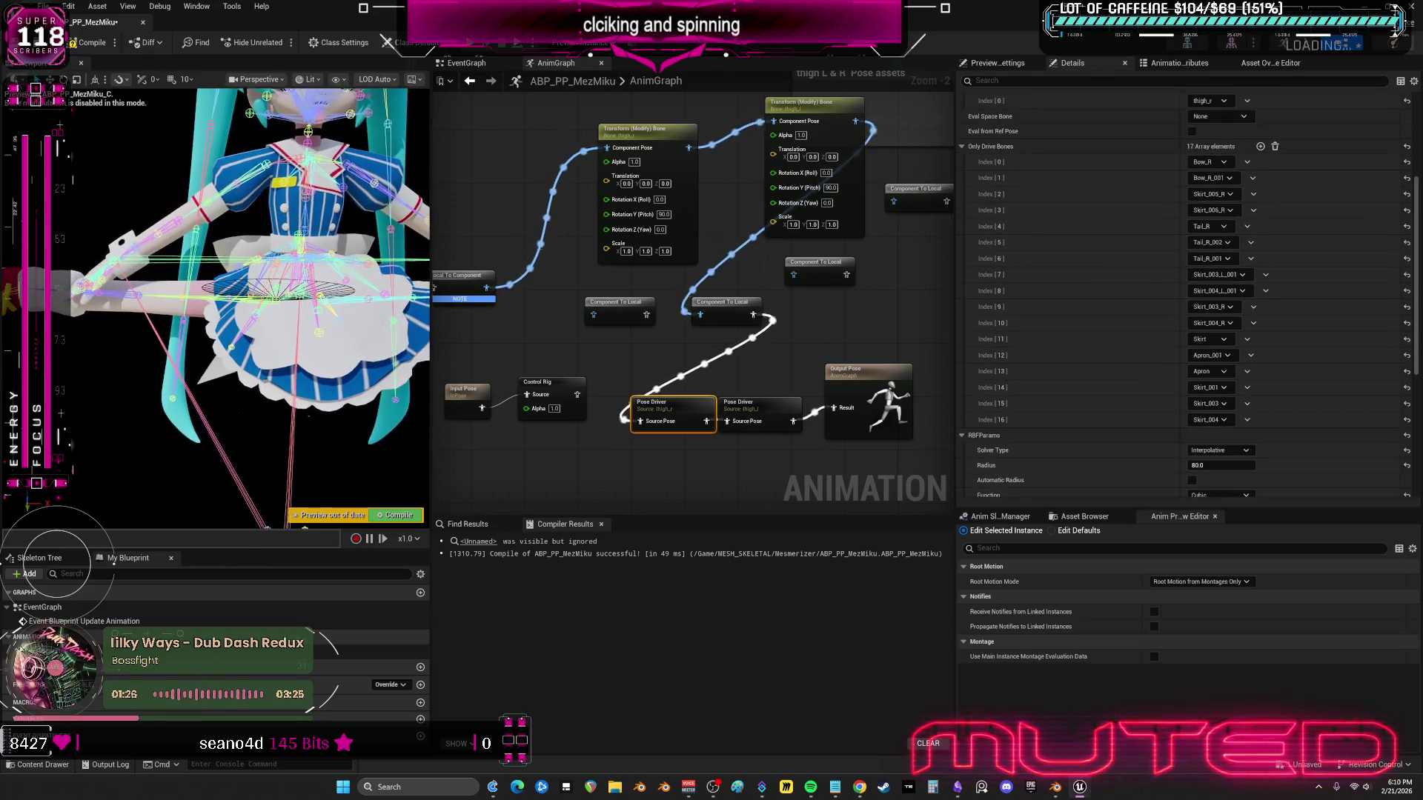
pyautogui.scroll(-10, 1046, 196)
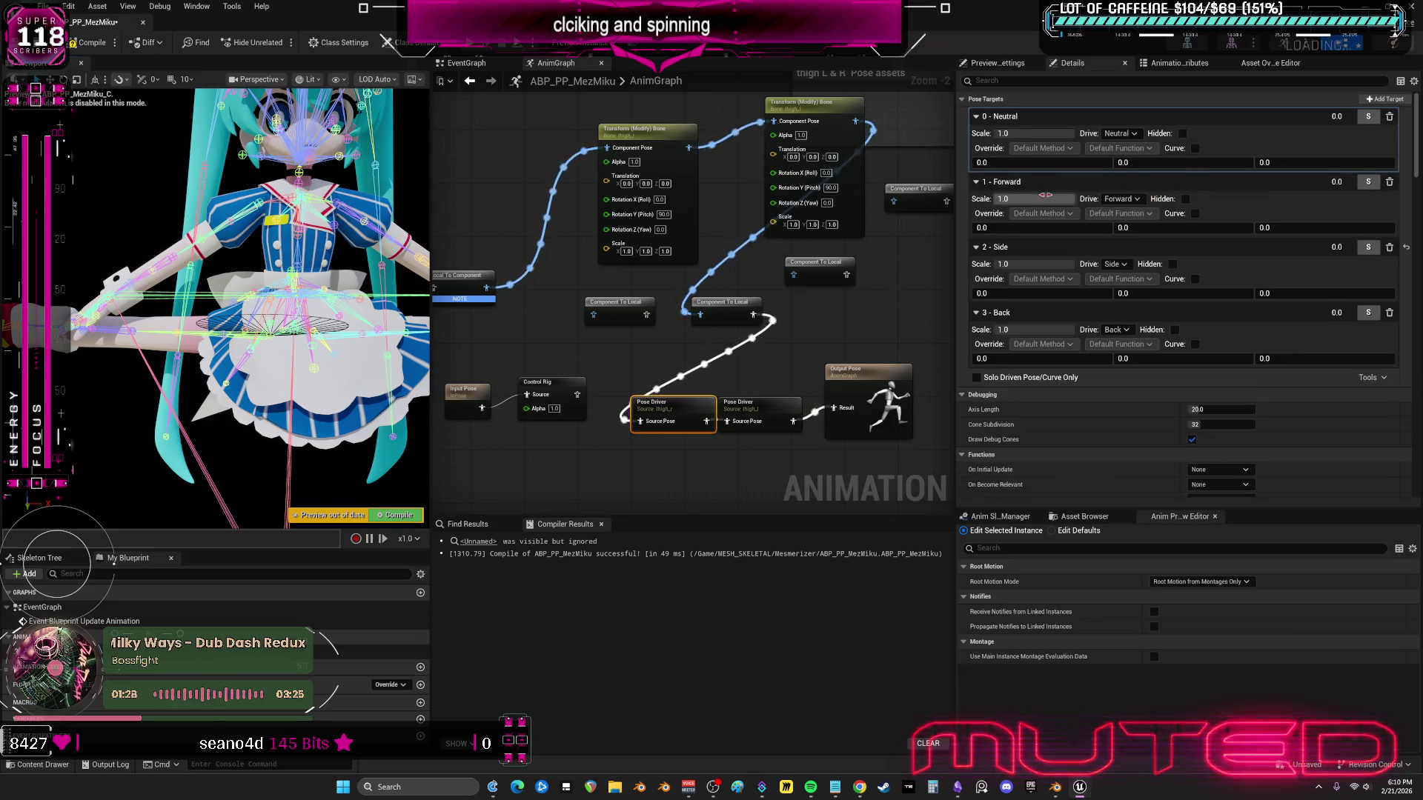
pyautogui.moveTo(1139, 294)
pyautogui.mouseDown()
pyautogui.moveTo(1045, 294)
pyautogui.moveTo(1149, 294)
pyautogui.mouseUp()
pyautogui.moveTo(1320, 294); pyautogui.dragTo(1401, 293)
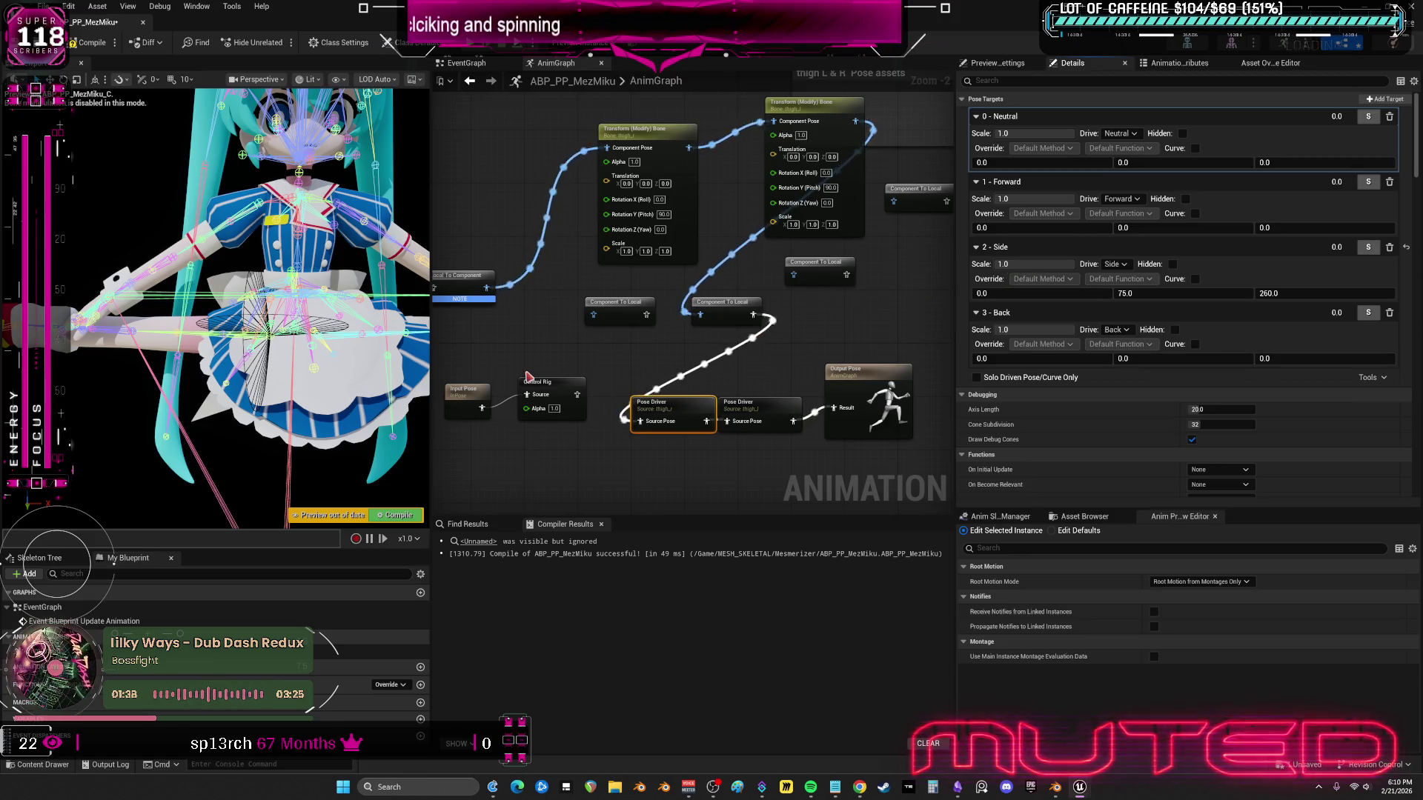
pyautogui.click(400, 515)
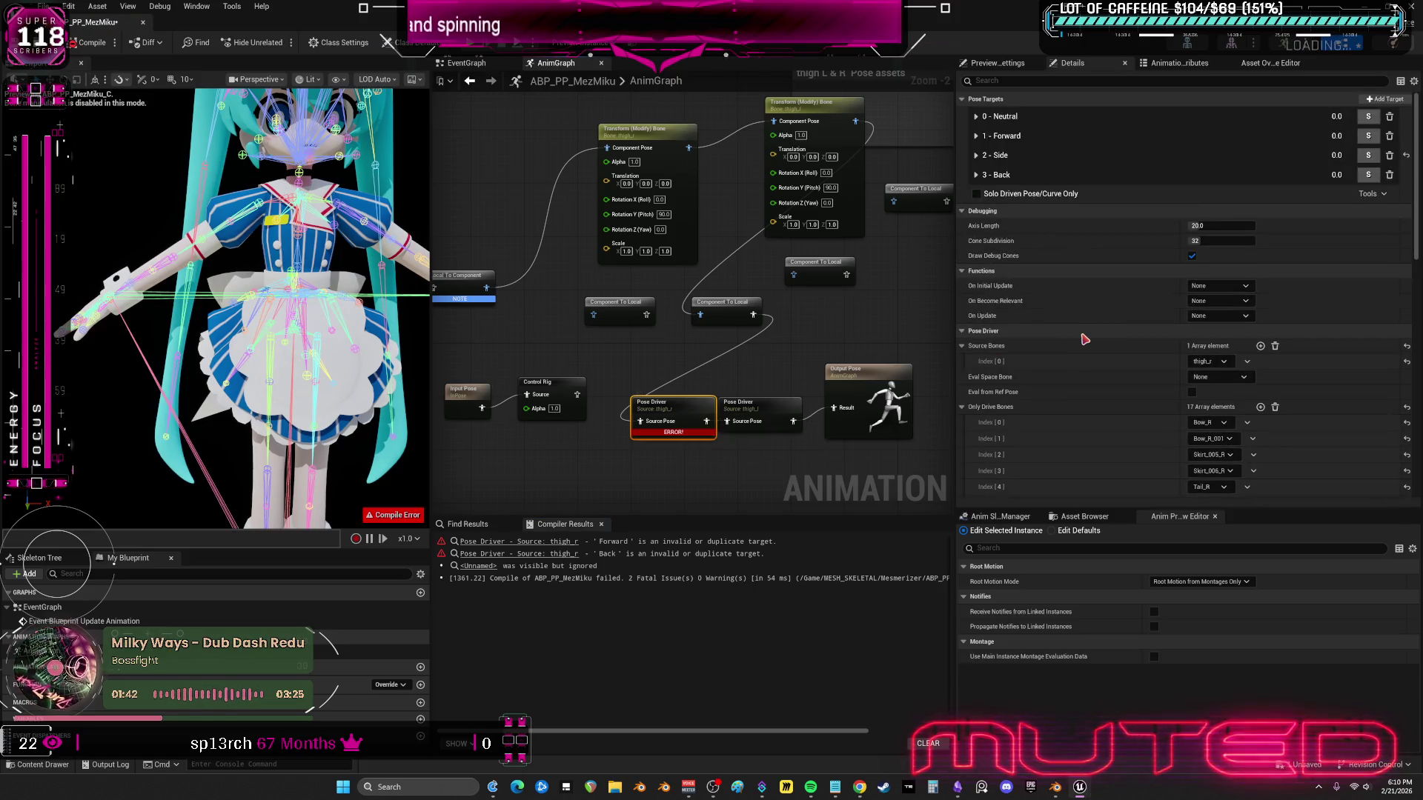
# - Expand the first Pose Driver's Forward, Side, Back and Neutral pose targets to review them
pyautogui.scroll(-5, 1085, 339)
pyautogui.scroll(-4, 1083, 334)
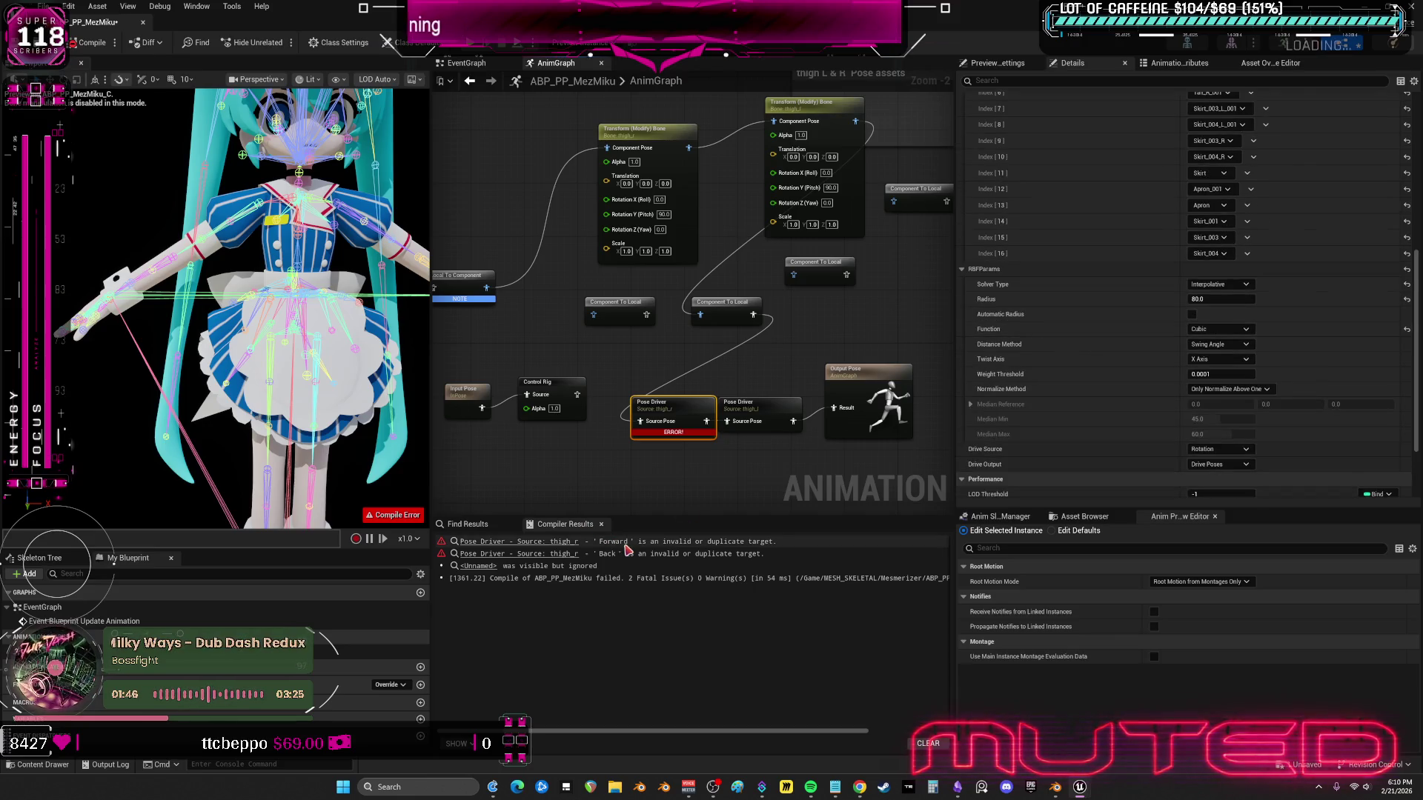
pyautogui.scroll(9, 1082, 311)
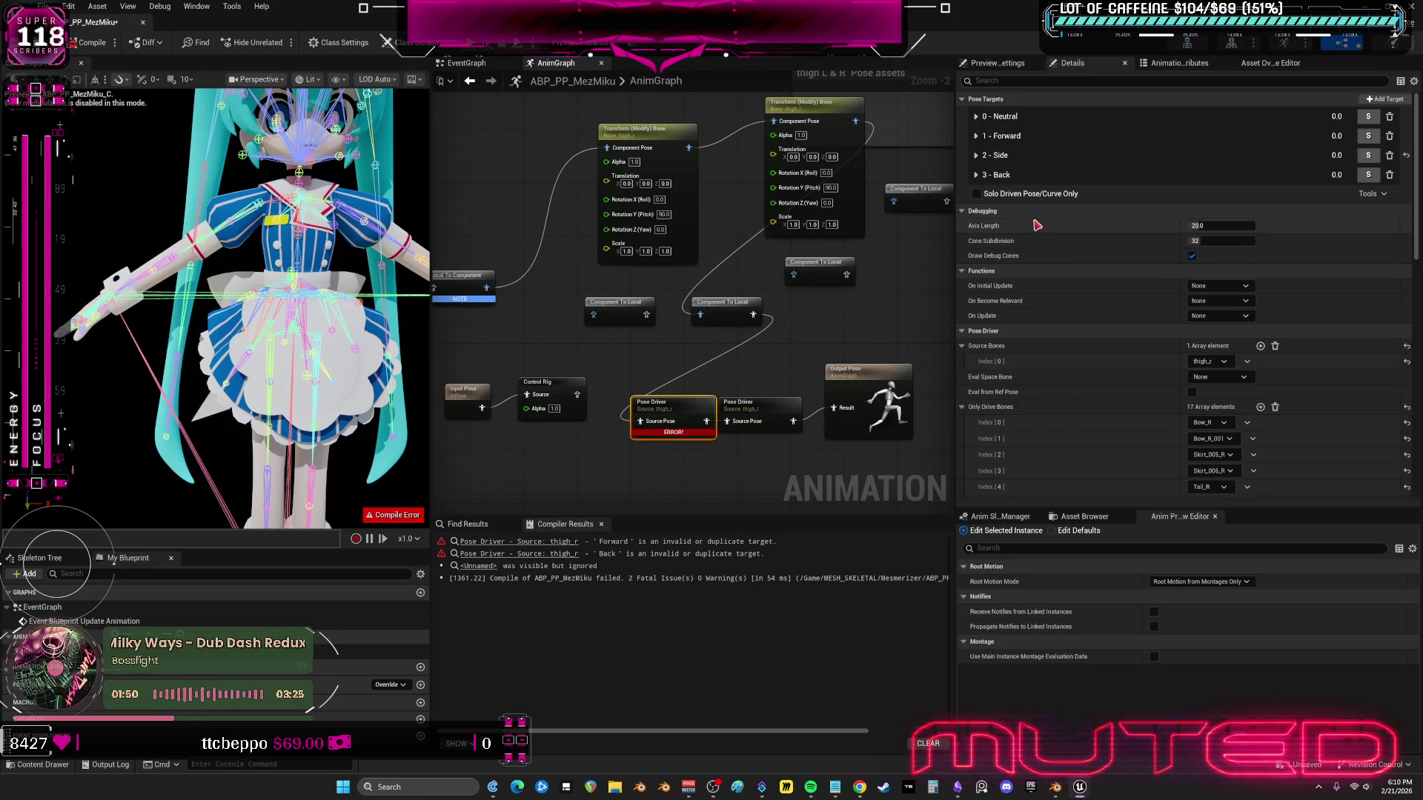
pyautogui.click(975, 136)
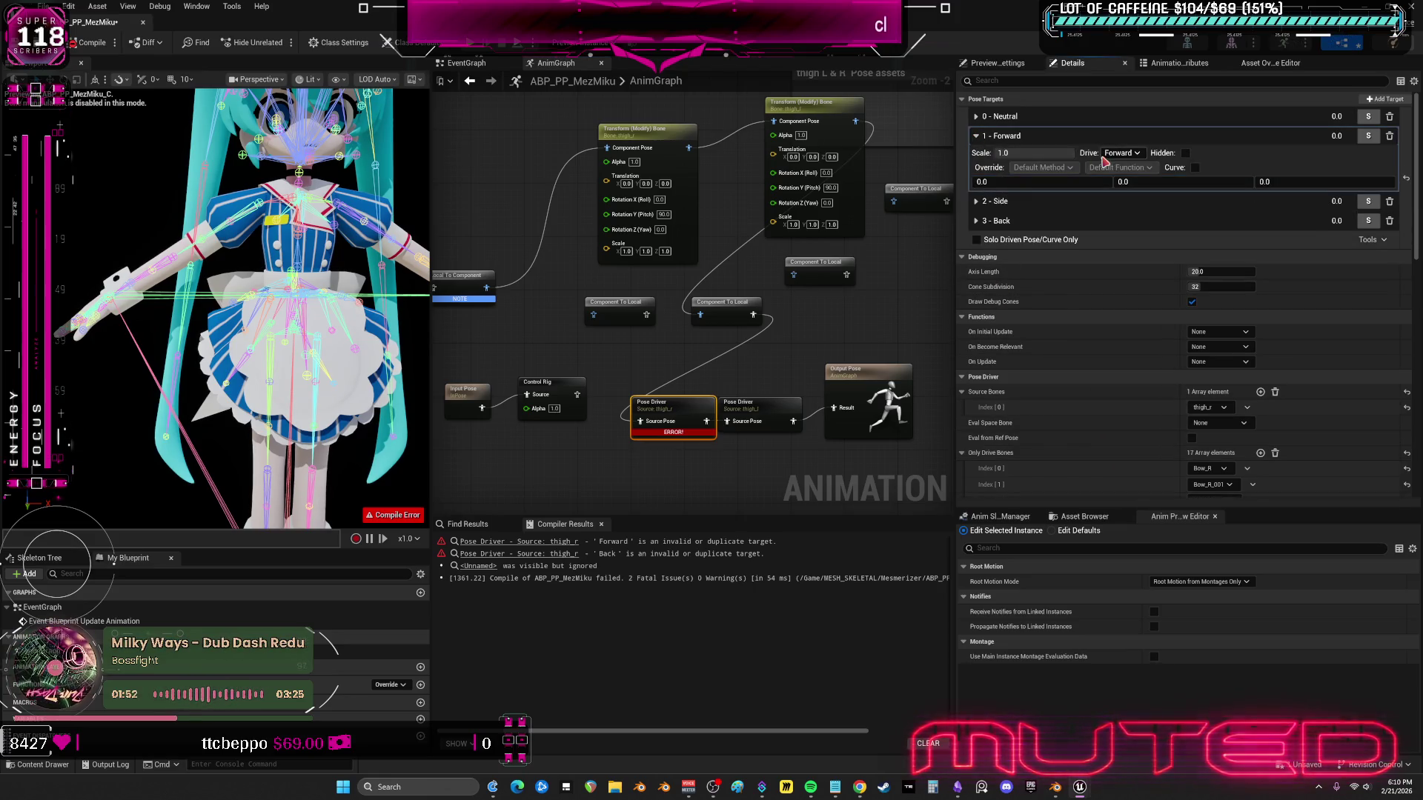
pyautogui.click(976, 201)
pyautogui.click(976, 267)
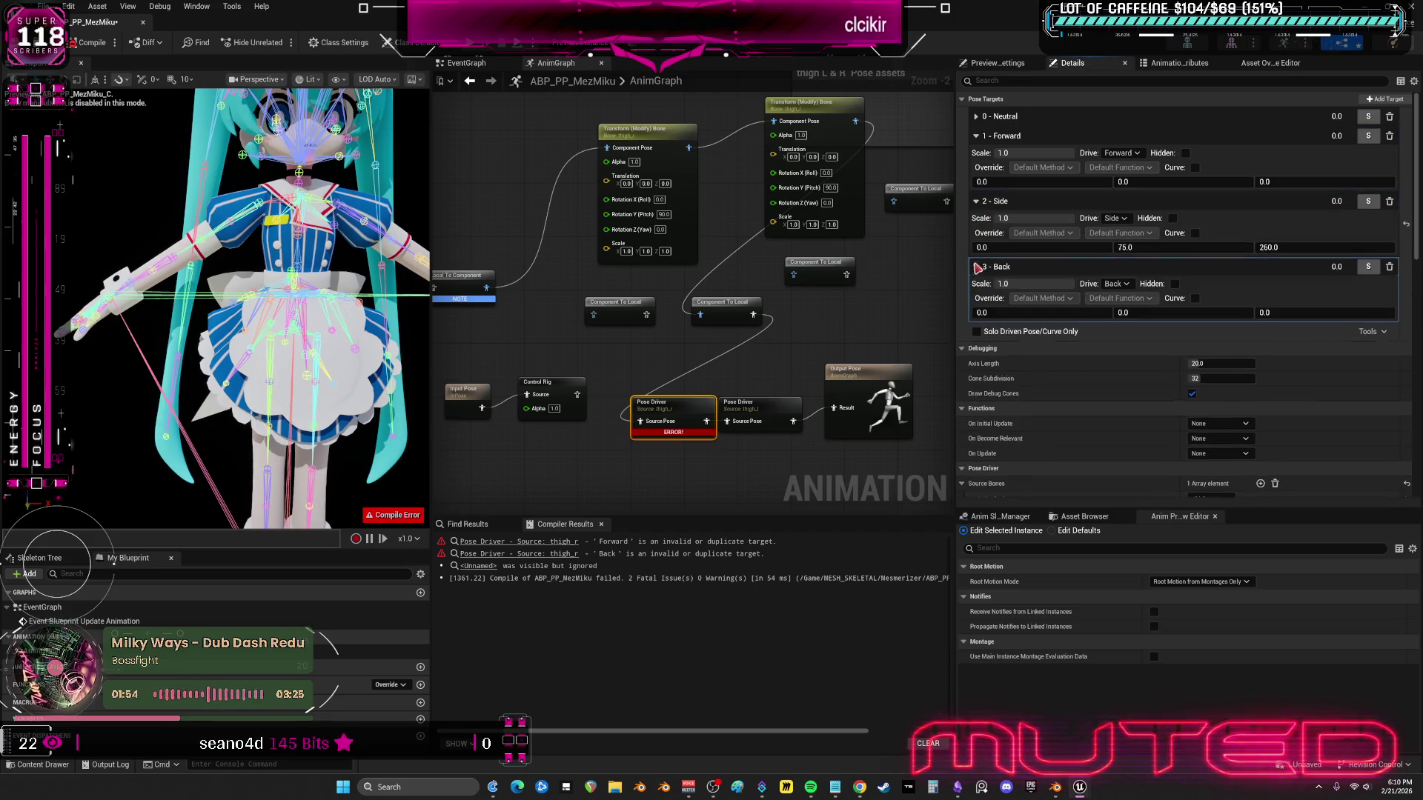
pyautogui.click(976, 116)
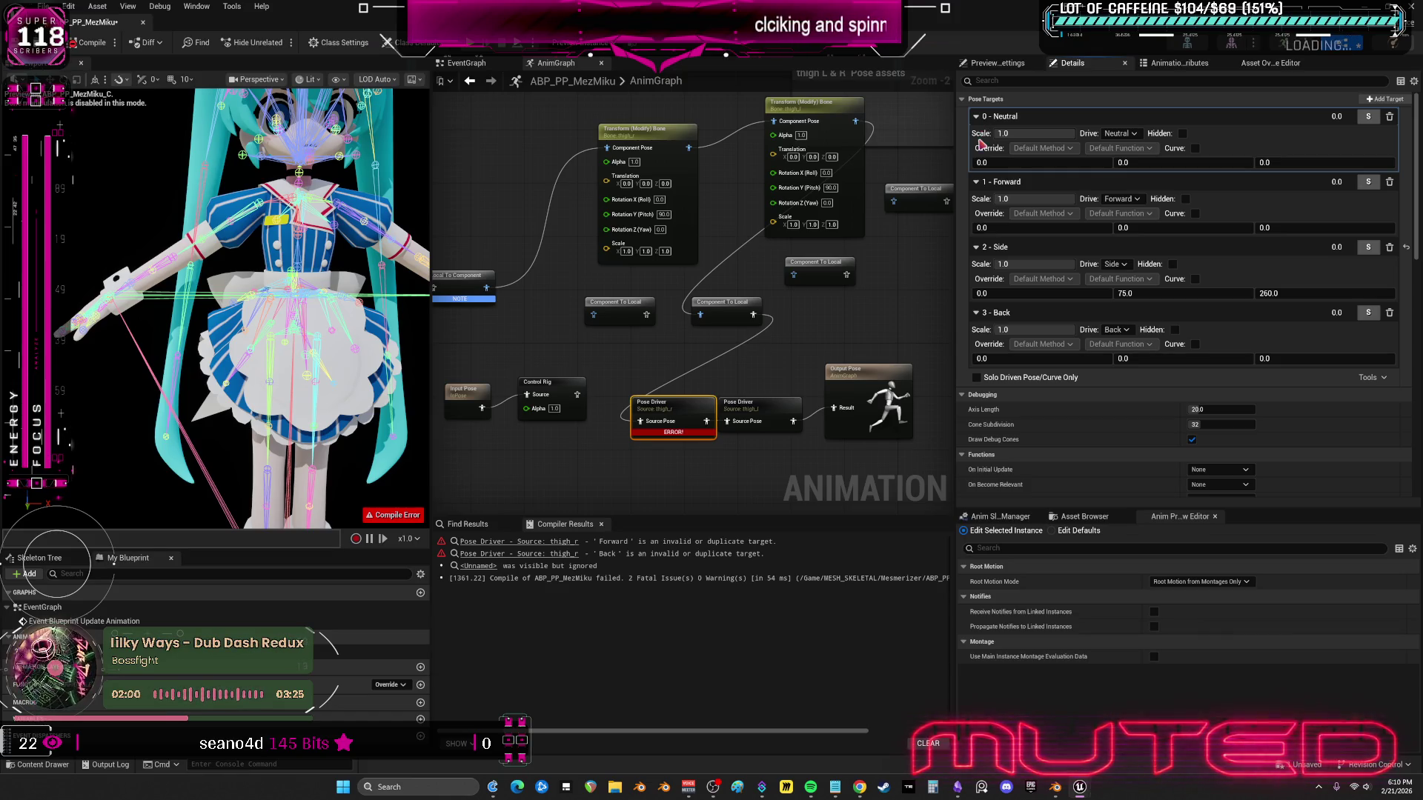
# - Change the thigh_l Pose Driver's oversized RBF radius to 80, then reselect the first driver
pyautogui.scroll(-6, 1094, 406)
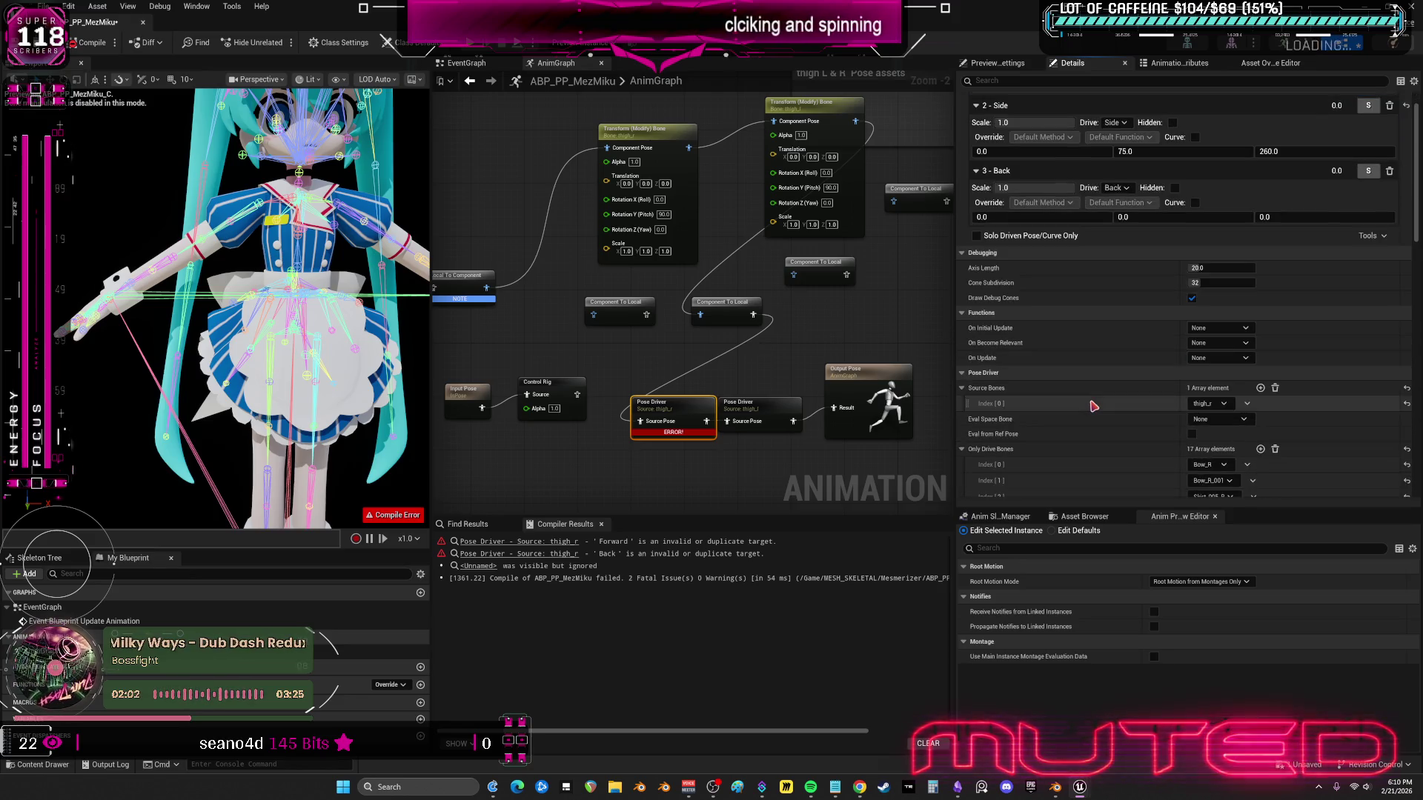
pyautogui.scroll(-5, 1094, 407)
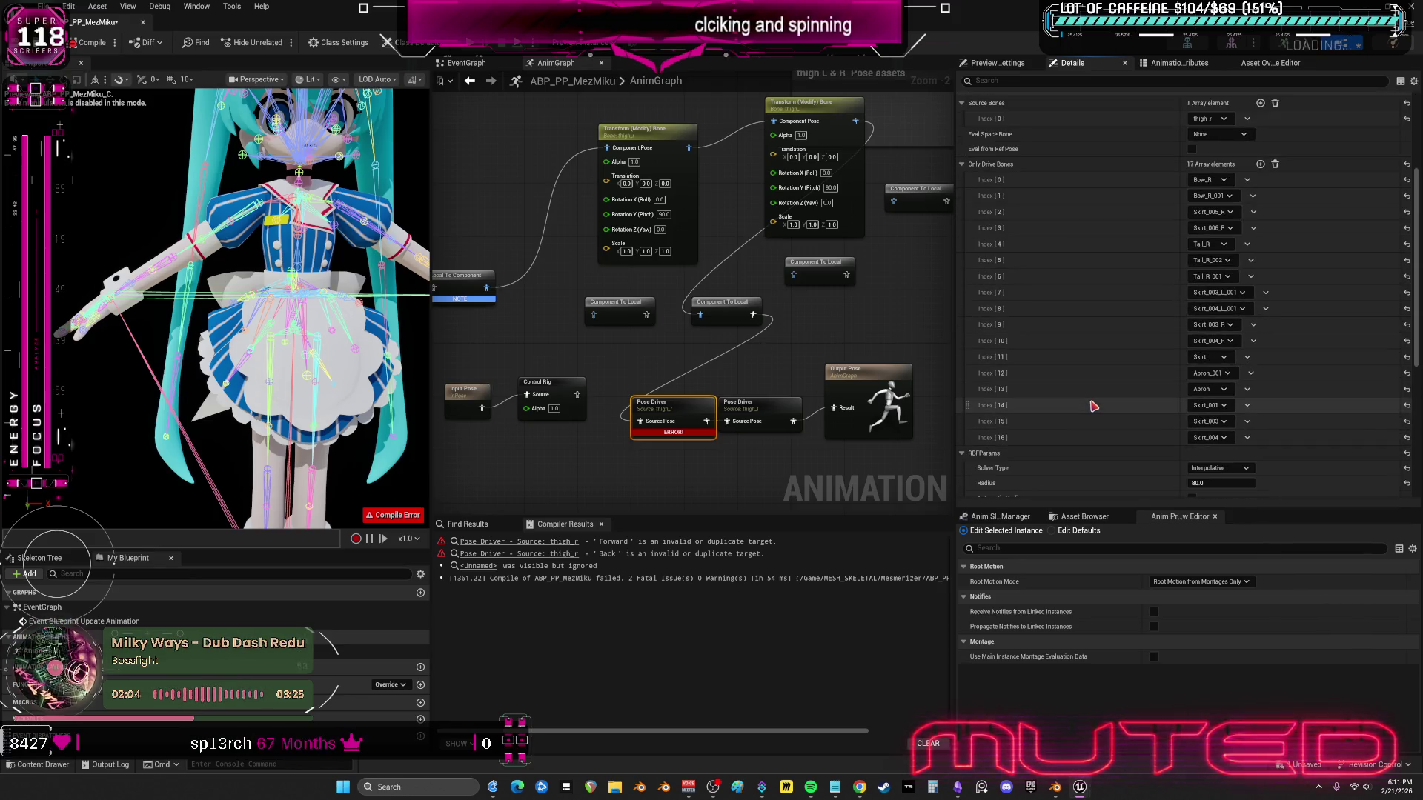
pyautogui.click(756, 406)
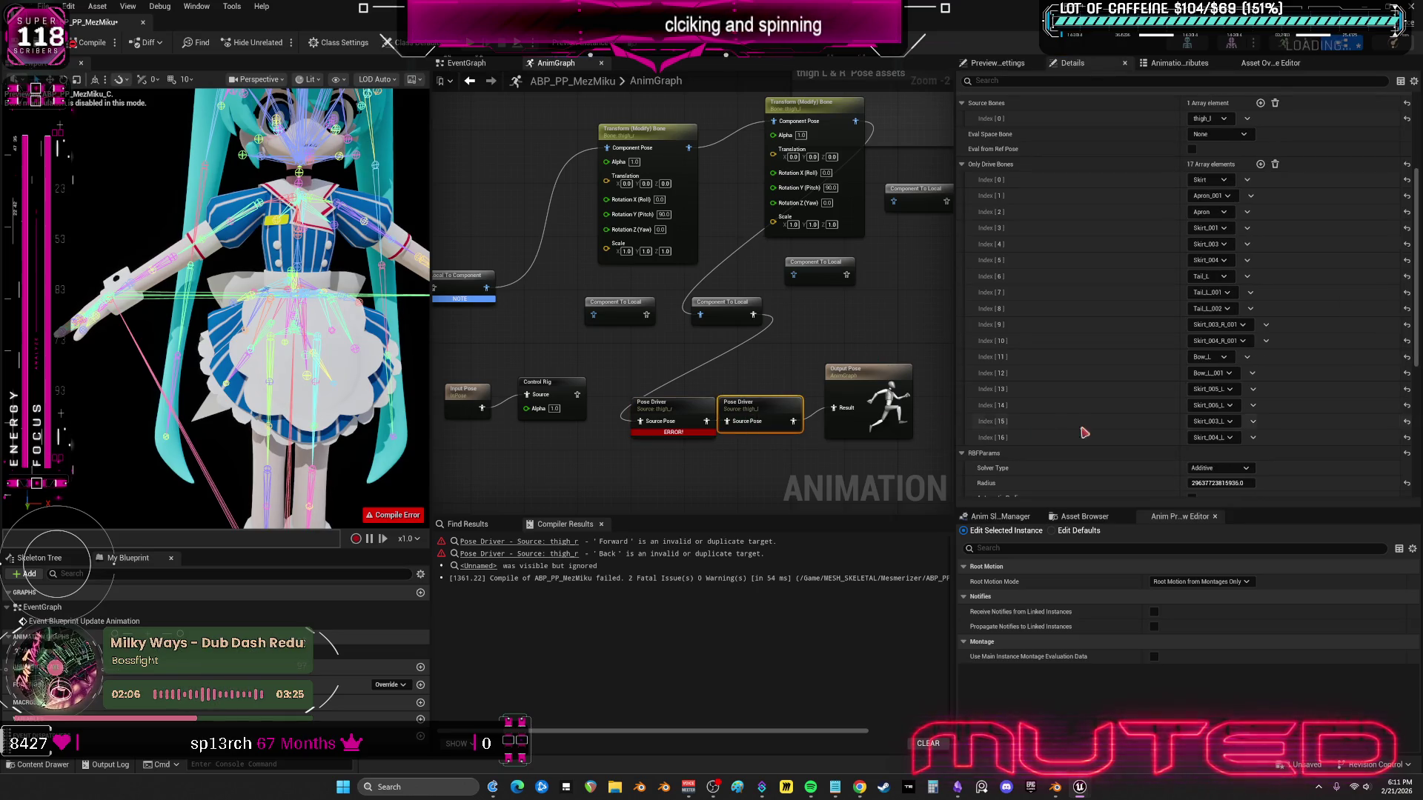
pyautogui.click(1196, 483)
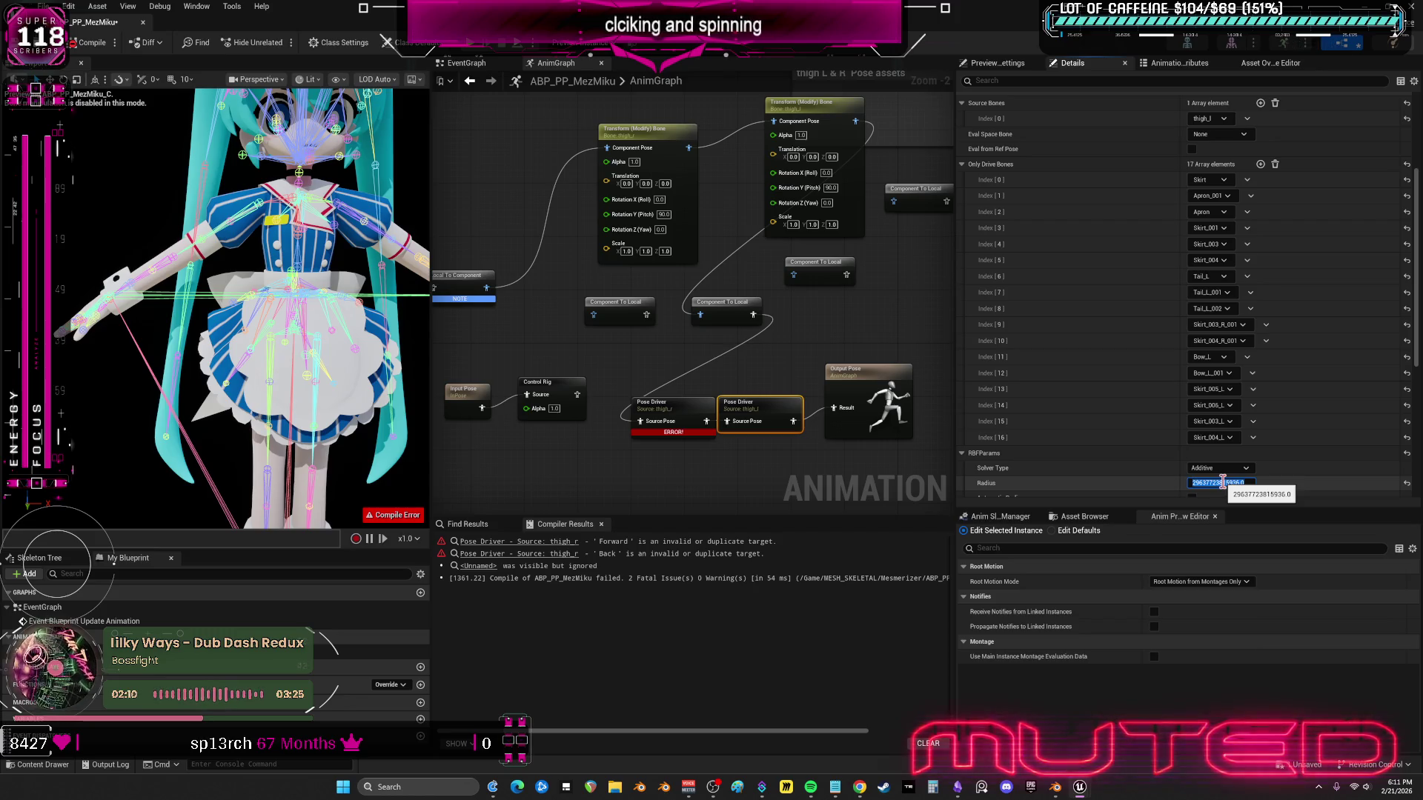
pyautogui.write('80')
pyautogui.press('Return')
pyautogui.moveTo(669, 408); pyautogui.dragTo(656, 408)
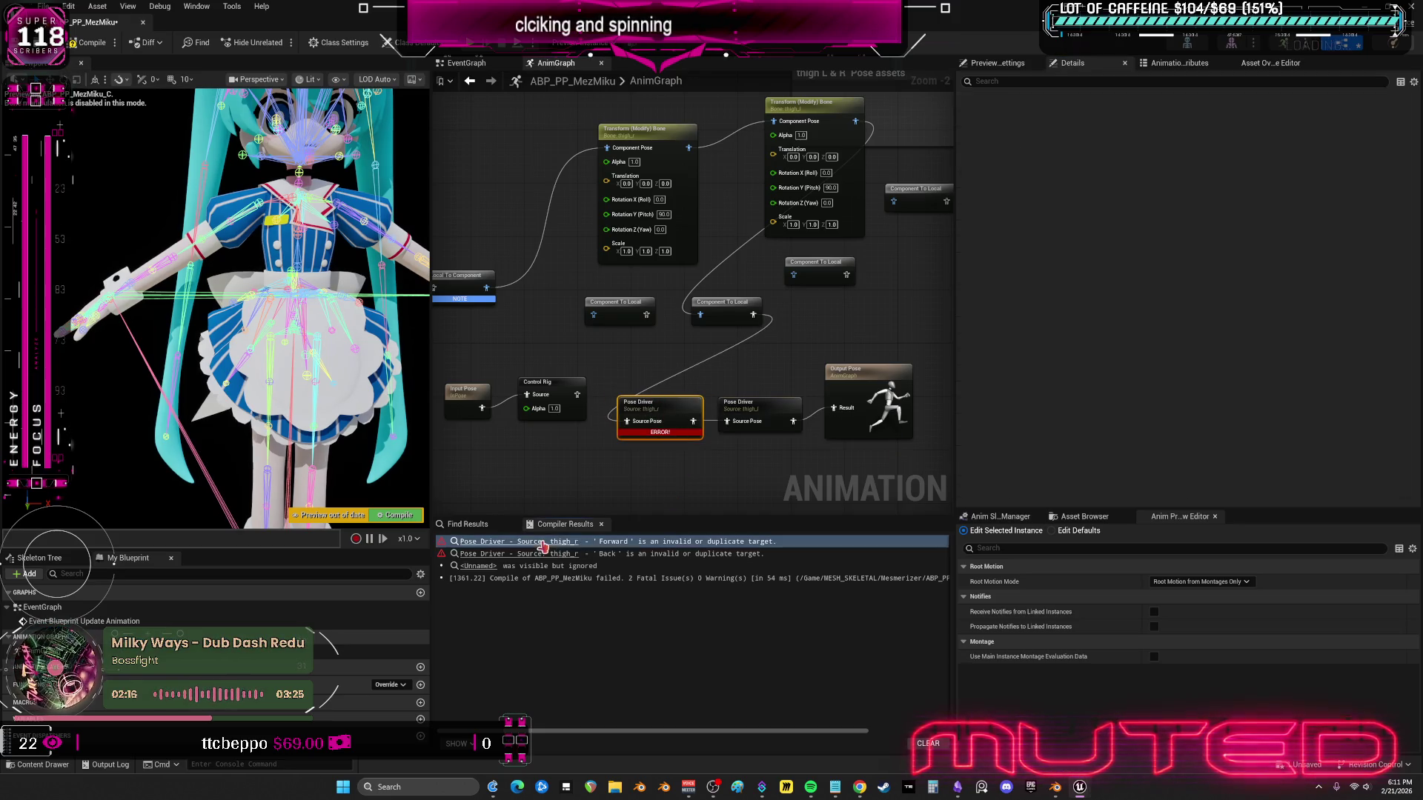
# - Remove the erroring Pose Driver's thigh_r source bone and all four old pose targets
pyautogui.click(545, 542)
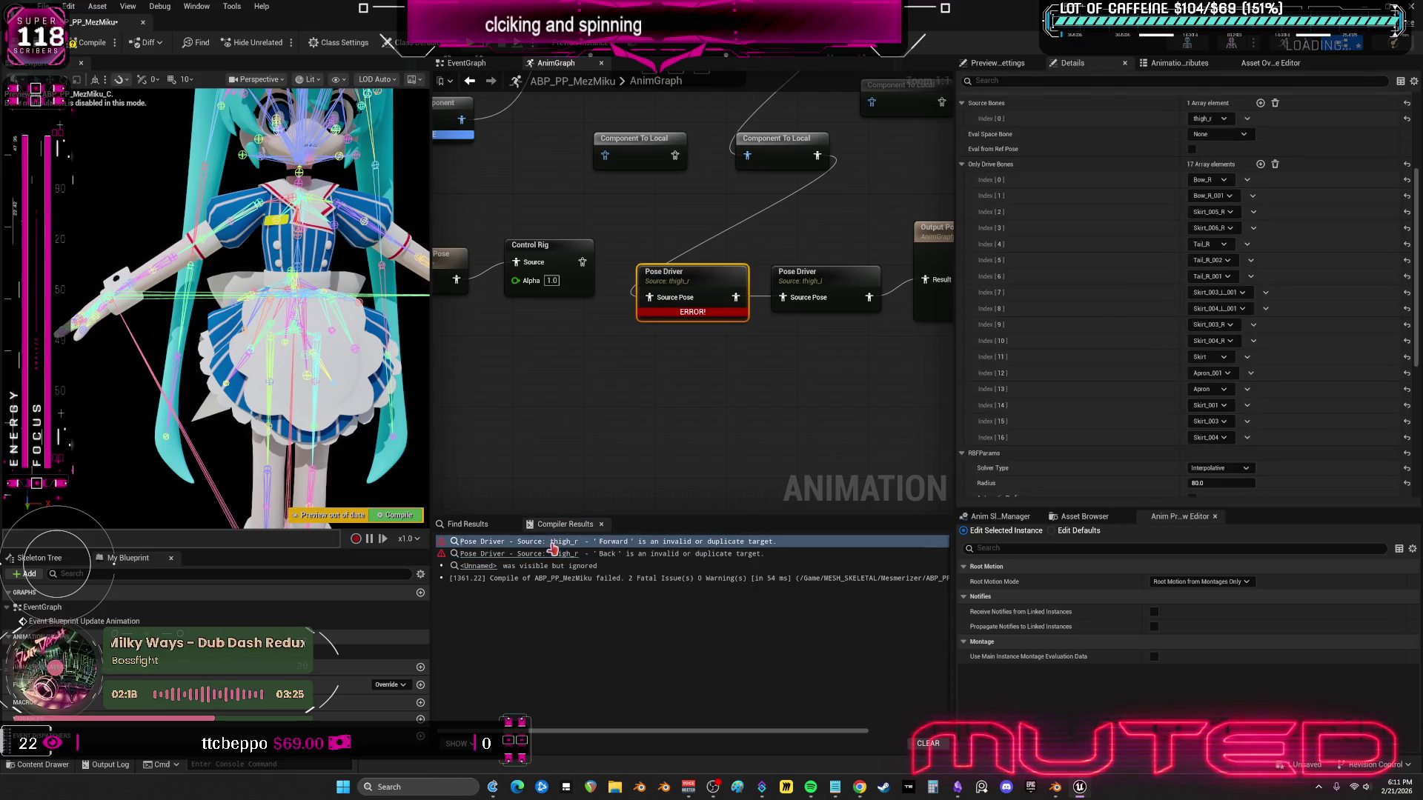
pyautogui.click(1246, 123)
pyautogui.click(1264, 145)
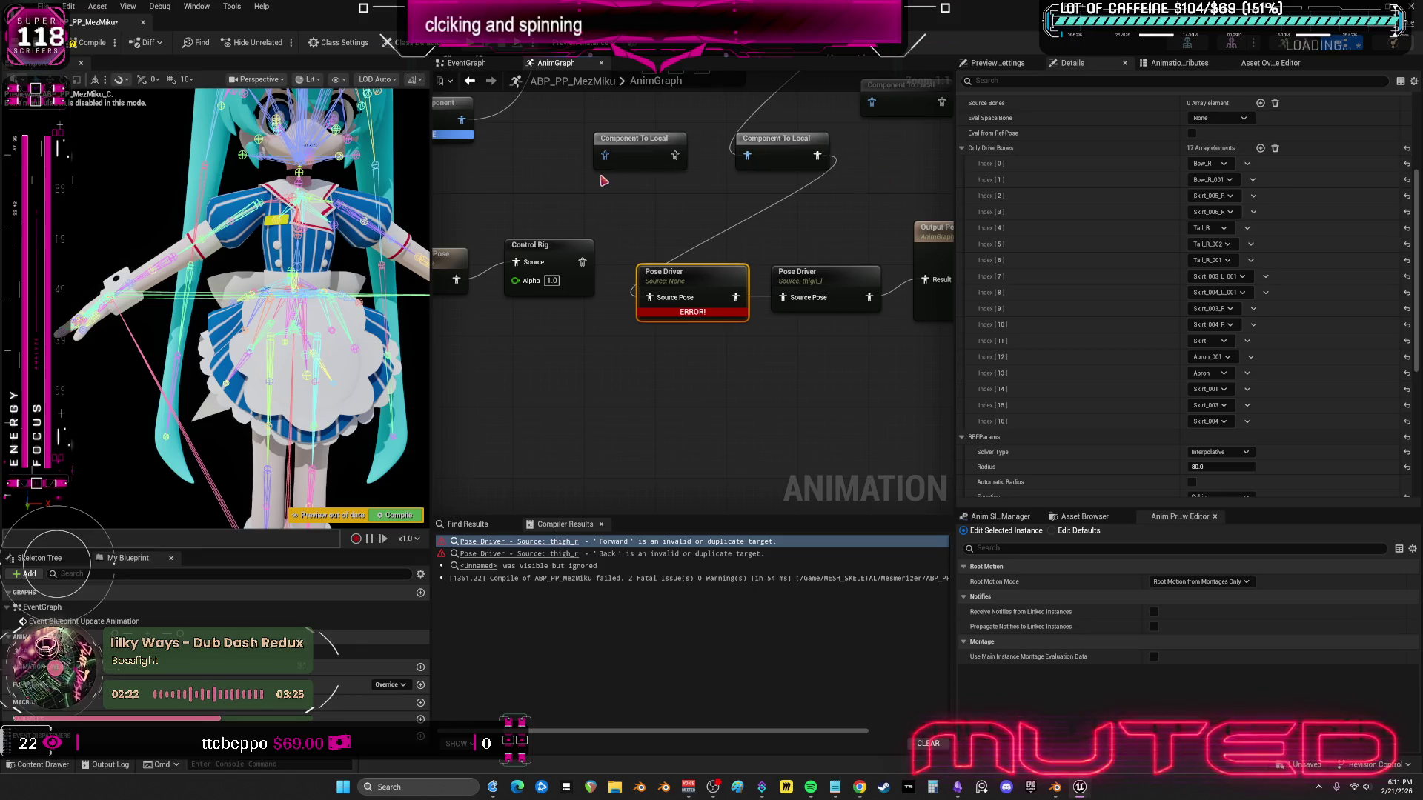
pyautogui.click(89, 42)
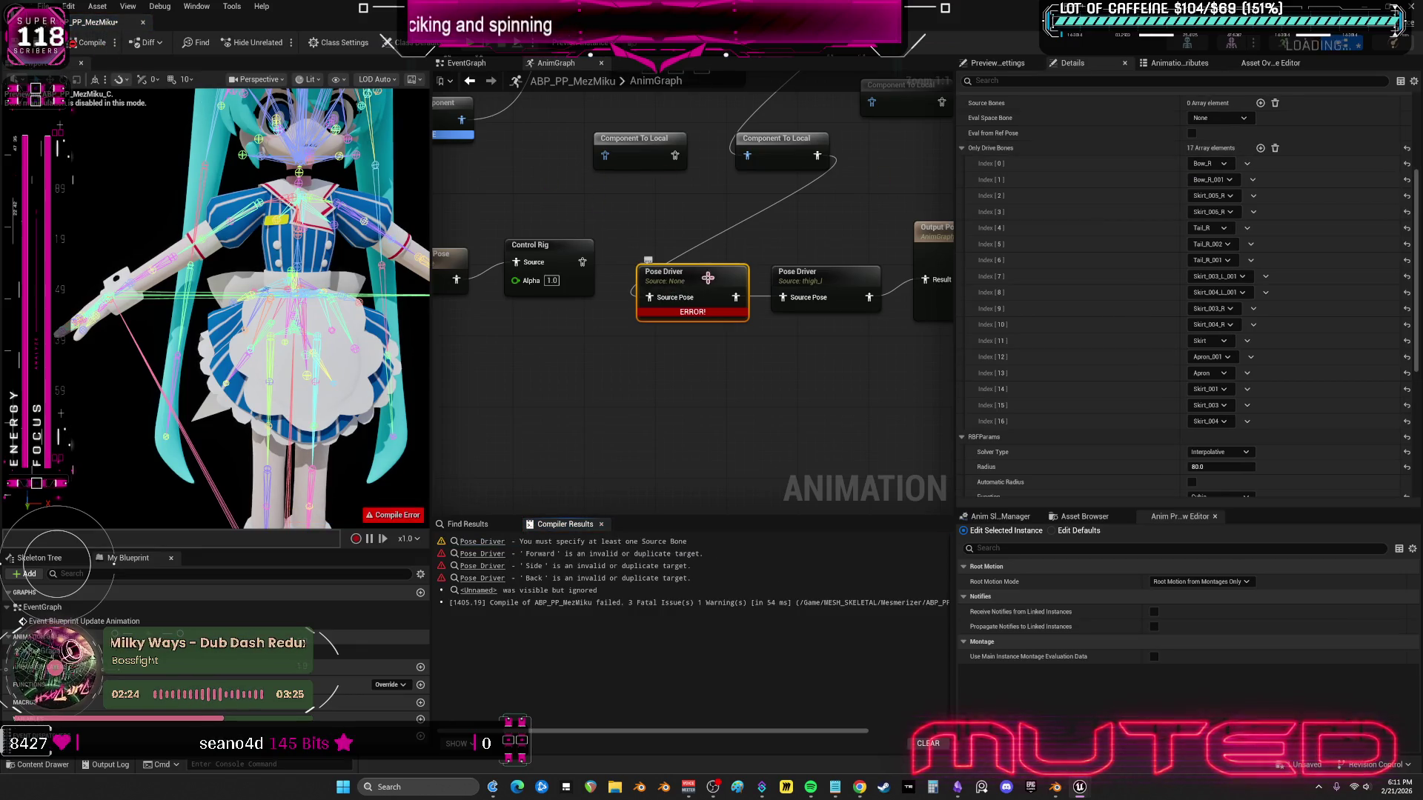
pyautogui.scroll(3, 1178, 172)
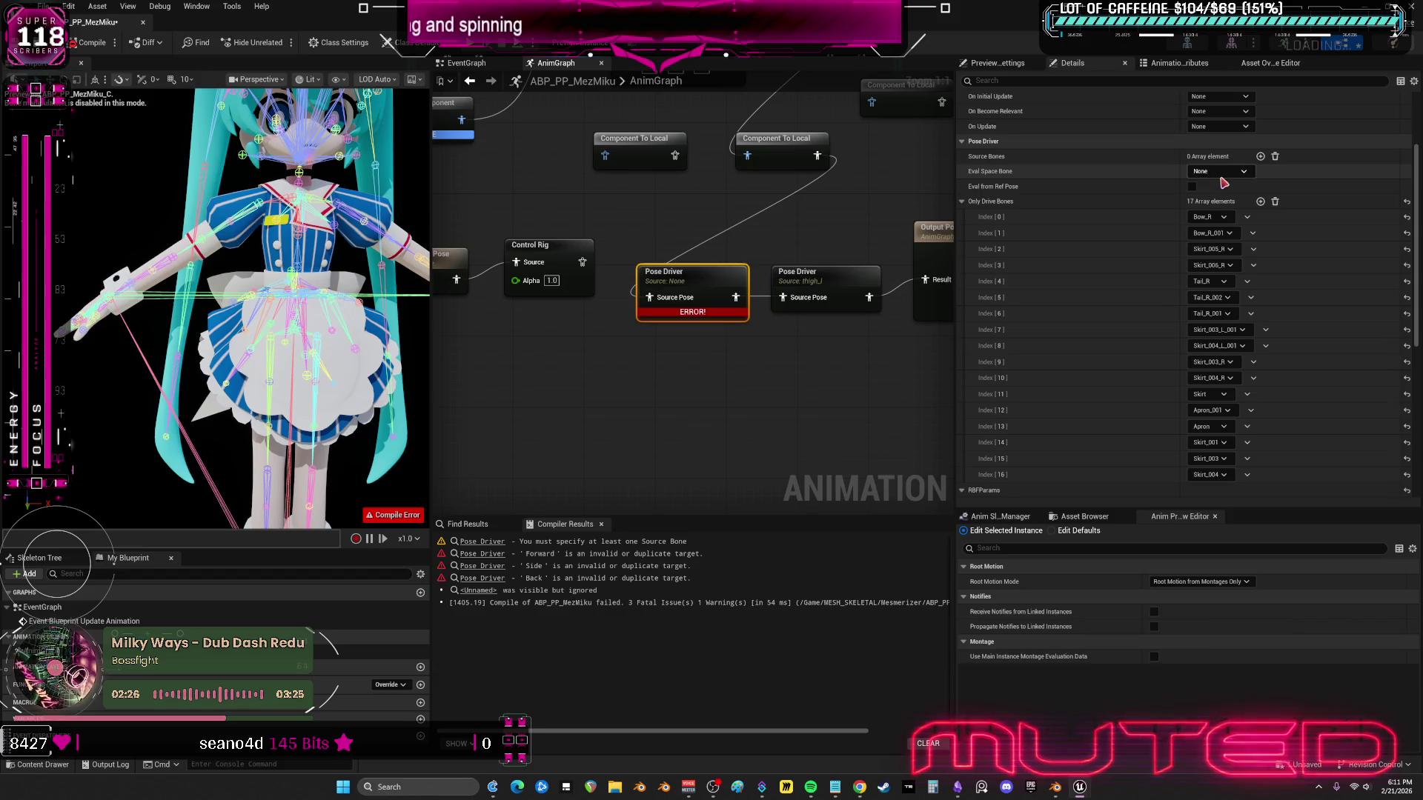
pyautogui.scroll(8, 1223, 182)
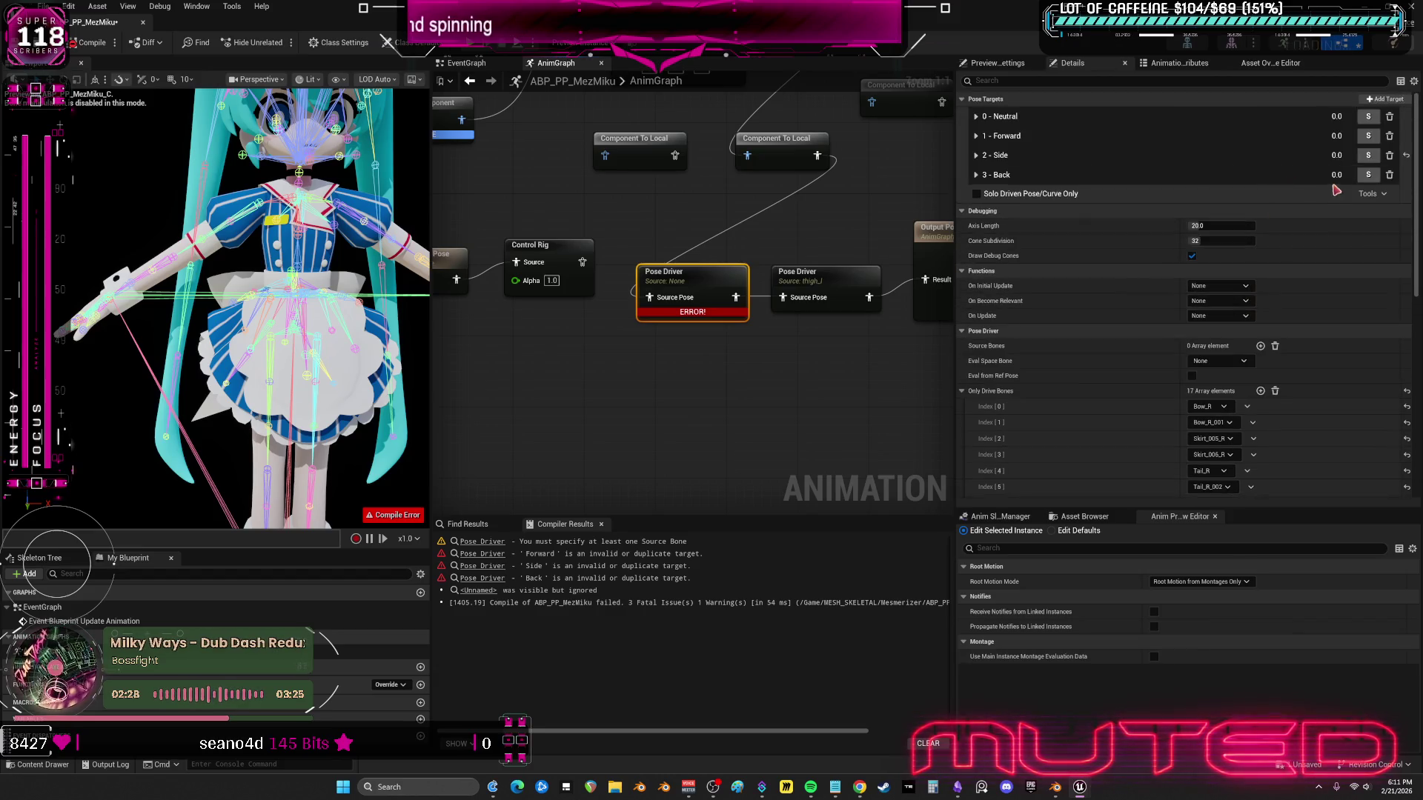
pyautogui.click(1390, 117)
pyautogui.click(1391, 117)
pyautogui.click(1391, 117)
pyautogui.click(1391, 117)
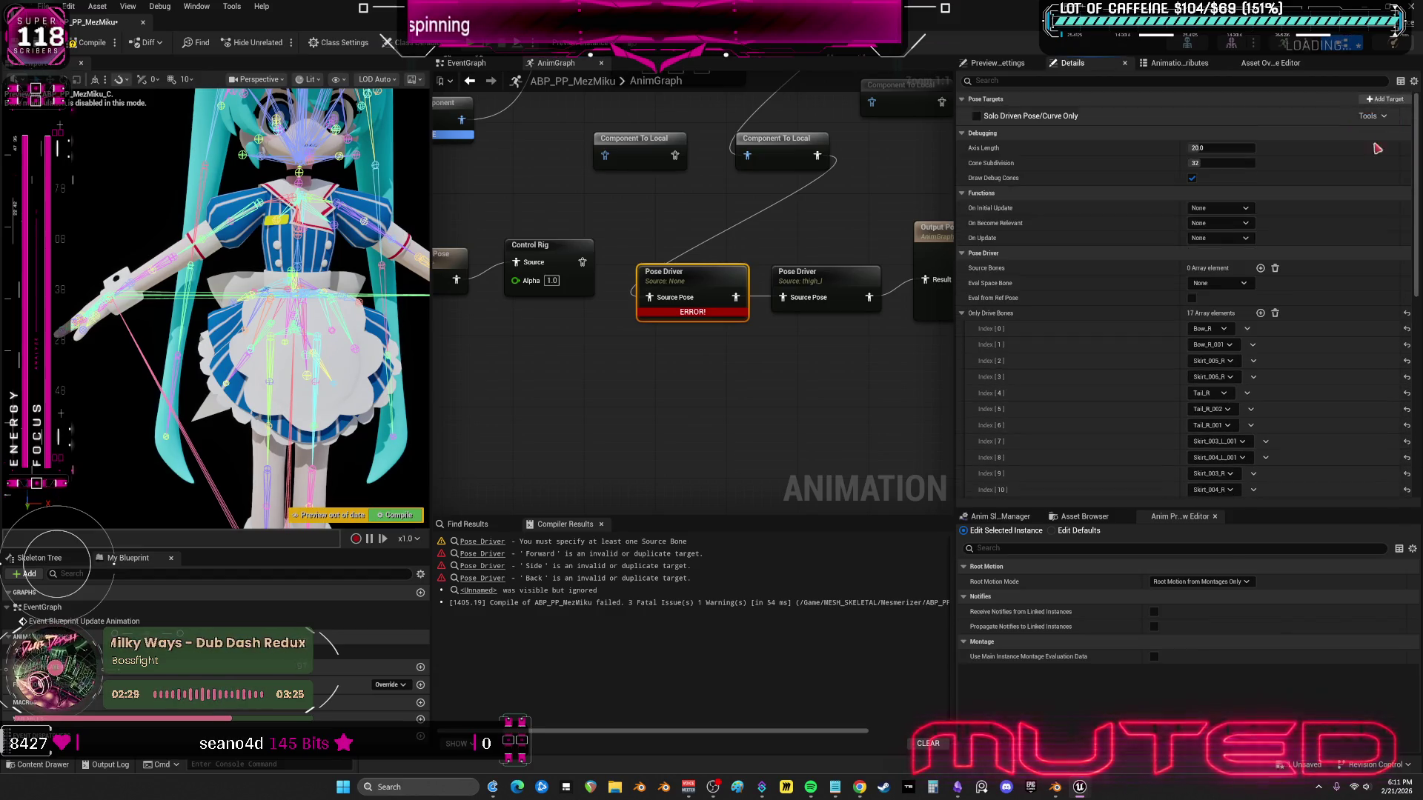
# - Add a new source bone set to thigh_r and recompile successfully
pyautogui.click(1233, 282)
pyautogui.click(1260, 268)
pyautogui.click(1223, 284)
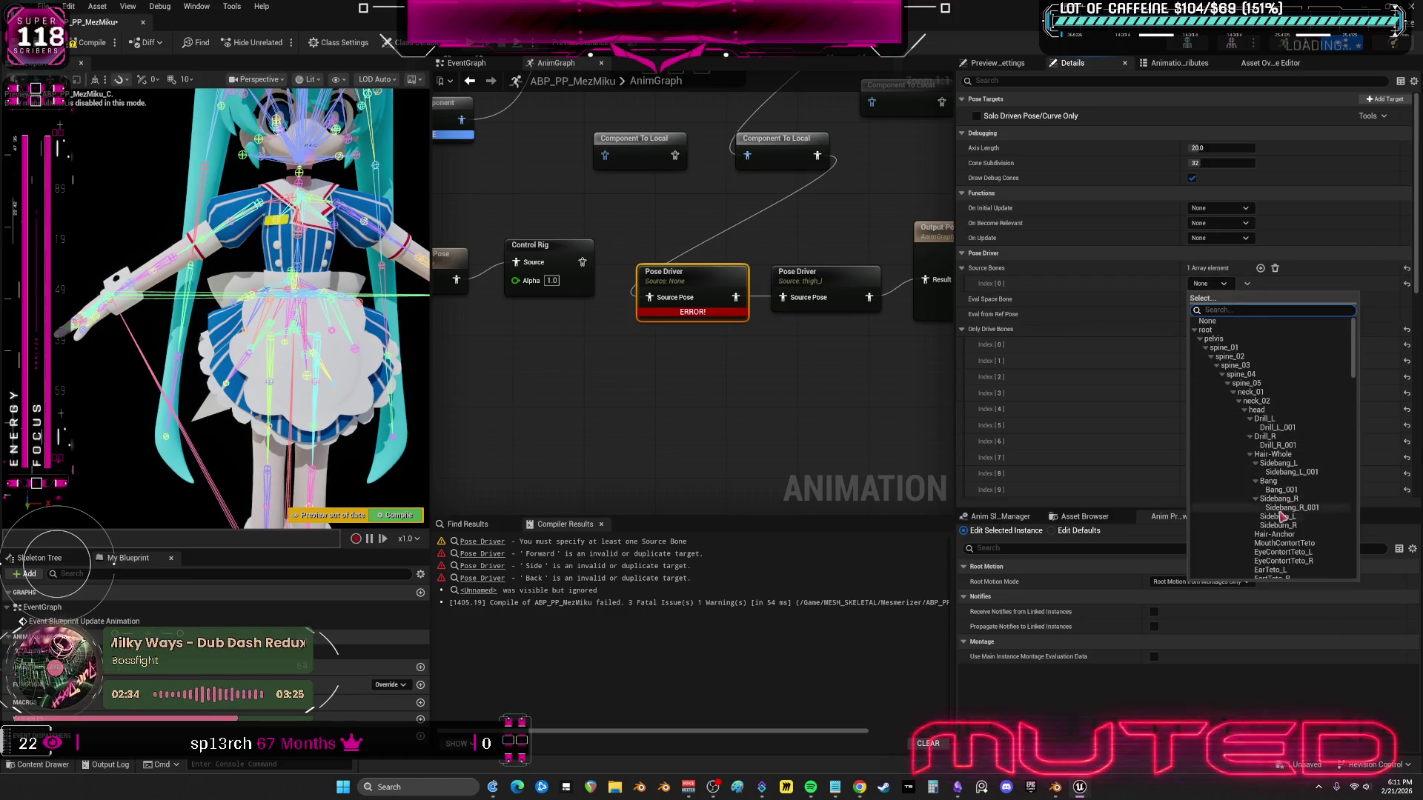
pyautogui.scroll(-4, 1282, 515)
pyautogui.write('thi')
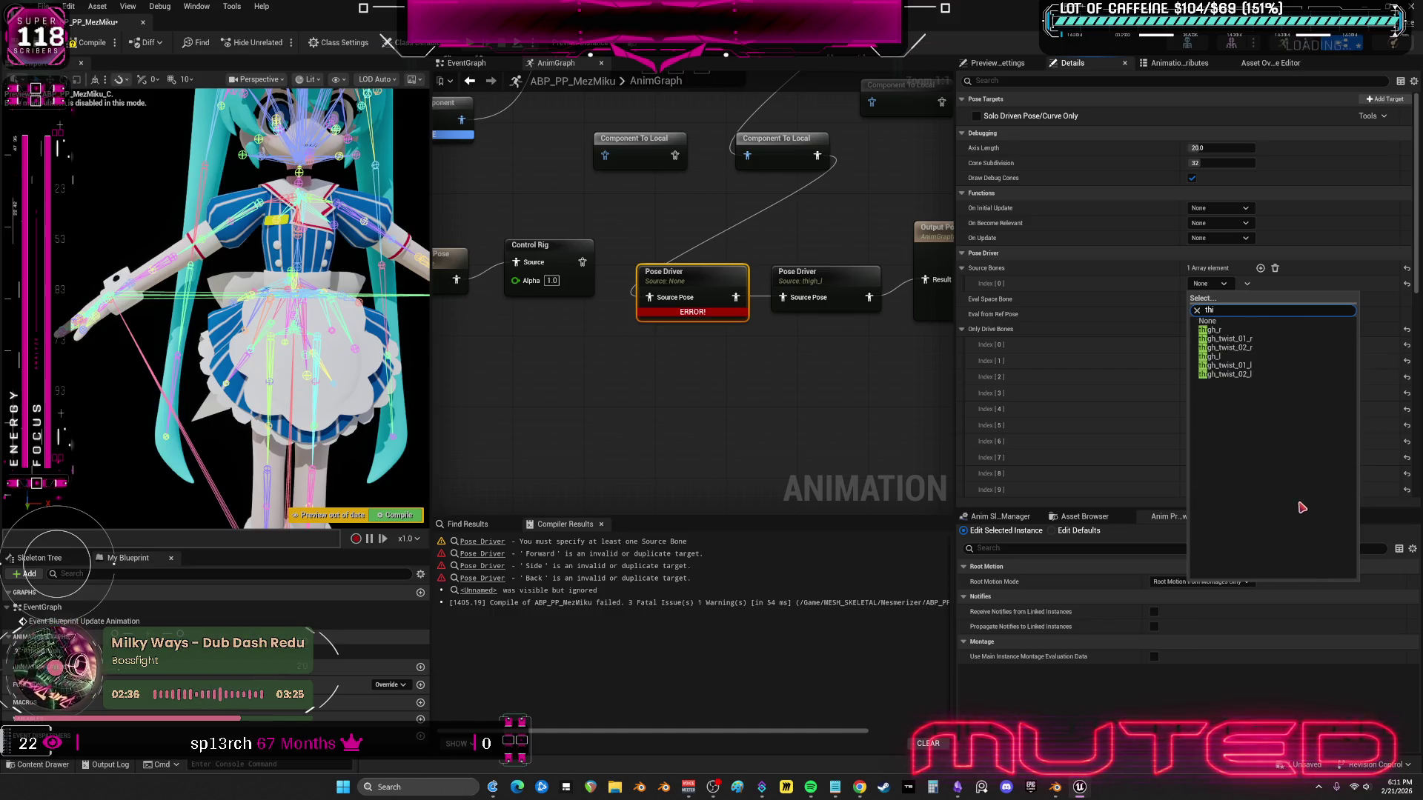
pyautogui.click(1216, 330)
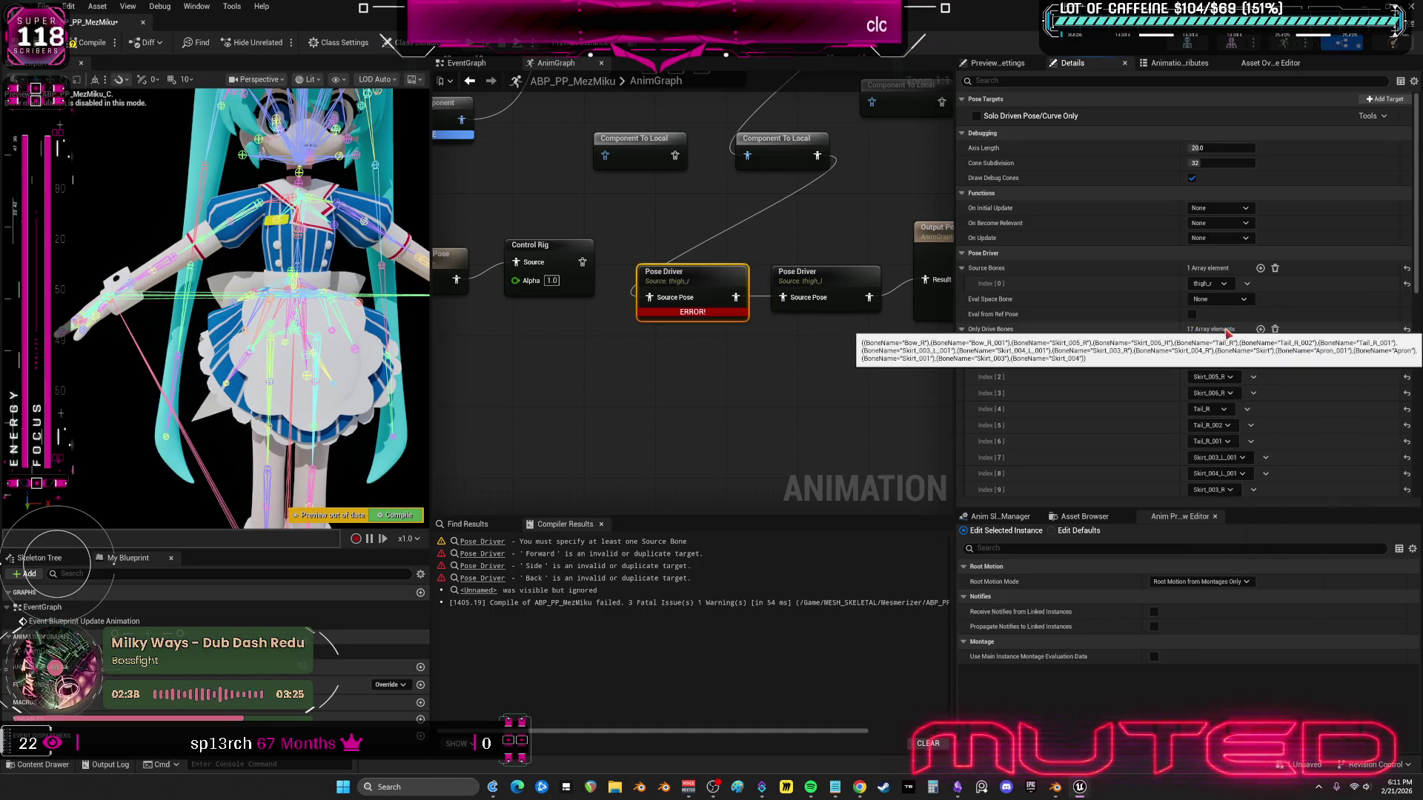
pyautogui.press('F7')
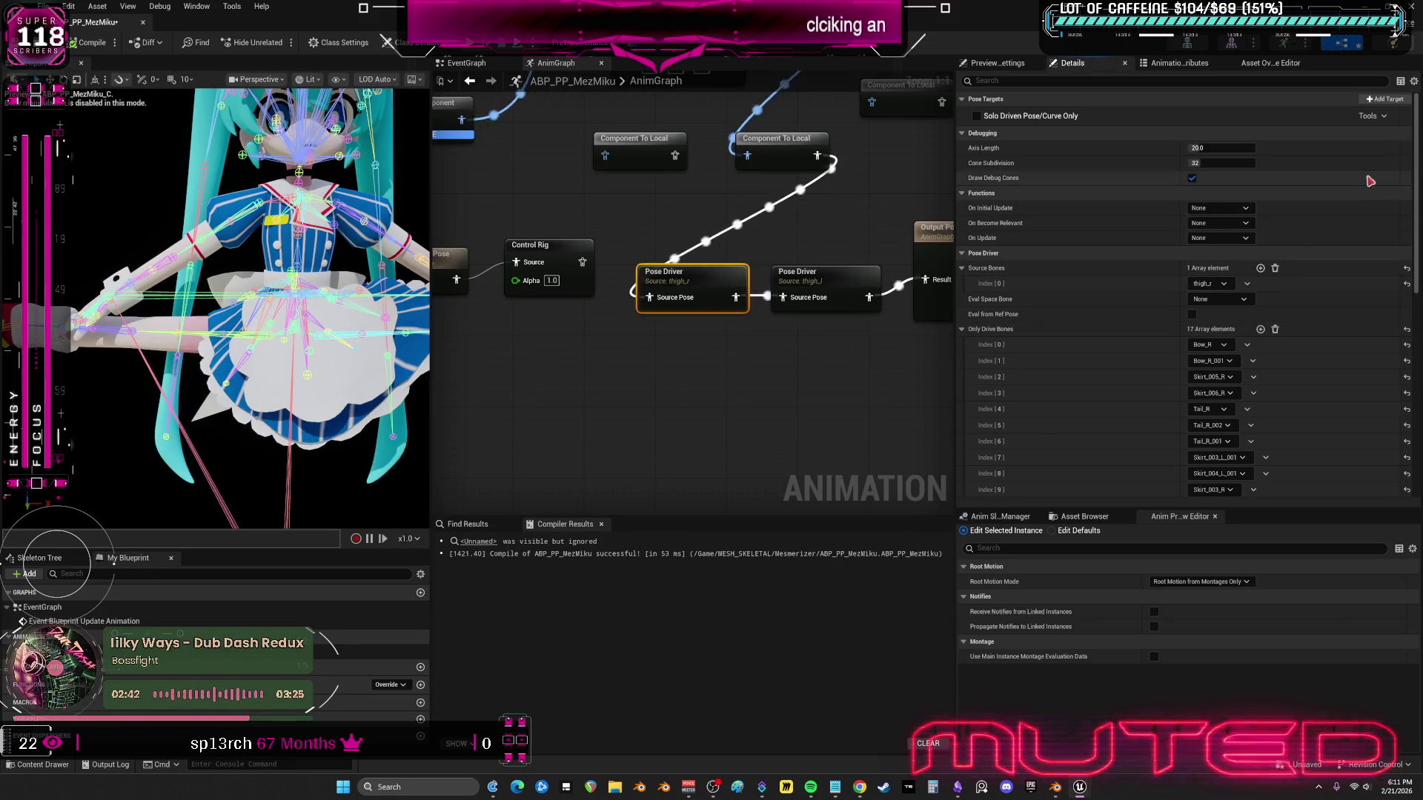
# - Copy all pose targets from the pose asset into the Pose Driver and recompile
pyautogui.scroll(-5, 1349, 375)
pyautogui.scroll(-5, 1349, 376)
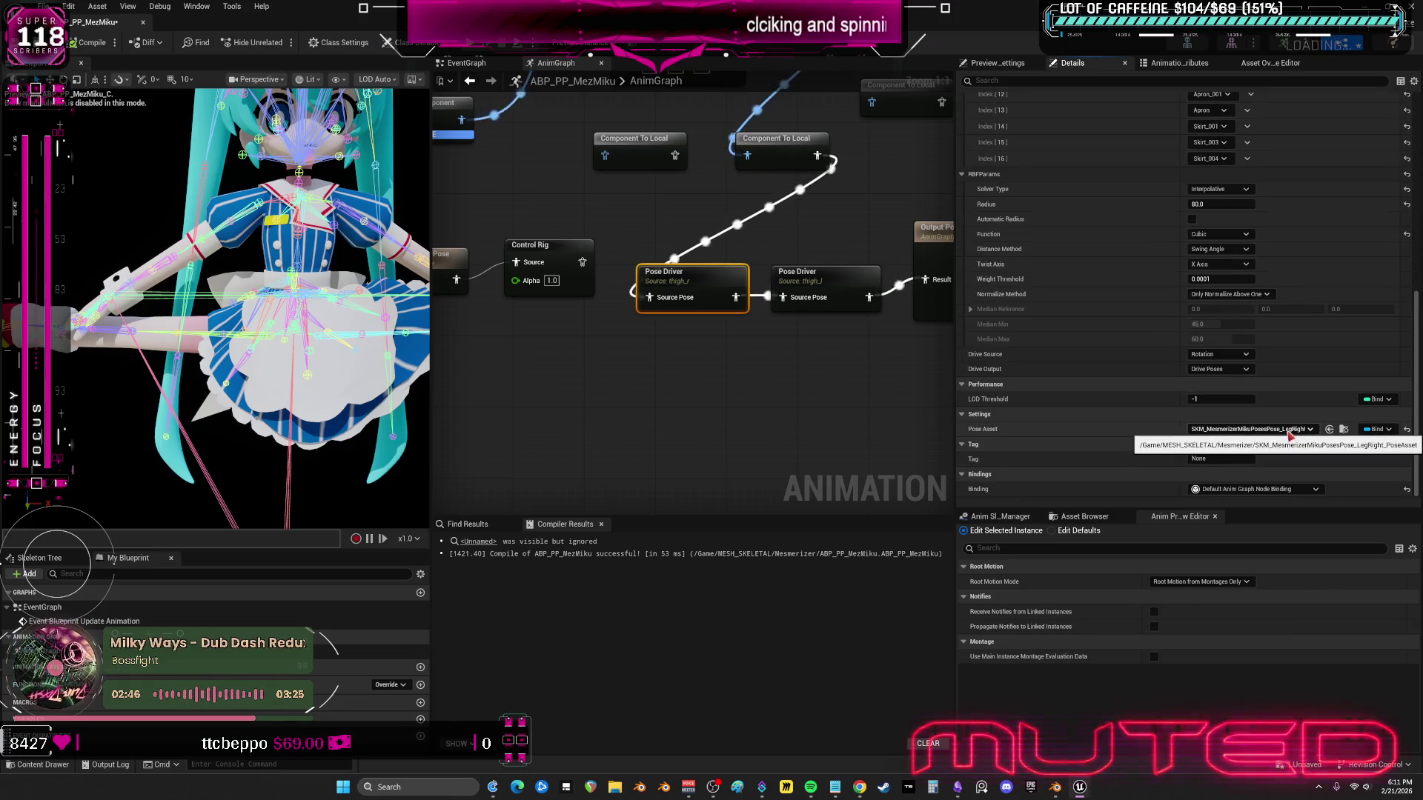
pyautogui.scroll(10, 1289, 435)
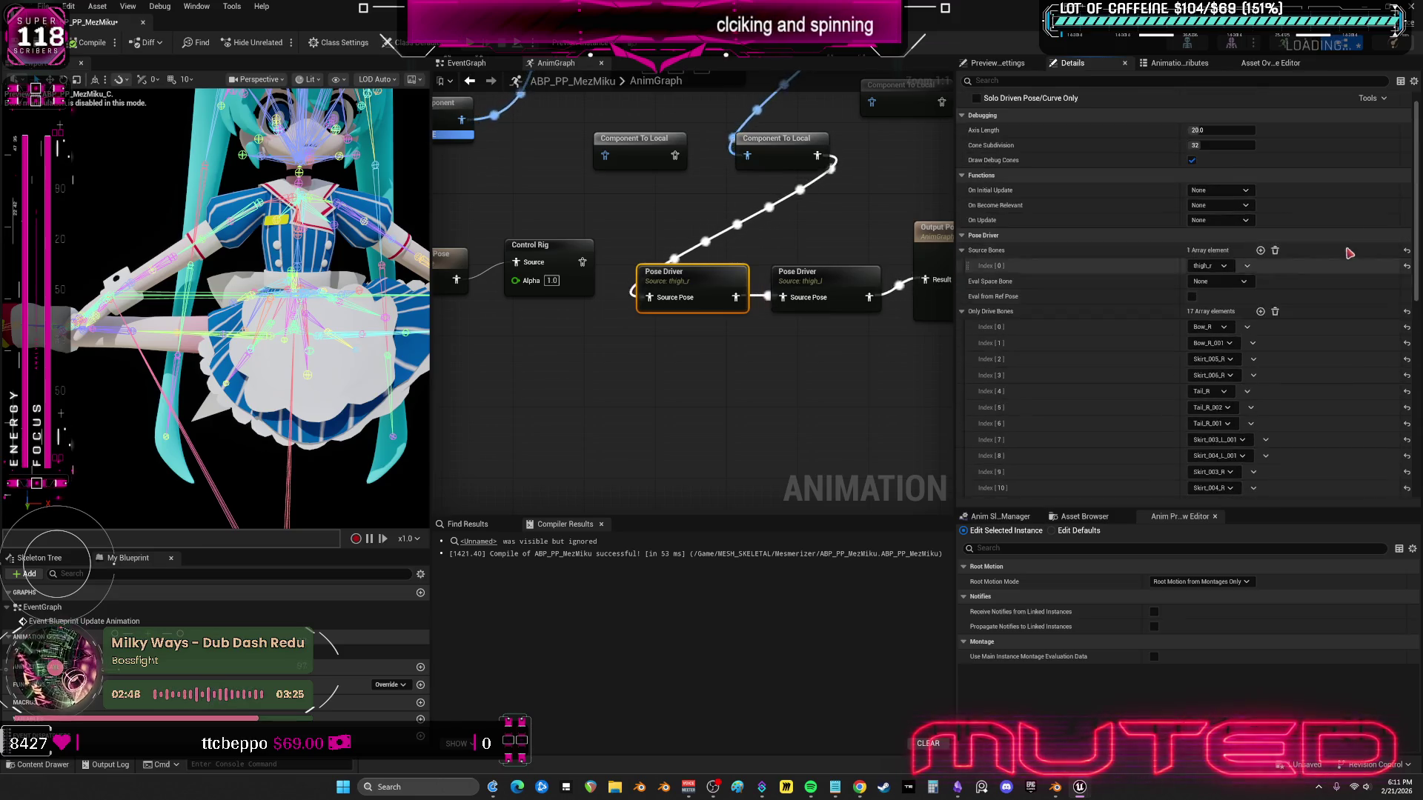
pyautogui.click(1371, 116)
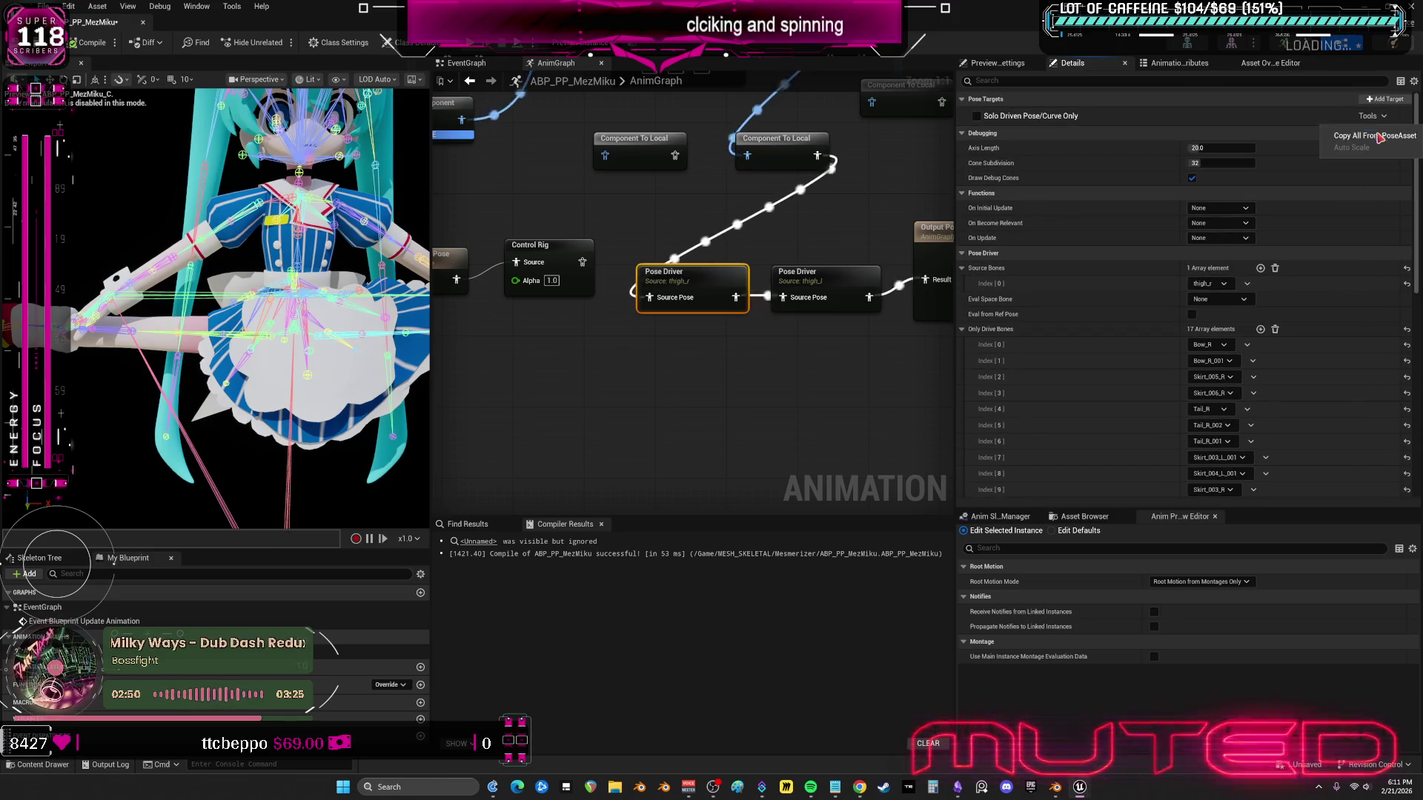
pyautogui.click(1368, 134)
pyautogui.press('F7')
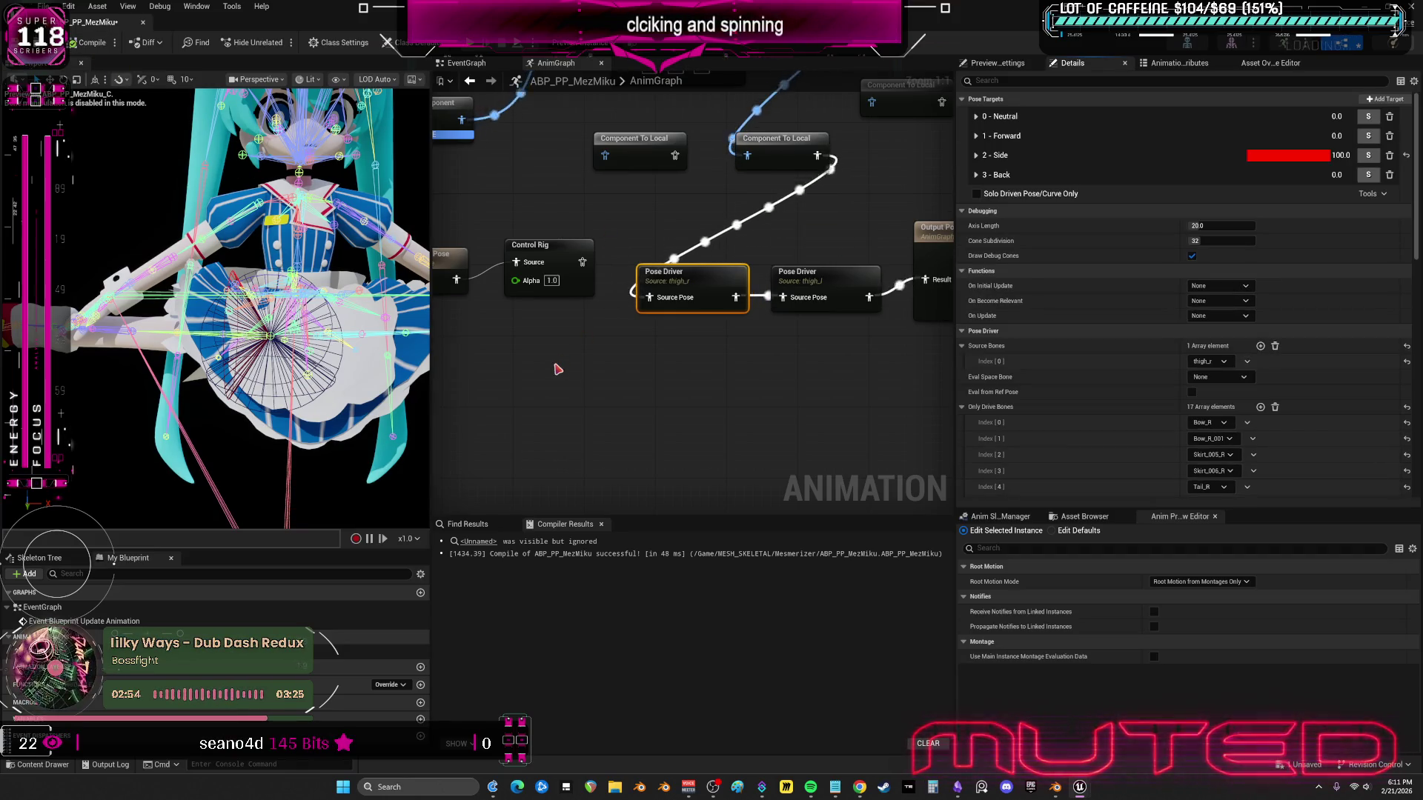
# - Zero the first value of the Neutral, Forward and Back pose targets
pyautogui.moveTo(699, 372); pyautogui.dragTo(644, 401)
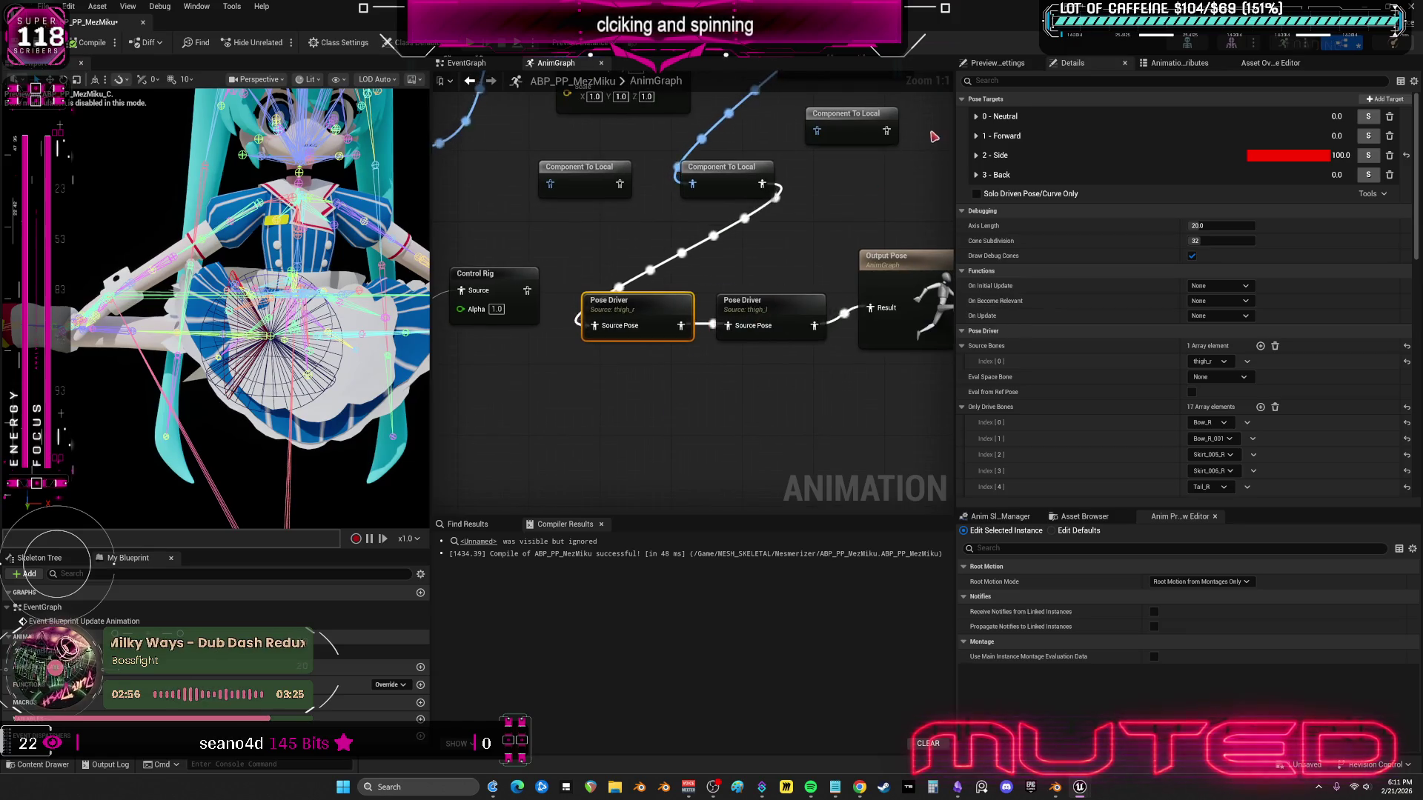
pyautogui.click(977, 155)
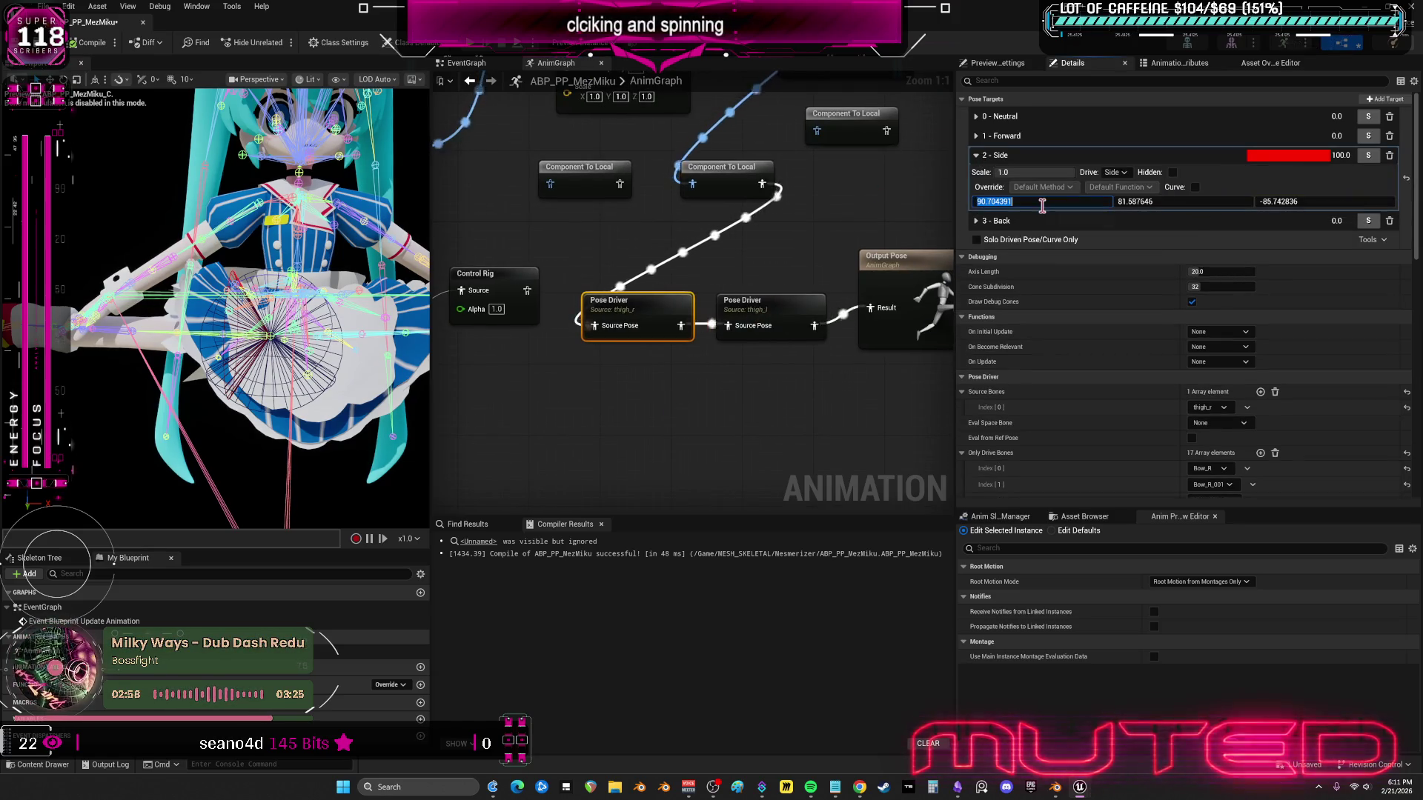
pyautogui.press('Return')
pyautogui.click(1028, 159)
pyautogui.write('0')
pyautogui.press('Return')
pyautogui.click(1029, 228)
pyautogui.write('0')
pyautogui.press('Return')
pyautogui.click(1024, 359)
pyautogui.write('0')
pyautogui.press('Return')
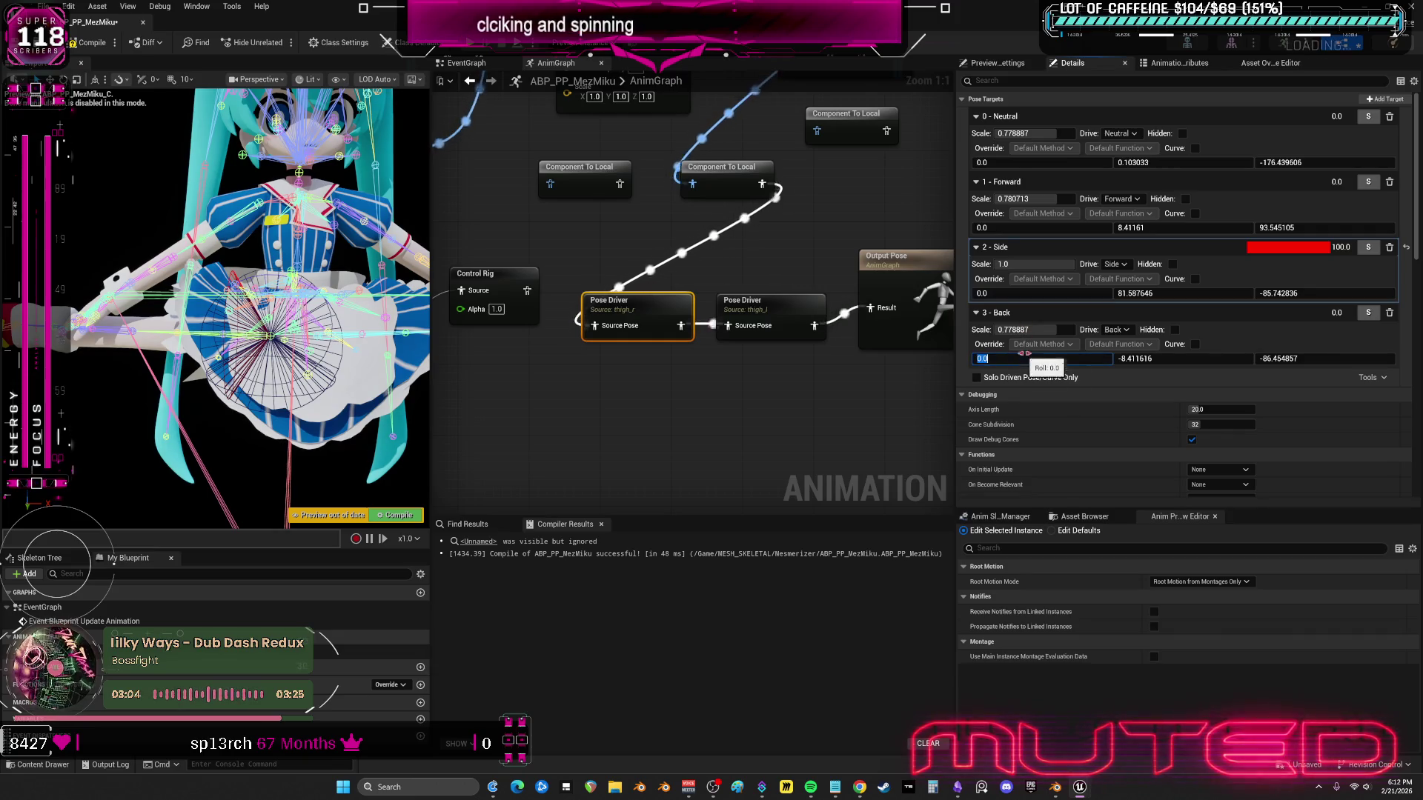
# - Set the Side pose target's second value to 90 and third value to -21
pyautogui.click(1164, 294)
pyautogui.write('98')
pyautogui.press('Return')
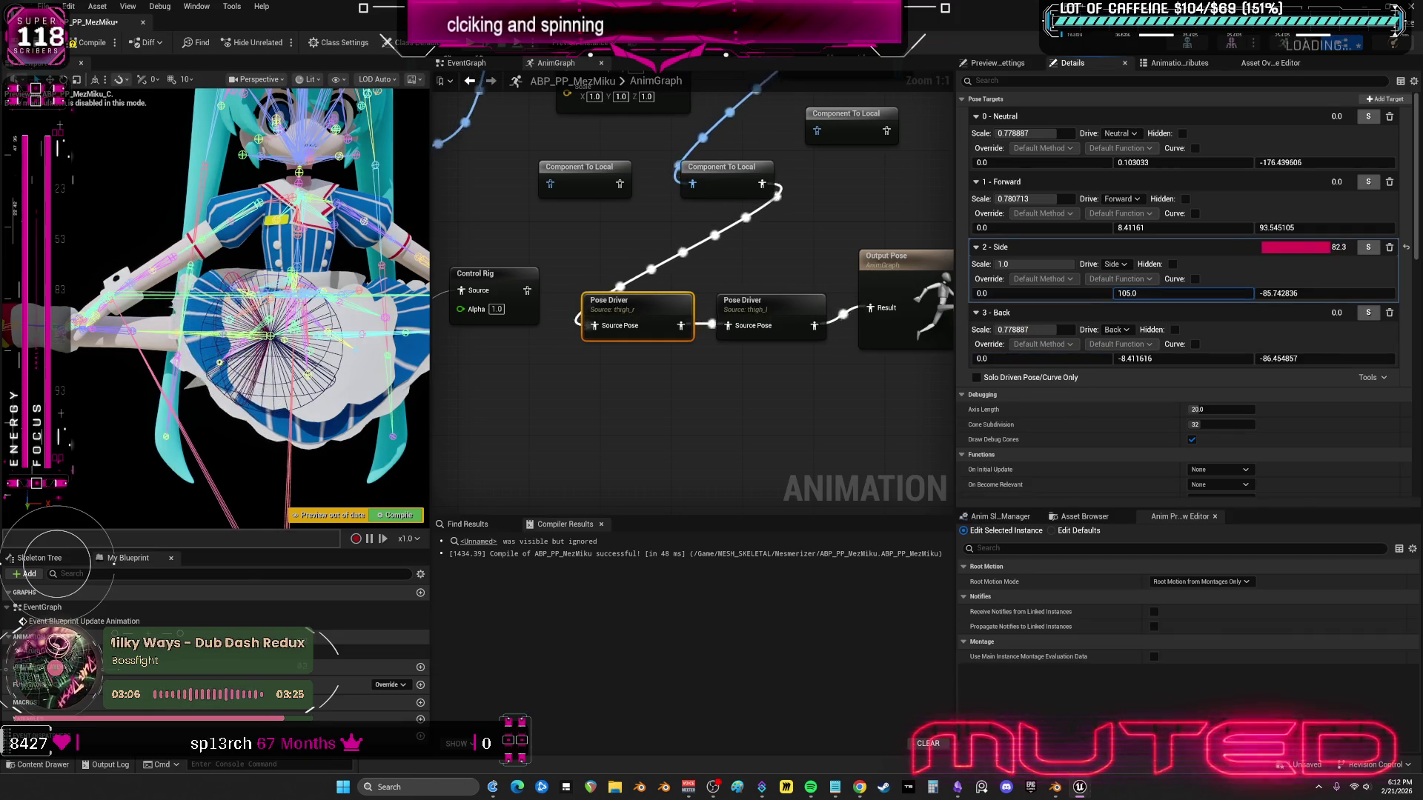
pyautogui.write('90')
pyautogui.press('Return')
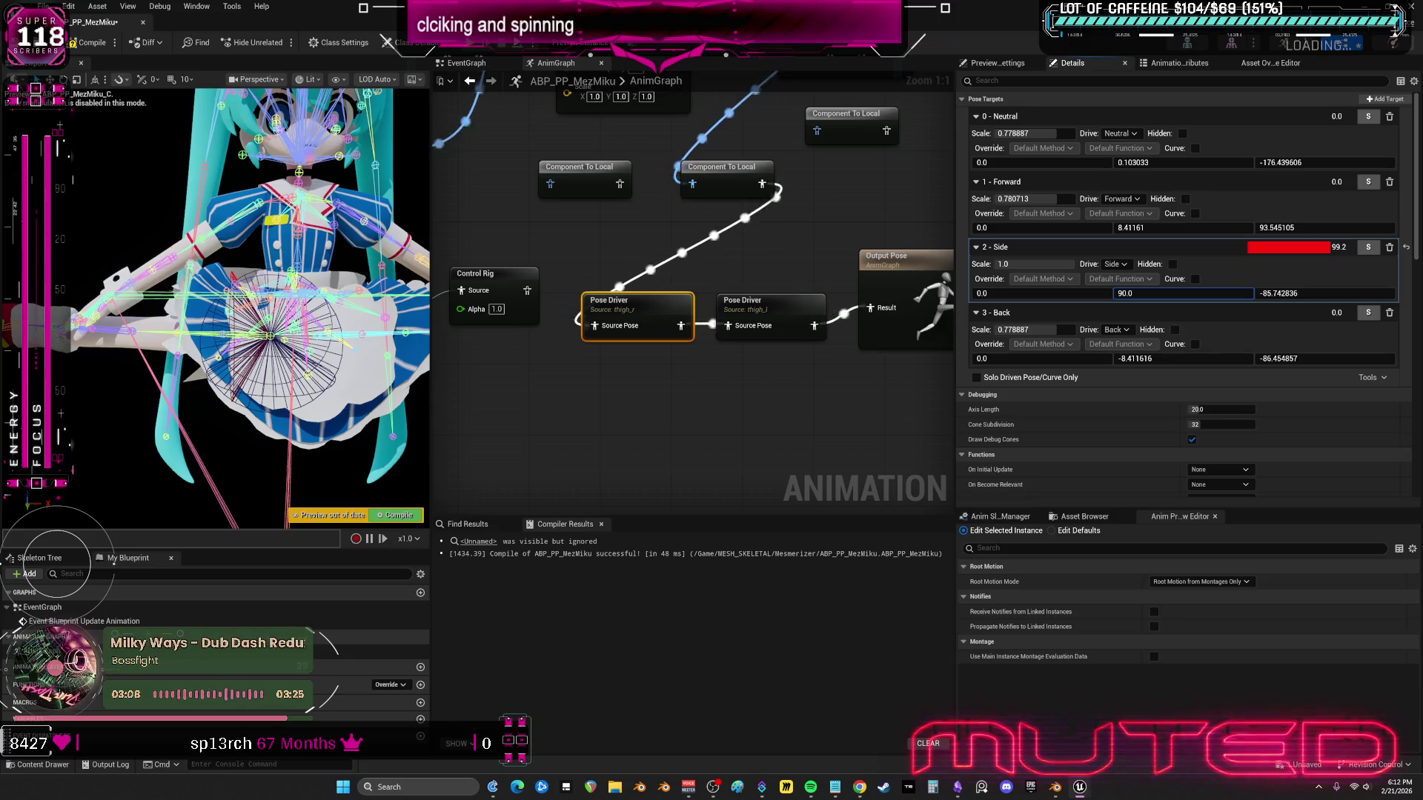
pyautogui.write('95')
pyautogui.press('Return')
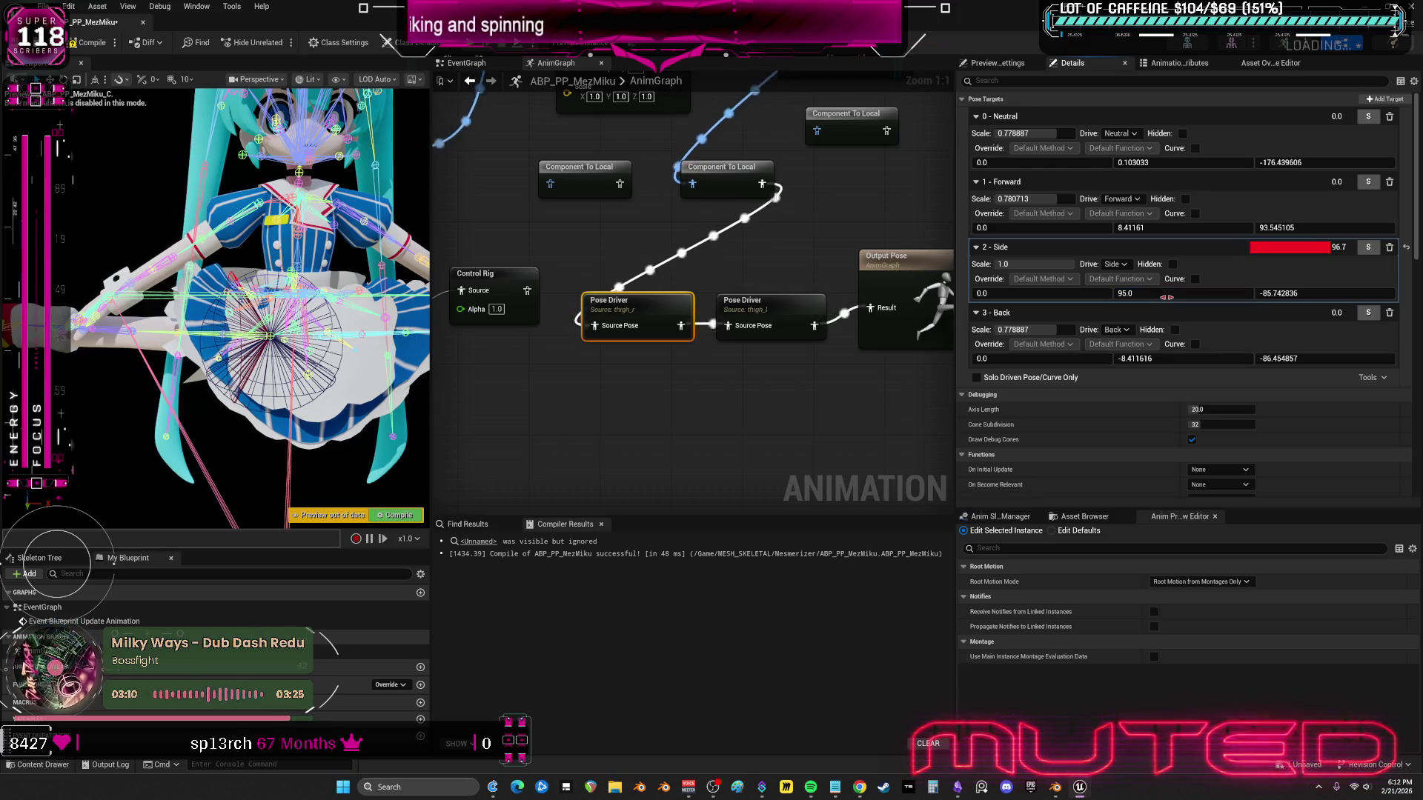
pyautogui.write('0')
pyautogui.press('Tab')
pyautogui.write('-21')
pyautogui.press('Return')
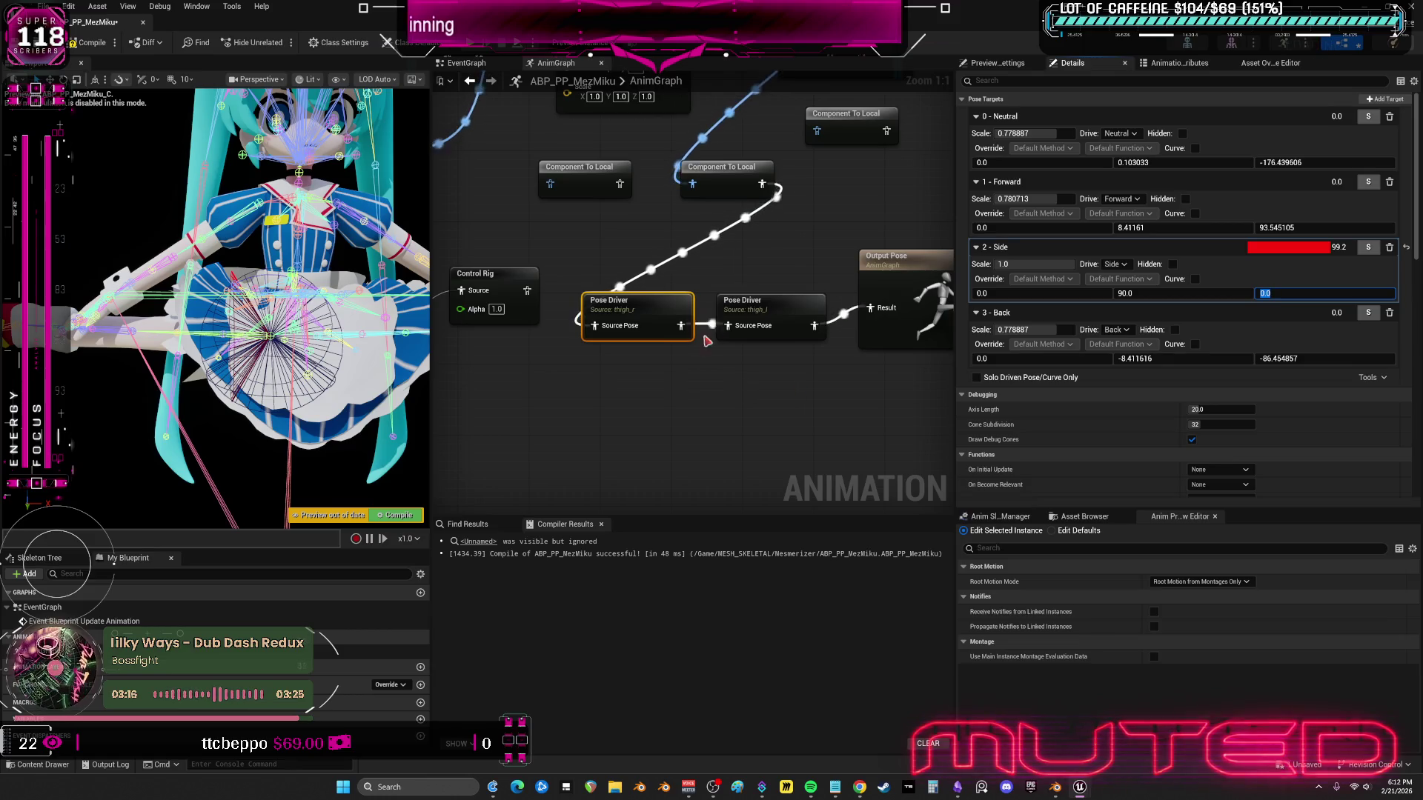
# - On the second Pose Driver, set the Side target pitch to 90 and RBF function to Cubic, then recompile
pyautogui.click(774, 308)
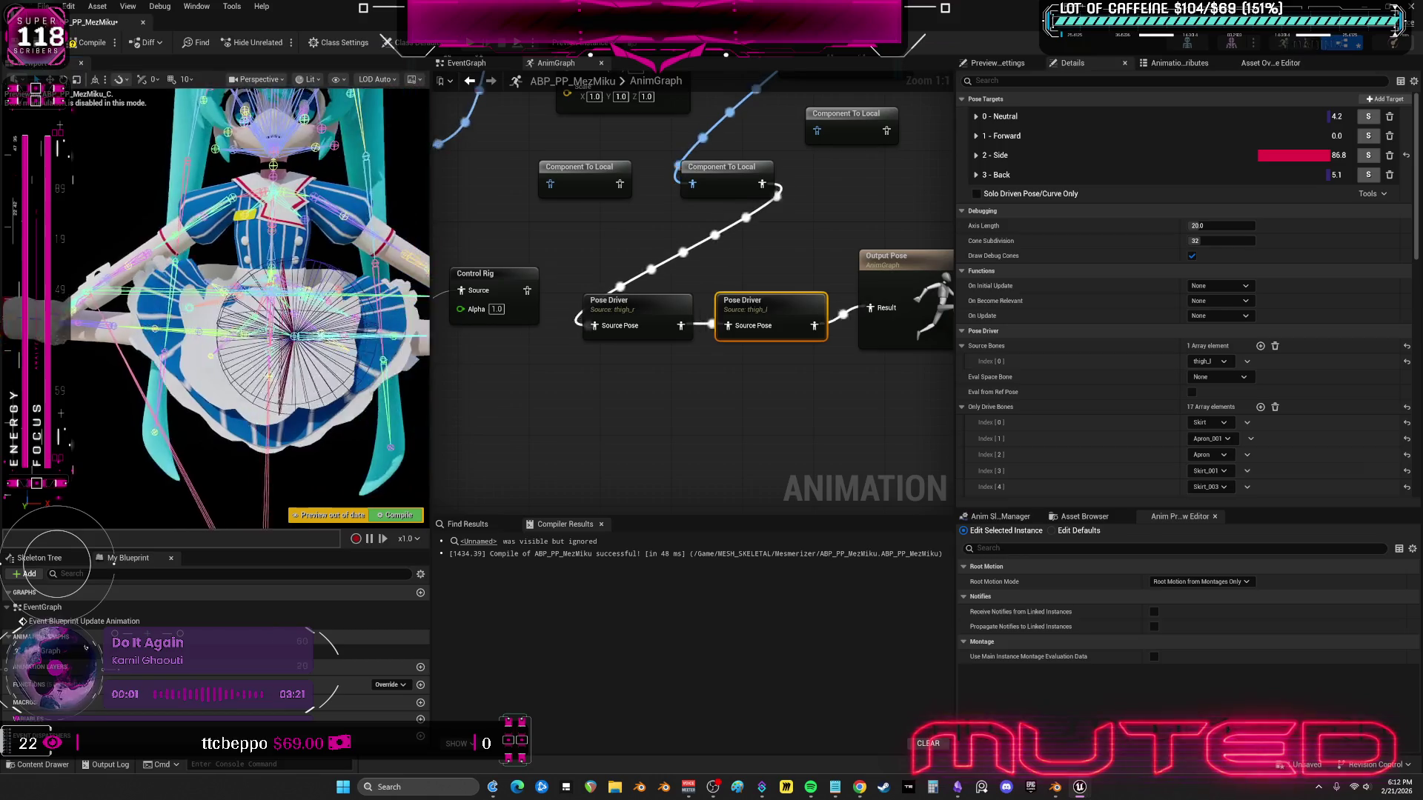
pyautogui.click(977, 156)
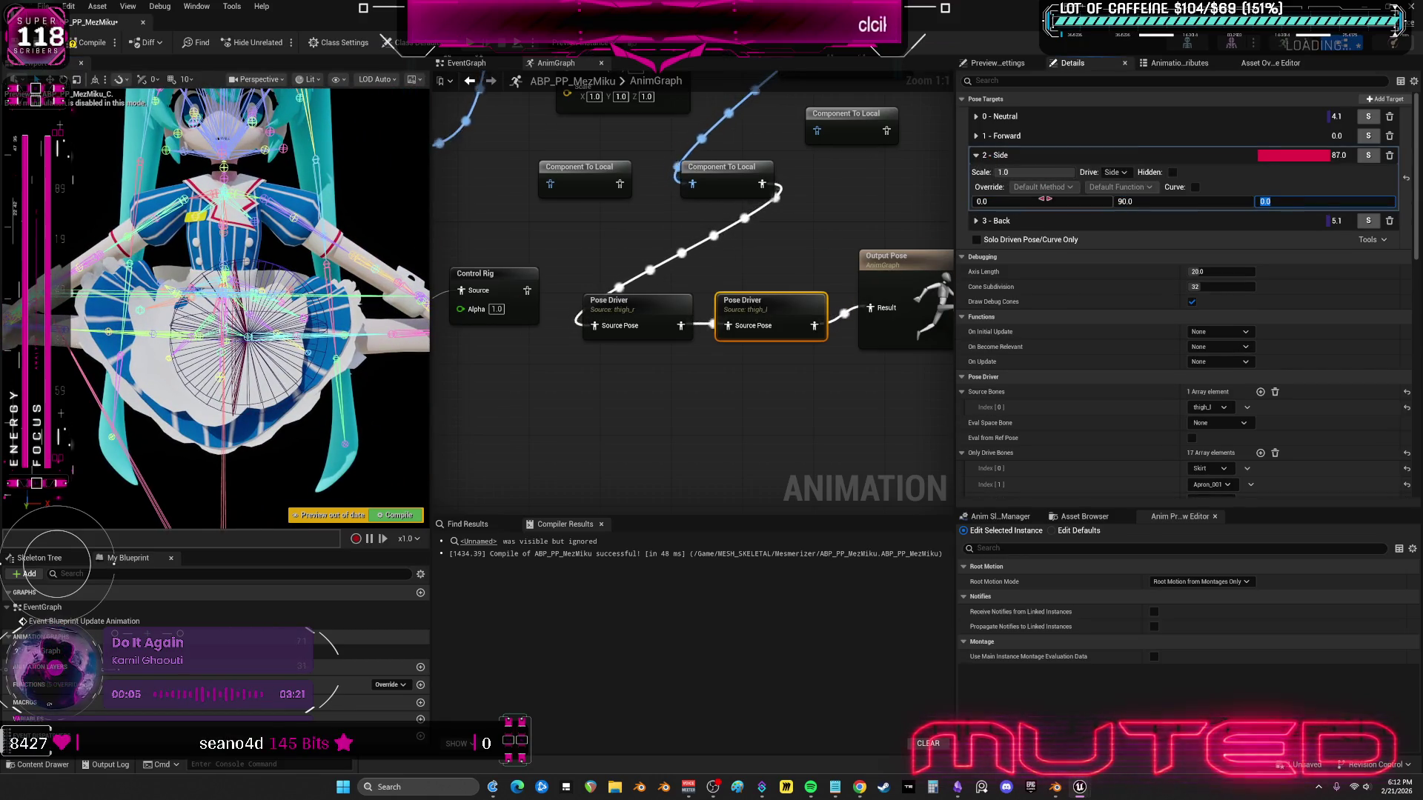
pyautogui.moveTo(1141, 201)
pyautogui.mouseDown()
pyautogui.moveTo(1157, 202)
pyautogui.moveTo(1121, 202)
pyautogui.moveTo(1136, 202)
pyautogui.mouseUp()
pyautogui.write('9')
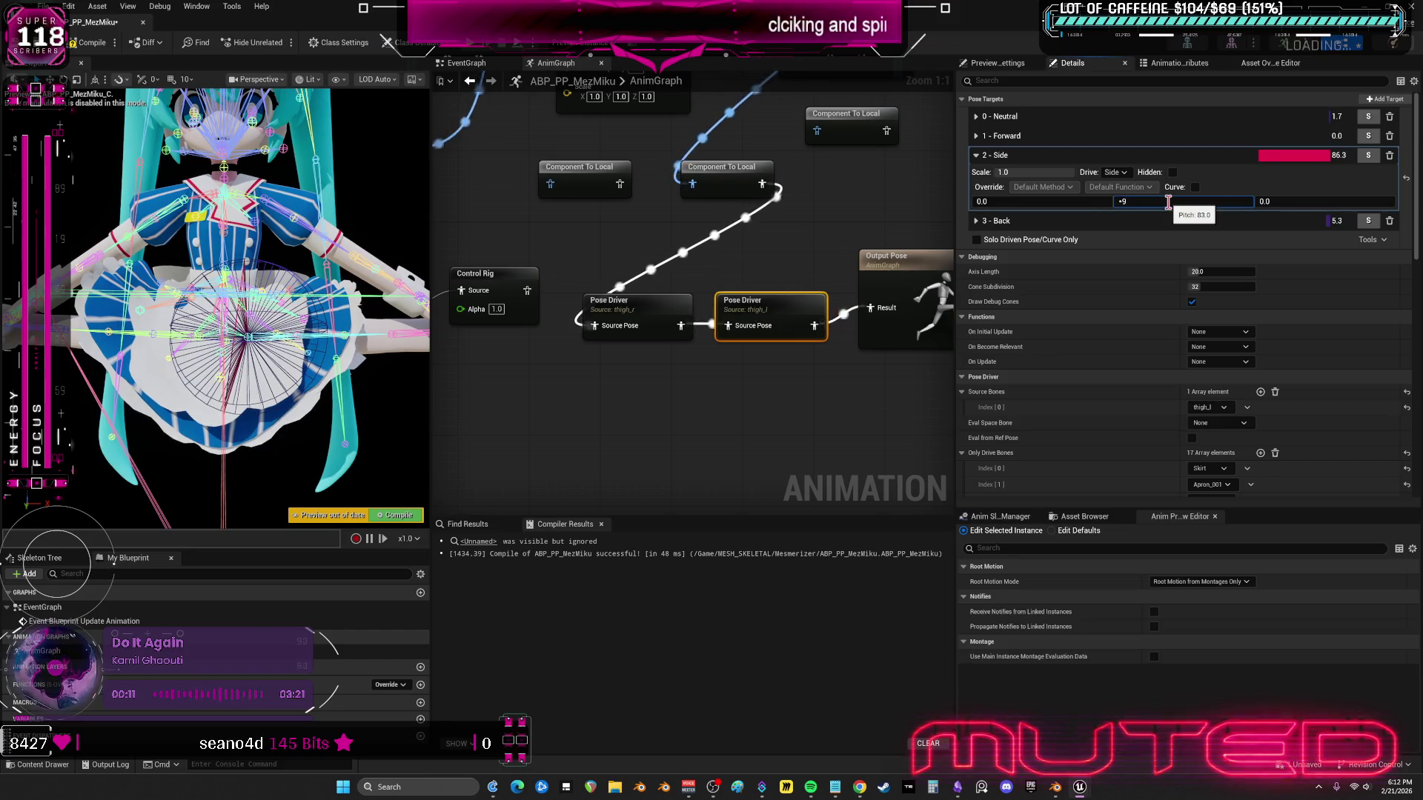
pyautogui.write('0')
pyautogui.press('Return')
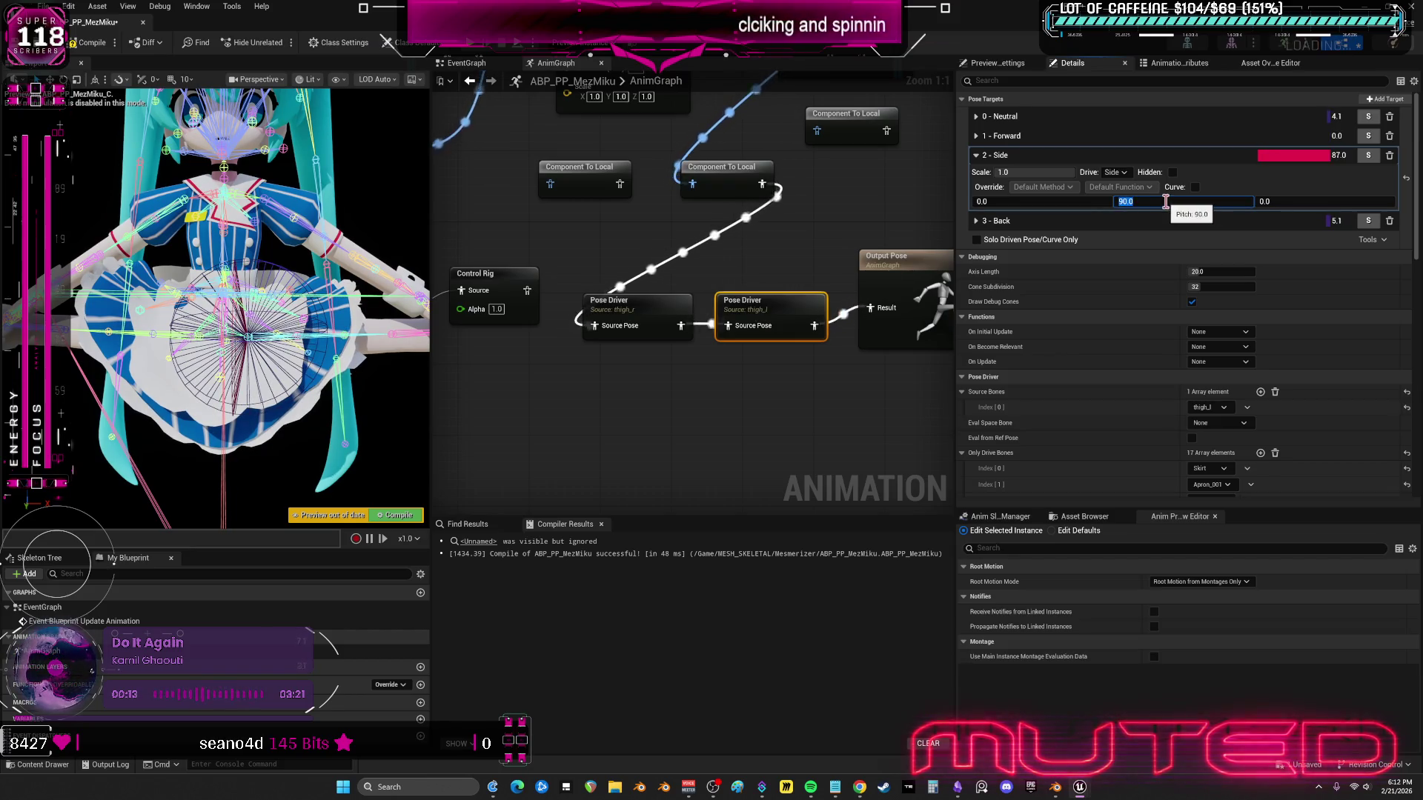
pyautogui.scroll(-10, 1147, 354)
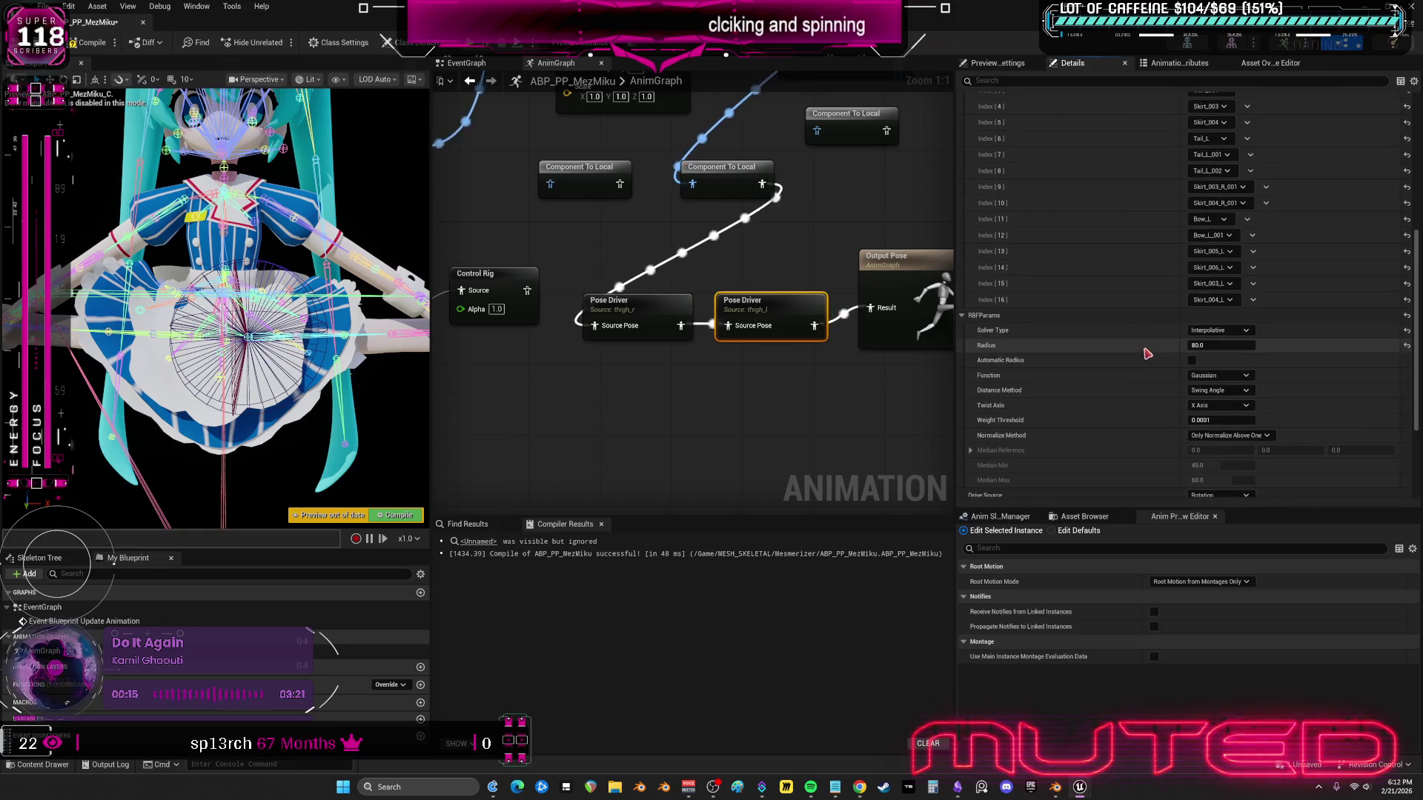
pyautogui.click(1219, 376)
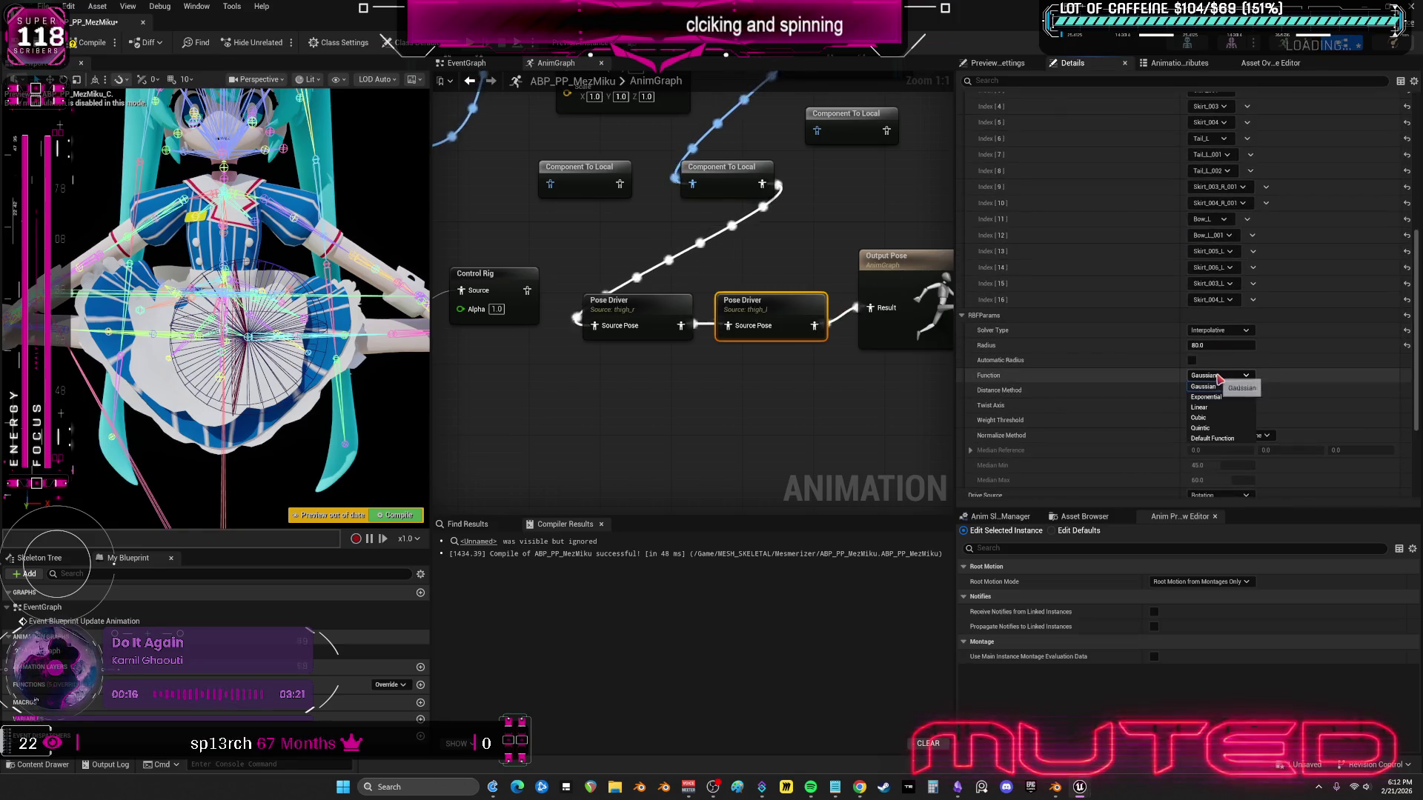
pyautogui.click(1220, 419)
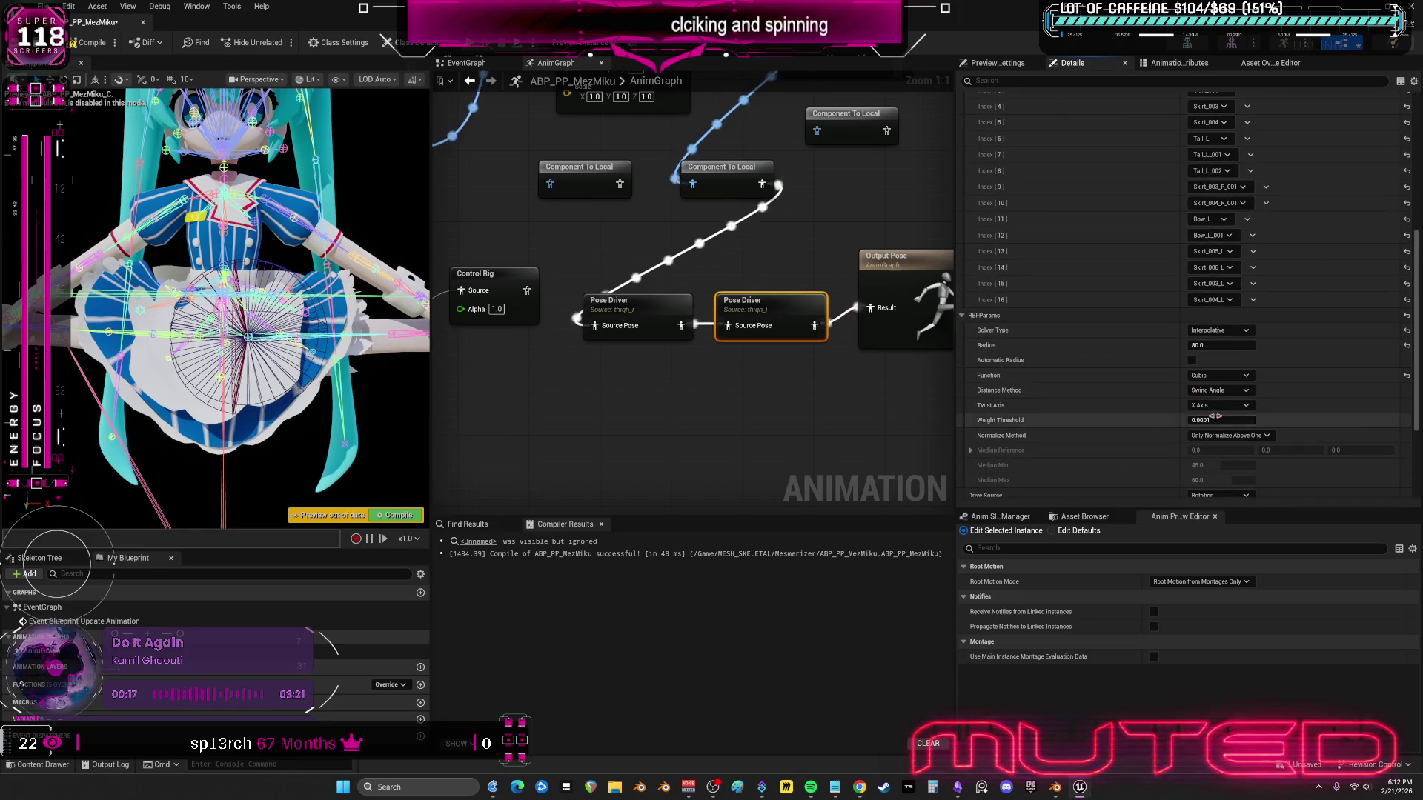
pyautogui.click(87, 43)
# - Set both Transform Bone nodes to Yaw 90 and Pitch 0, then recompile
pyautogui.click(630, 308)
pyautogui.moveTo(725, 63); pyautogui.dragTo(730, 267)
pyautogui.click(642, 273)
pyautogui.write('90')
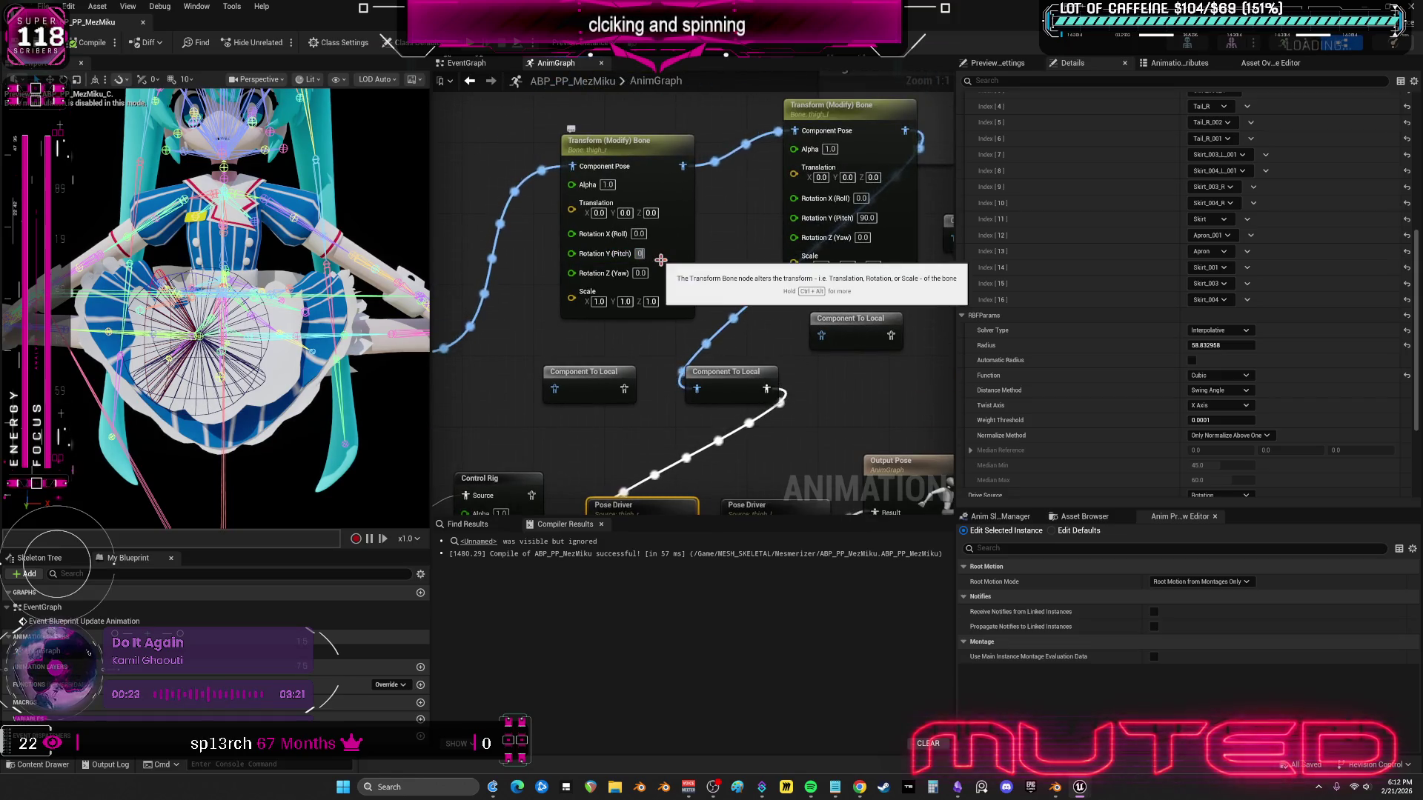
pyautogui.press('Return')
pyautogui.click(866, 218)
pyautogui.write('0')
pyautogui.press('Tab')
pyautogui.write('90')
pyautogui.press('Return')
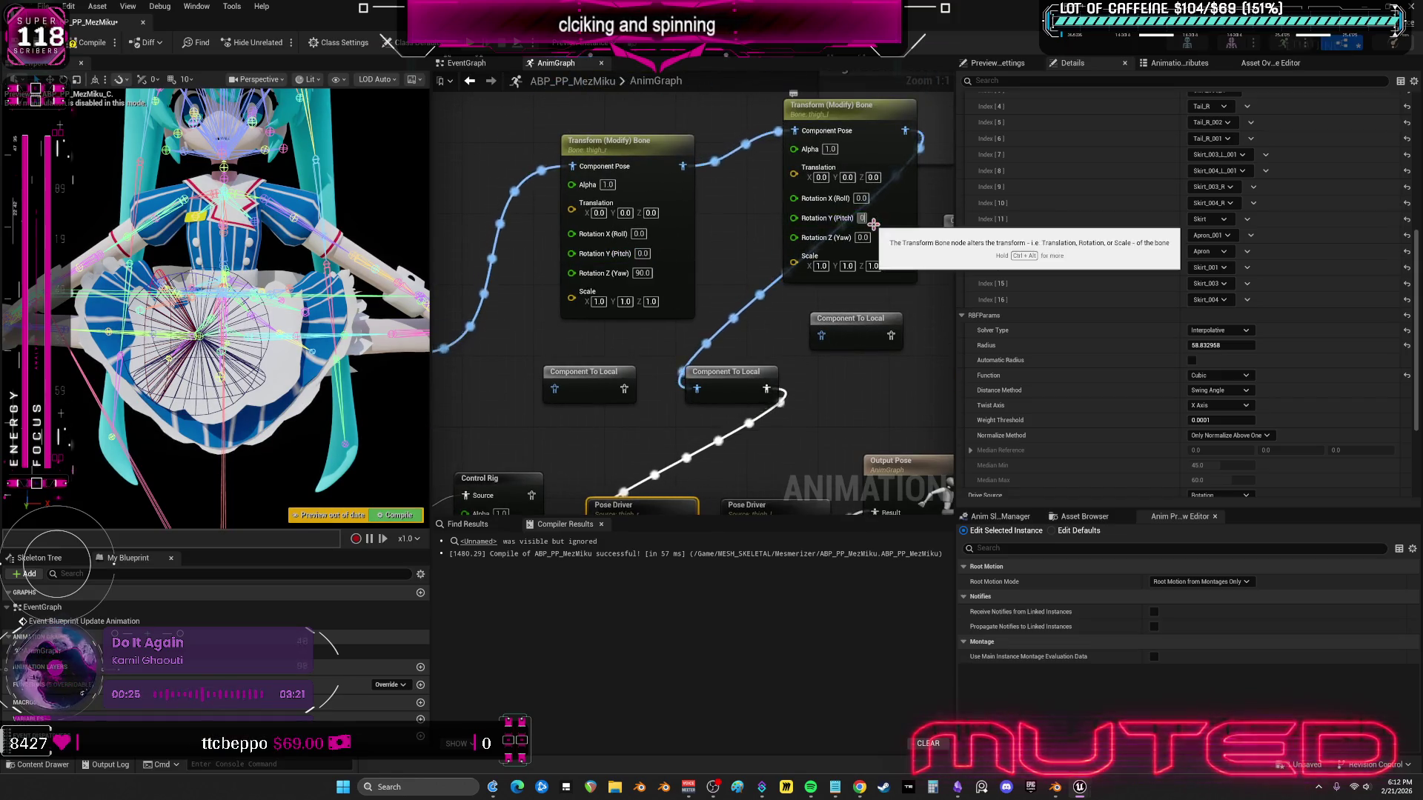
pyautogui.click(87, 42)
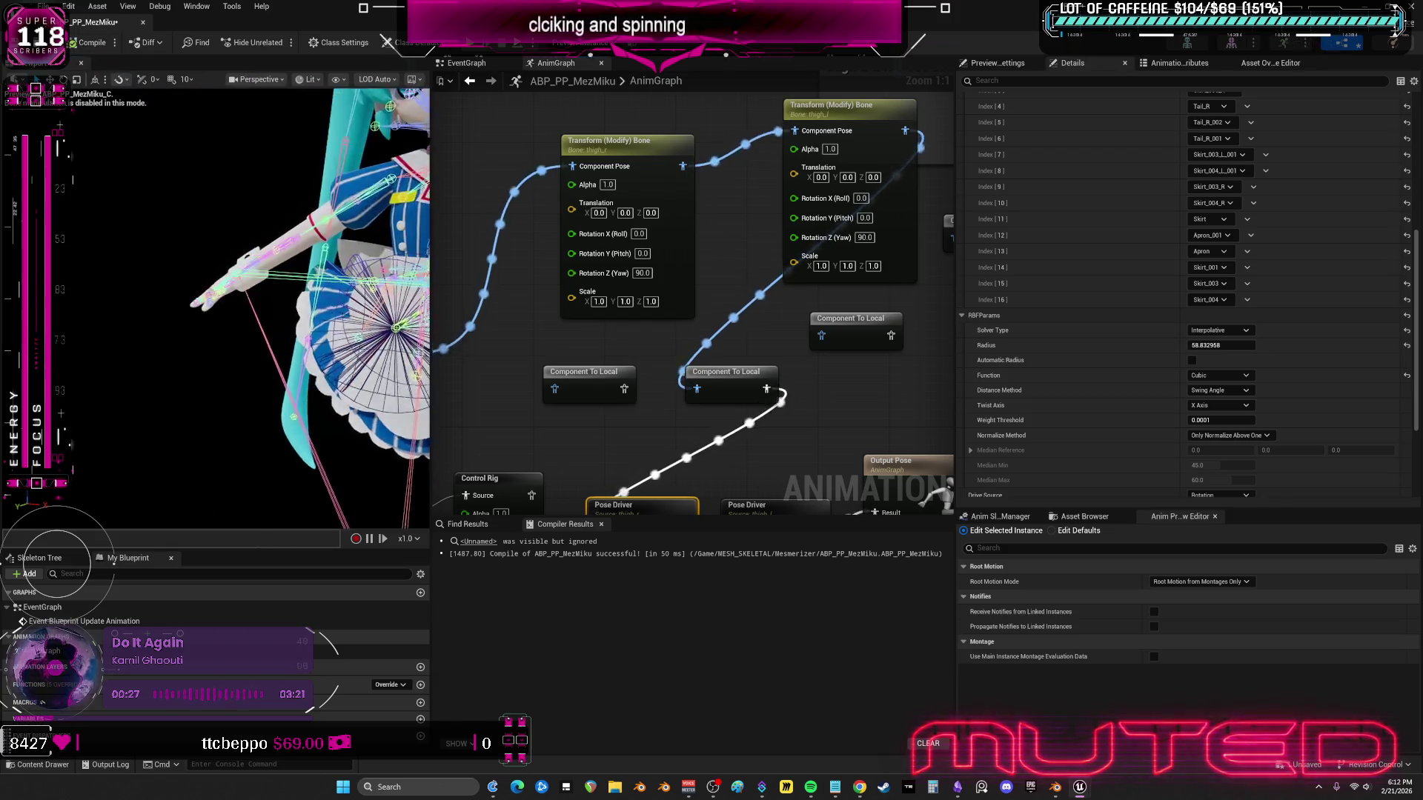
# - Orbit and zoom the preview to inspect the leg pose from the front
pyautogui.moveTo(410, 341); pyautogui.dragTo(260, 341)
pyautogui.moveTo(410, 341); pyautogui.dragTo(337, 341)
pyautogui.moveTo(741, 415); pyautogui.dragTo(709, 224)
pyautogui.scroll(3, 1107, 183)
pyautogui.scroll(5, 1106, 183)
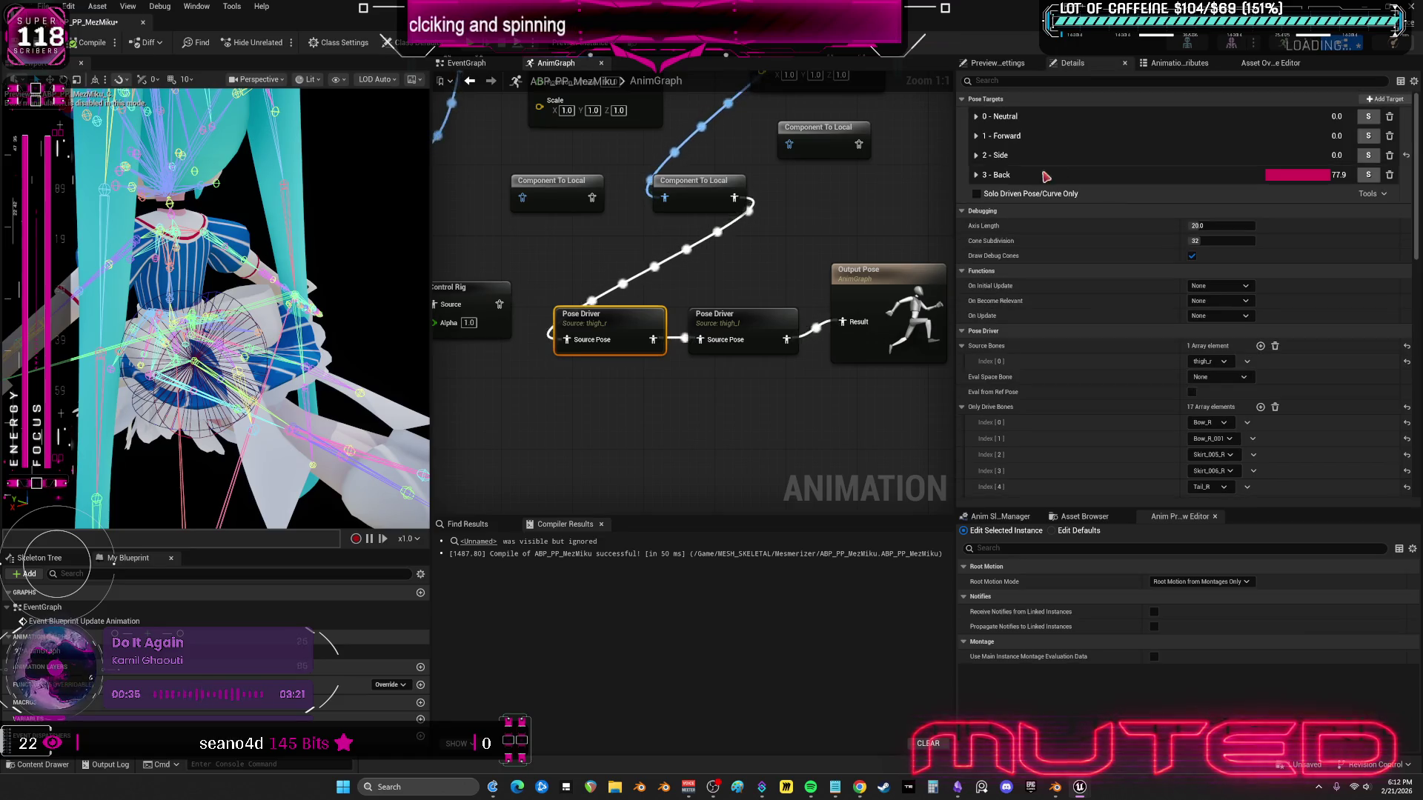
# - Set the Back pose target to 0 and -90 yaw, tuning its pitch by eye
pyautogui.click(976, 175)
pyautogui.click(1154, 220)
pyautogui.write('0')
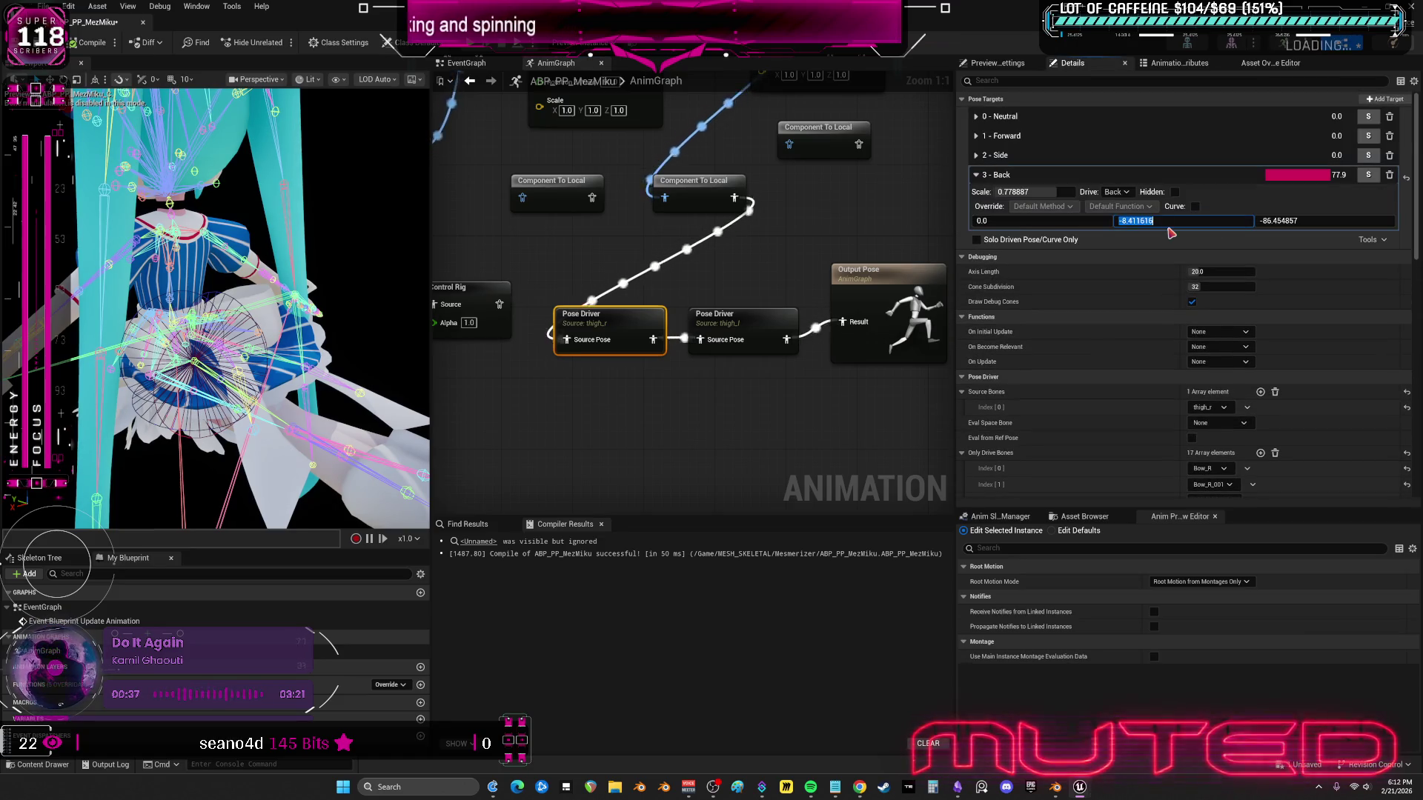
pyautogui.press('Tab')
pyautogui.write('0')
pyautogui.press('Return')
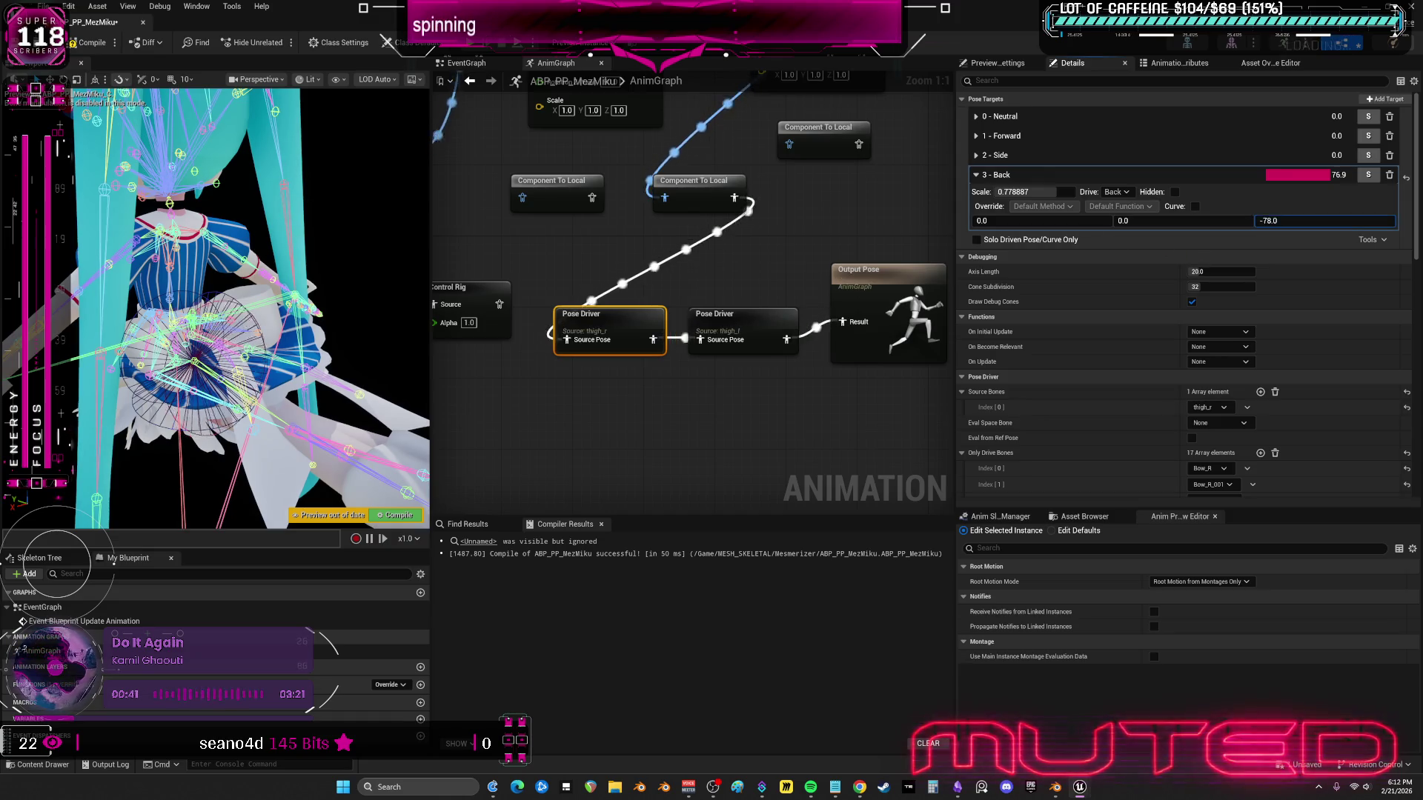
pyautogui.moveTo(1299, 223); pyautogui.dragTo(1299, 222)
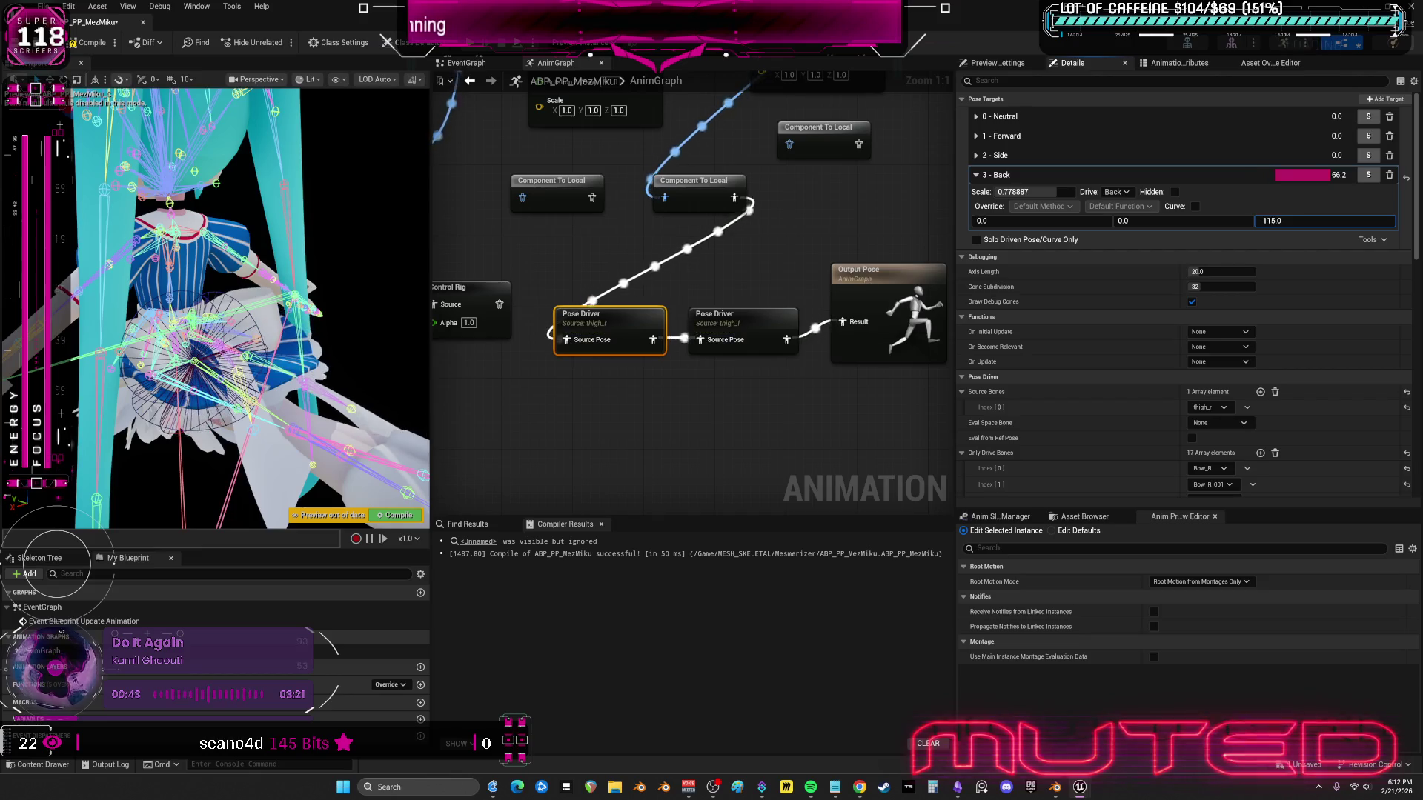
pyautogui.moveTo(1156, 221); pyautogui.dragTo(1201, 221)
pyautogui.write('10')
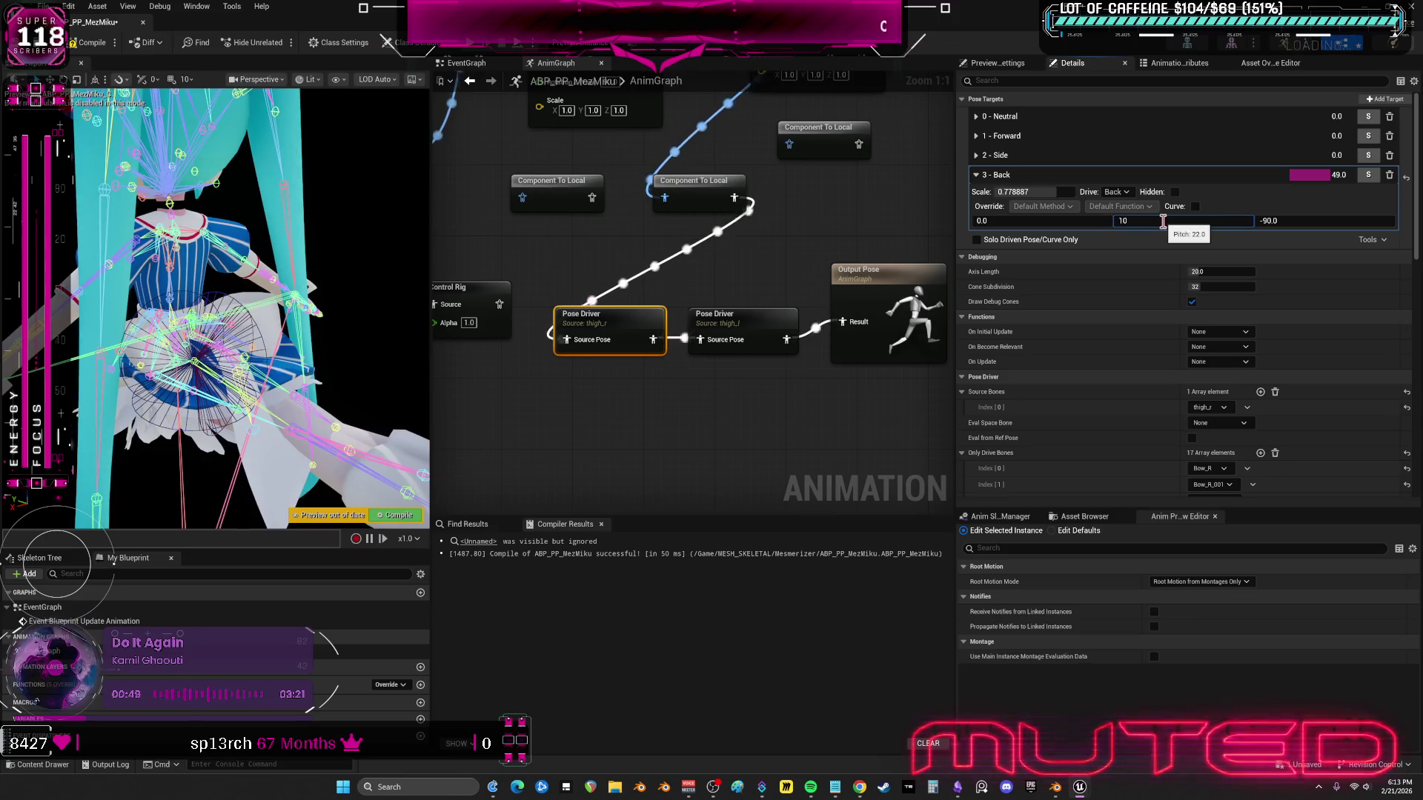
pyautogui.press('Return')
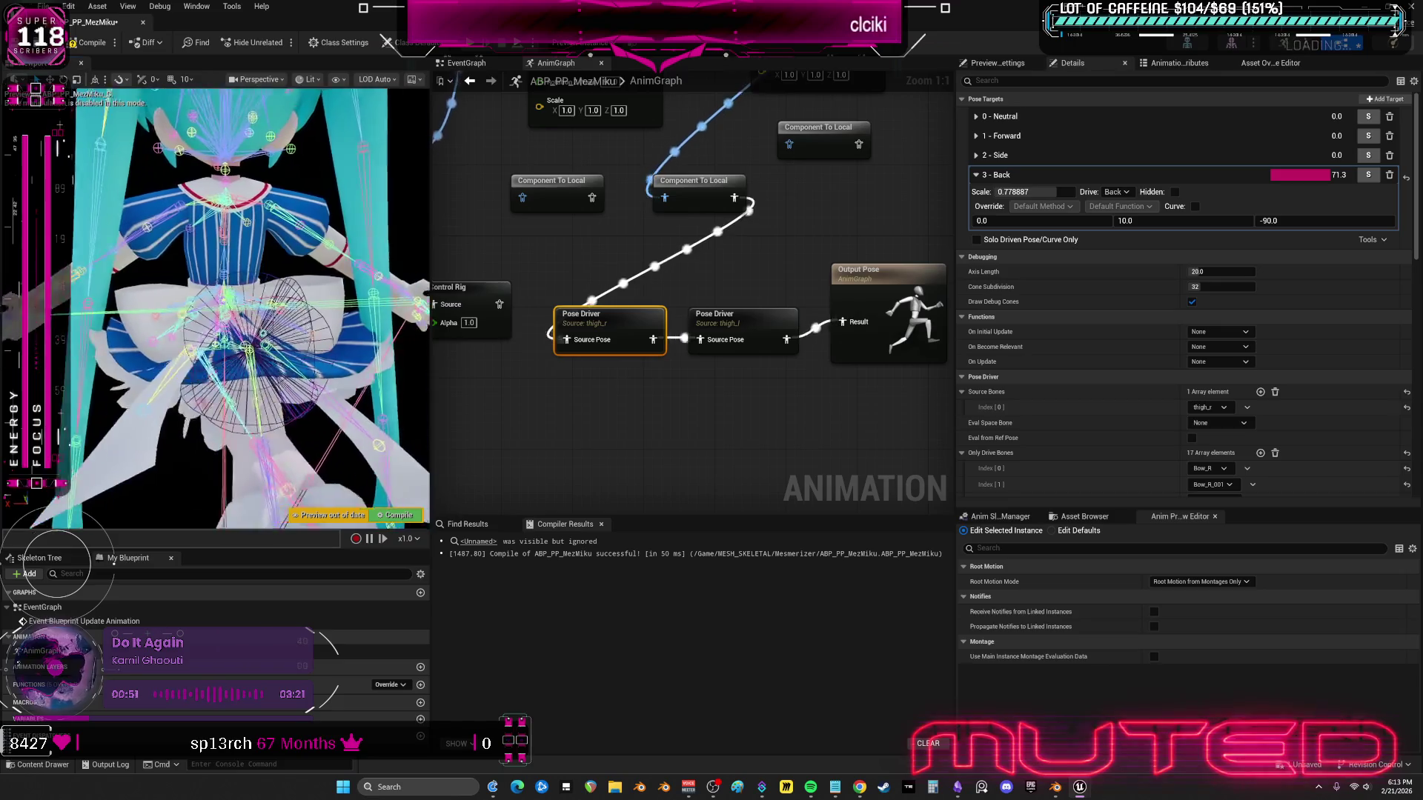
pyautogui.moveTo(1157, 221)
pyautogui.mouseDown()
pyautogui.moveTo(1178, 221)
pyautogui.moveTo(1145, 221)
pyautogui.mouseUp()
pyautogui.moveTo(1127, 221); pyautogui.dragTo(1157, 221)
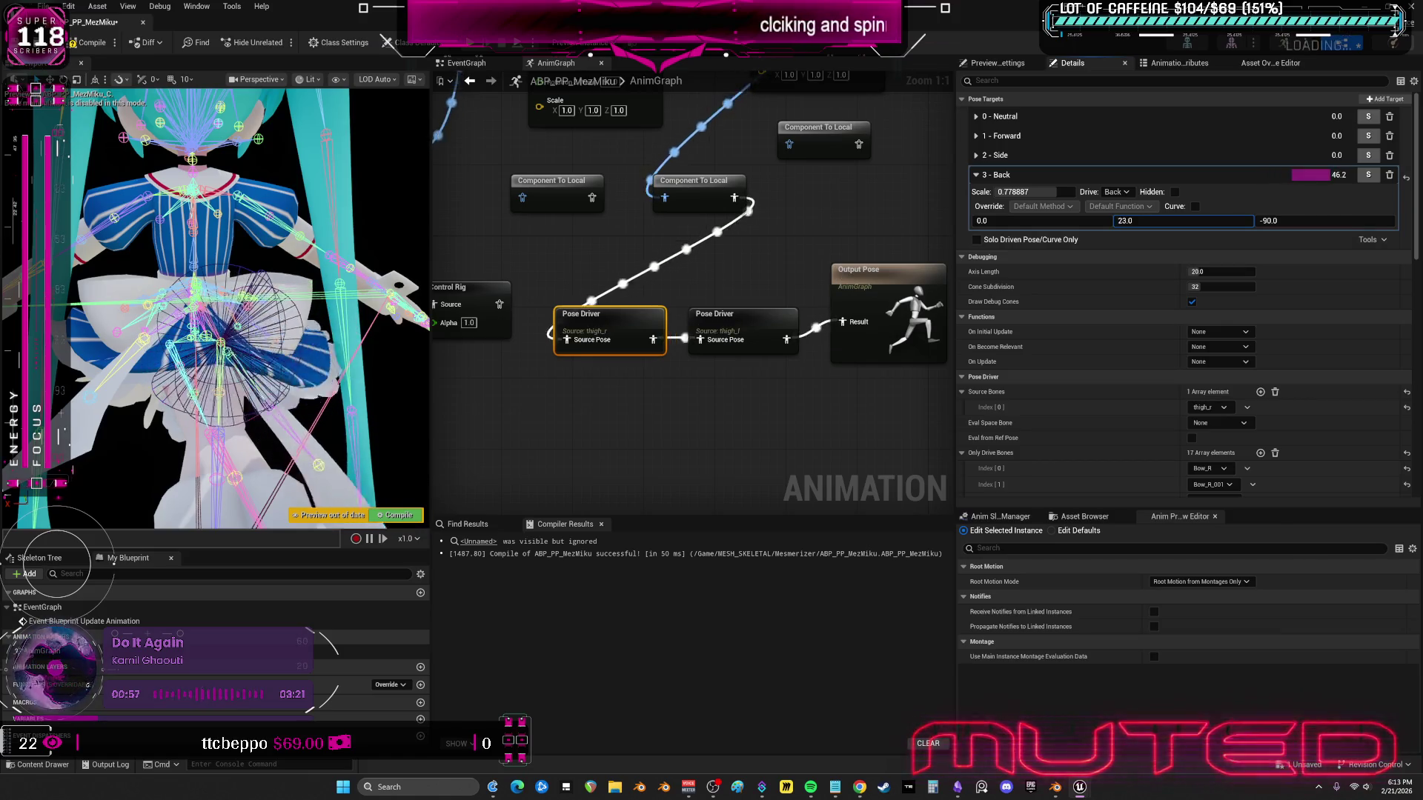
# - Give the left Transform Bone node a 20° pitch, recompile, and set the Back target pitch to 20
pyautogui.moveTo(740, 170); pyautogui.dragTo(686, 356)
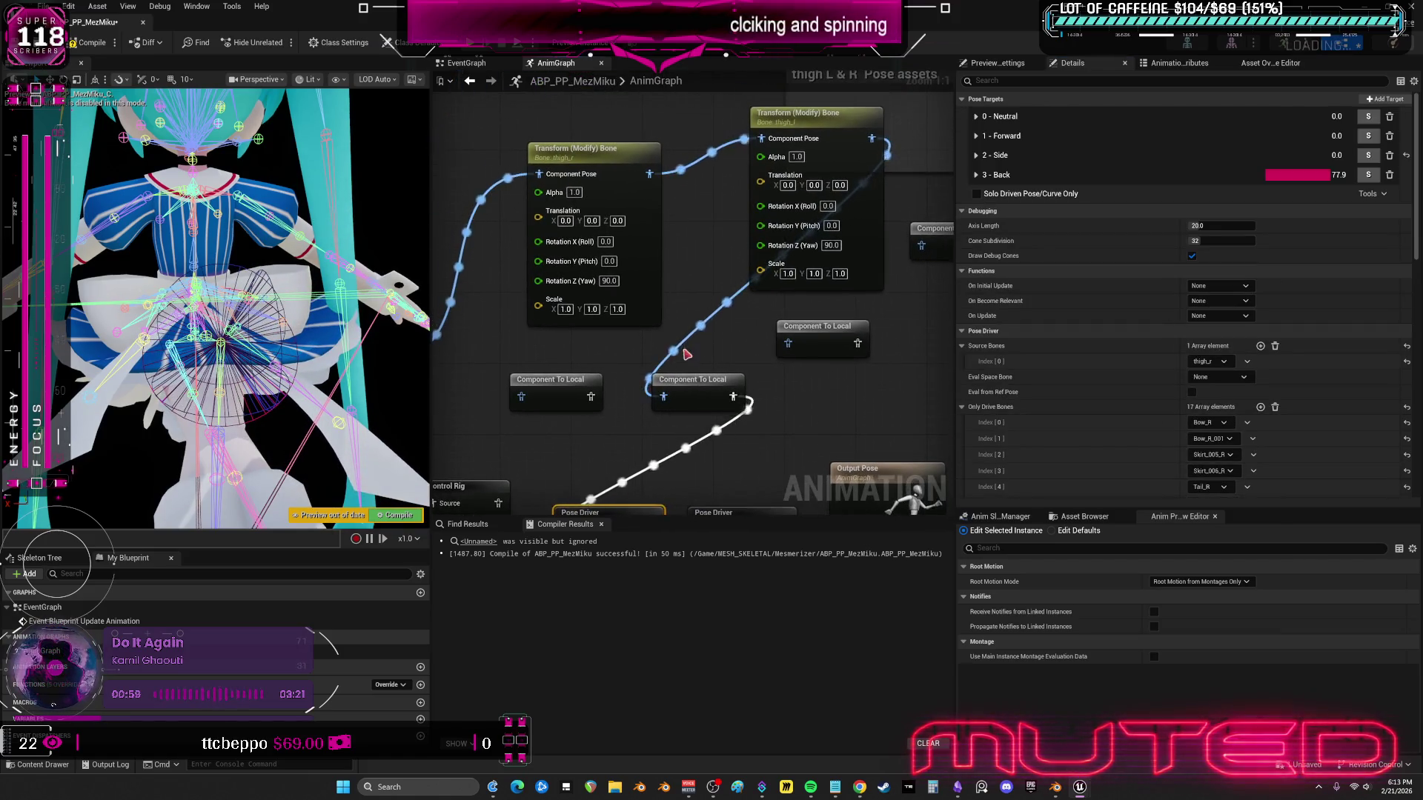
pyautogui.moveTo(612, 269); pyautogui.dragTo(642, 269)
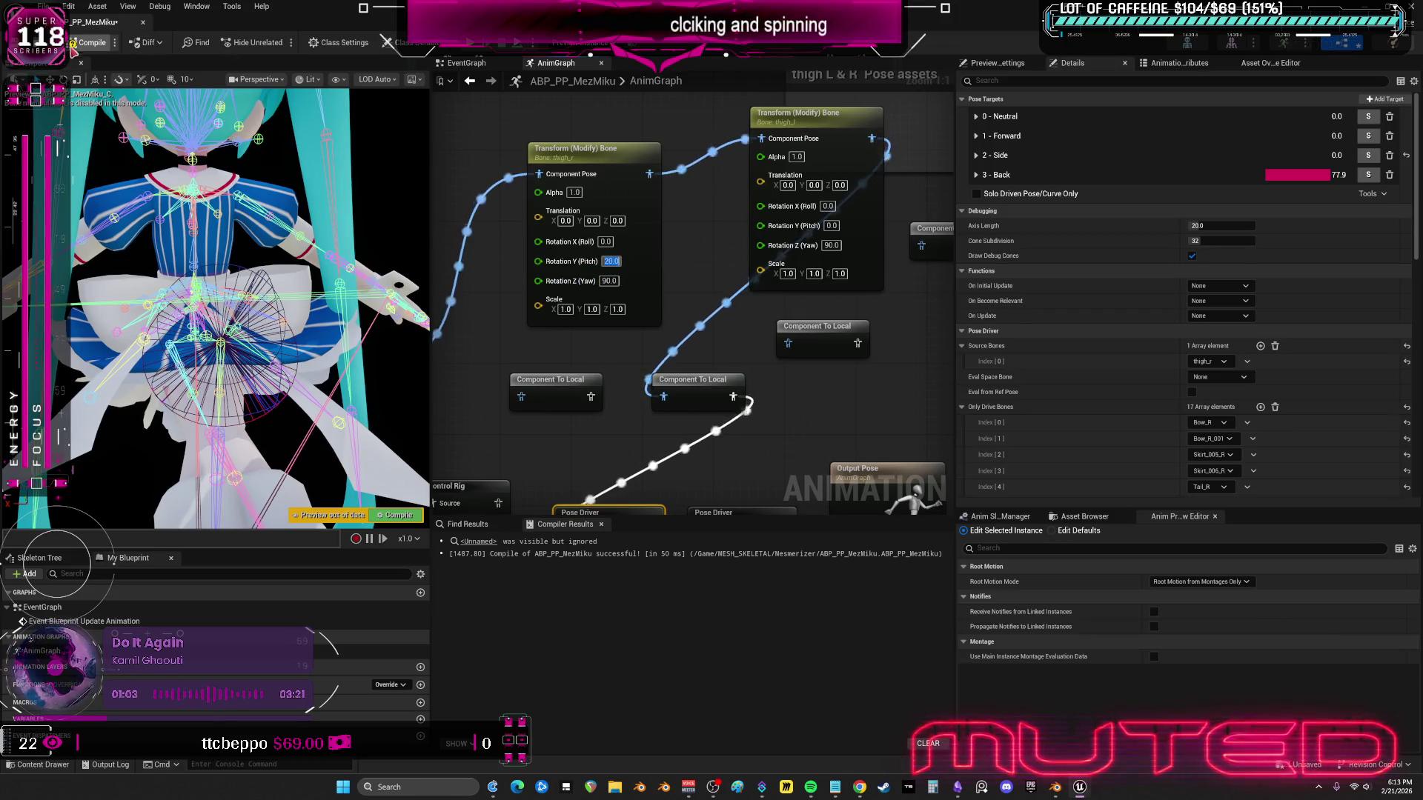
pyautogui.press('F7')
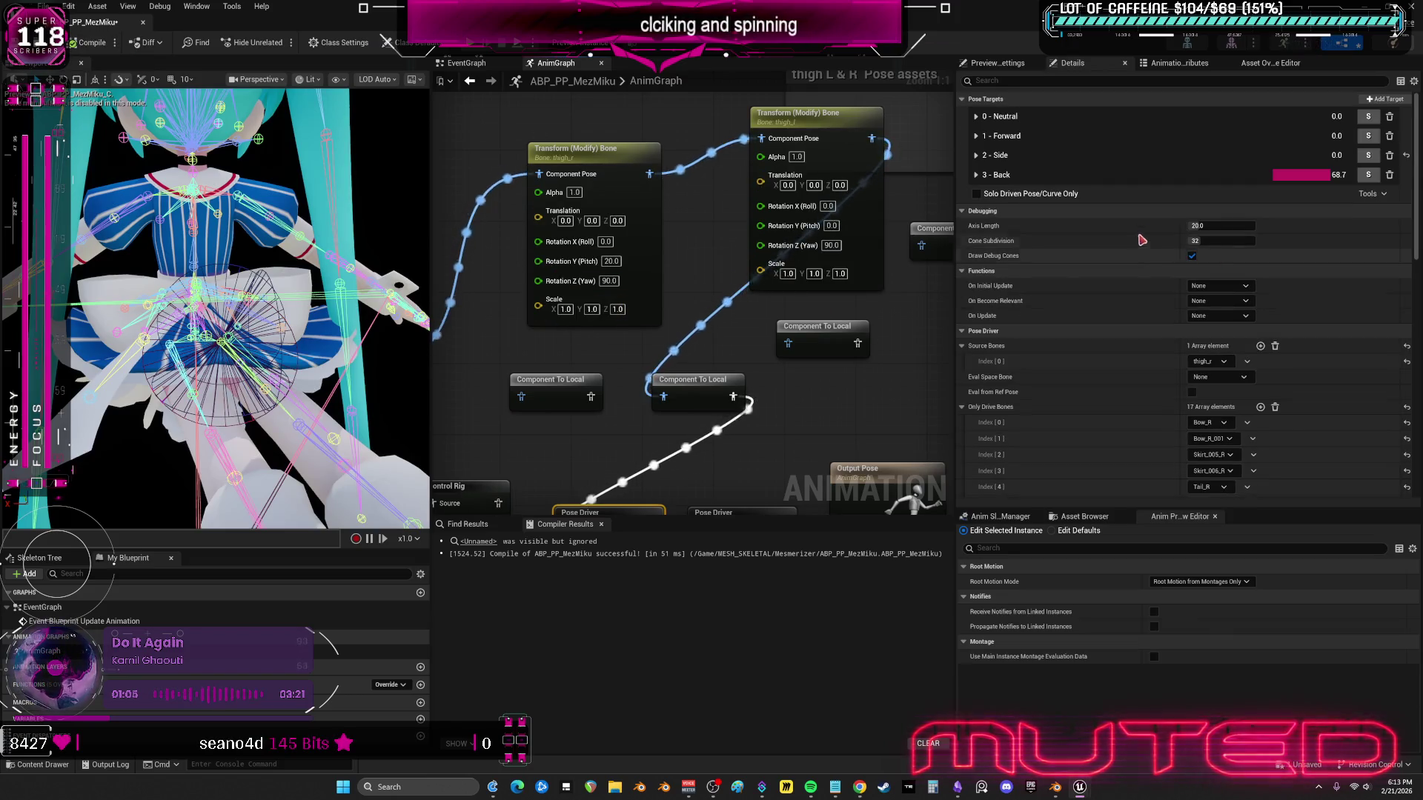
pyautogui.click(995, 175)
pyautogui.moveTo(1175, 220)
pyautogui.mouseDown()
pyautogui.moveTo(1234, 221)
pyautogui.moveTo(1204, 221)
pyautogui.mouseUp()
pyautogui.click(1186, 221)
pyautogui.click(741, 513)
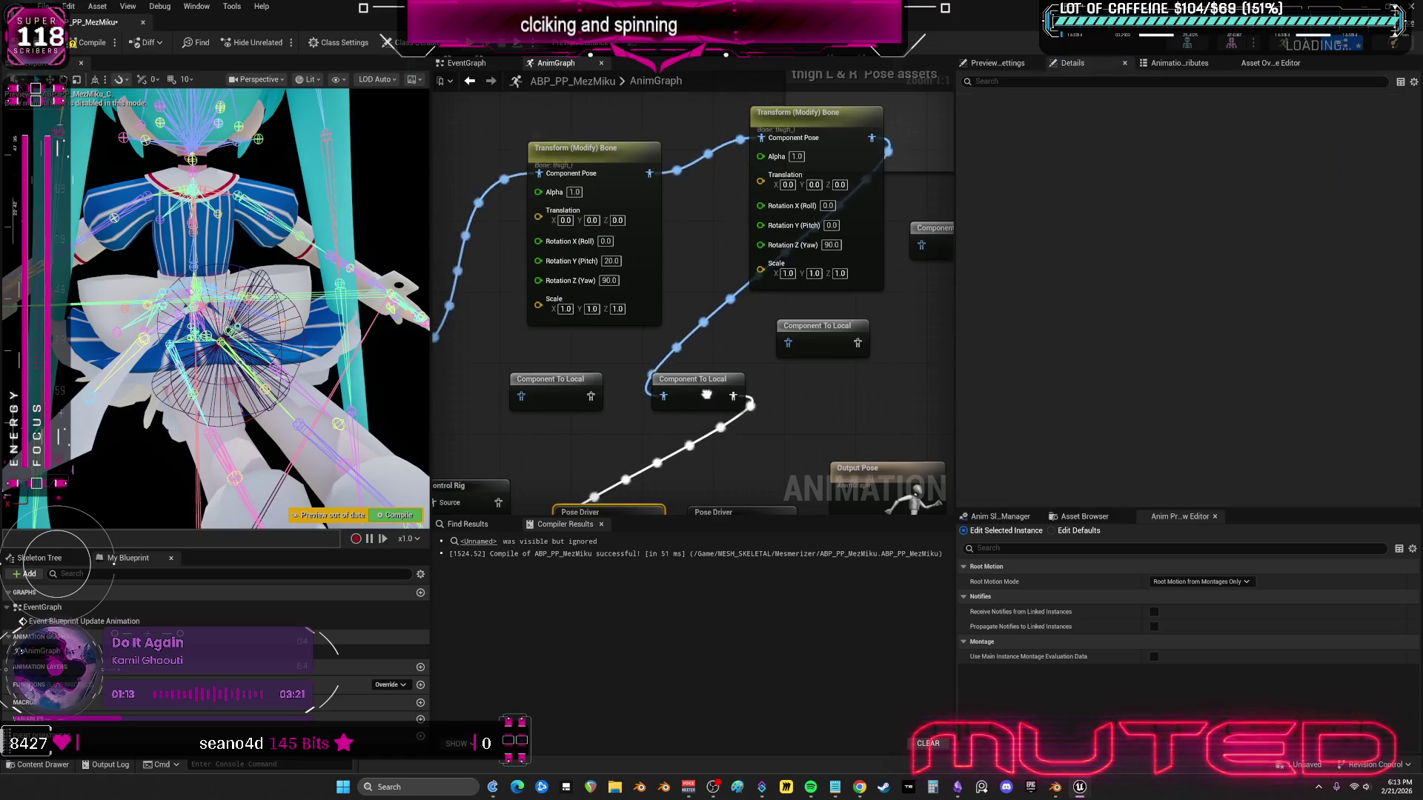
pyautogui.moveTo(628, 511); pyautogui.dragTo(661, 317)
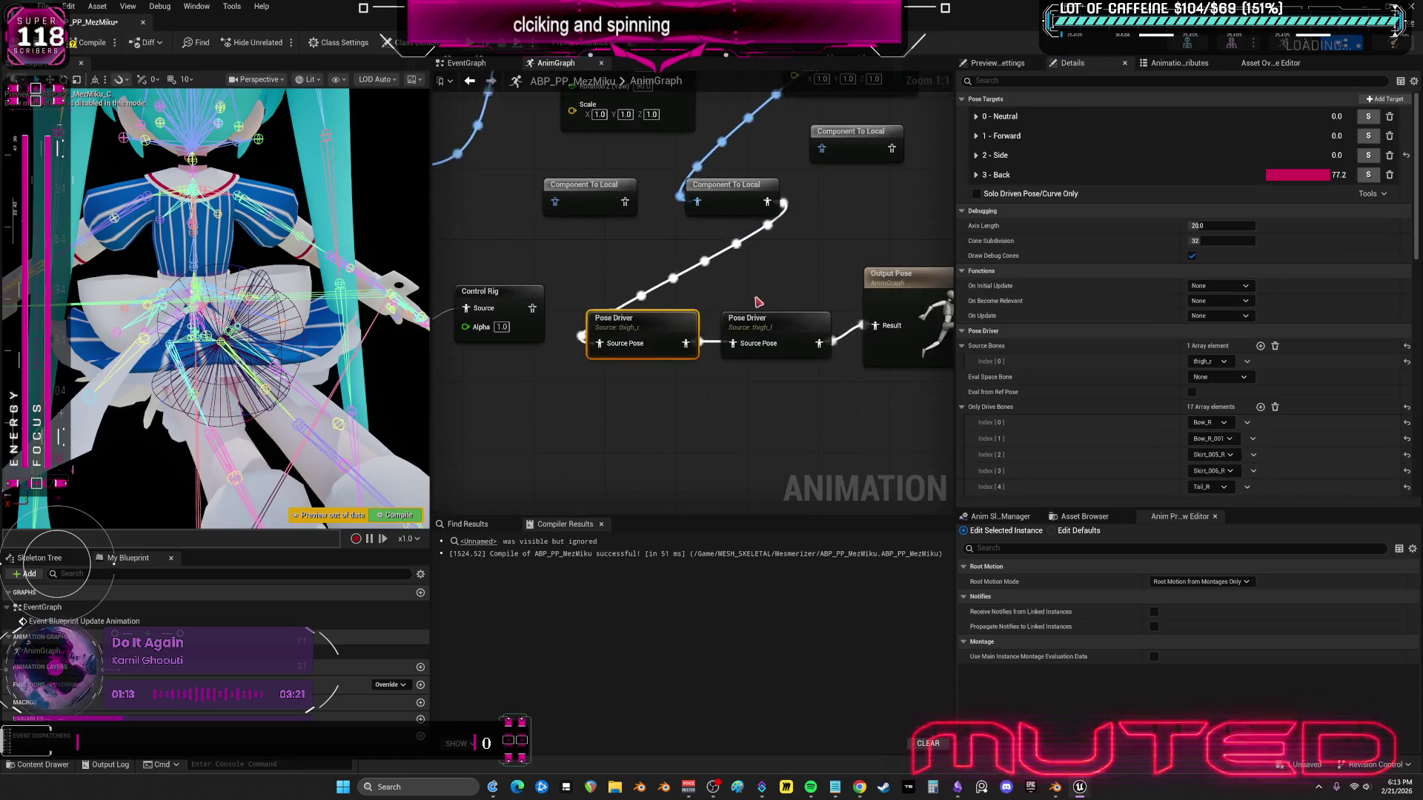
# - Set thigh_l's Back pose target to 0, -20, 0
pyautogui.click(976, 176)
pyautogui.moveTo(1175, 222)
pyautogui.mouseDown()
pyautogui.moveTo(1134, 221)
pyautogui.moveTo(1170, 223)
pyautogui.mouseUp()
pyautogui.click(1170, 222)
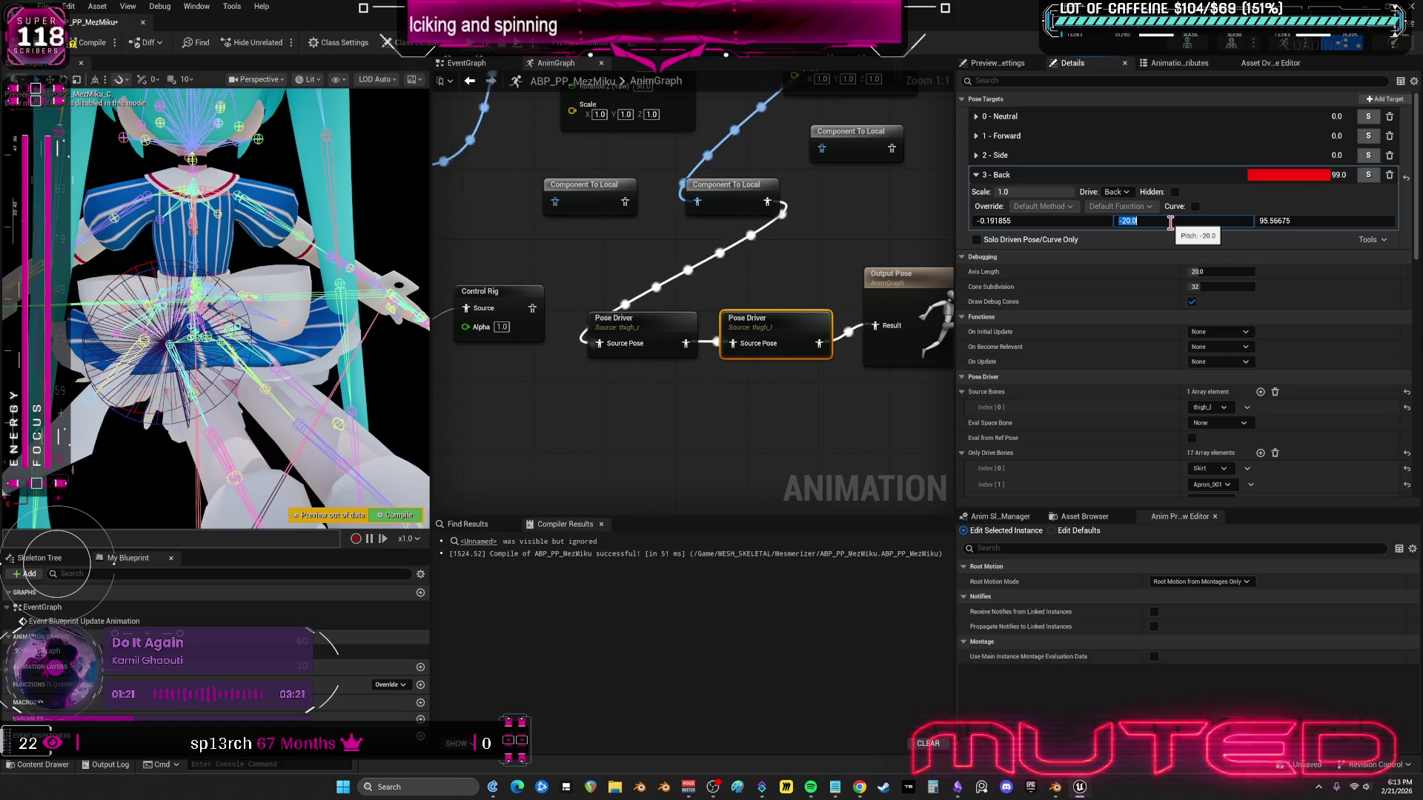
pyautogui.moveTo(1053, 221); pyautogui.dragTo(1044, 220)
pyautogui.click(1044, 221)
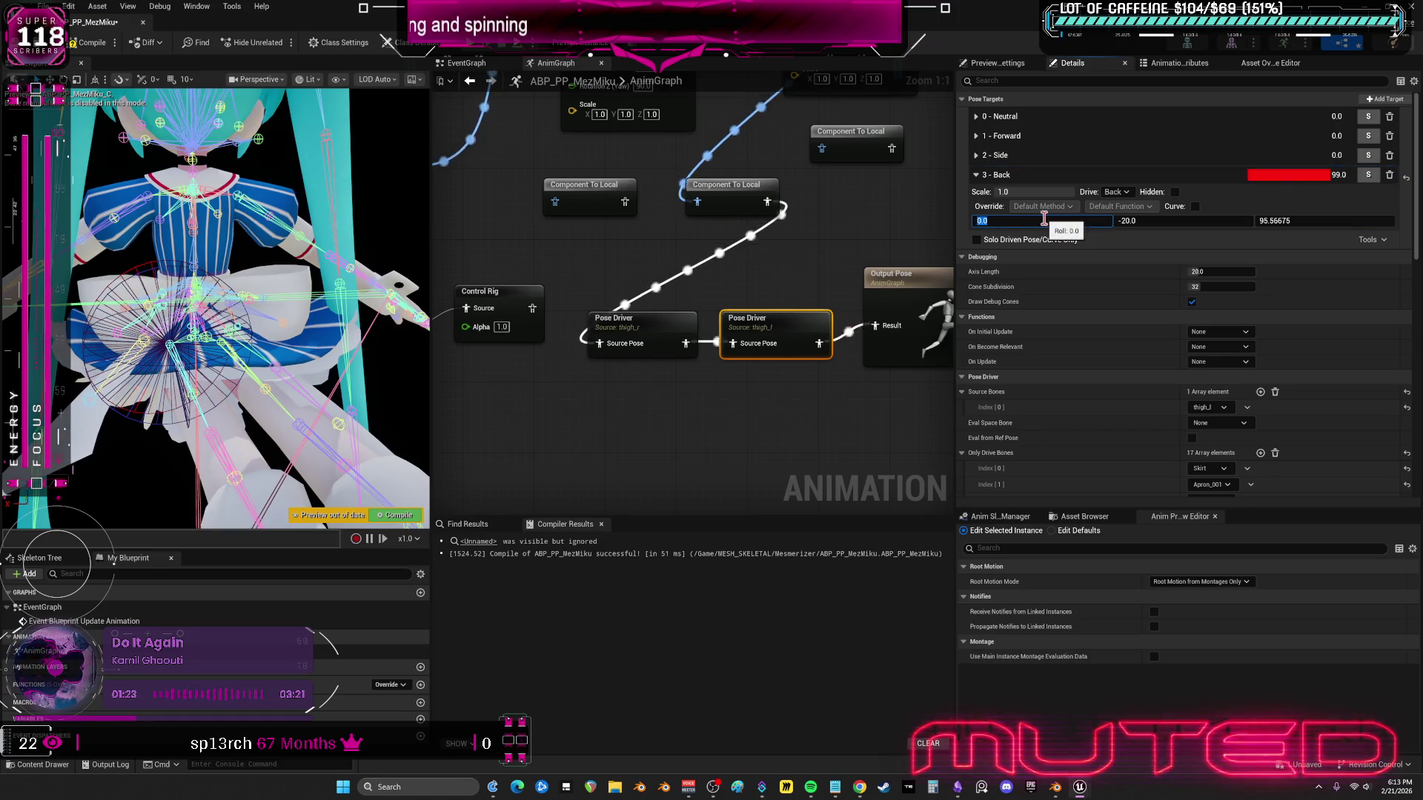
pyautogui.click(1291, 220)
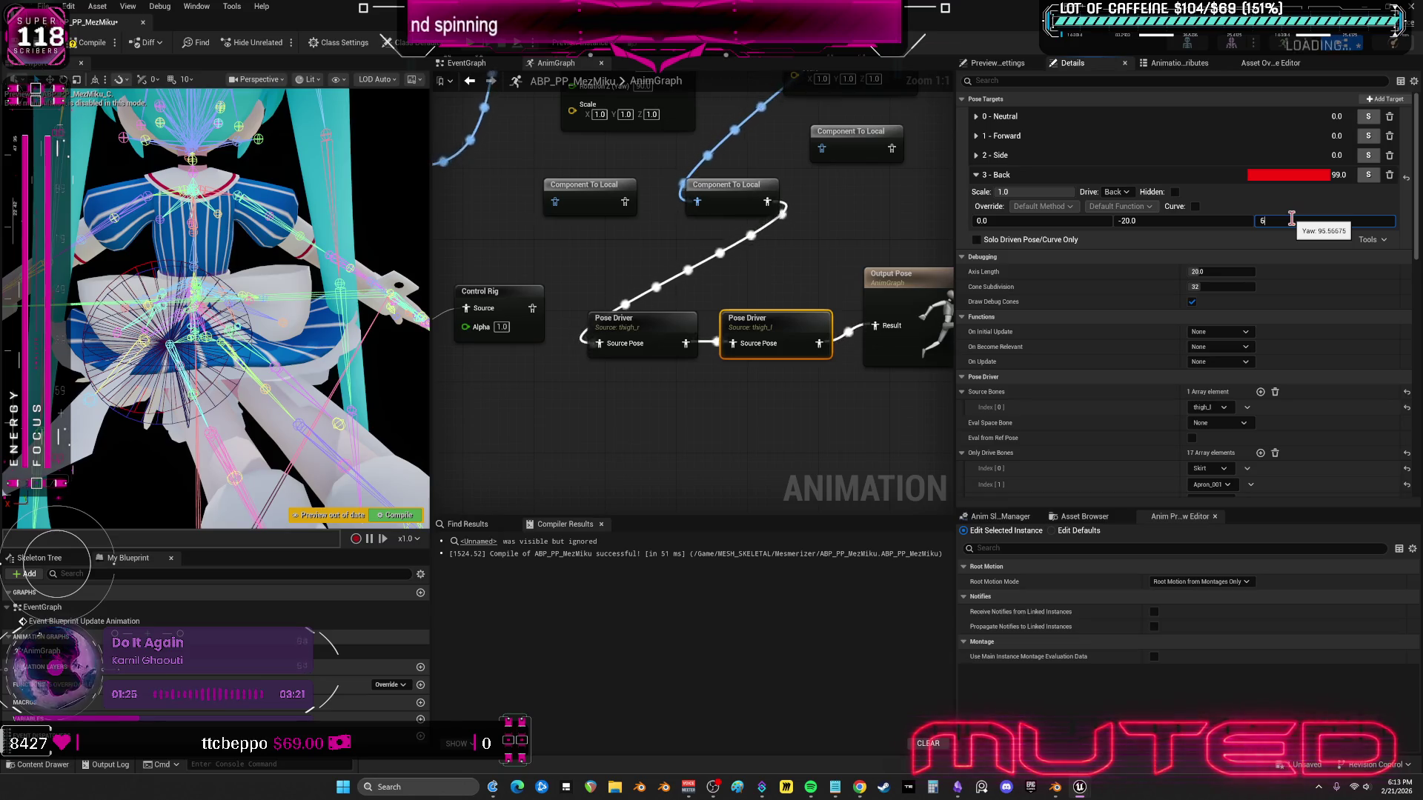
pyautogui.write('90')
pyautogui.press('Return')
# - Give a Transform Bone node a pitch of 90 and recompile to refresh the preview
pyautogui.moveTo(653, 77); pyautogui.dragTo(628, 255)
pyautogui.write('90')
pyautogui.press('Tab')
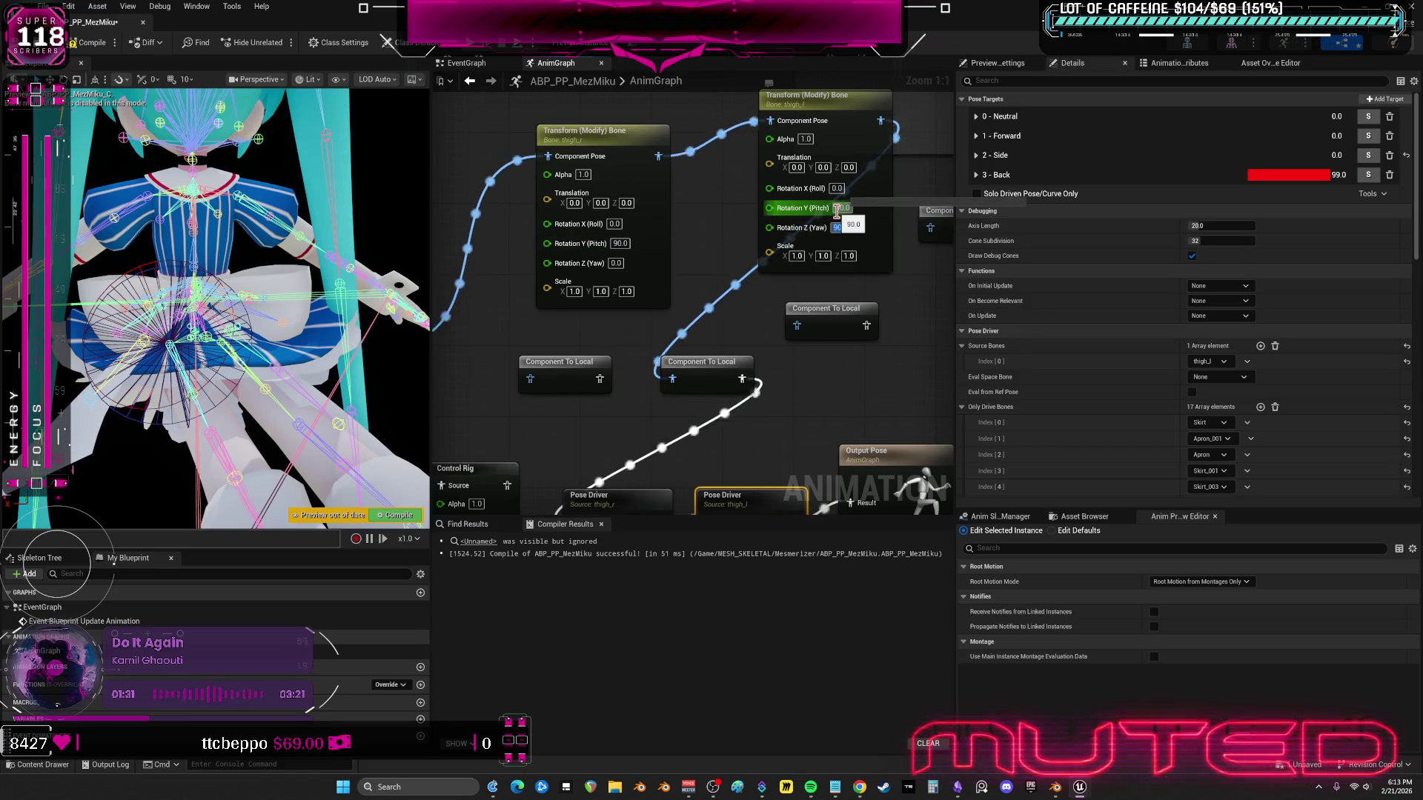
pyautogui.click(78, 50)
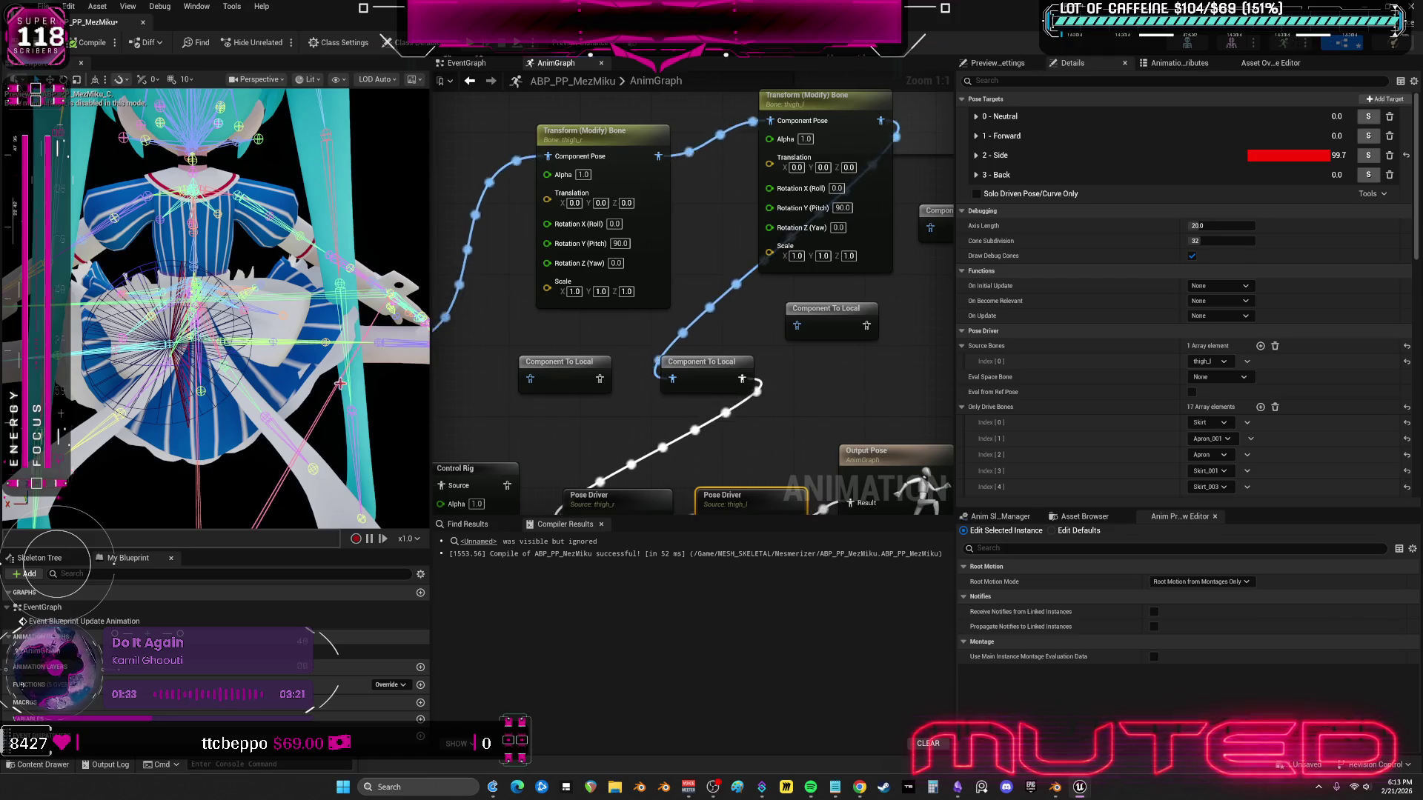
pyautogui.moveTo(222, 334); pyautogui.dragTo(345, 386)
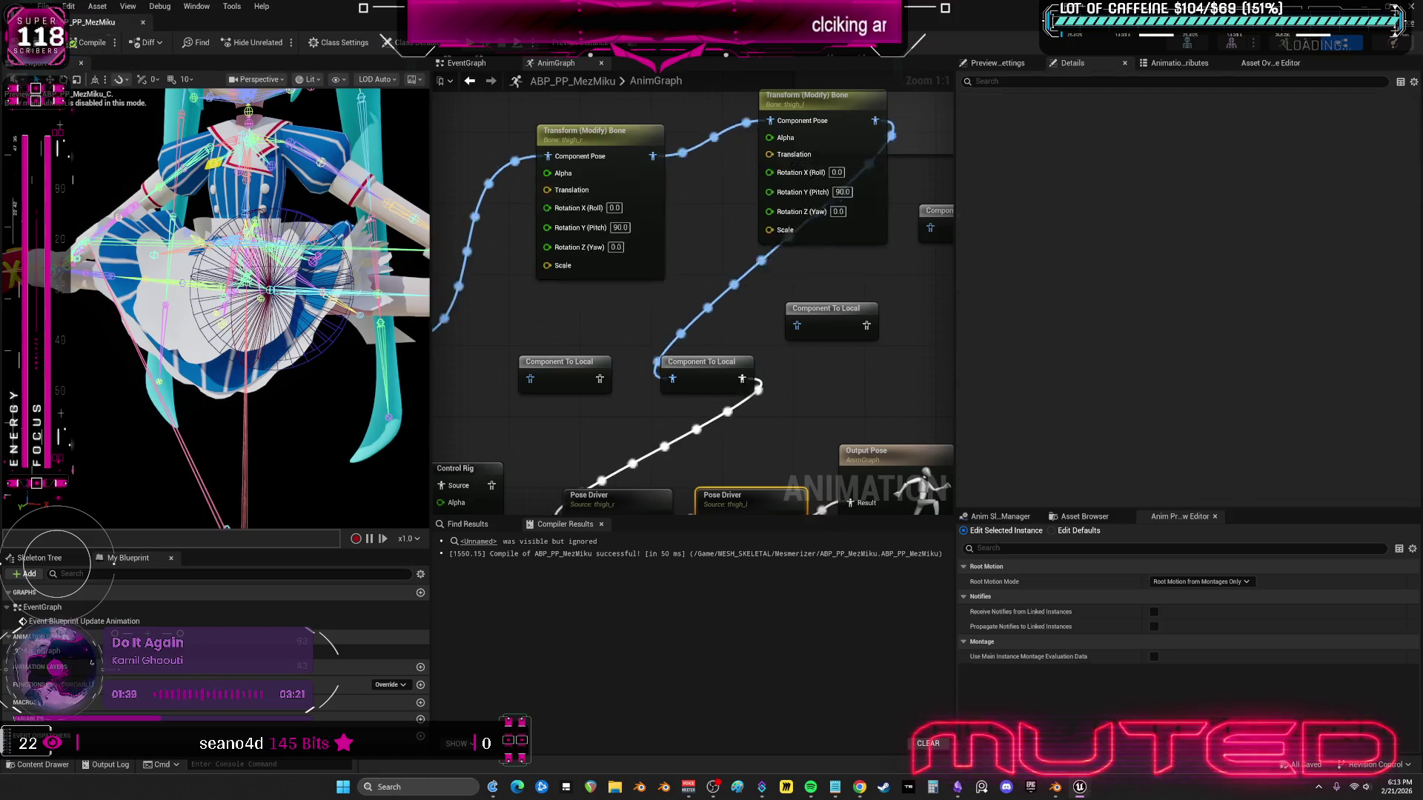
# - Set the left Transform Bone pitch to 80, recompile, and retune the Side target's pitch
pyautogui.click(980, 157)
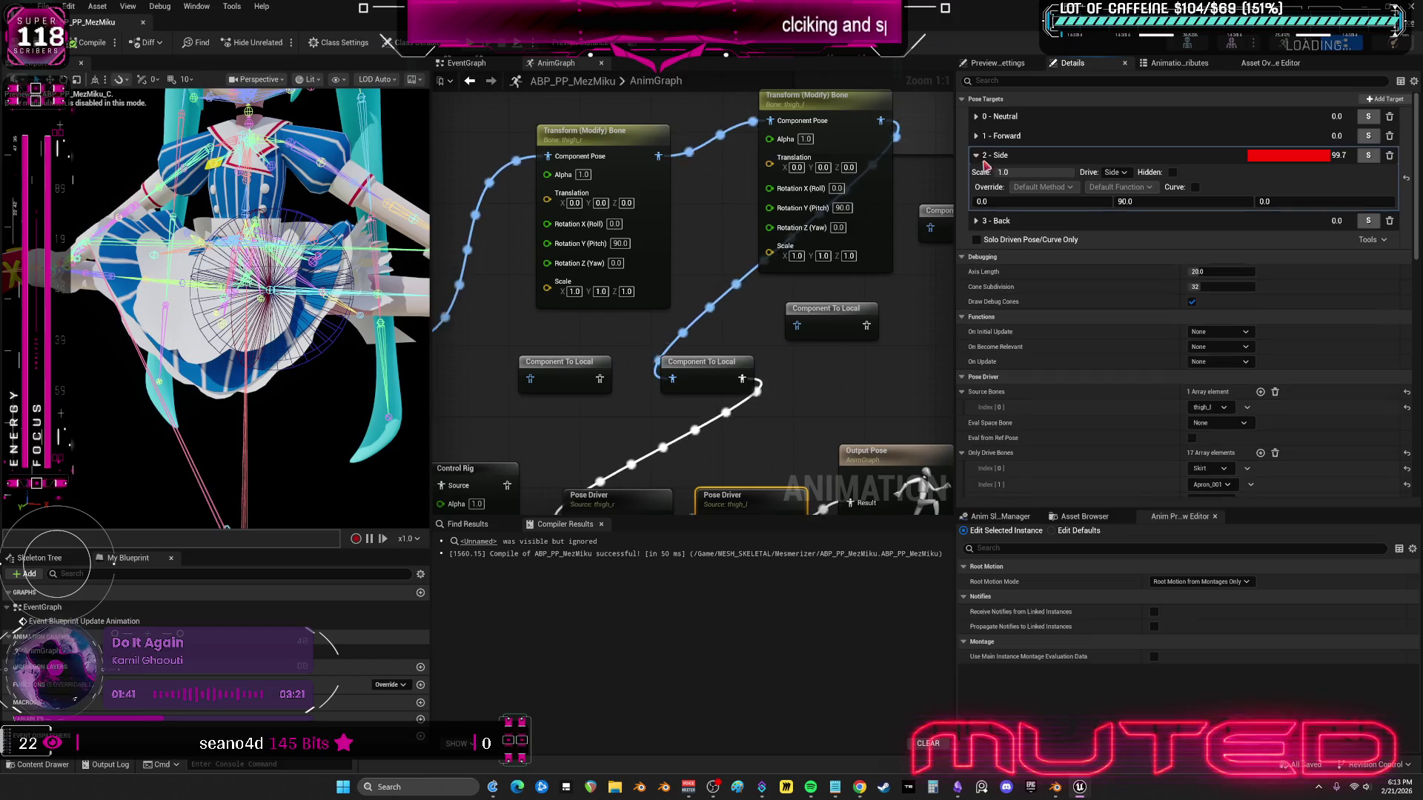
pyautogui.moveTo(1142, 200)
pyautogui.mouseDown()
pyautogui.moveTo(1114, 201)
pyautogui.moveTo(1197, 201)
pyautogui.moveTo(1109, 201)
pyautogui.mouseUp()
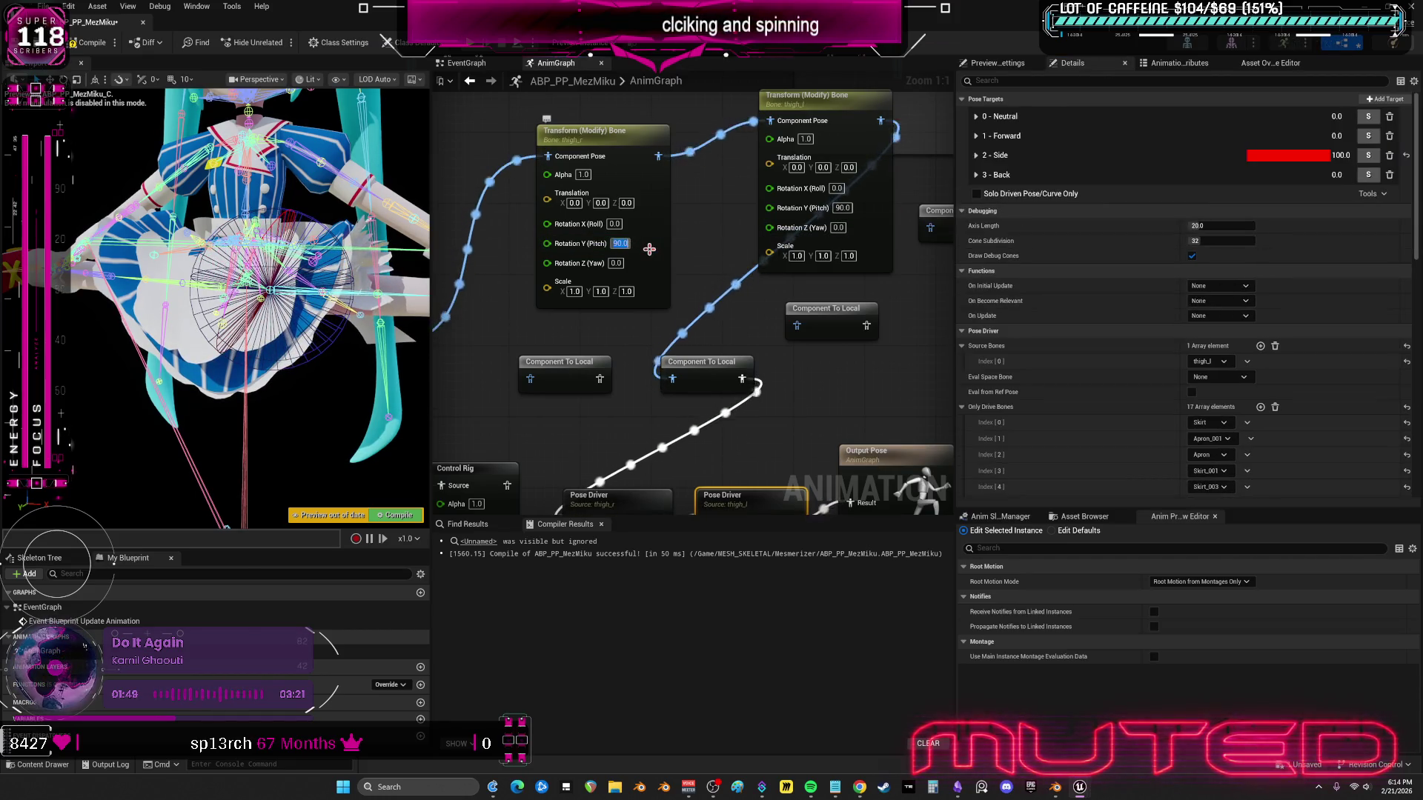
pyautogui.write('0')
pyautogui.press('Return')
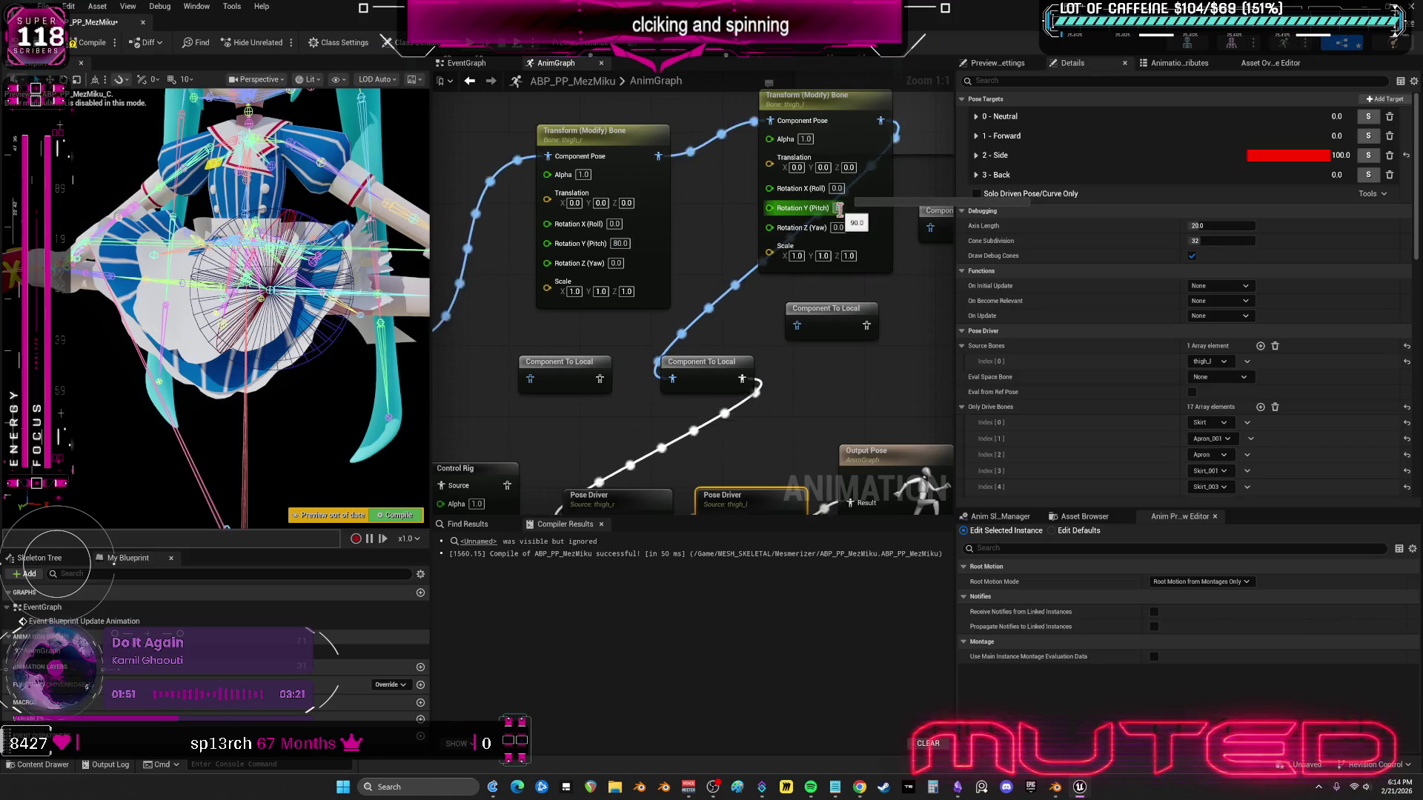
pyautogui.click(94, 47)
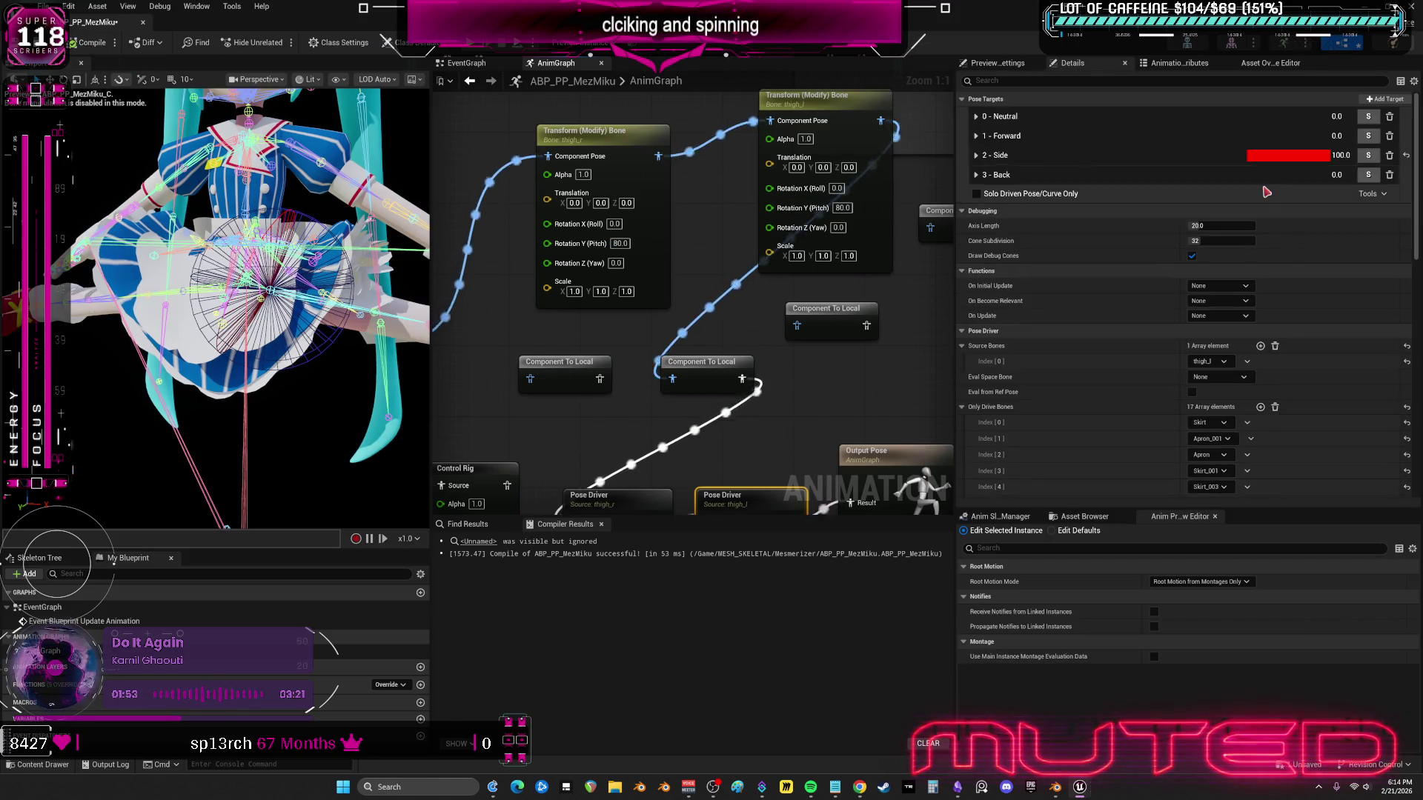
pyautogui.click(976, 156)
pyautogui.moveTo(1171, 206)
pyautogui.mouseDown()
pyautogui.moveTo(1230, 207)
pyautogui.moveTo(1197, 201)
pyautogui.mouseUp()
# - Set the Side pose target pitch to 100 and recompile the animation blueprint
pyautogui.click(1171, 207)
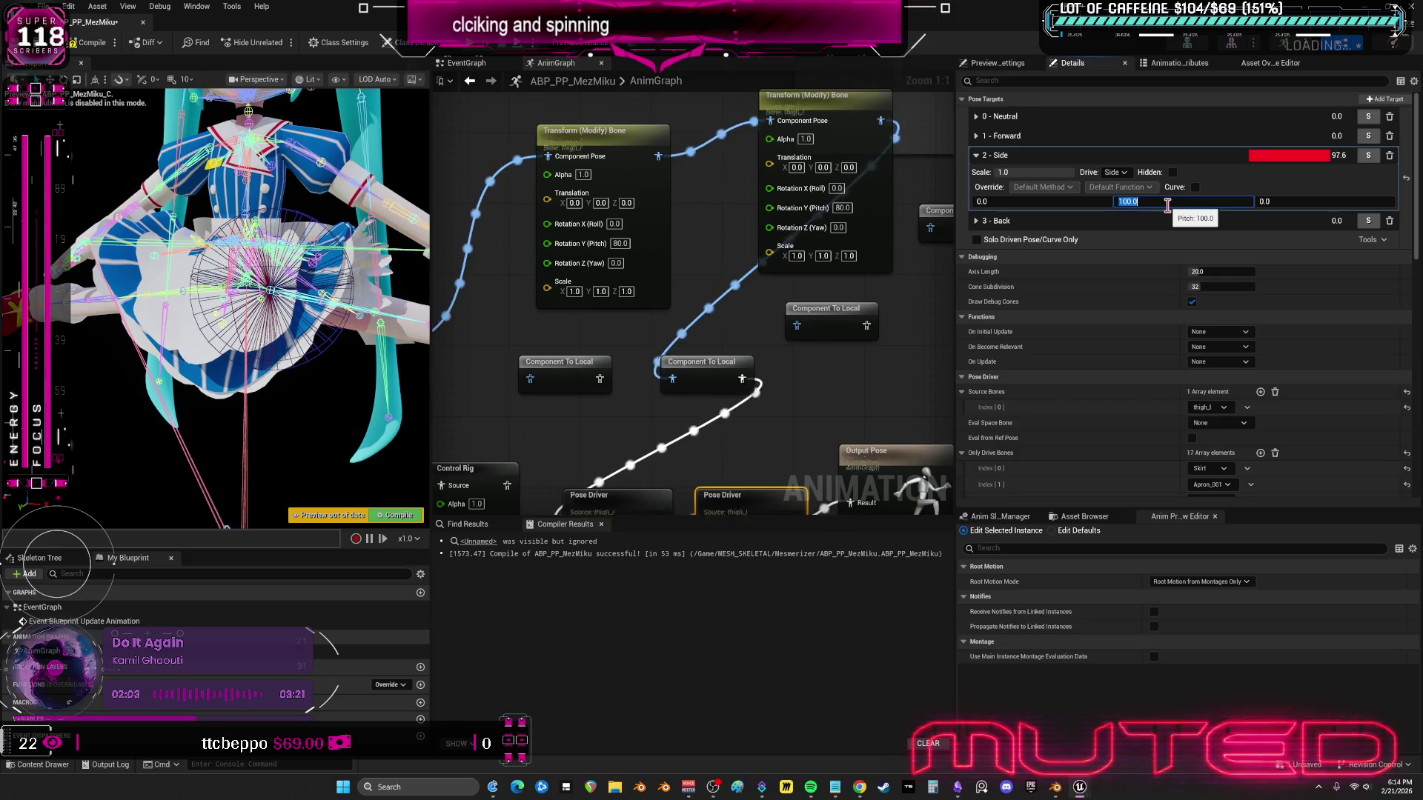
pyautogui.press('Return')
pyautogui.moveTo(901, 375); pyautogui.dragTo(887, 224)
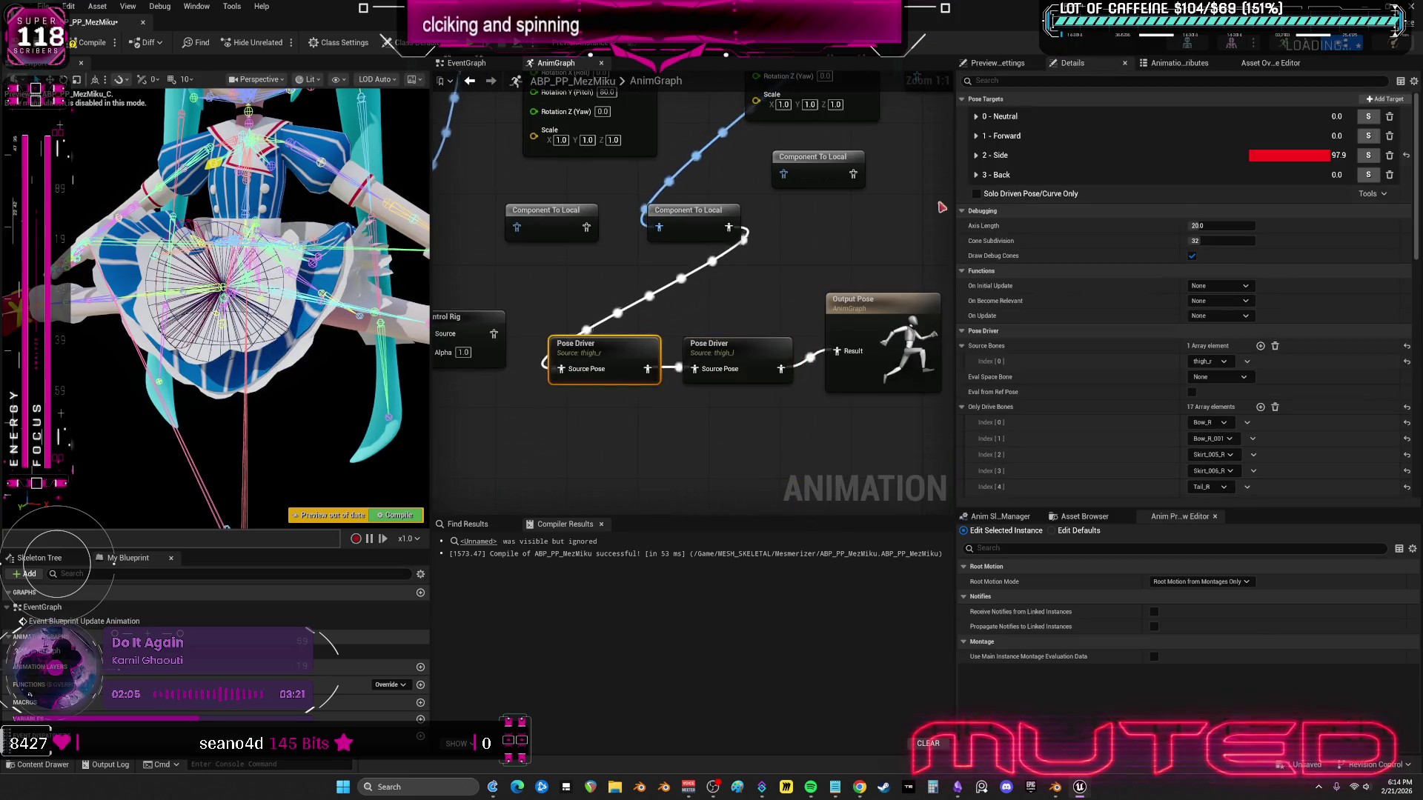
pyautogui.click(975, 155)
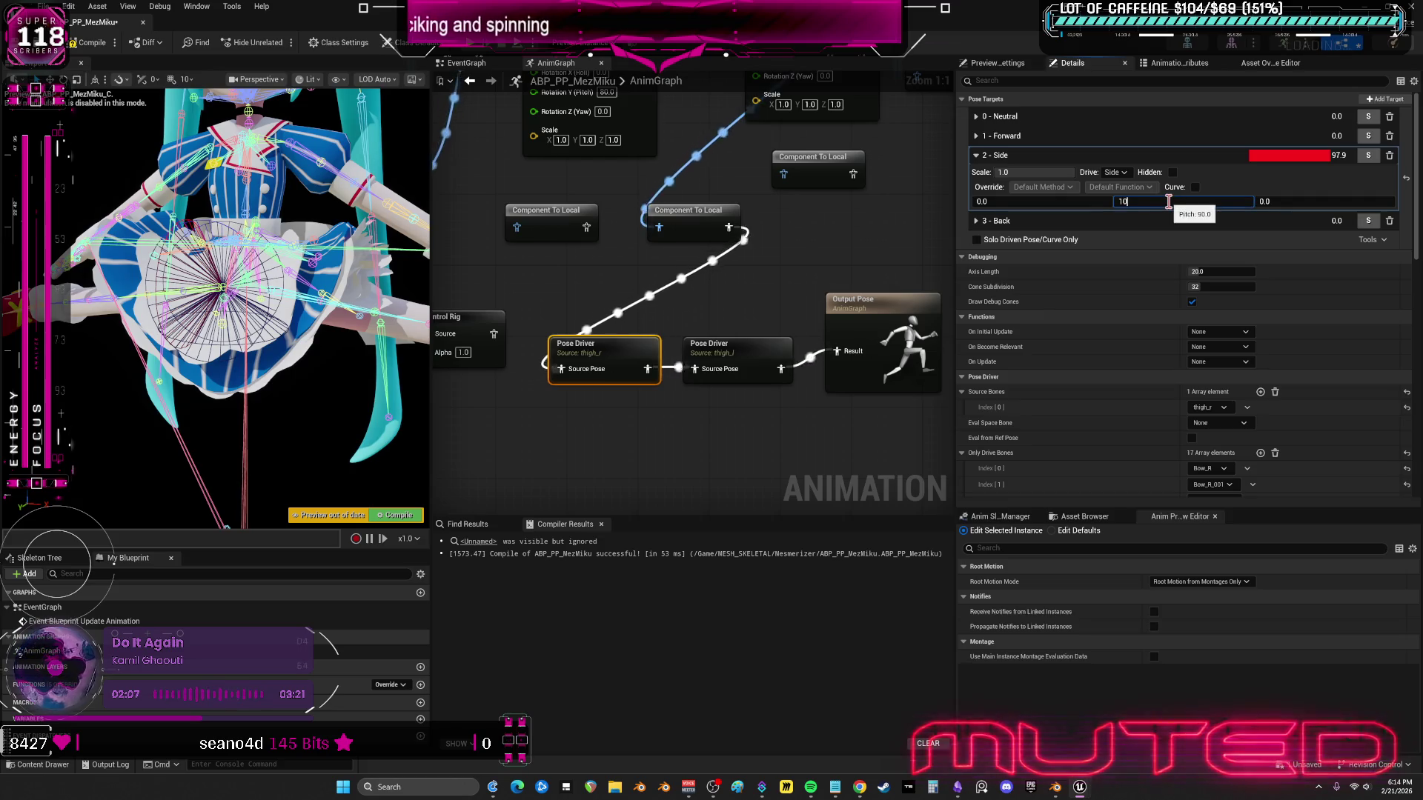
pyautogui.write('0')
pyautogui.press('Return')
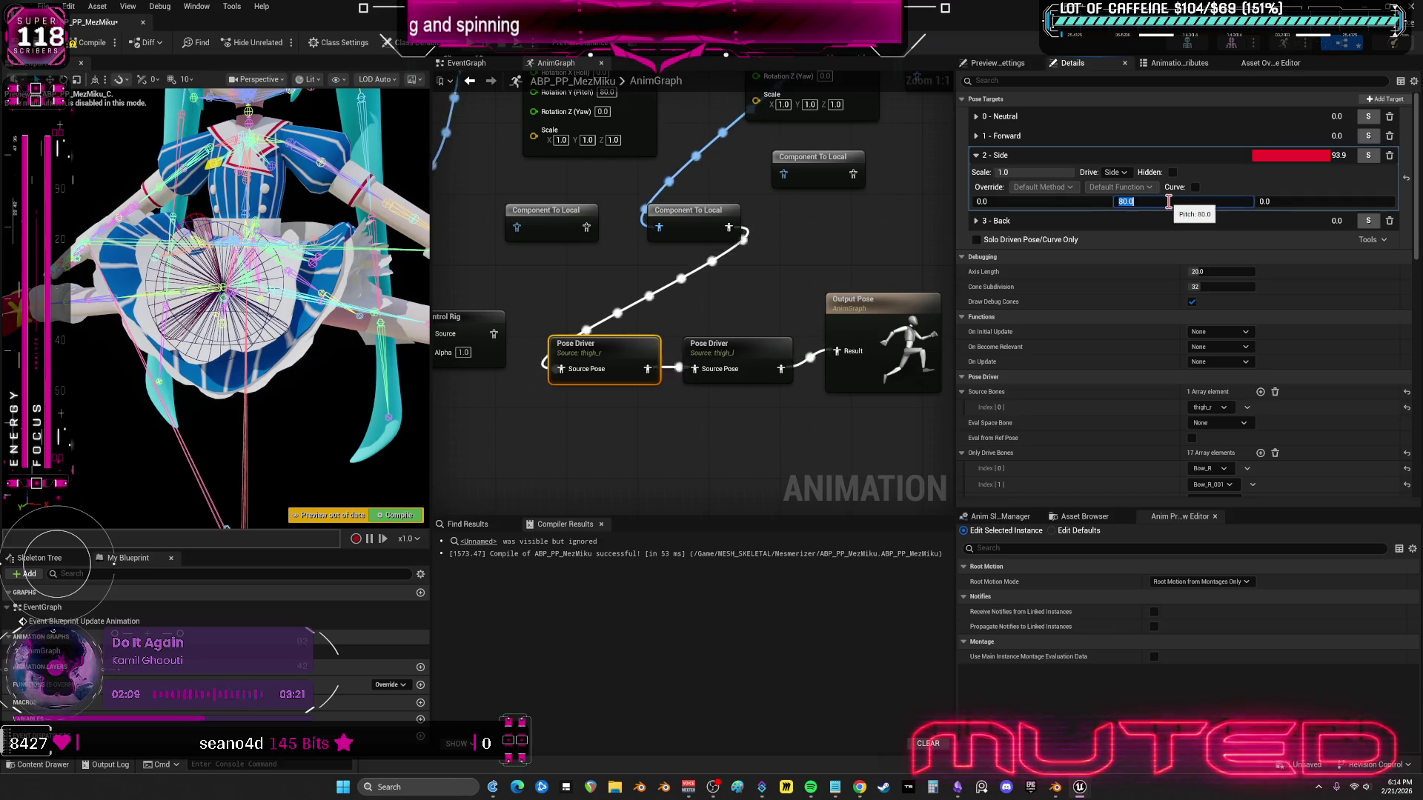
pyautogui.write('0')
pyautogui.press('Return')
pyautogui.click(93, 43)
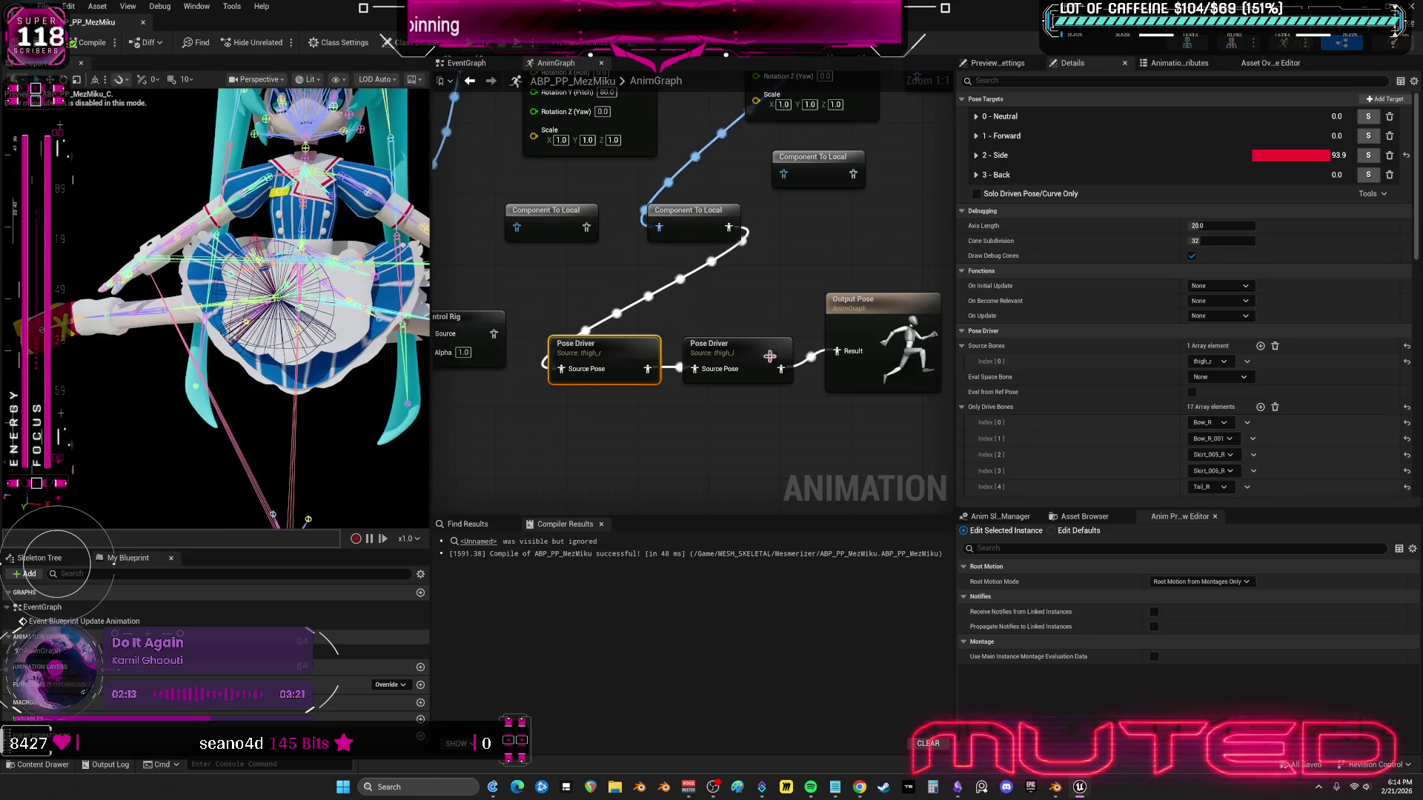
# - Set thigh_r's Side pitch to 100, recompile, and open the RTG_Phase_MikuMes retargeter
pyautogui.click(743, 351)
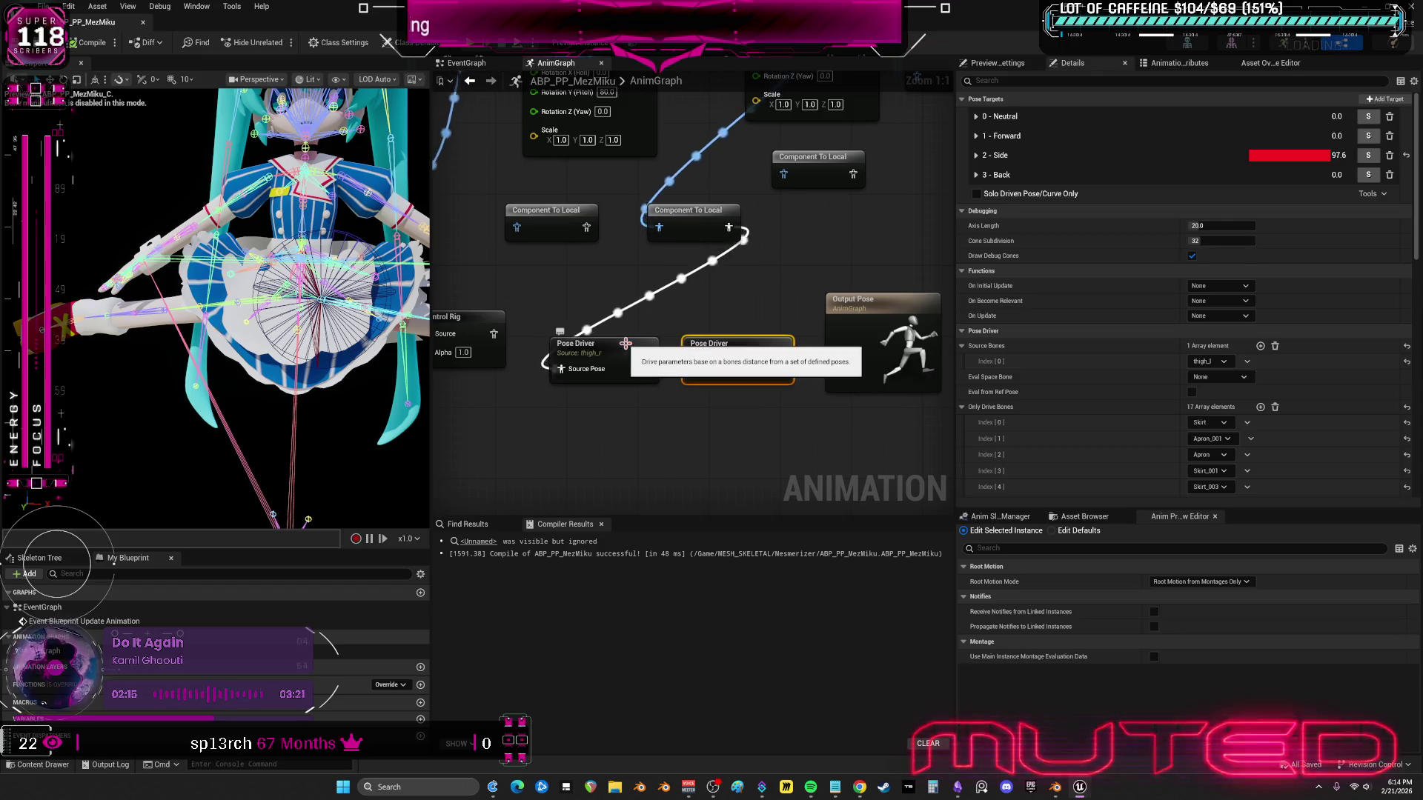
pyautogui.click(626, 343)
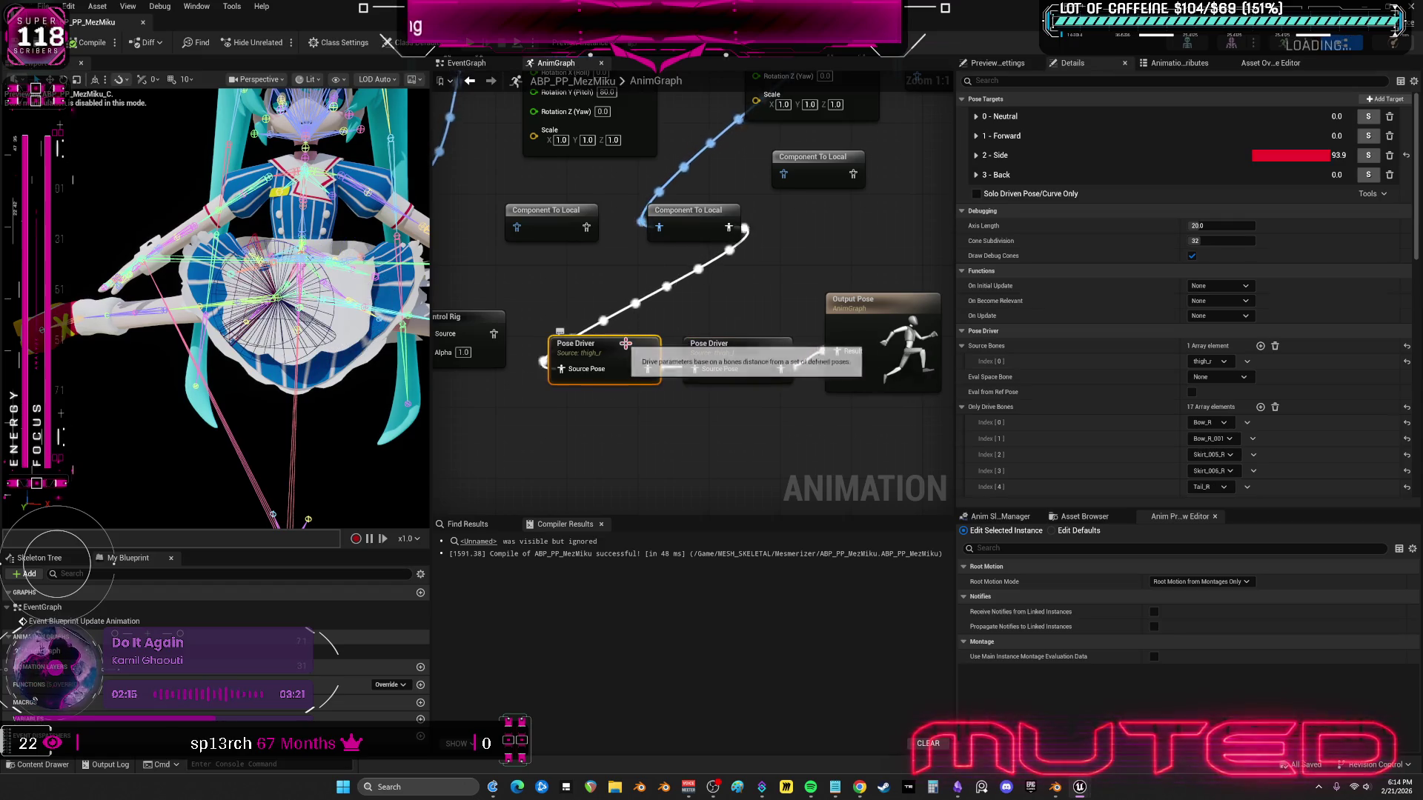
pyautogui.click(984, 157)
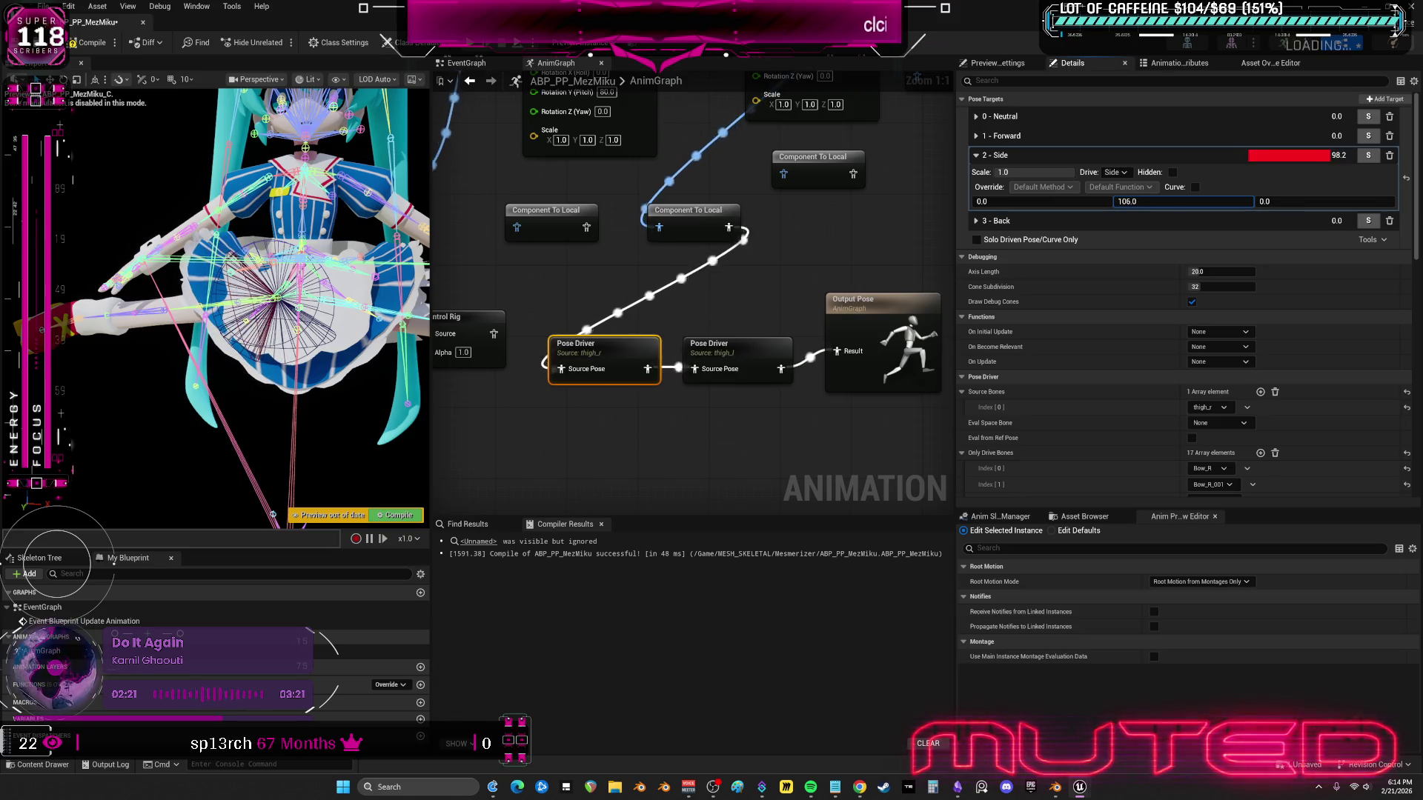
pyautogui.write('100')
pyautogui.press('Return')
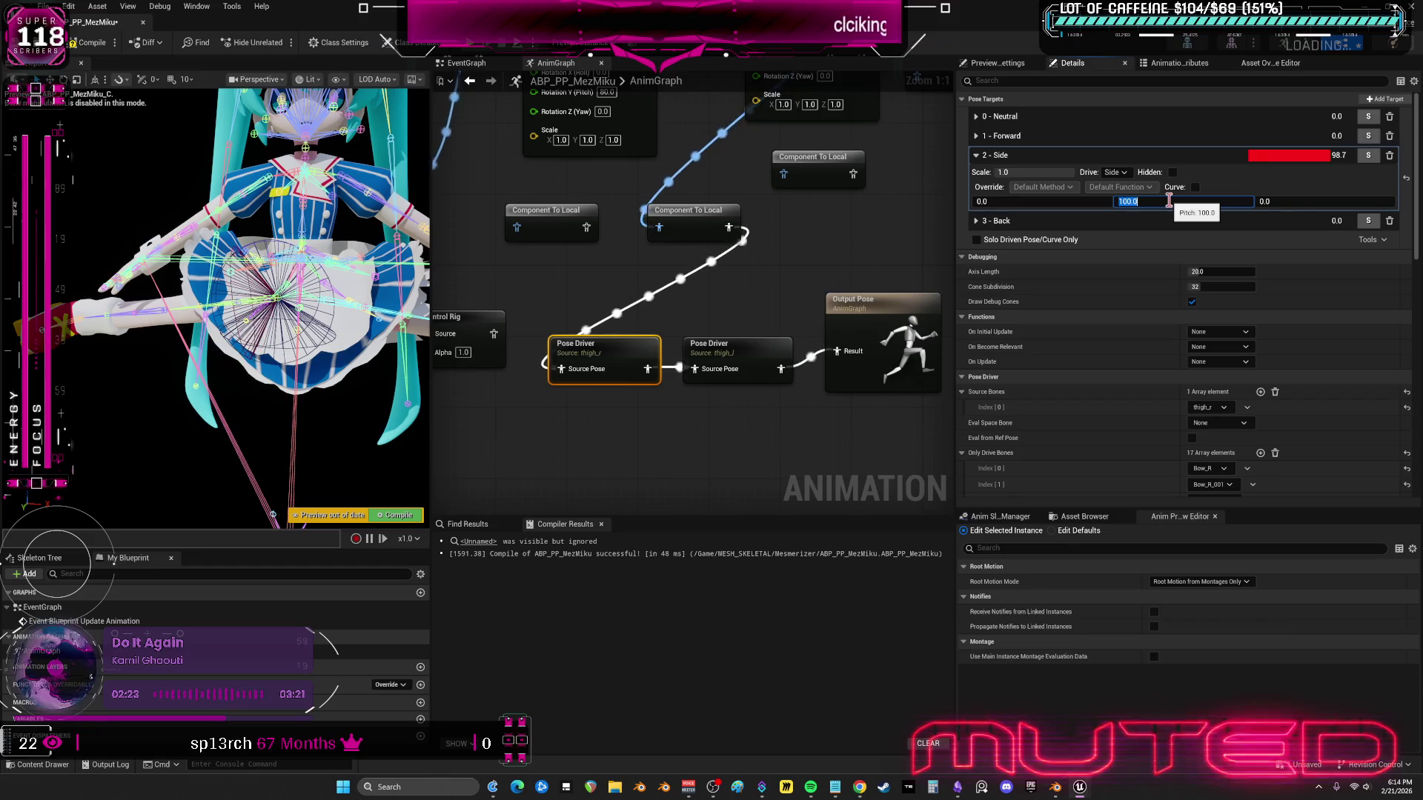
pyautogui.press('F7')
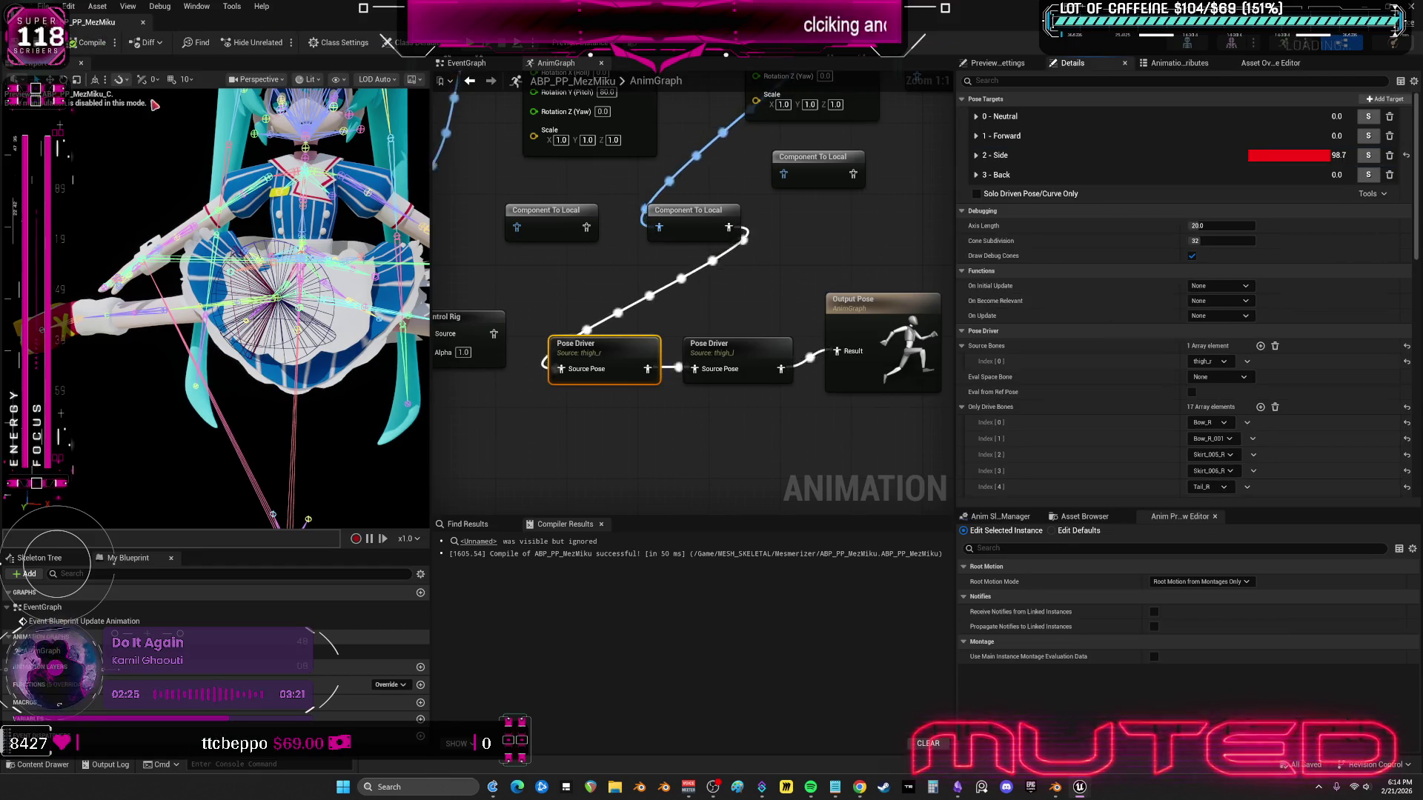
pyautogui.scroll(-1, 672, 275)
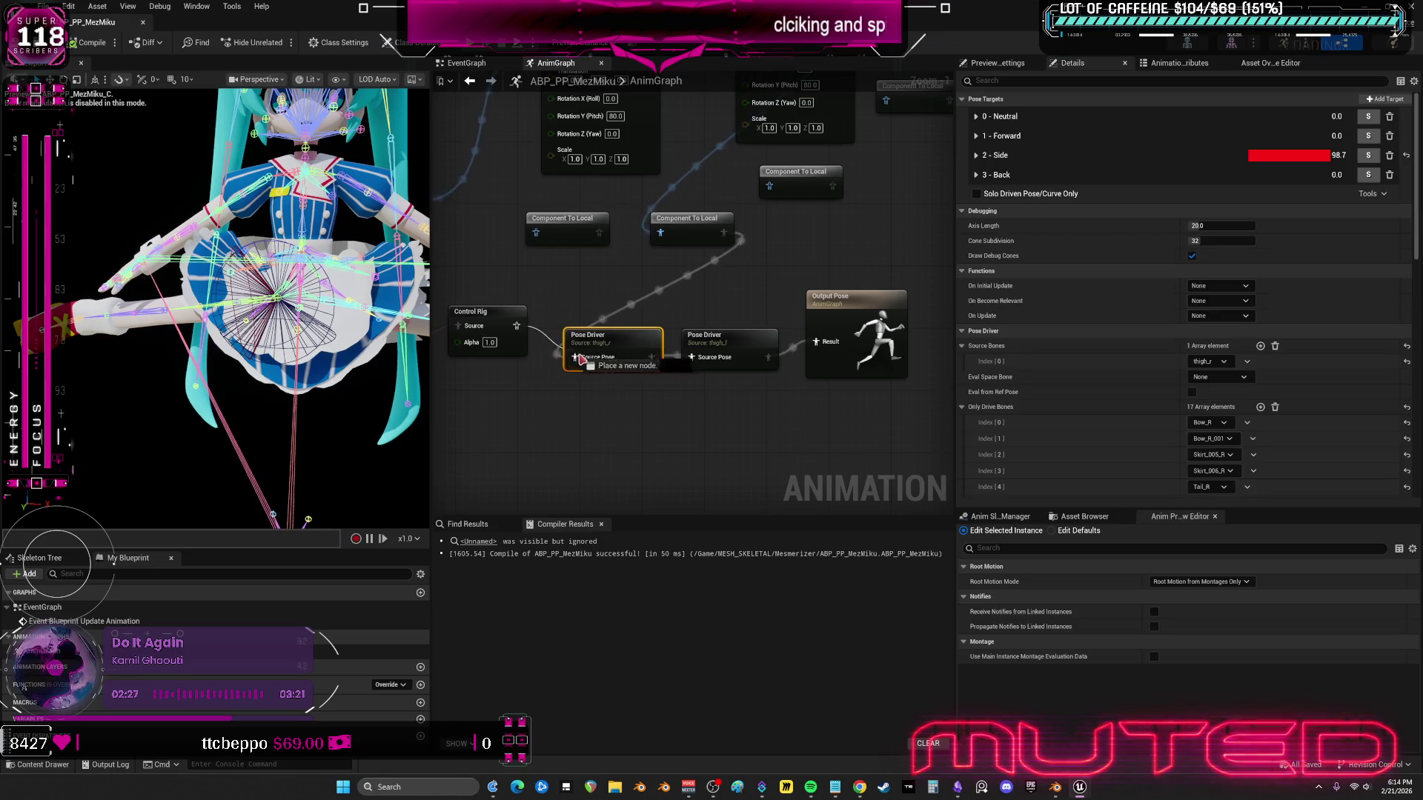
pyautogui.scroll(-3, 780, 333)
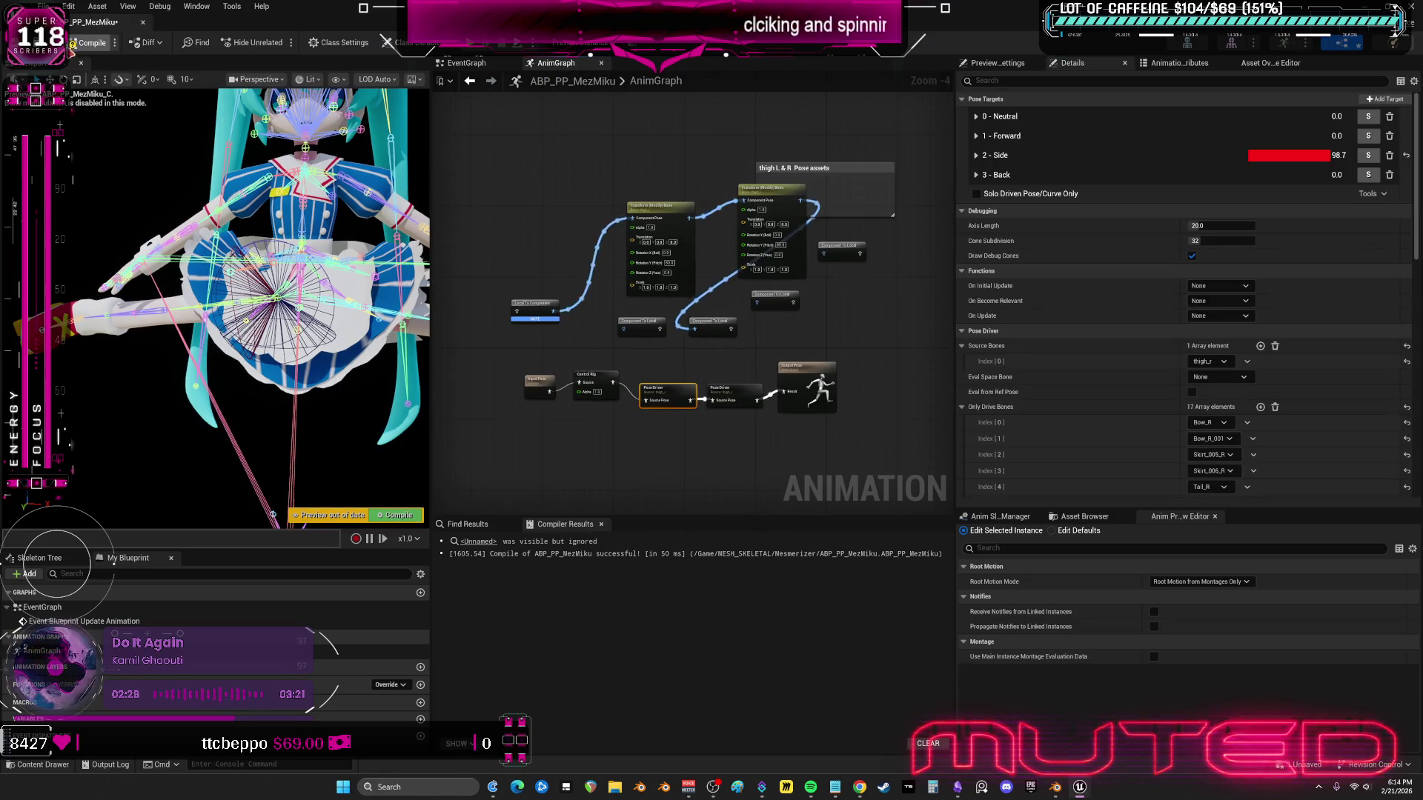
pyautogui.click(74, 47)
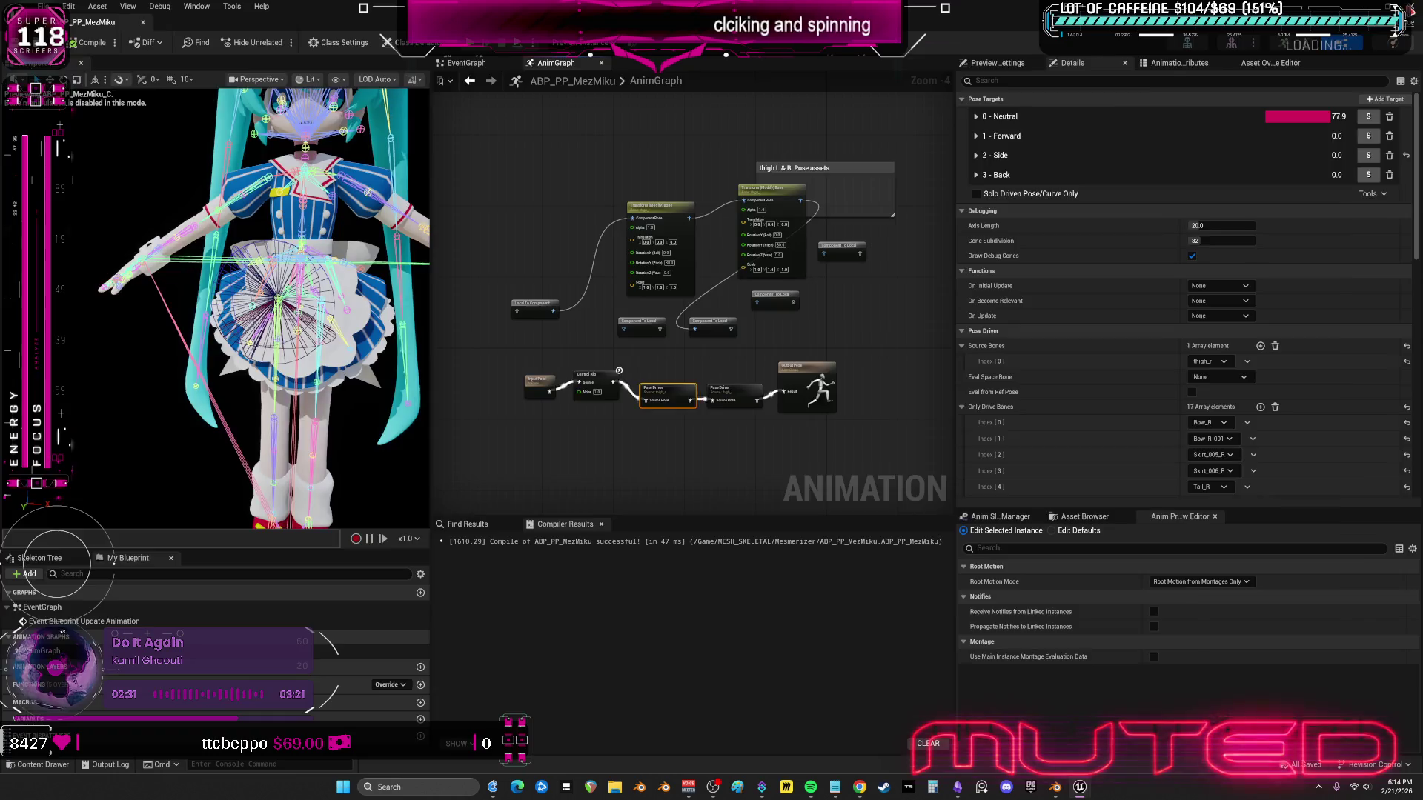
pyautogui.hotkey('alt', 'Tab')
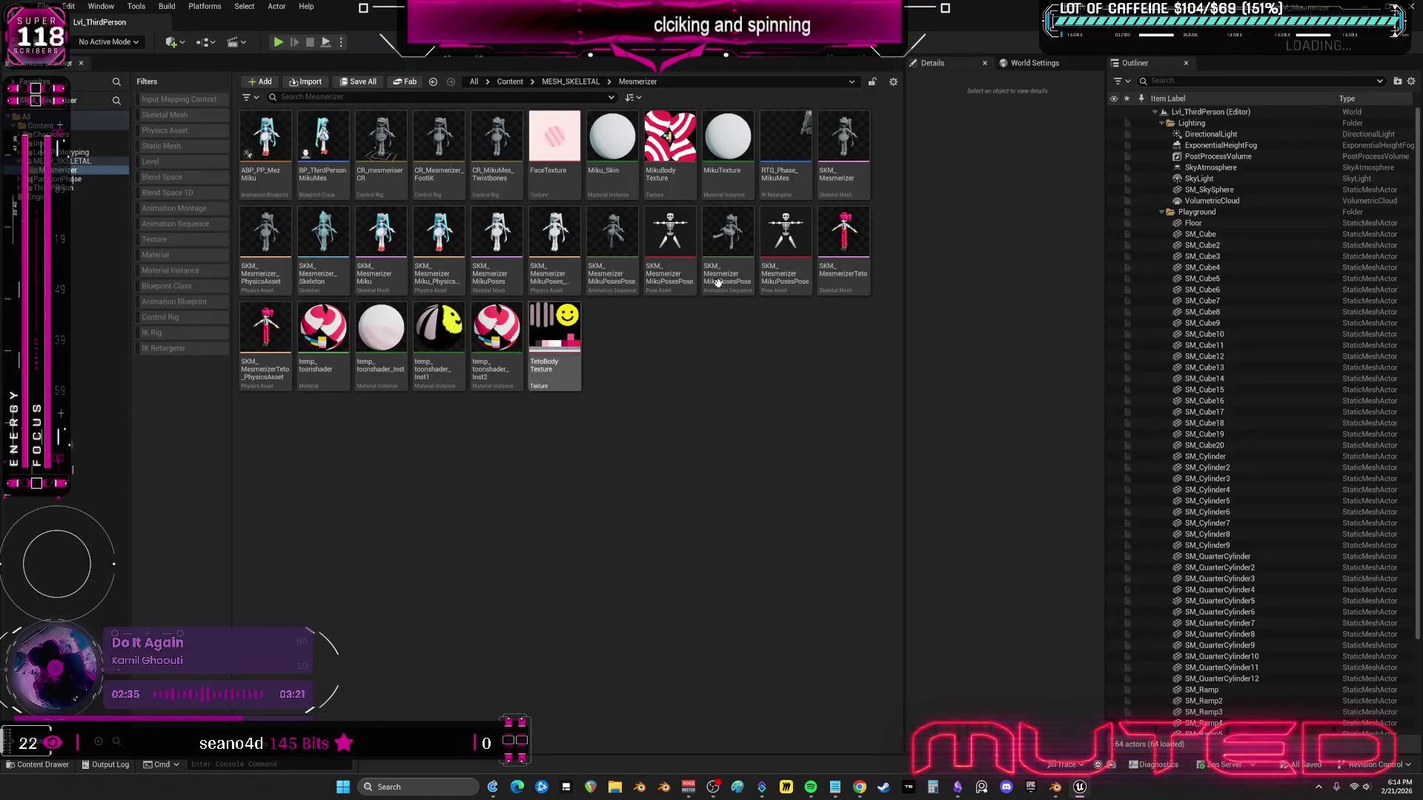
pyautogui.doubleClick(804, 188)
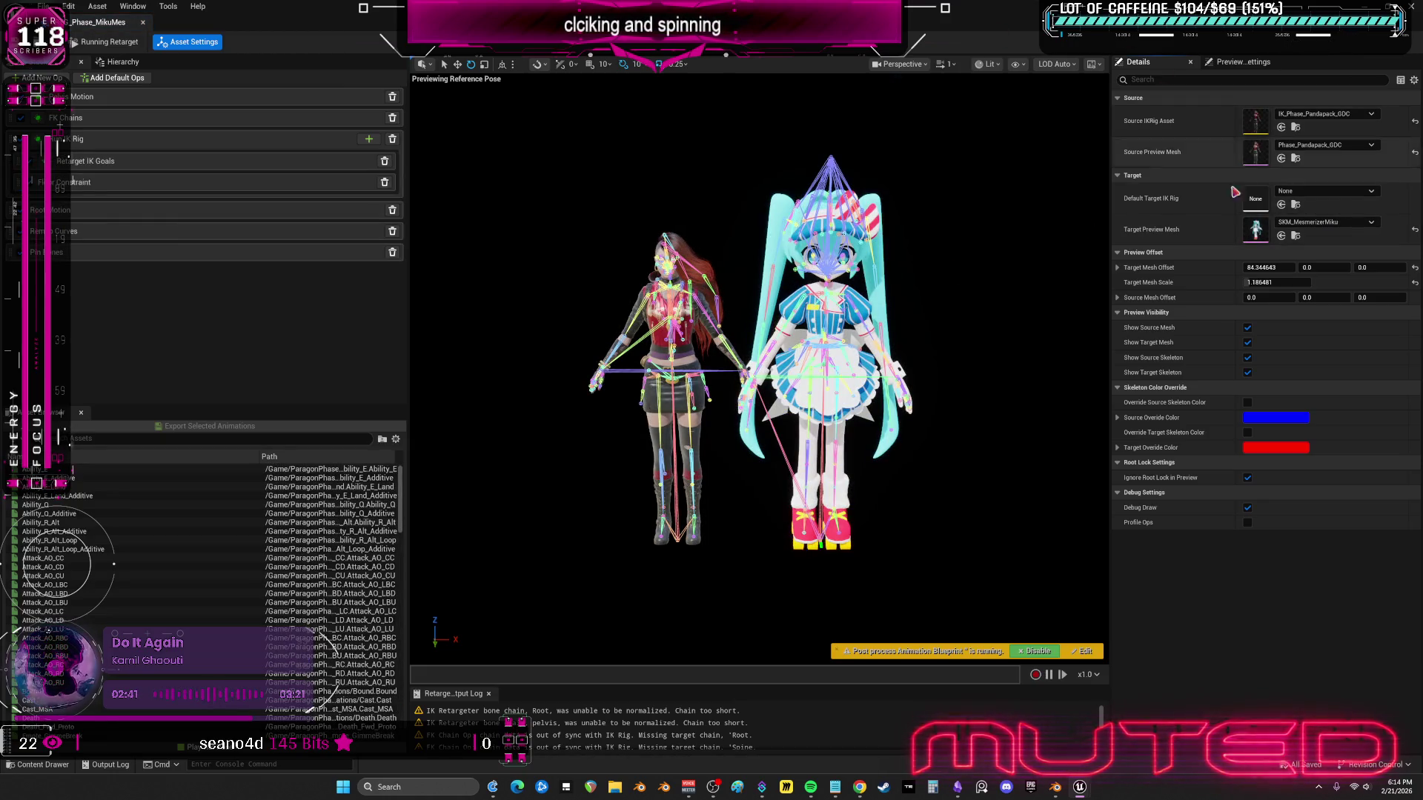
# - Create an IK Rig from SKM_MesmerizerMiku and open it
pyautogui.click(1296, 236)
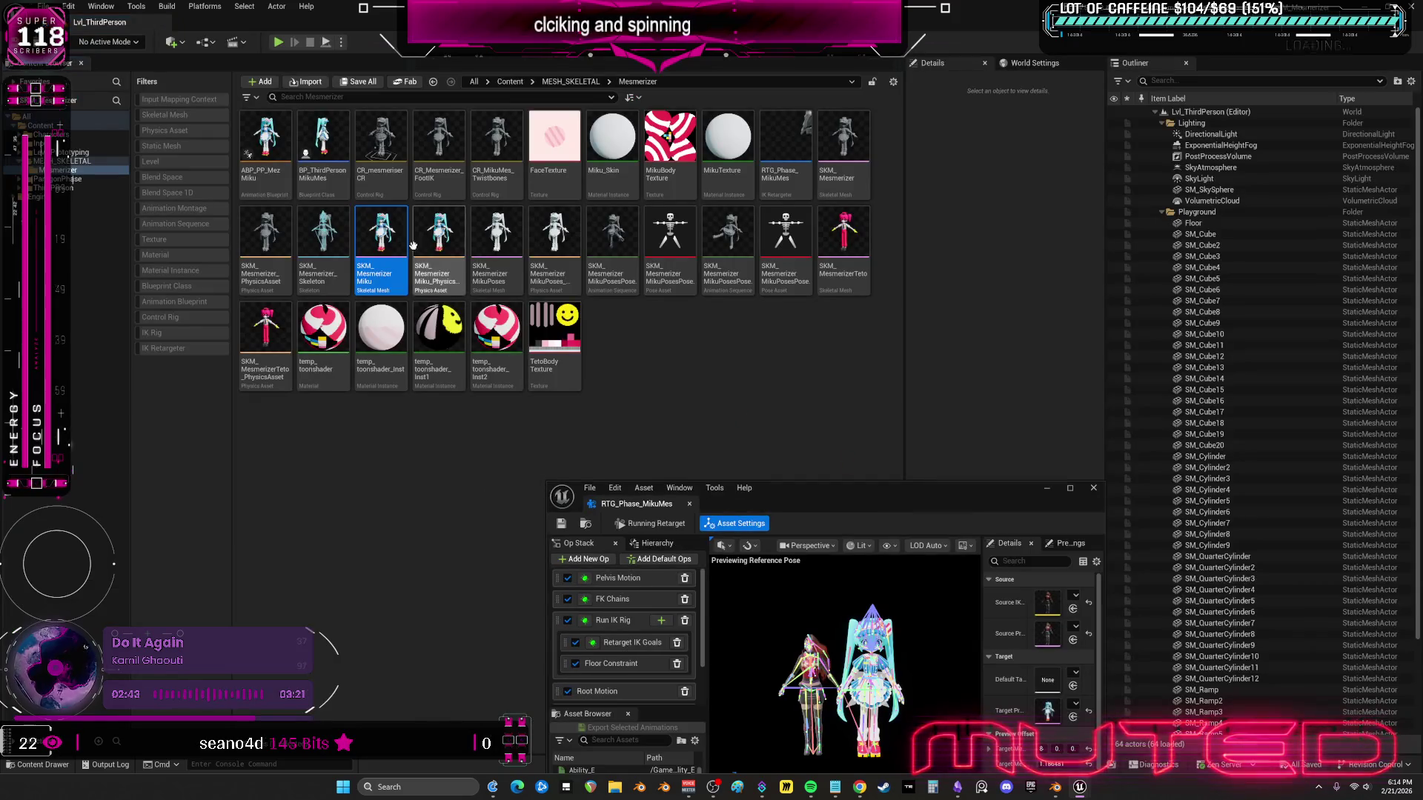
pyautogui.rightClick(404, 239)
pyautogui.moveTo(475, 276)
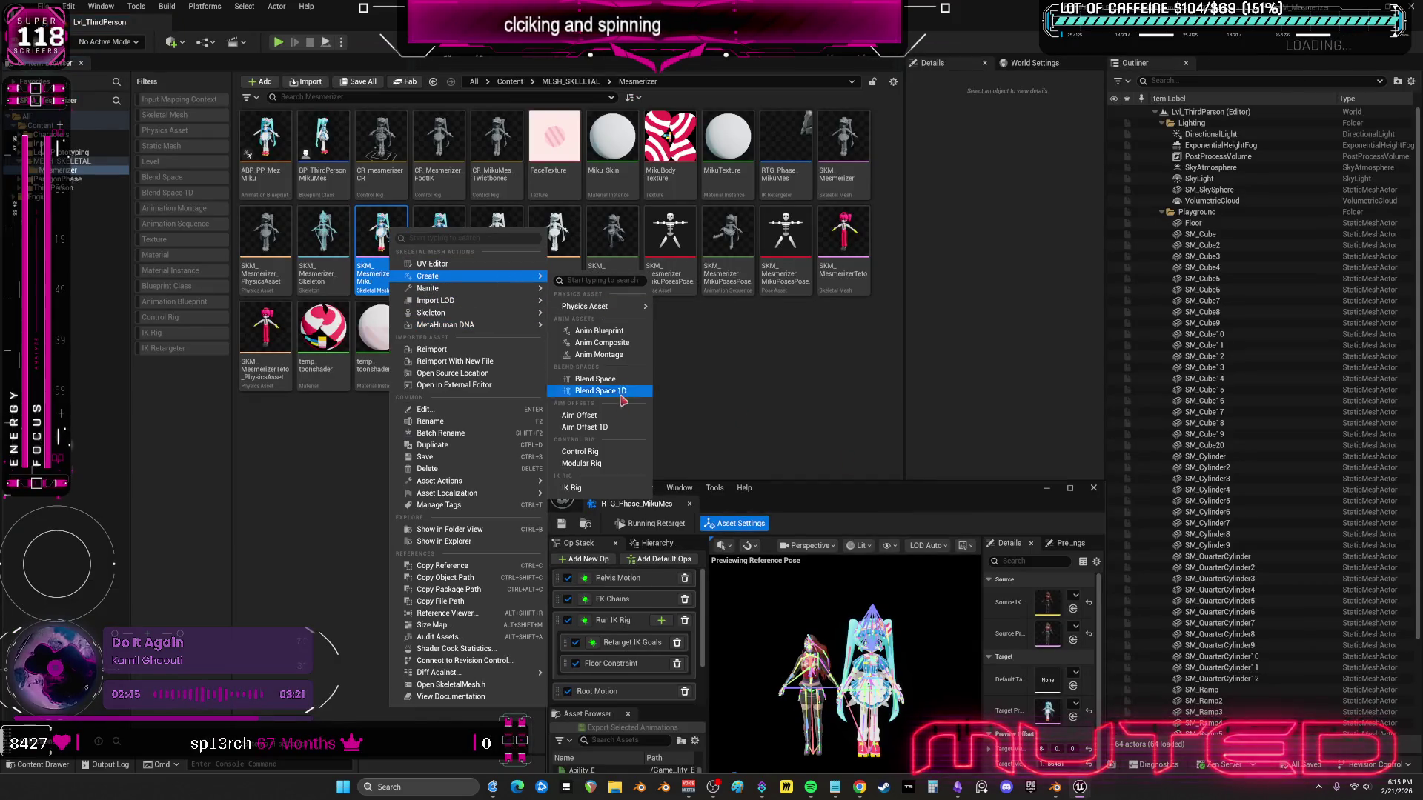
pyautogui.click(582, 488)
pyautogui.doubleClick(612, 333)
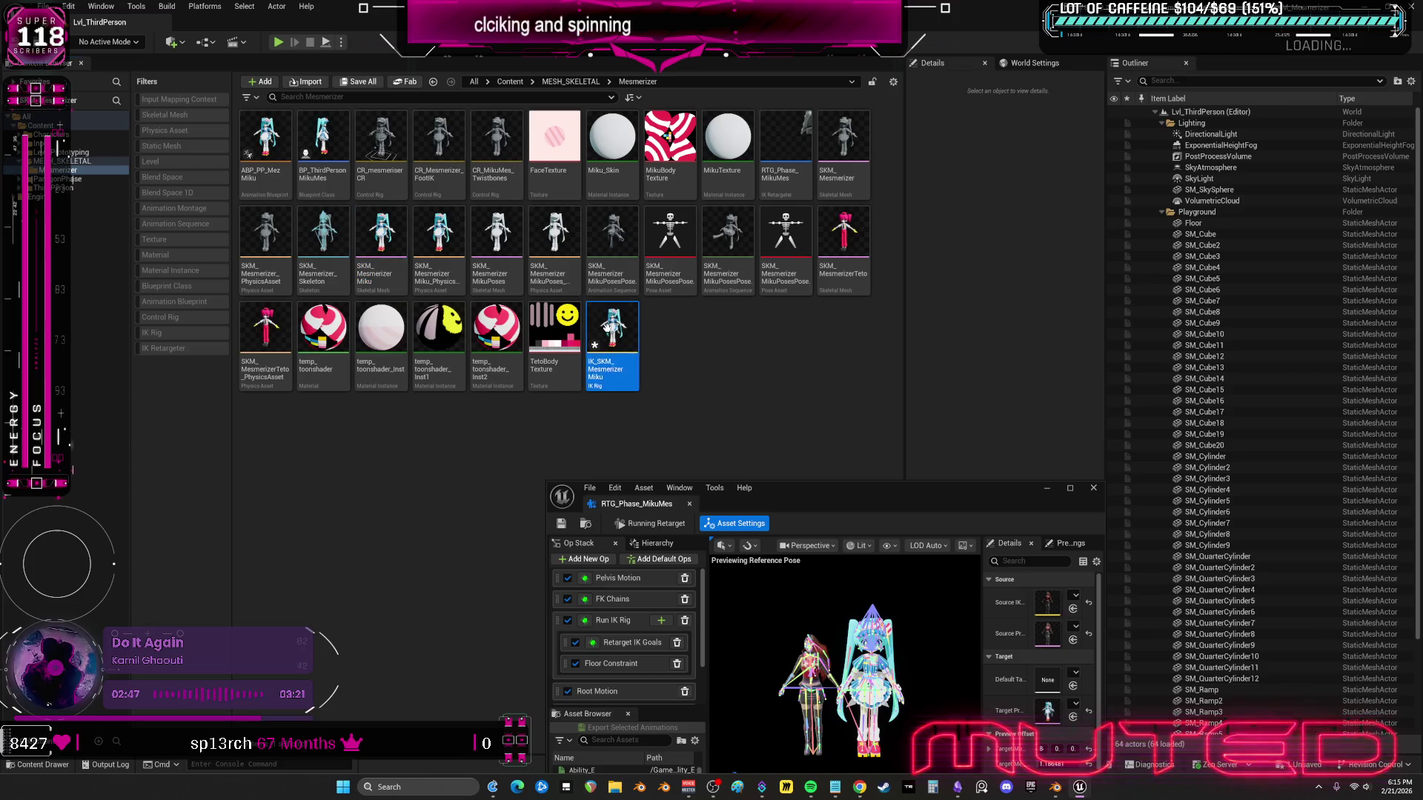
# - Auto-create retarget chains and full-body IK, save, and pick it as default target rig
pyautogui.moveTo(882, 488)
pyautogui.mouseDown()
pyautogui.moveTo(852, 312)
pyautogui.moveTo(852, 2)
pyautogui.mouseUp()
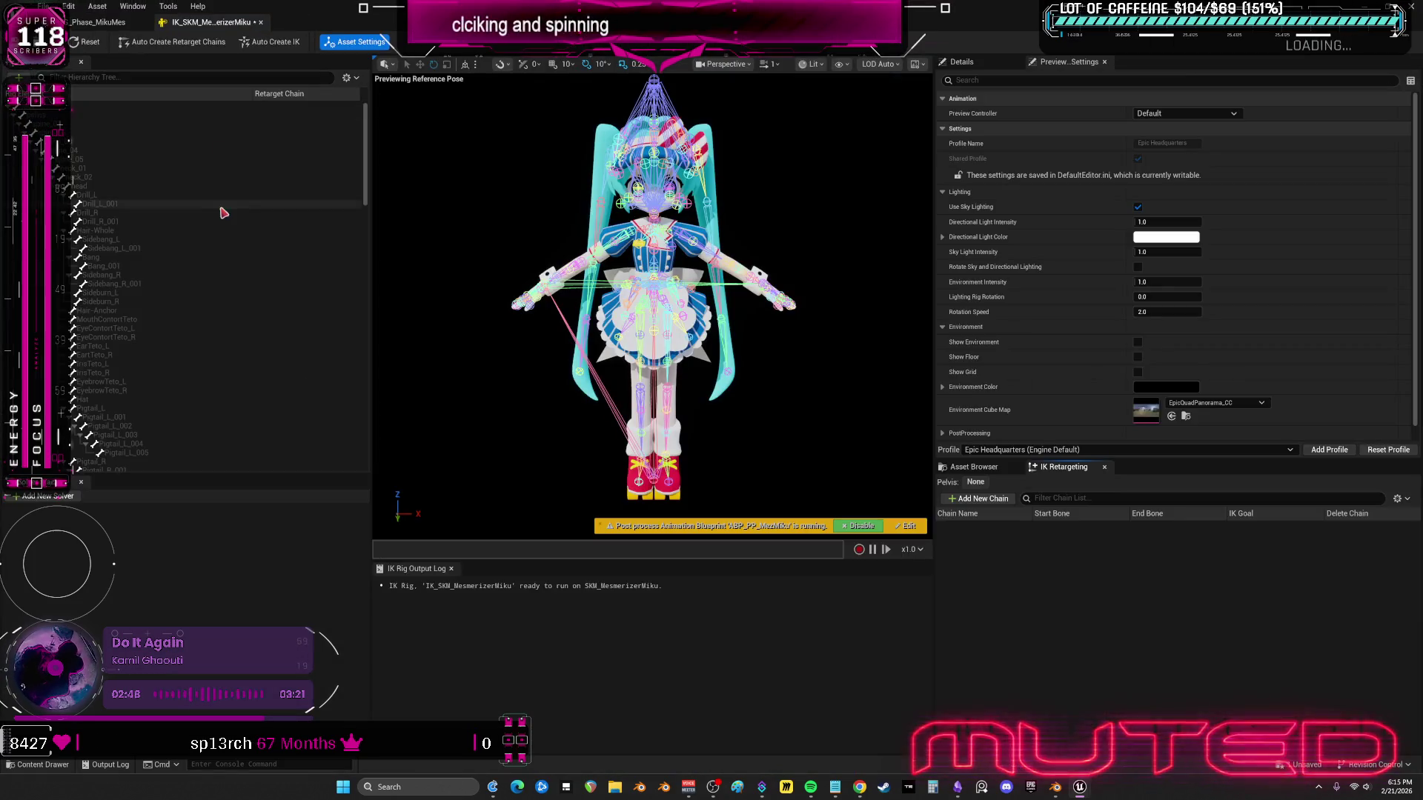
pyautogui.click(200, 42)
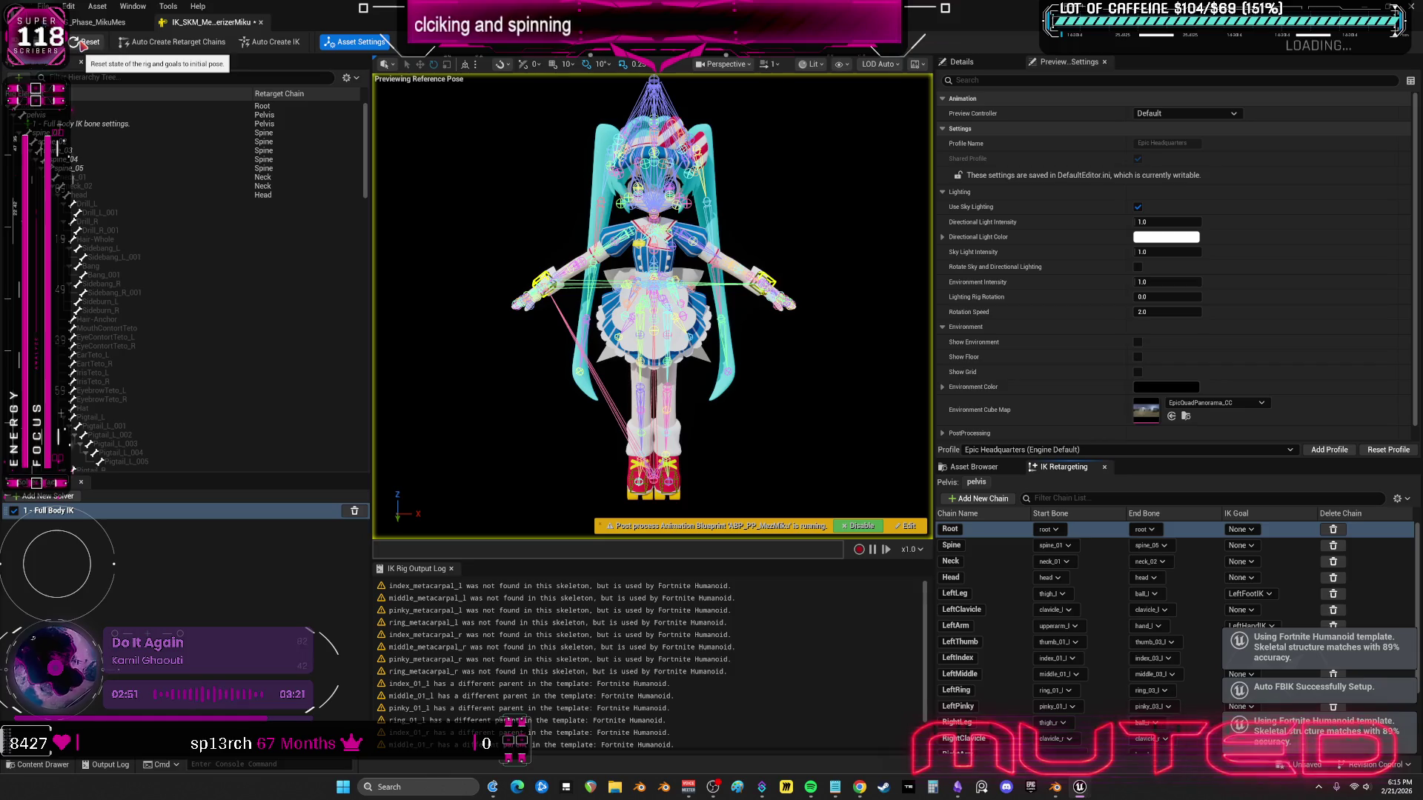
pyautogui.hotkey('ctrl', 's')
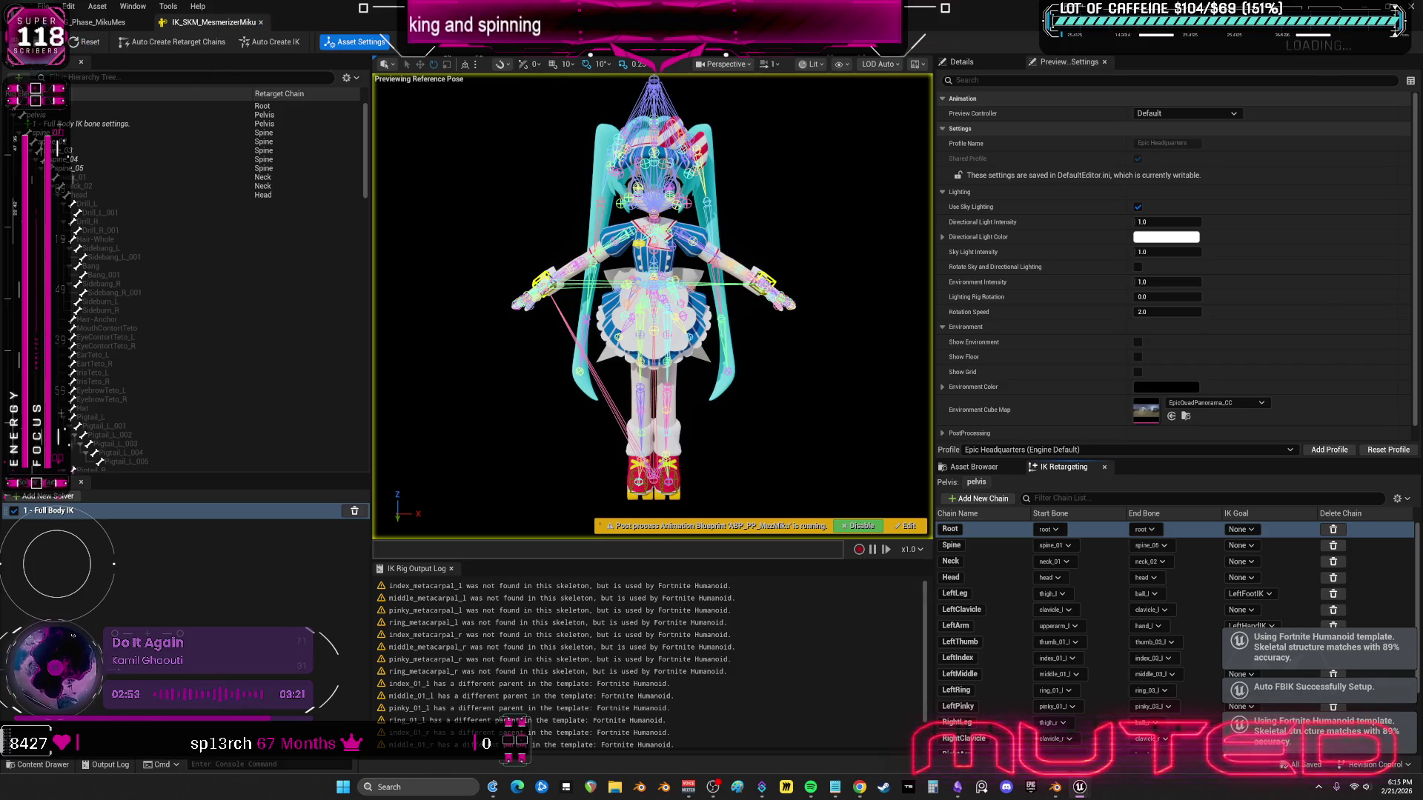
pyautogui.click(99, 22)
pyautogui.click(1282, 206)
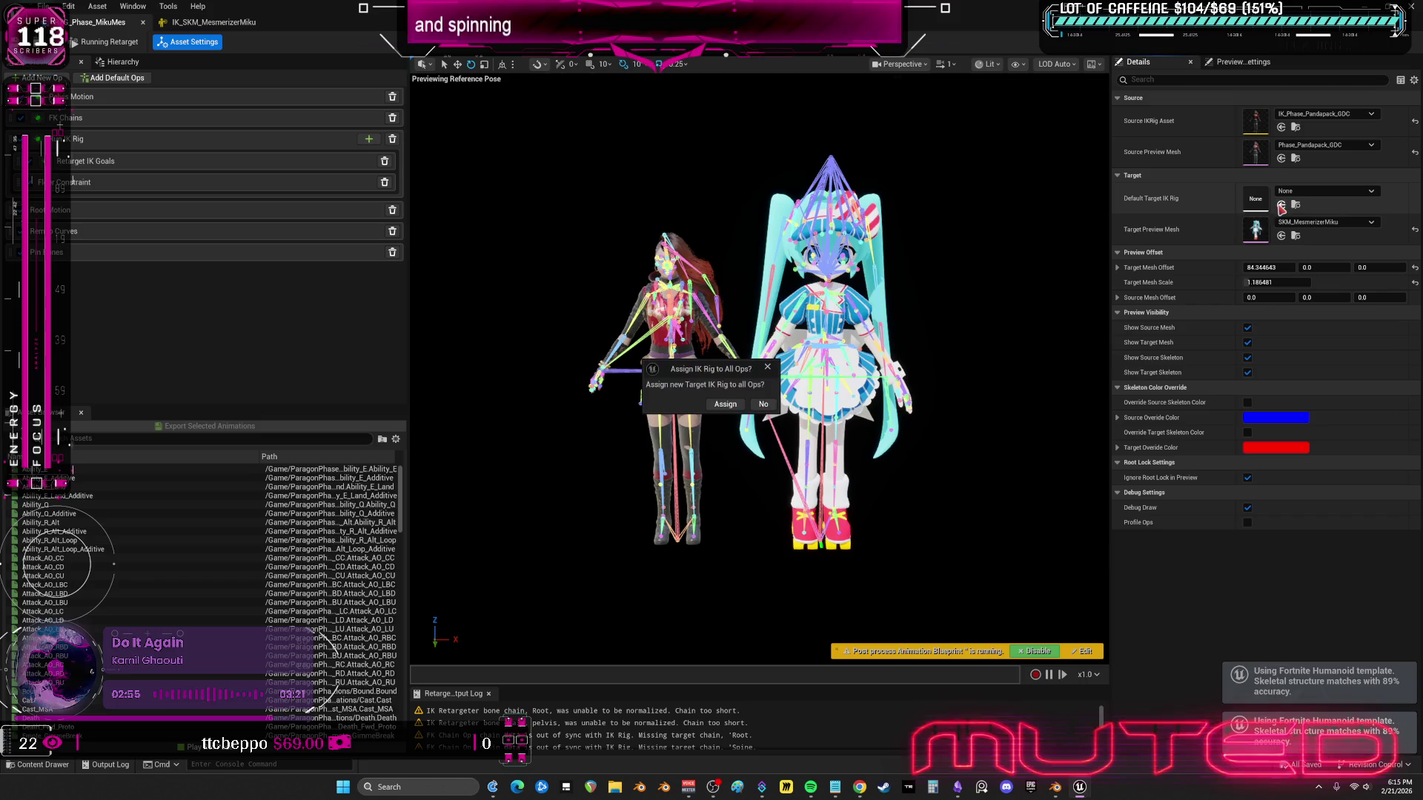
# - Assign IK_SKM_MesmerizerMiku to all ops, check Default and posePhase_Mikumez poses, and save
pyautogui.click(726, 404)
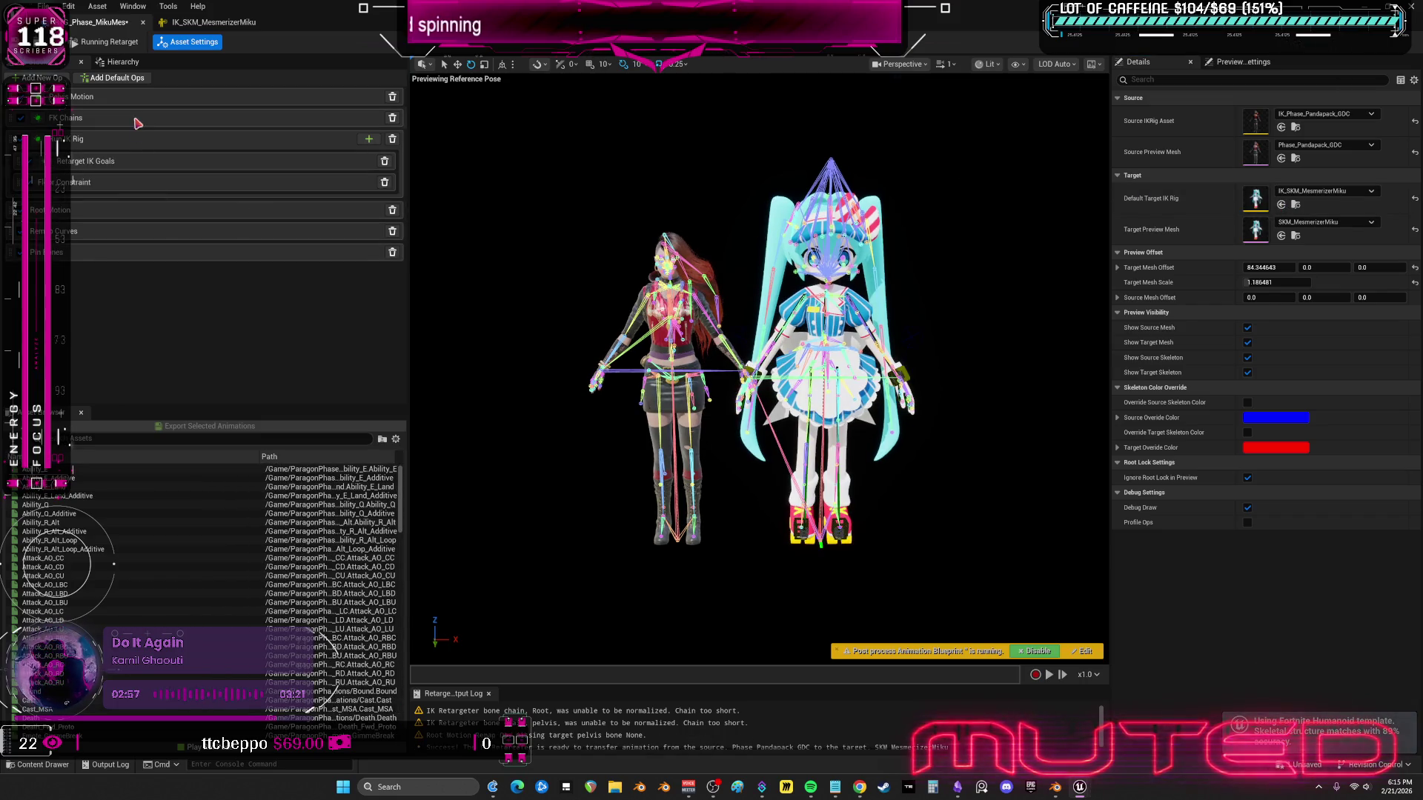
pyautogui.click(122, 63)
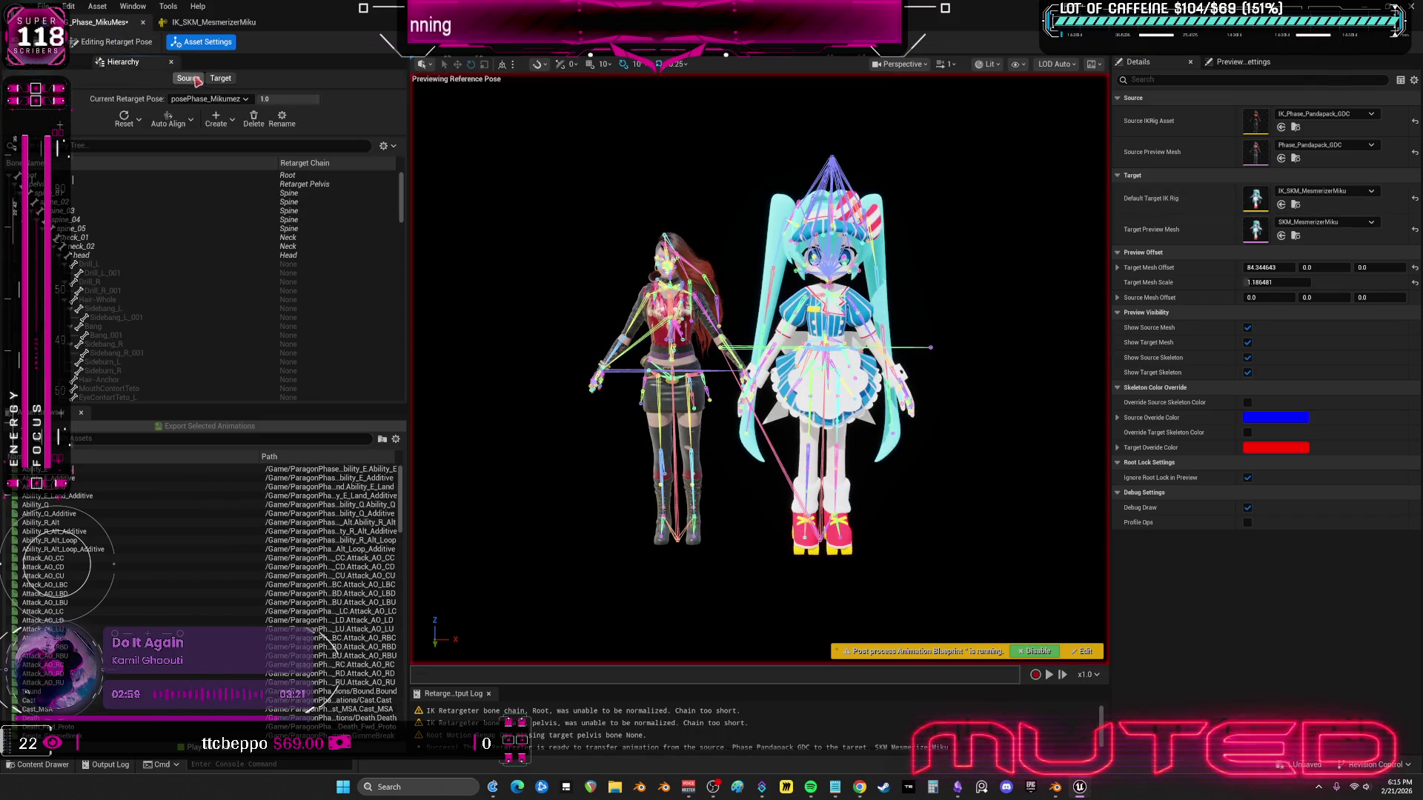
pyautogui.click(231, 100)
pyautogui.click(211, 111)
pyautogui.click(207, 99)
pyautogui.click(210, 121)
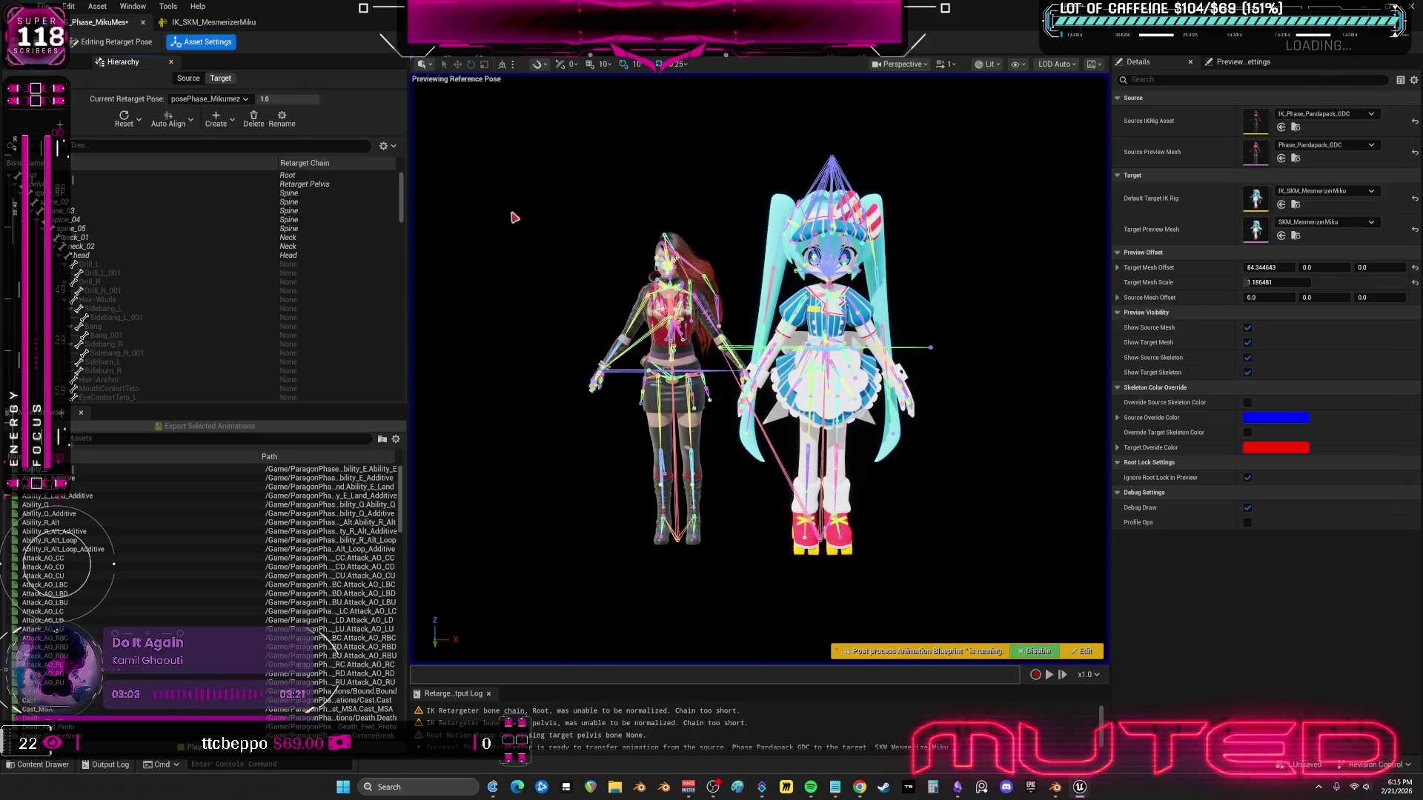
pyautogui.click(111, 42)
pyautogui.hotkey('ctrl', 's')
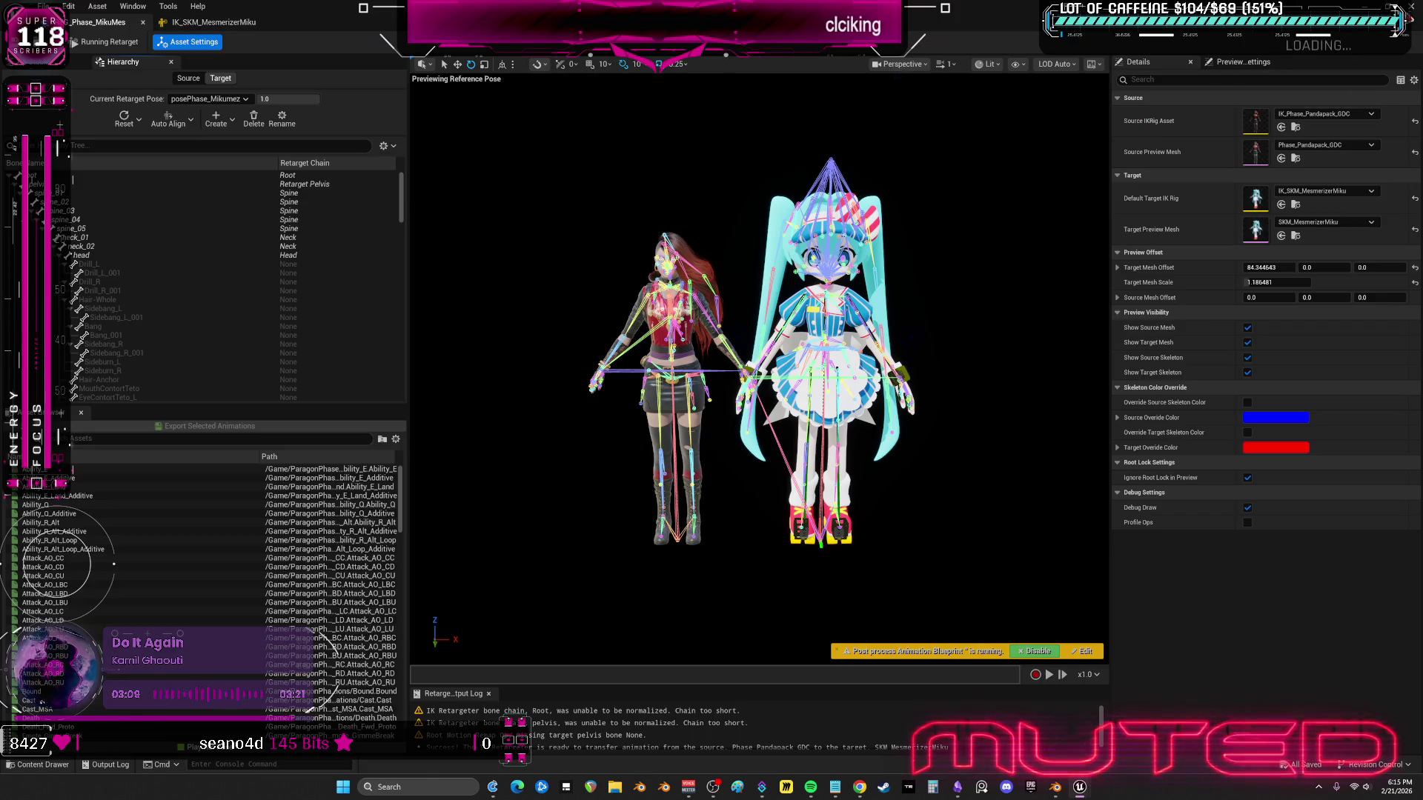
pyautogui.hotkey('alt', 'Tab')
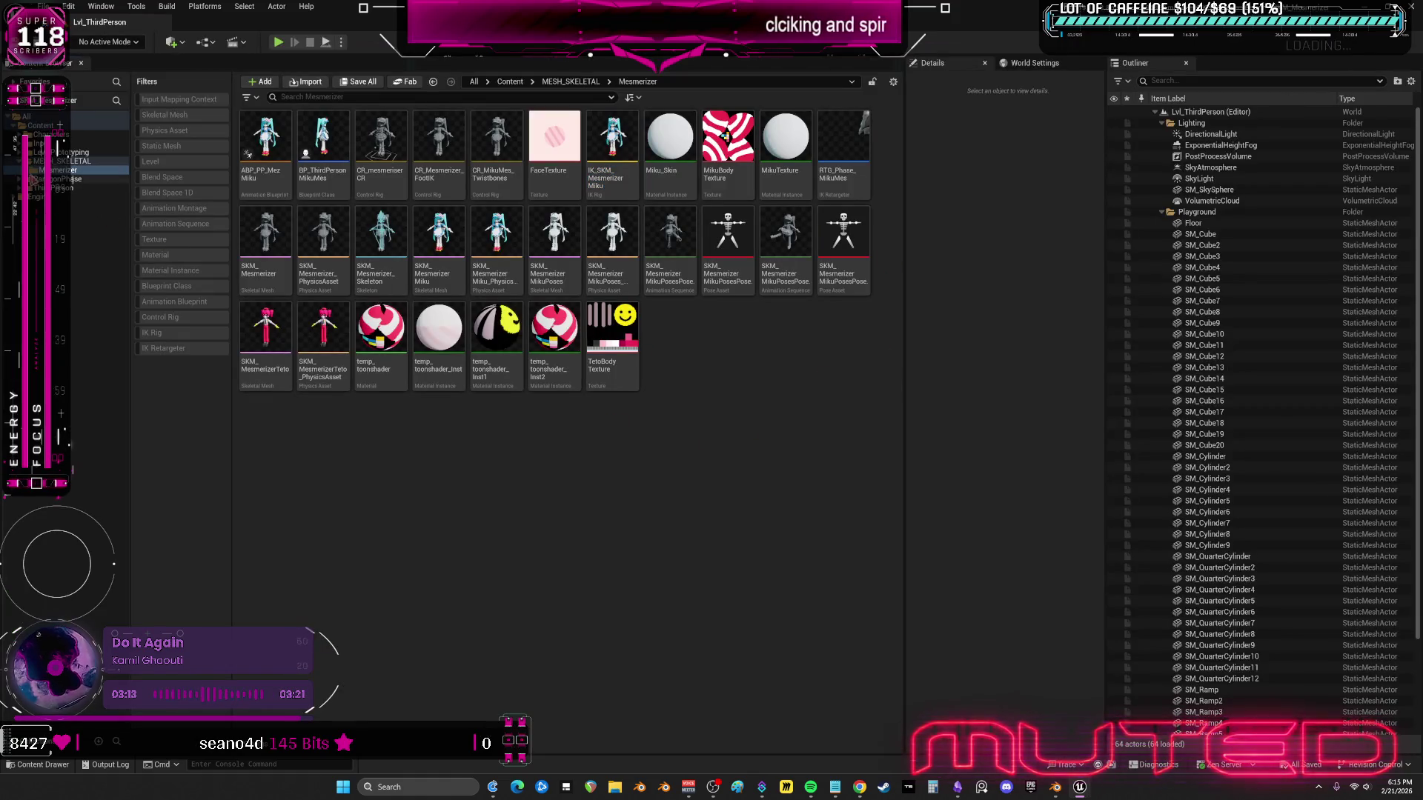
# - Start retargeting the Phase_Anim Blueprint's animations from the ParagonPhase folder
pyautogui.click(59, 179)
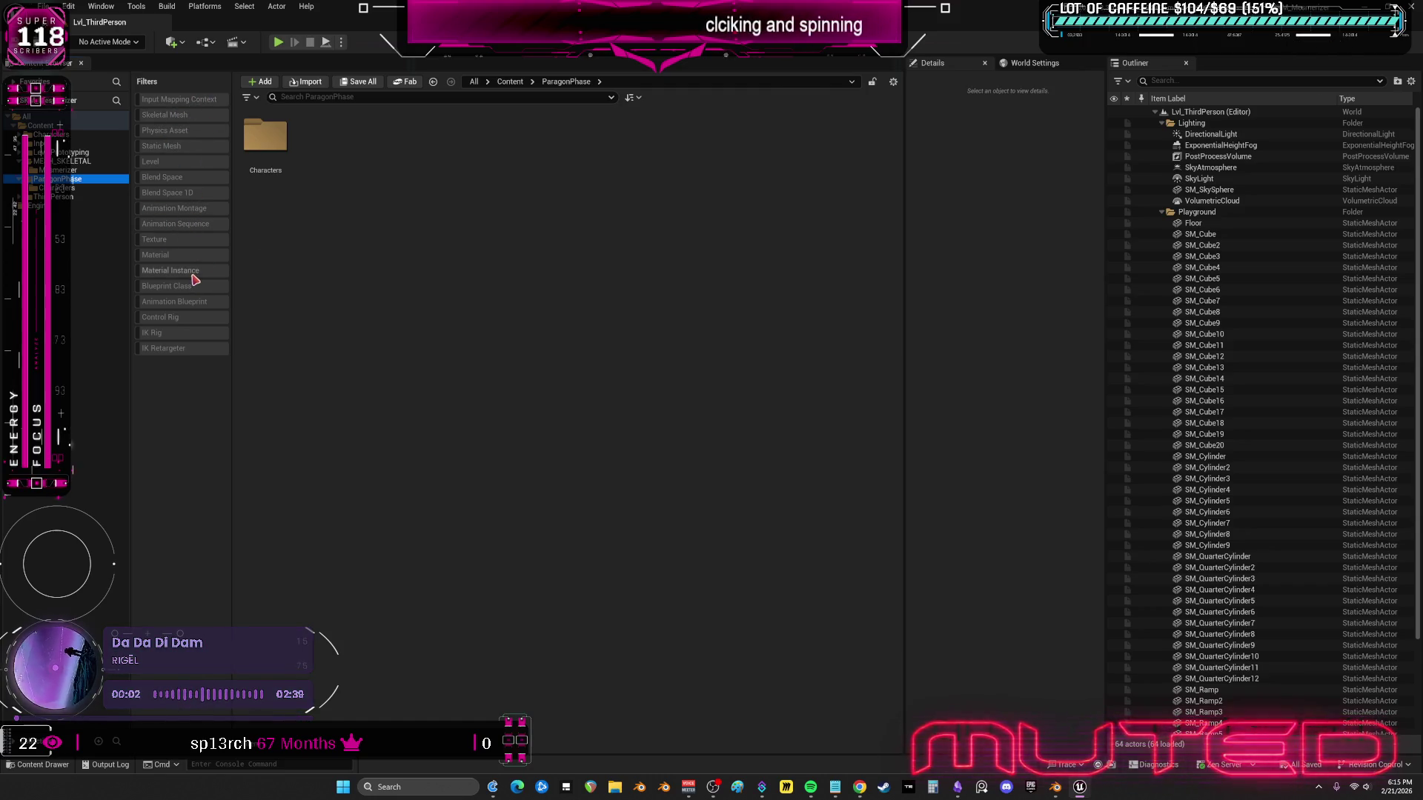
pyautogui.click(194, 303)
pyautogui.rightClick(266, 136)
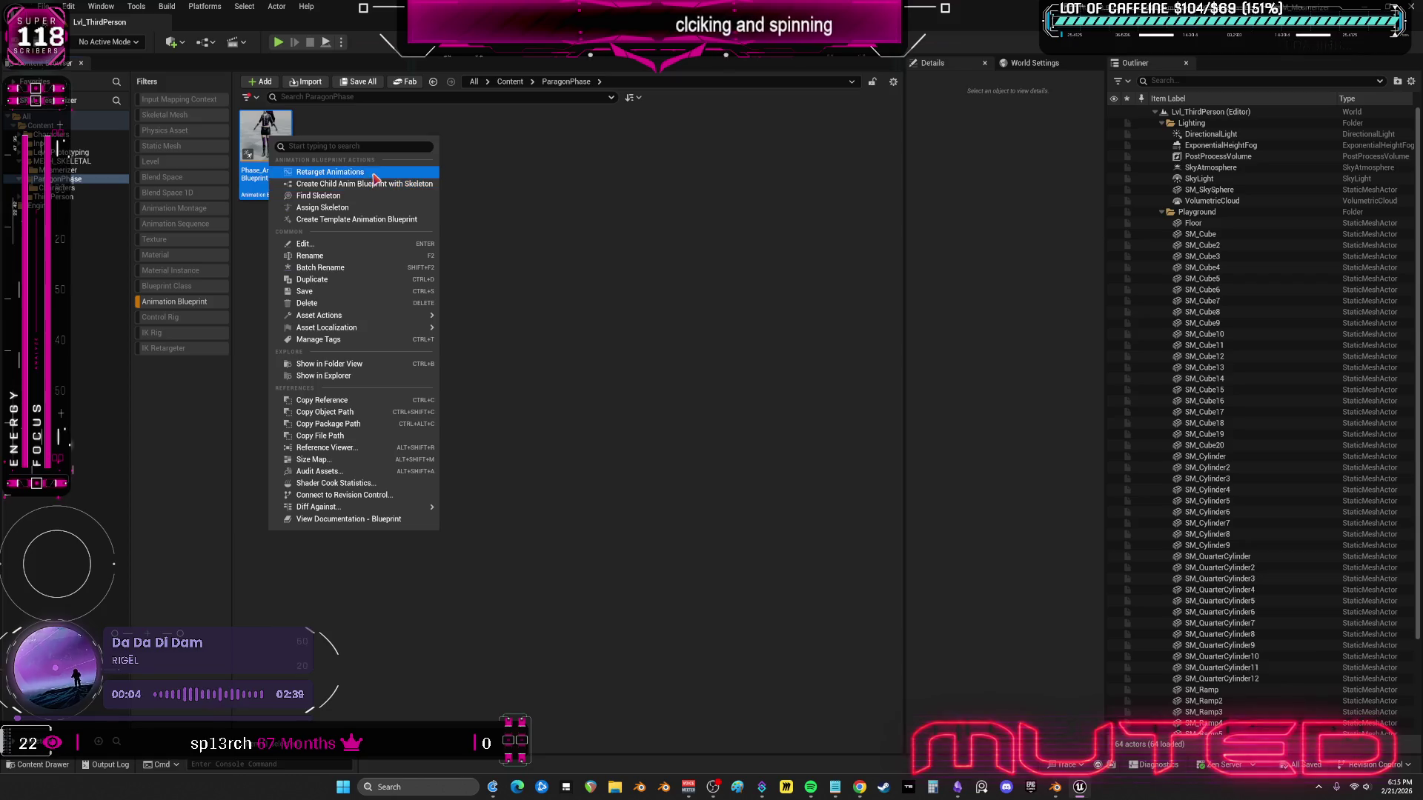
pyautogui.press('Escape')
# - Target SKM_MesmerizerMiku using RTG_Phase_MikuMes, select all animations, and open the retargeter
pyautogui.click(986, 266)
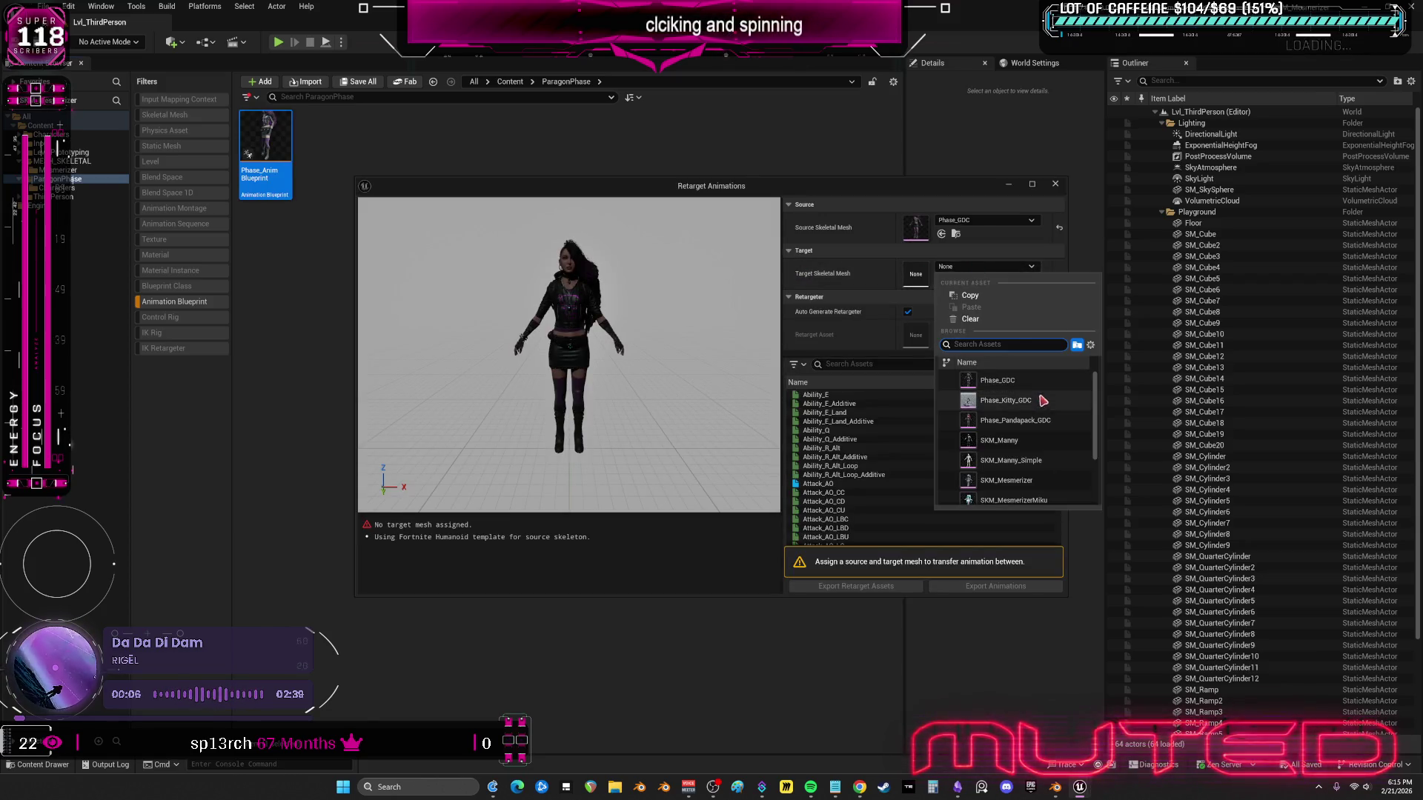
pyautogui.scroll(-2, 1059, 472)
pyautogui.click(1013, 415)
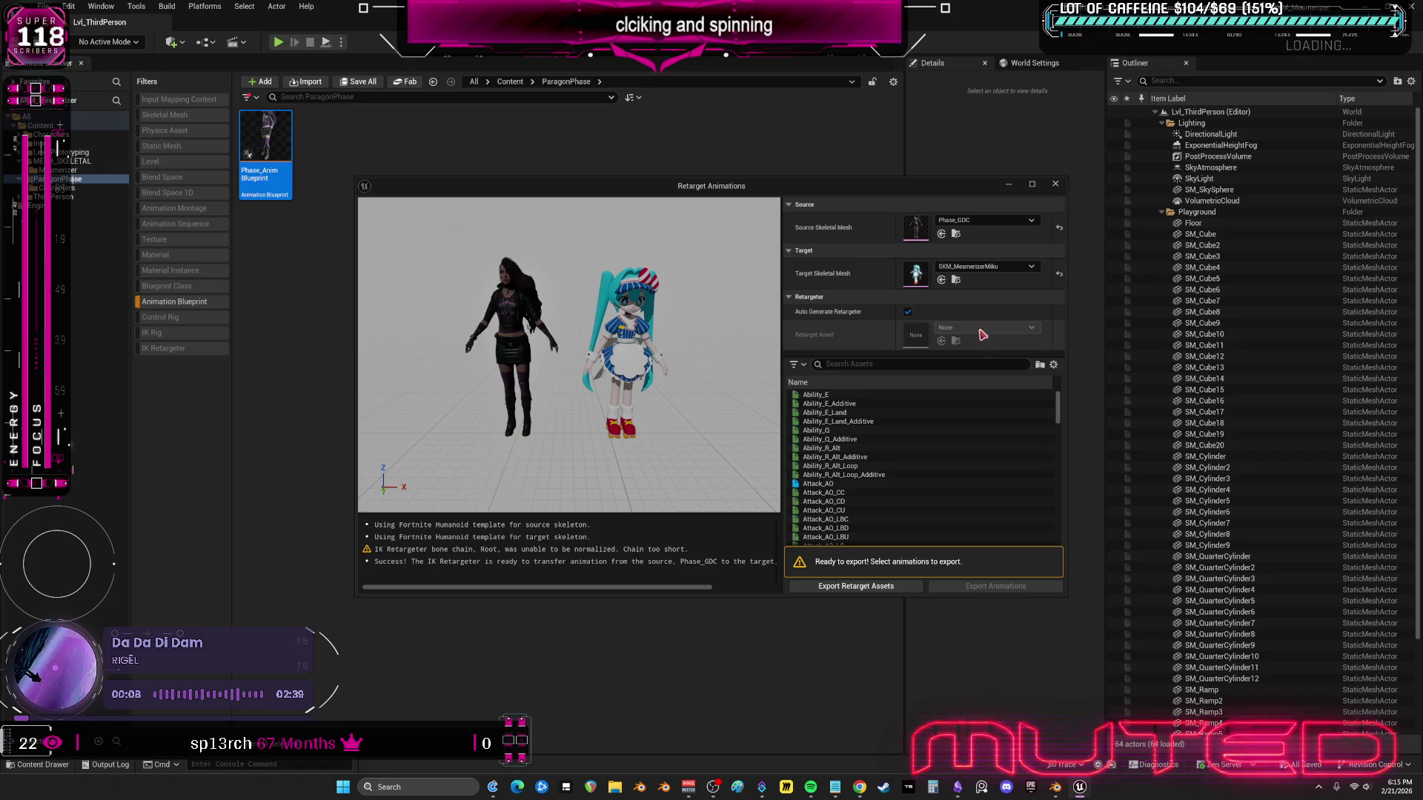
pyautogui.click(909, 312)
pyautogui.click(985, 328)
pyautogui.click(1030, 466)
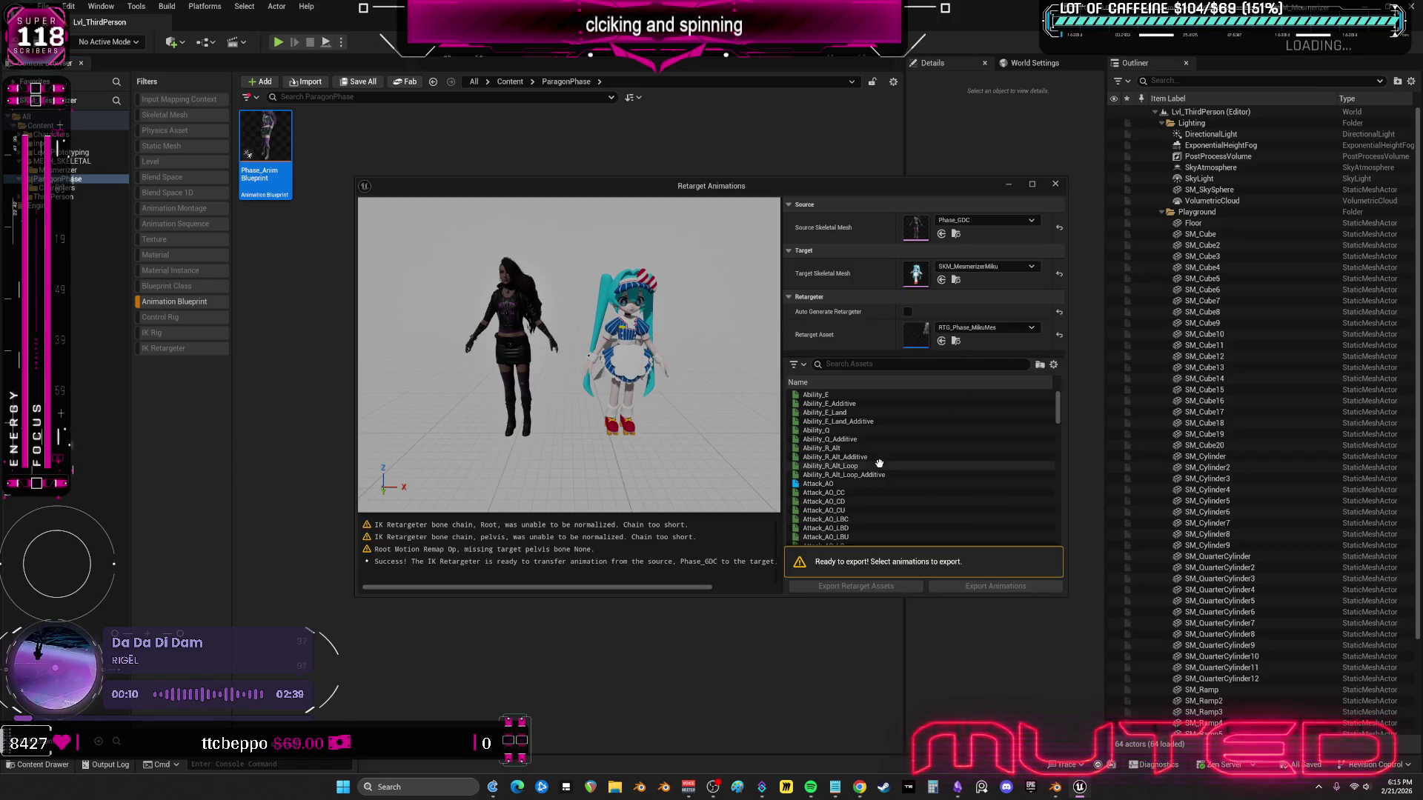
pyautogui.click(862, 465)
pyautogui.hotkey('ctrl', 'a')
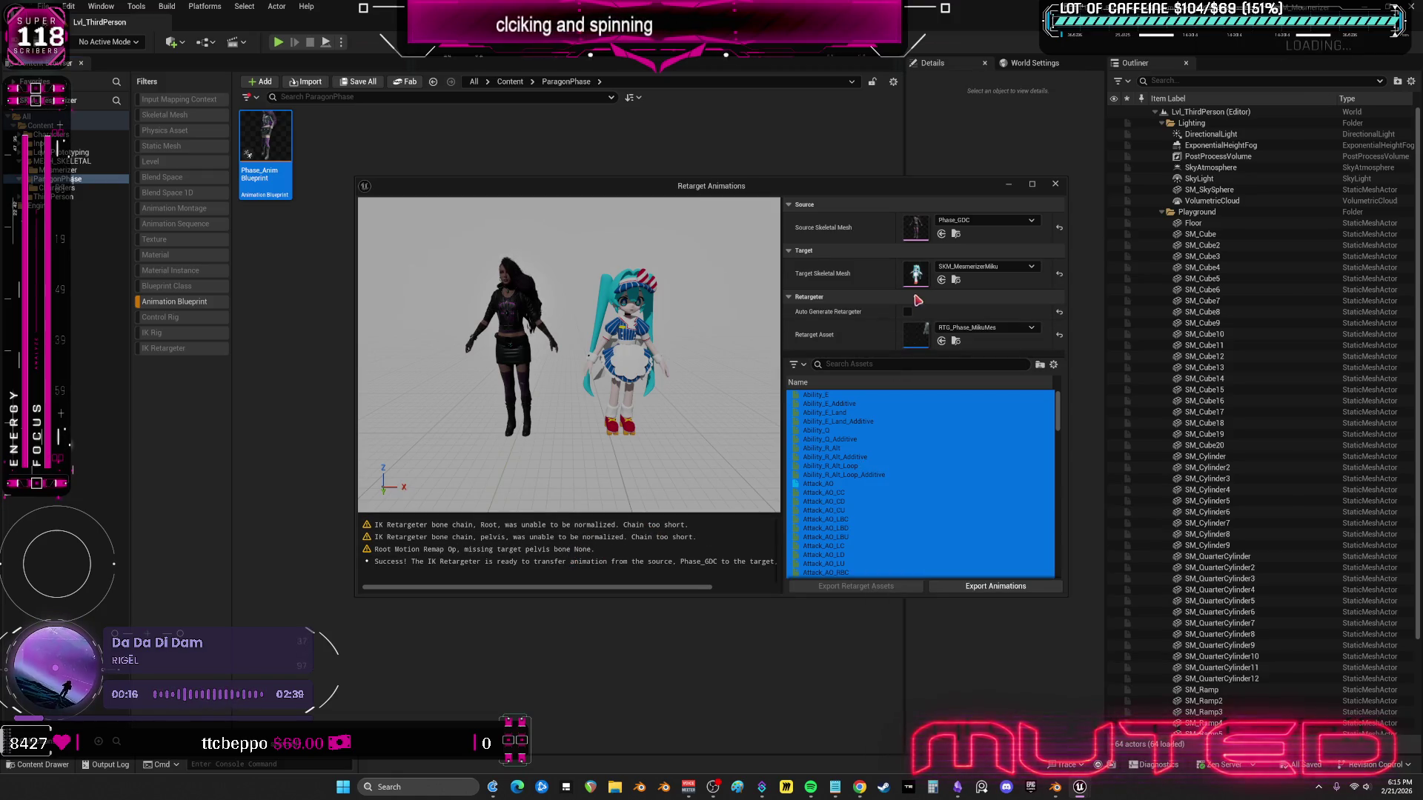
pyautogui.doubleClick(919, 339)
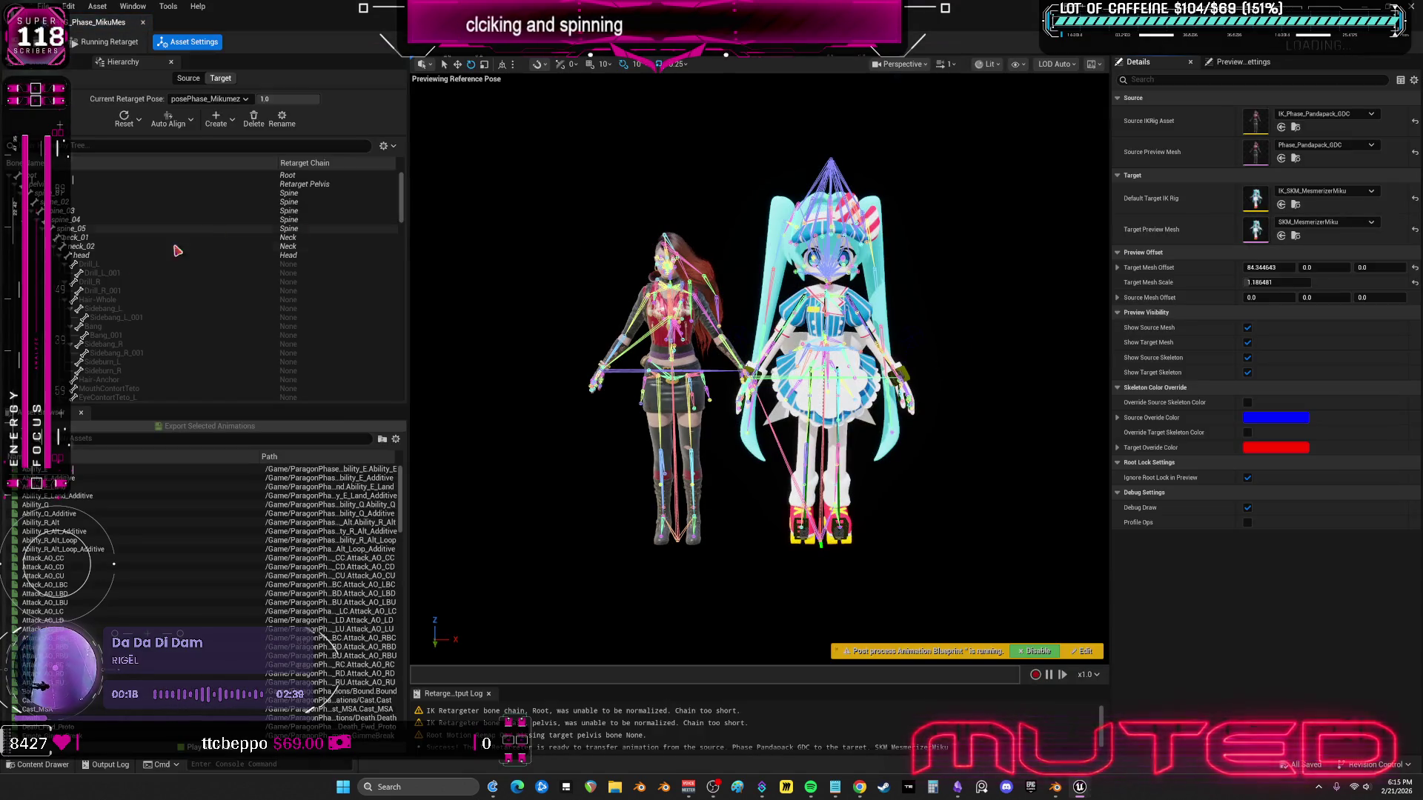
# - Set the Root Motion op's Target Pelvis to pelvis and save the retargeter
pyautogui.click(67, 62)
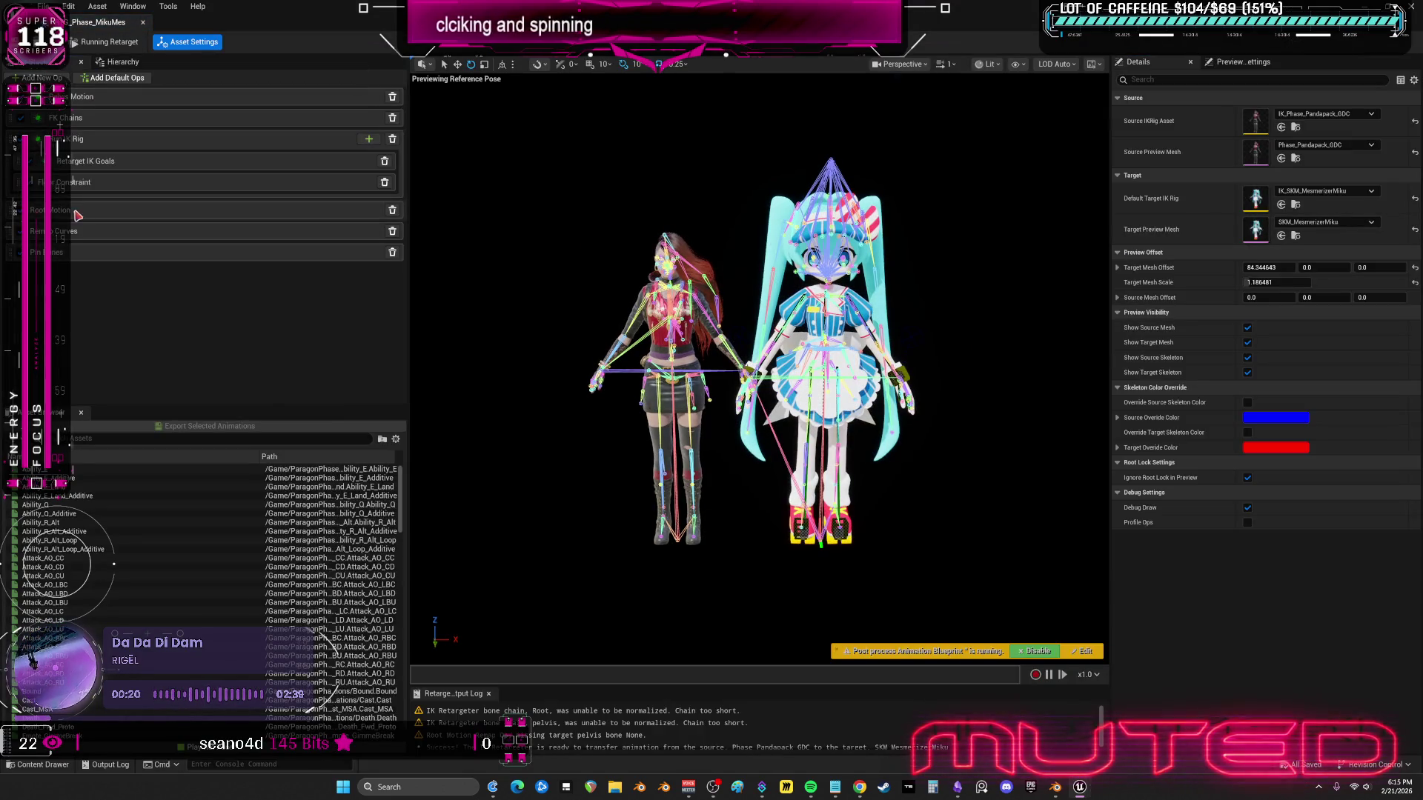
pyautogui.click(210, 210)
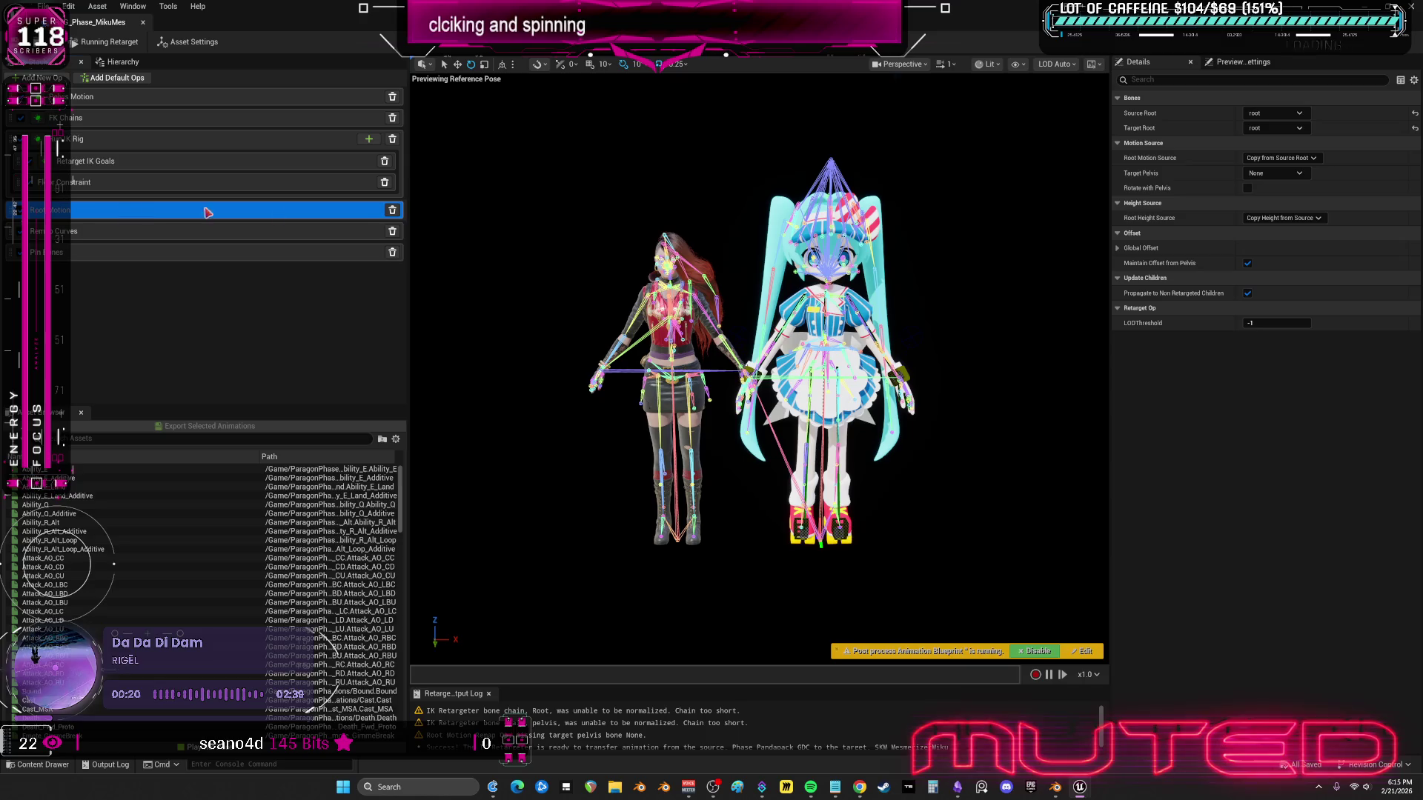
pyautogui.click(1288, 172)
pyautogui.click(1286, 228)
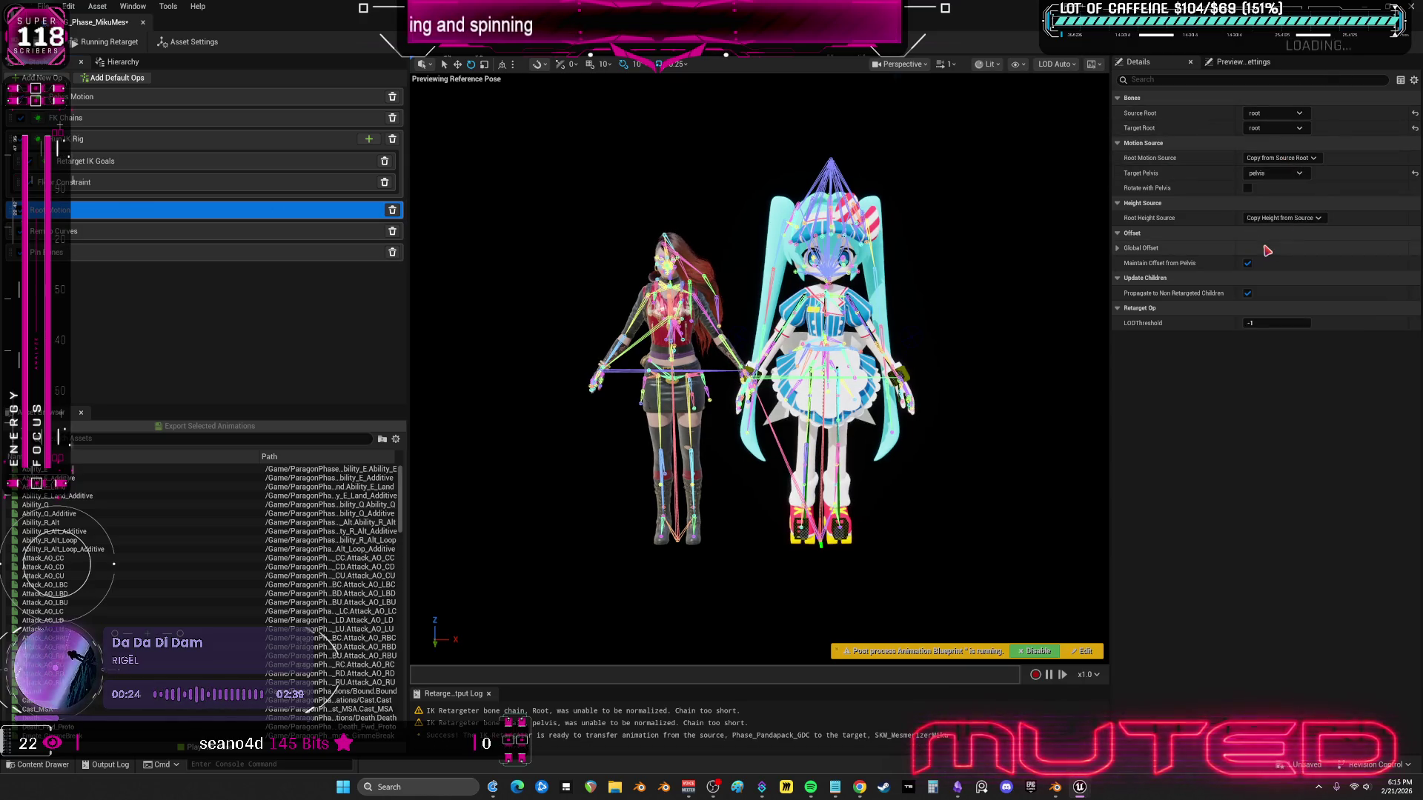
pyautogui.hotkey('ctrl', 's')
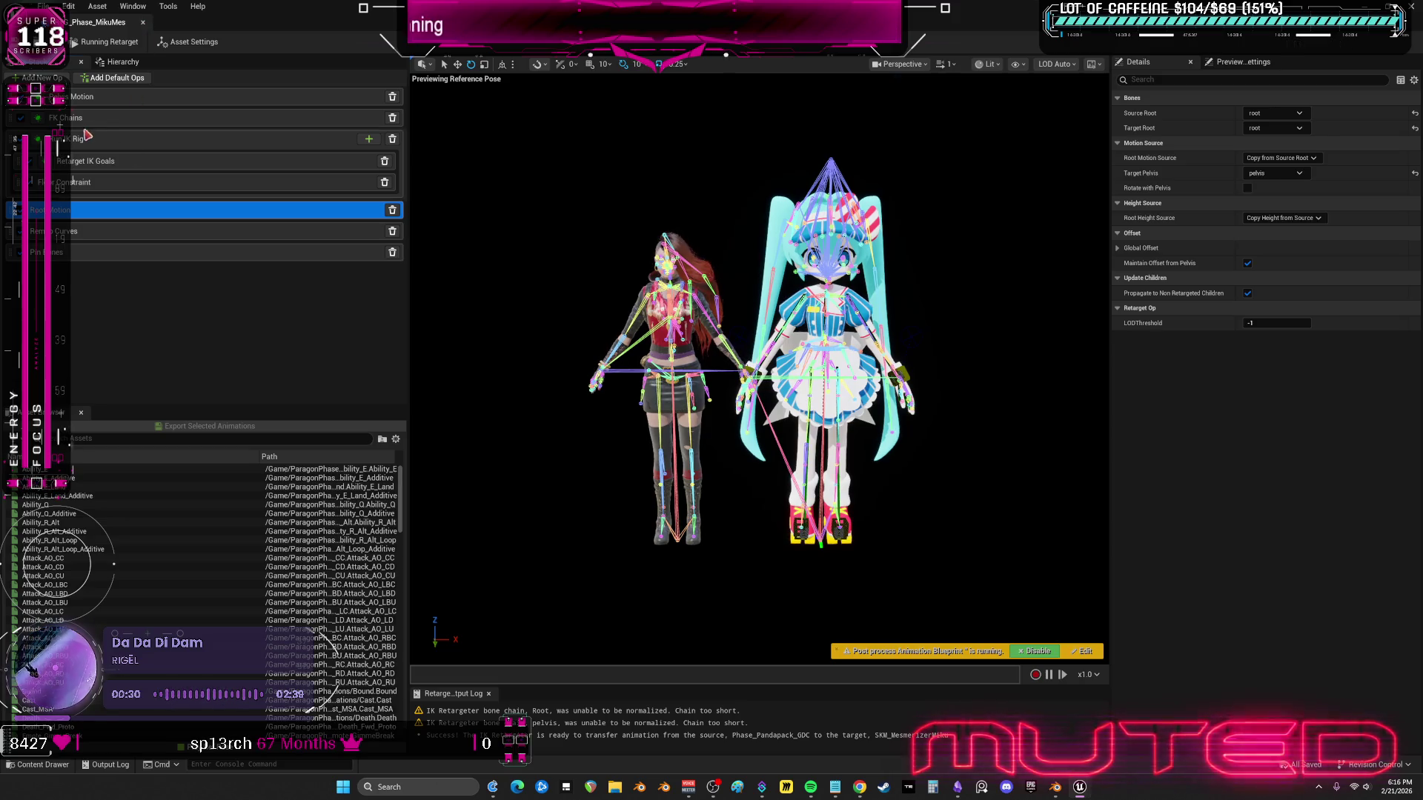
# - Review the FK, Pelvis Motion, IK, Floor, Curves and Pin Bones ops, then close the editor
pyautogui.click(148, 118)
pyautogui.scroll(-3, 1263, 222)
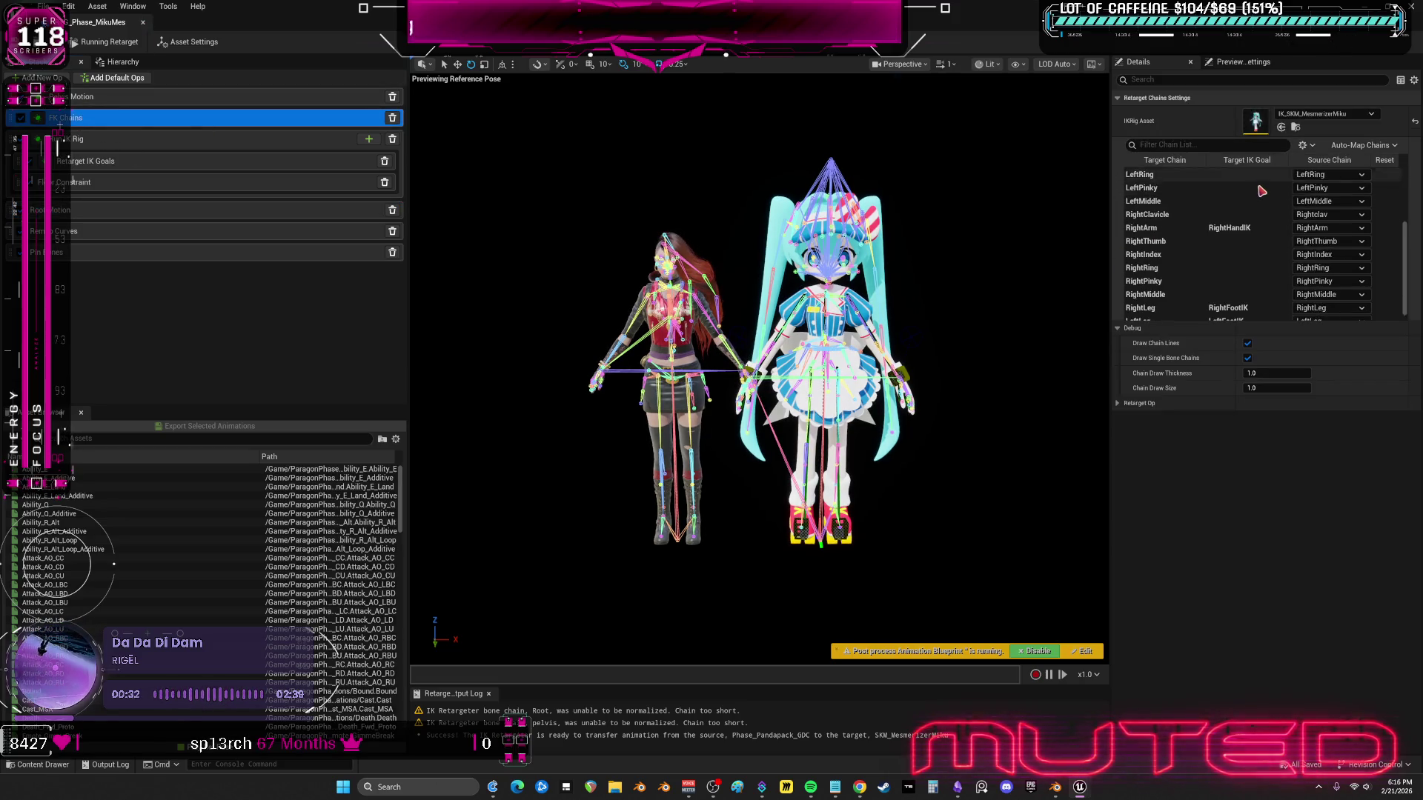
pyautogui.scroll(3, 1258, 279)
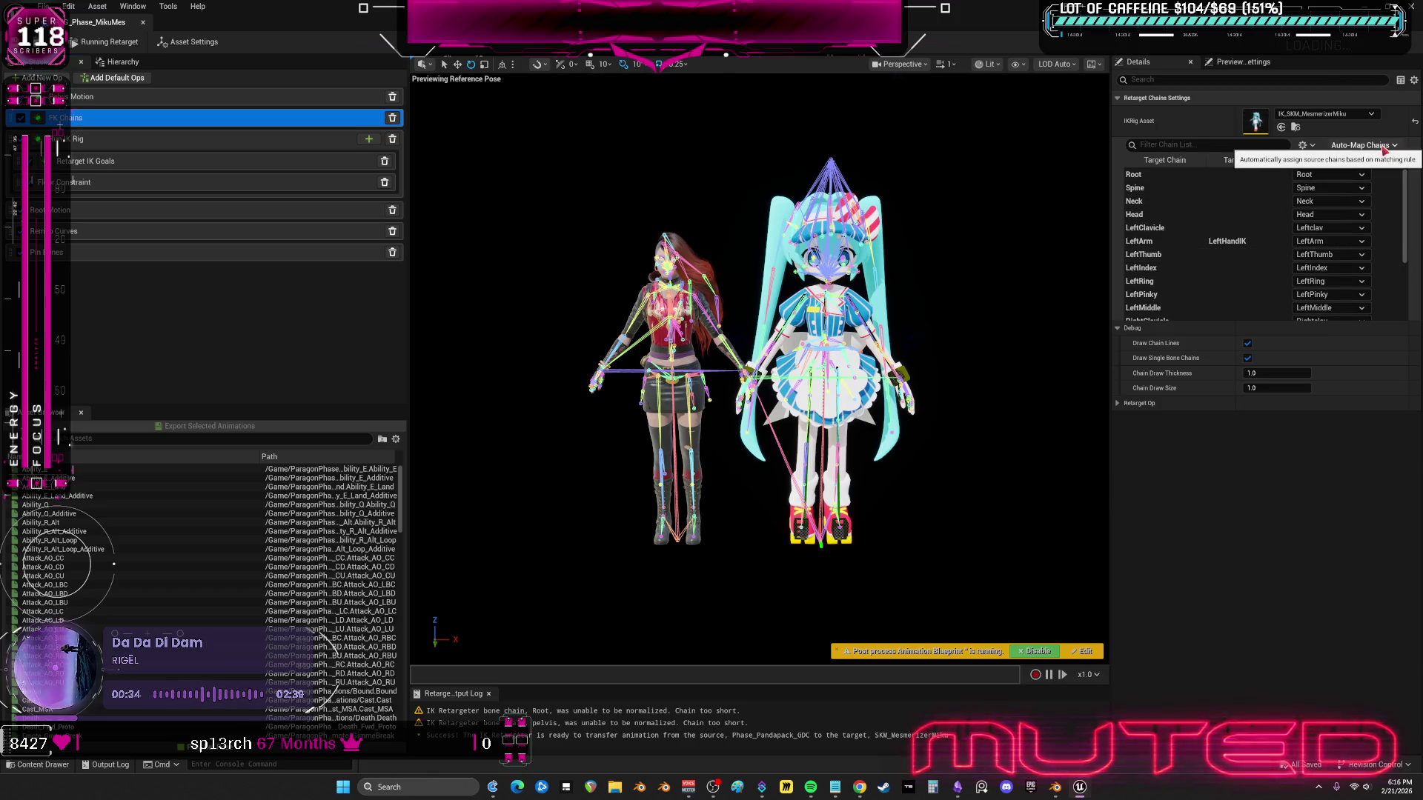
pyautogui.click(88, 98)
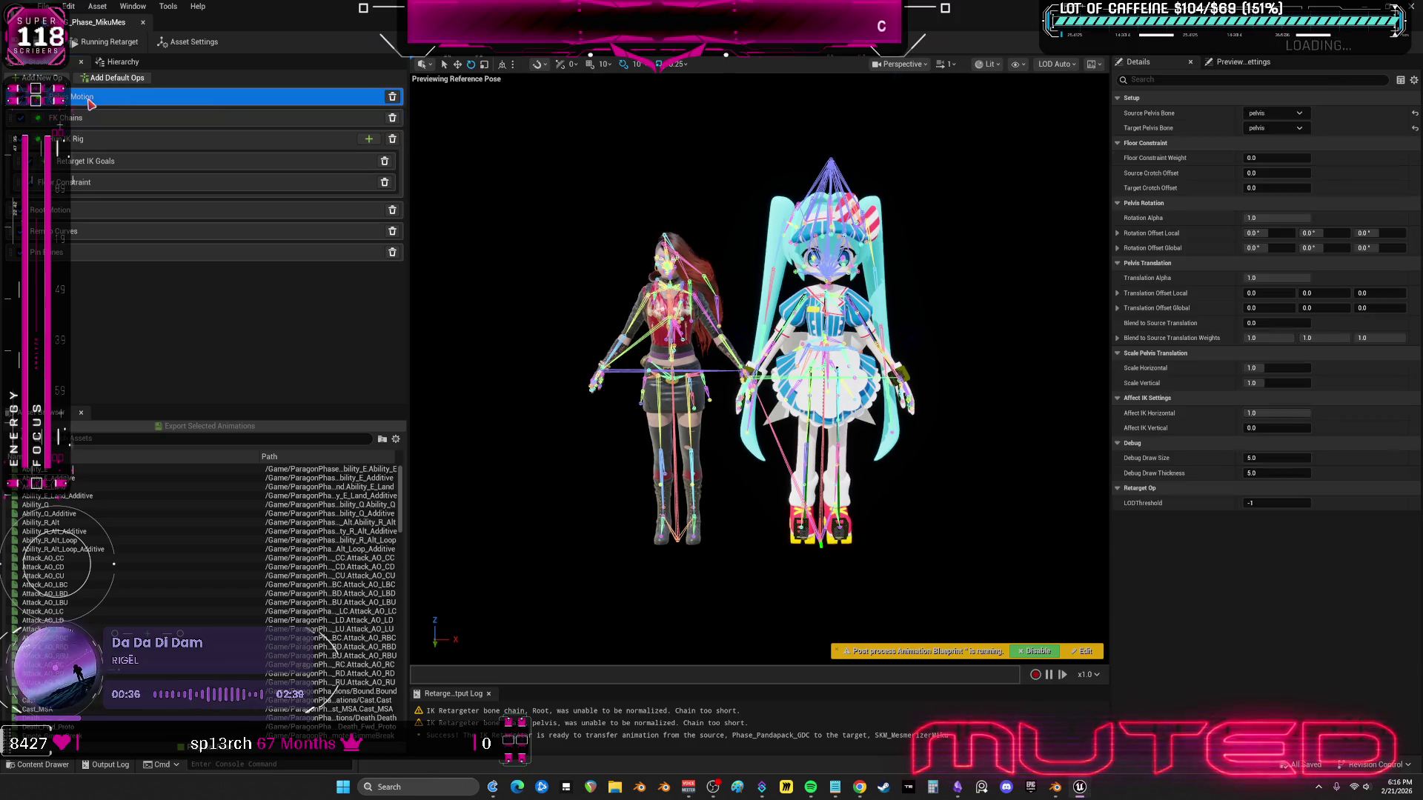
pyautogui.click(96, 162)
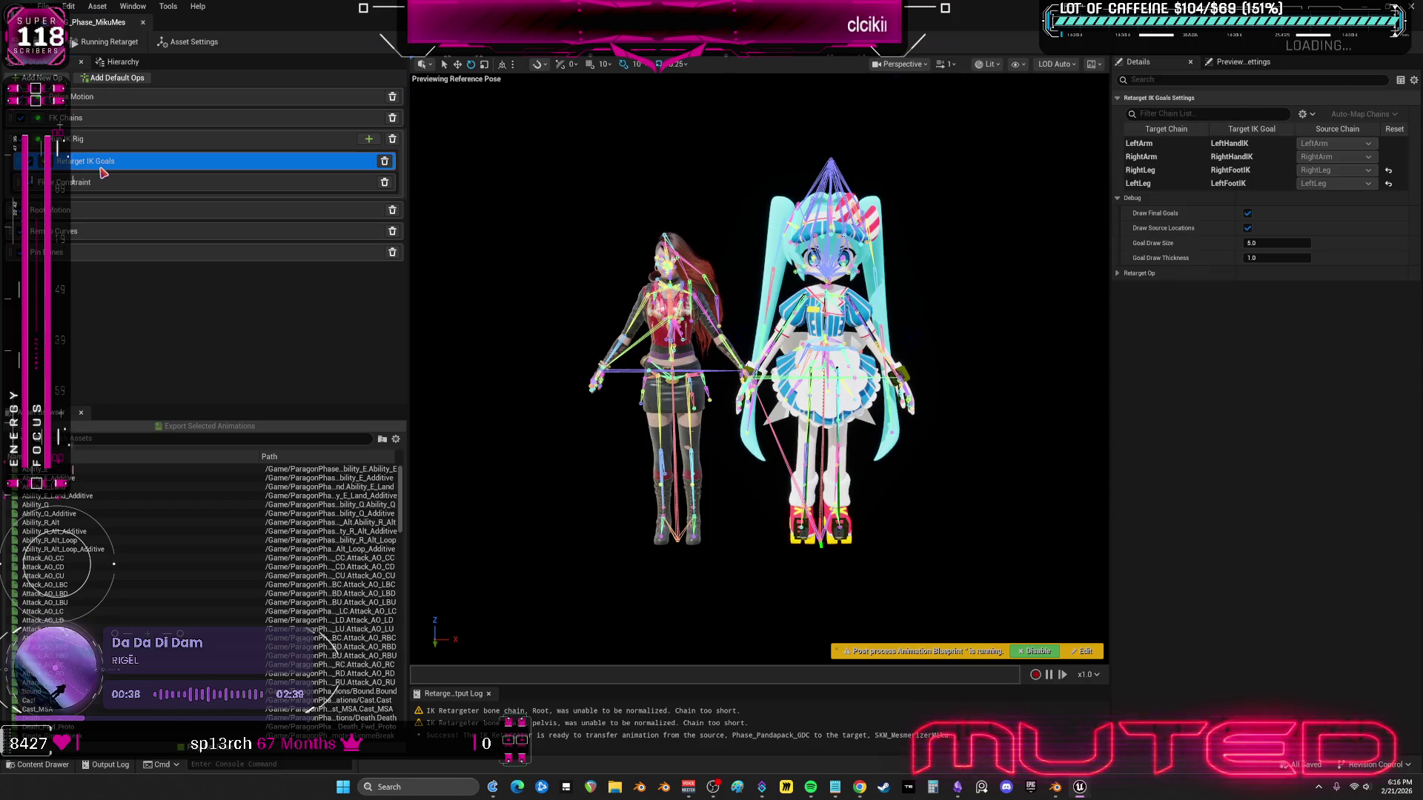
pyautogui.click(96, 183)
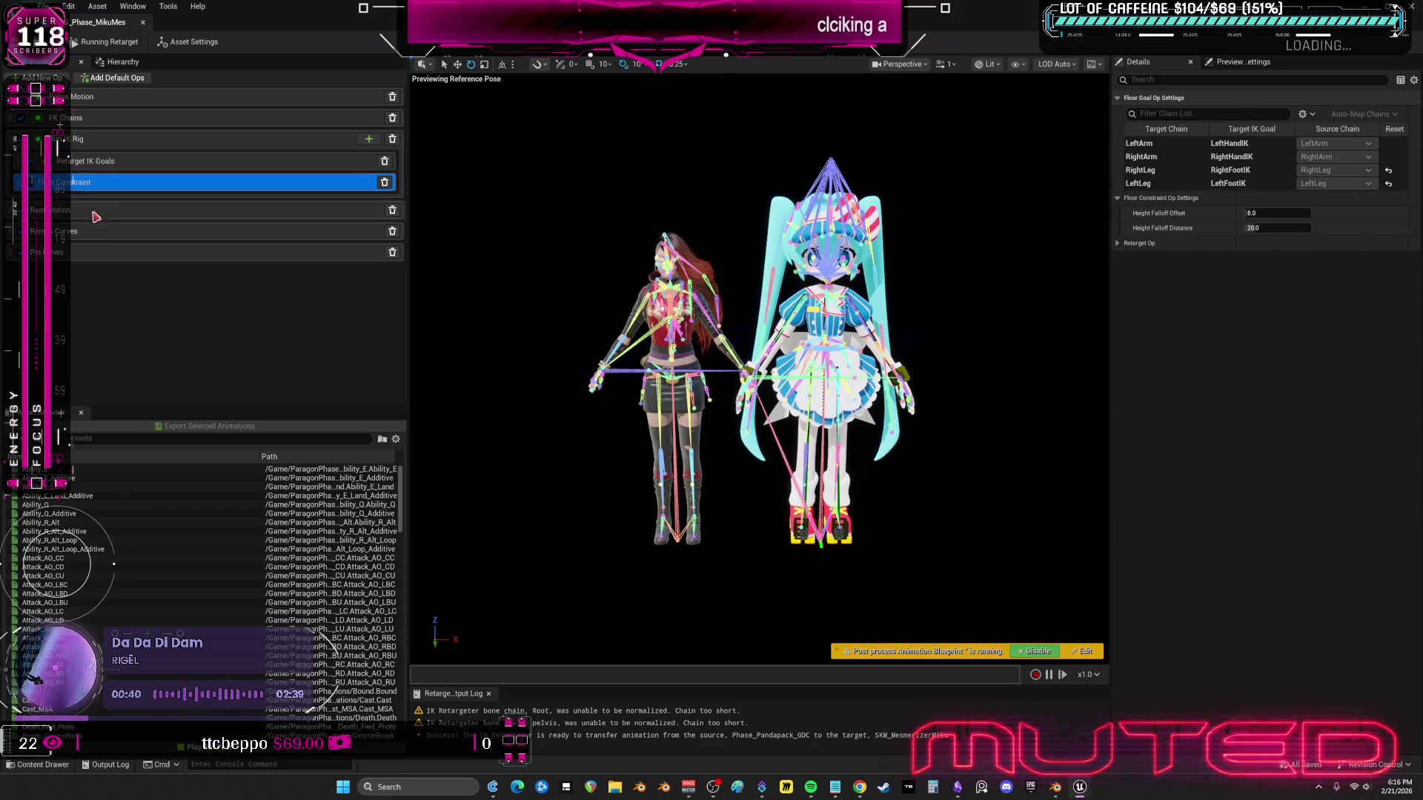
pyautogui.click(94, 212)
pyautogui.click(110, 232)
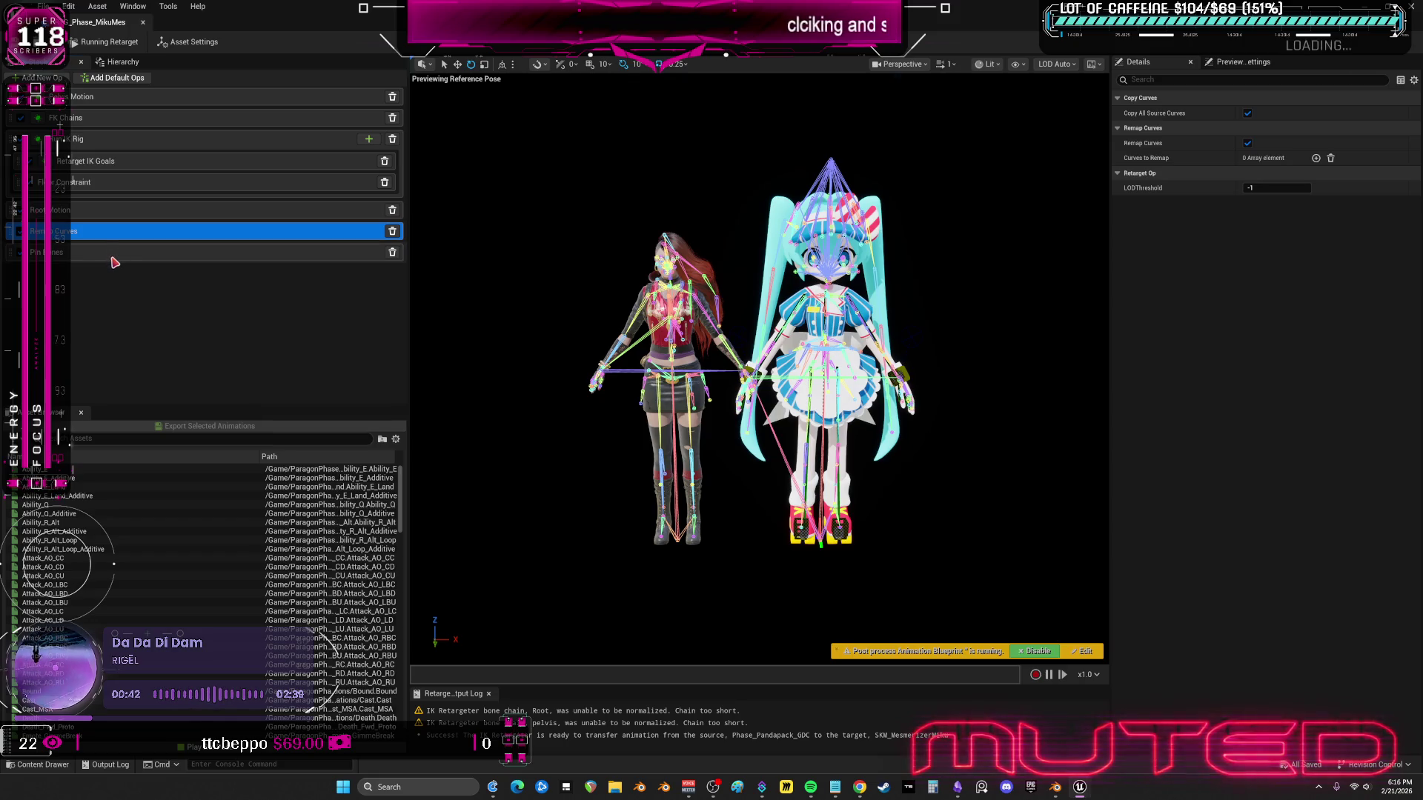
pyautogui.click(111, 254)
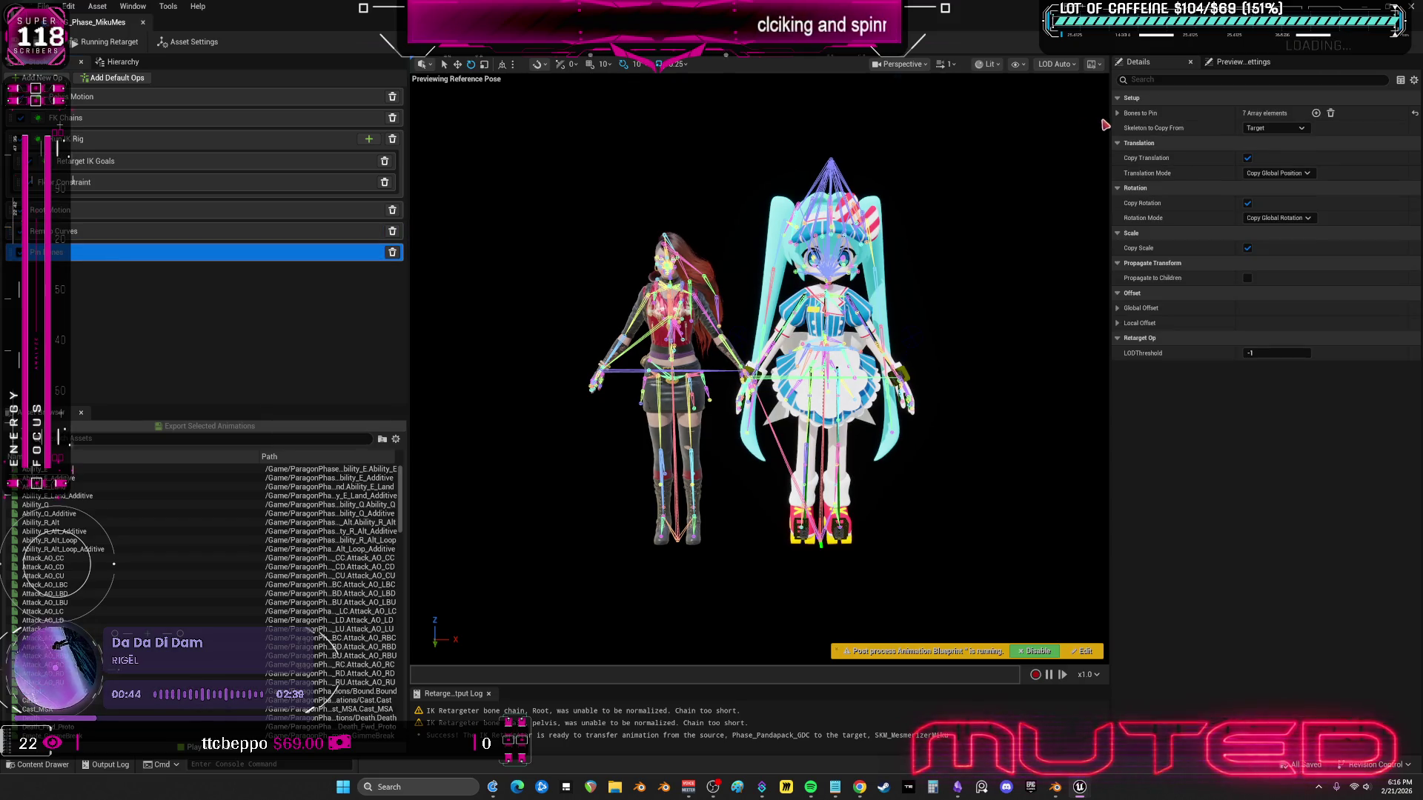
pyautogui.click(1118, 114)
pyautogui.click(1118, 113)
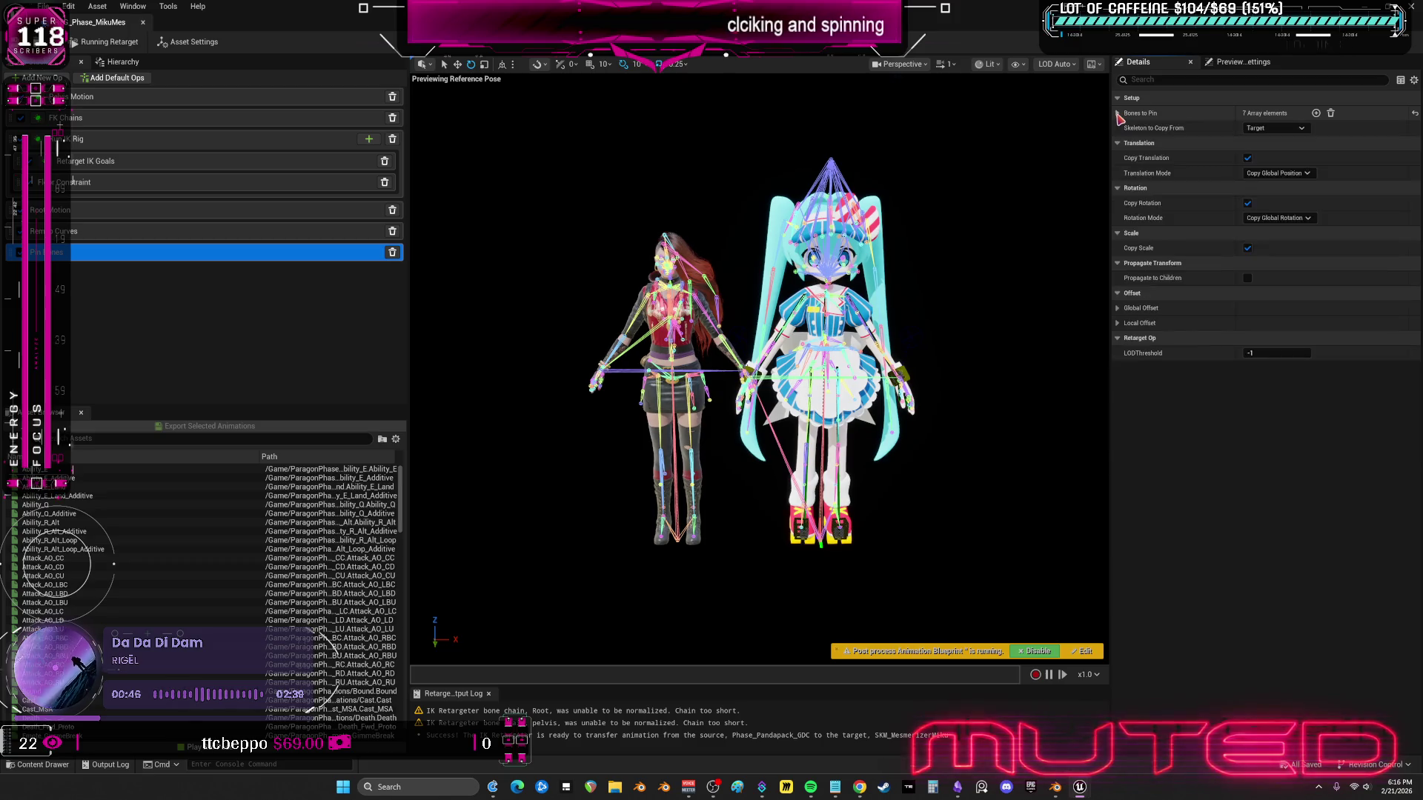
pyautogui.click(1118, 113)
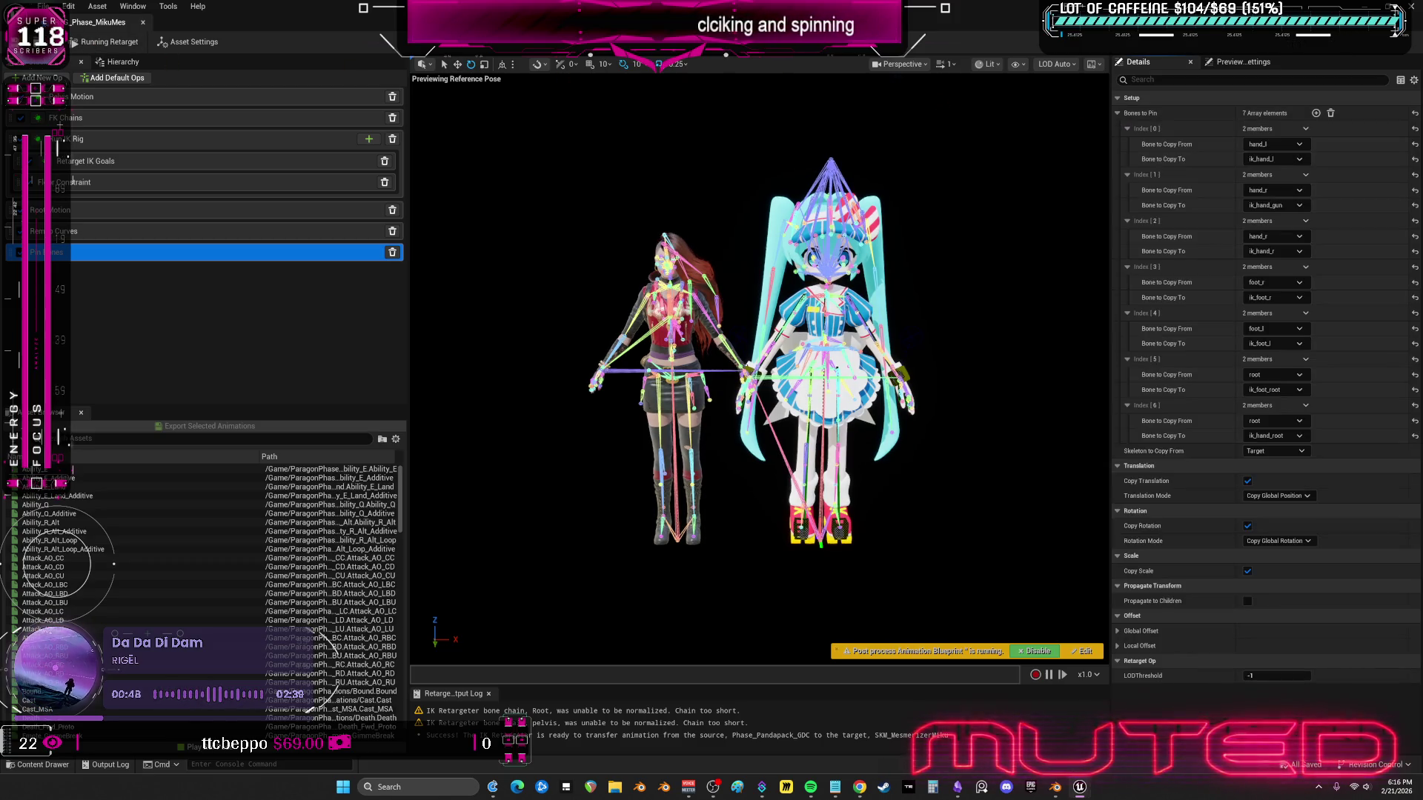
pyautogui.click(143, 23)
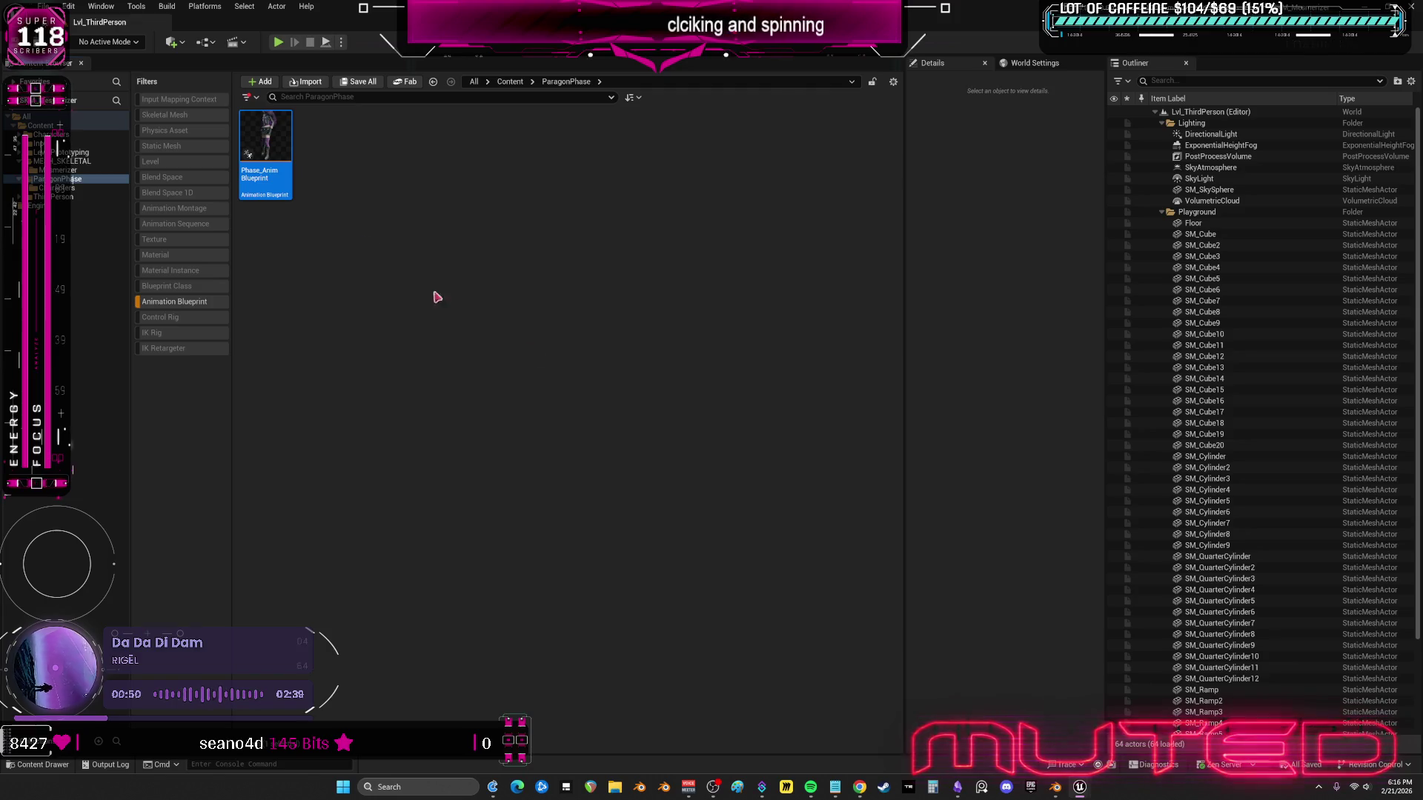
# - Batch-export the retargeted animations into a new folder created under Mesmerizer
pyautogui.click(1134, 716)
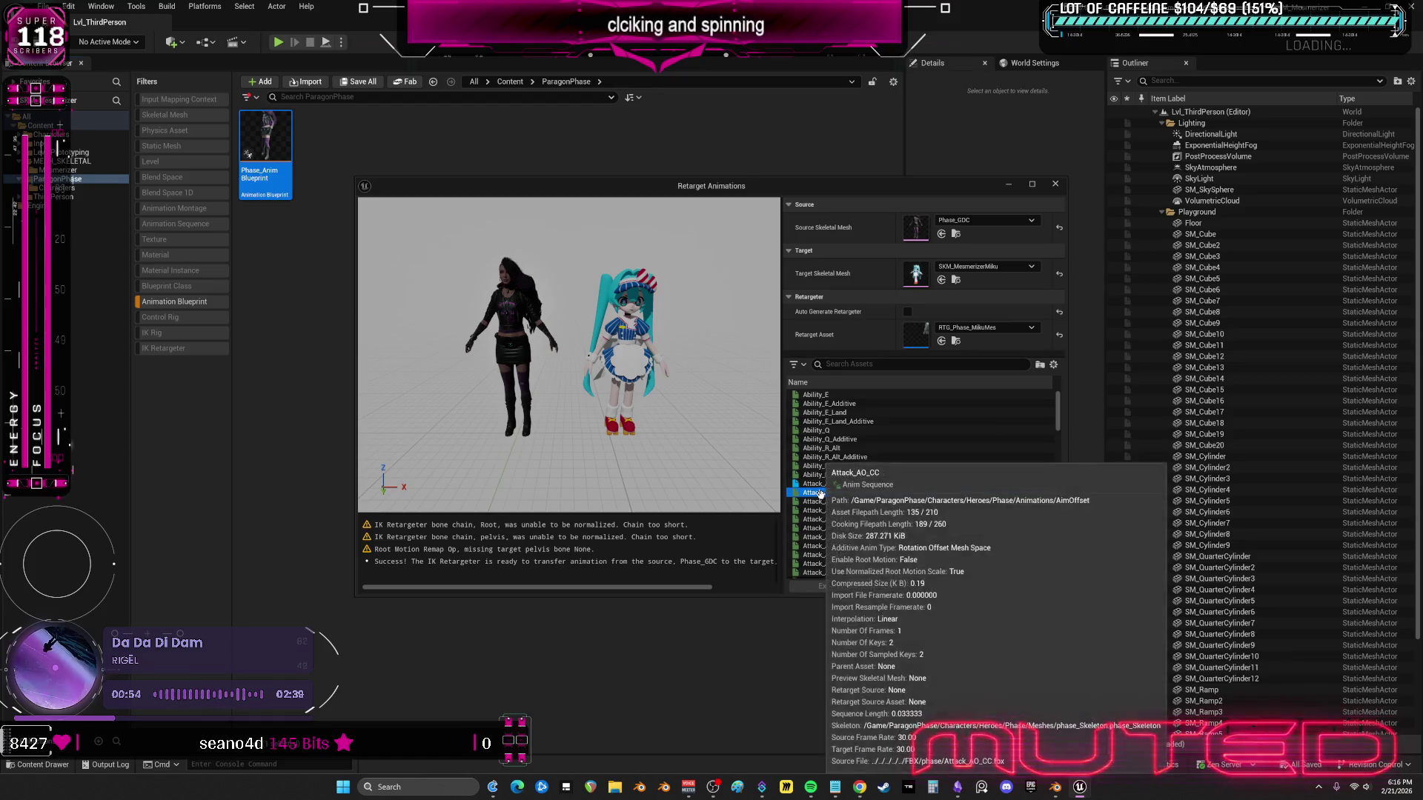
pyautogui.click(1003, 589)
pyautogui.click(647, 307)
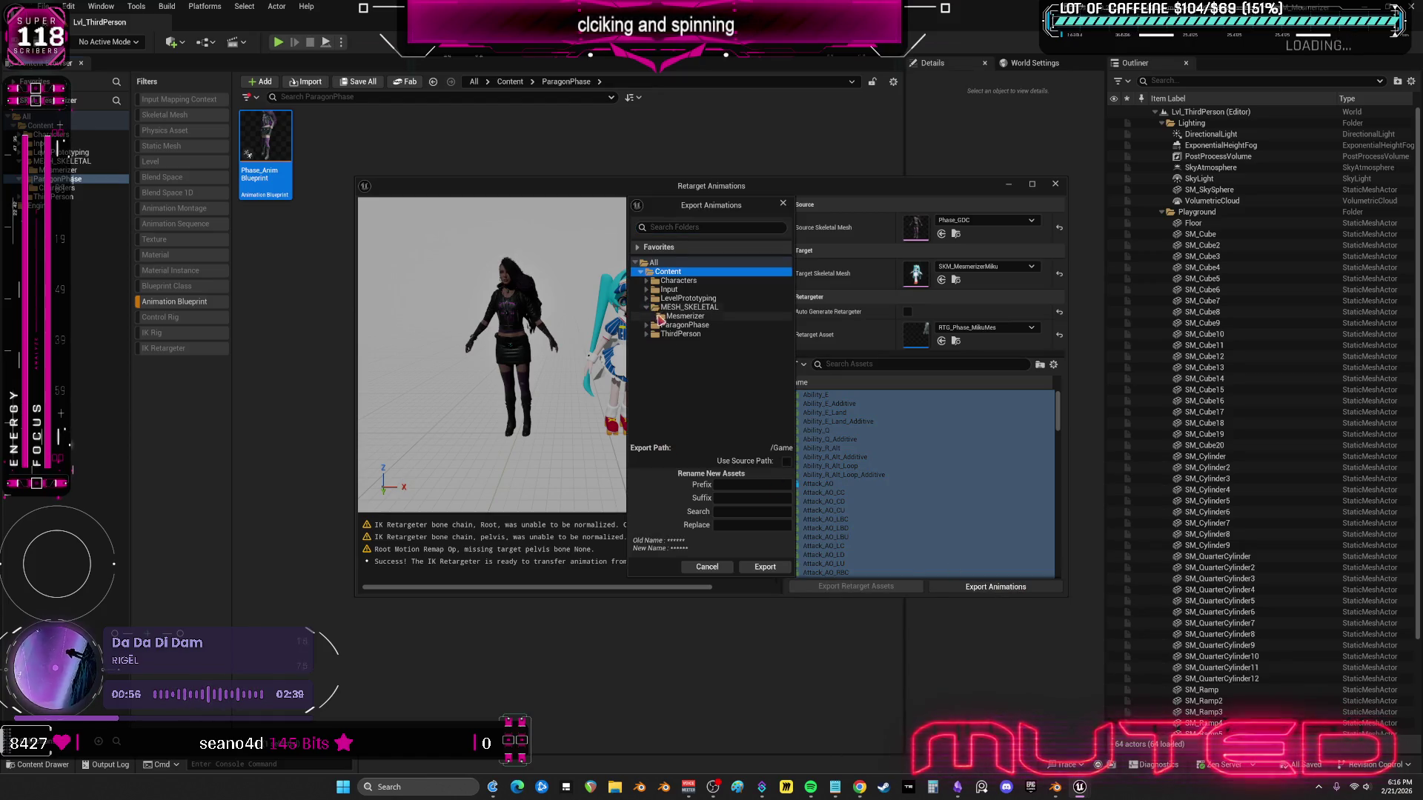
pyautogui.click(678, 317)
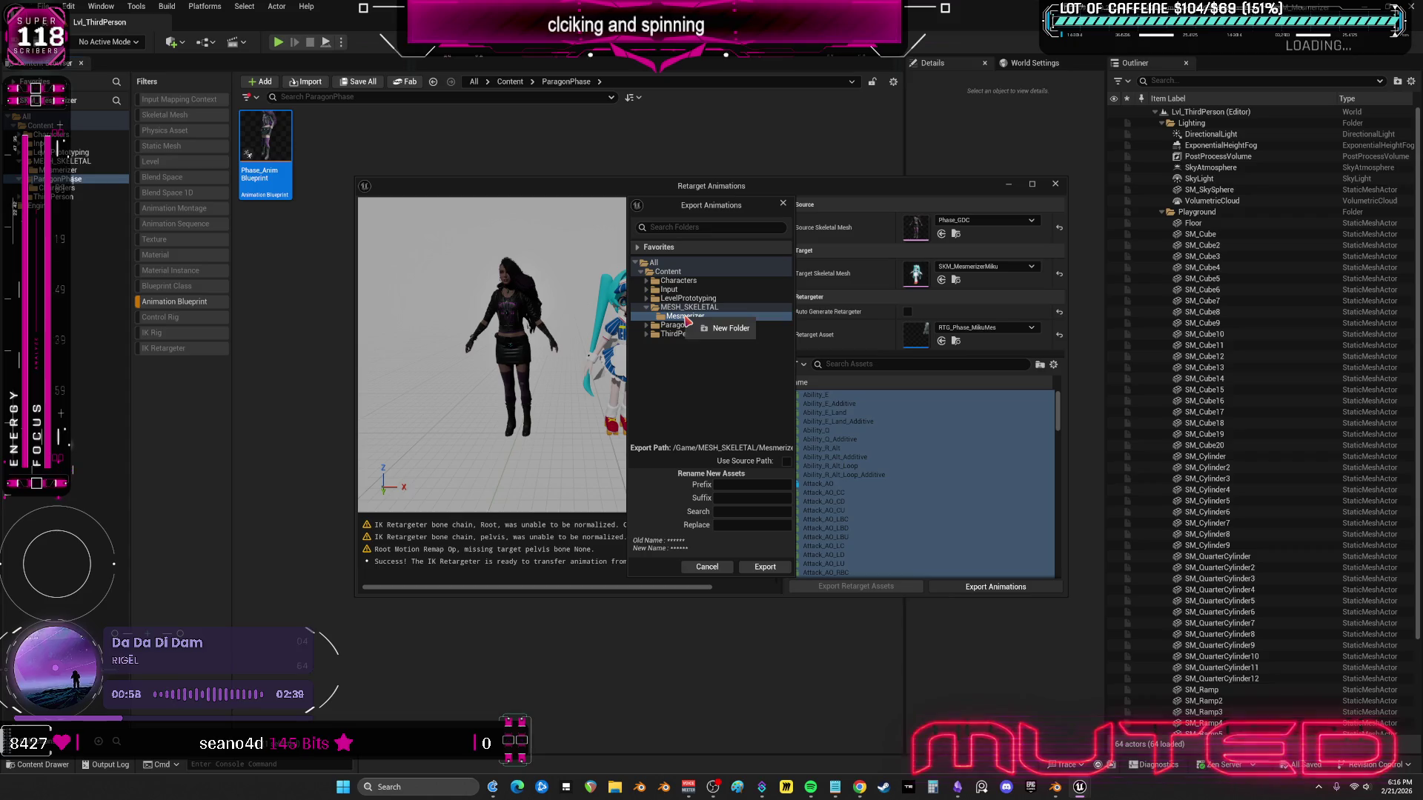
pyautogui.click(703, 328)
pyautogui.write('Animation')
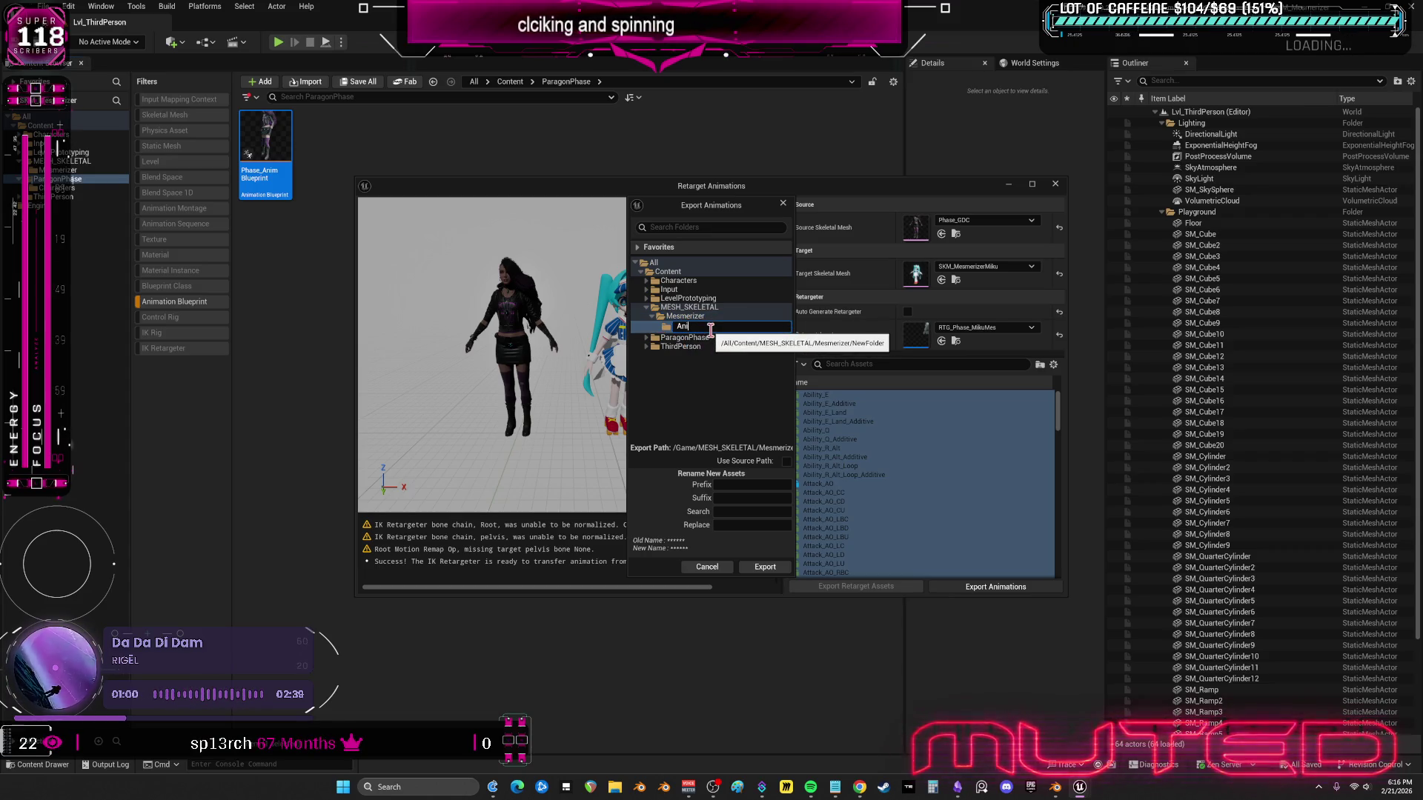
pyautogui.press('Return')
pyautogui.click(765, 567)
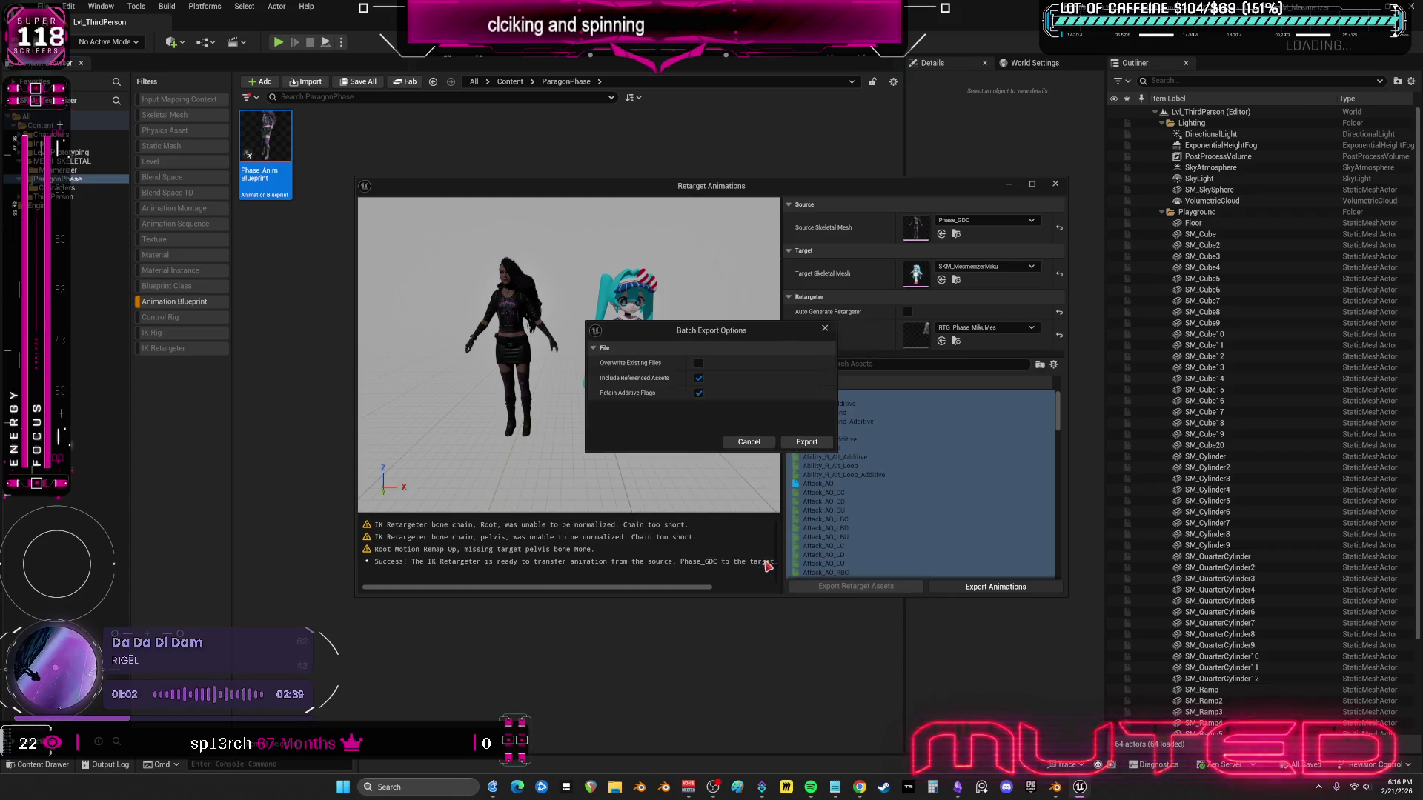
pyautogui.click(771, 442)
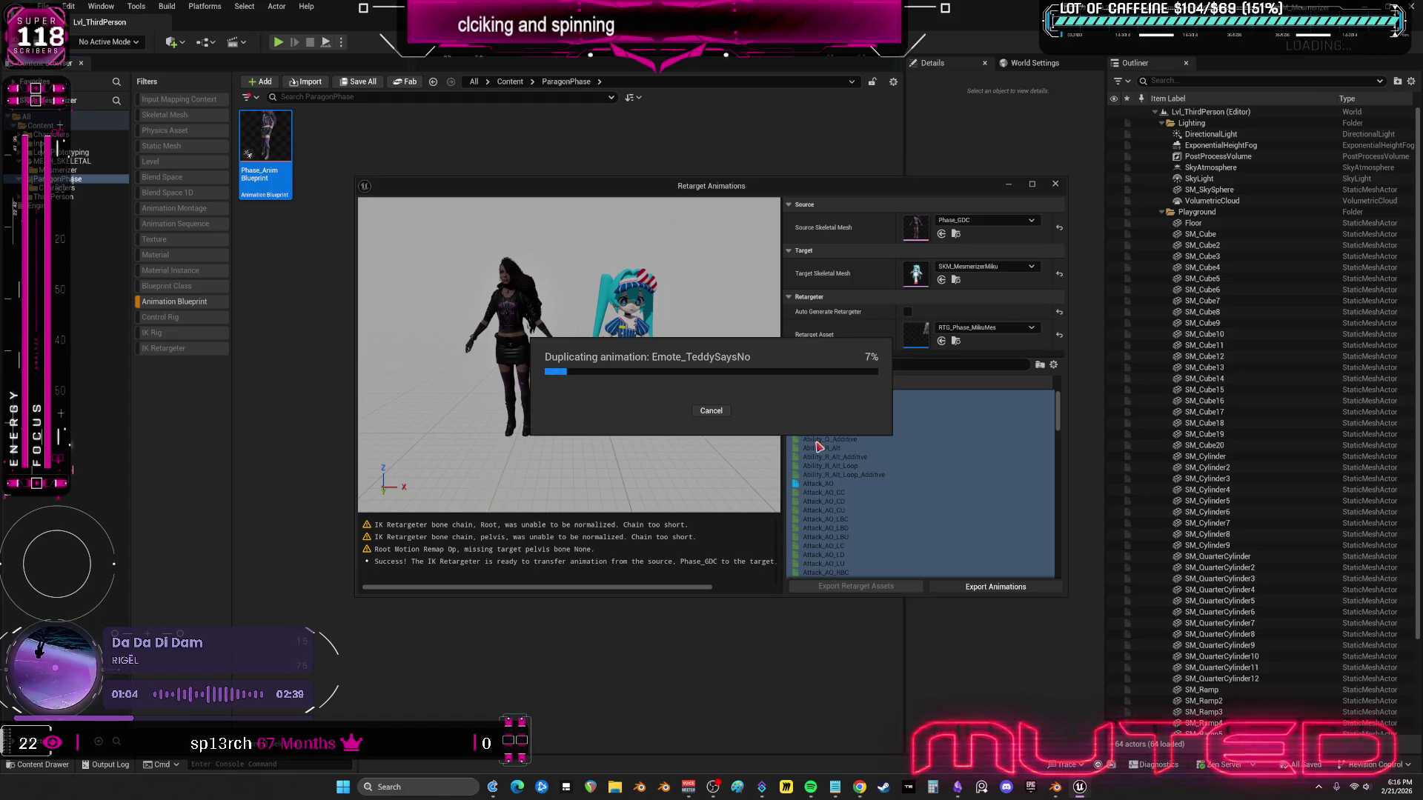
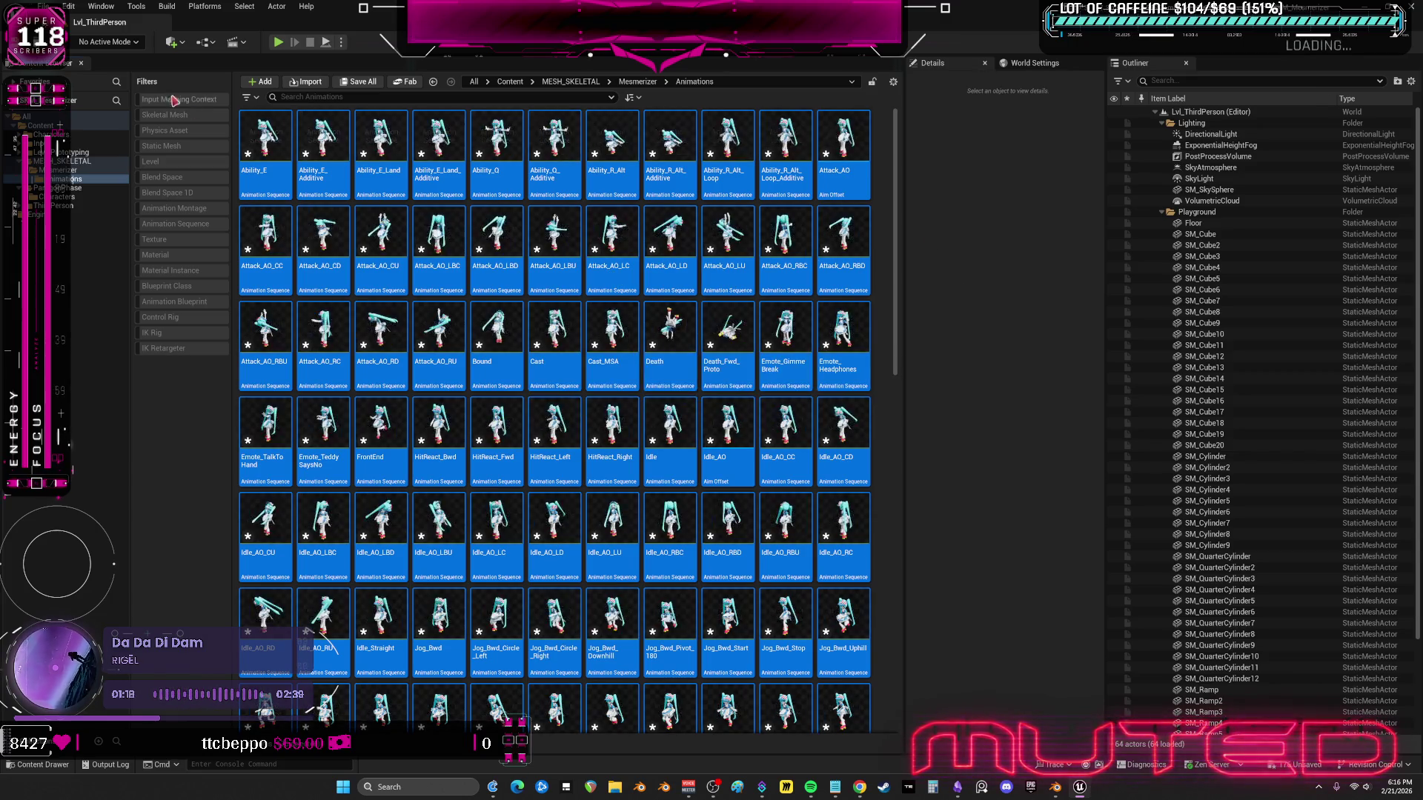
# - Save all assets and open the BP_ThirdPersonMikuMes blueprint from the Mesmerizer folder
pyautogui.click(45, 6)
pyautogui.click(81, 153)
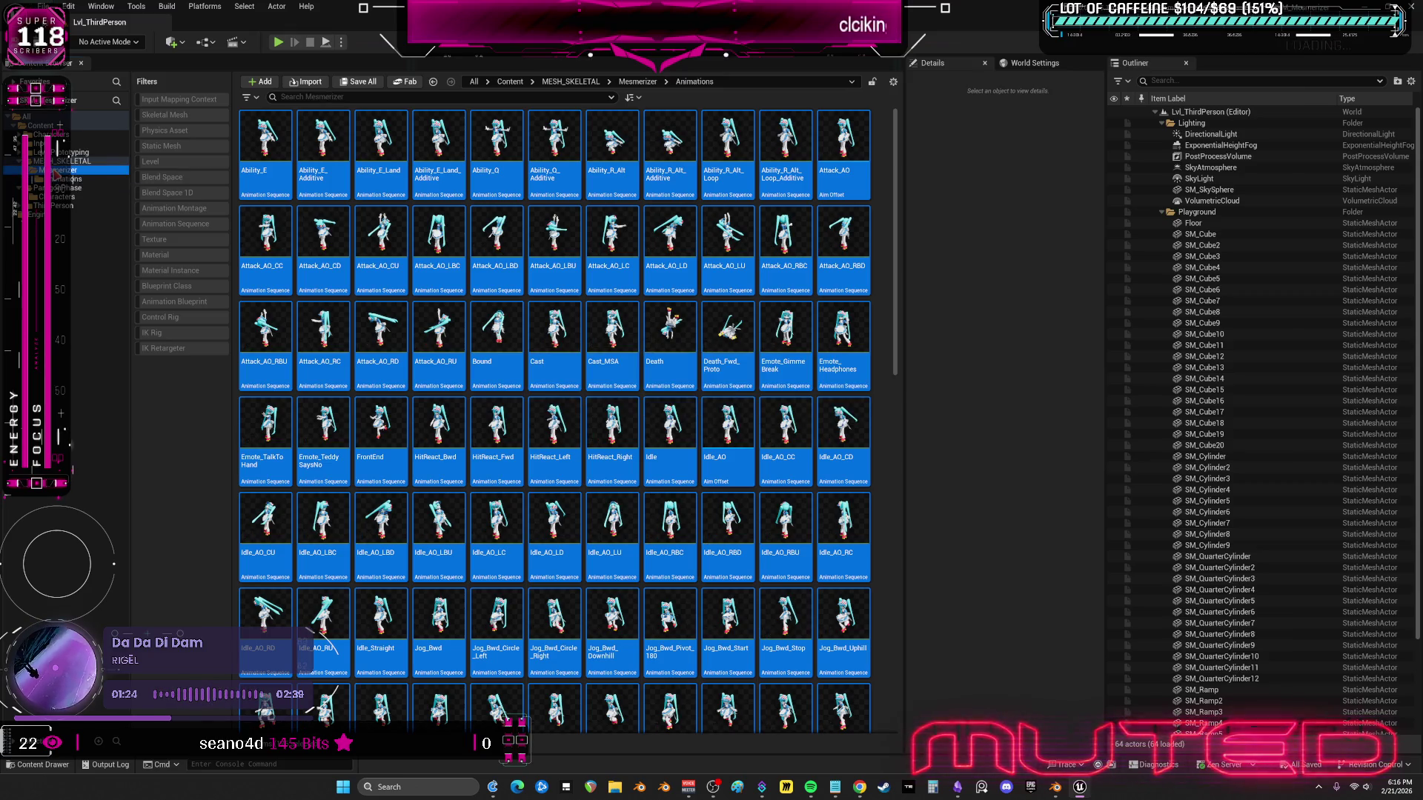
pyautogui.click(63, 170)
pyautogui.click(465, 489)
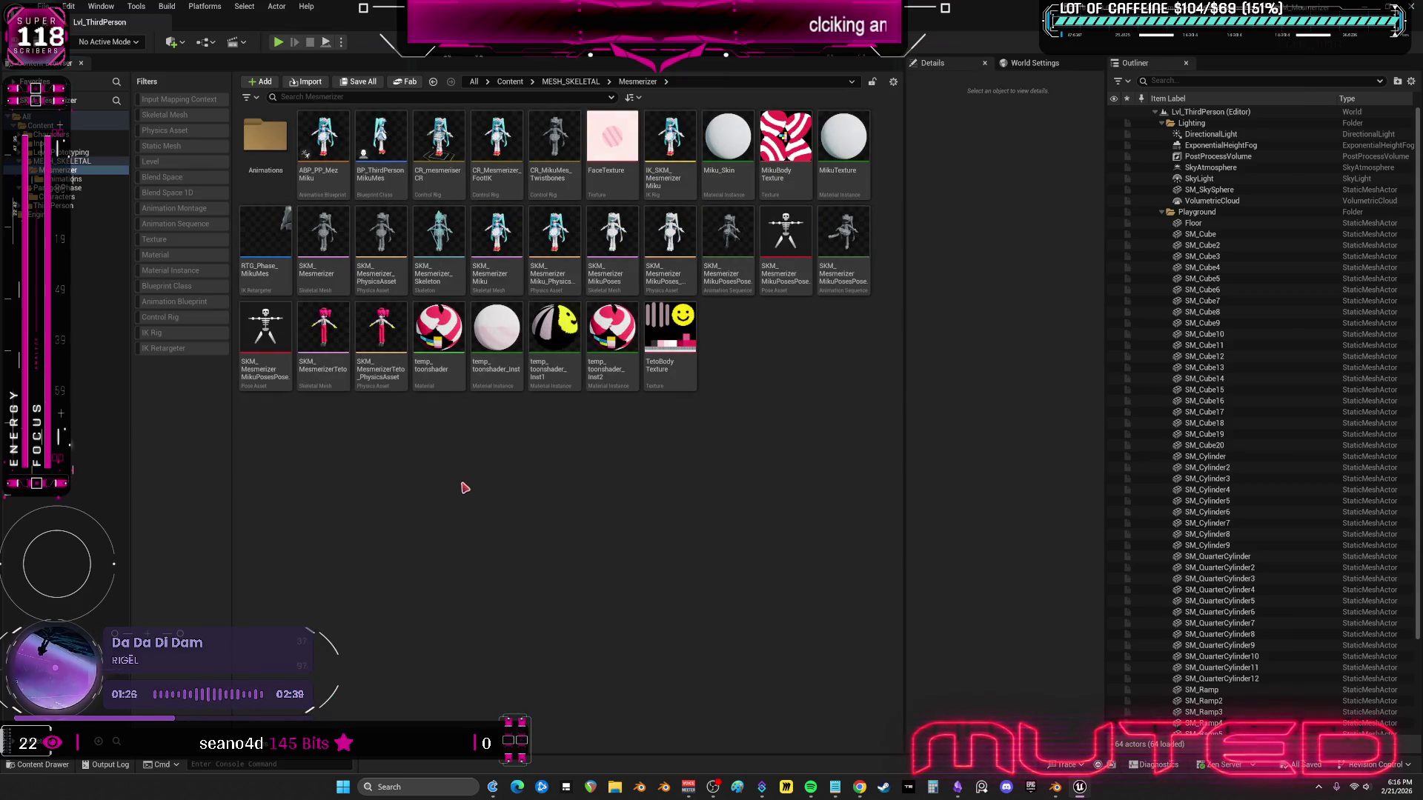
pyautogui.doubleClick(383, 180)
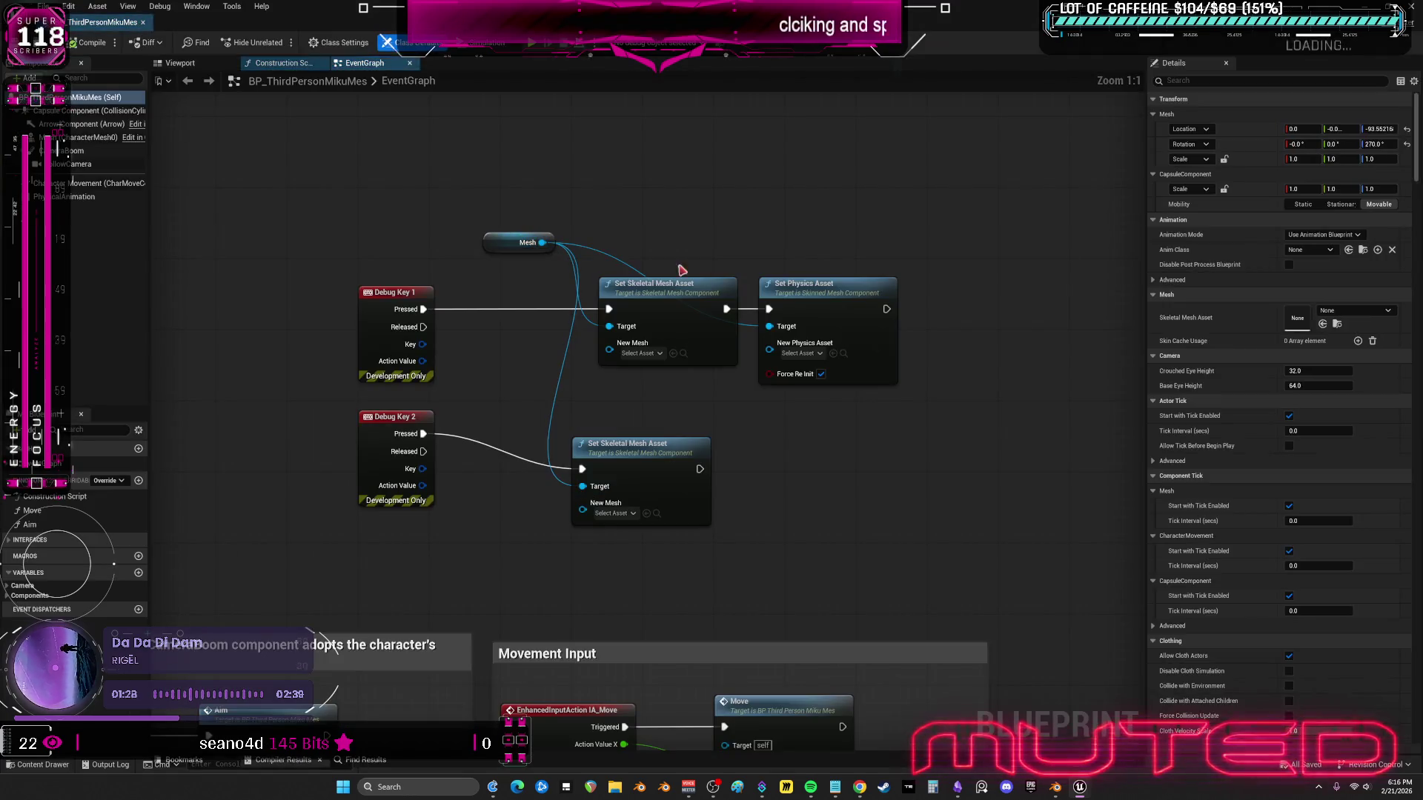
pyautogui.click(200, 67)
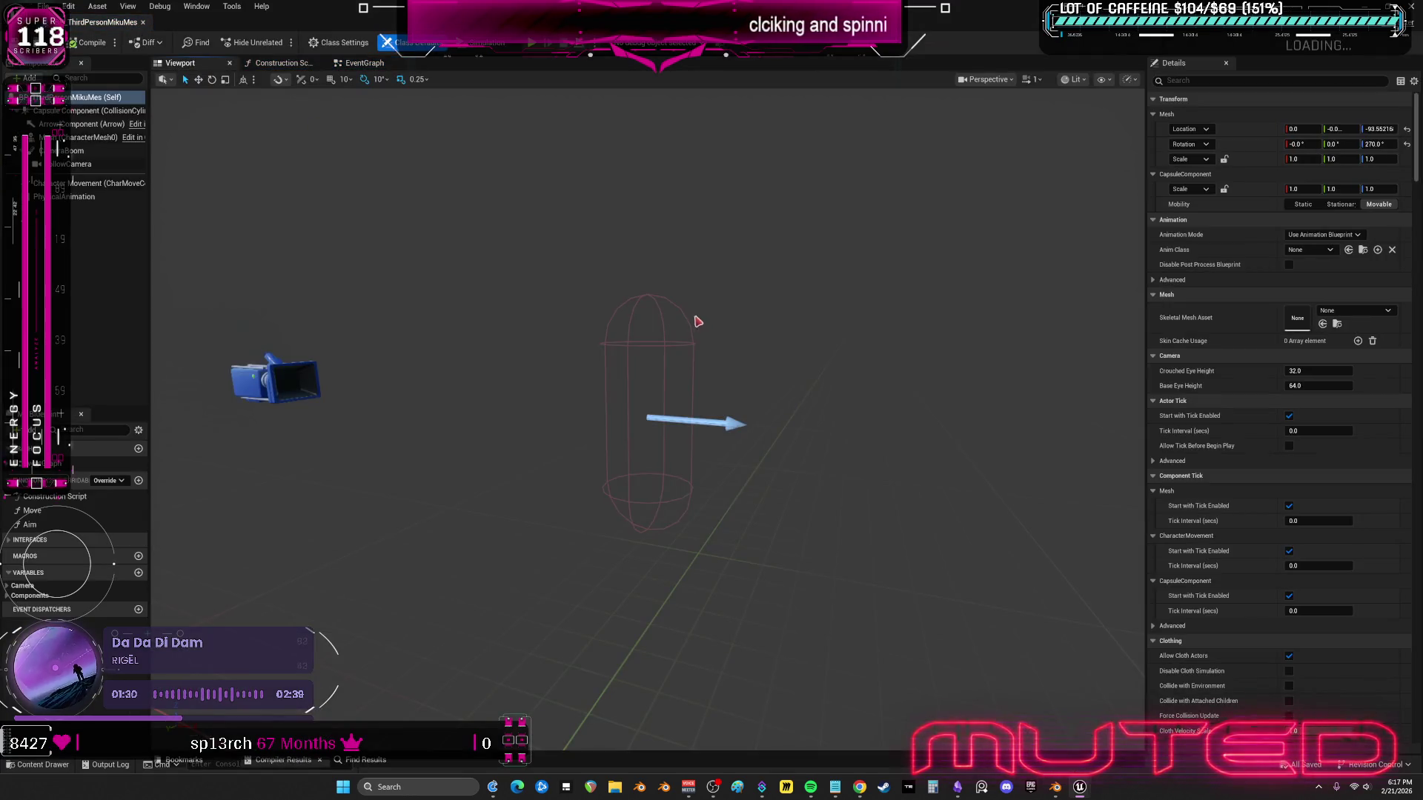
# - Set the character Mesh component's Skeletal Mesh Asset to SKM_MesmerizerMiku
pyautogui.click(89, 137)
pyautogui.click(1308, 309)
pyautogui.click(1355, 370)
pyautogui.click(1355, 370)
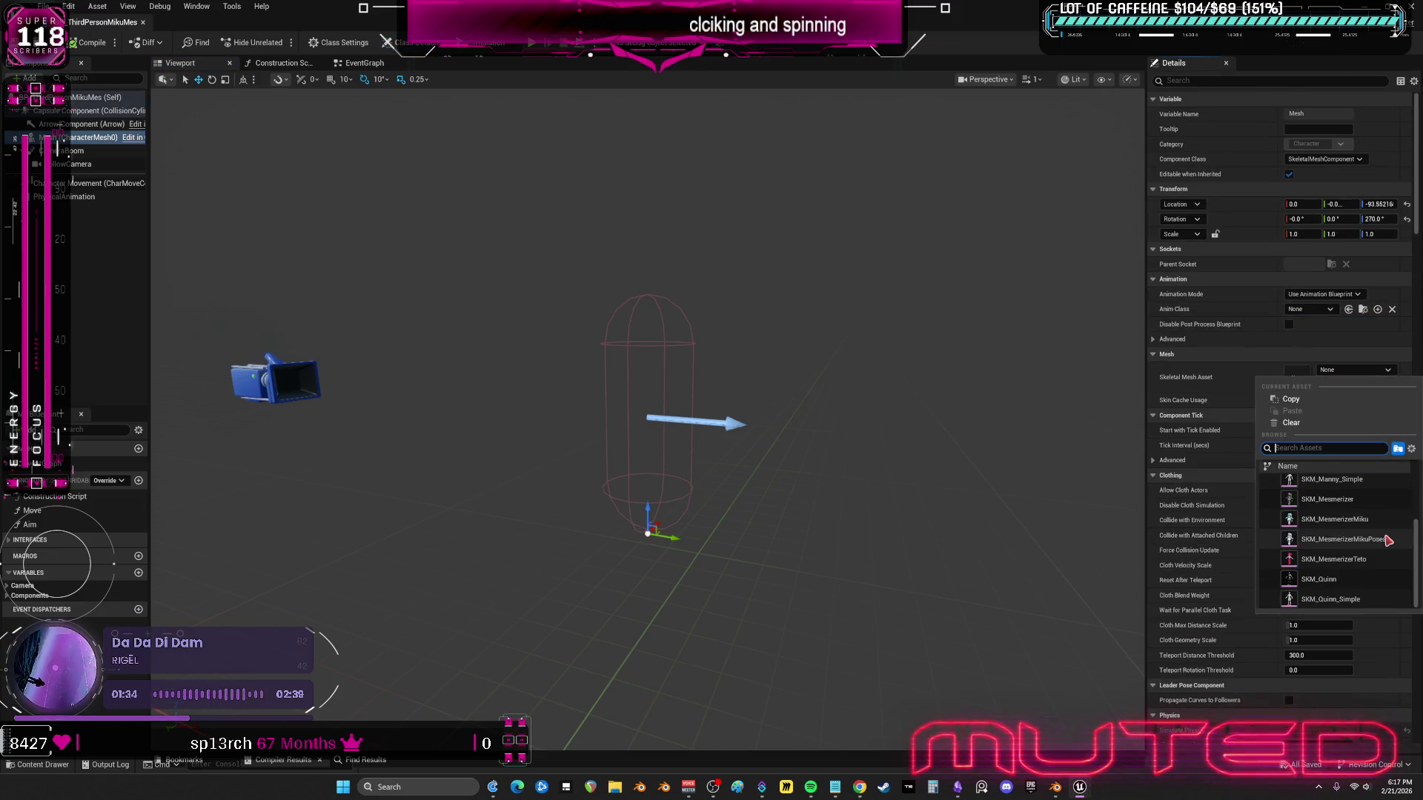
pyautogui.click(1374, 505)
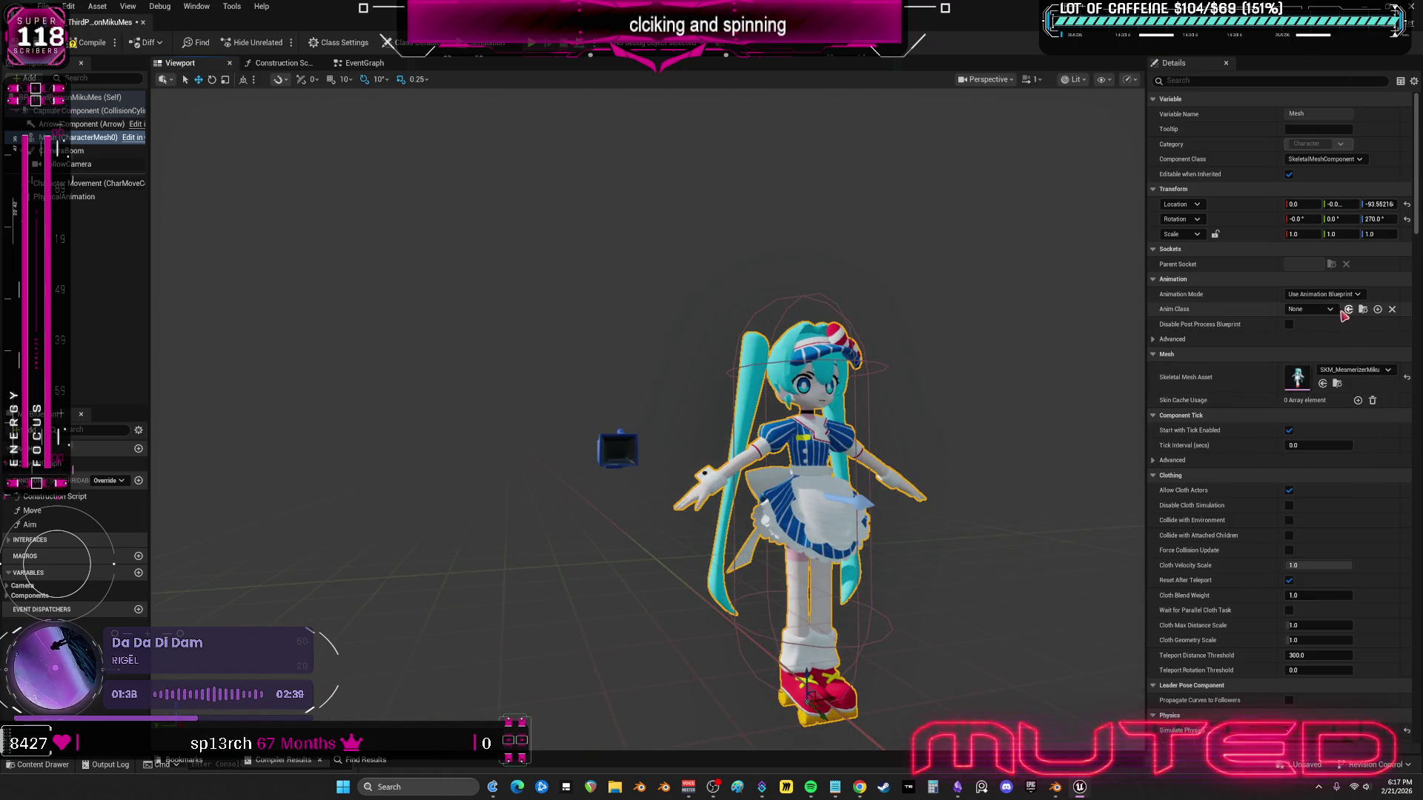
# - Set the Mesh's Anim Class to Phase_AnimBlueprint
pyautogui.click(1326, 309)
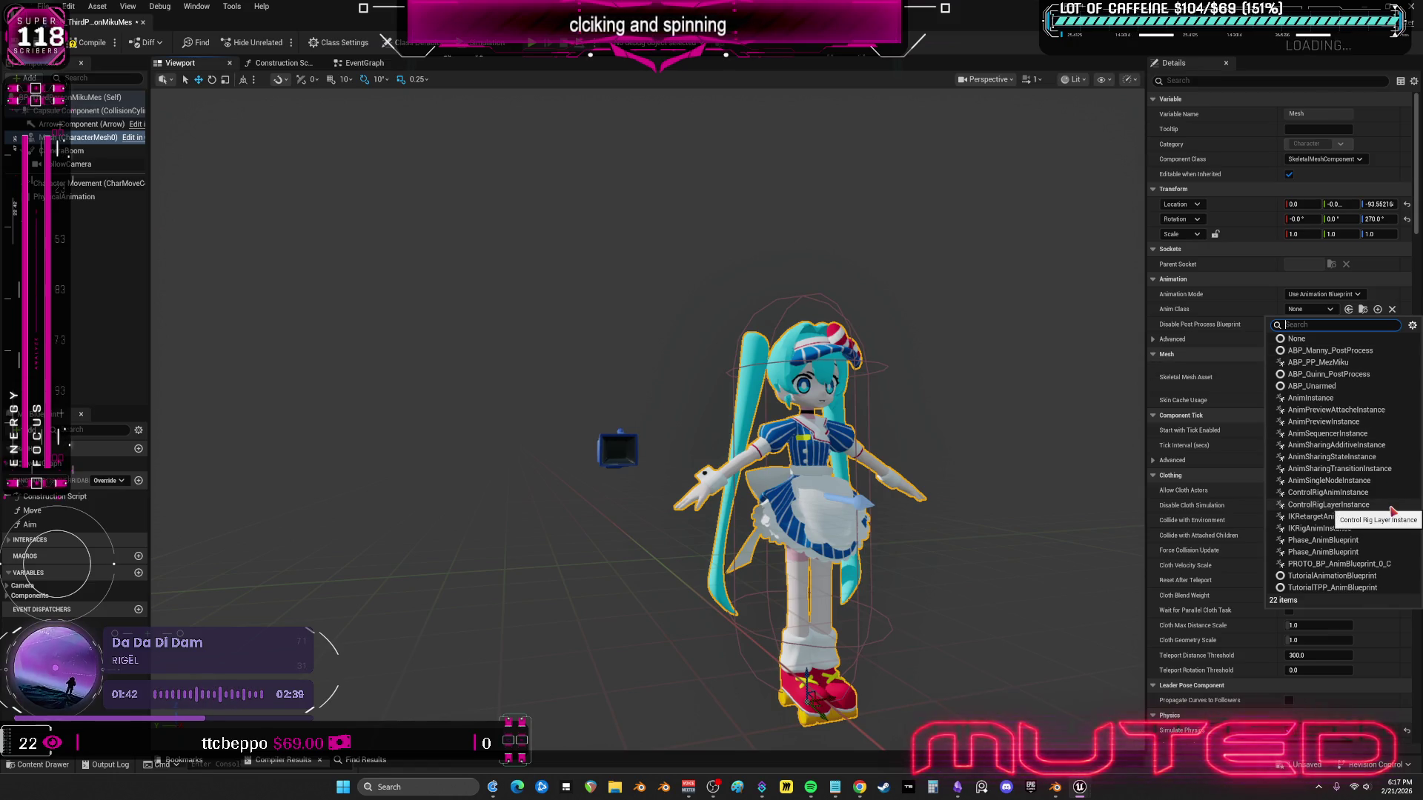
pyautogui.click(1334, 552)
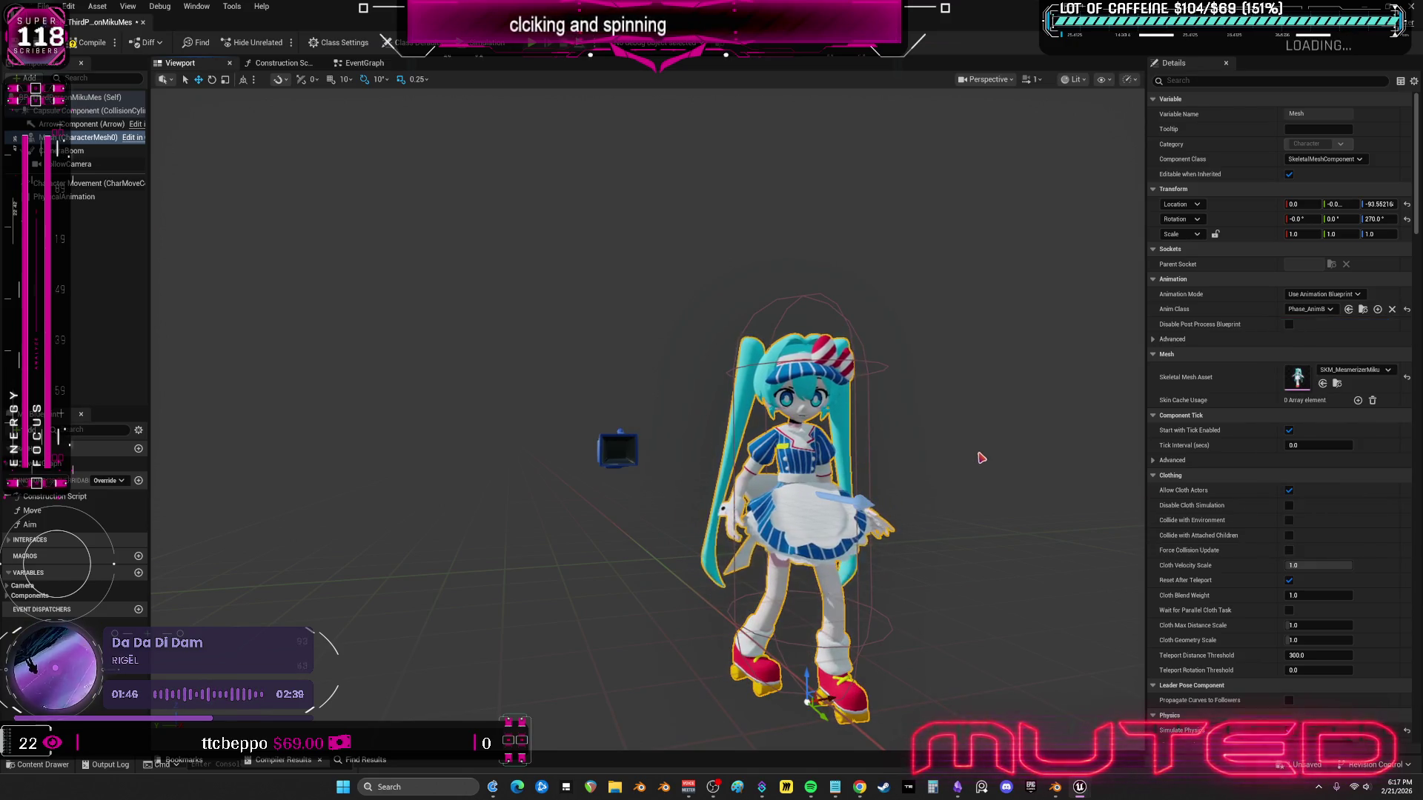
pyautogui.click(1364, 310)
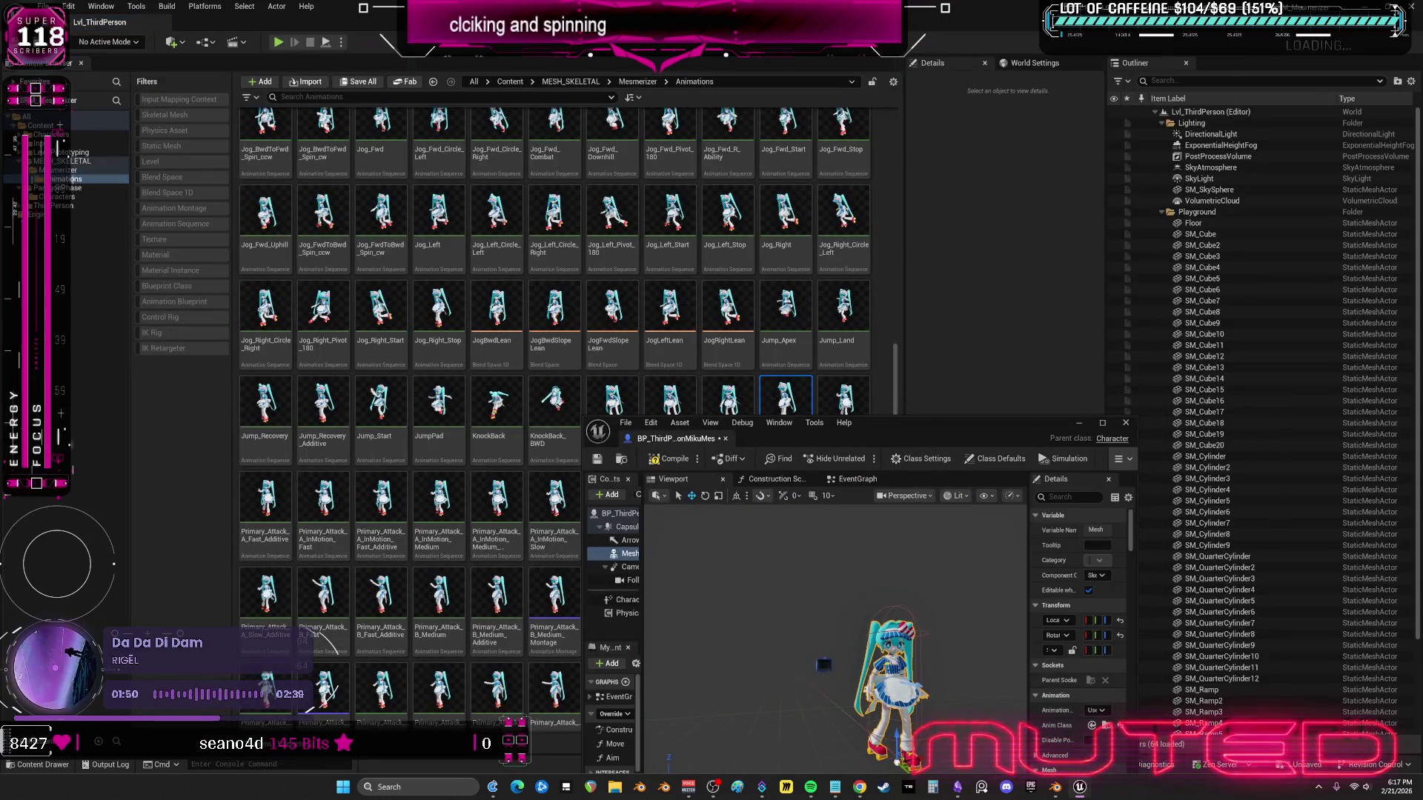
# - Move Phase_AnimBlueprint into the Mesmerizer folder
pyautogui.click(786, 400)
pyautogui.moveTo(786, 437)
pyautogui.mouseDown()
pyautogui.moveTo(109, 200)
pyautogui.moveTo(74, 171)
pyautogui.mouseUp()
pyautogui.click(103, 196)
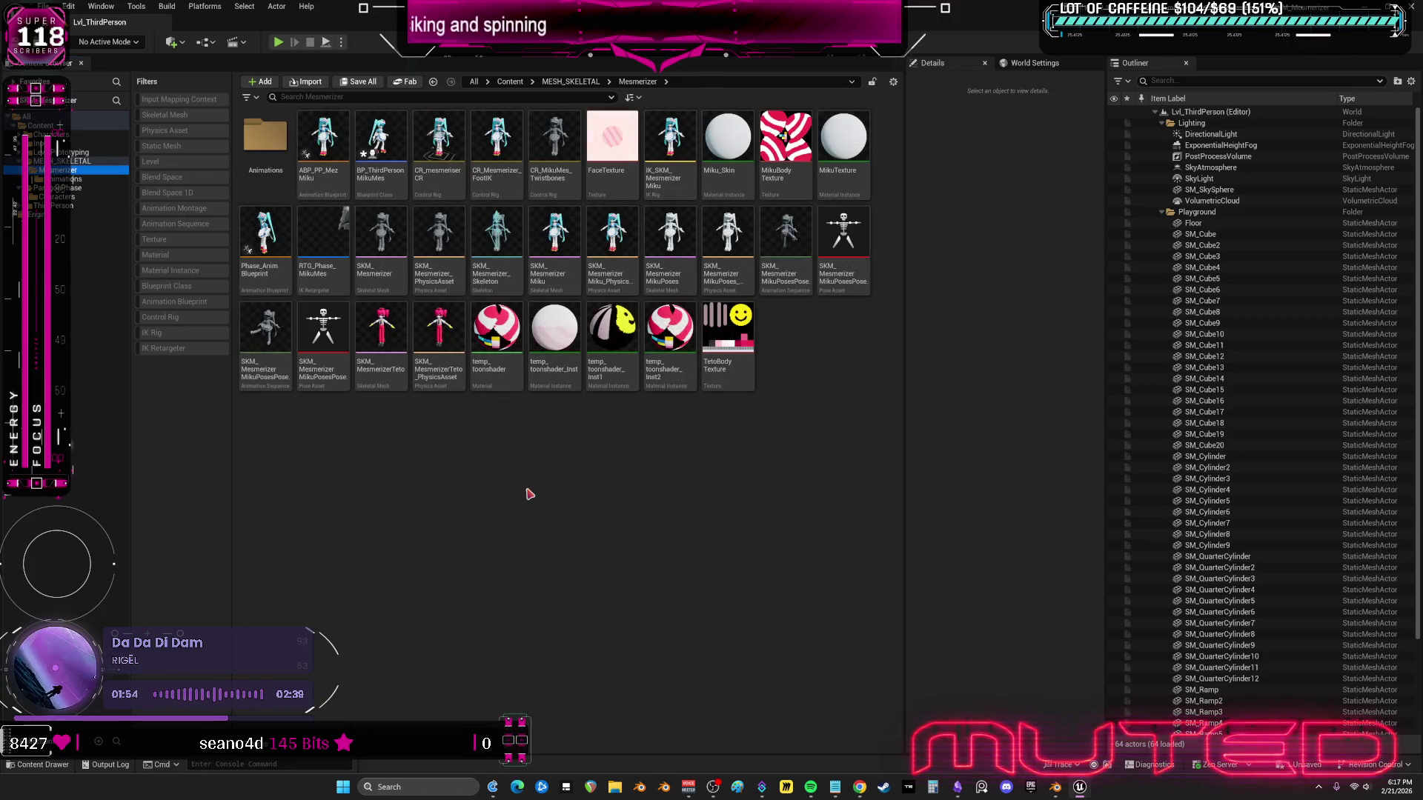
# - Rename it APB_3rd_MezMiku and reopen BP_ThirdPersonMikuMes
pyautogui.click(265, 268)
pyautogui.write('B_3rd_MezMi')
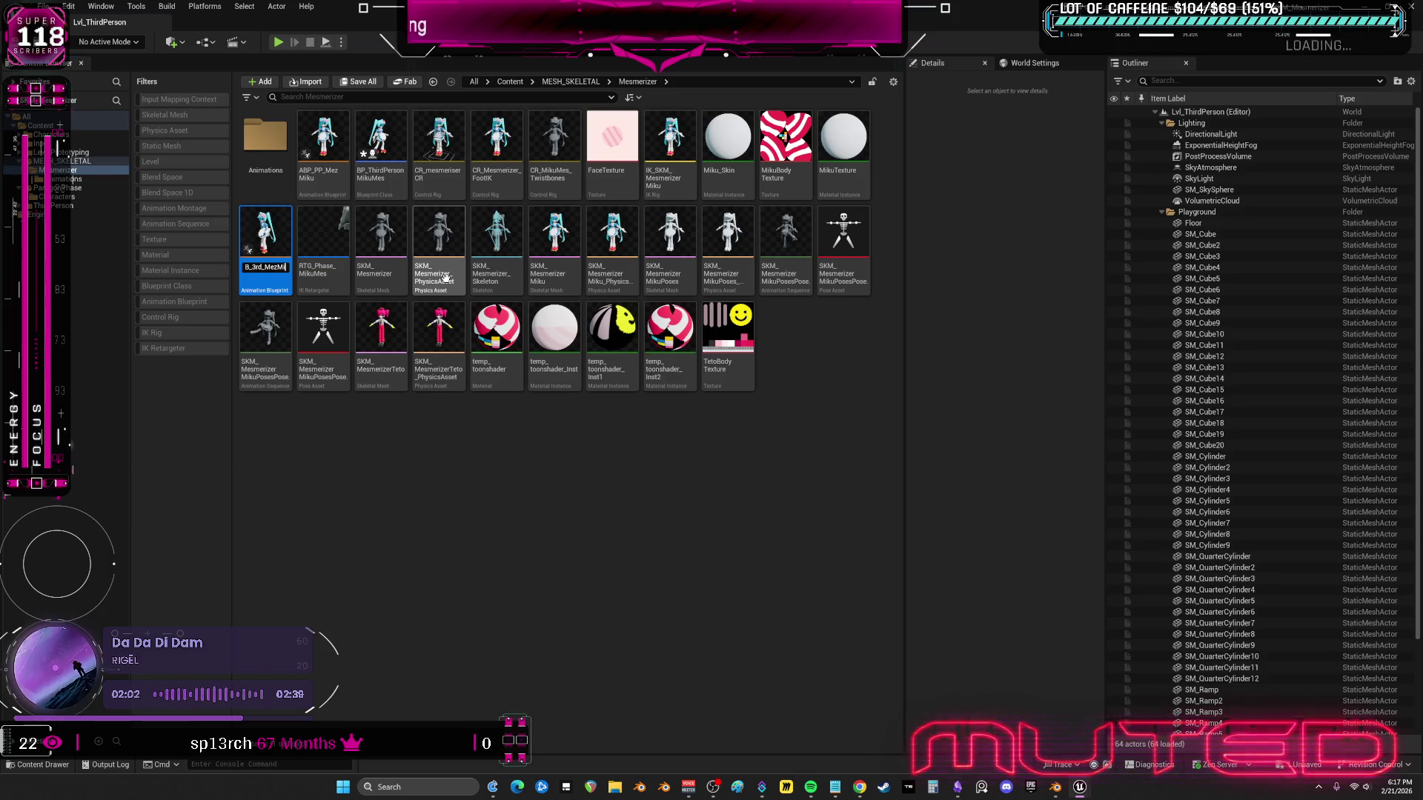
pyautogui.write('ku')
pyautogui.press('Return')
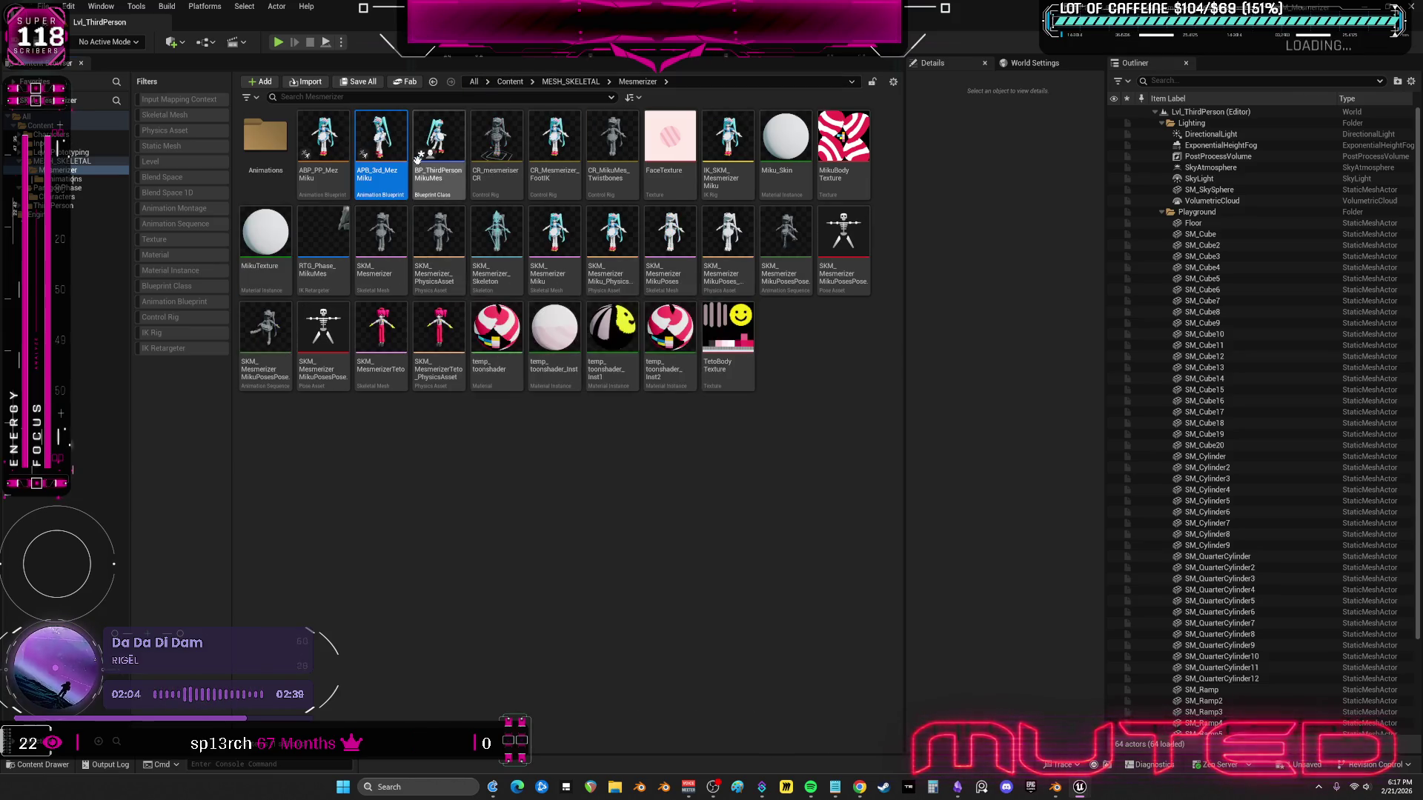
pyautogui.doubleClick(438, 145)
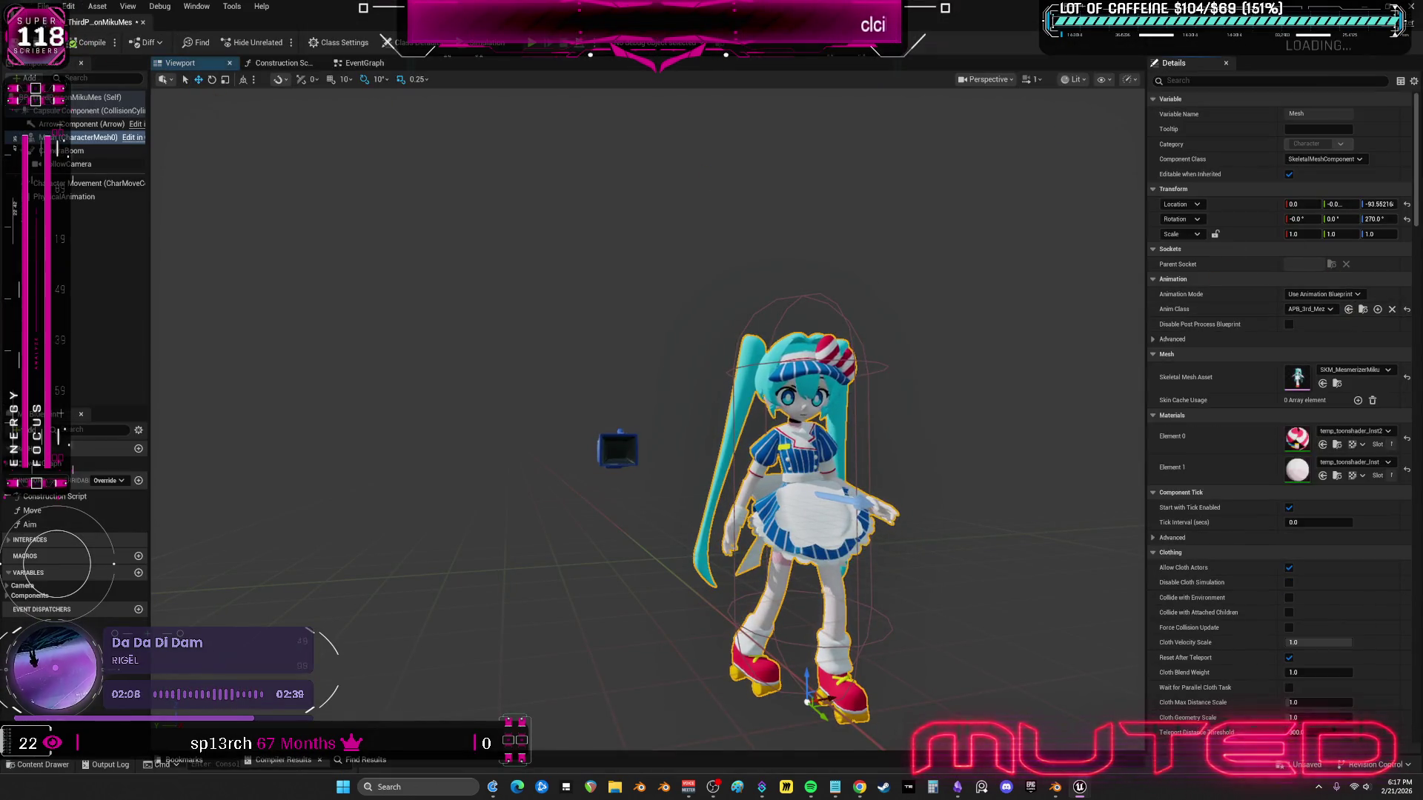
pyautogui.hotkey('alt', 'p')
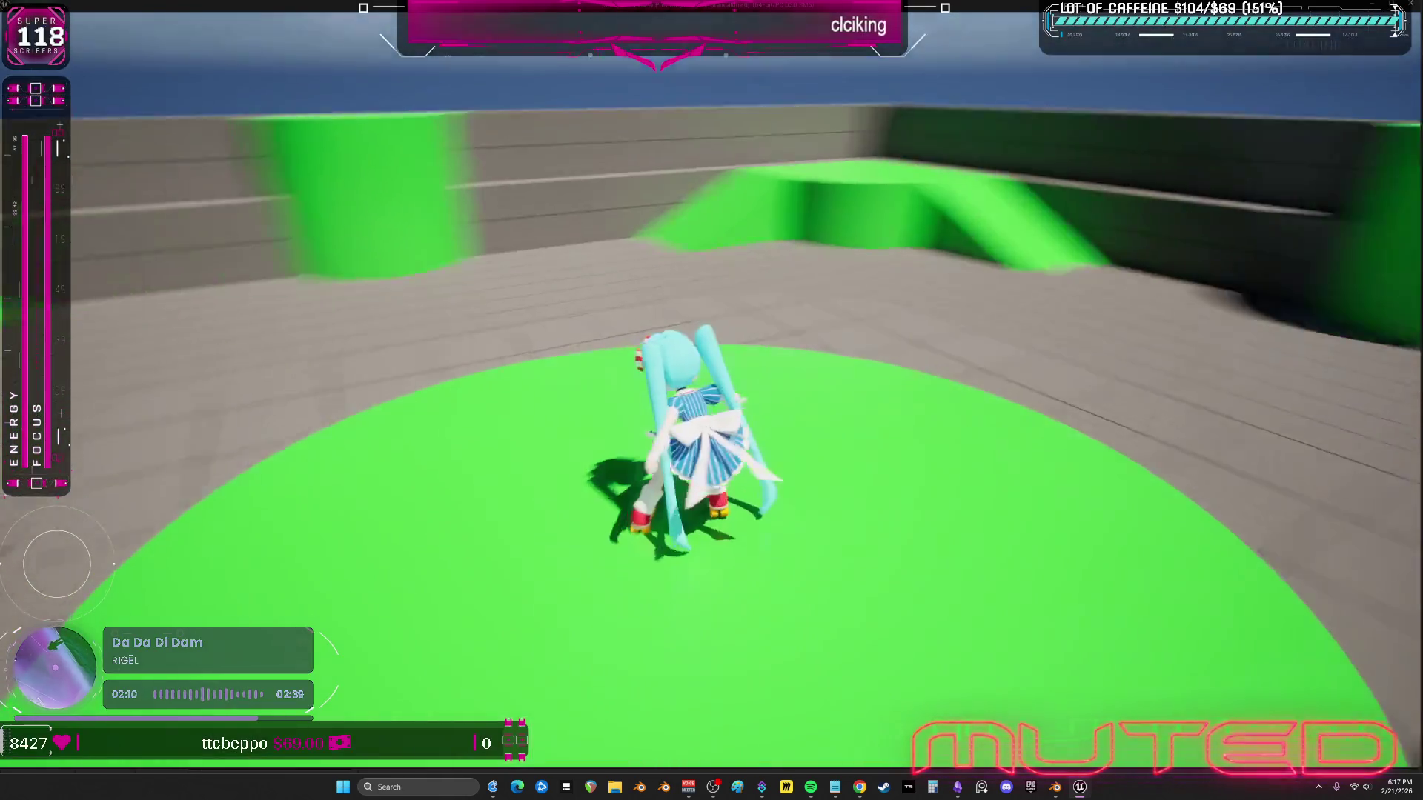
pyautogui.press('w')
pyautogui.press('a')
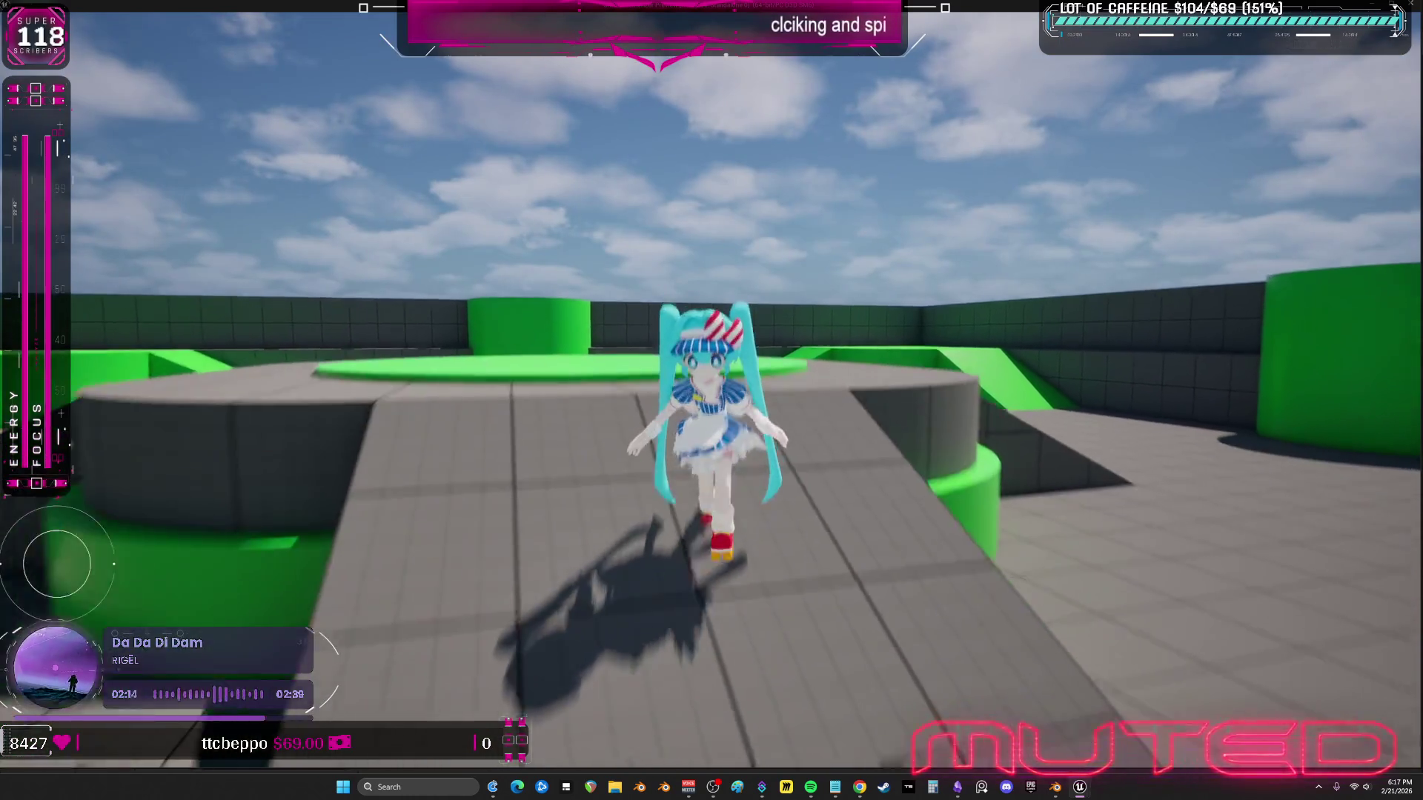
pyautogui.press('w')
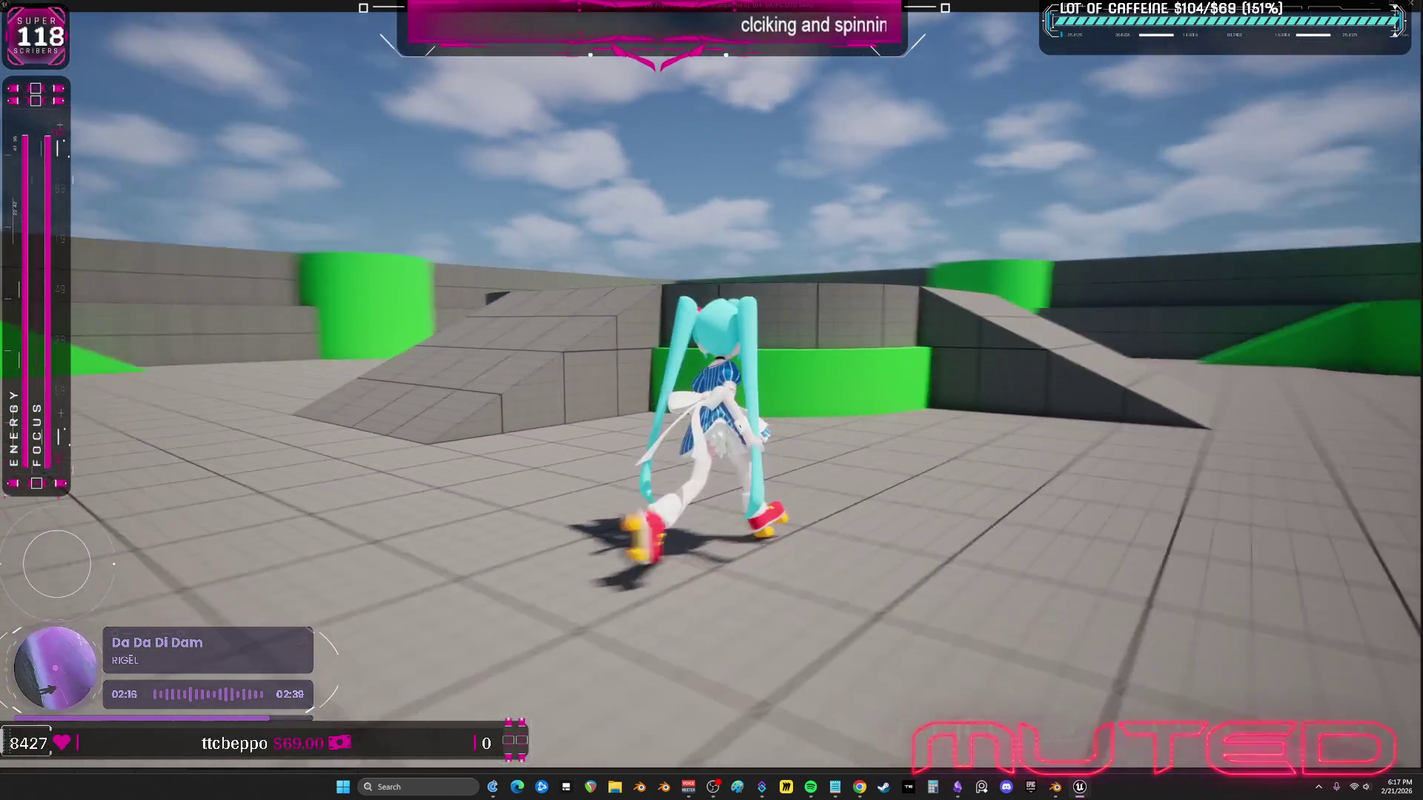
pyautogui.press('s')
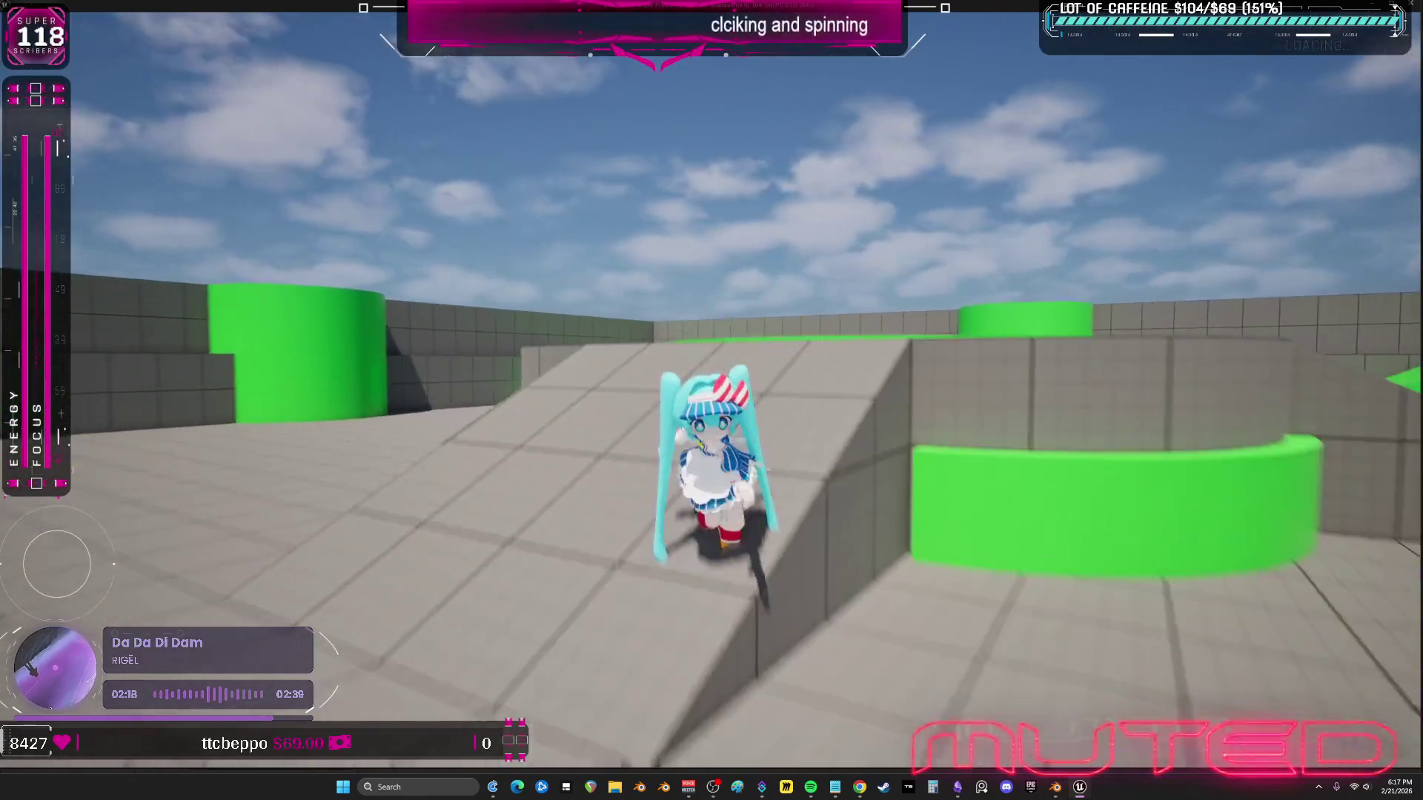
pyautogui.press('w')
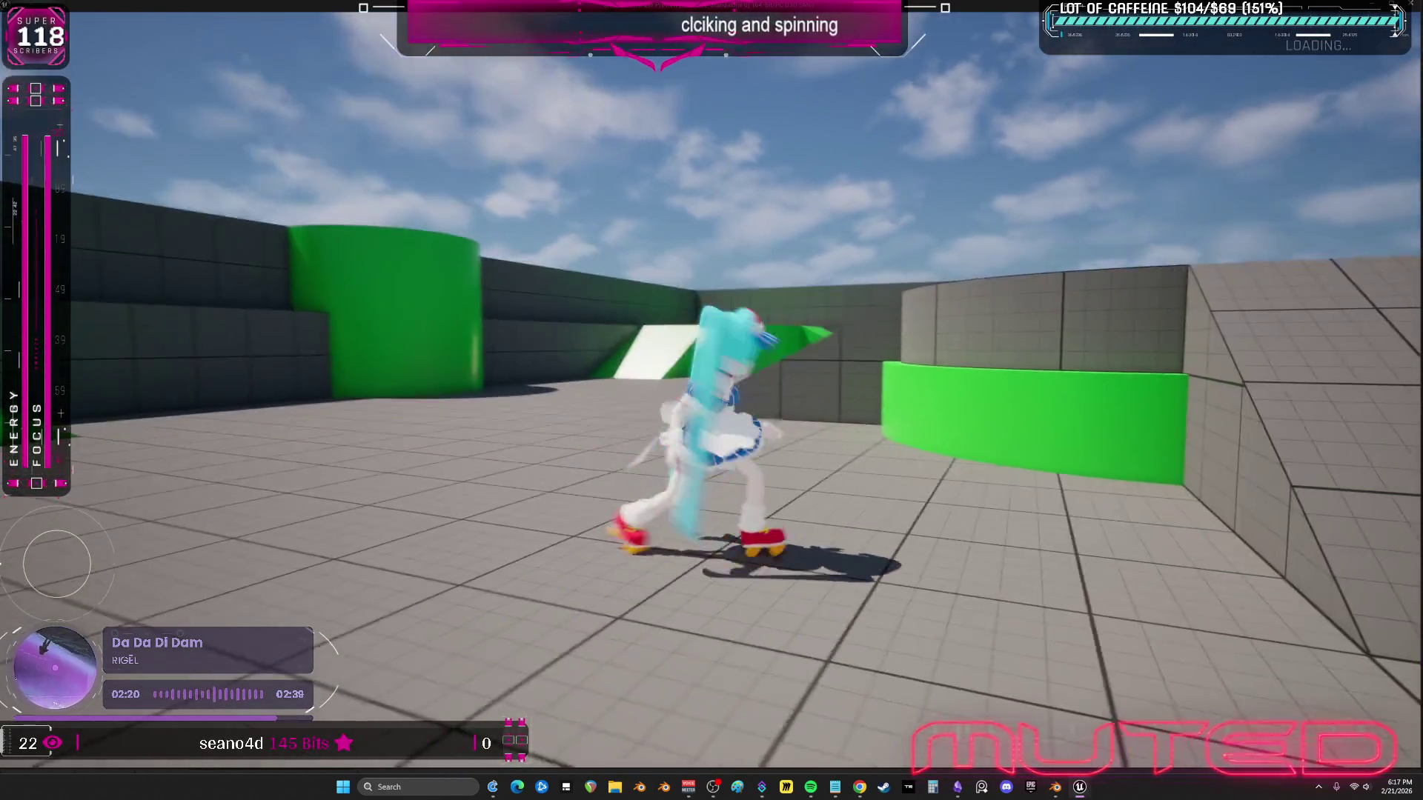
pyautogui.press('a')
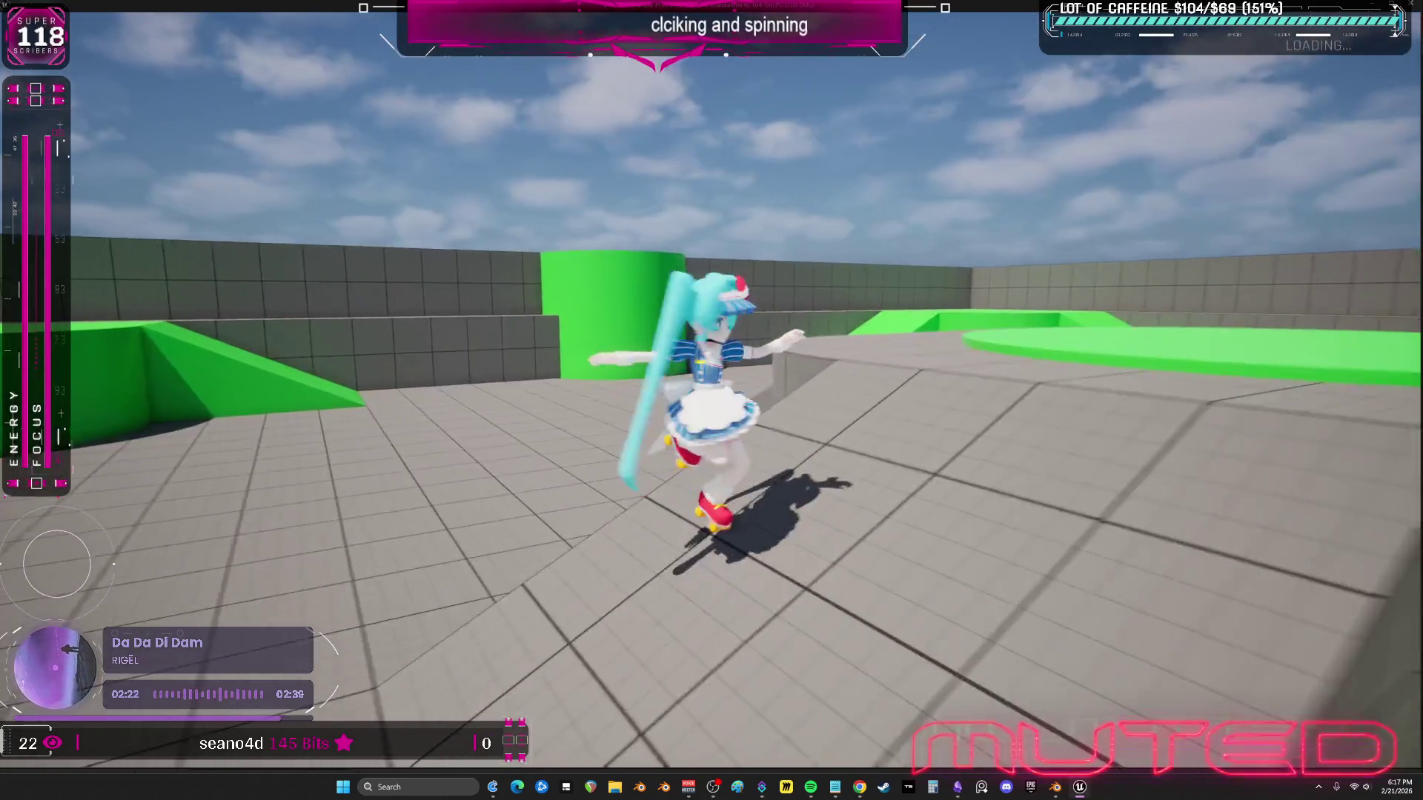
pyautogui.press('w')
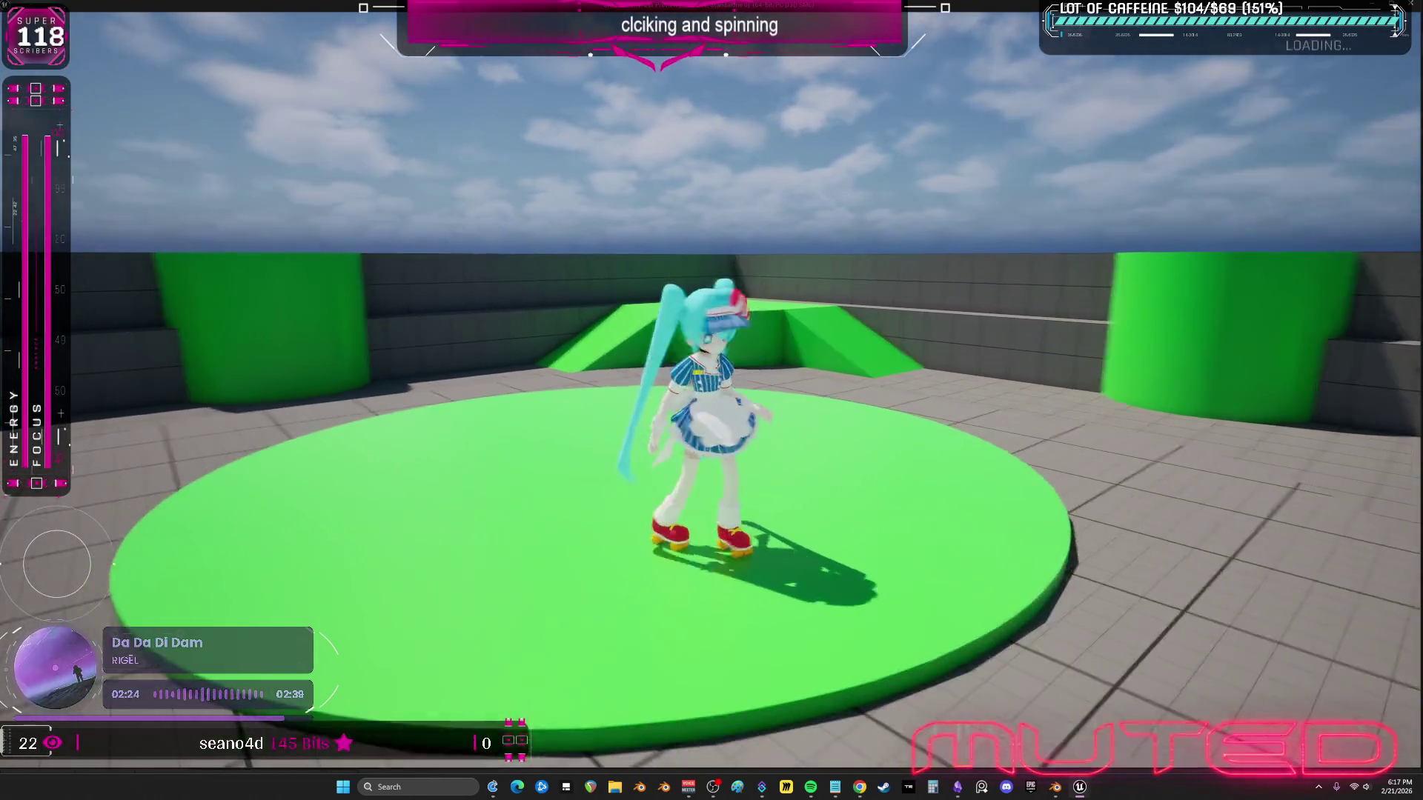
pyautogui.press('d')
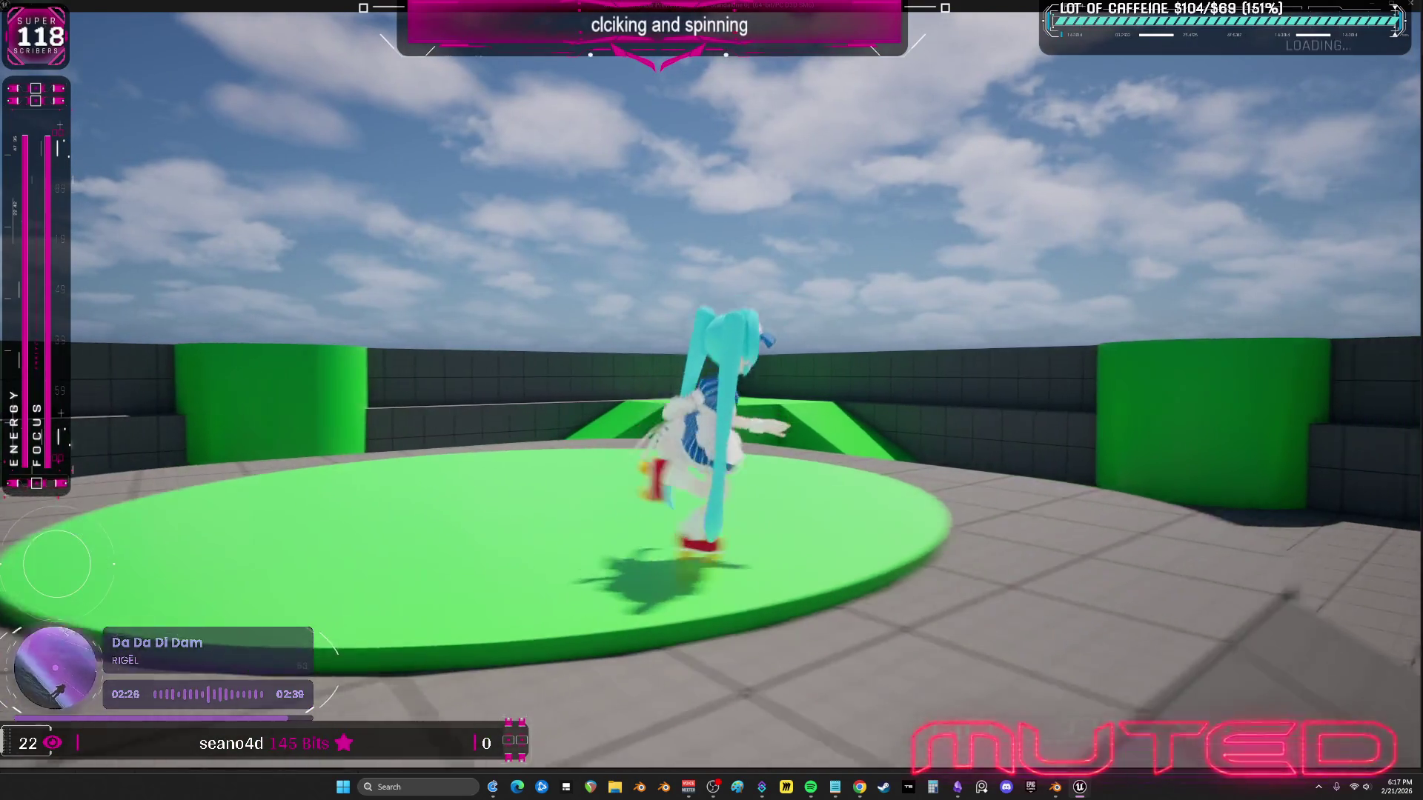
pyautogui.press('s')
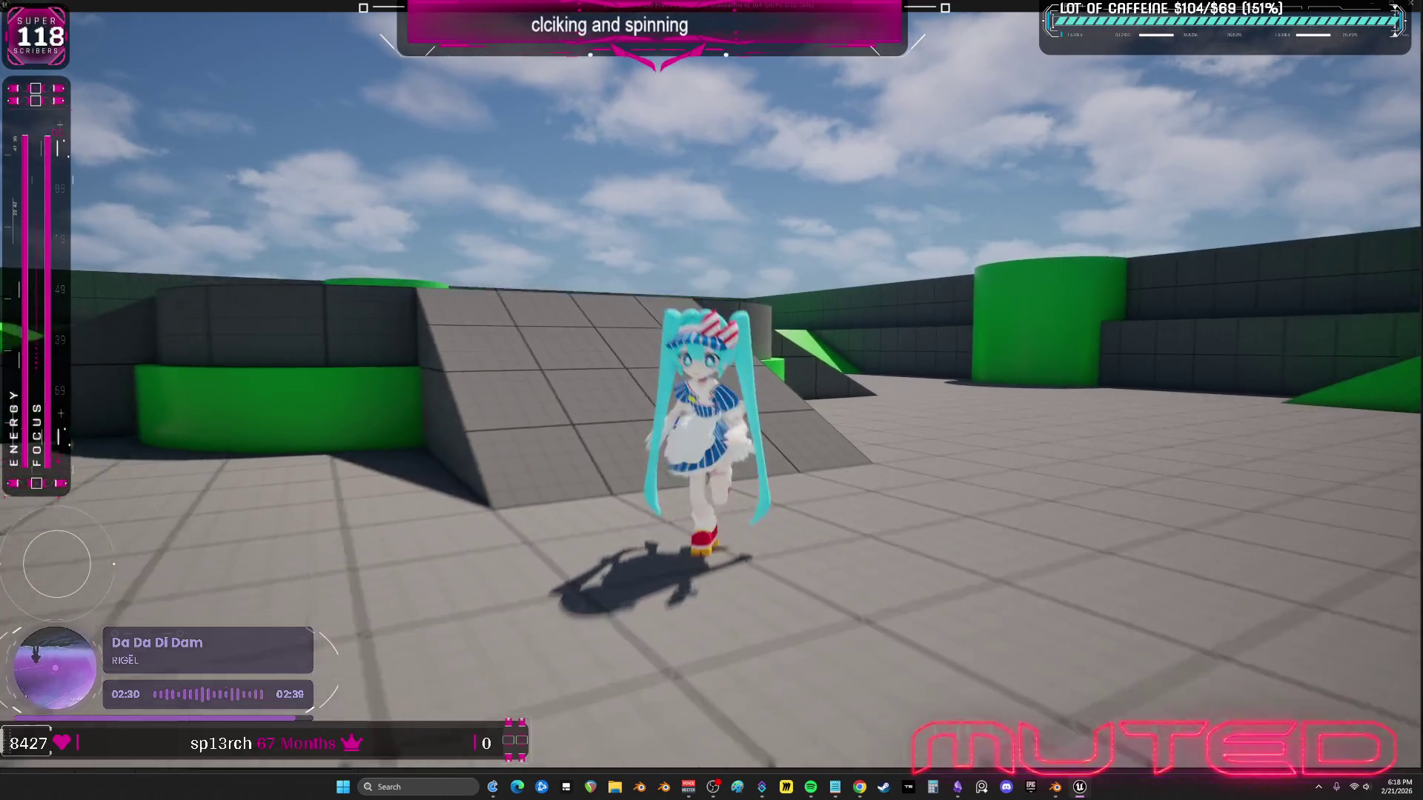
pyautogui.press('Escape')
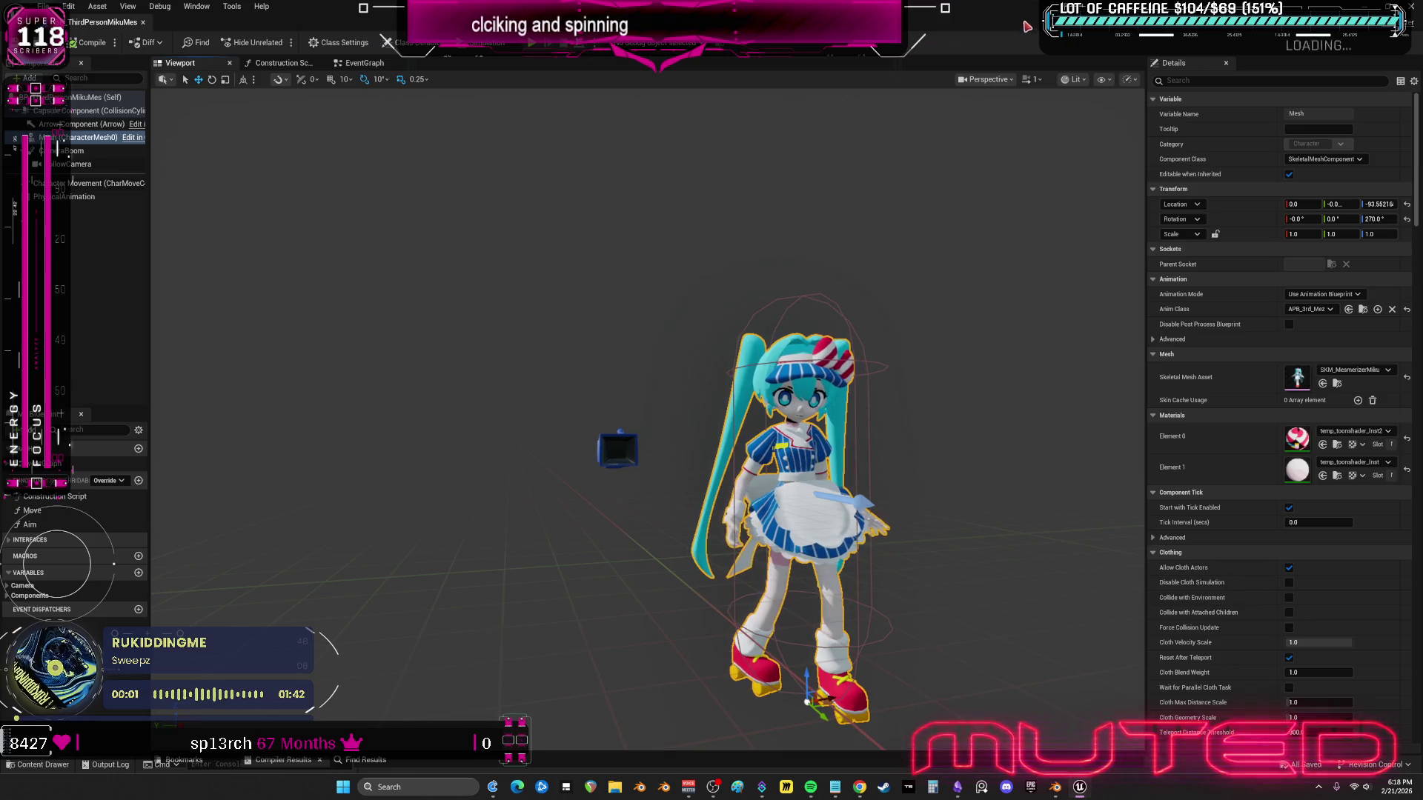
# - Open ABP_PP_MezMiku and set the first Pose Driver's RBF function to Quintic
pyautogui.click(1008, 6)
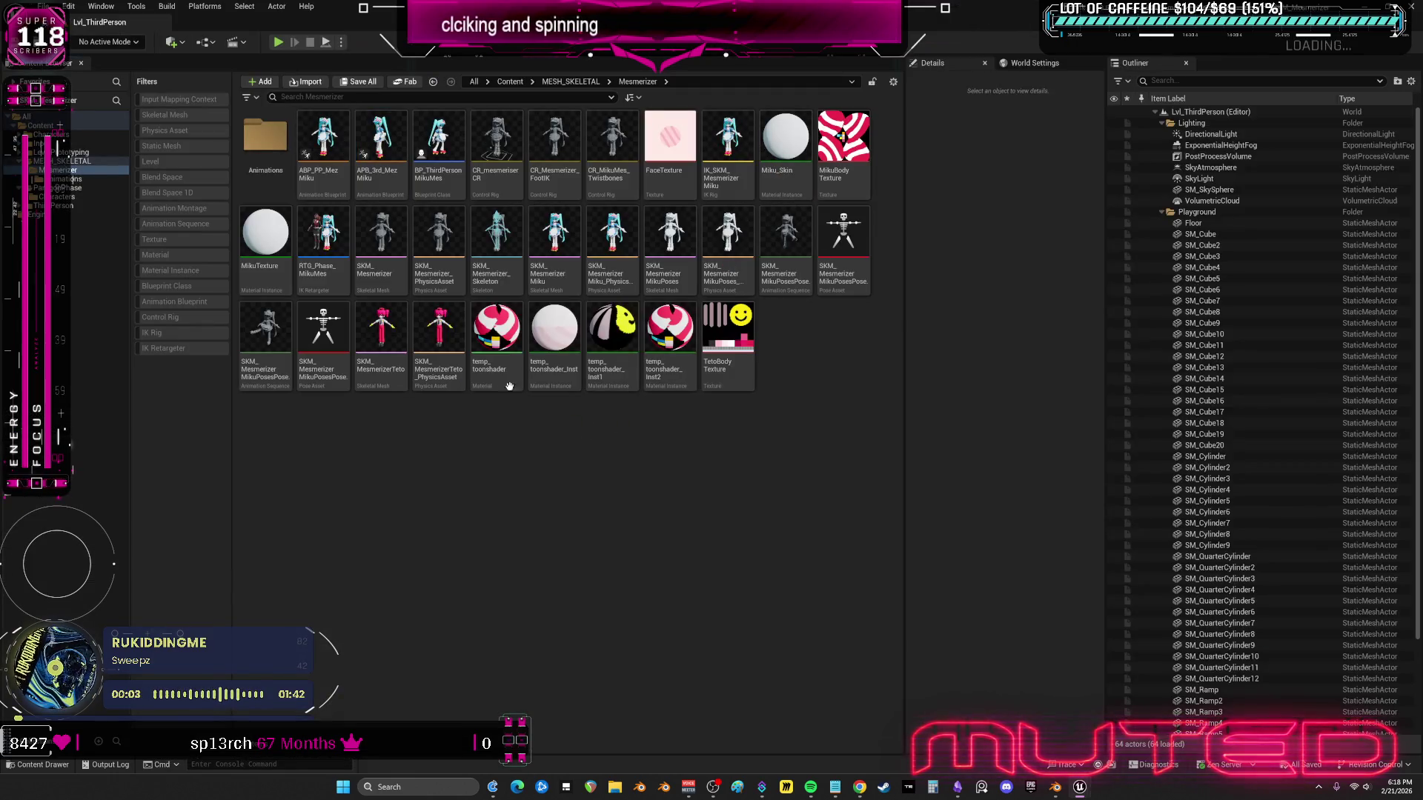
pyautogui.doubleClick(318, 145)
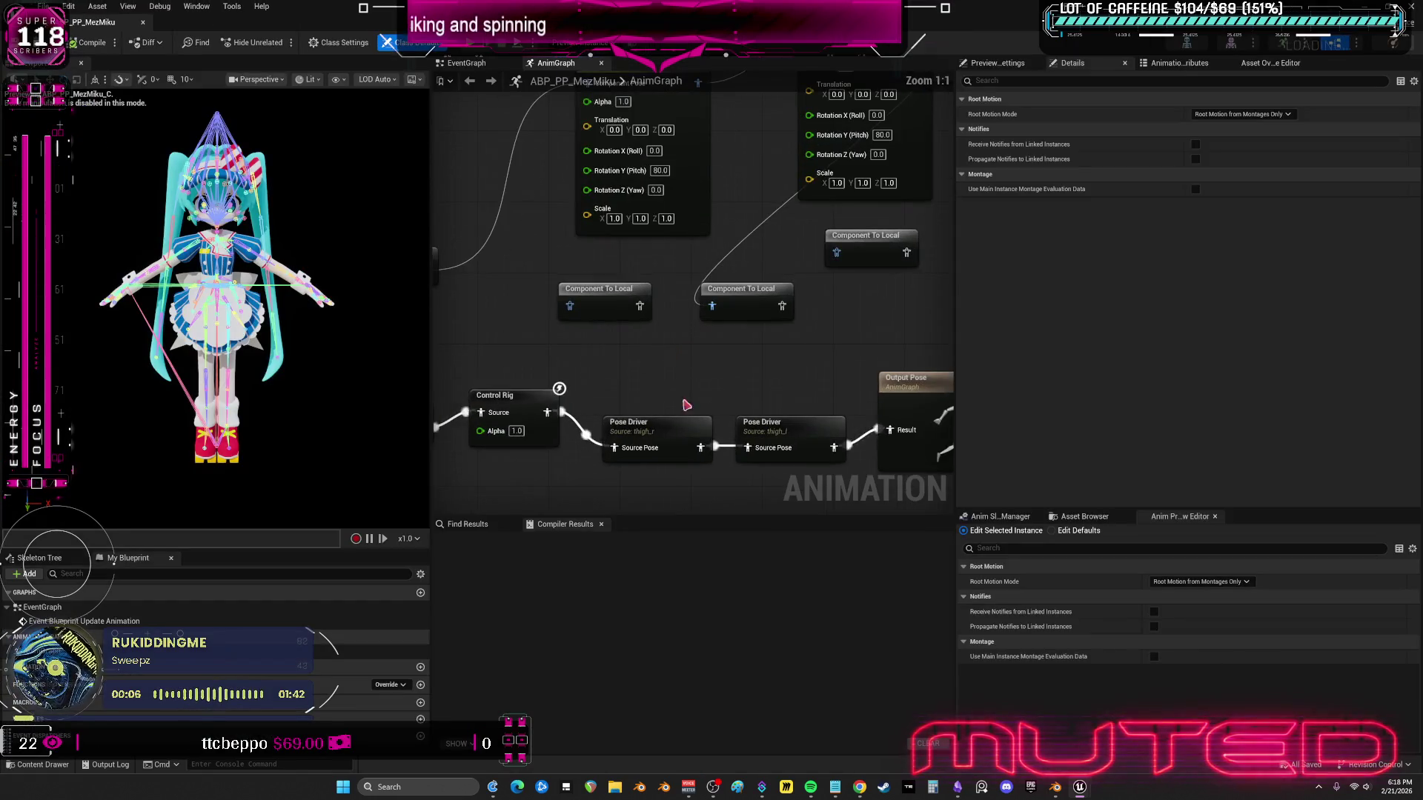
pyautogui.click(708, 419)
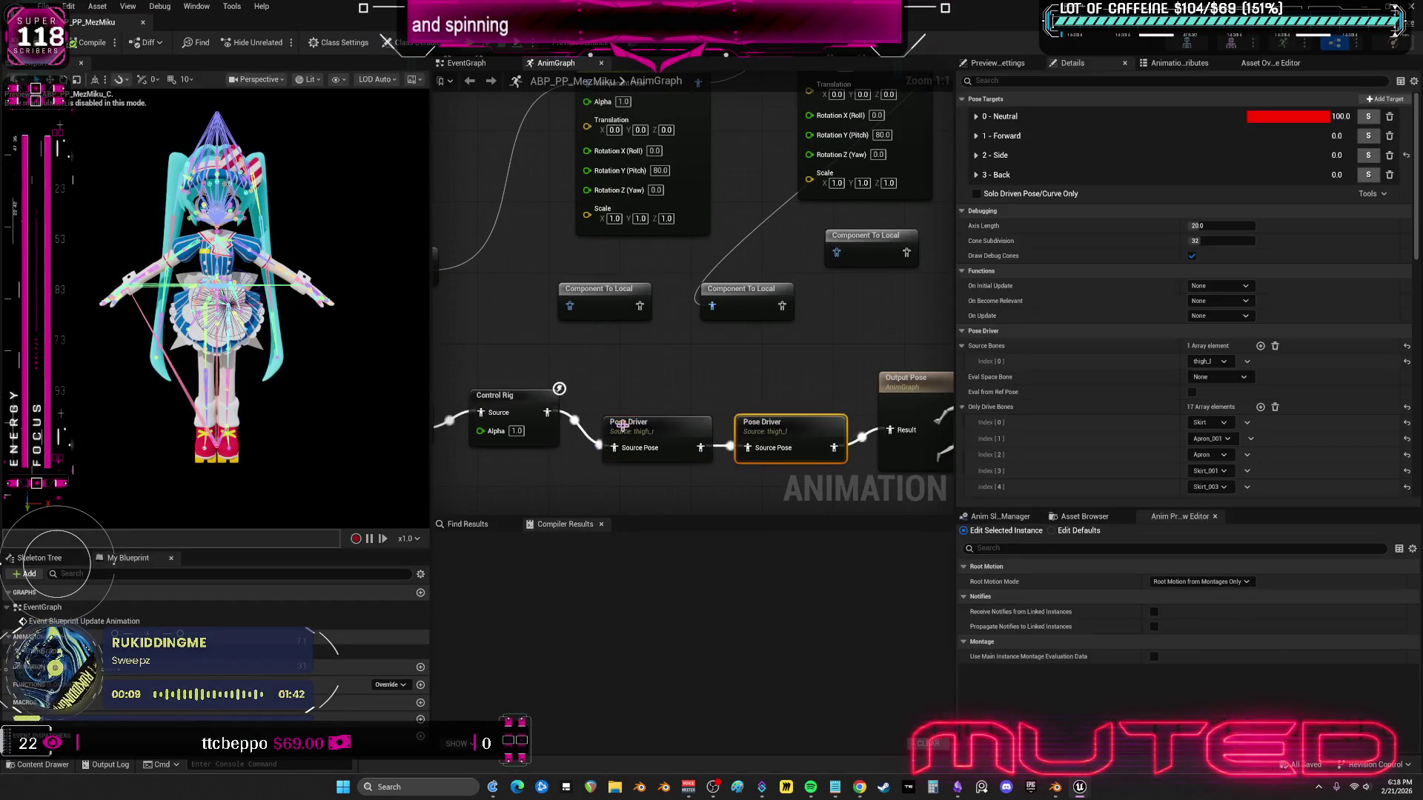
pyautogui.click(976, 136)
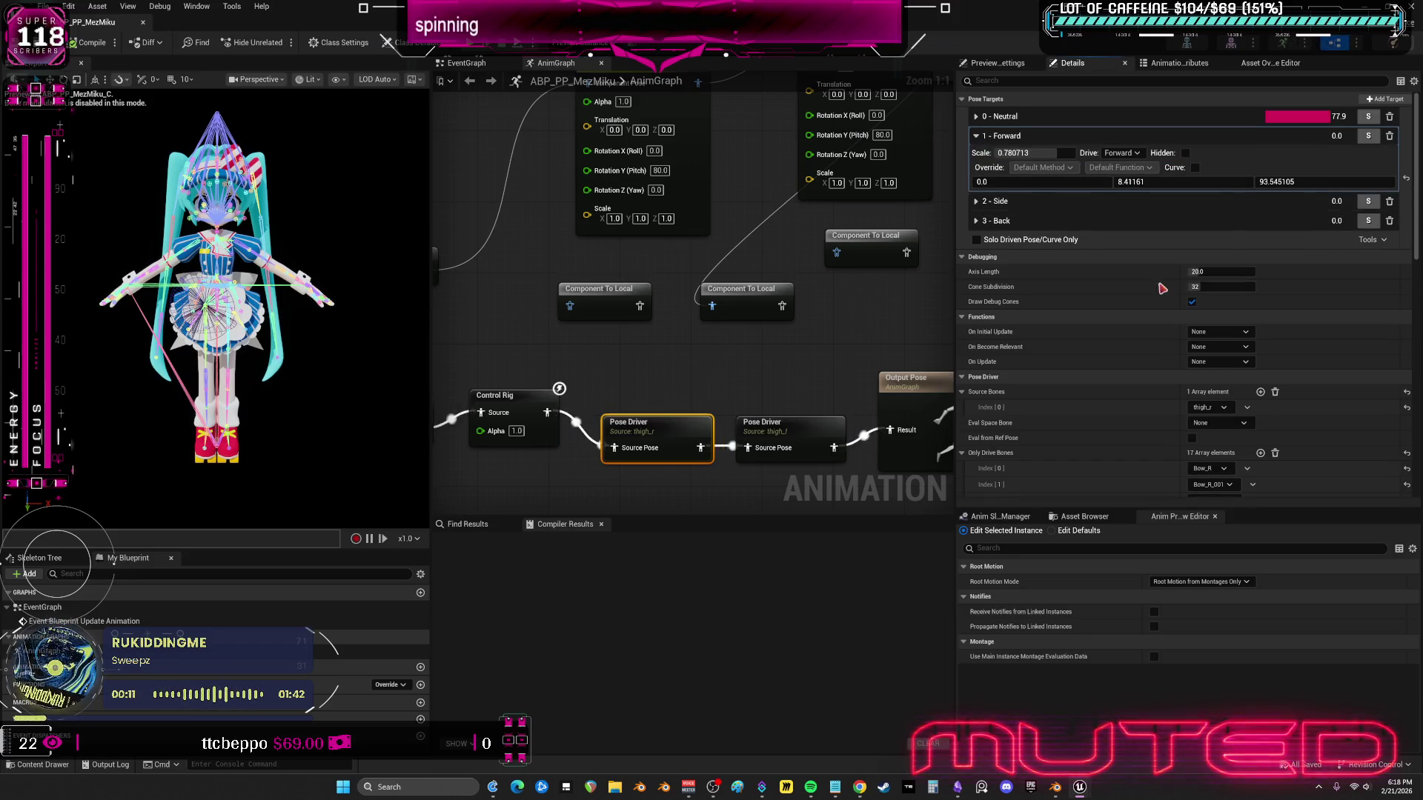
pyautogui.scroll(-10, 1194, 258)
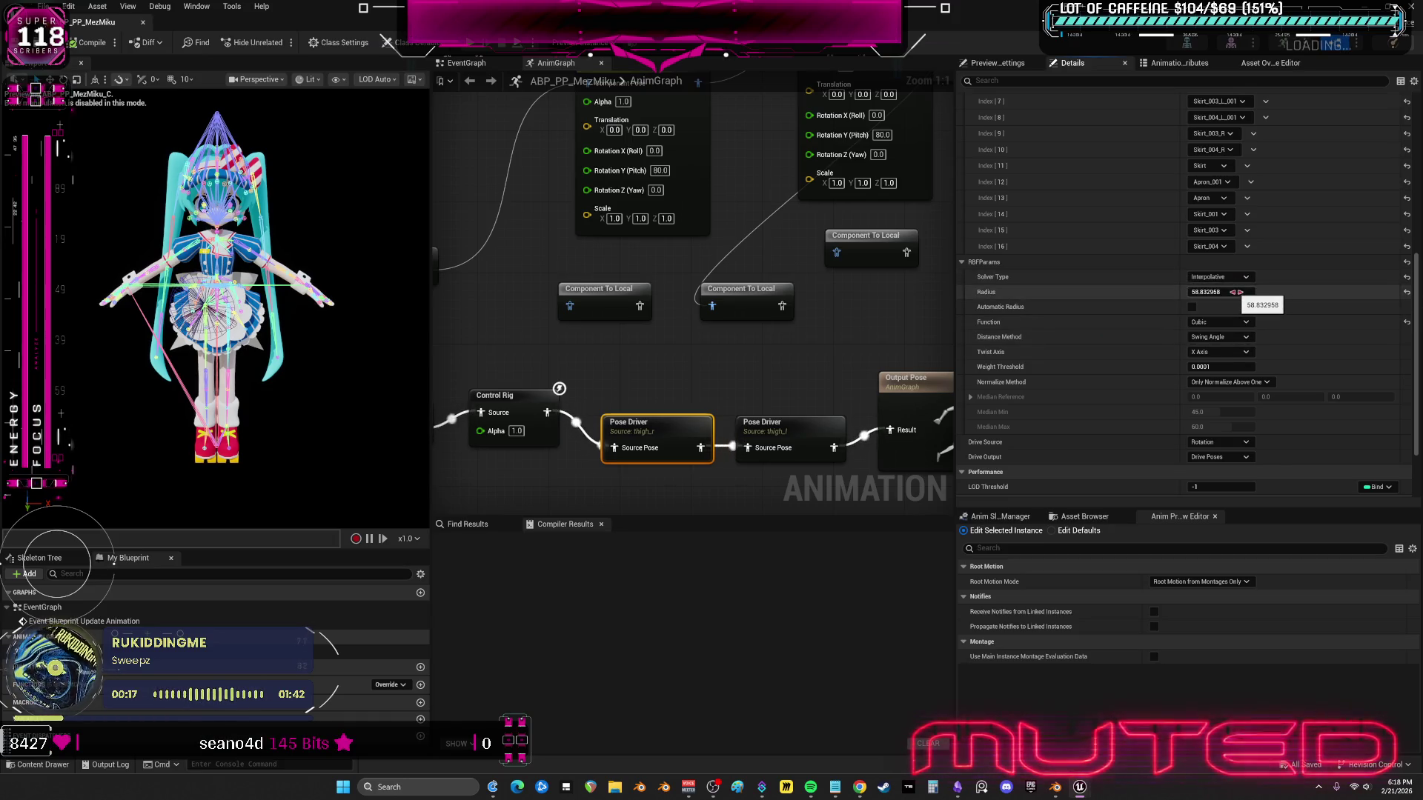
pyautogui.click(1223, 322)
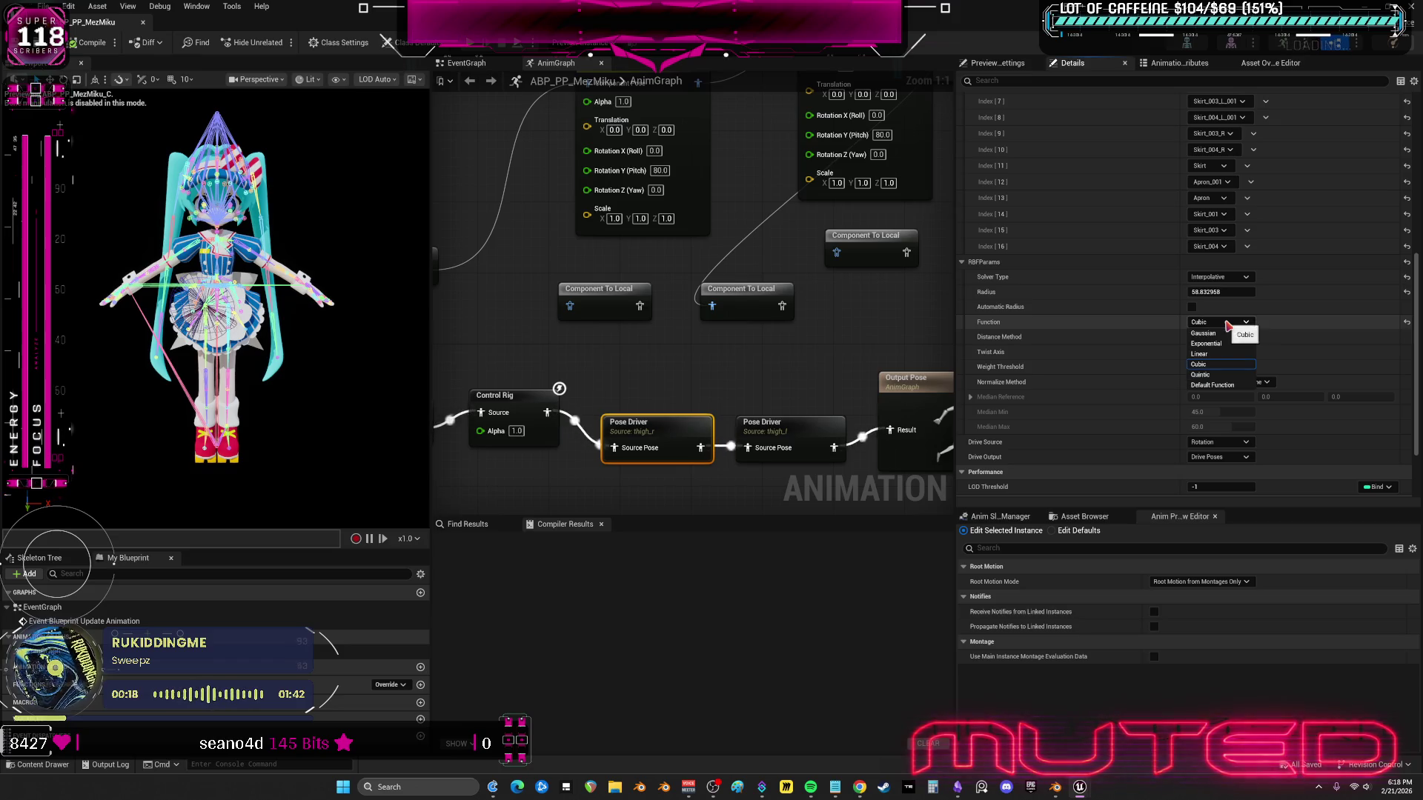
pyautogui.click(1222, 375)
# - Set the second Pose Driver's function to Quintic as well, compile, and close the editor
pyautogui.click(786, 424)
pyautogui.click(1223, 323)
pyautogui.click(1222, 375)
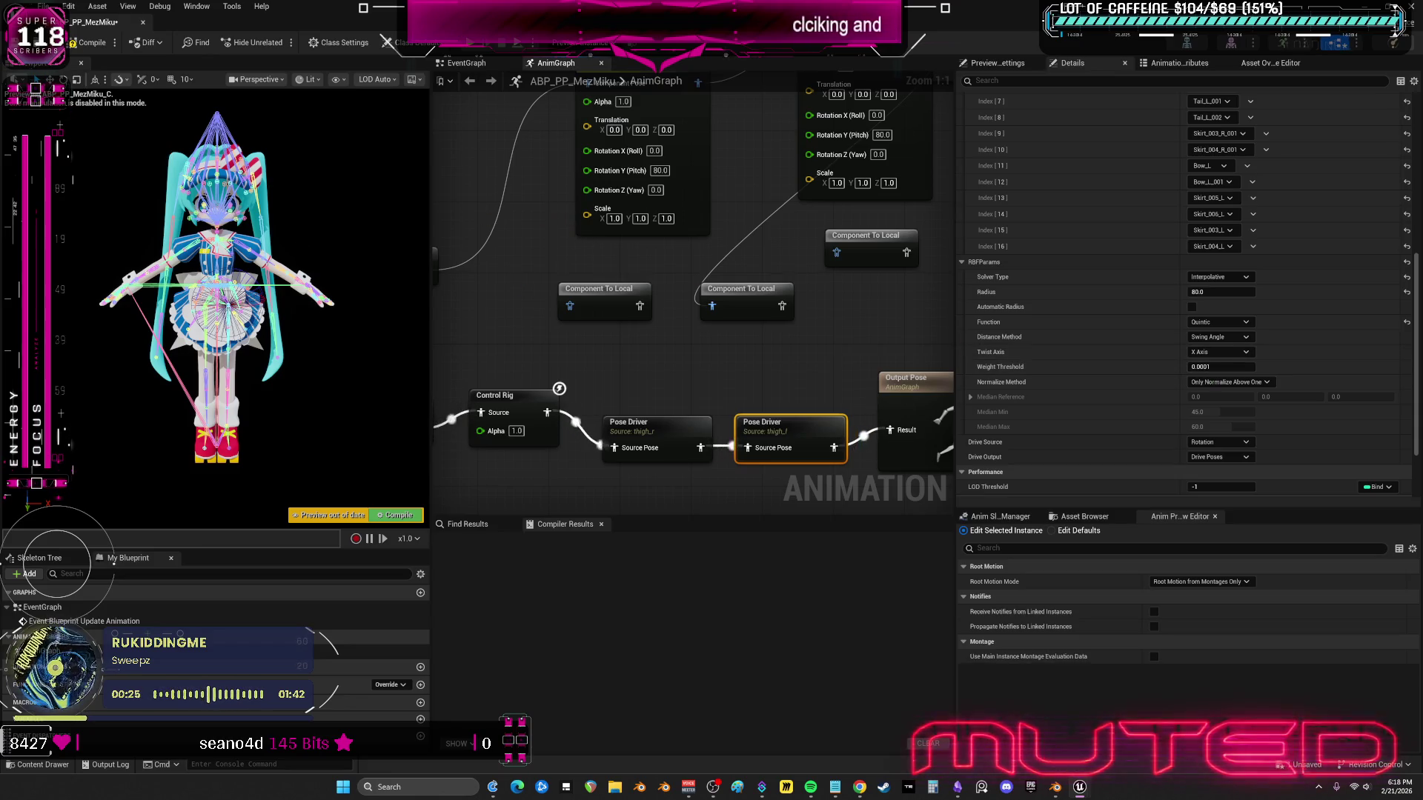
pyautogui.press('F7')
pyautogui.click(144, 27)
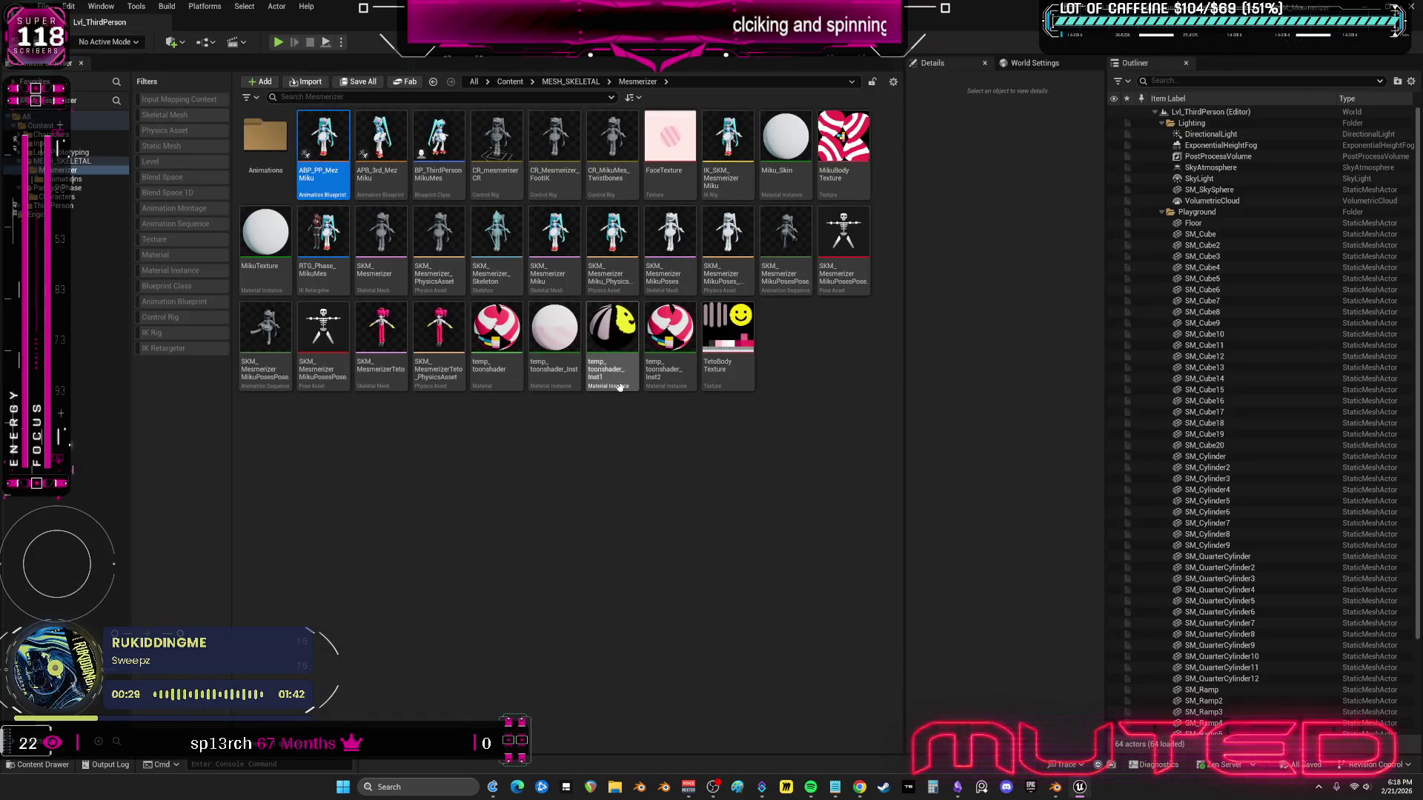
pyautogui.click(279, 43)
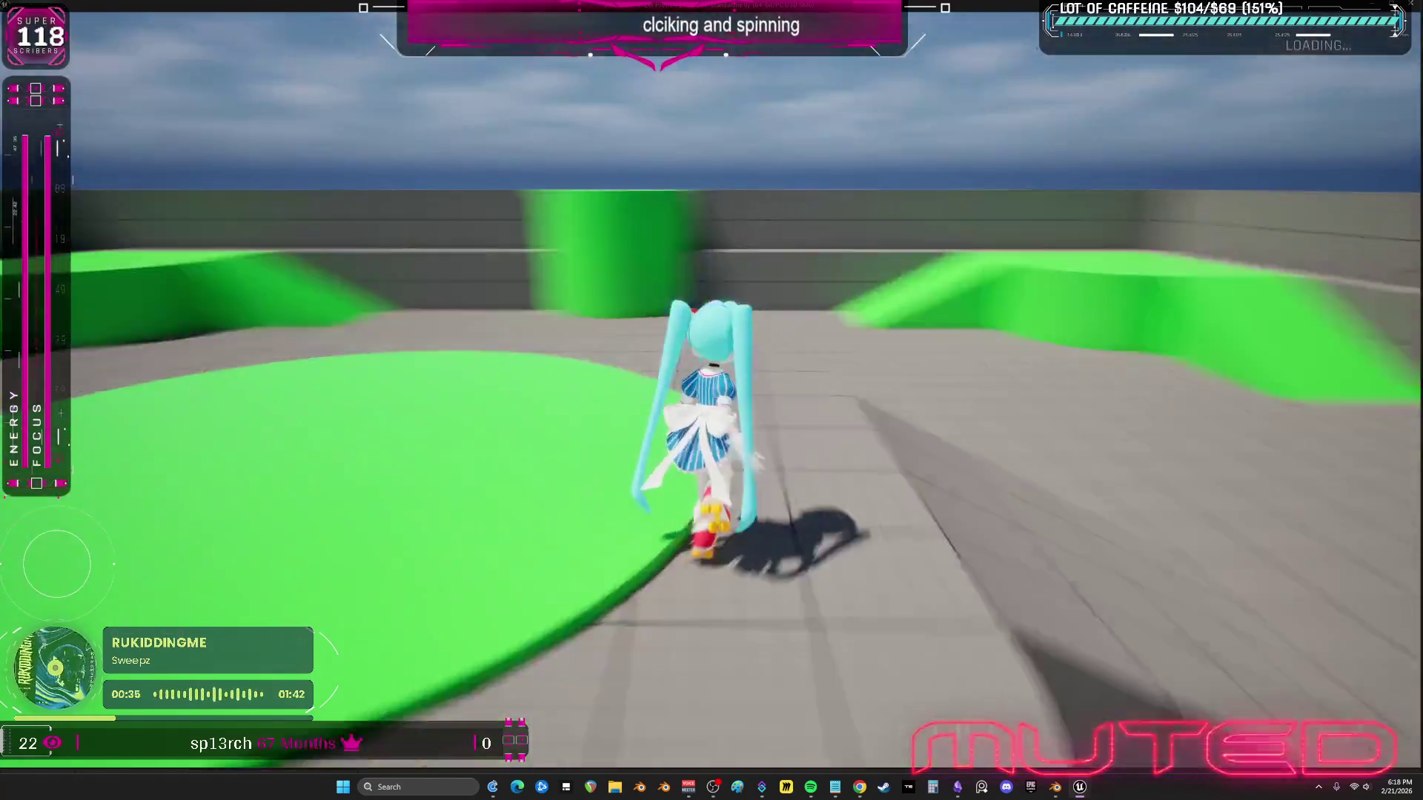
pyautogui.press('w')
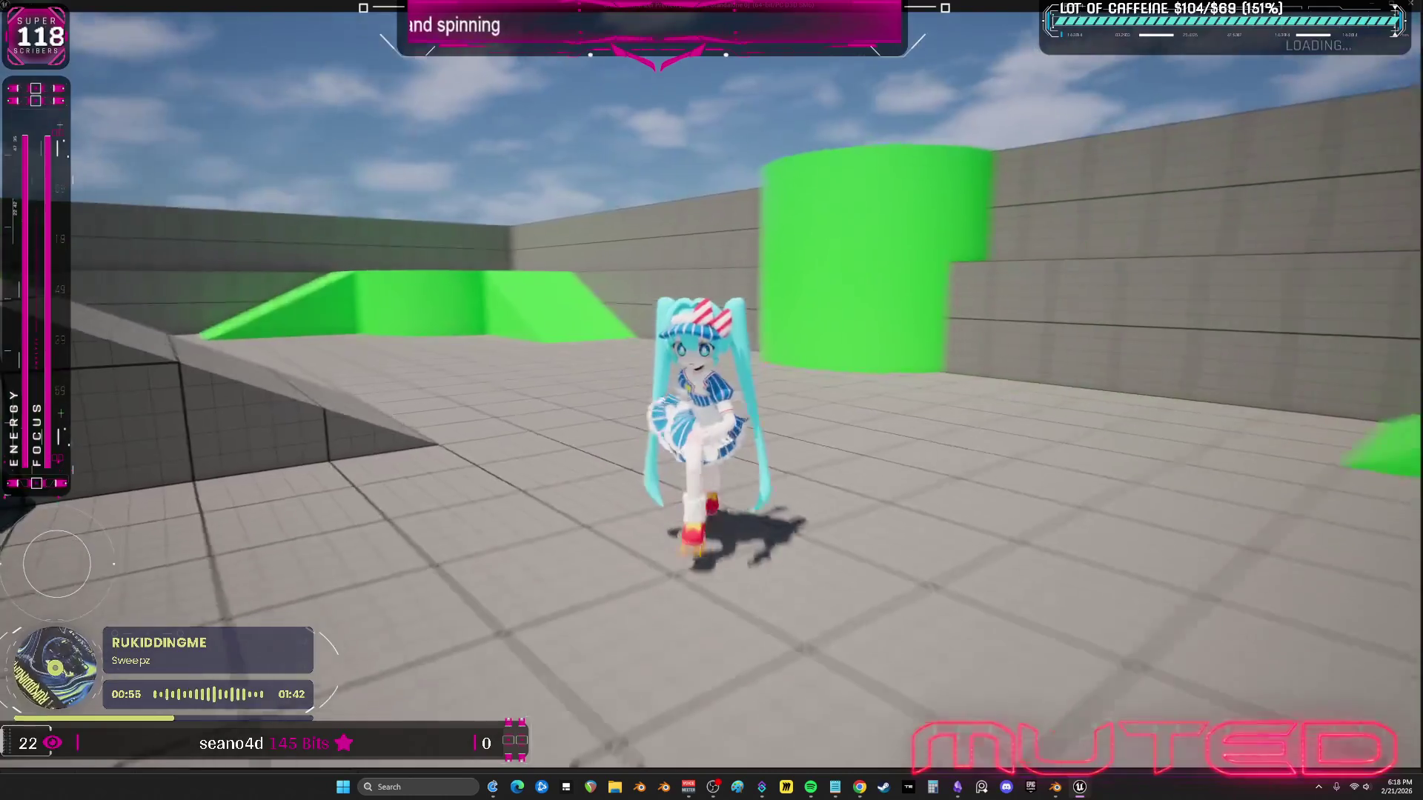
pyautogui.press('s')
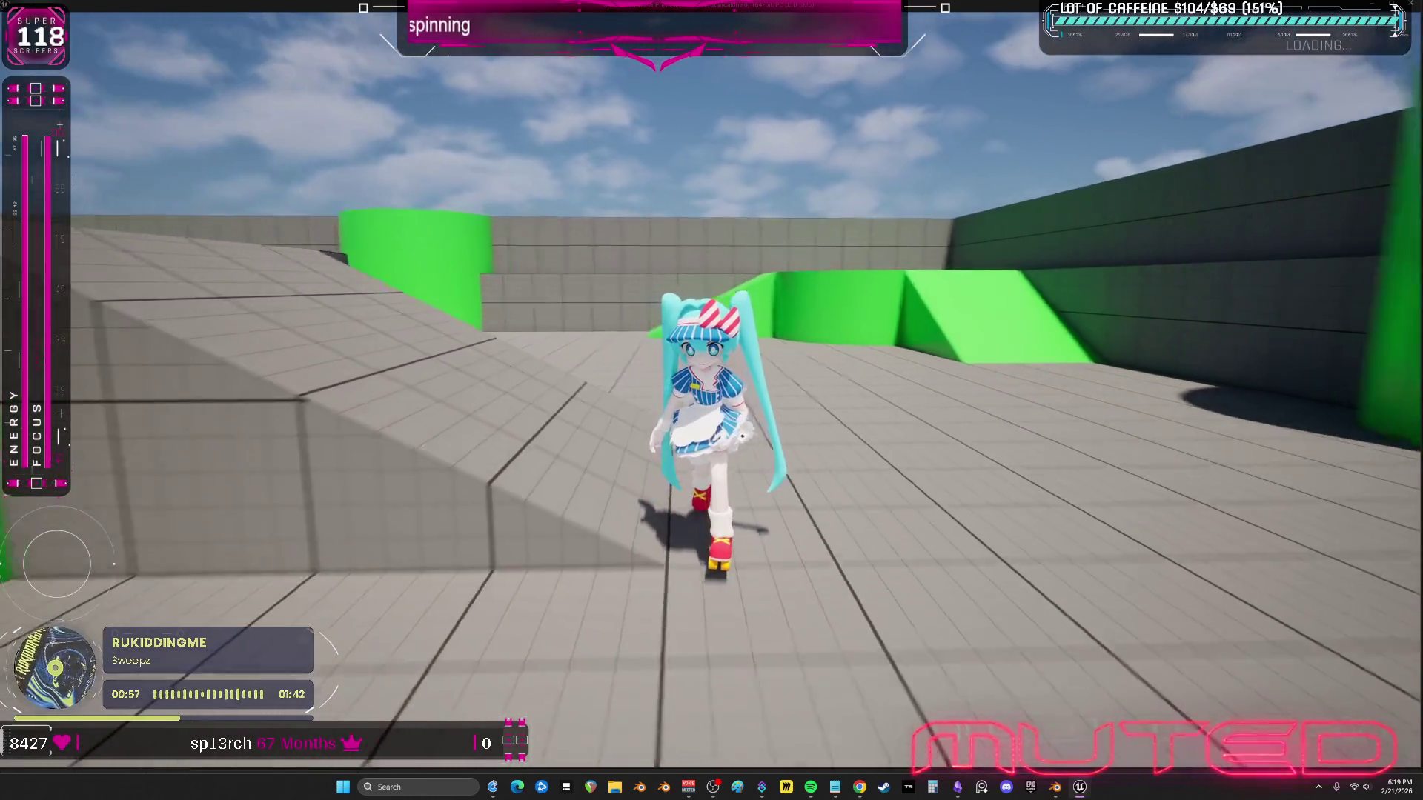
pyautogui.press('s')
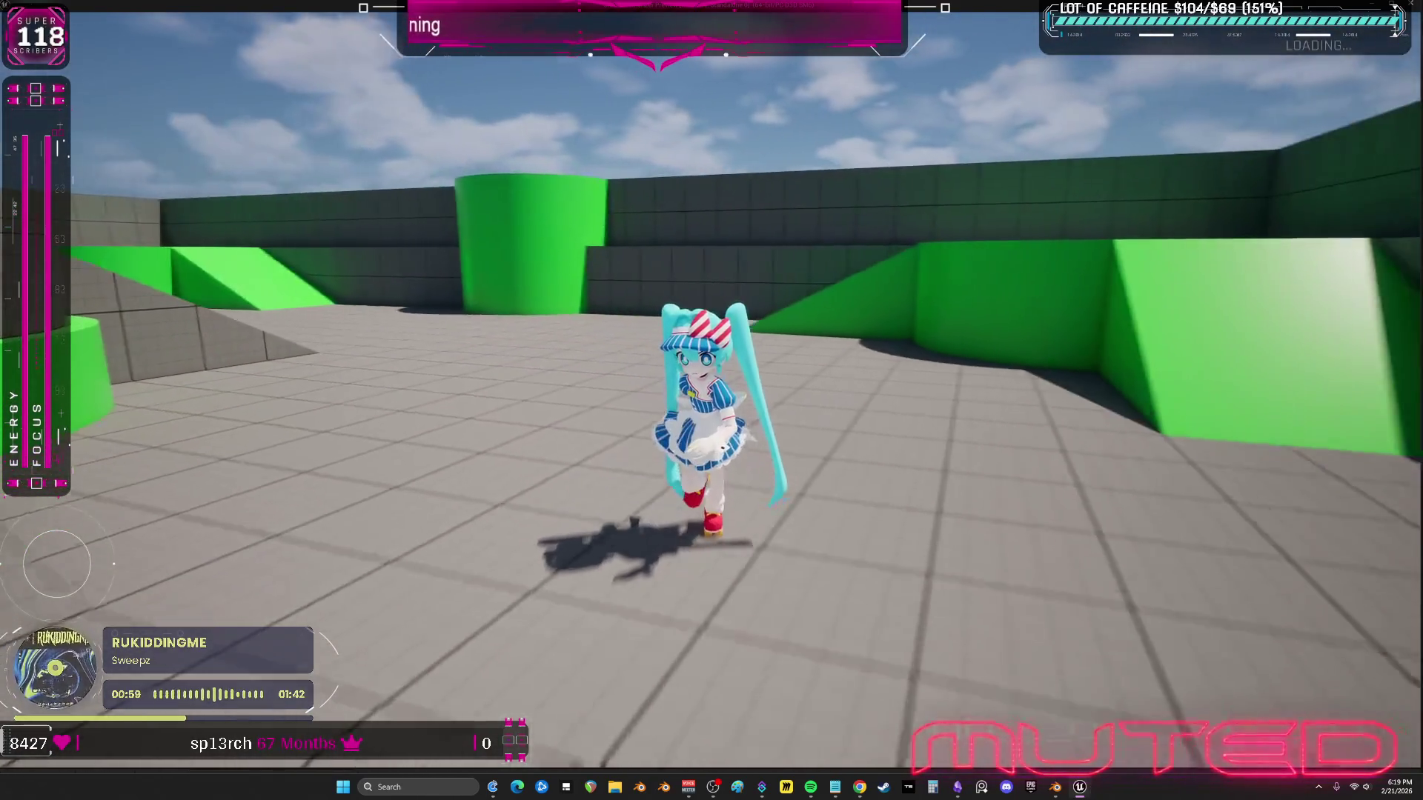
pyautogui.press('Escape')
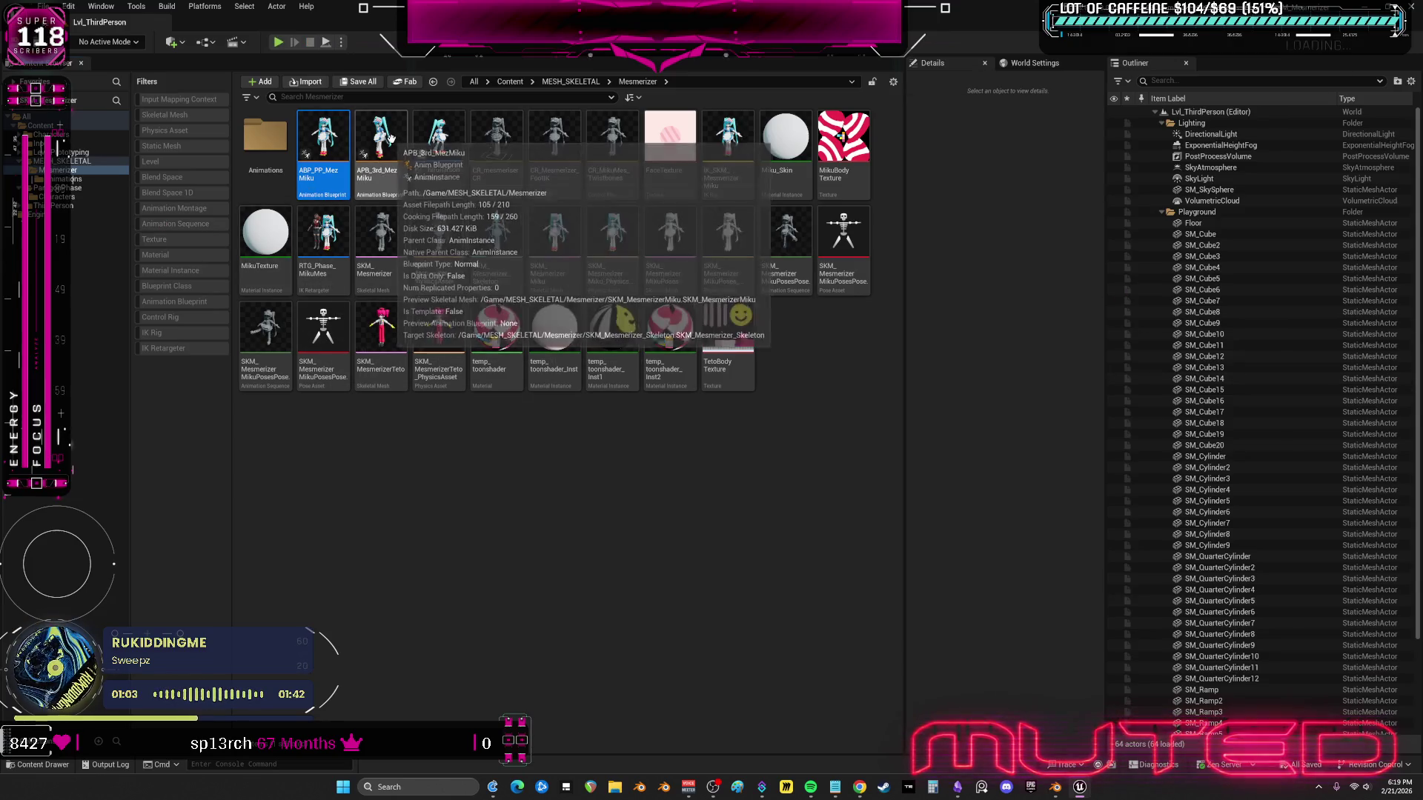
# - Reopen ABP_PP_MezMiku and feed the thigh Transform (Modify) Bone through Component To Local into the thigh_r Pose Driver
pyautogui.doubleClick(324, 141)
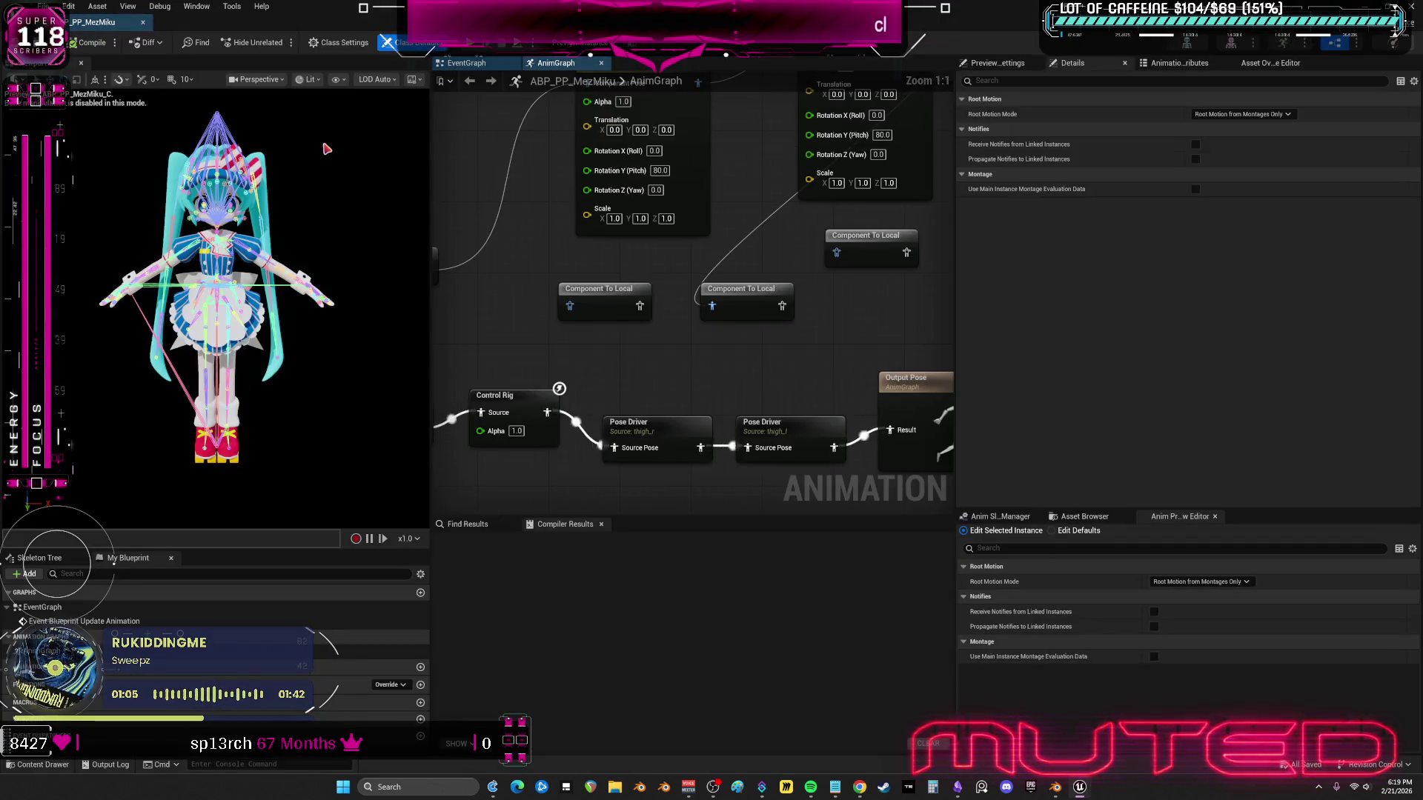
pyautogui.click(645, 429)
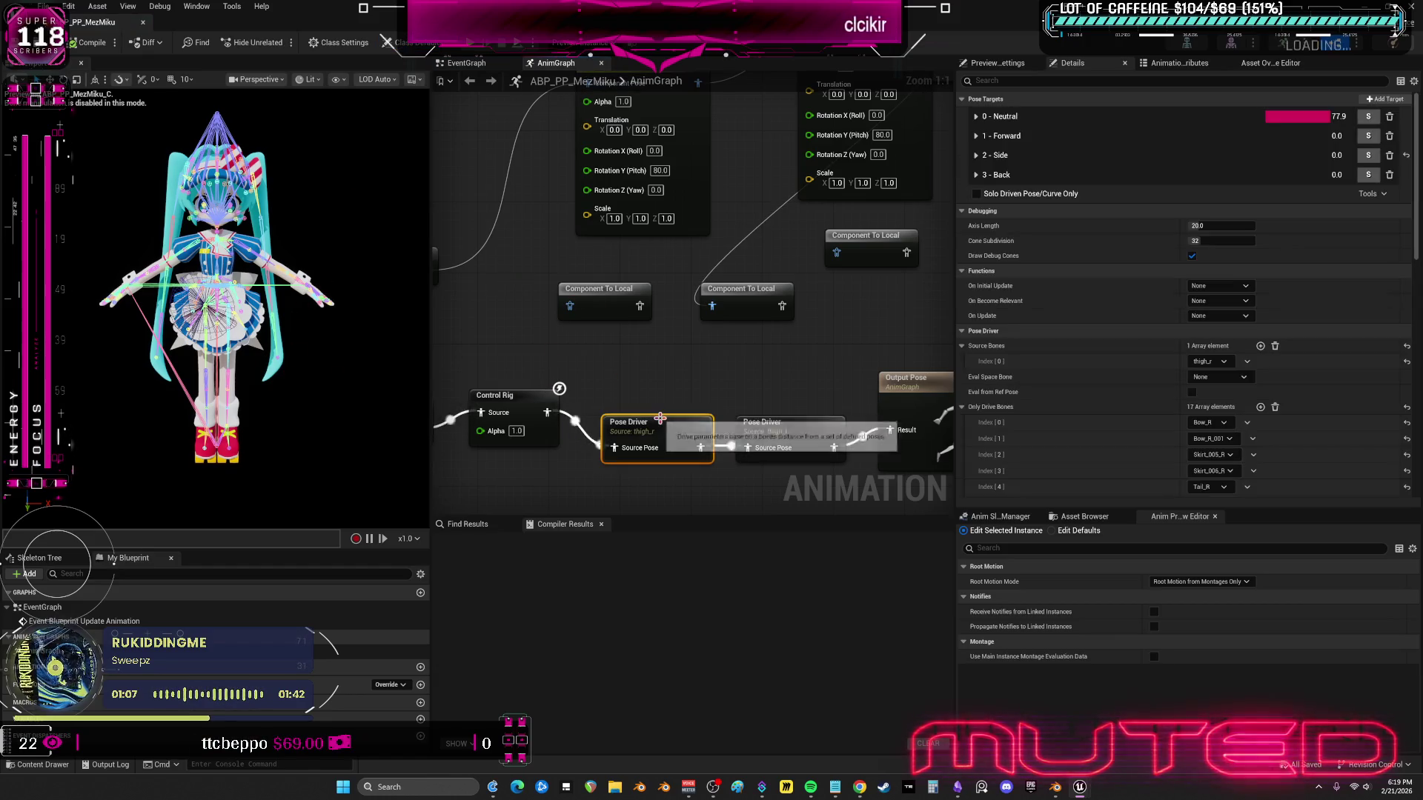
pyautogui.moveTo(746, 300); pyautogui.dragTo(582, 445)
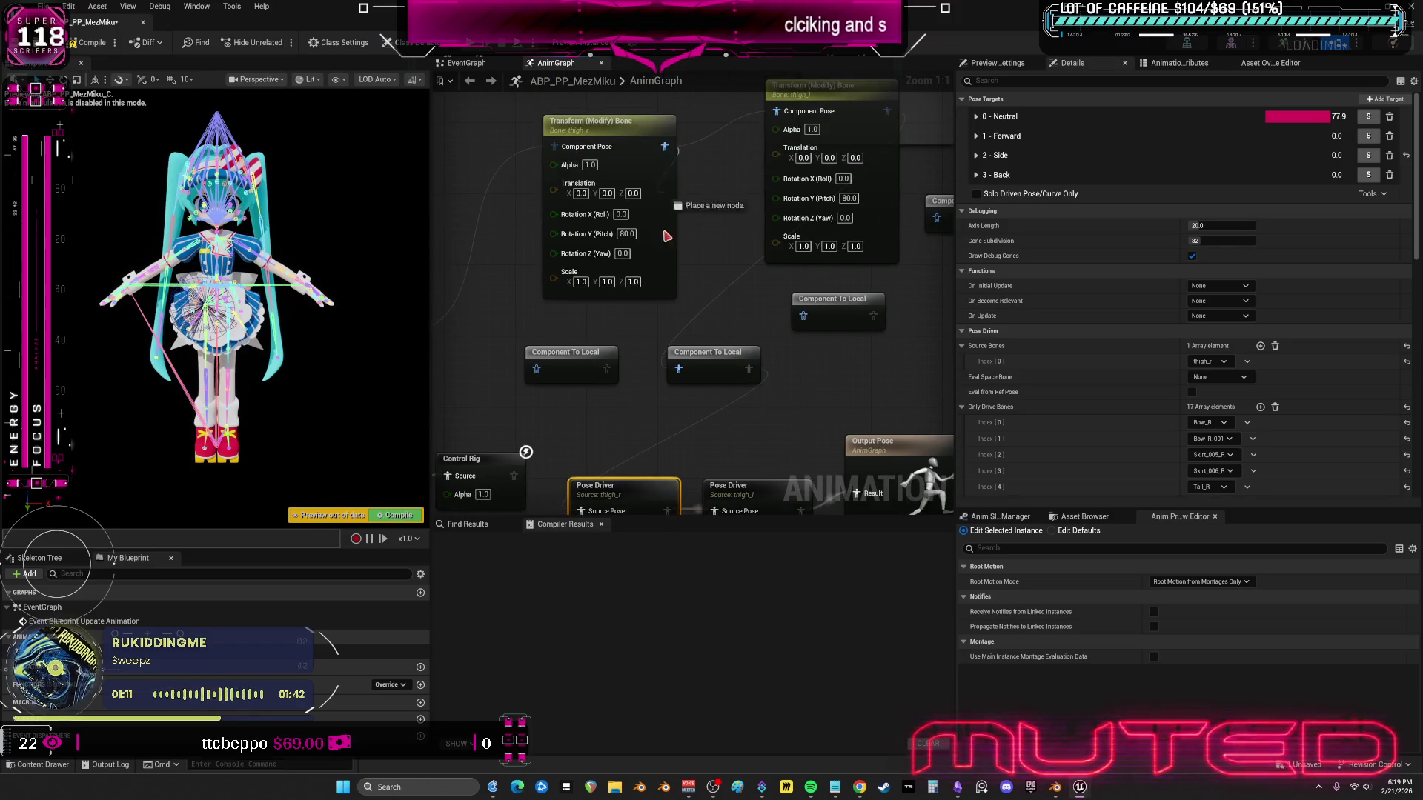
pyautogui.moveTo(678, 378); pyautogui.dragTo(580, 512)
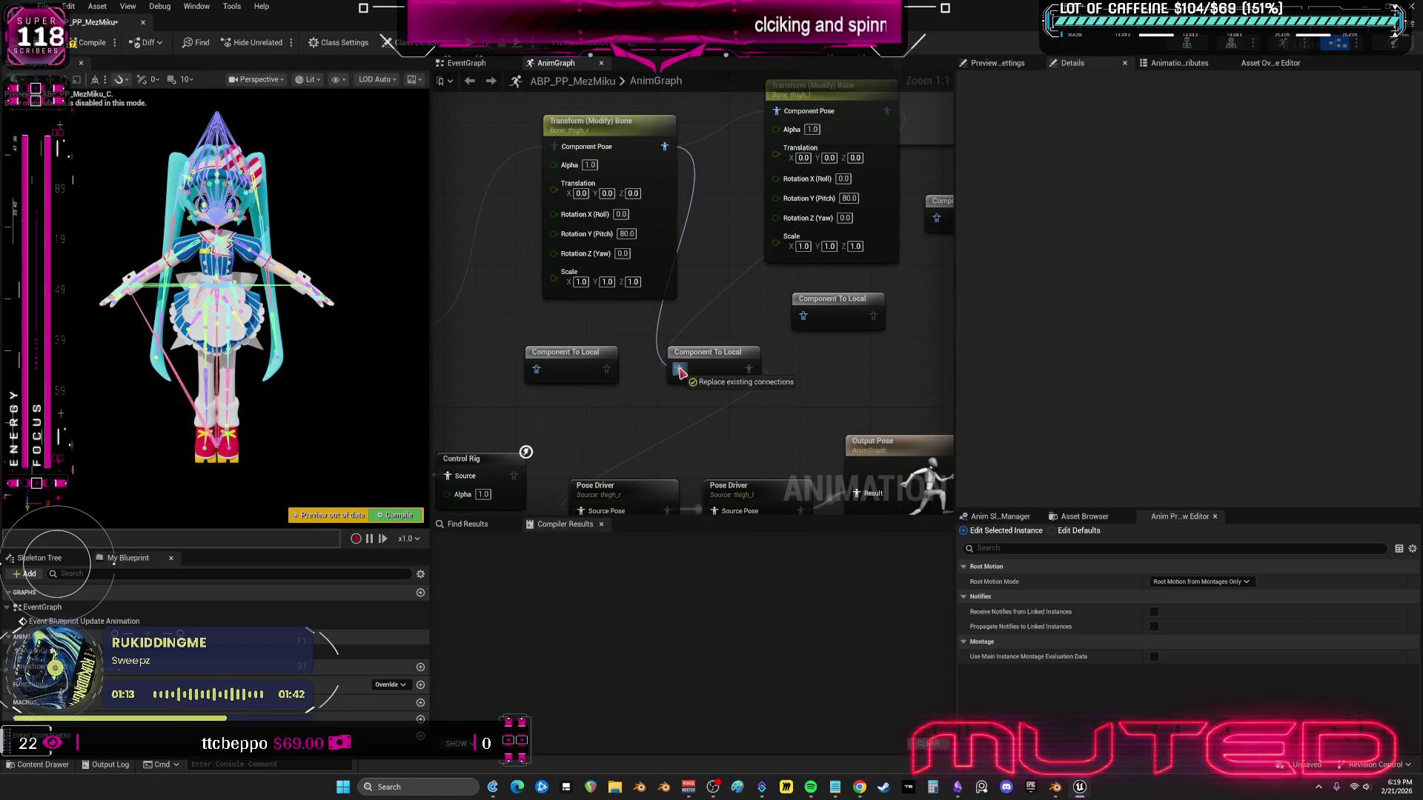
# - Set the Transform (Modify) Bone rotation to Pitch 0, Yaw -90 and compile ABP_PP_MezMiku
pyautogui.click(626, 233)
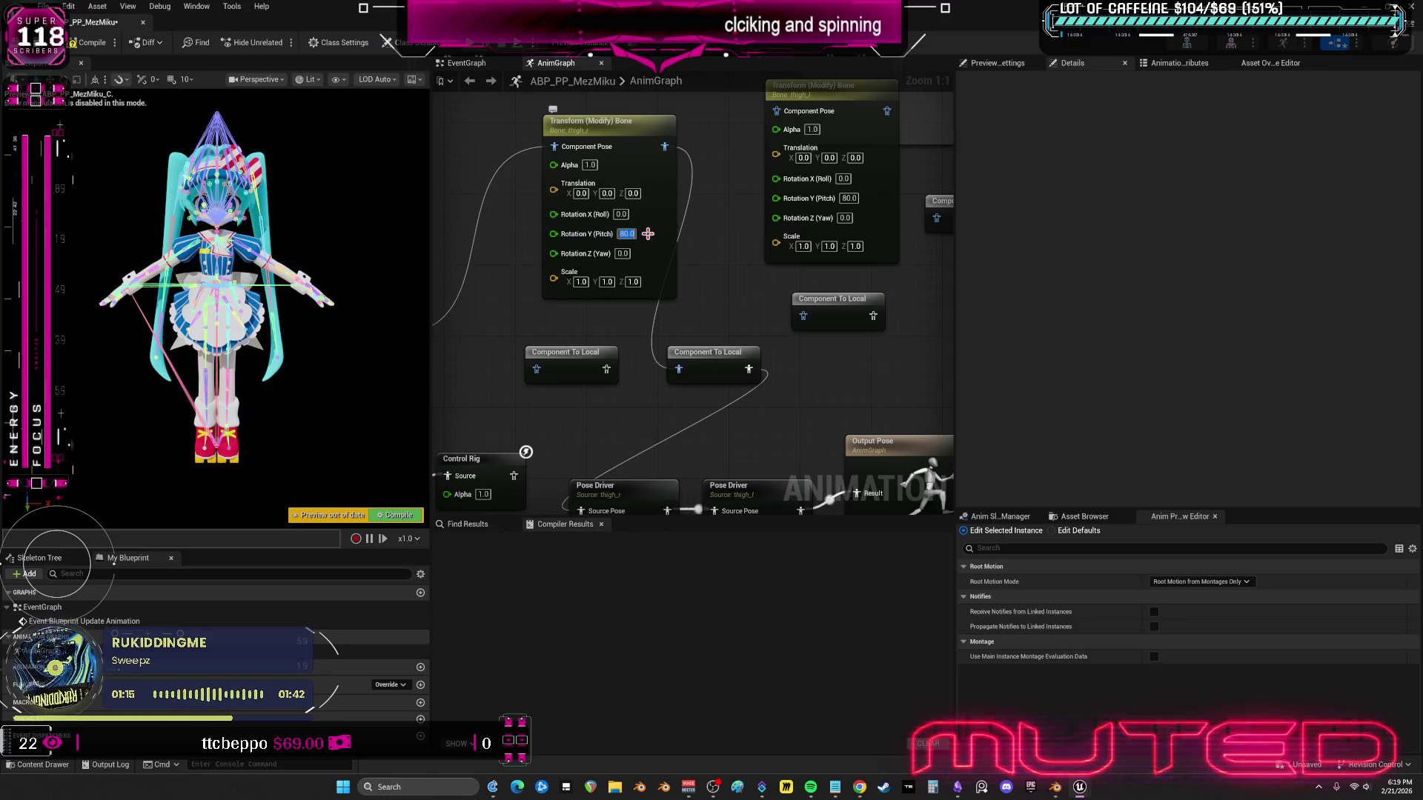
pyautogui.write('0')
pyautogui.click(623, 254)
pyautogui.write('-90')
pyautogui.press('Return')
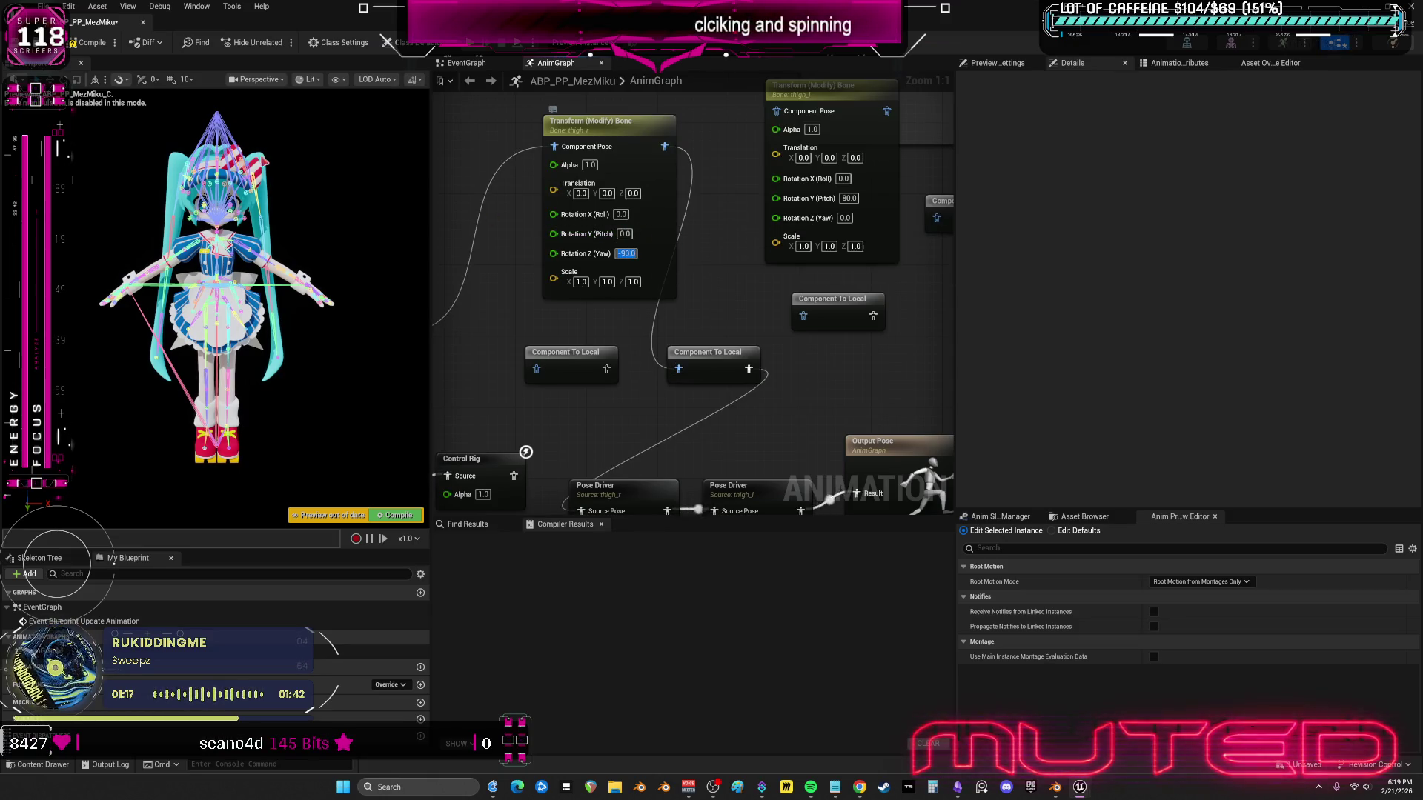
pyautogui.click(88, 46)
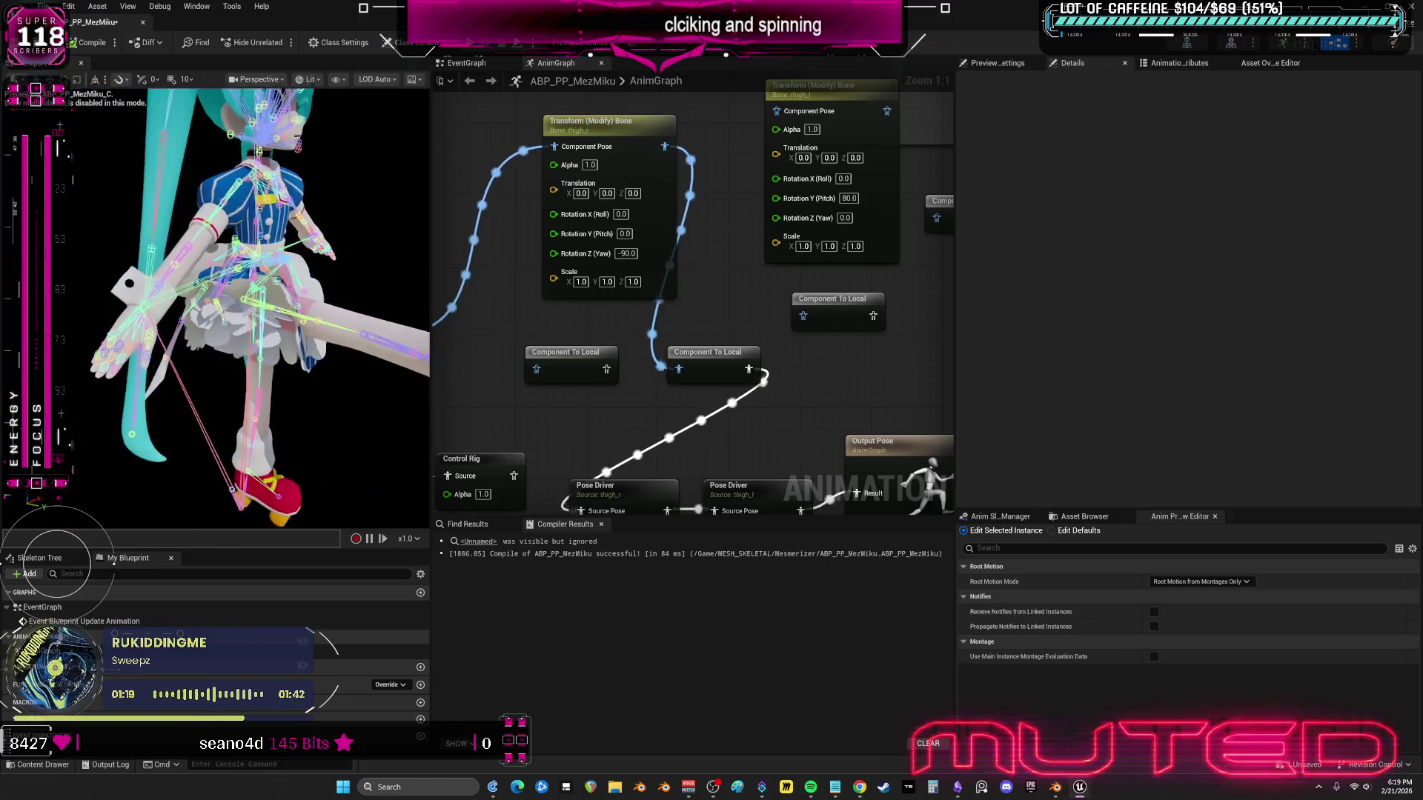
pyautogui.click(608, 493)
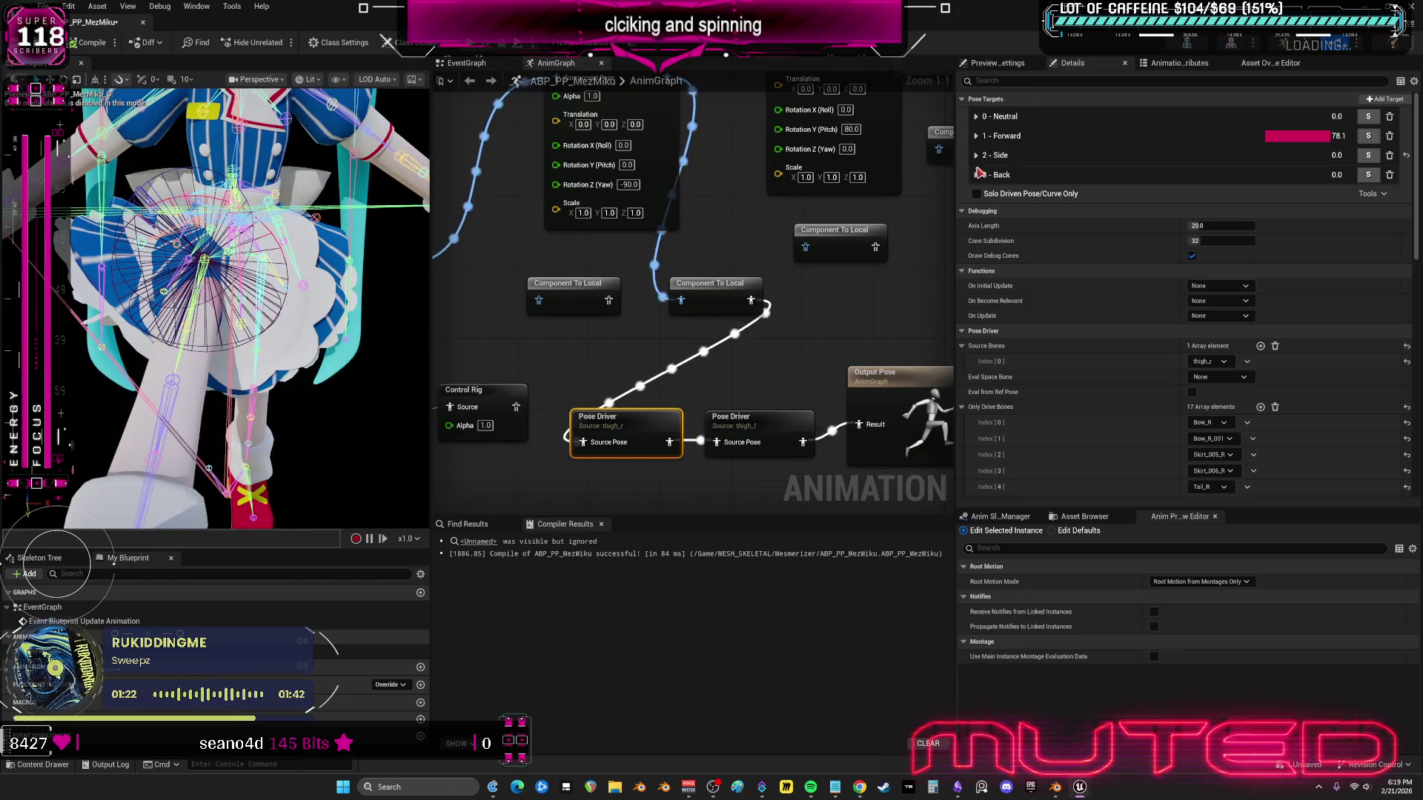
# - Expand the Forward, Side and Back pose targets and make first adjustments to Forward's values
pyautogui.click(976, 136)
pyautogui.moveTo(1162, 184); pyautogui.dragTo(1179, 183)
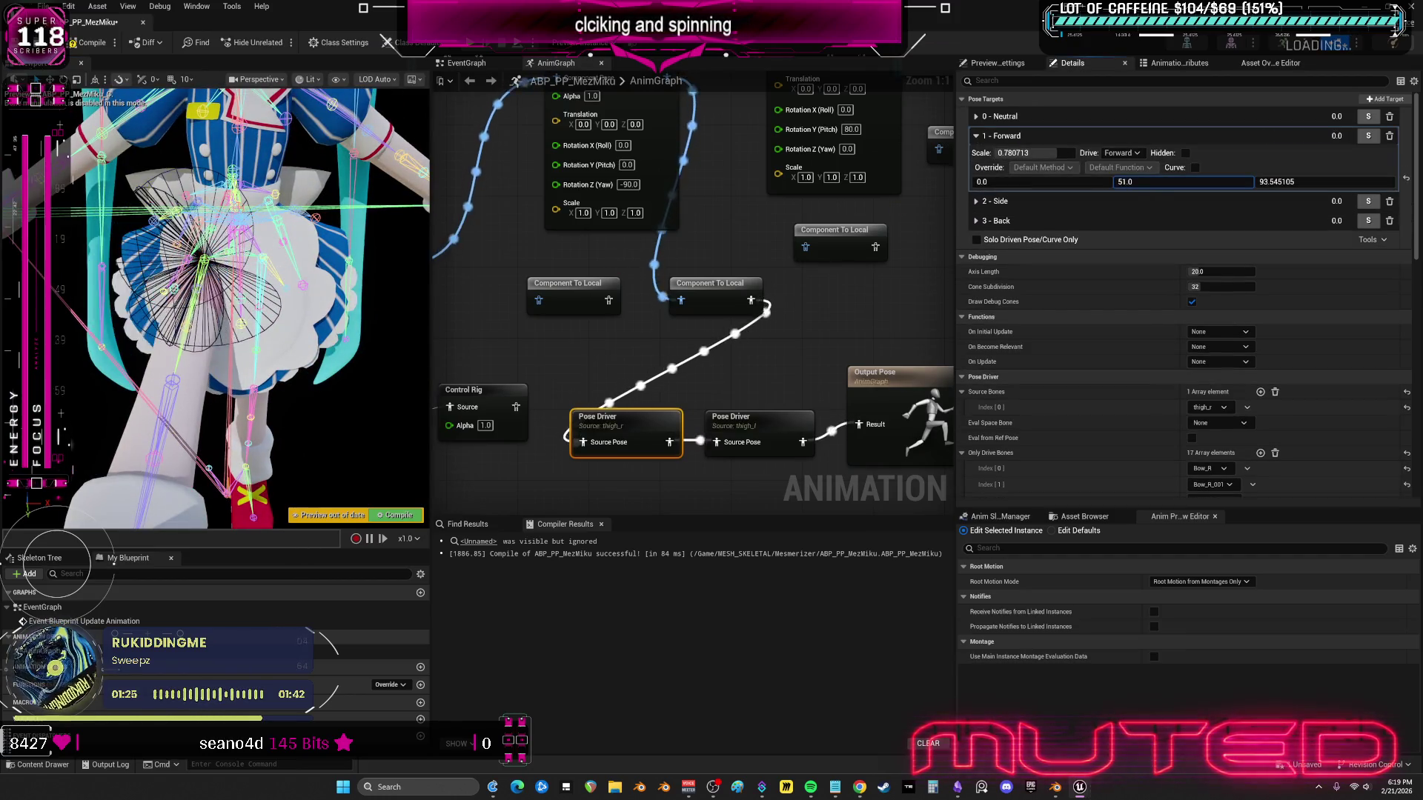
pyautogui.write('10')
pyautogui.moveTo(1304, 182)
pyautogui.mouseDown()
pyautogui.moveTo(1260, 182)
pyautogui.moveTo(1319, 181)
pyautogui.mouseUp()
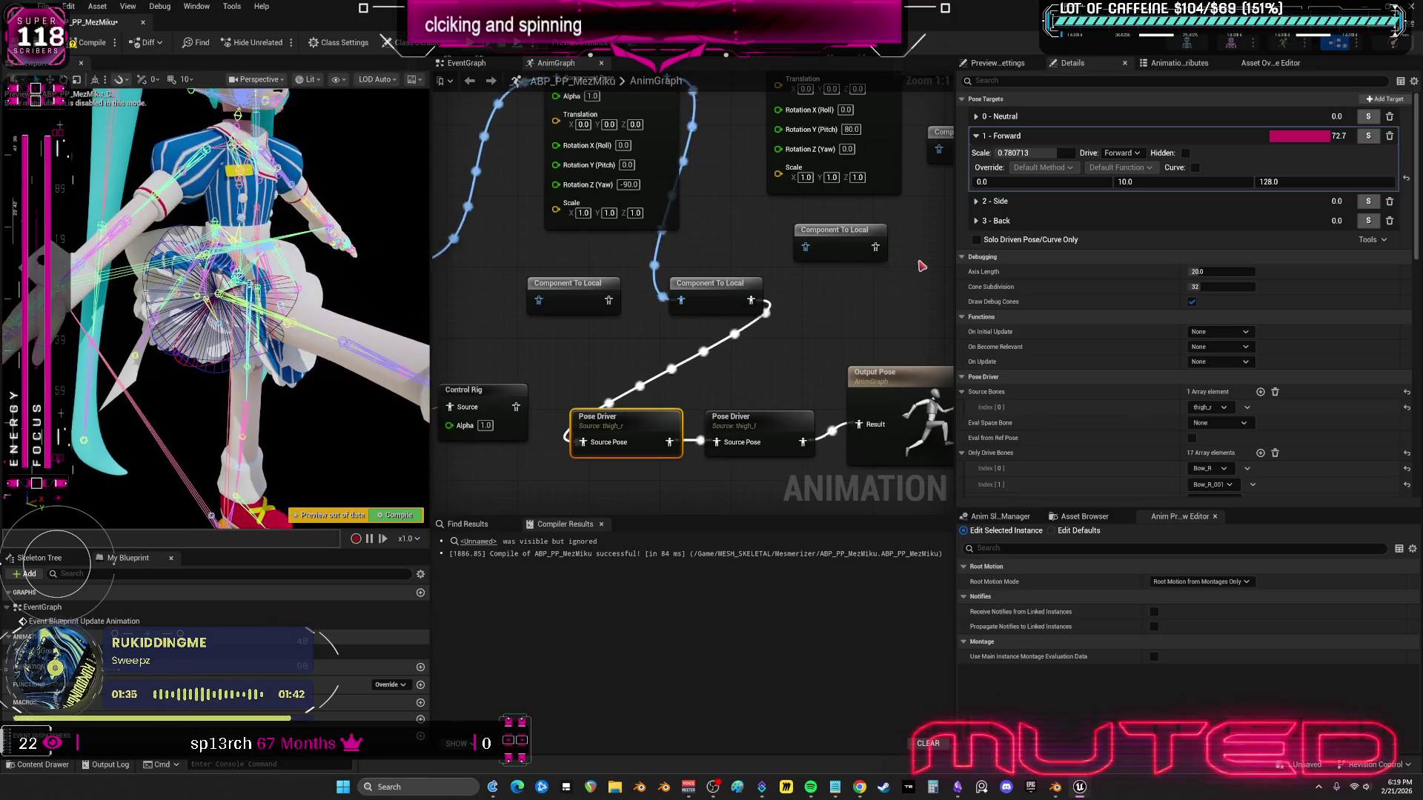
pyautogui.click(975, 221)
pyautogui.click(976, 201)
pyautogui.write('100')
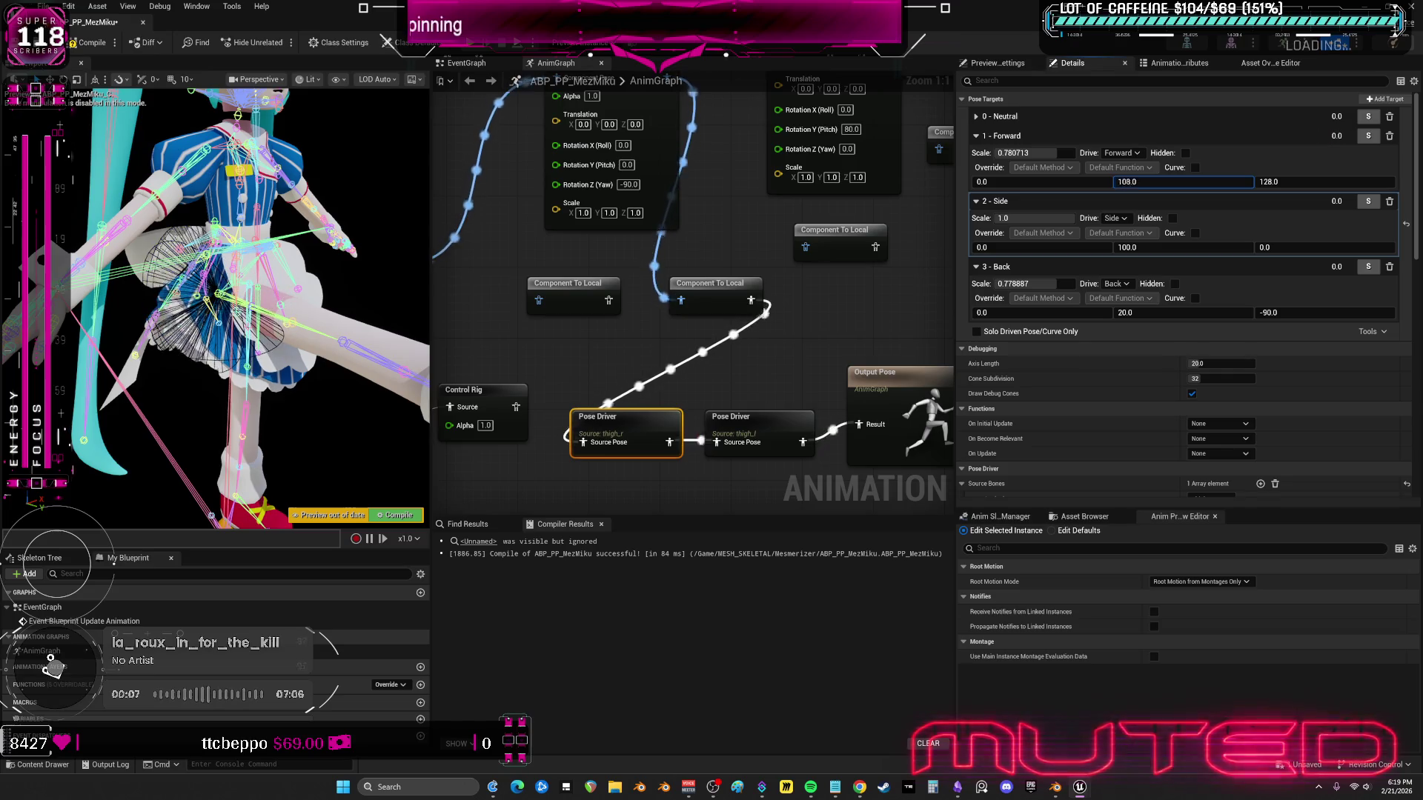
# - Drag the 1 - Forward values to 0, 14, 101 and the 2 - Side middle value to 90
pyautogui.moveTo(1325, 181); pyautogui.dragTo(1290, 181)
pyautogui.moveTo(1186, 181); pyautogui.dragTo(1215, 182)
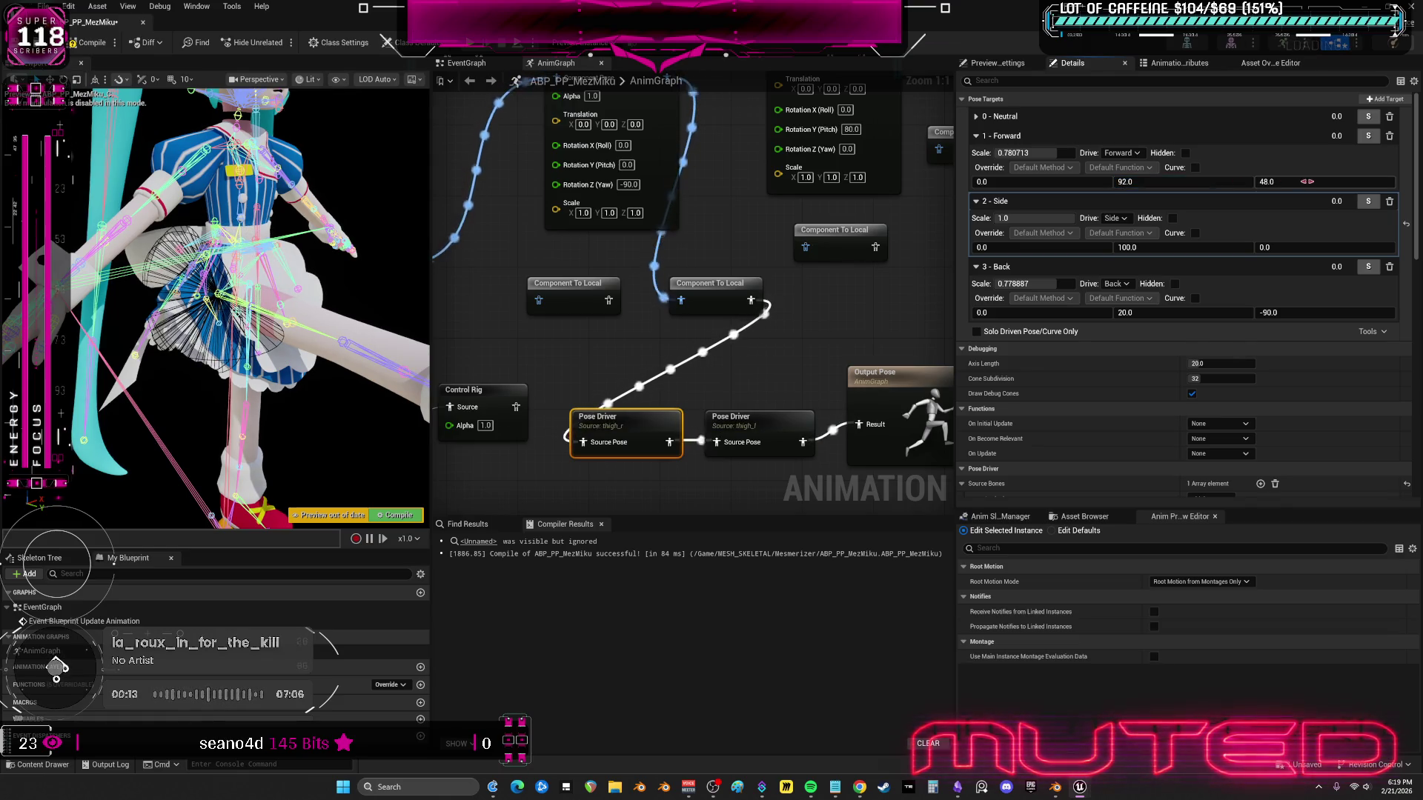
pyautogui.moveTo(1324, 181); pyautogui.dragTo(1203, 181)
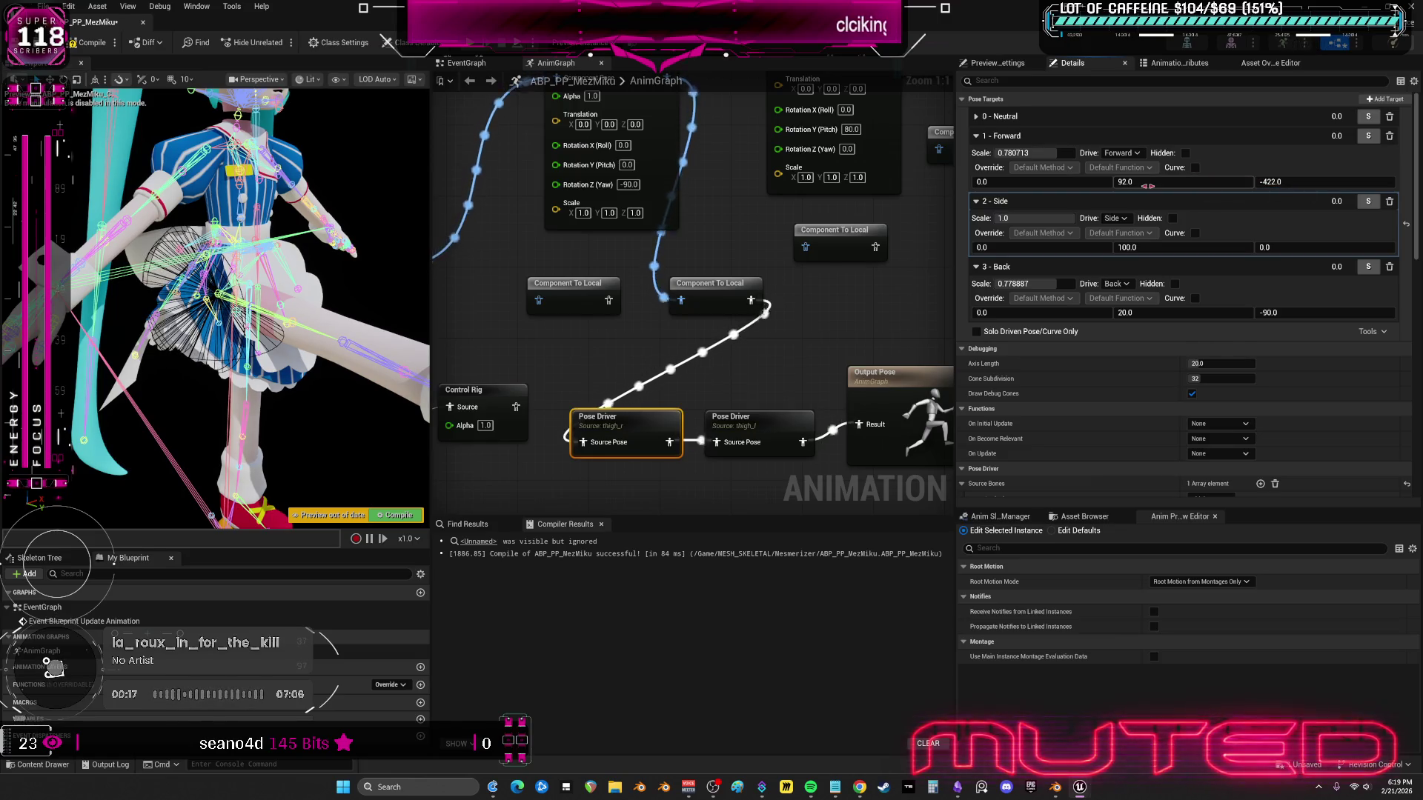
pyautogui.write('0')
pyautogui.moveTo(1180, 185); pyautogui.dragTo(1326, 184)
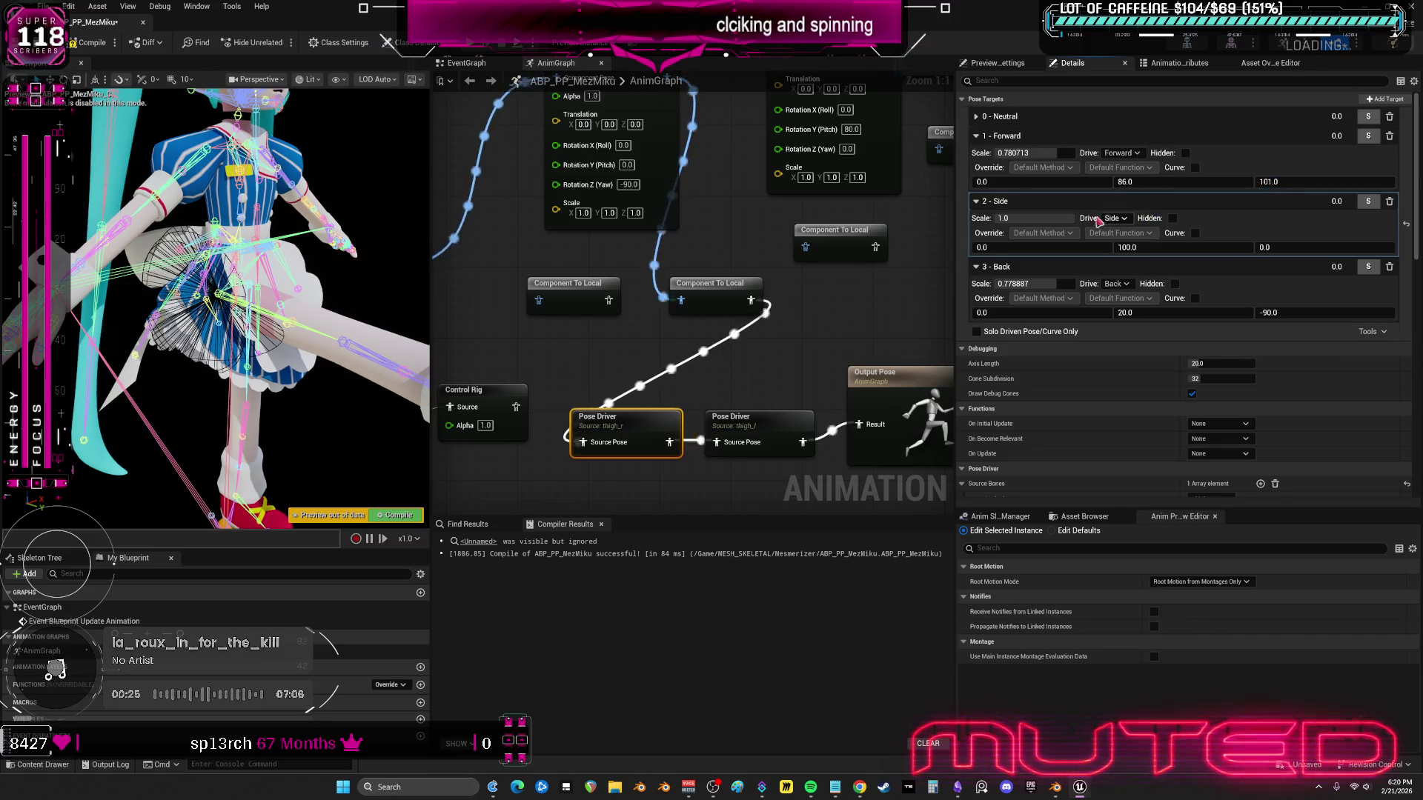
pyautogui.moveTo(1145, 247); pyautogui.dragTo(1103, 269)
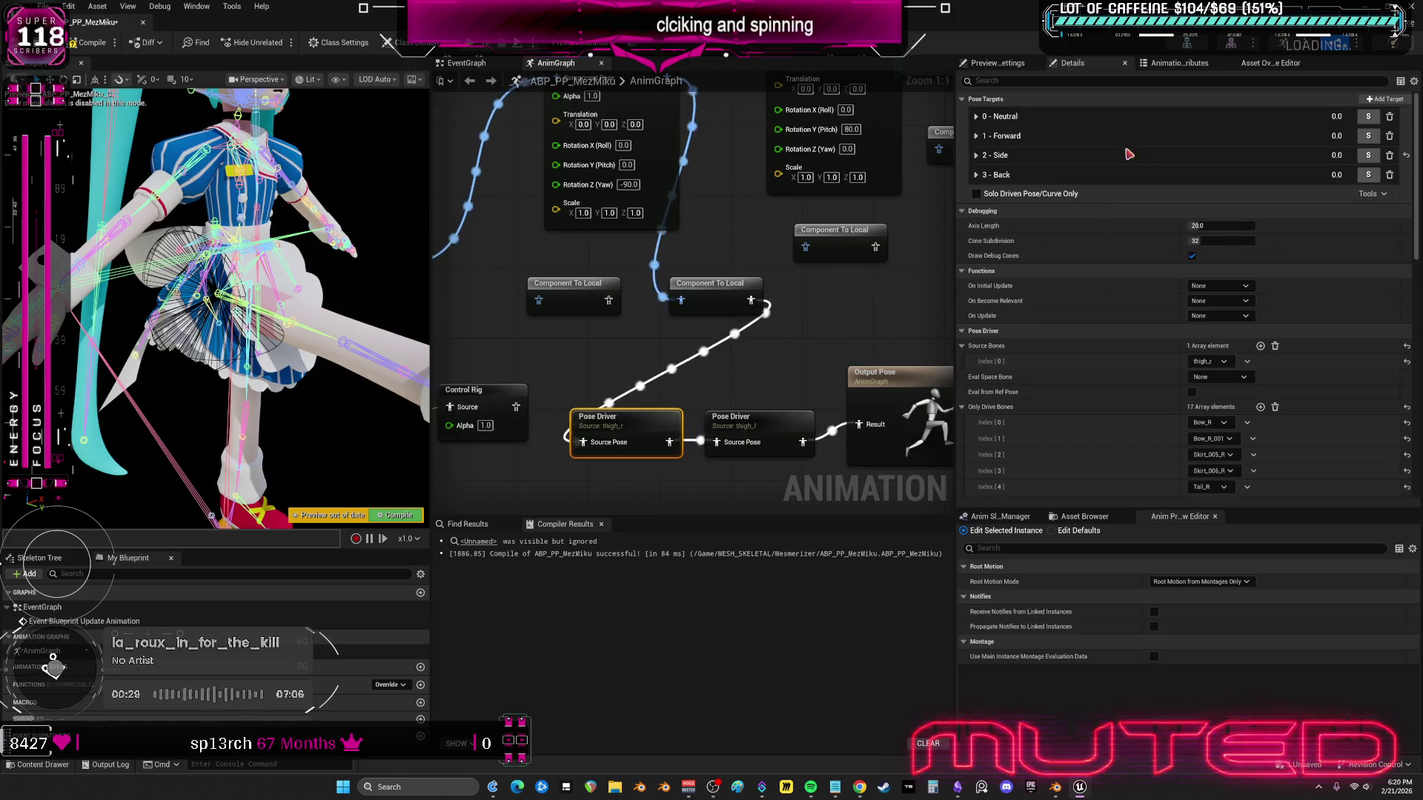
pyautogui.click(1127, 135)
pyautogui.moveTo(1182, 182); pyautogui.dragTo(1141, 210)
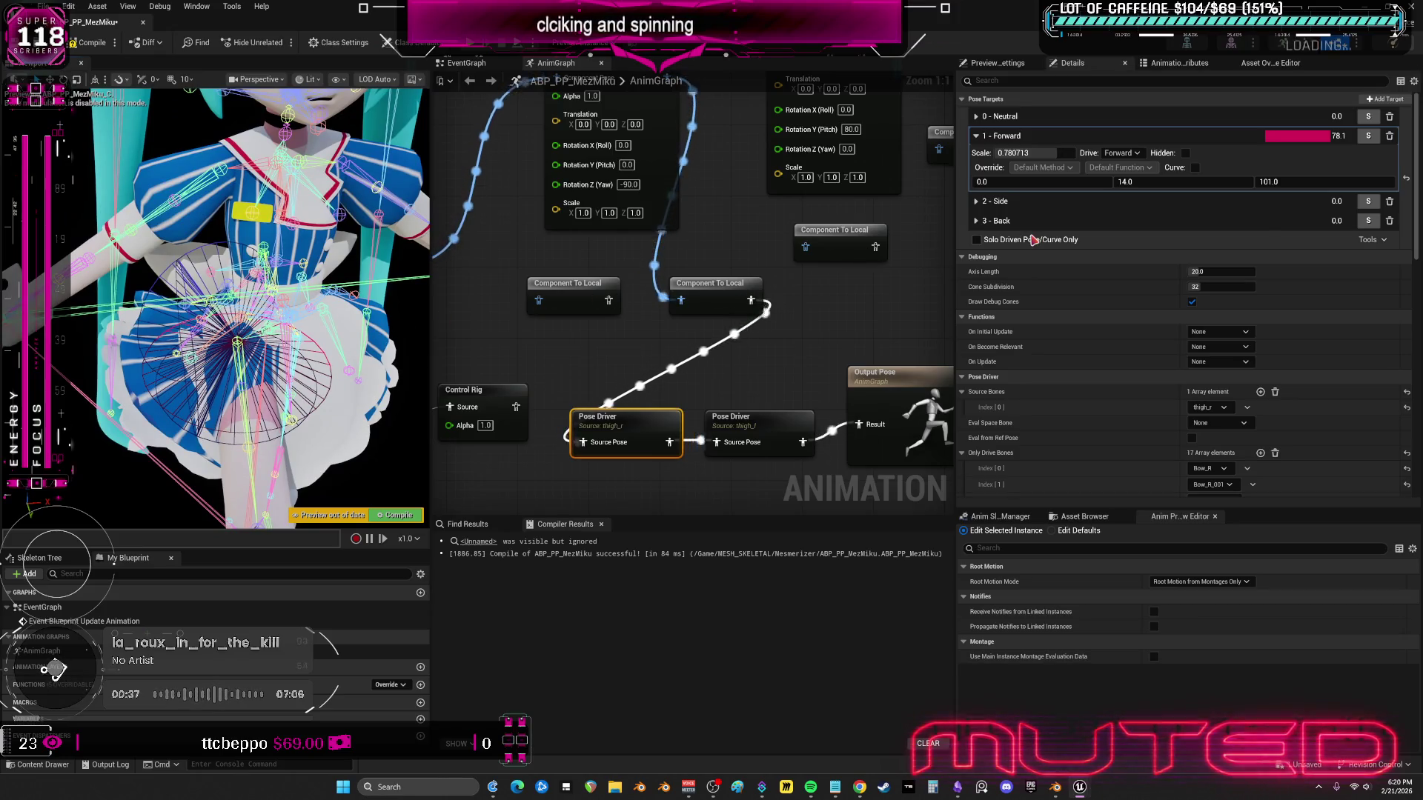
# - Give the thigh_r Forward target scale 1.0 and third value 45, then select the thigh_l Pose Driver
pyautogui.scroll(-3, 1086, 362)
pyautogui.scroll(-2, 1086, 362)
pyautogui.scroll(-2, 1088, 326)
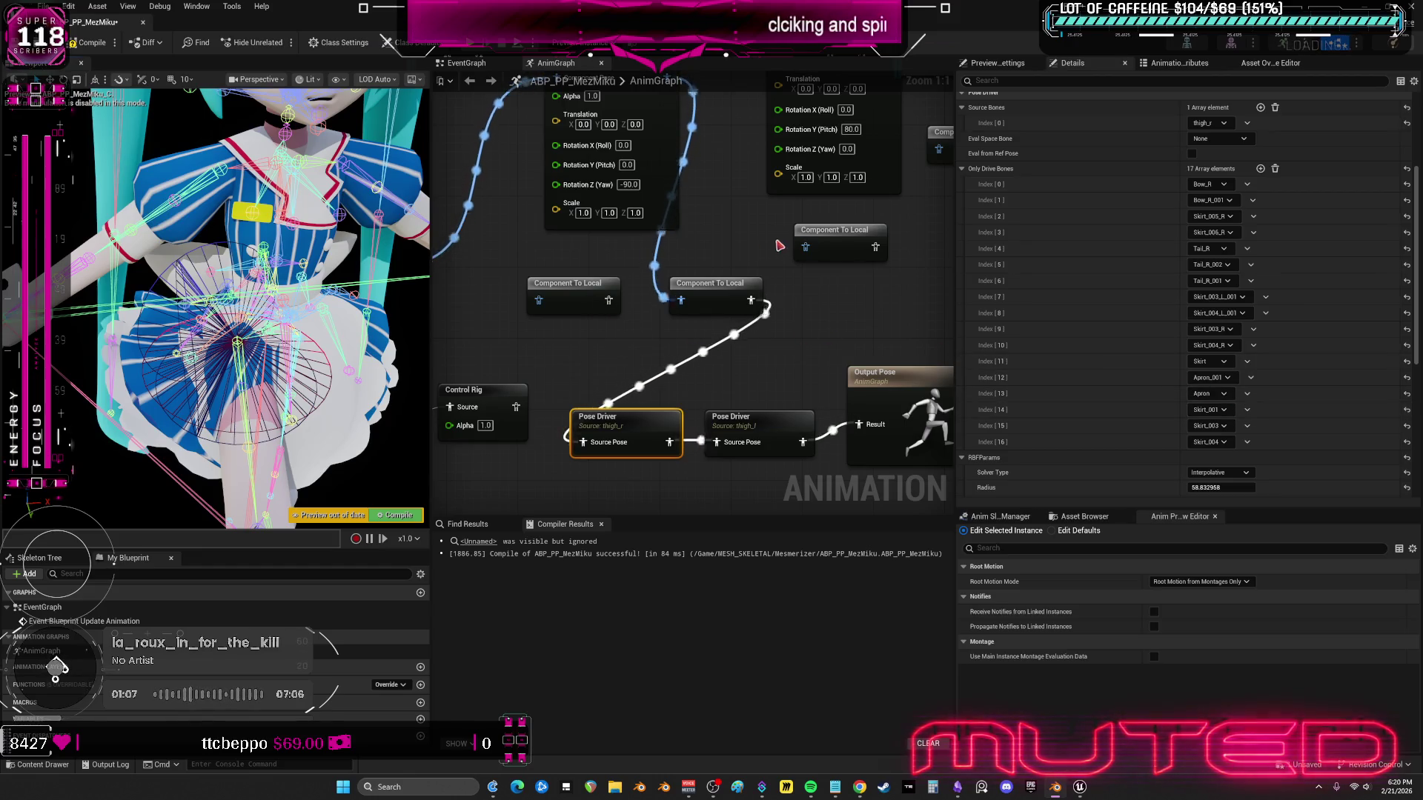
pyautogui.scroll(5, 1104, 242)
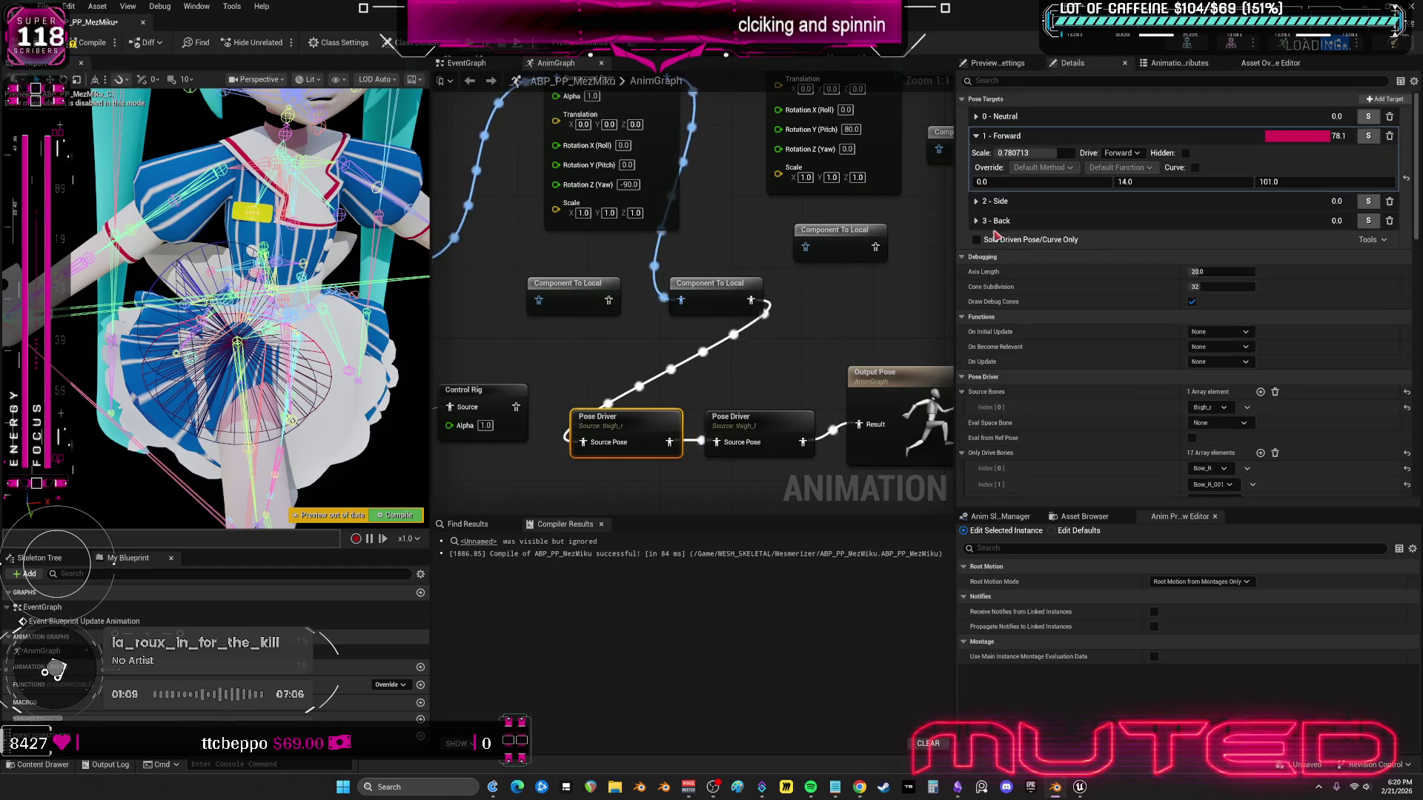
pyautogui.click(975, 201)
pyautogui.click(975, 267)
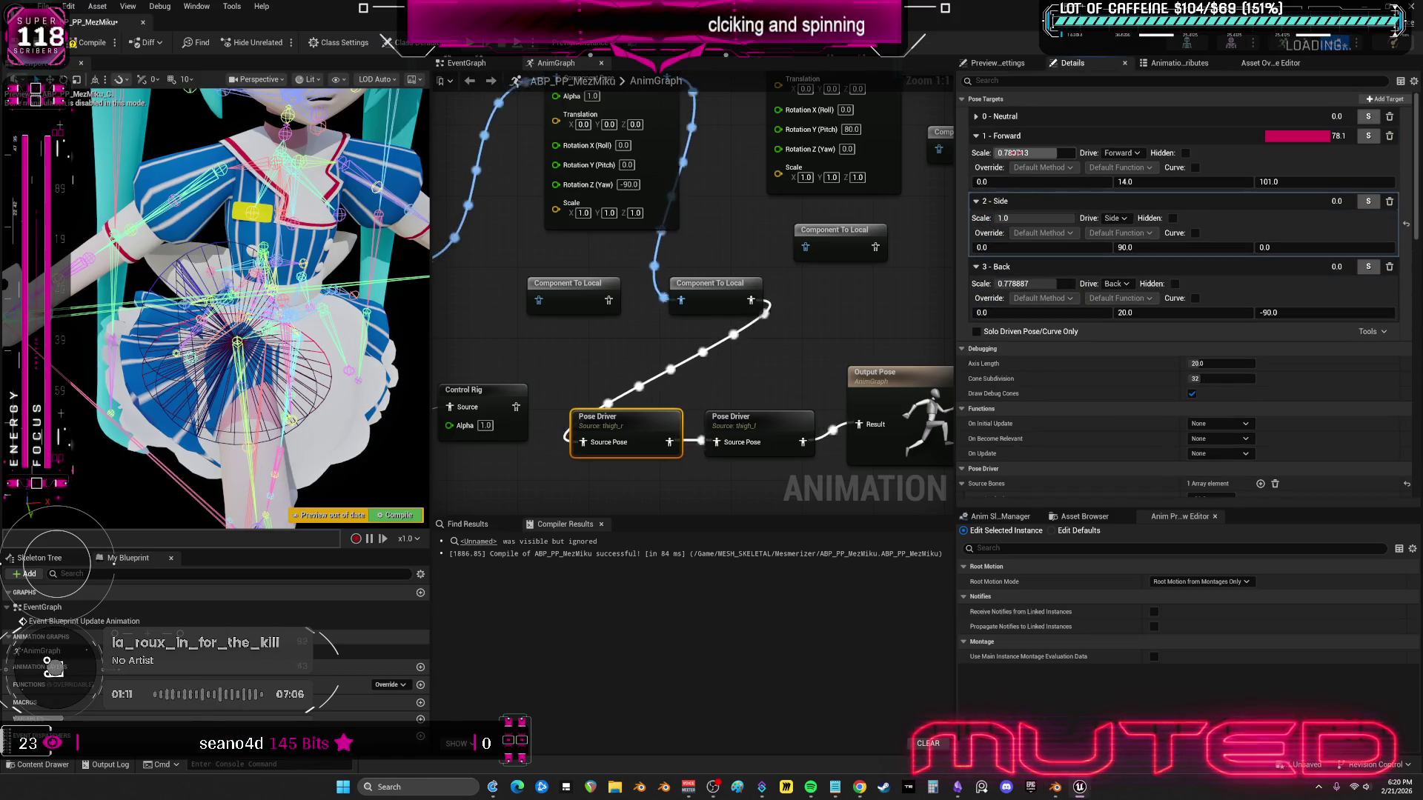
pyautogui.moveTo(1038, 153); pyautogui.dragTo(1155, 182)
pyautogui.moveTo(1260, 182)
pyautogui.mouseDown()
pyautogui.moveTo(1215, 182)
pyautogui.moveTo(1245, 182)
pyautogui.mouseUp()
pyautogui.click(766, 424)
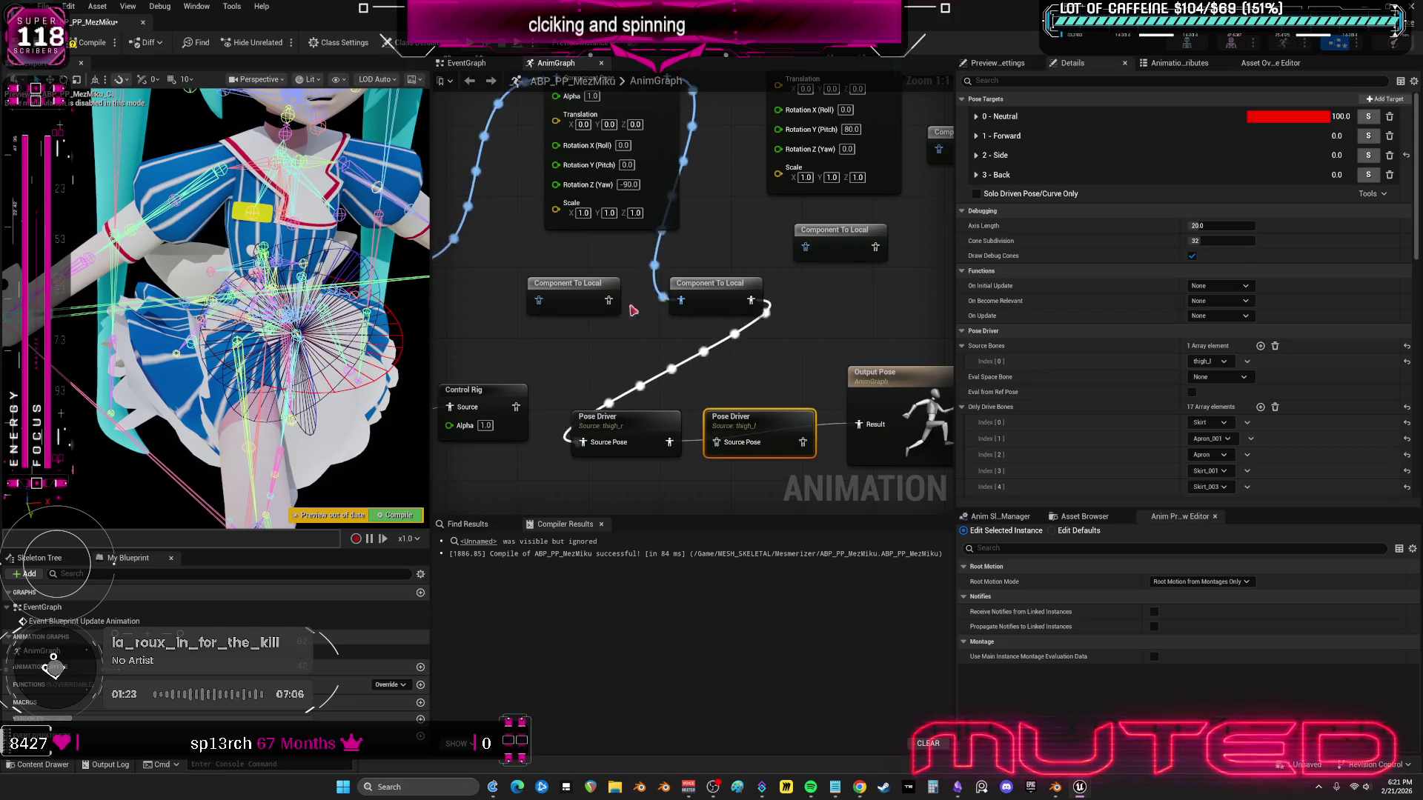
# - Compile the animation blueprint and reconnect the first Pose Driver's output wire
pyautogui.click(96, 45)
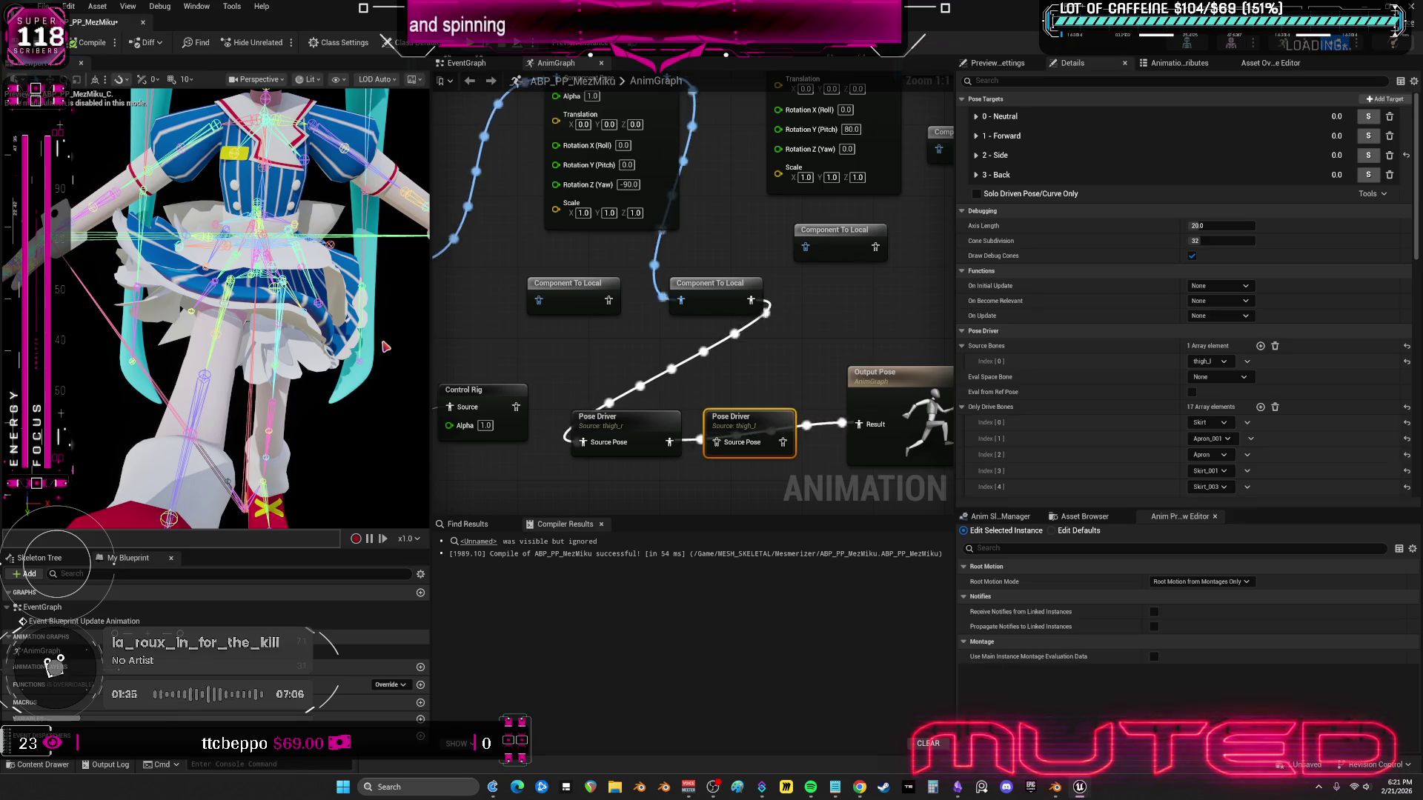
pyautogui.moveTo(667, 439); pyautogui.dragTo(669, 441)
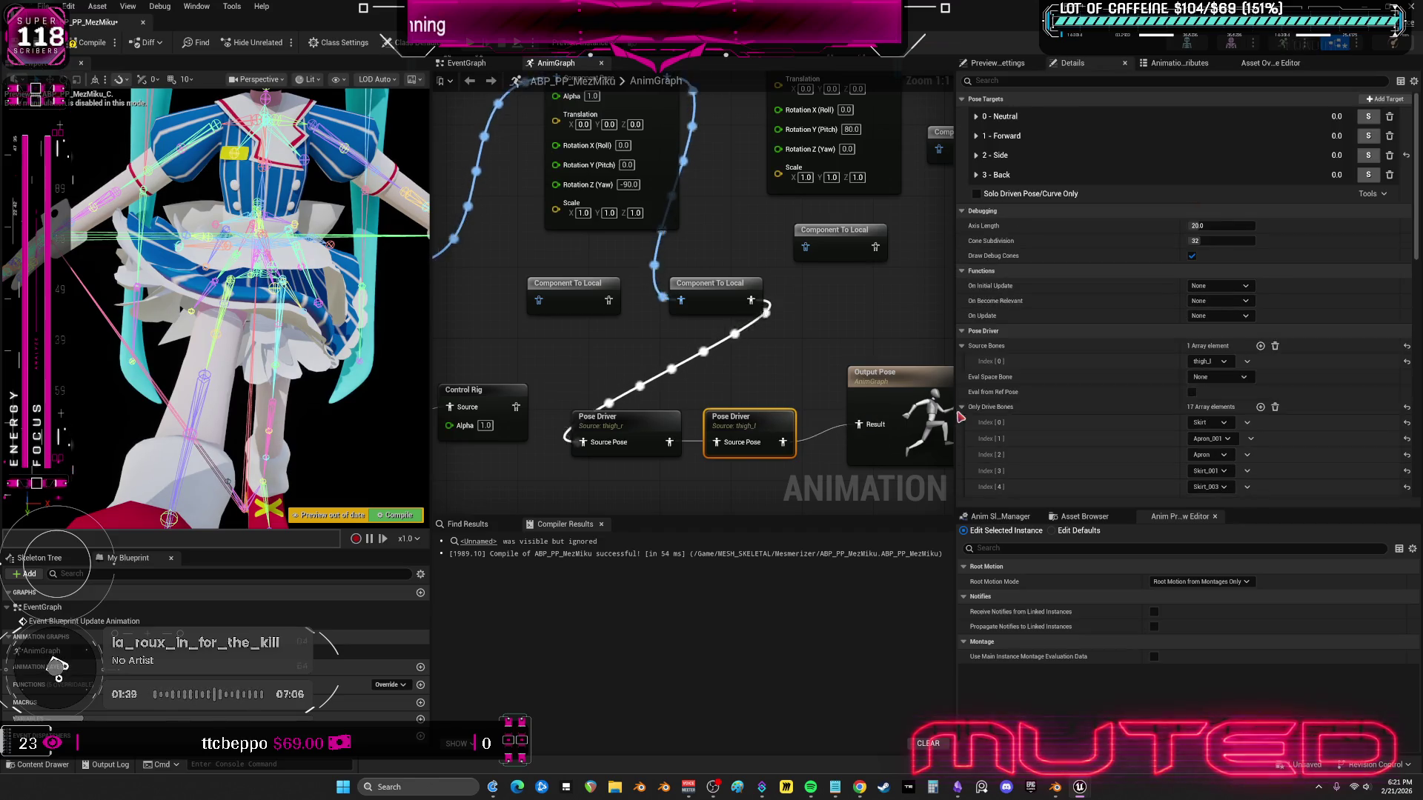
pyautogui.scroll(-10, 1126, 363)
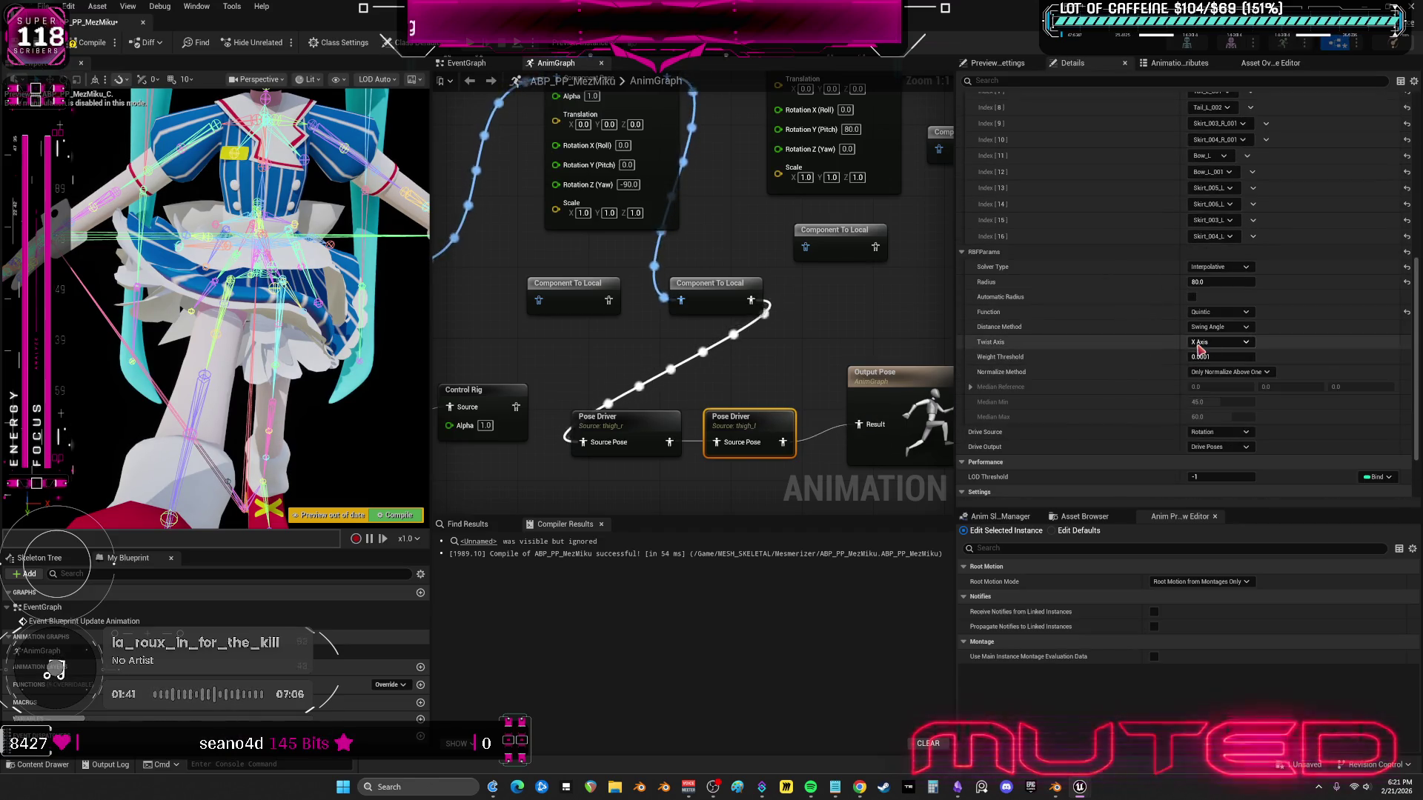
pyautogui.scroll(-3, 1156, 362)
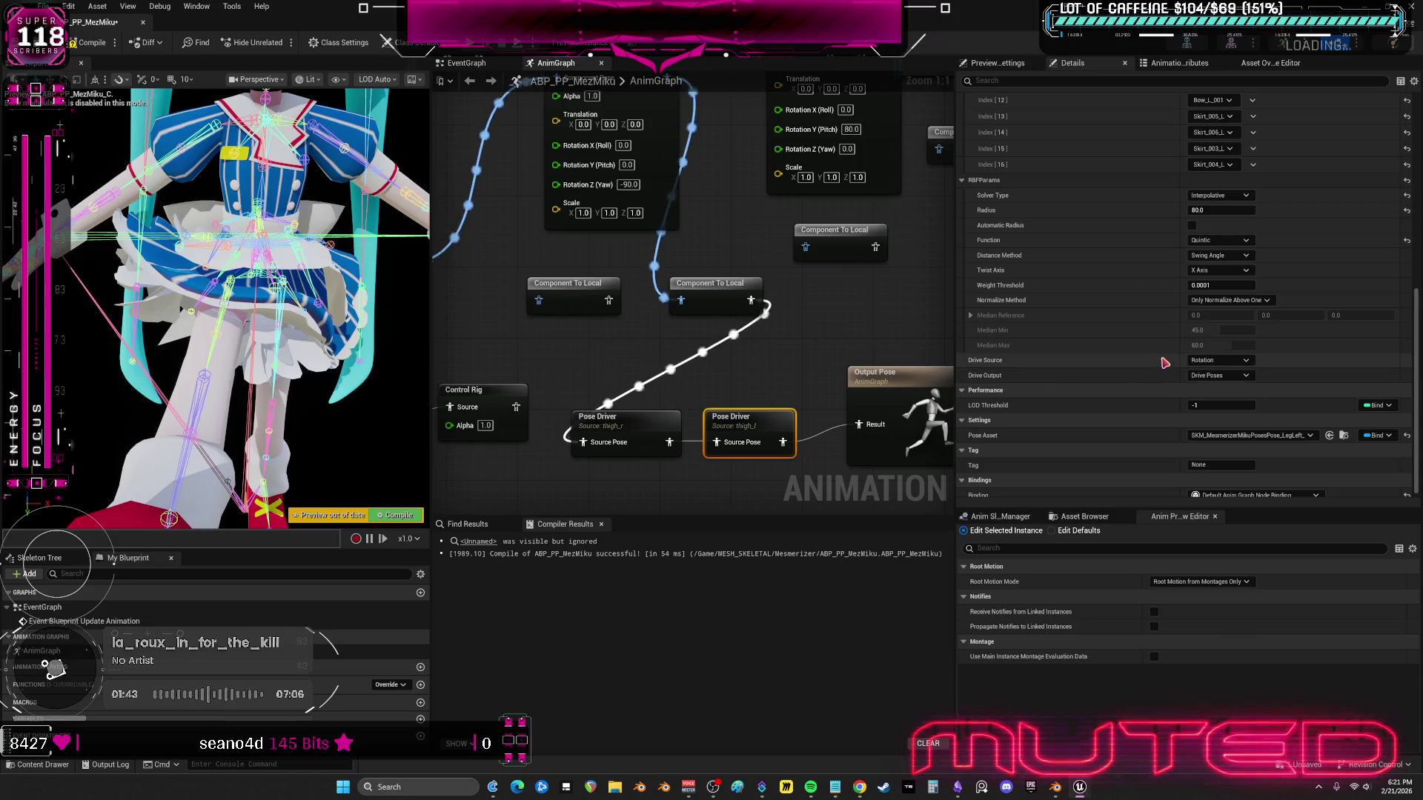
pyautogui.scroll(-1, 1134, 401)
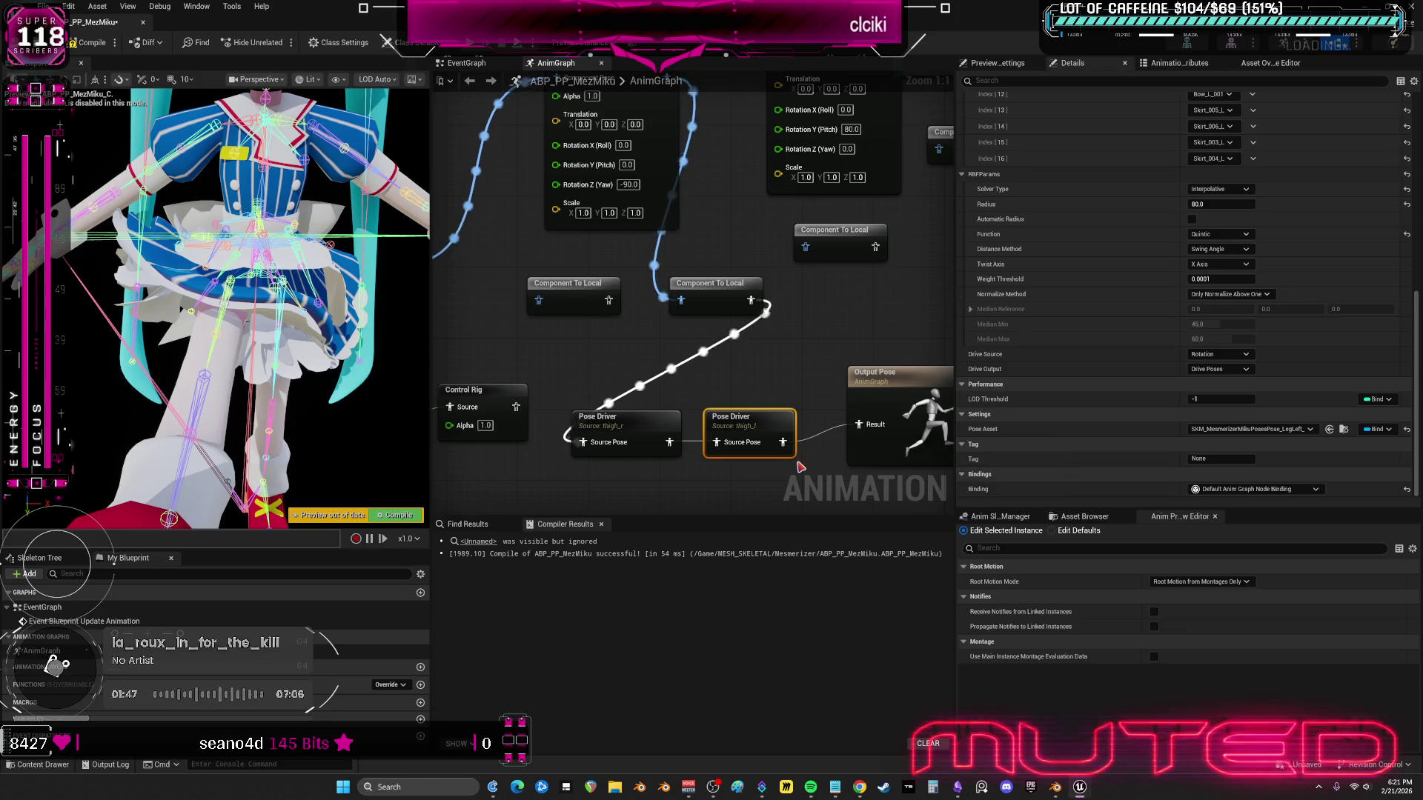
pyautogui.click(737, 428)
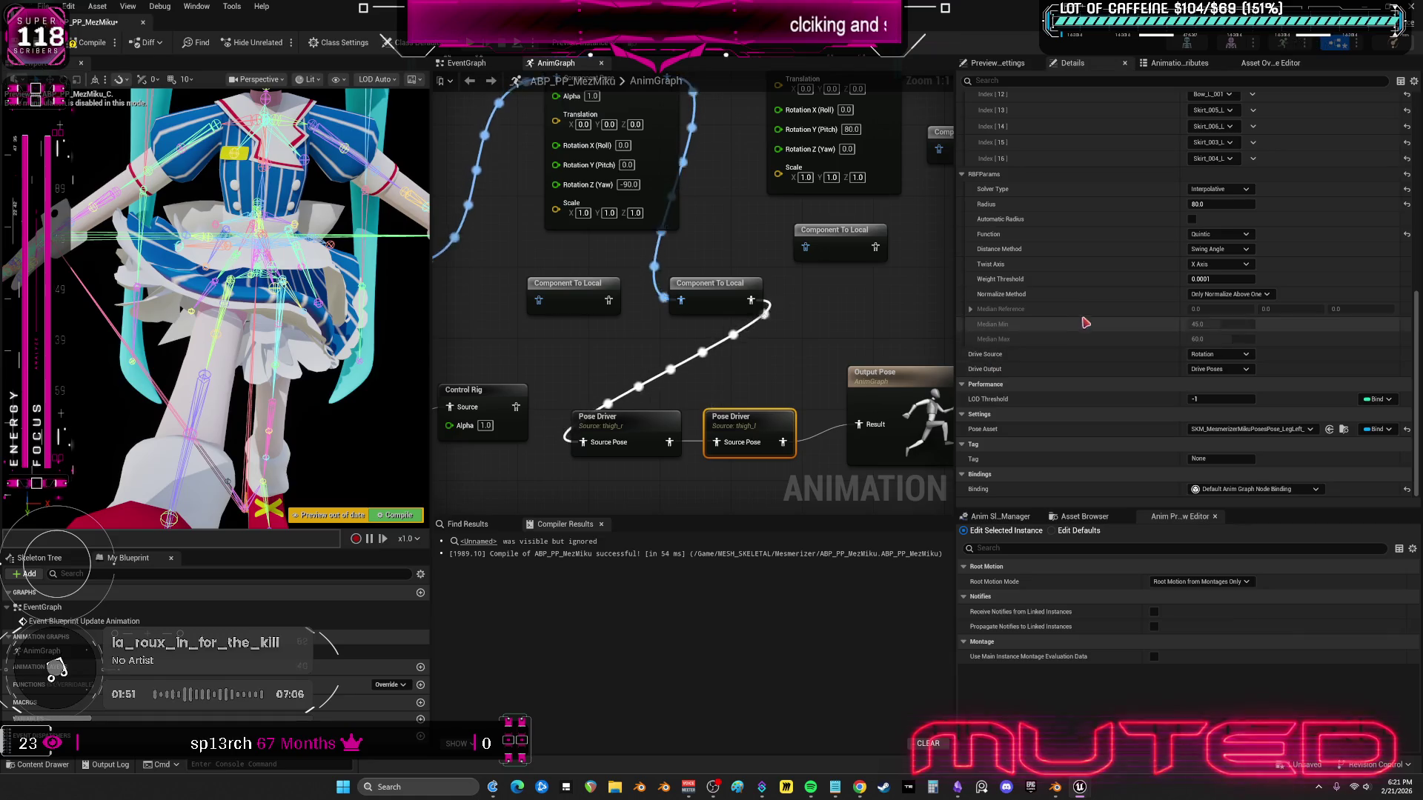
pyautogui.scroll(3, 1215, 267)
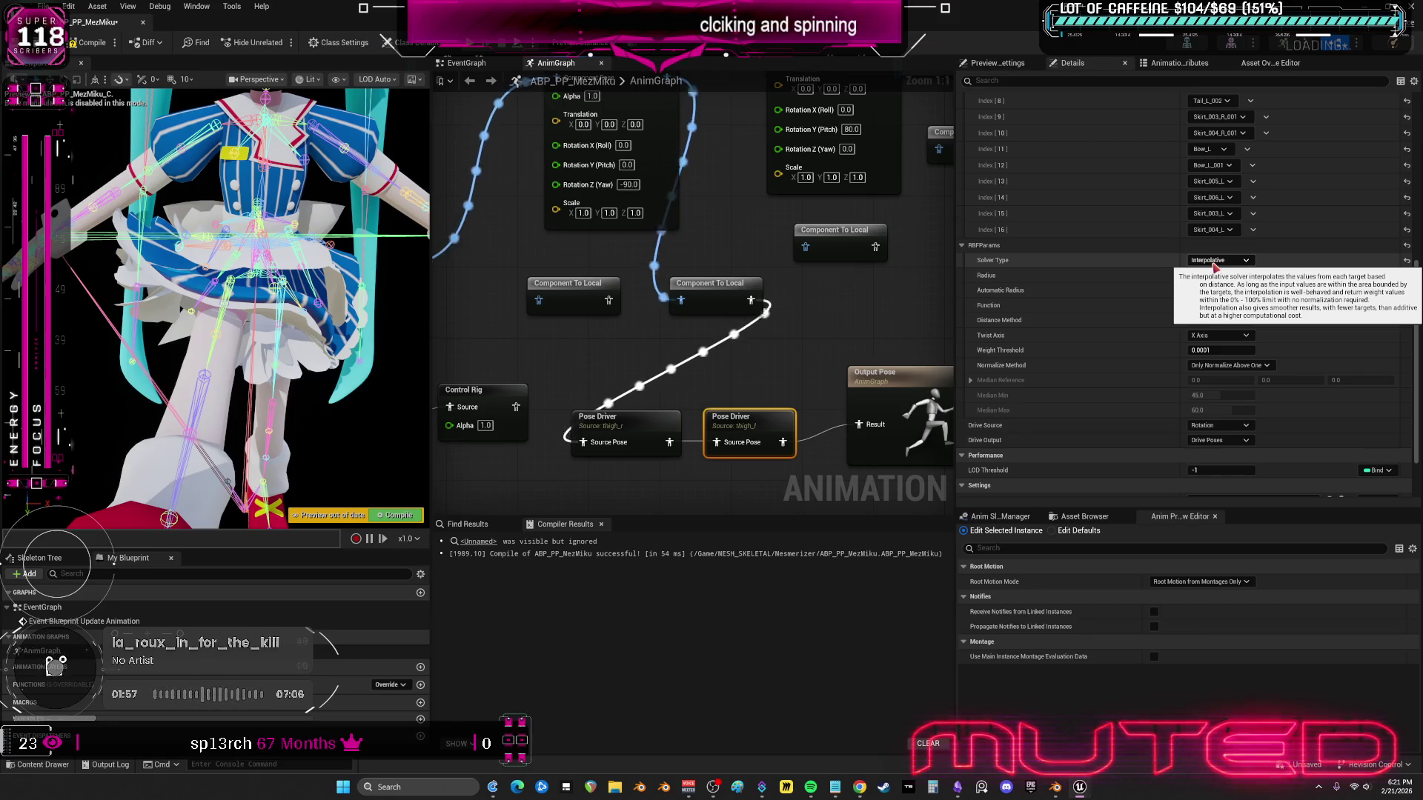
# - Switch the Pose Driver's solver type to Additive, then back to Interpolative
pyautogui.click(1216, 260)
pyautogui.click(1208, 276)
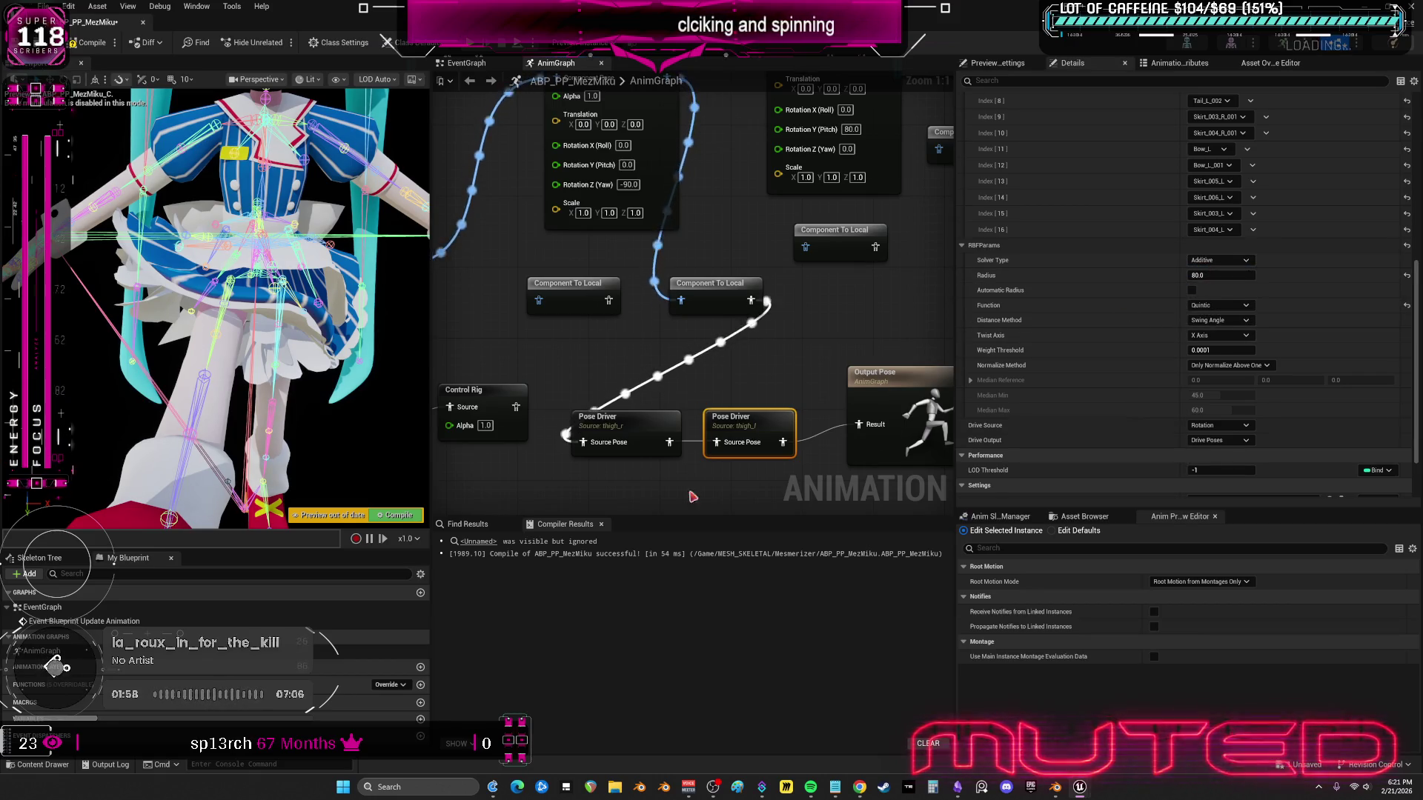
pyautogui.click(1219, 260)
pyautogui.click(1222, 283)
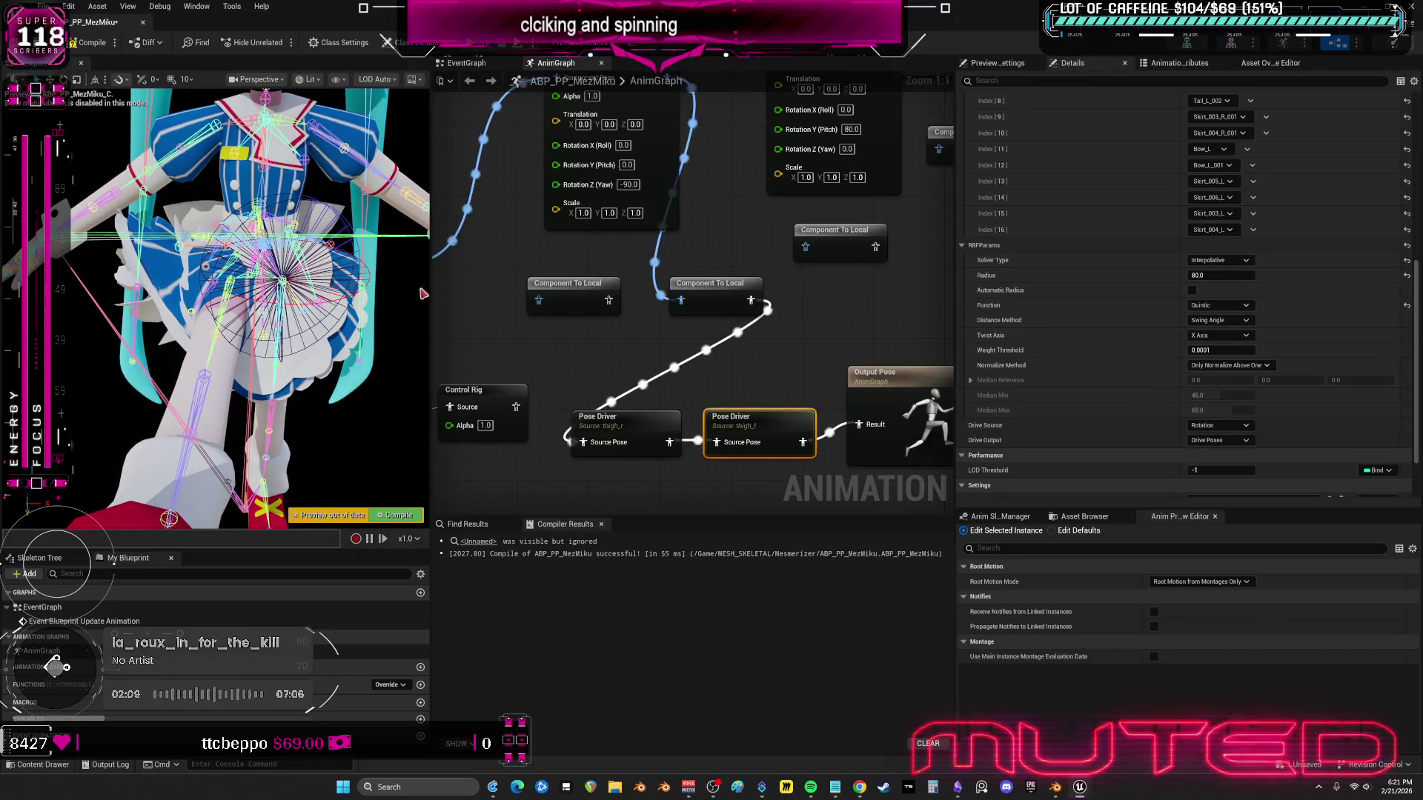
pyautogui.scroll(5, 1040, 272)
pyautogui.scroll(5, 1040, 272)
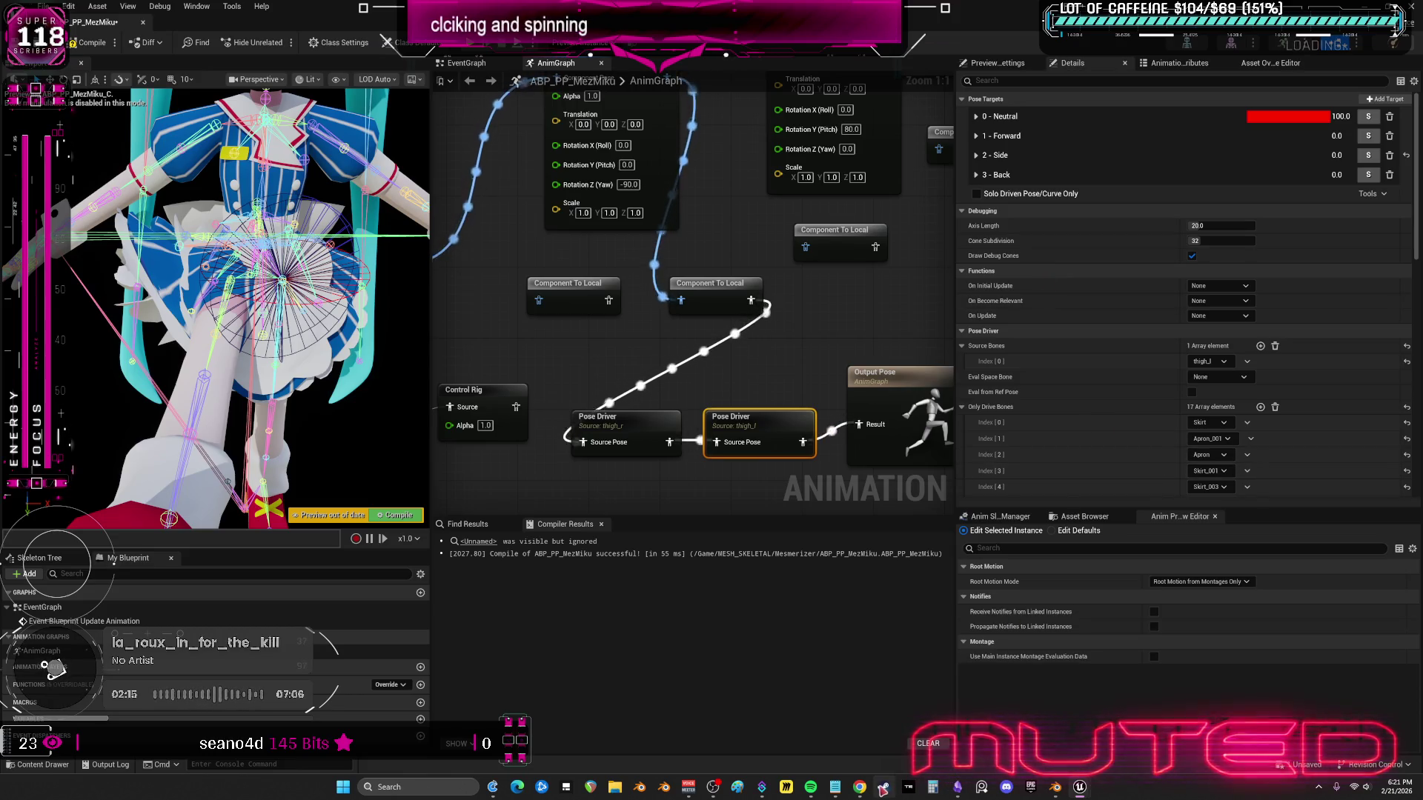
pyautogui.moveTo(860, 787)
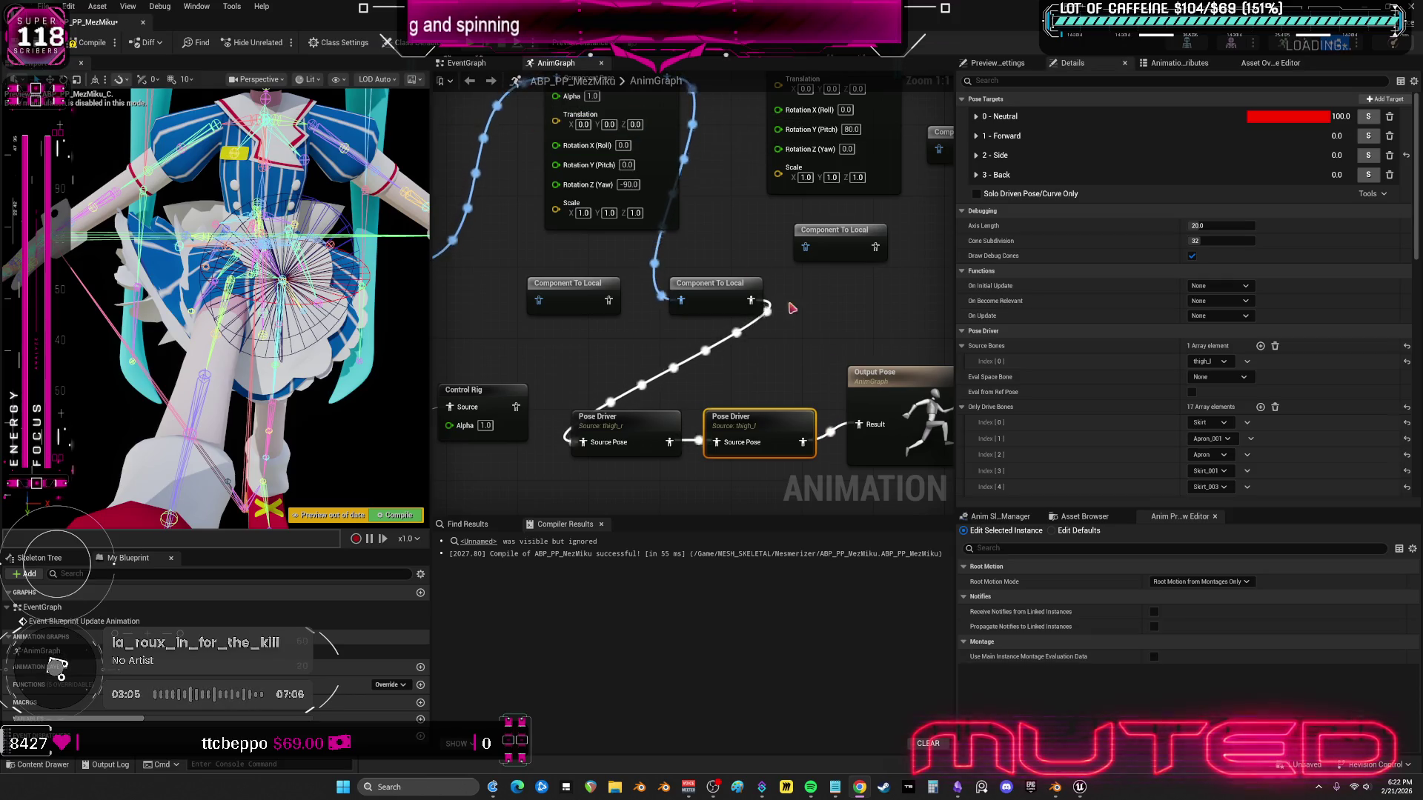
# - Select the thigh_r Pose Driver to show its Forward, Side and Back targets
pyautogui.click(643, 421)
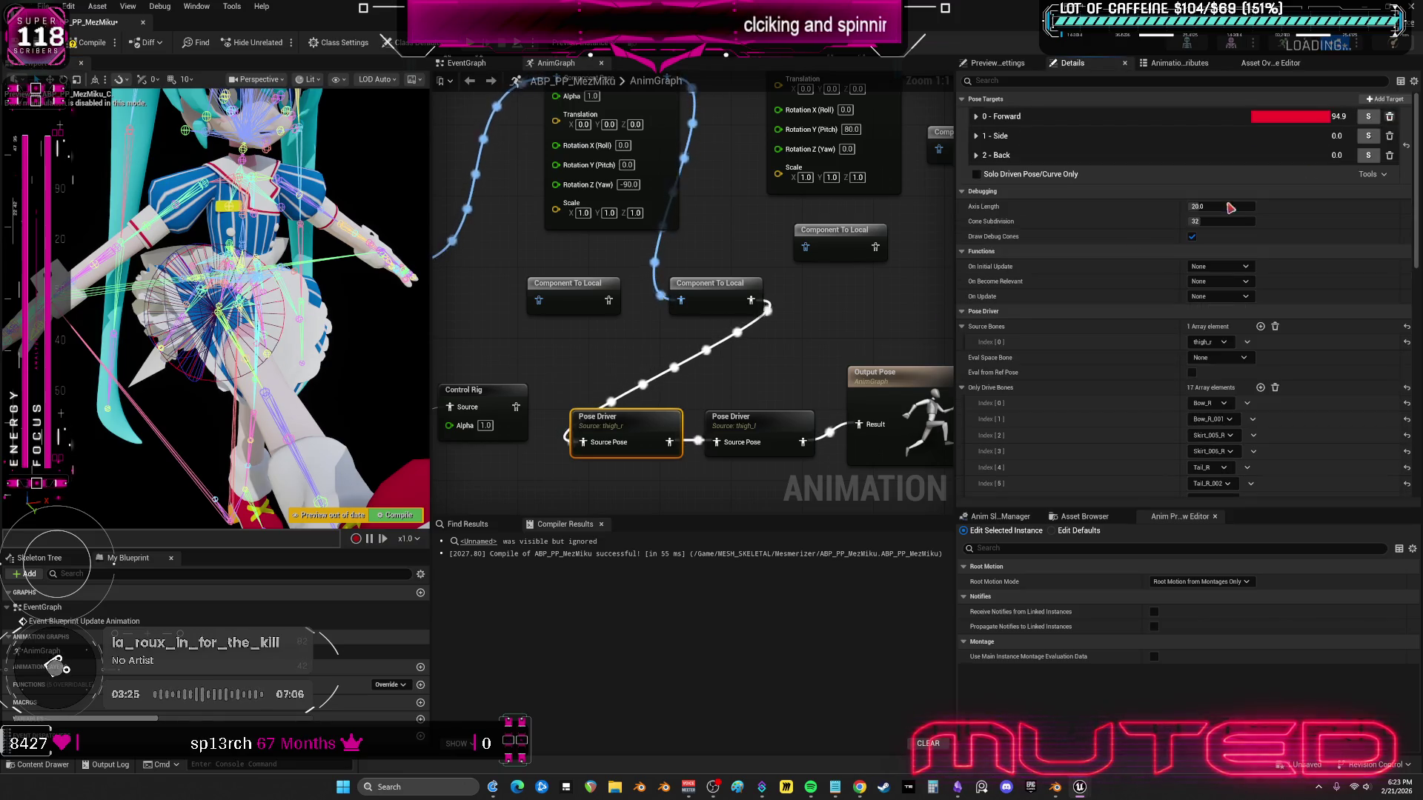
# - Delete the 0 - Neutral pose target from the thigh_l Pose Driver
pyautogui.click(792, 428)
pyautogui.click(1390, 116)
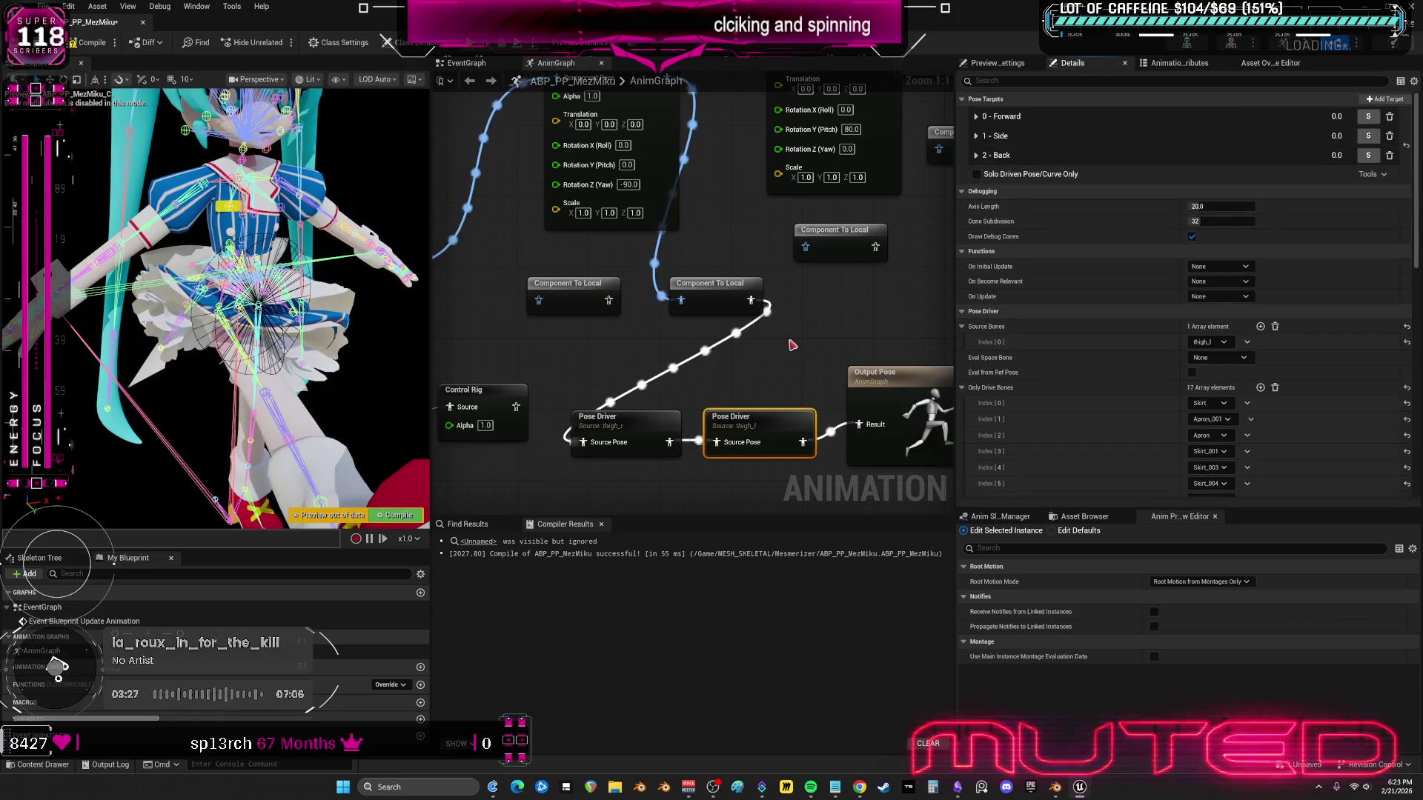
pyautogui.click(616, 421)
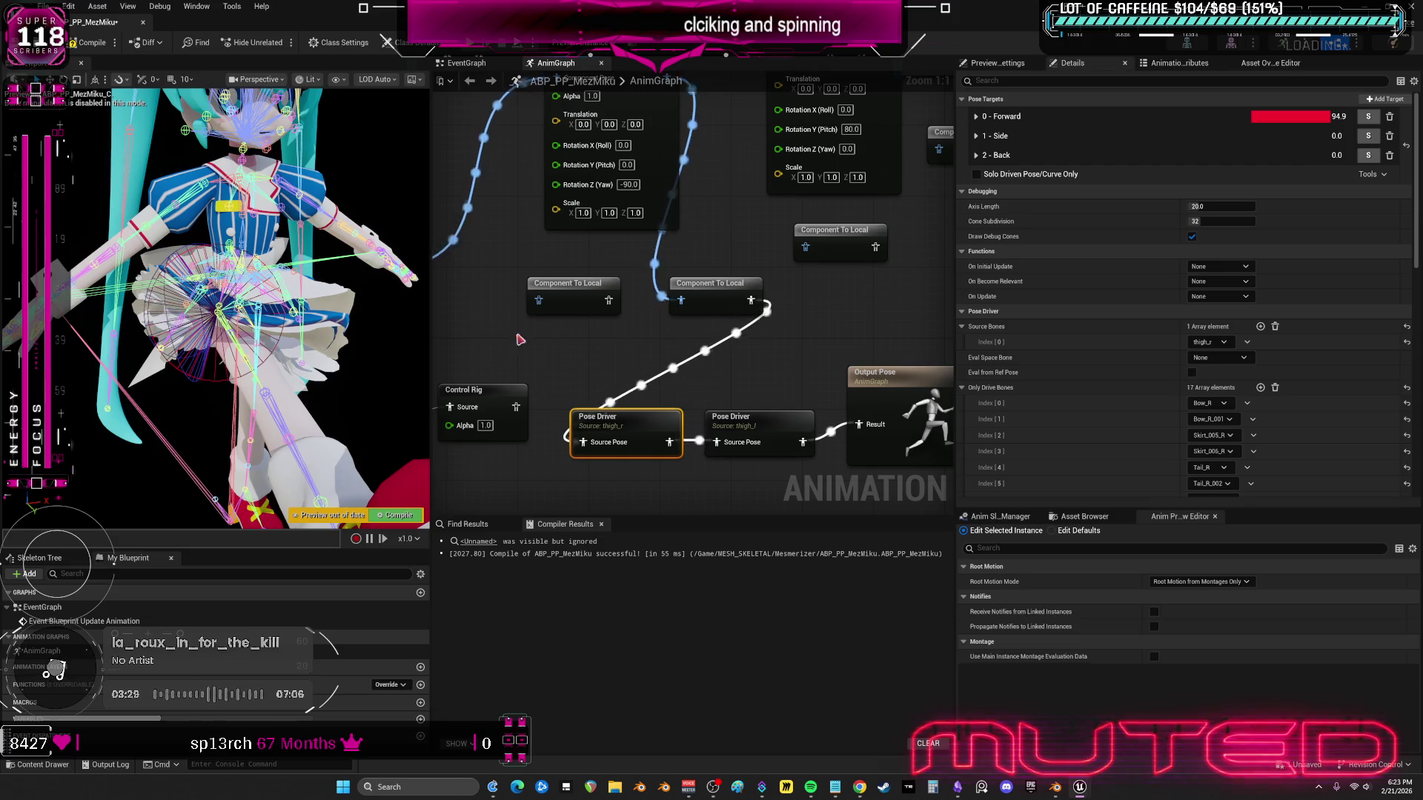
pyautogui.moveTo(501, 409); pyautogui.dragTo(556, 384)
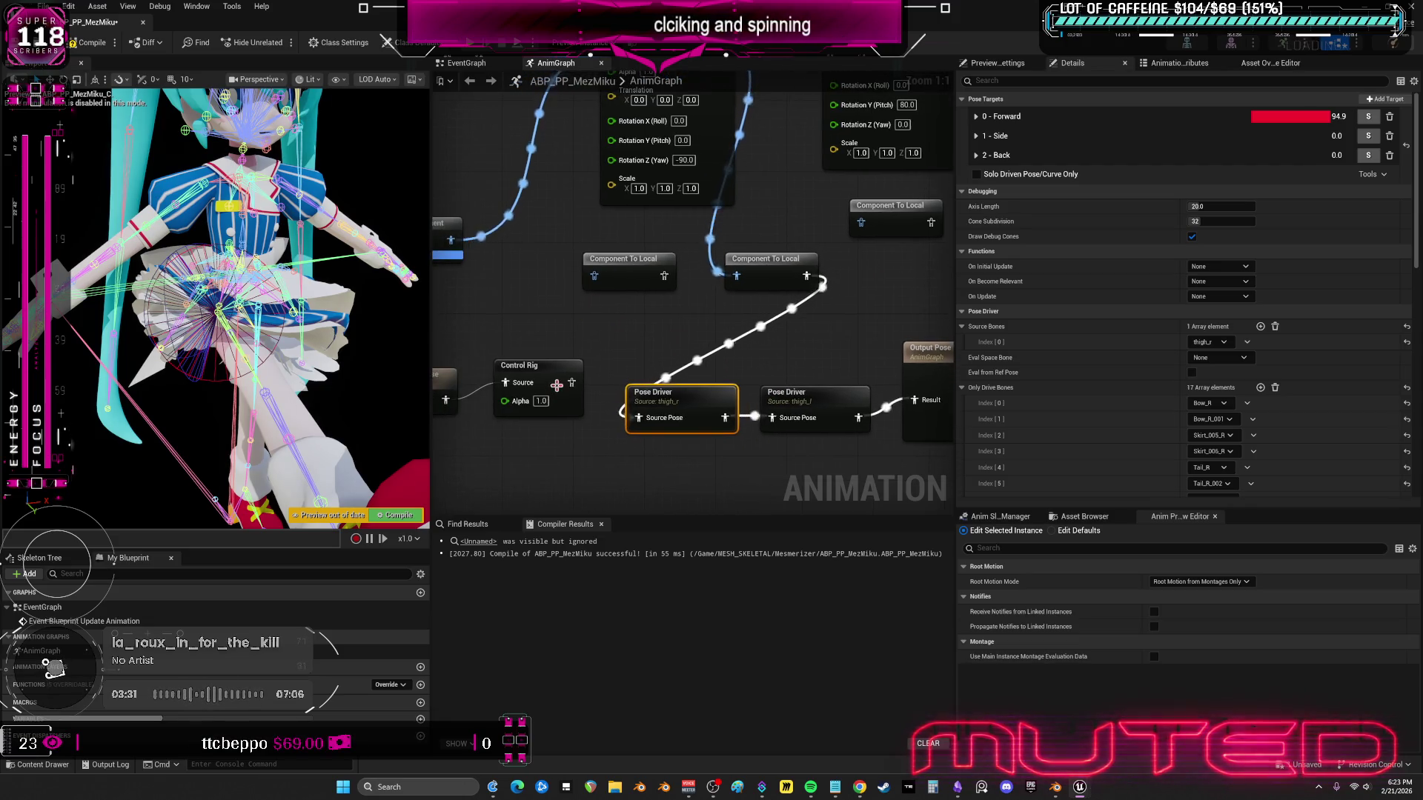
# - Revert to the earlier Create Pin Link state through Edit > Undo History
pyautogui.click(68, 6)
pyautogui.click(115, 61)
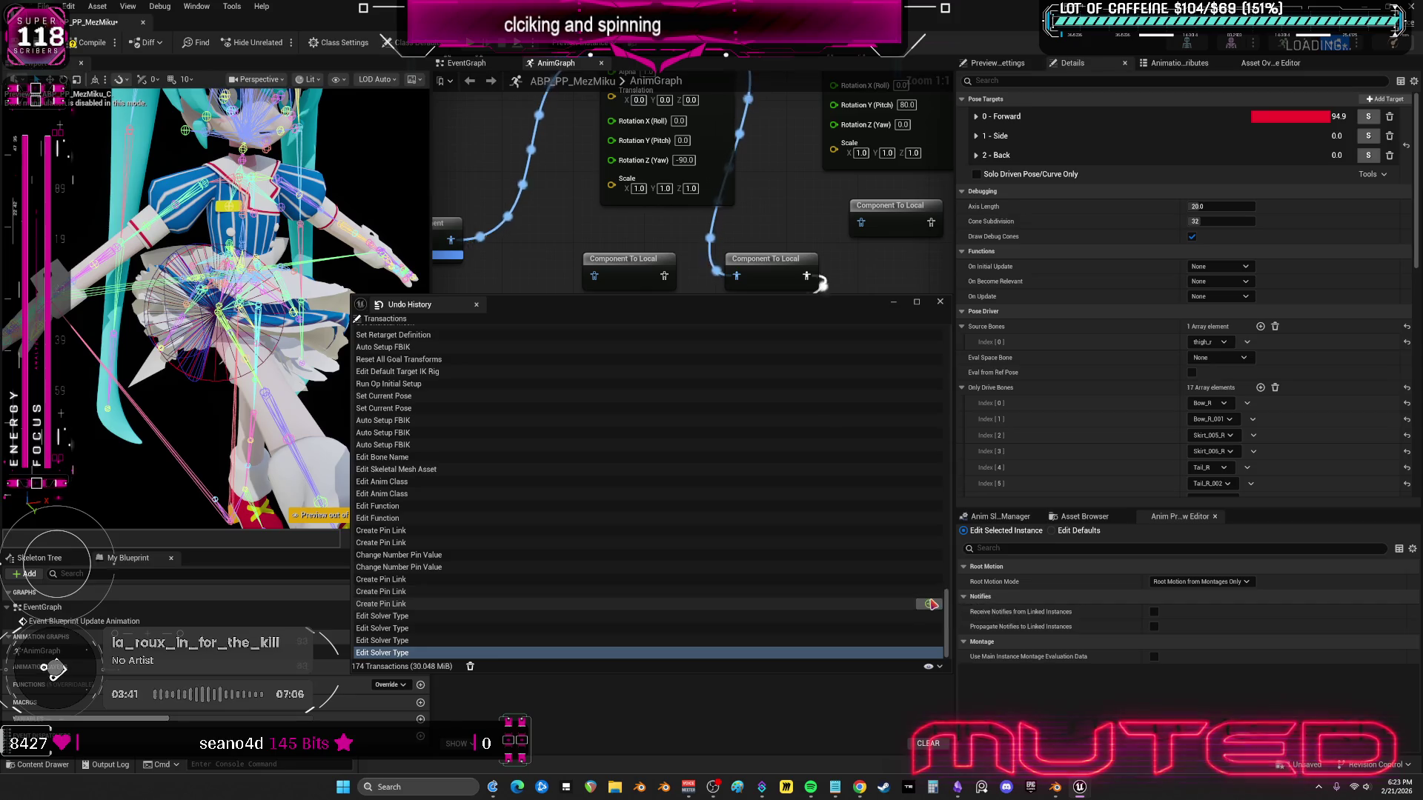
pyautogui.hotkey('ctrl', 'z')
pyautogui.hotkey('ctrl', 'z')
pyautogui.hotkey('ctrl', 'z')
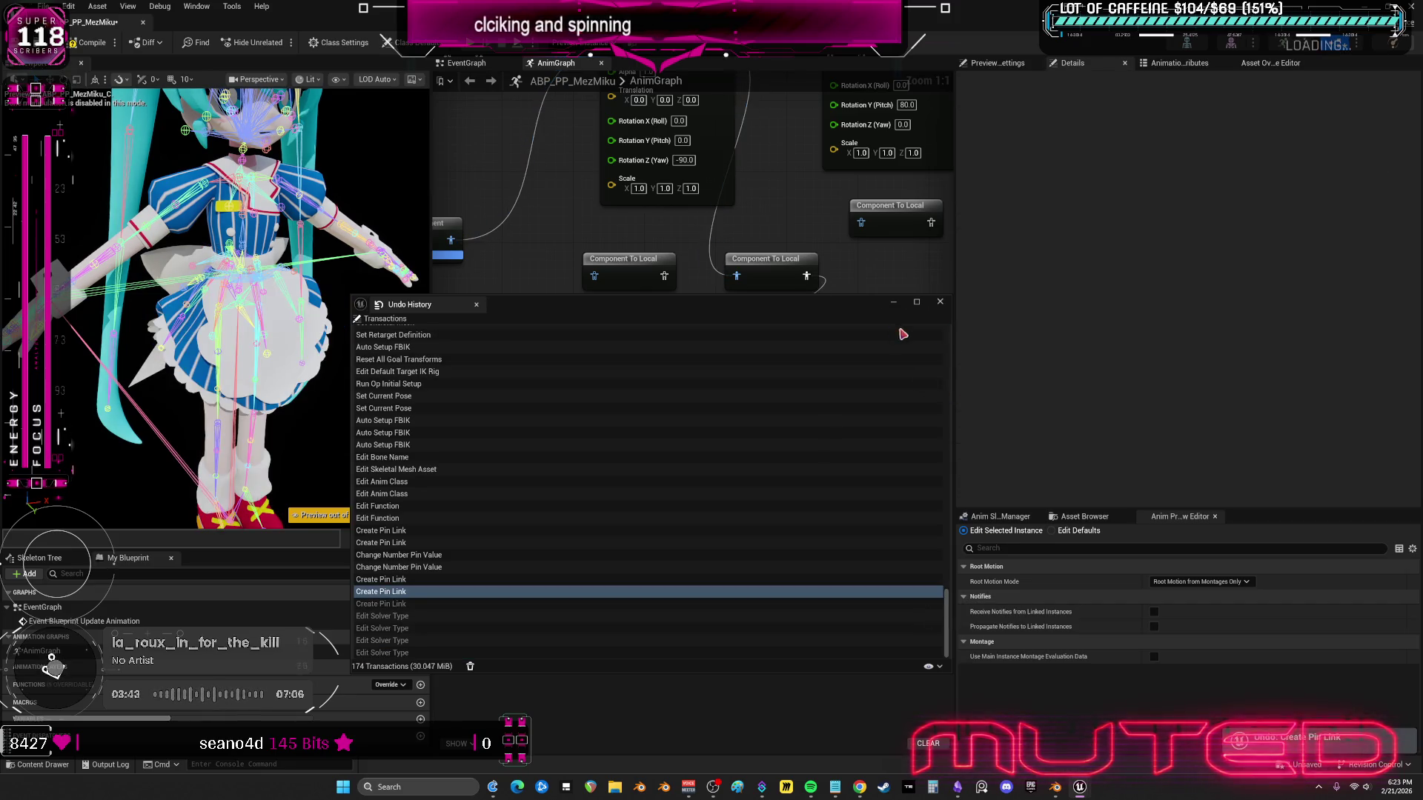
pyautogui.click(939, 302)
# - Connect the thigh_l Pose Driver to the Output Pose and compile ABP_PP_MezMiku
pyautogui.click(676, 398)
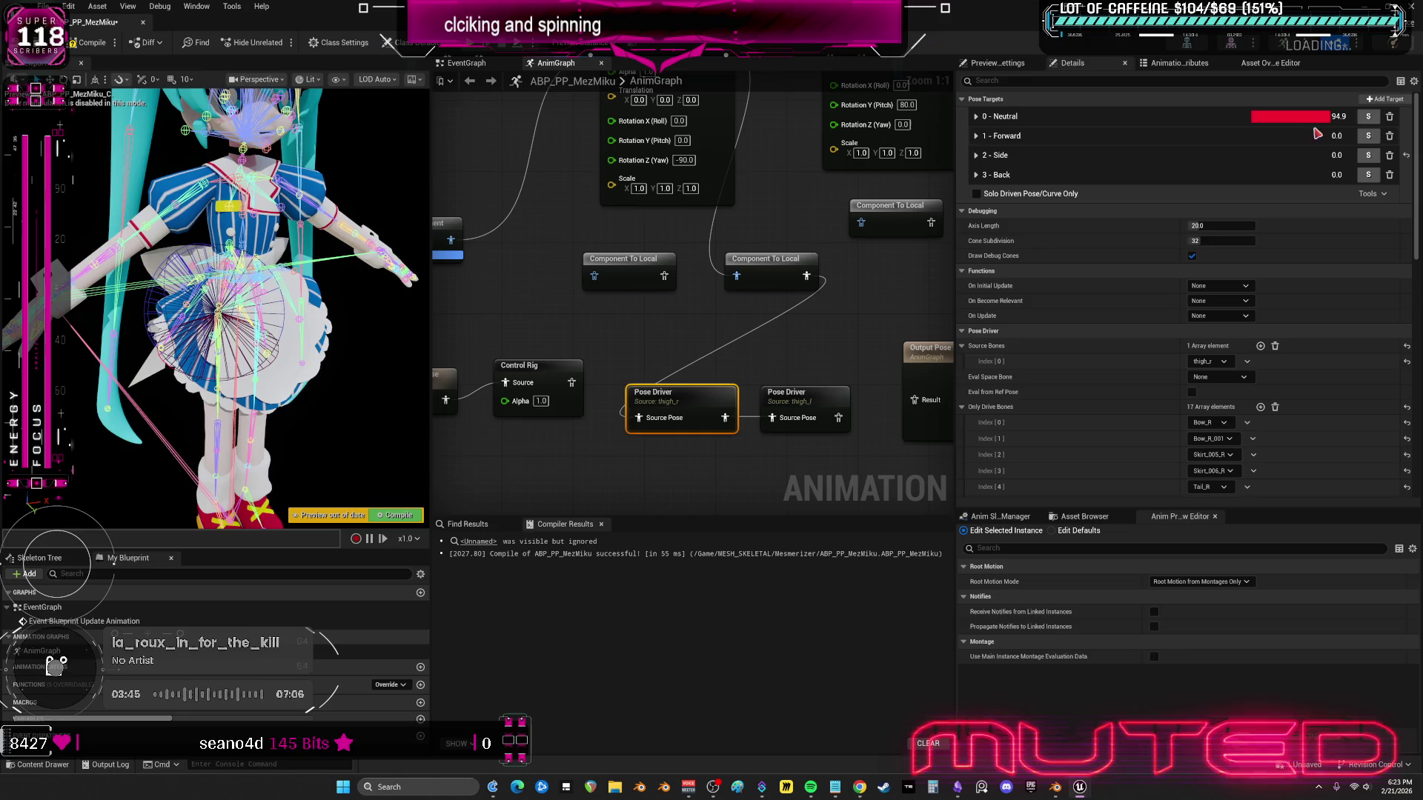
pyautogui.click(805, 393)
pyautogui.click(1389, 117)
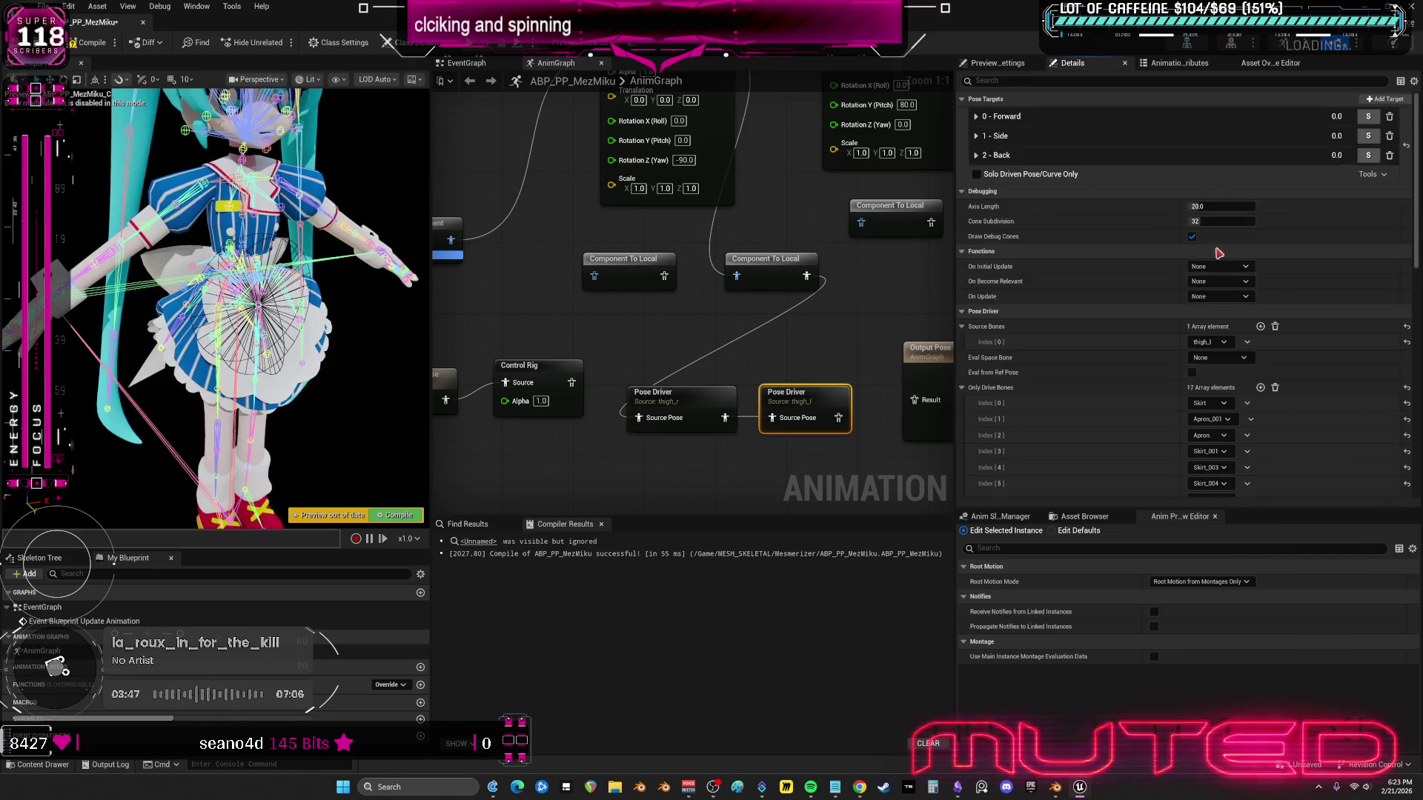
pyautogui.moveTo(841, 418); pyautogui.dragTo(915, 400)
pyautogui.click(104, 52)
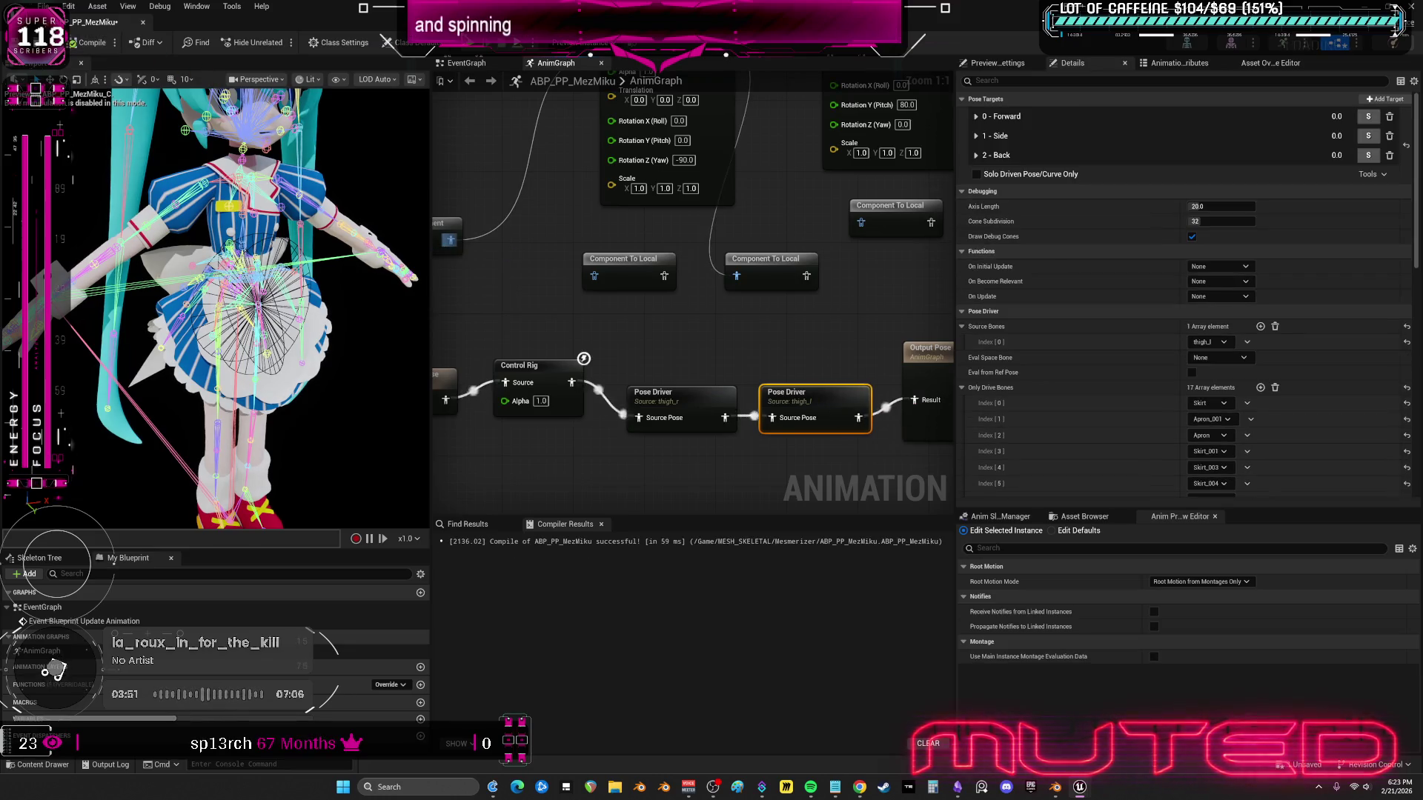
pyautogui.hotkey('alt', 'Tab')
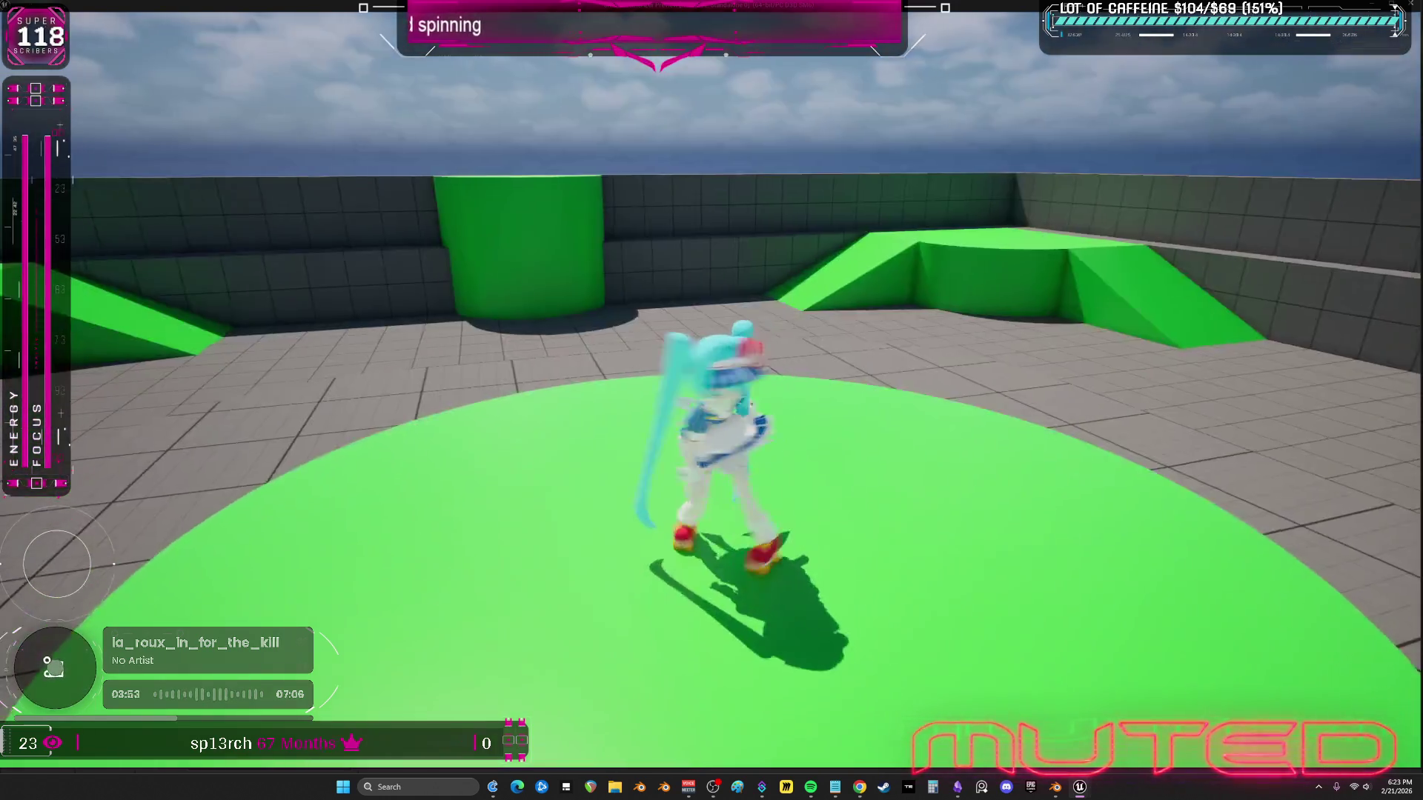
pyautogui.press('w')
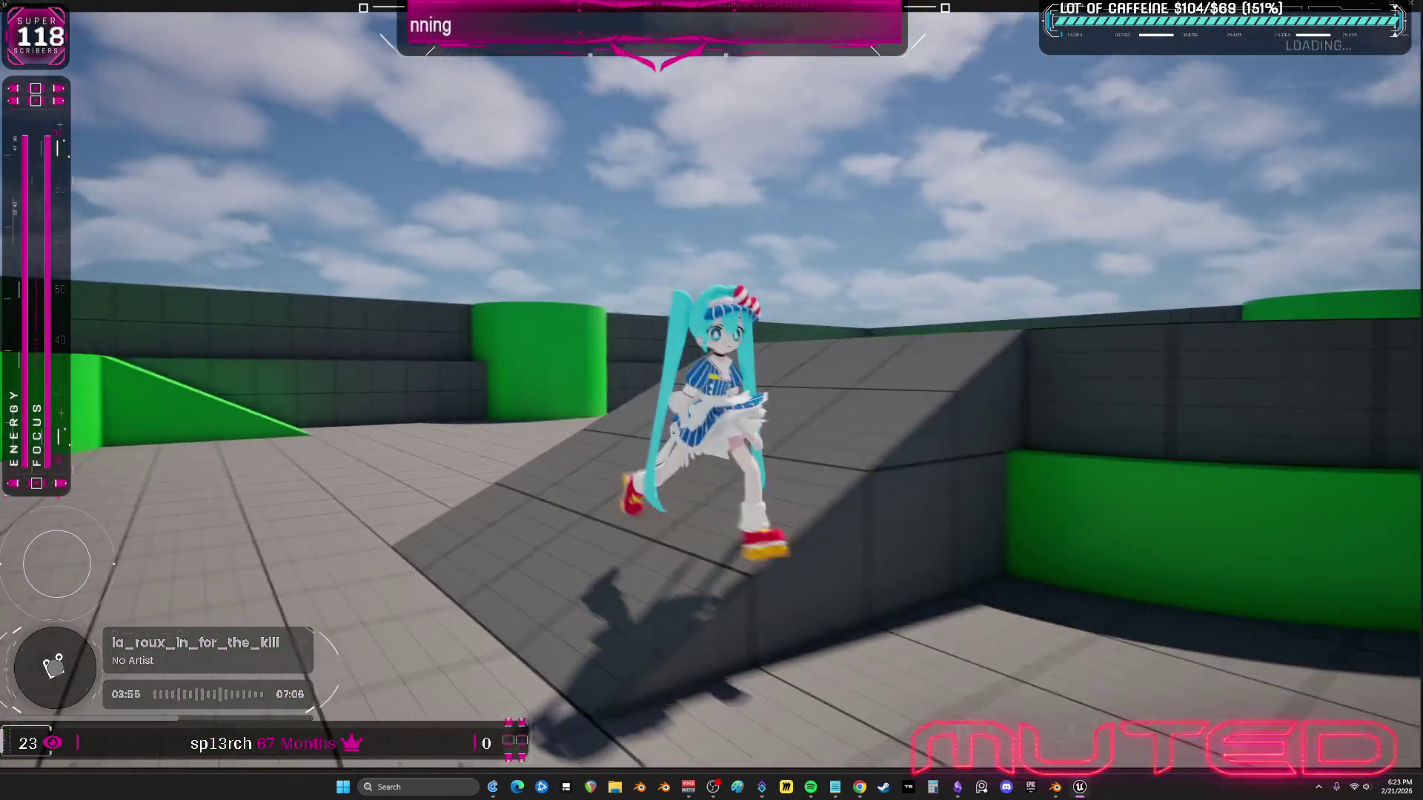
pyautogui.press('a')
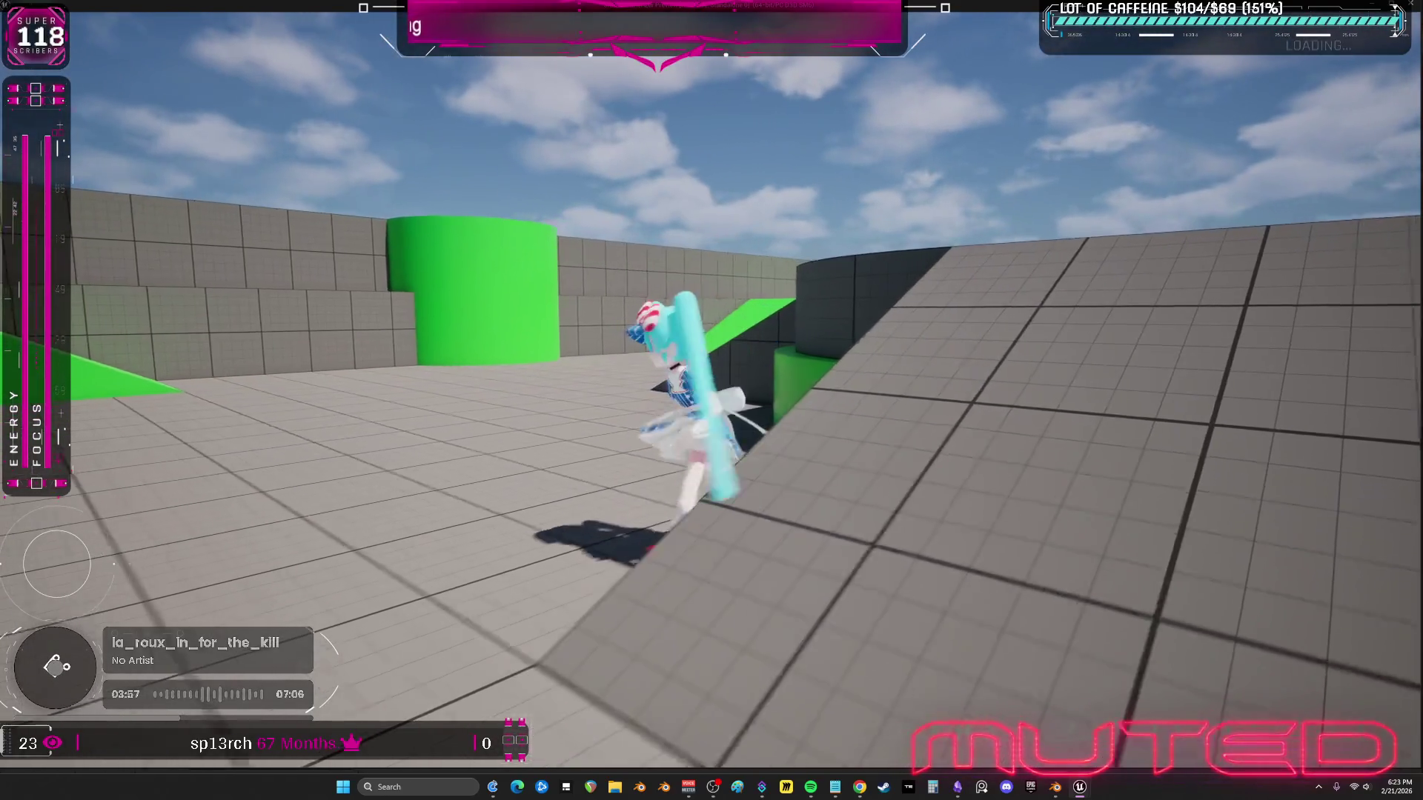
pyautogui.press('w')
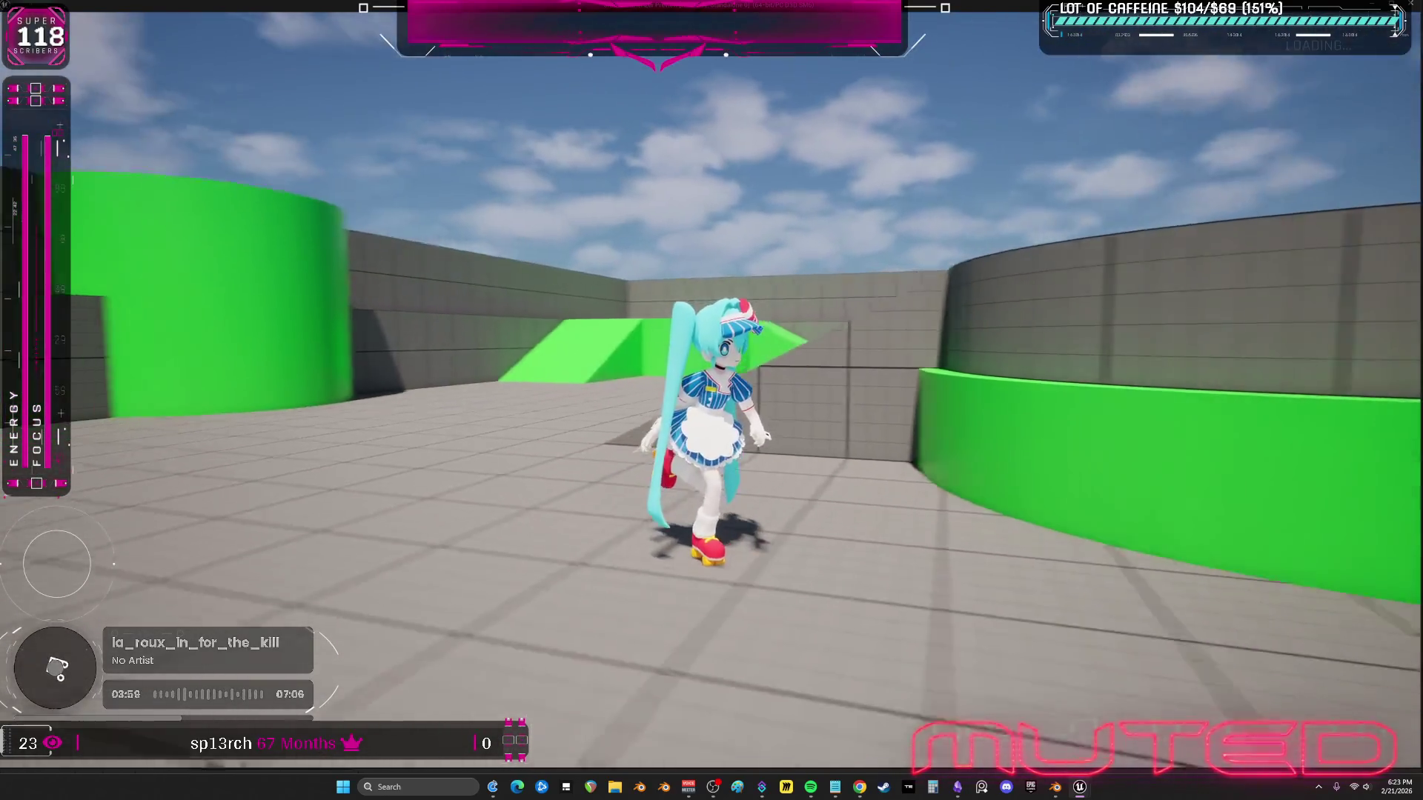
pyautogui.press('w')
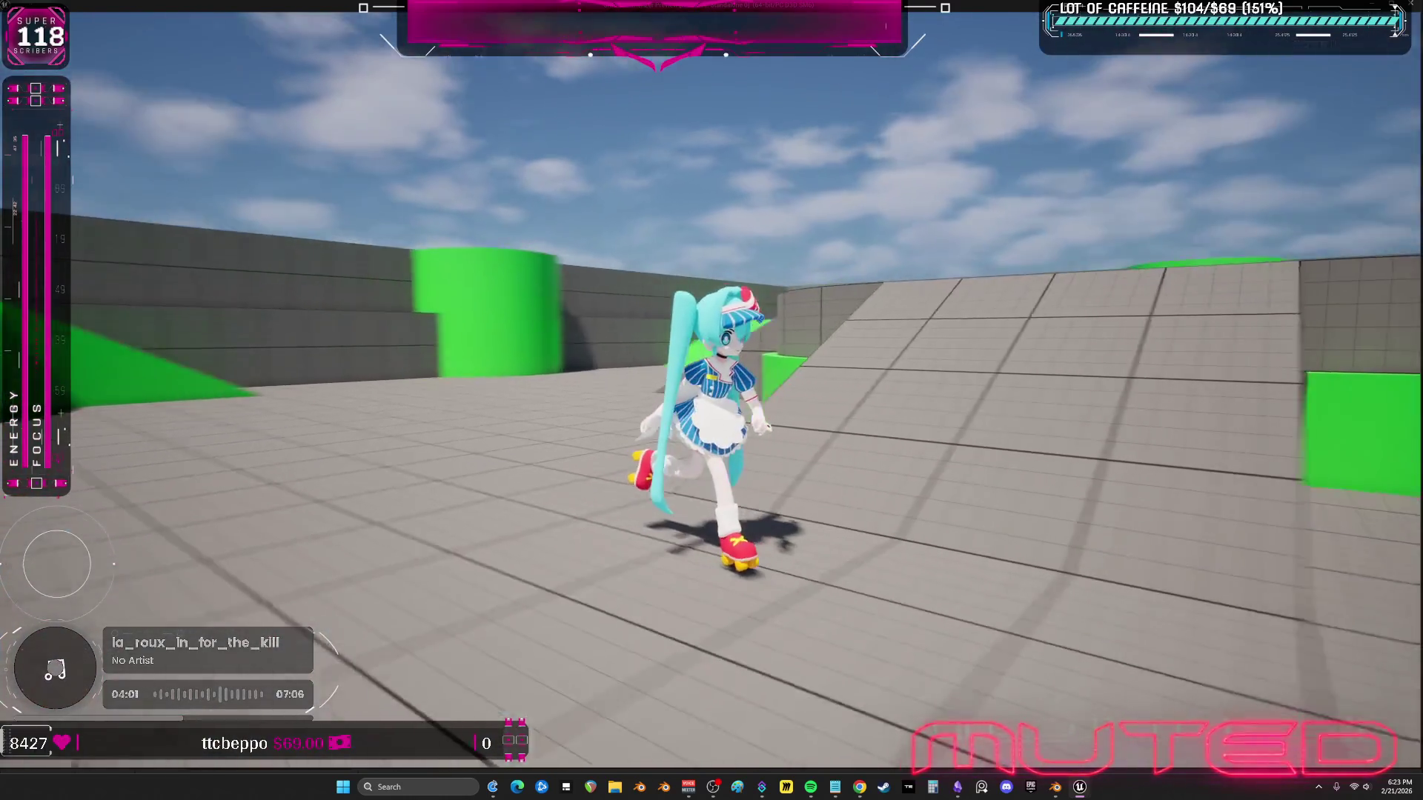
pyautogui.press('w')
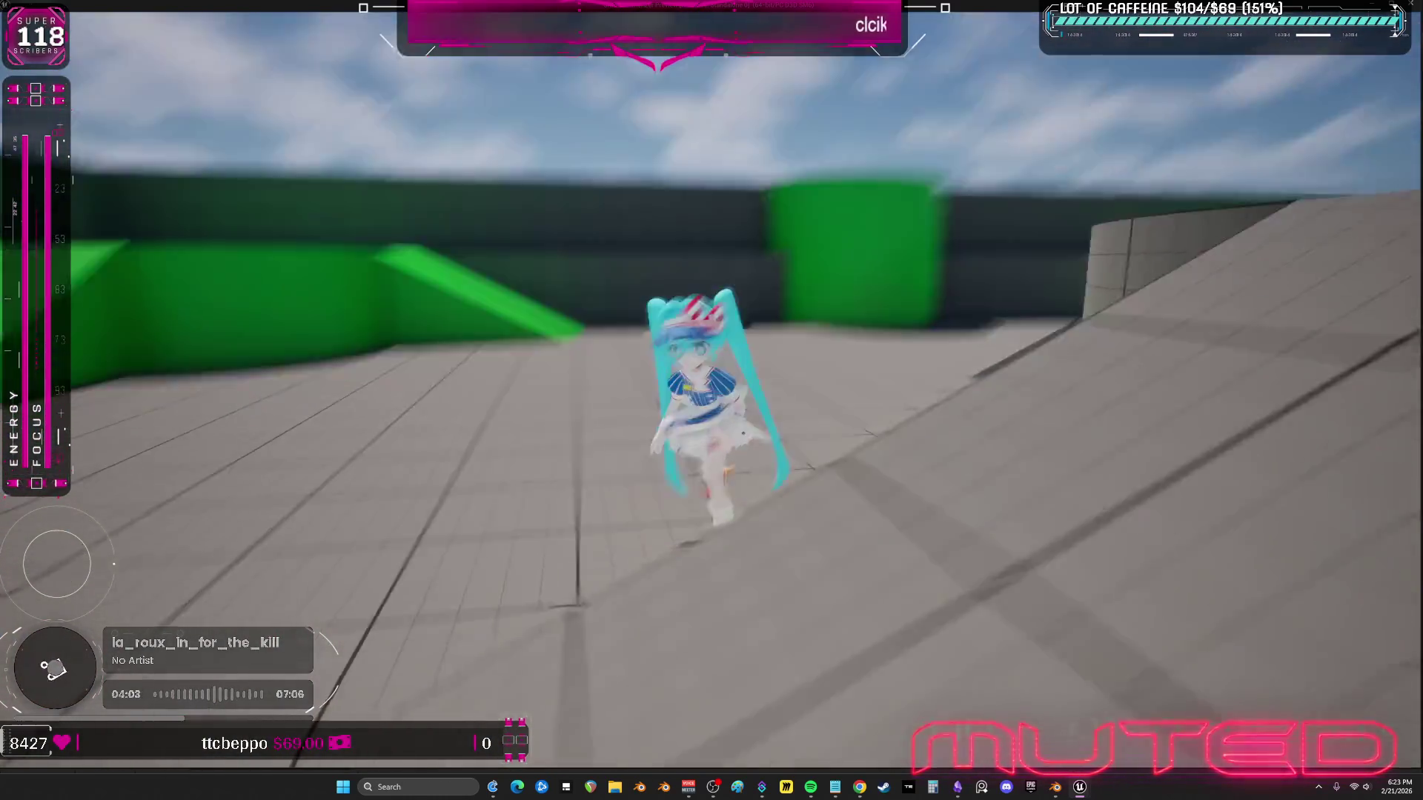
pyautogui.press('Escape')
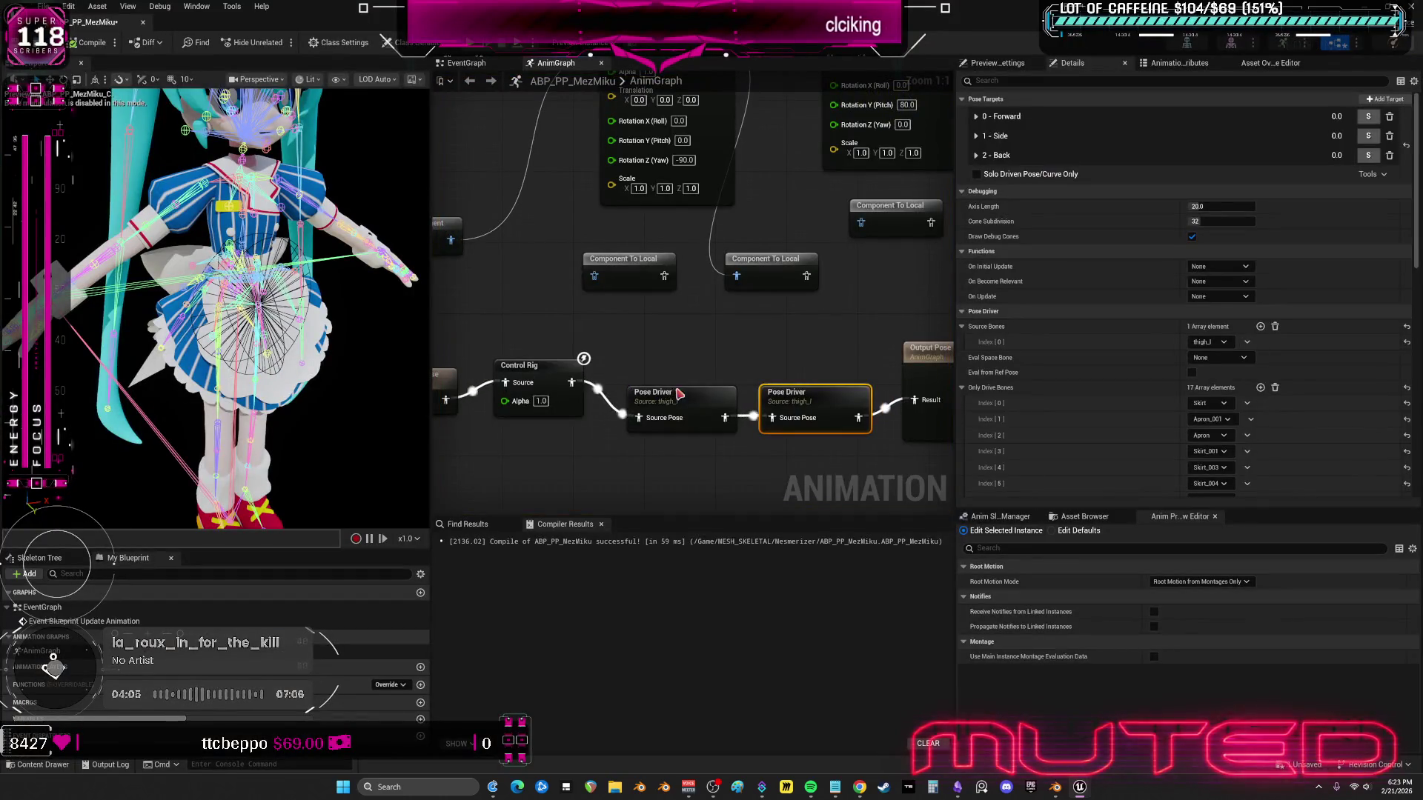
# - Adjust the Forward target rotations: thigh_r middle value to 44, thigh_l third to about -105
pyautogui.click(677, 390)
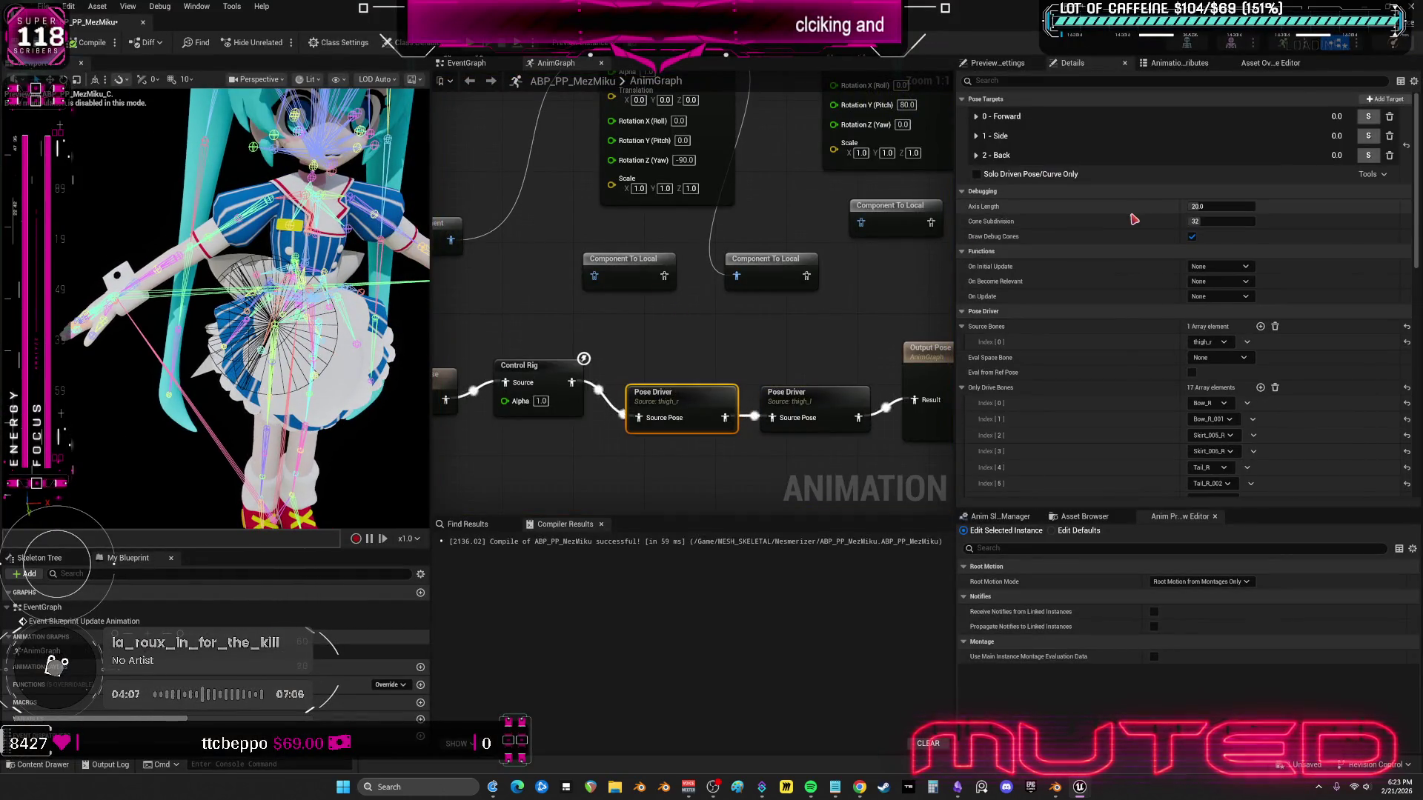
pyautogui.click(1048, 120)
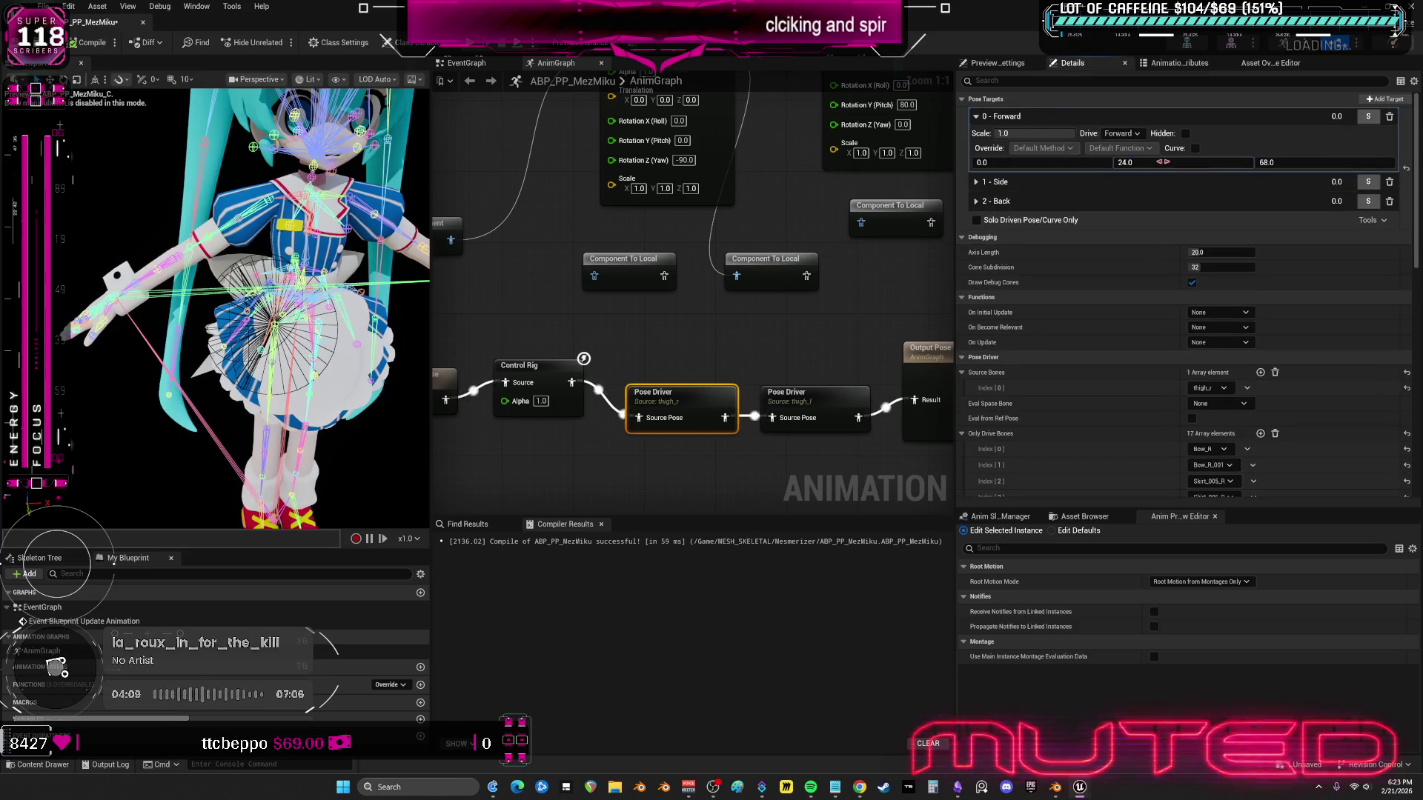
pyautogui.moveTo(1161, 161); pyautogui.dragTo(1194, 161)
pyautogui.click(823, 405)
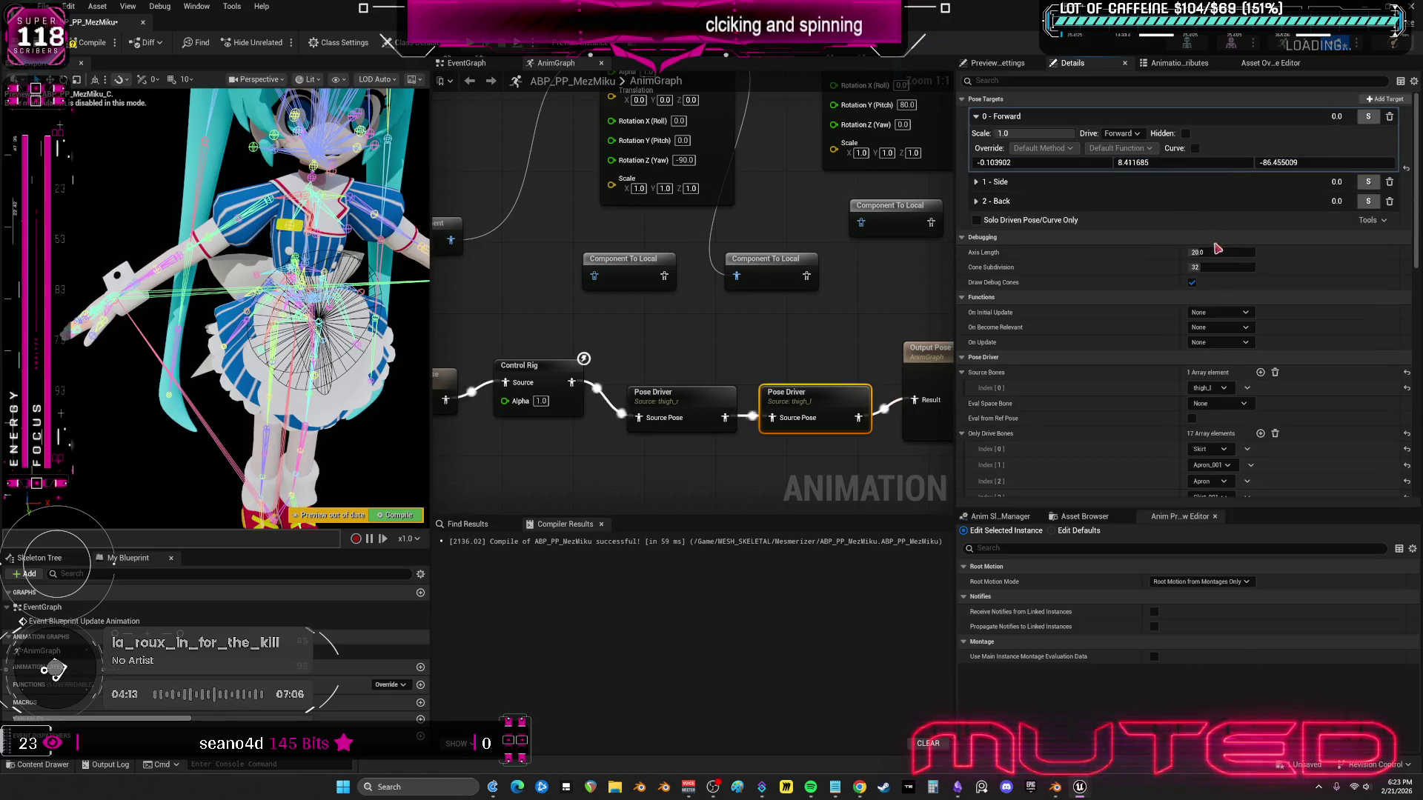
pyautogui.moveTo(1284, 165); pyautogui.dragTo(1256, 165)
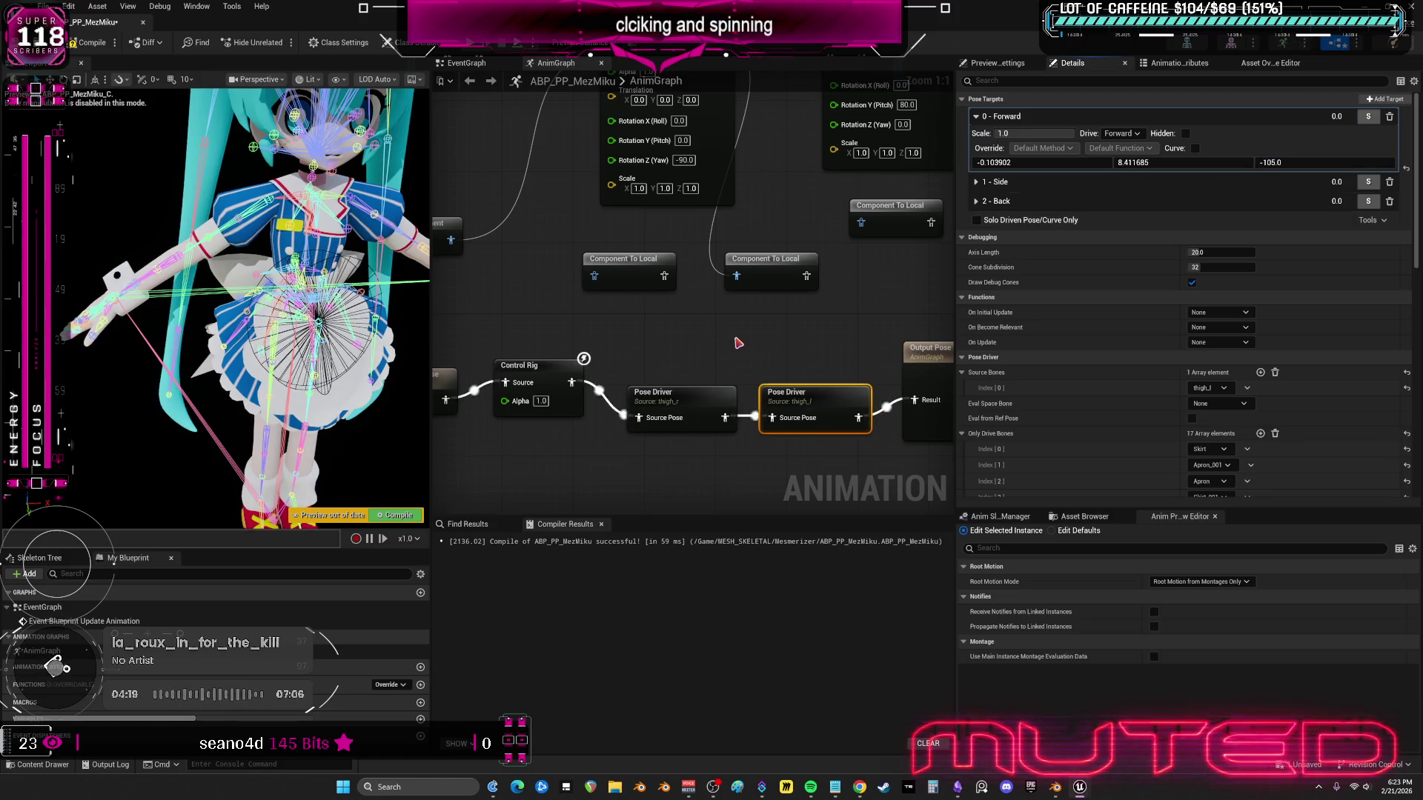
# - Find the thigh_r Pose Driver's pose asset in the Content Browser
pyautogui.click(653, 392)
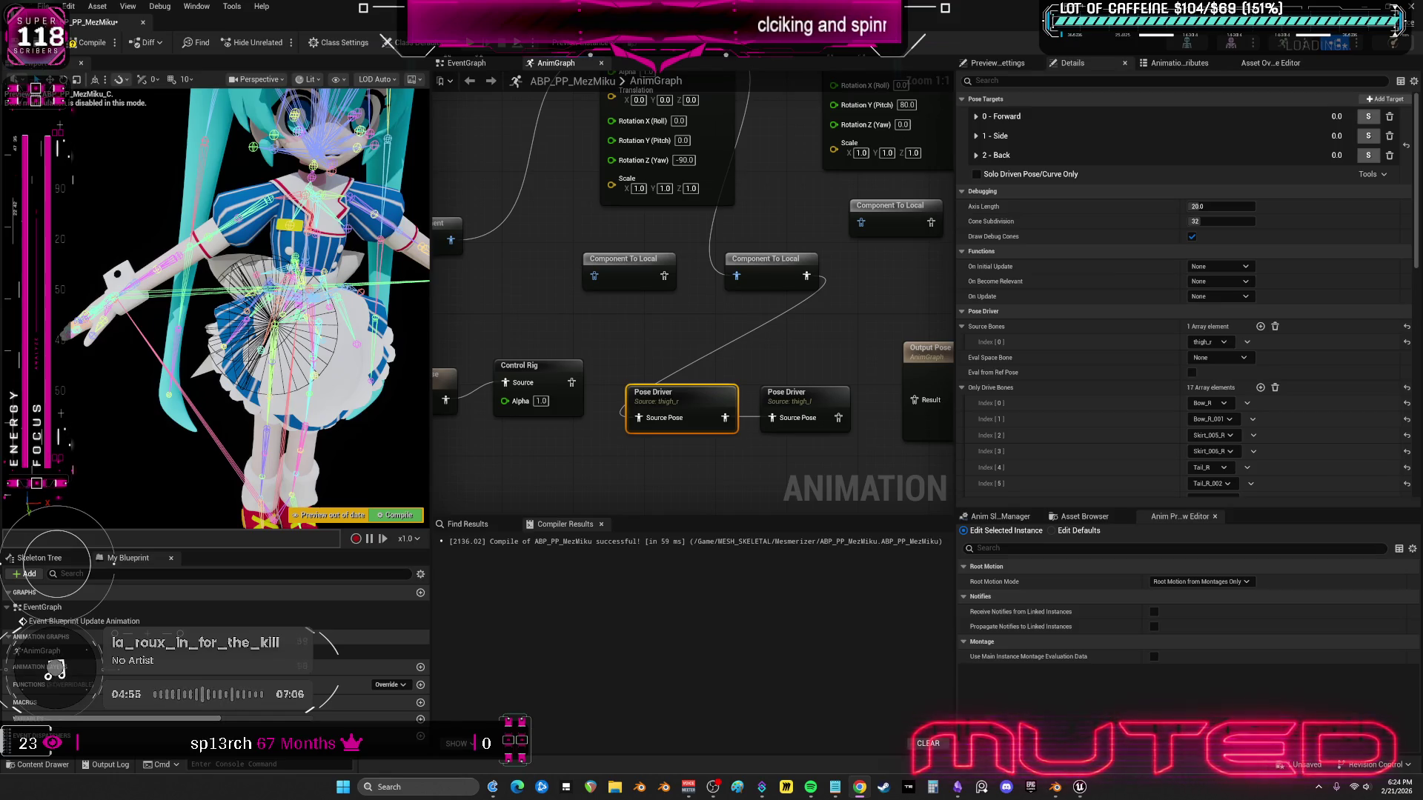
pyautogui.scroll(-5, 1084, 385)
pyautogui.scroll(-7, 1084, 384)
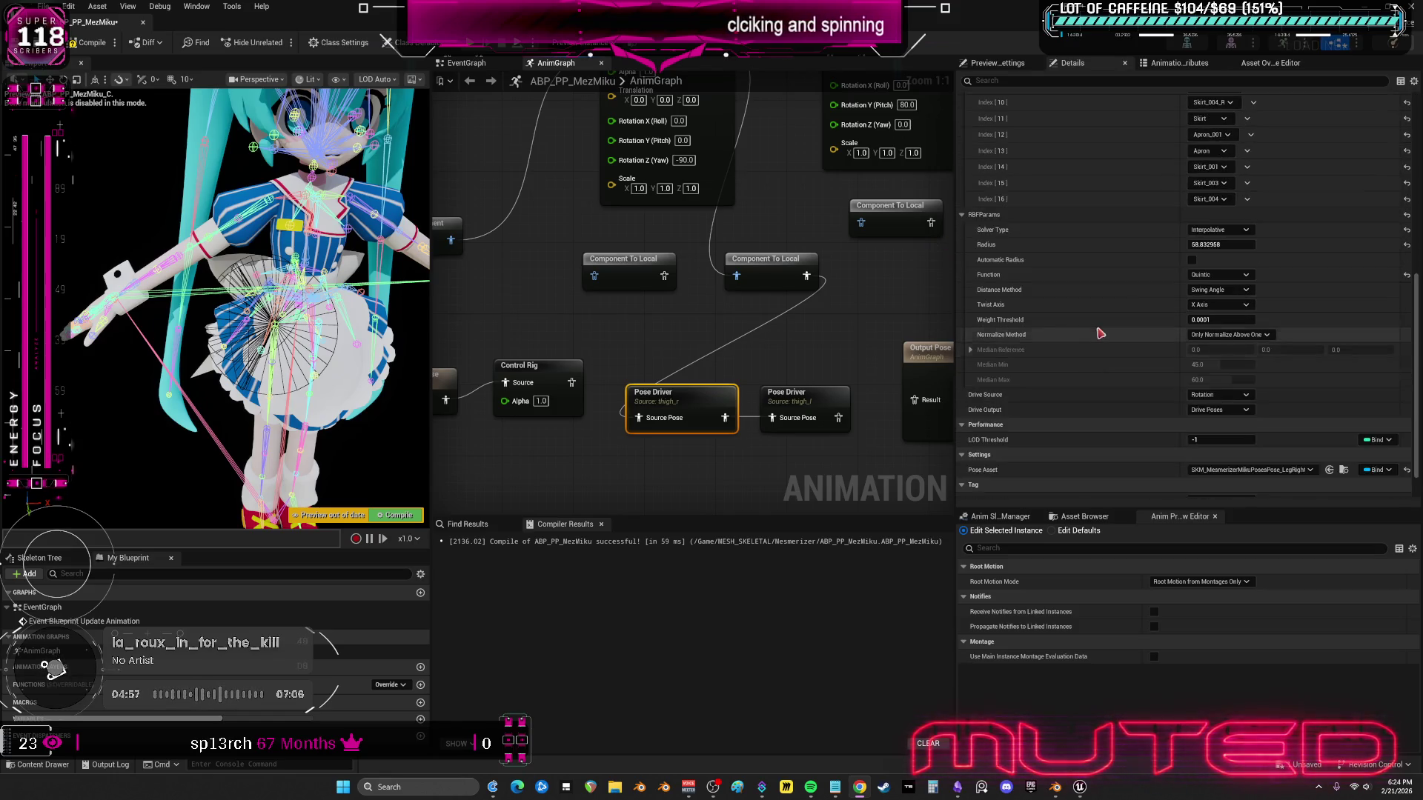
pyautogui.click(1343, 430)
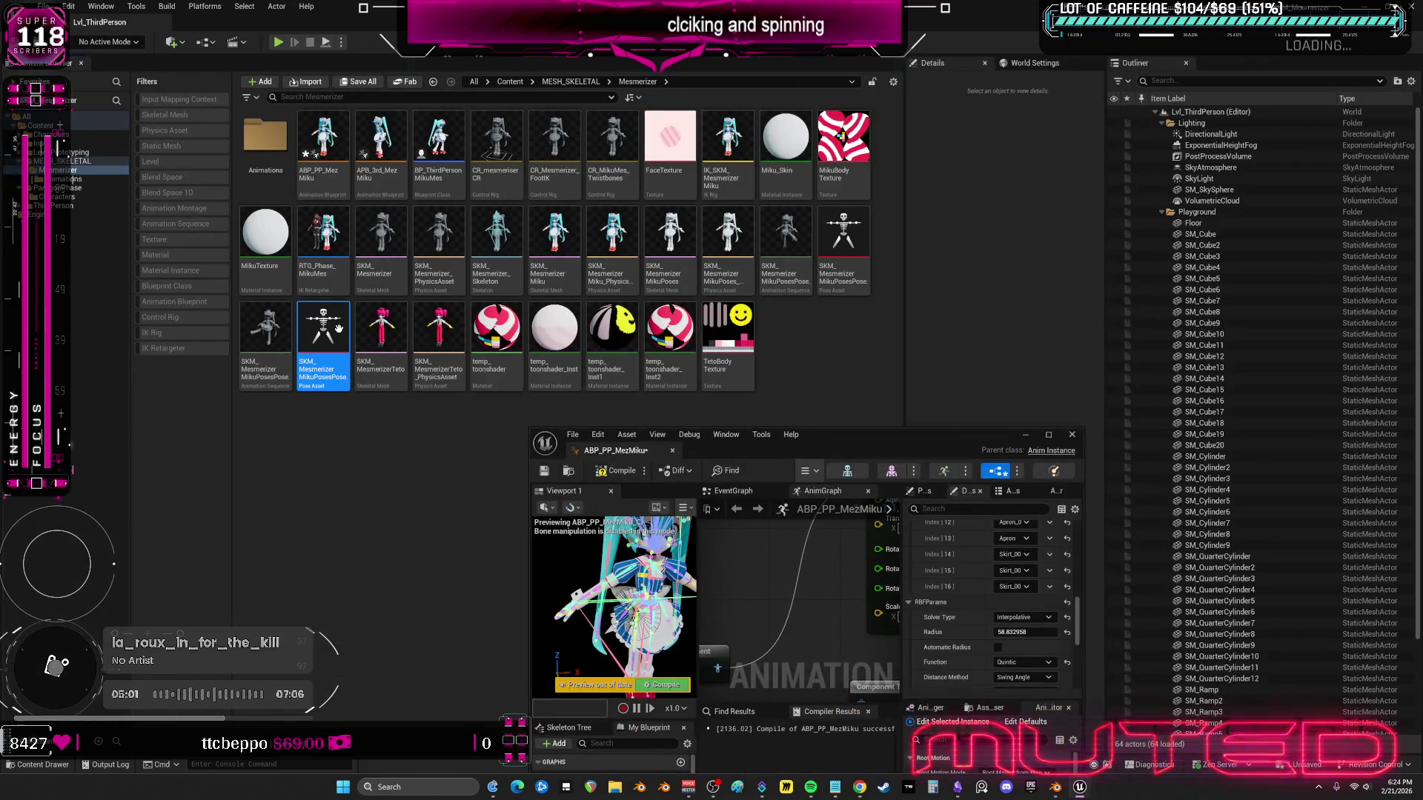
# - Convert the Mesmerizer Miku pose asset to additive on Reference Pose, then reselect the second Pose Driver
pyautogui.doubleClick(331, 325)
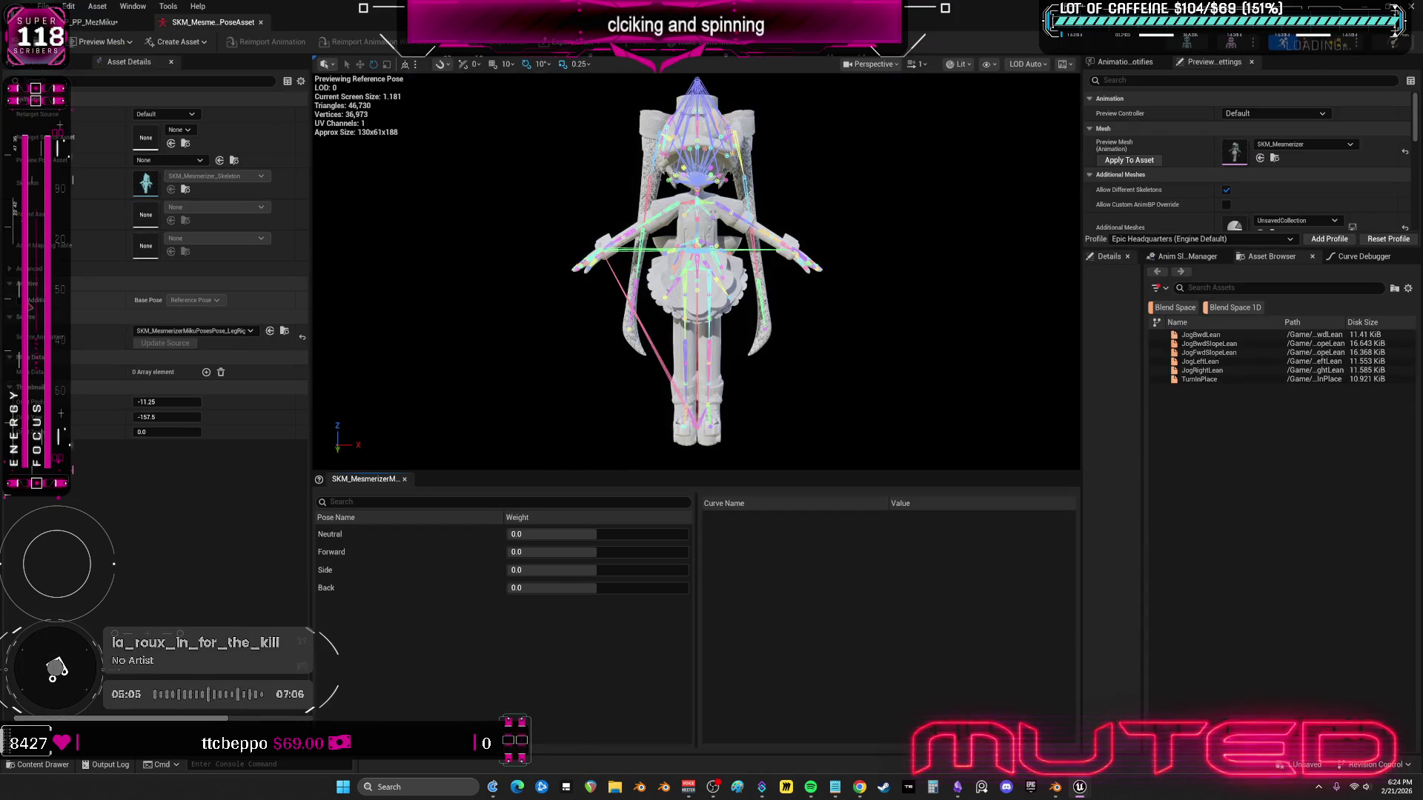
pyautogui.click(217, 301)
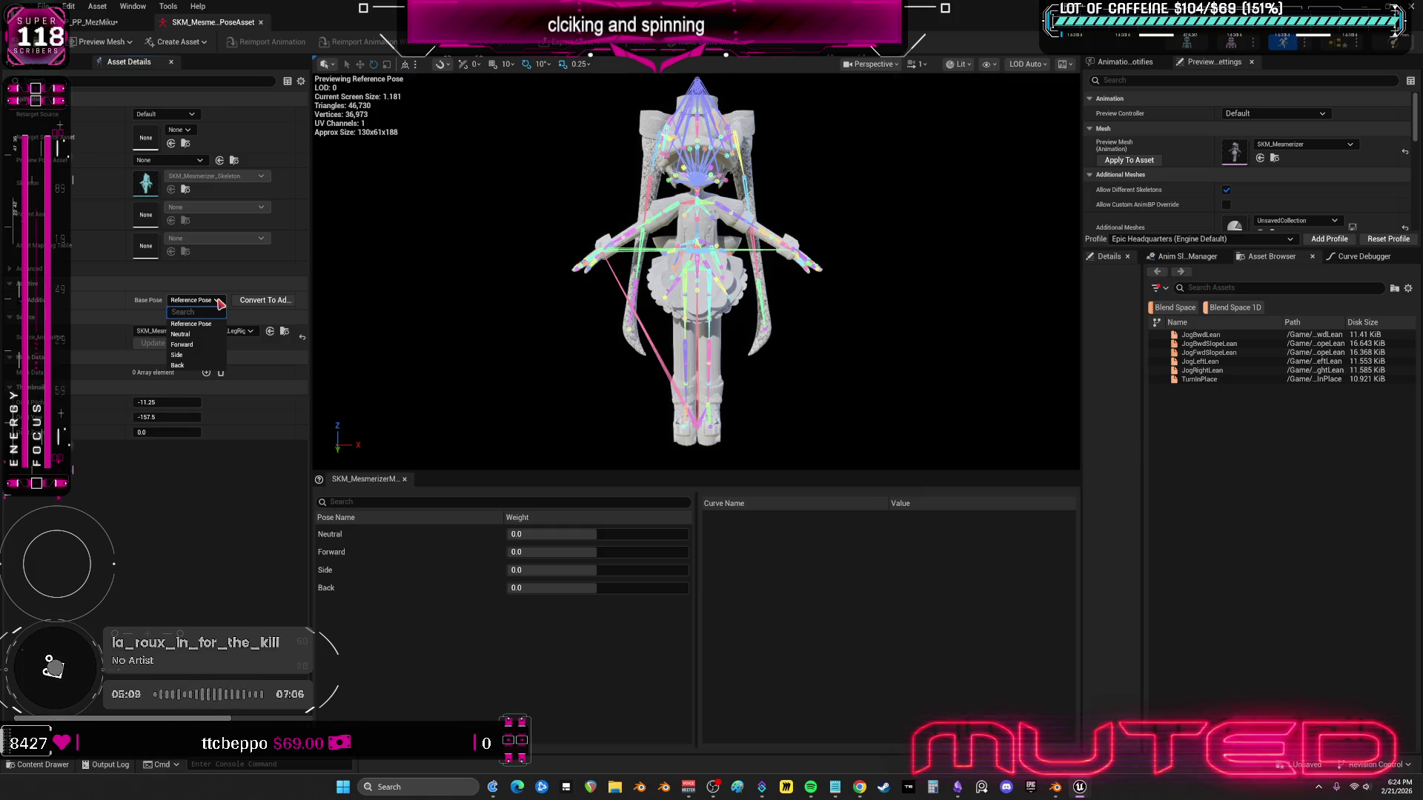
pyautogui.click(220, 303)
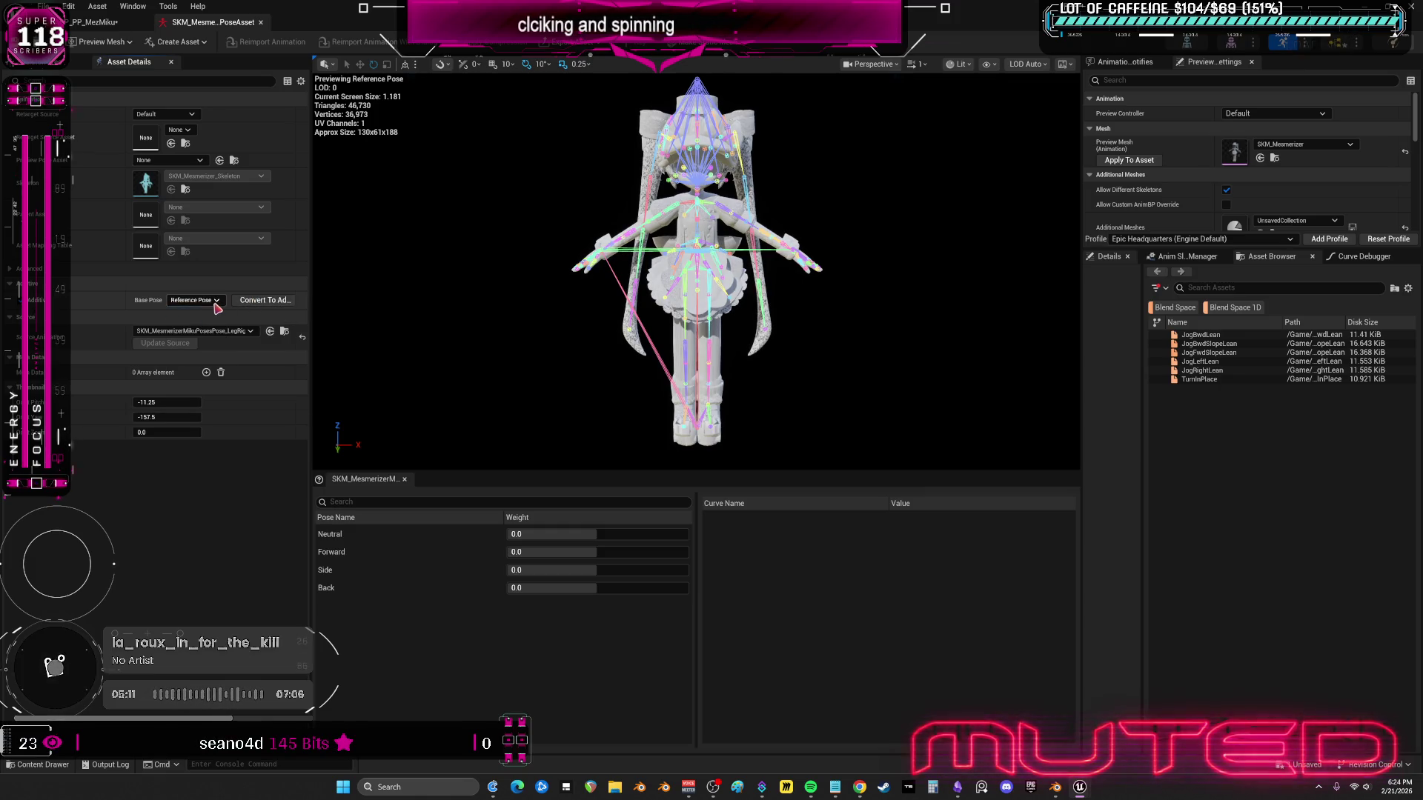
pyautogui.click(256, 300)
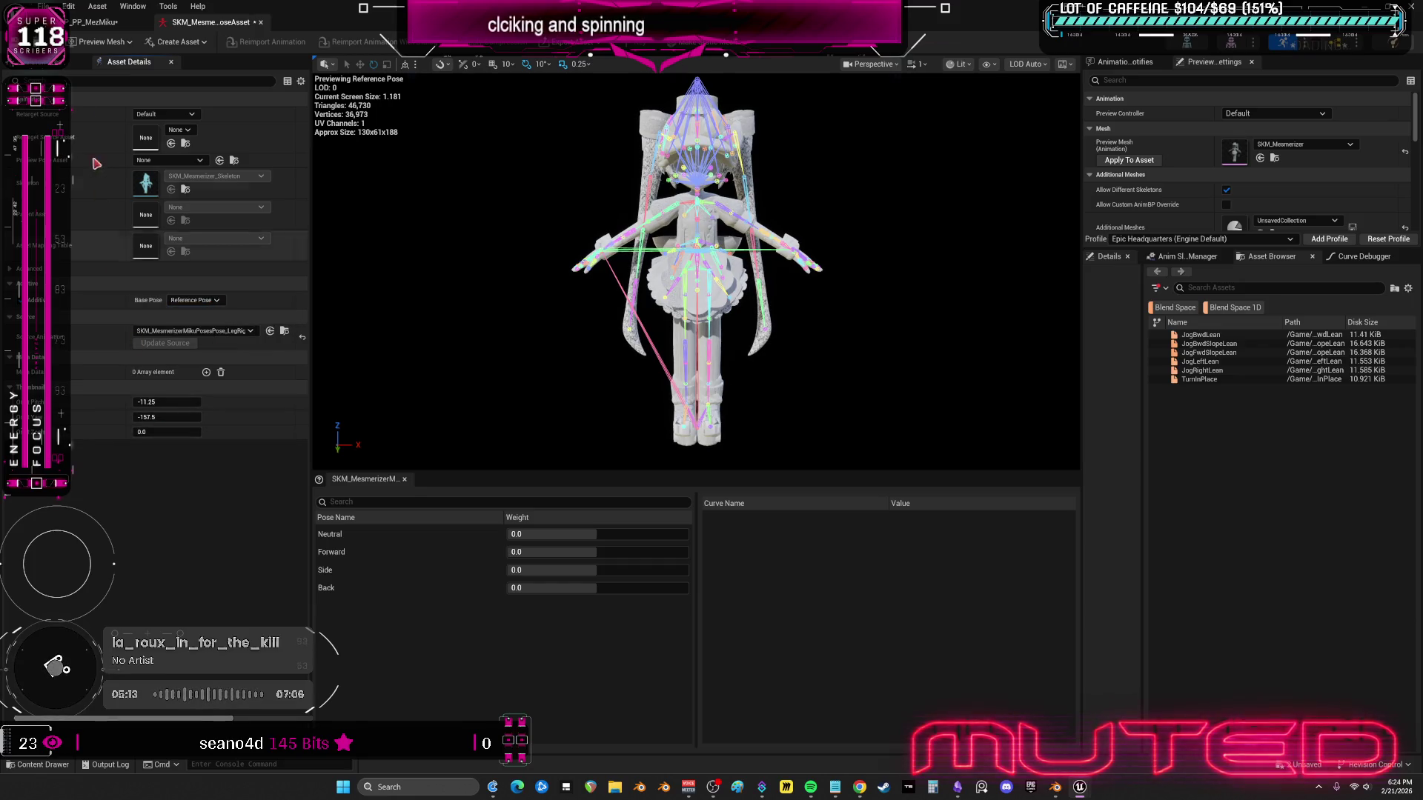
pyautogui.click(100, 23)
pyautogui.click(789, 396)
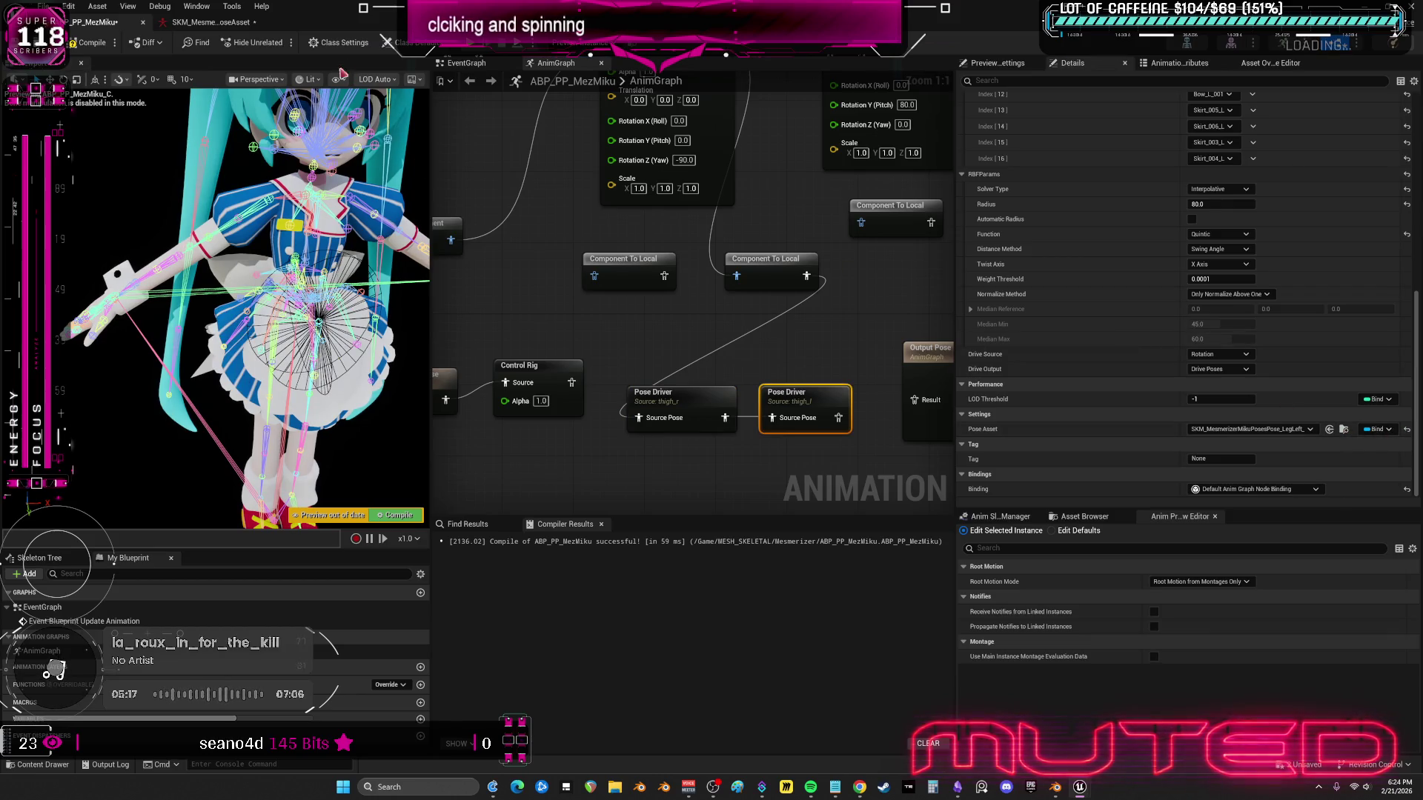
# - Chain thigh_l then thigh_r Pose Drivers after Control Rig and rewire their pins
pyautogui.moveTo(430, 9); pyautogui.dragTo(457, 409)
pyautogui.doubleClick(592, 423)
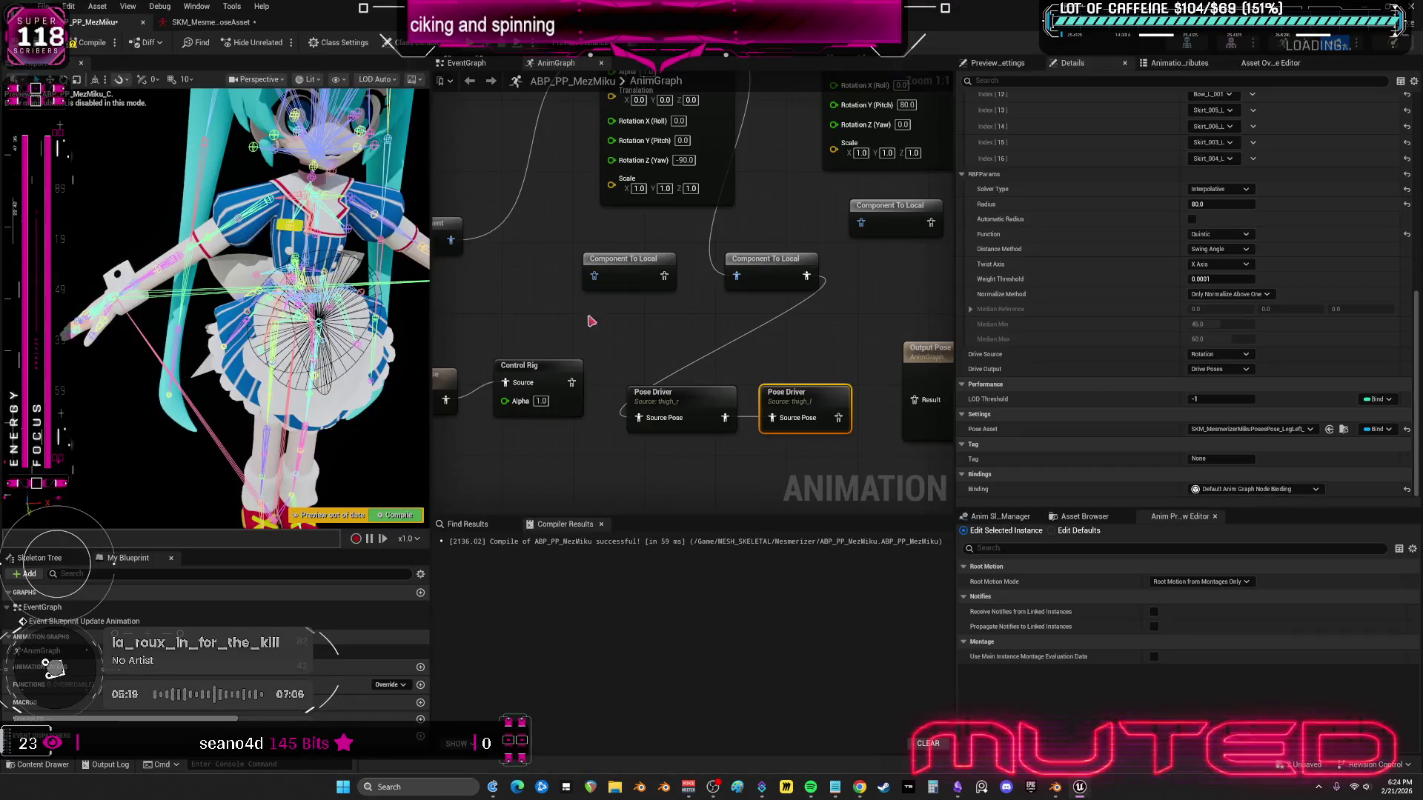
pyautogui.click(681, 393)
pyautogui.moveTo(682, 393); pyautogui.dragTo(691, 473)
pyautogui.moveTo(582, 376); pyautogui.dragTo(639, 495)
pyautogui.moveTo(794, 407); pyautogui.dragTo(681, 386)
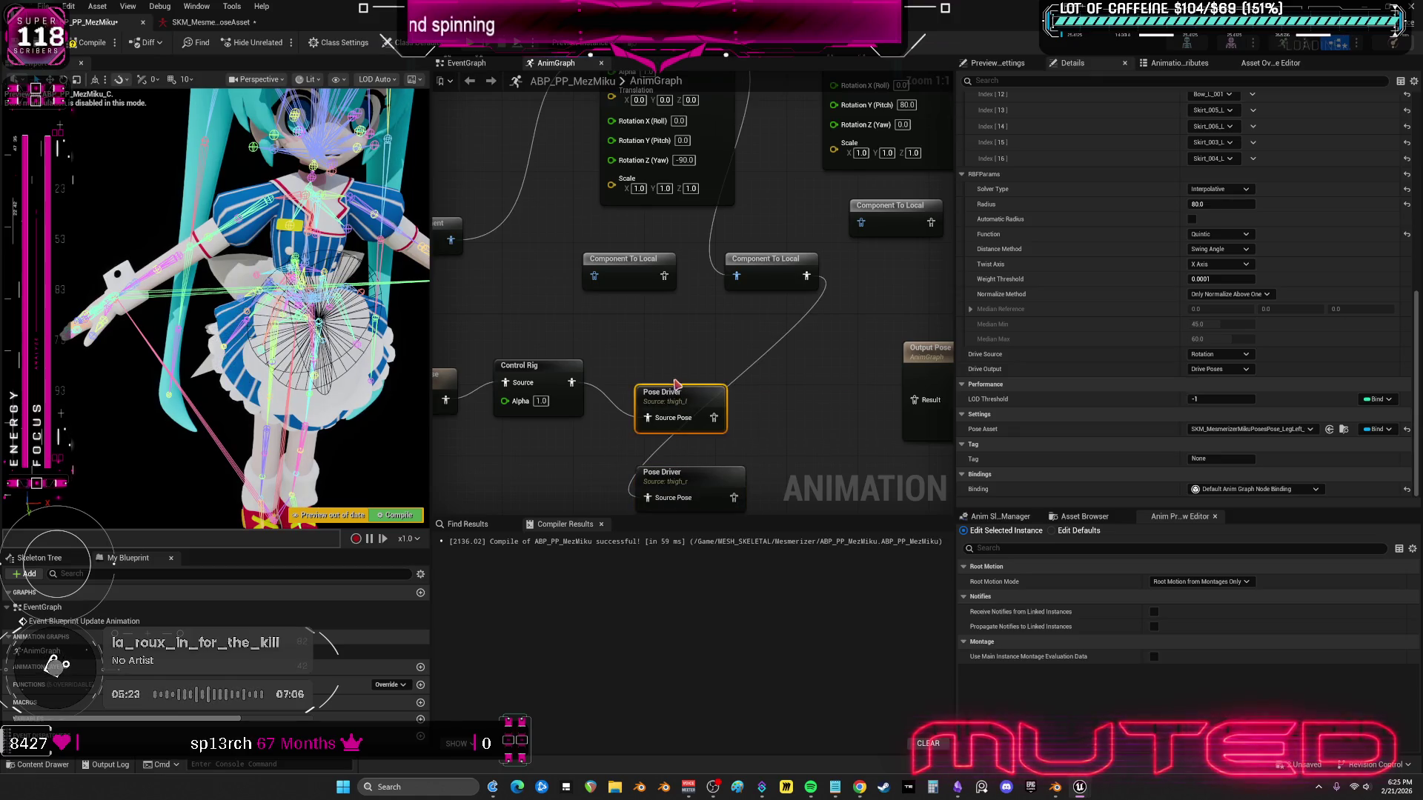
pyautogui.moveTo(692, 487)
pyautogui.mouseDown()
pyautogui.moveTo(820, 405)
pyautogui.moveTo(780, 391)
pyautogui.mouseUp()
pyautogui.moveTo(831, 409); pyautogui.dragTo(895, 401)
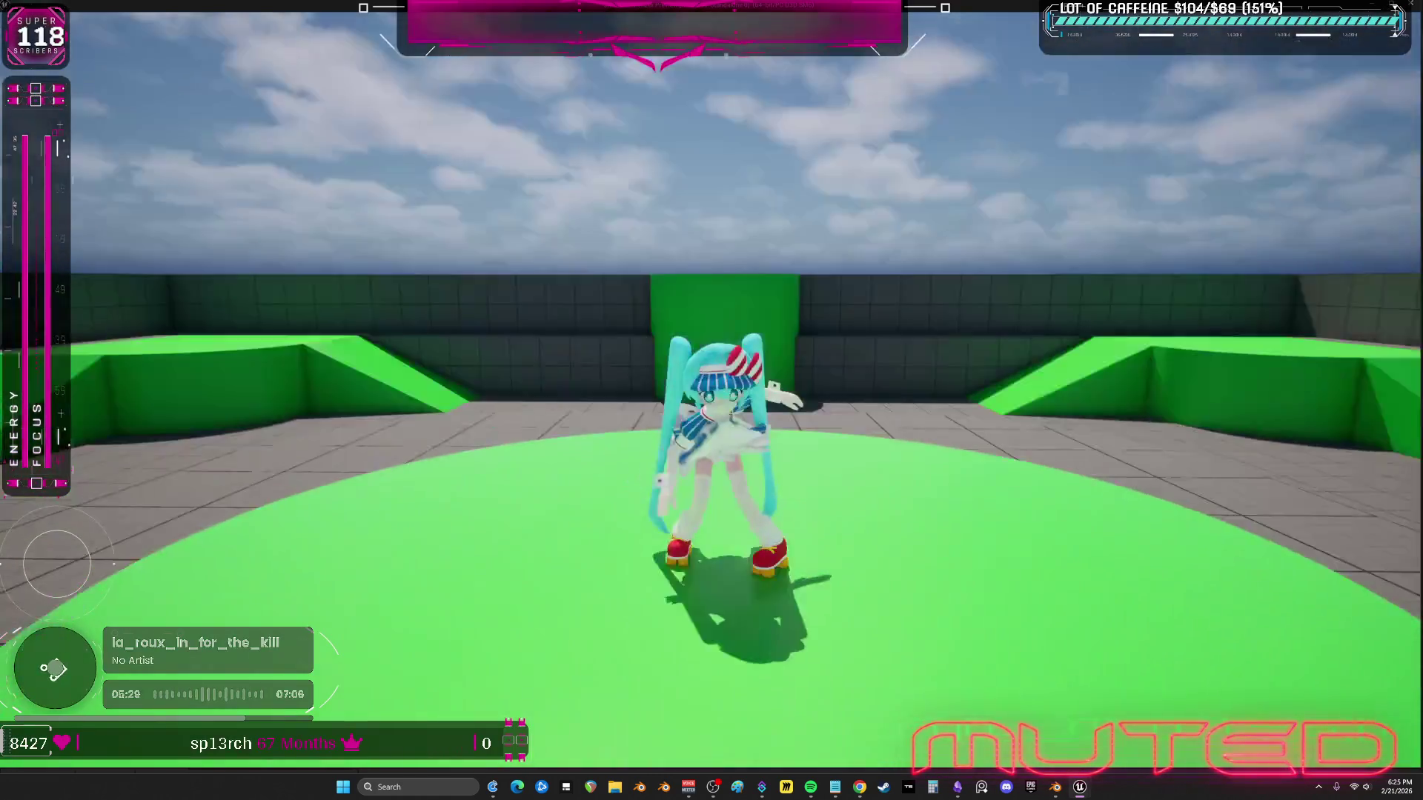
# - Skate Miku across the arena onto a ledge and back toward the camera, then end the play-test
pyautogui.press('w')
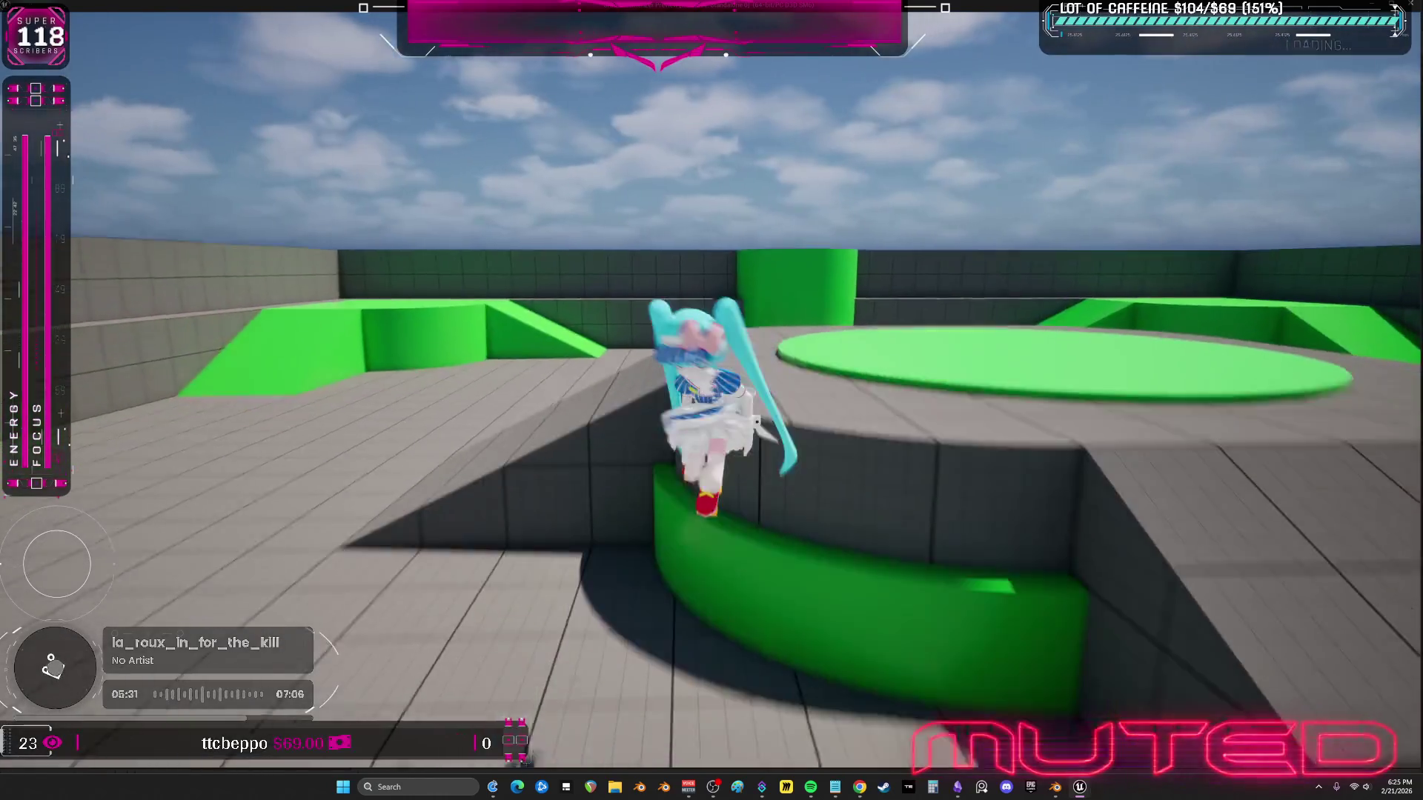
pyautogui.press('s')
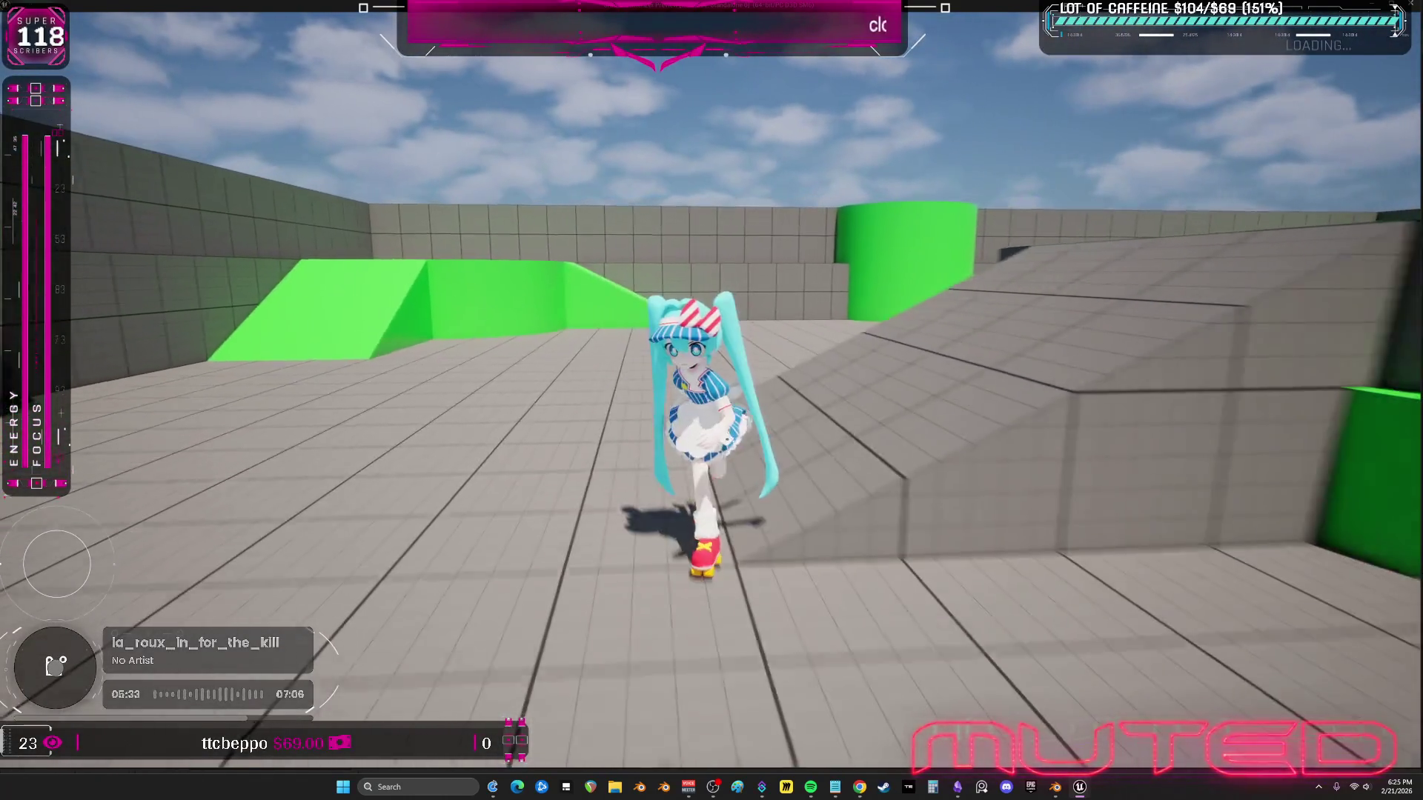
pyautogui.press('s')
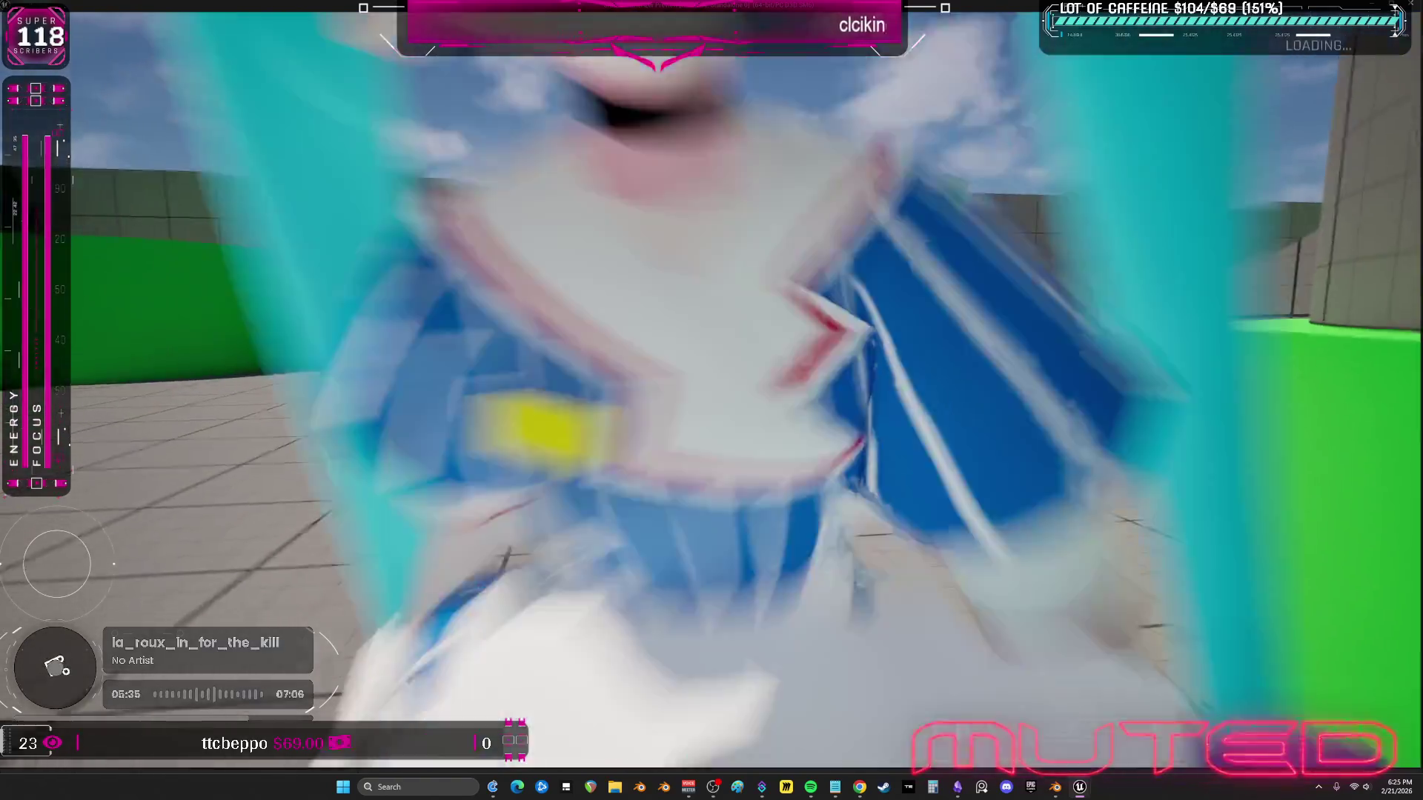
pyautogui.press('s')
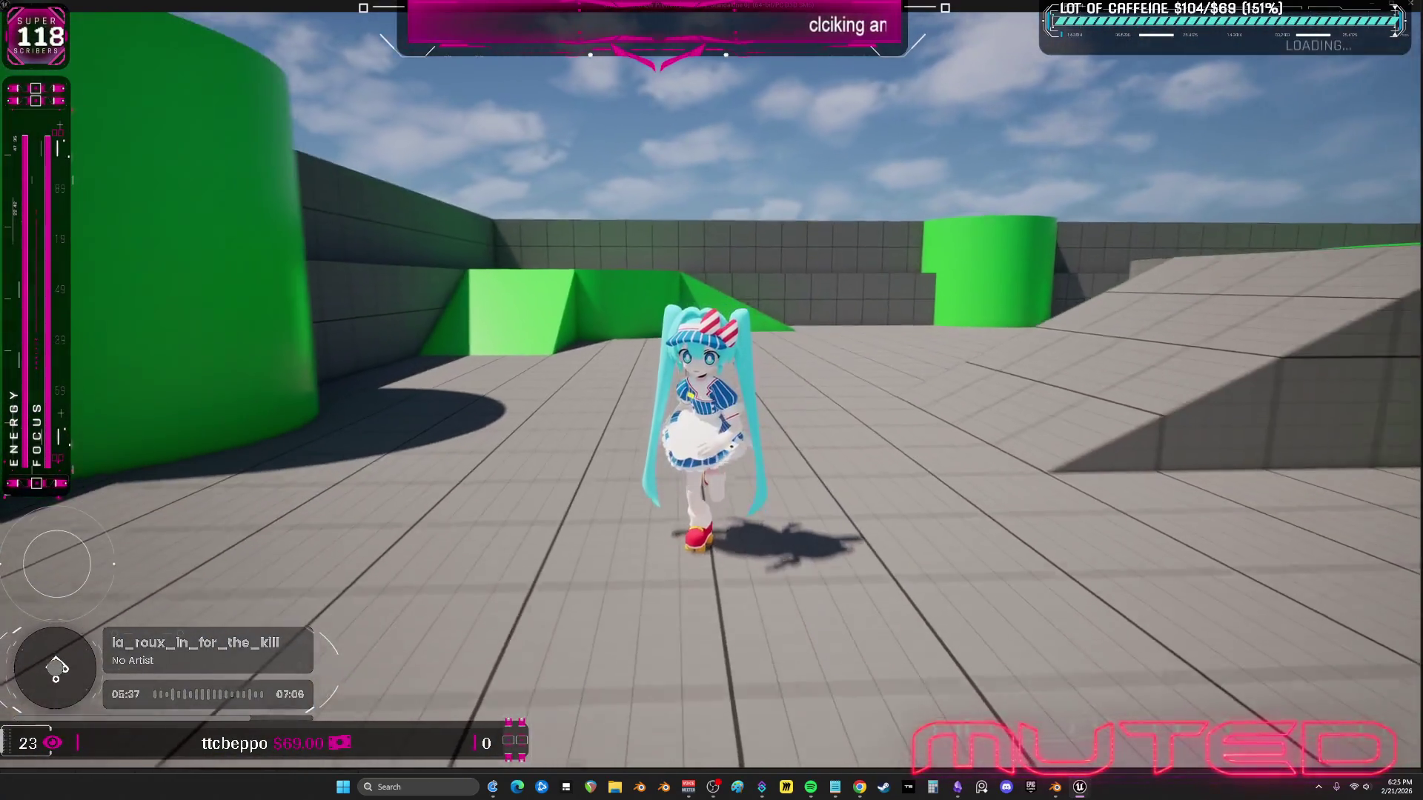
pyautogui.press('Escape')
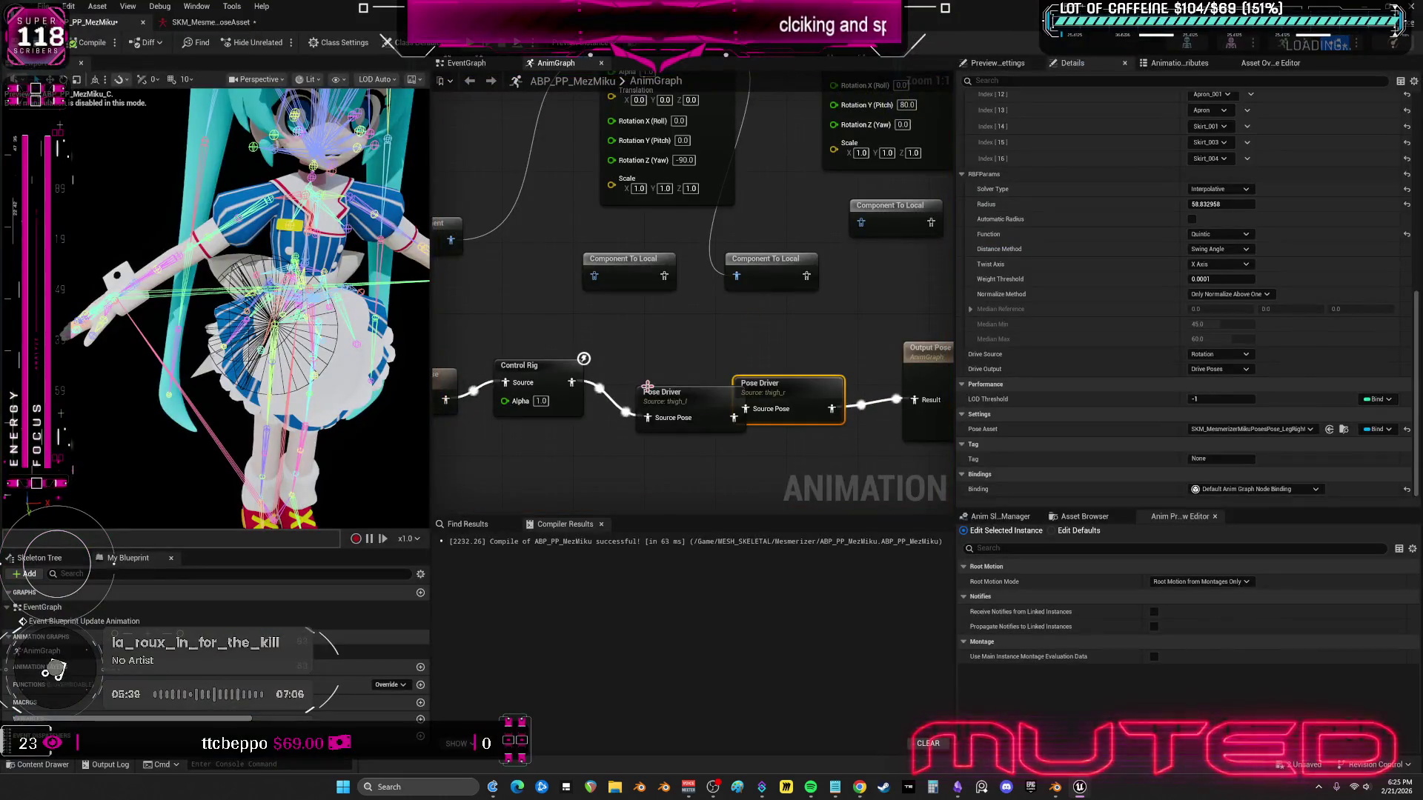
# - Convert the left Pose Driver's pose asset to additive, then play-test Miku again
pyautogui.moveTo(647, 386); pyautogui.dragTo(632, 389)
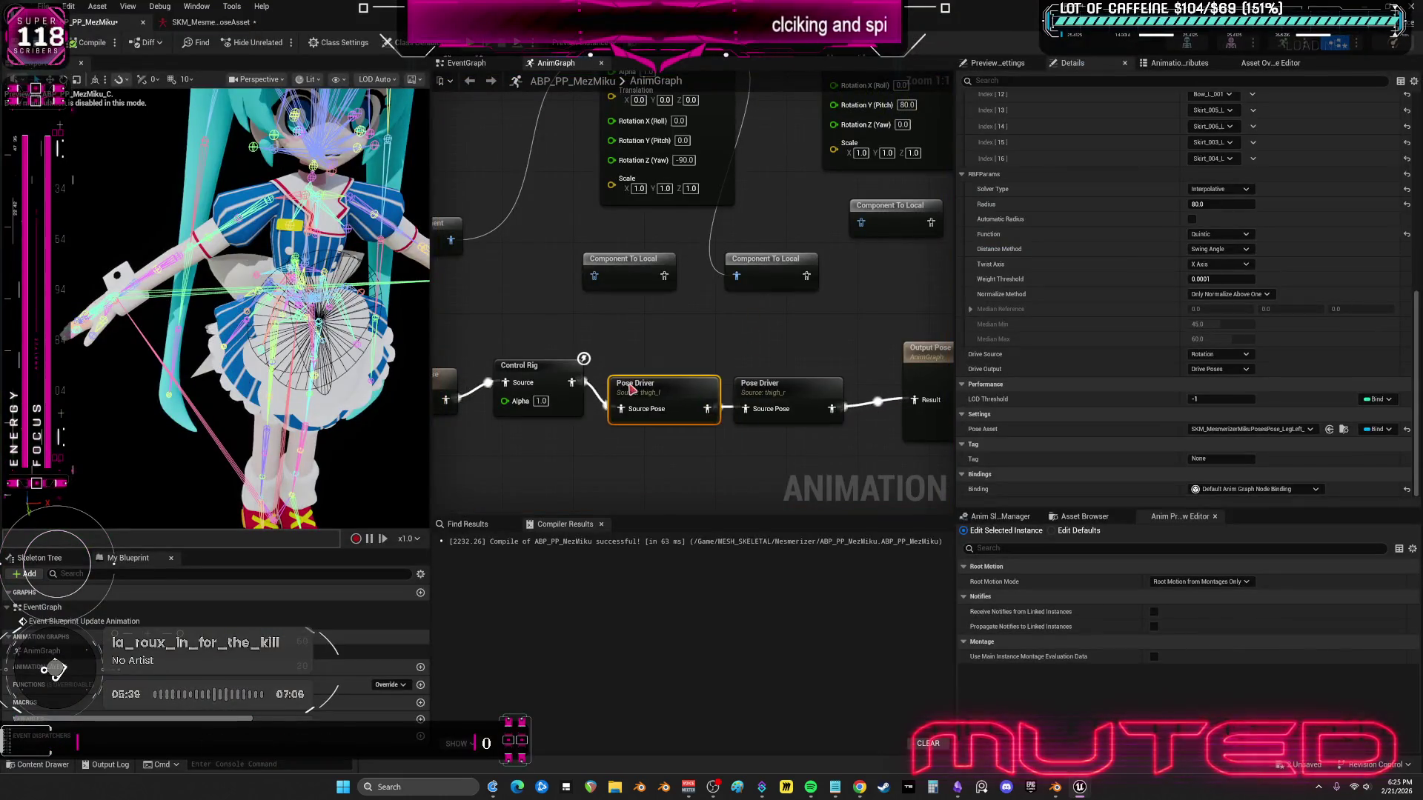
pyautogui.click(1344, 430)
pyautogui.doubleClick(872, 268)
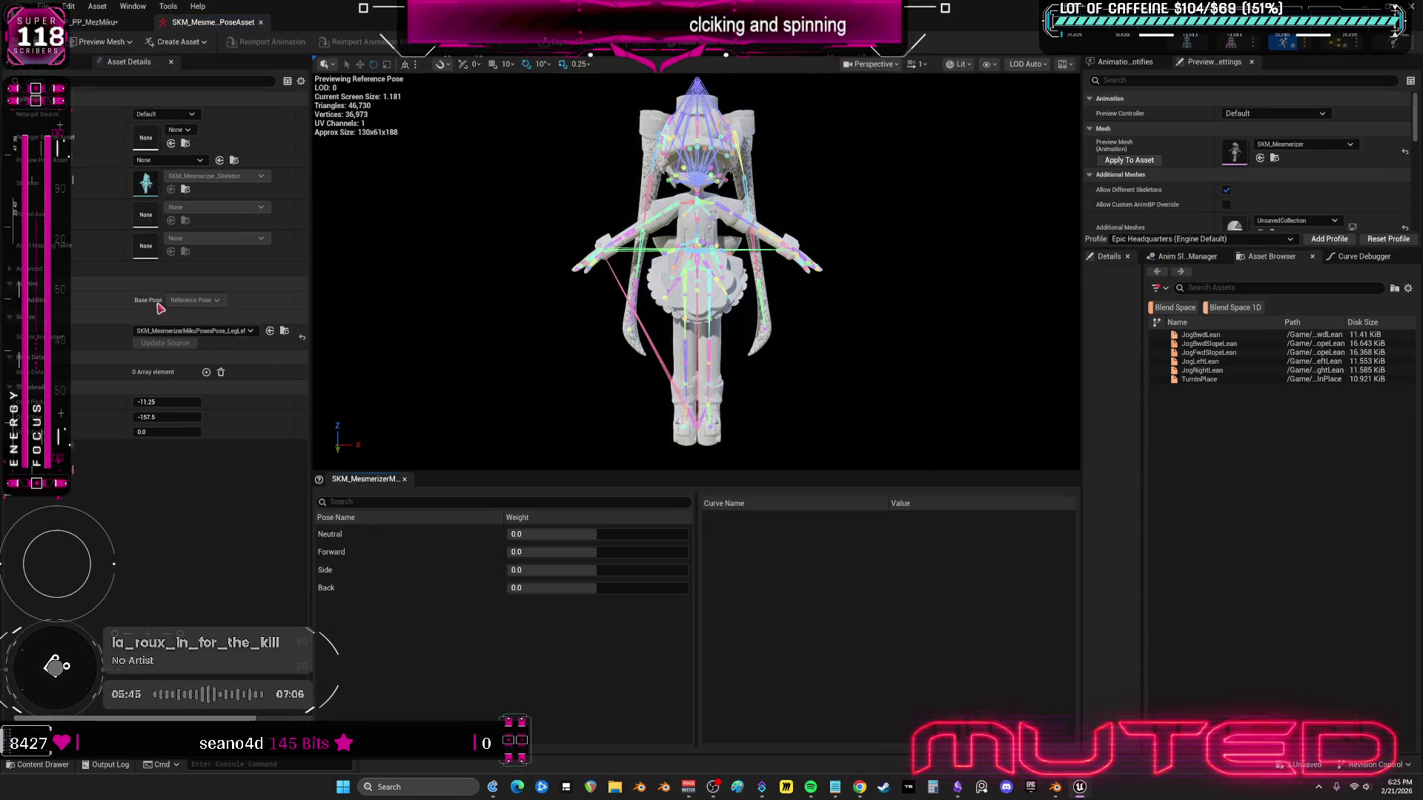
pyautogui.click(262, 301)
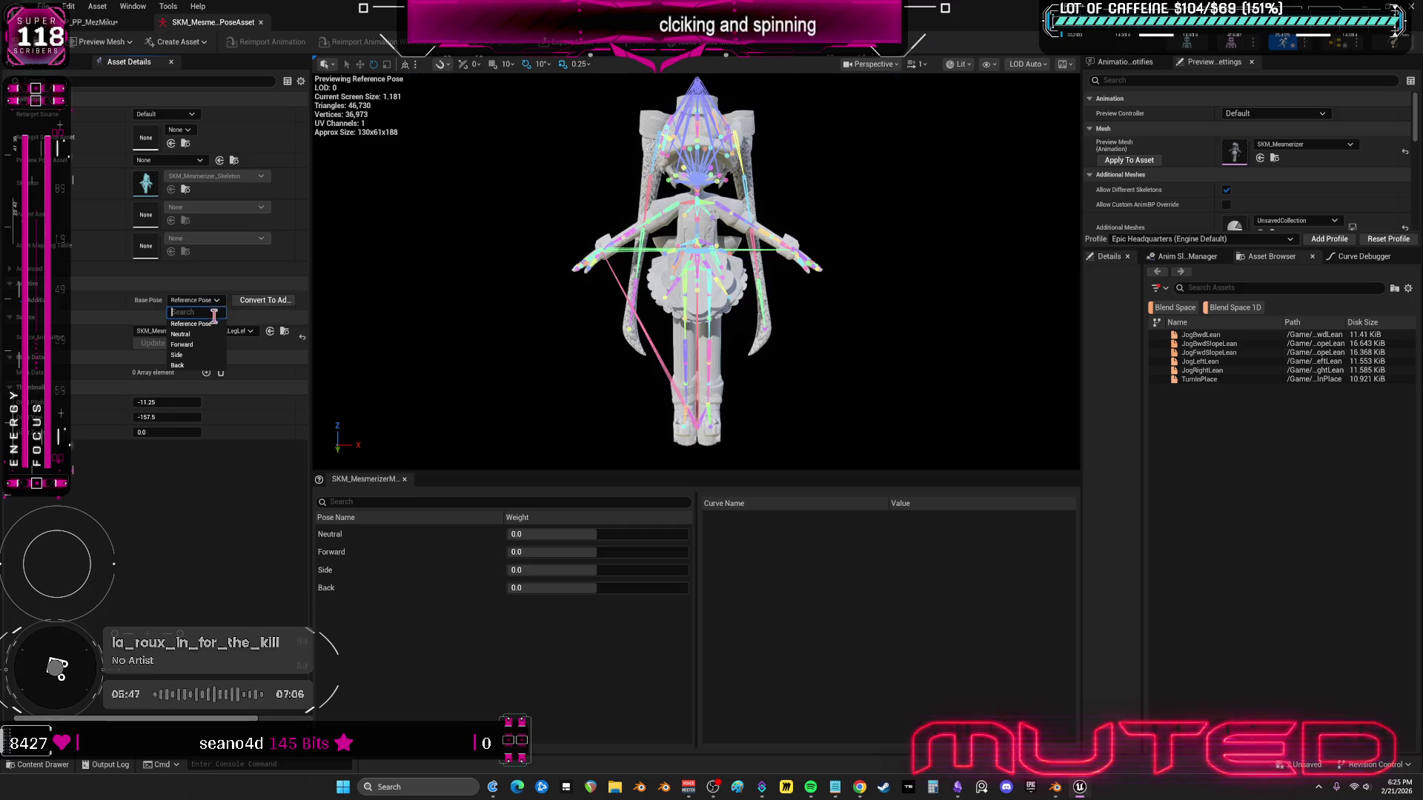
pyautogui.click(33, 288)
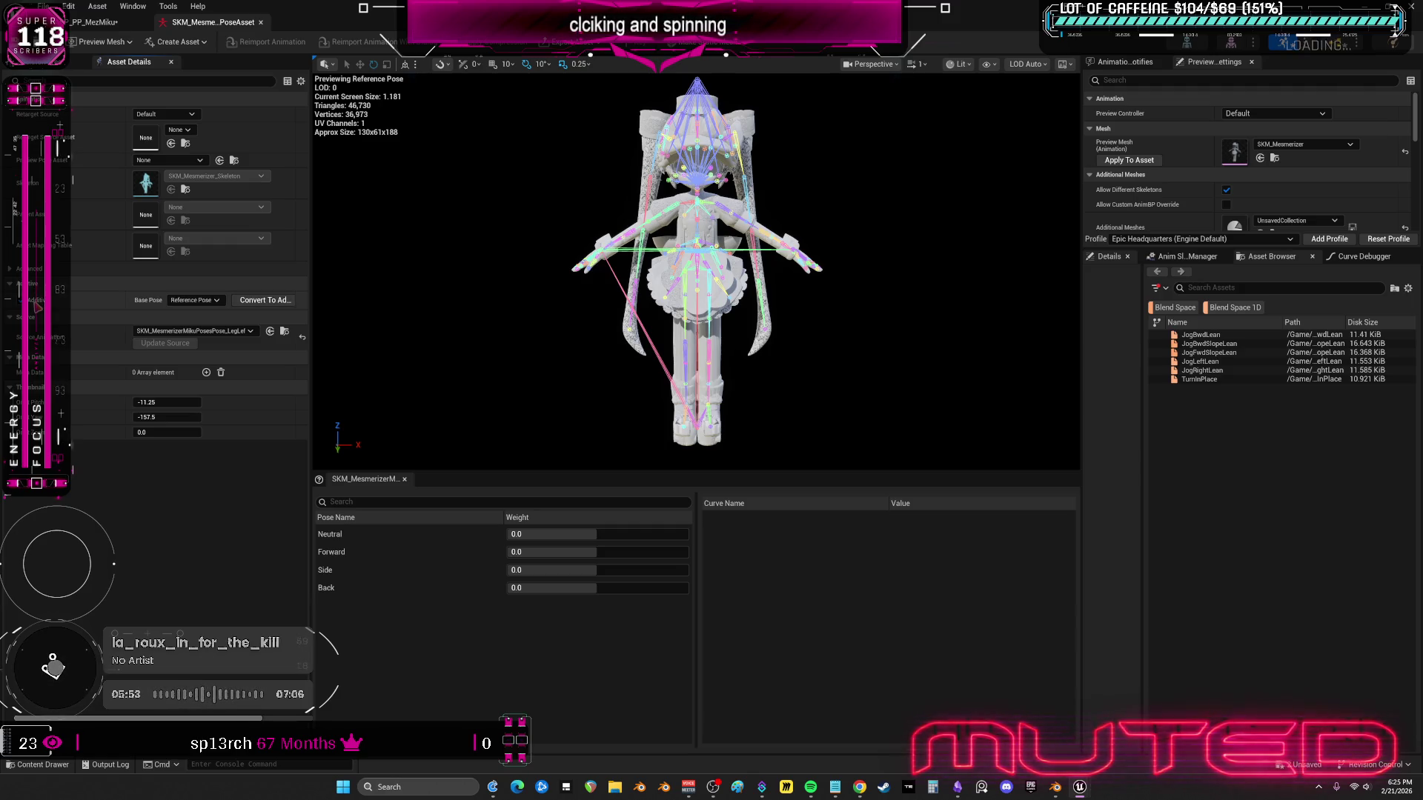
pyautogui.click(260, 301)
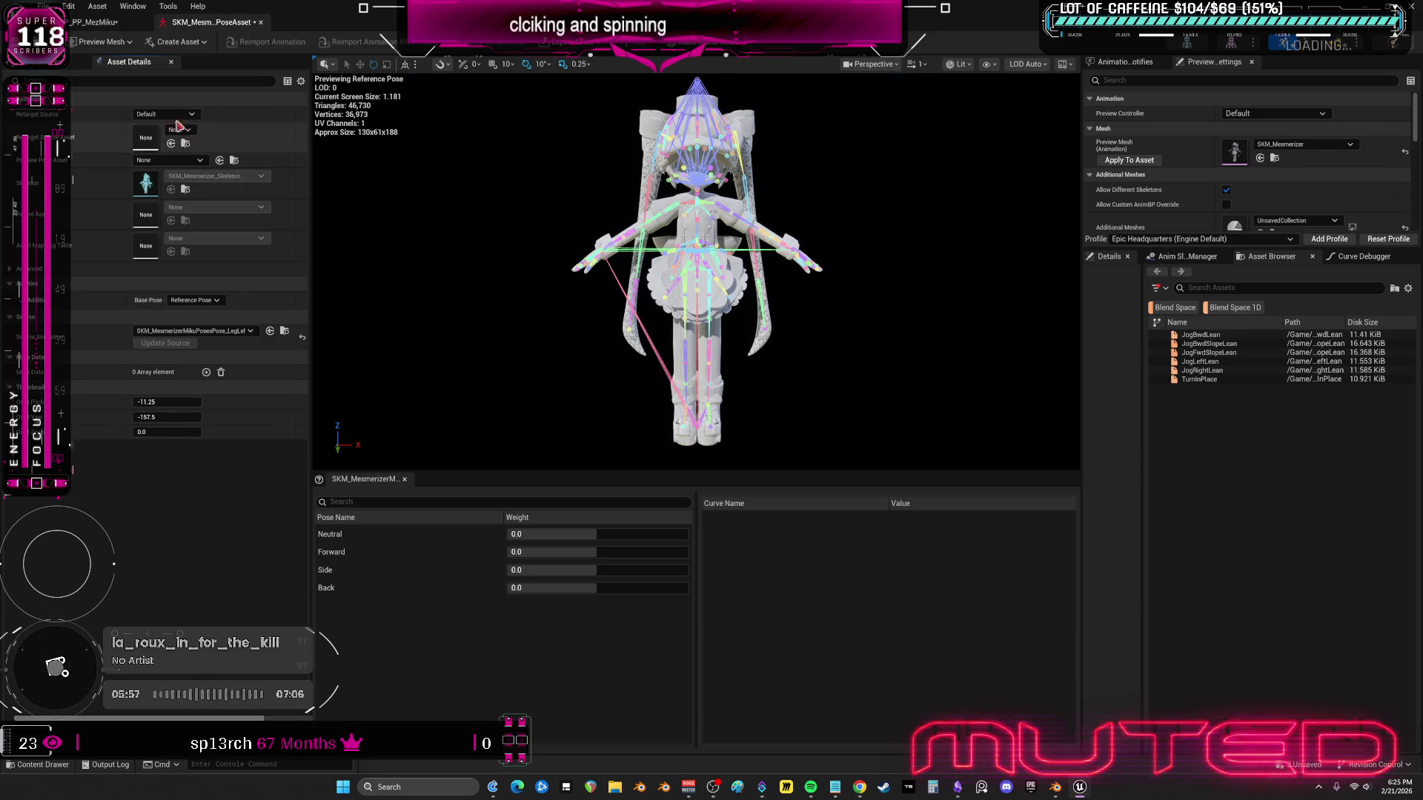
pyautogui.click(92, 25)
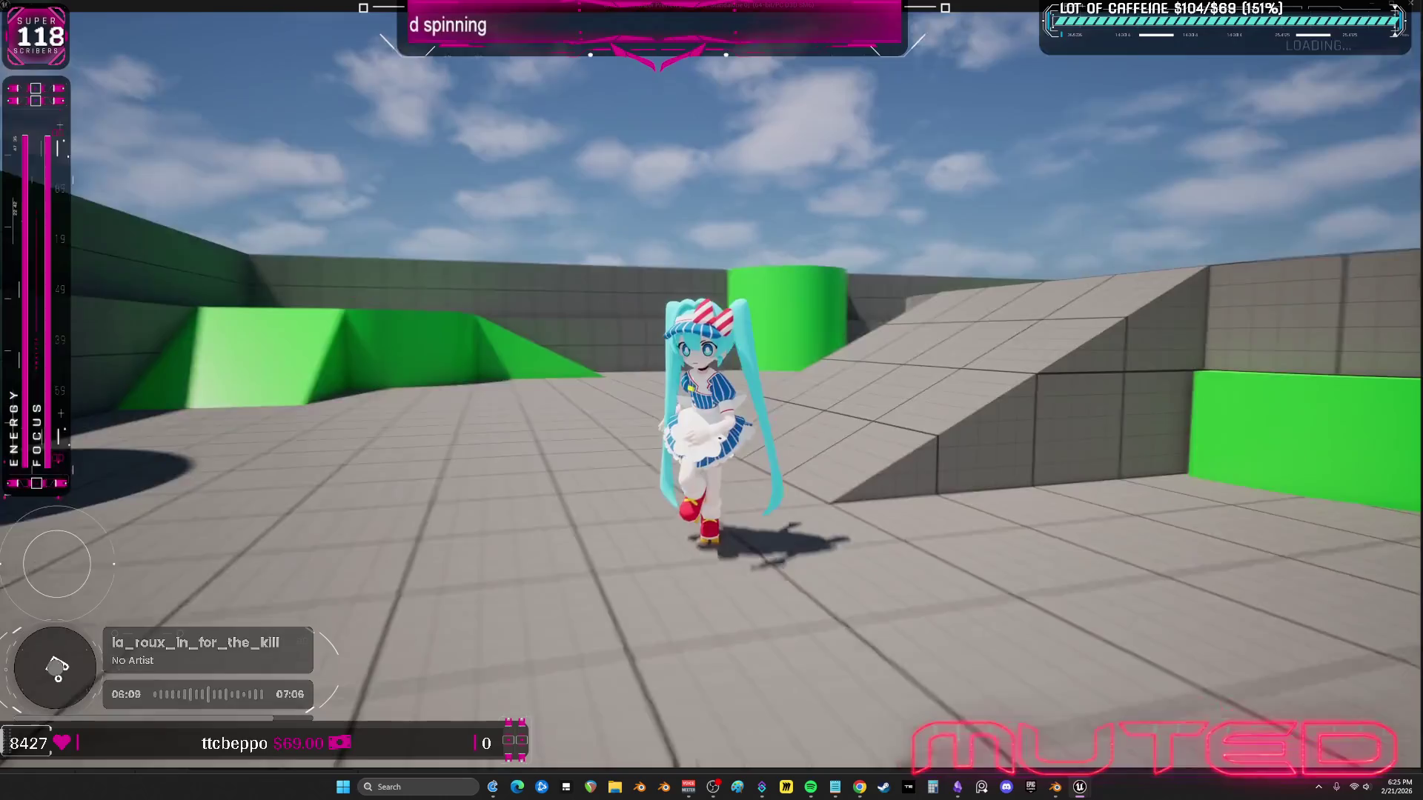
pyautogui.press('Escape')
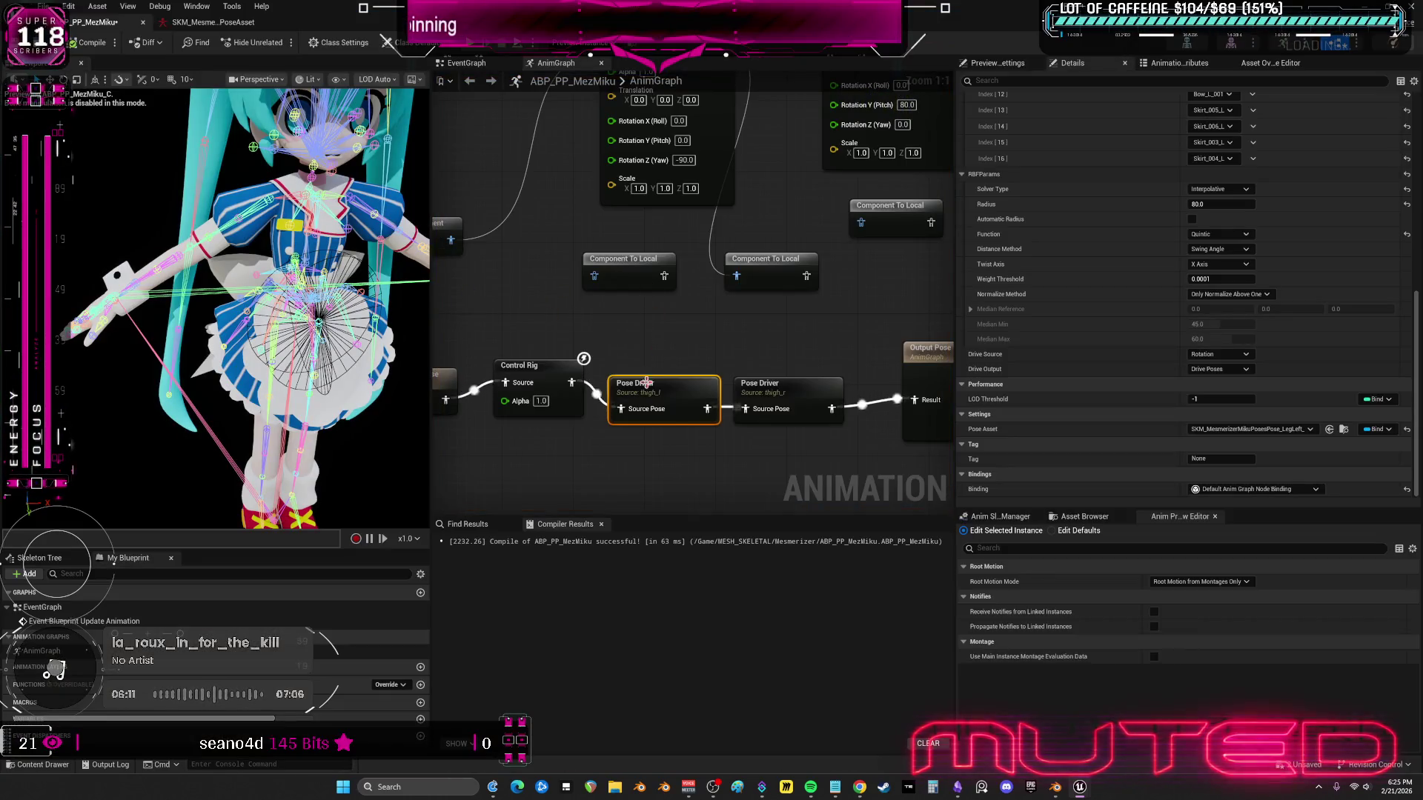
# - Connect the wire into the second Pose Driver's Source Pose and recompile
pyautogui.click(812, 398)
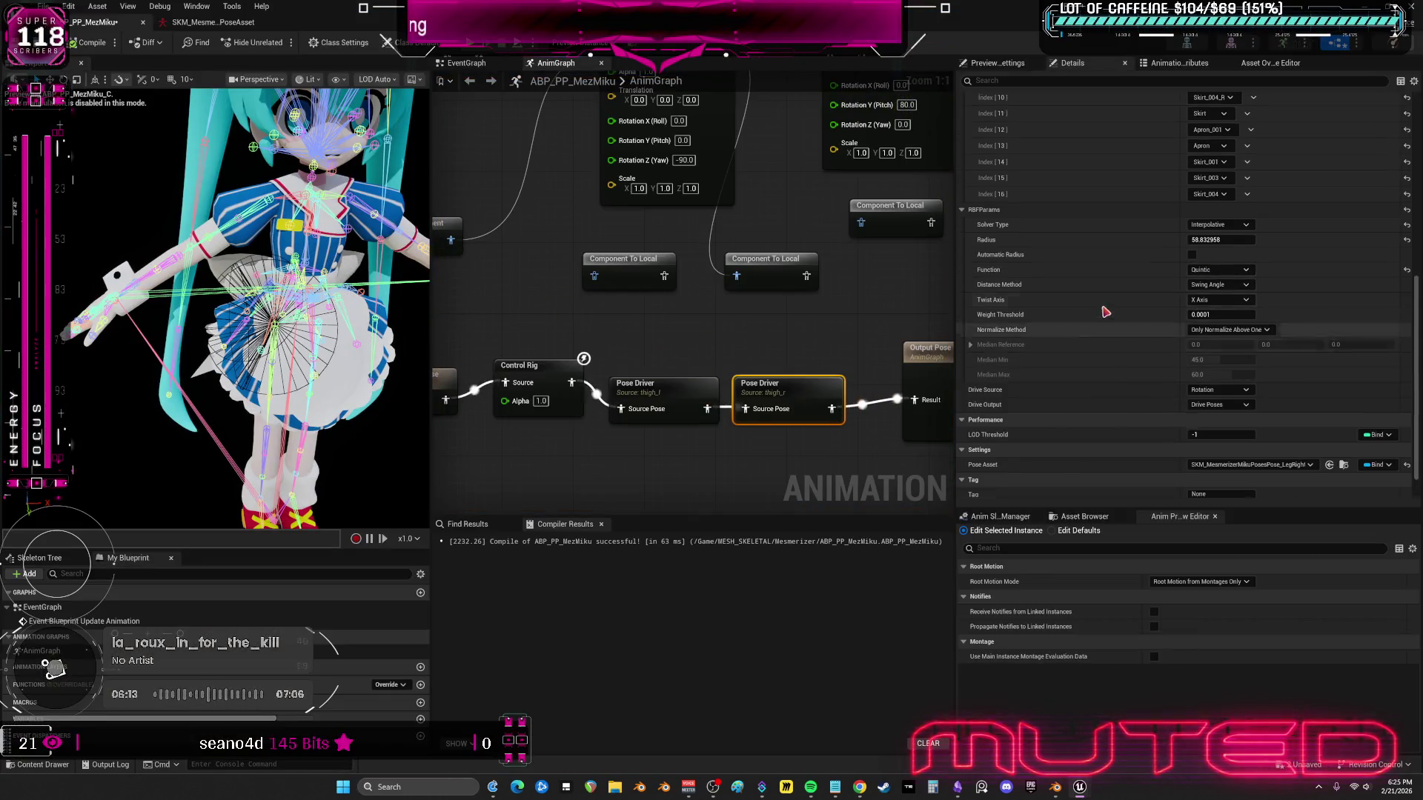
pyautogui.scroll(5, 1177, 308)
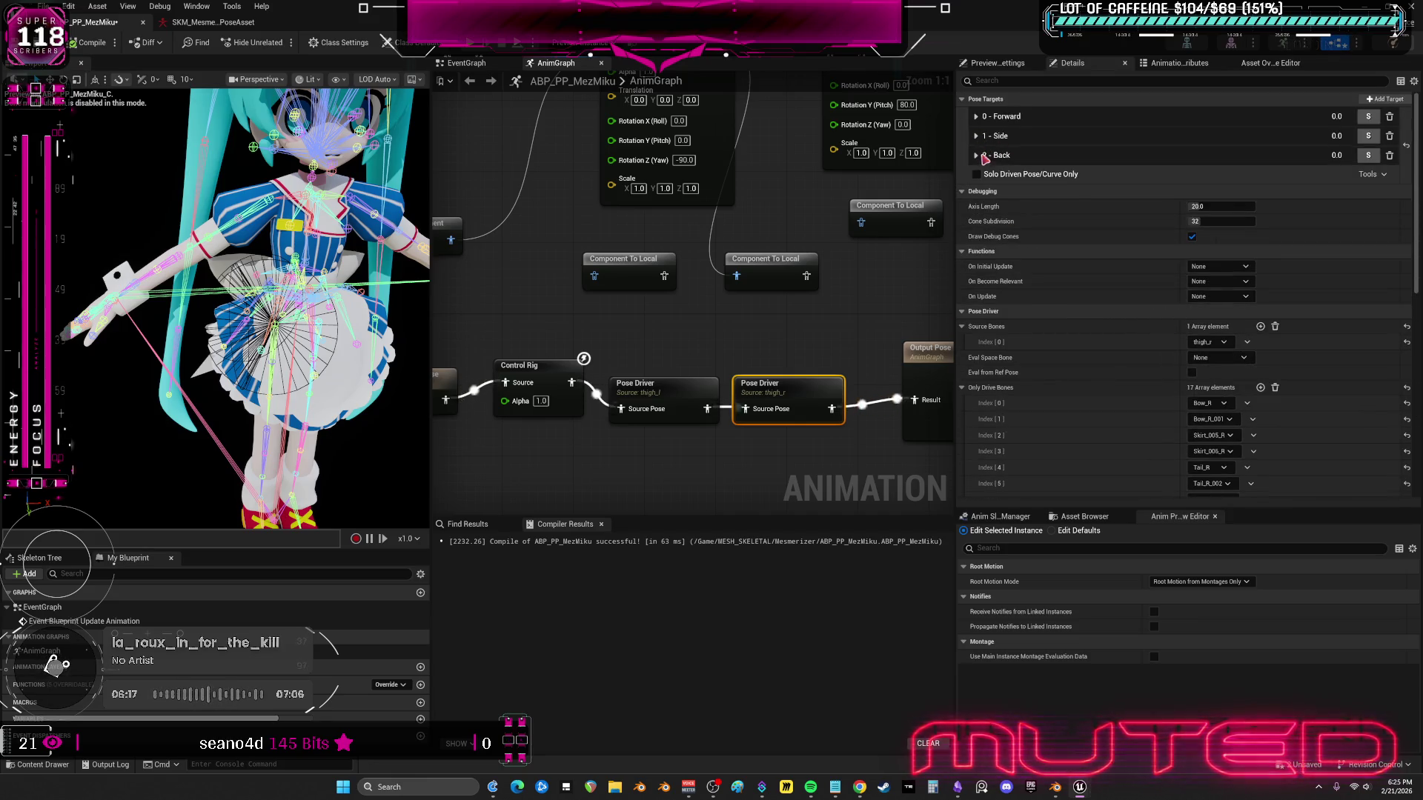
pyautogui.click(977, 156)
pyautogui.click(976, 116)
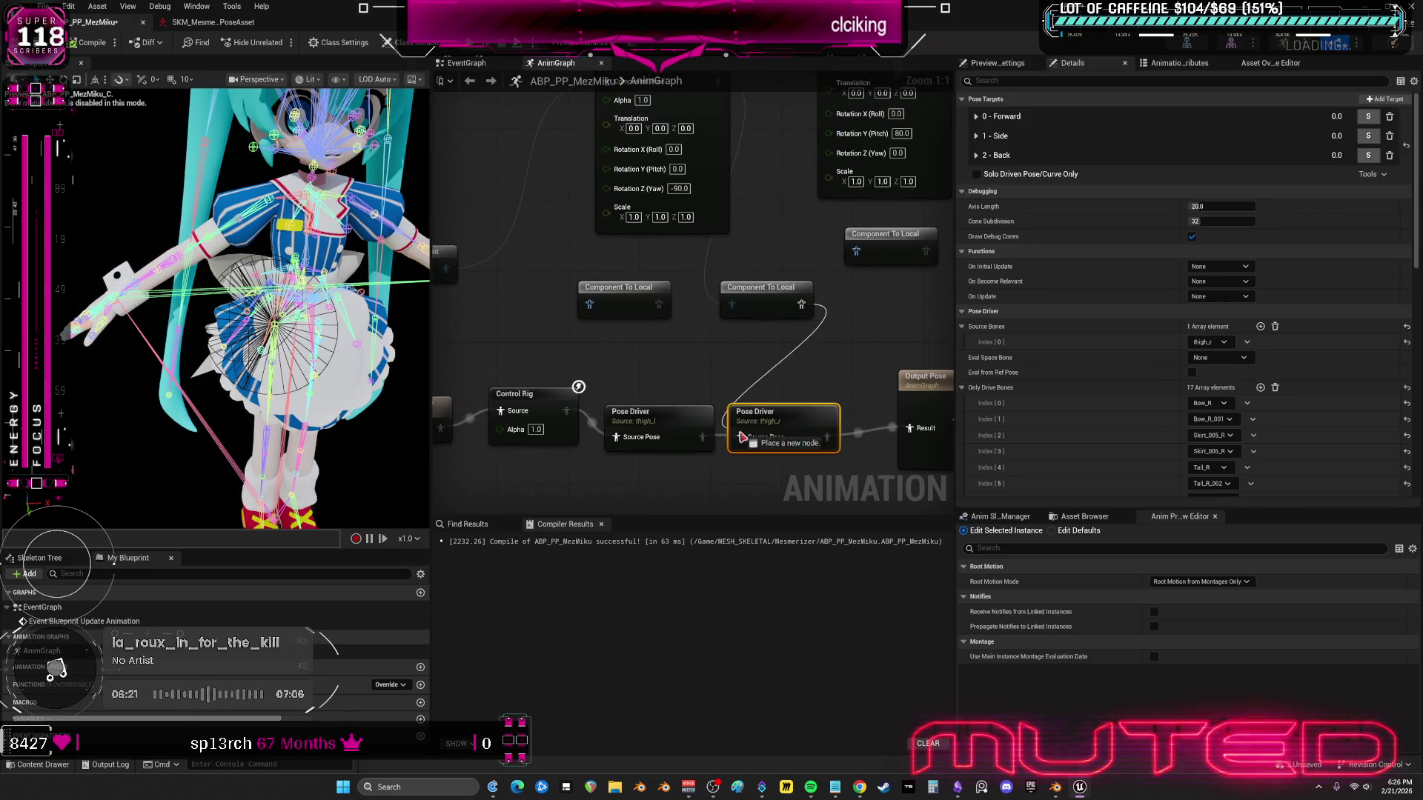
pyautogui.moveTo(739, 439); pyautogui.dragTo(739, 440)
pyautogui.click(85, 45)
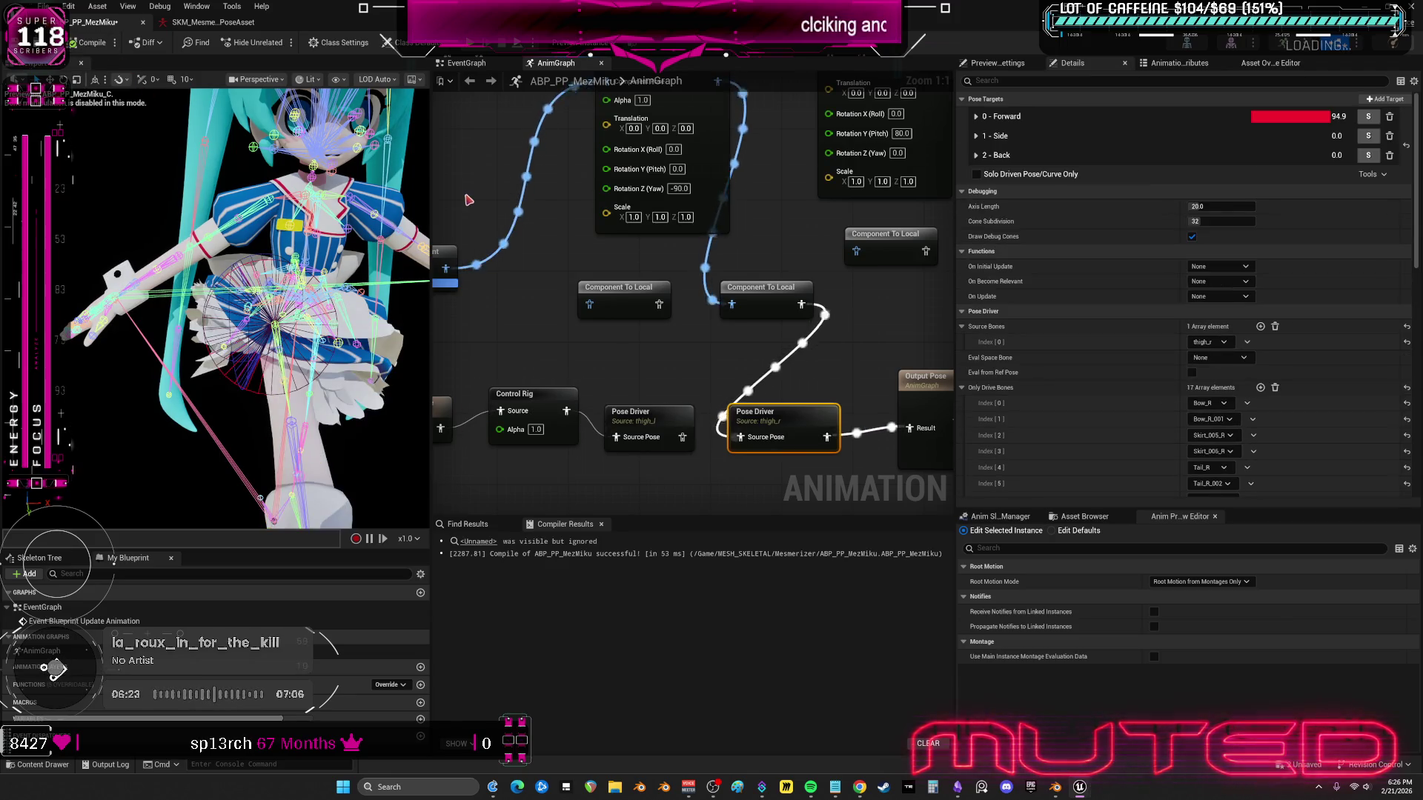
# - Set the Forward target range to -1.0 and 85.0, then recompile
pyautogui.click(977, 117)
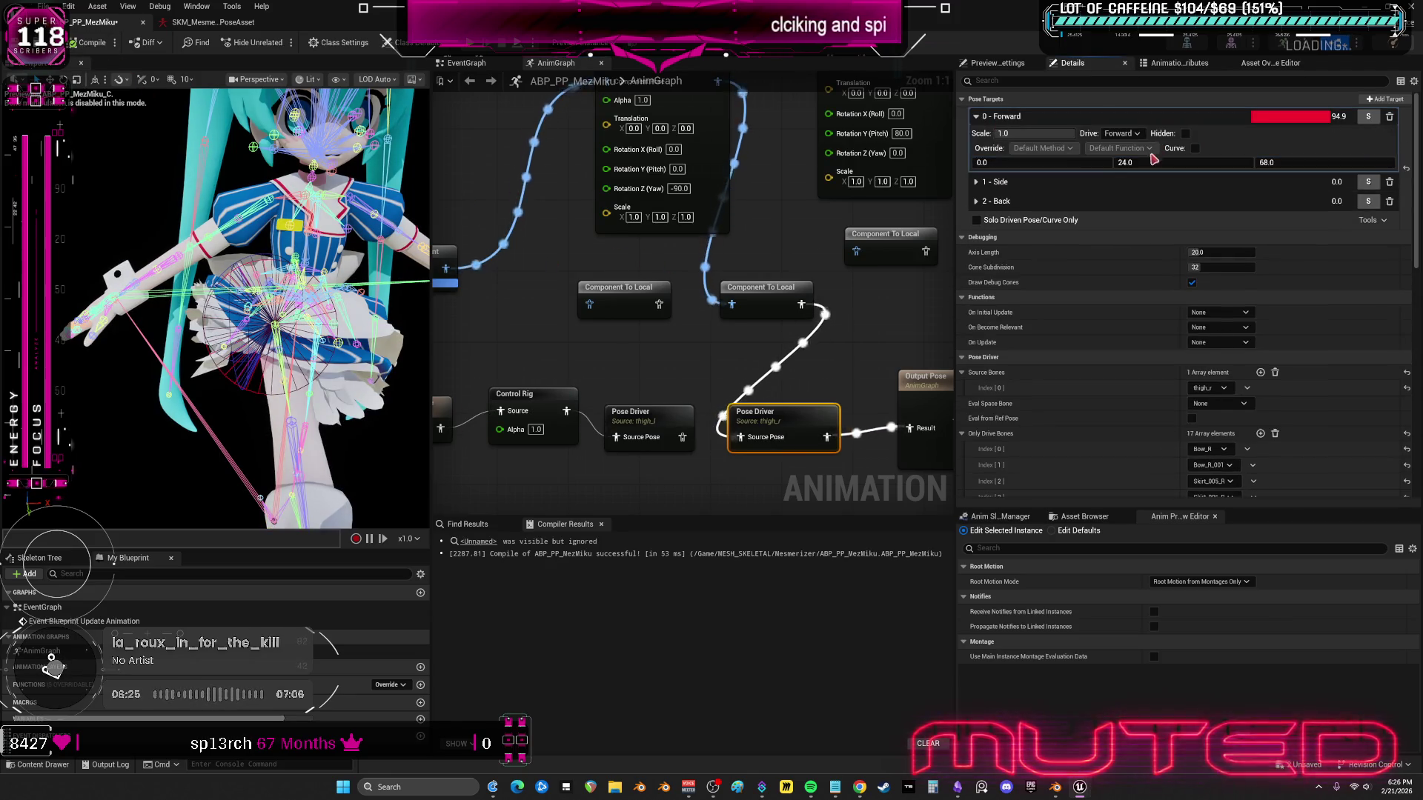
pyautogui.moveTo(1182, 162); pyautogui.dragTo(1193, 163)
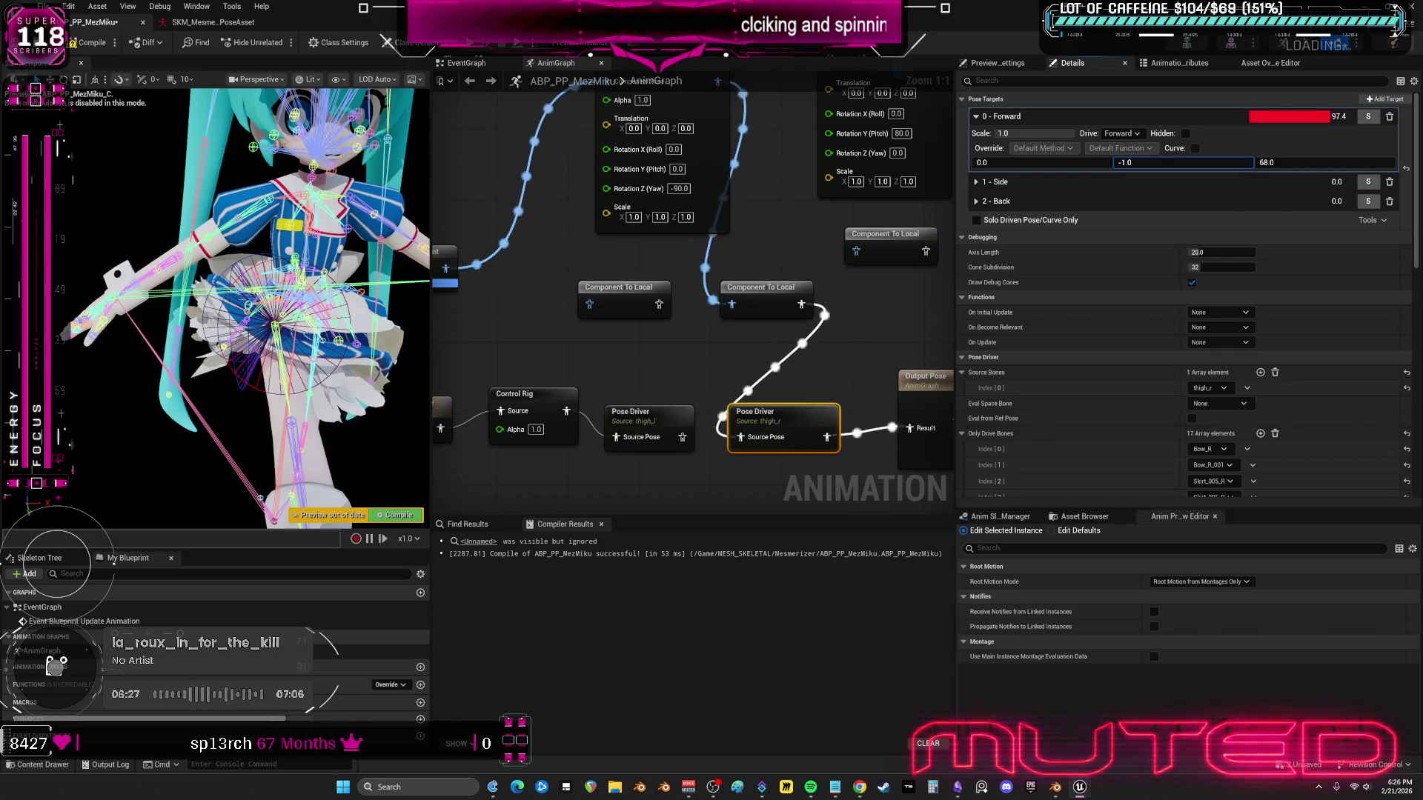
pyautogui.moveTo(1306, 163); pyautogui.dragTo(1327, 163)
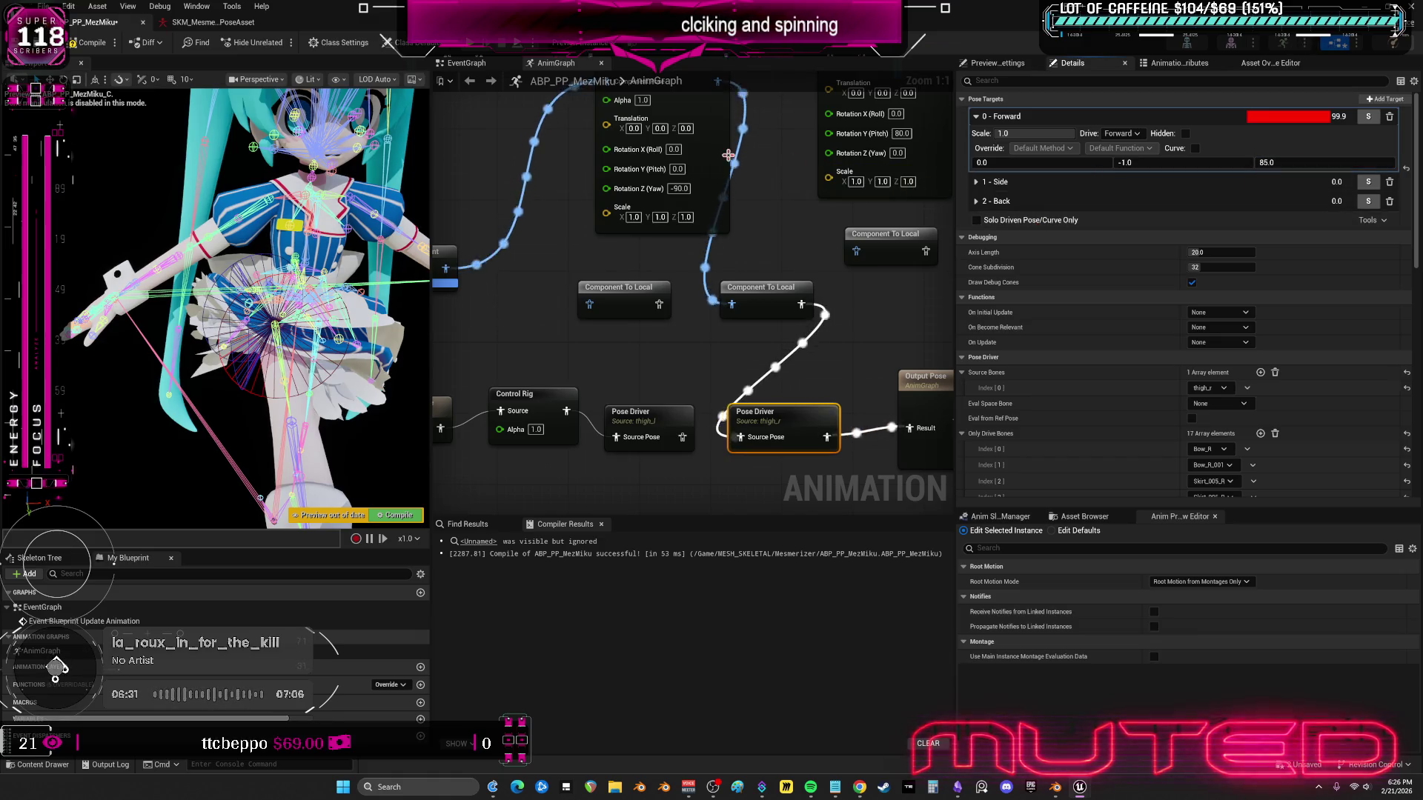
pyautogui.click(74, 43)
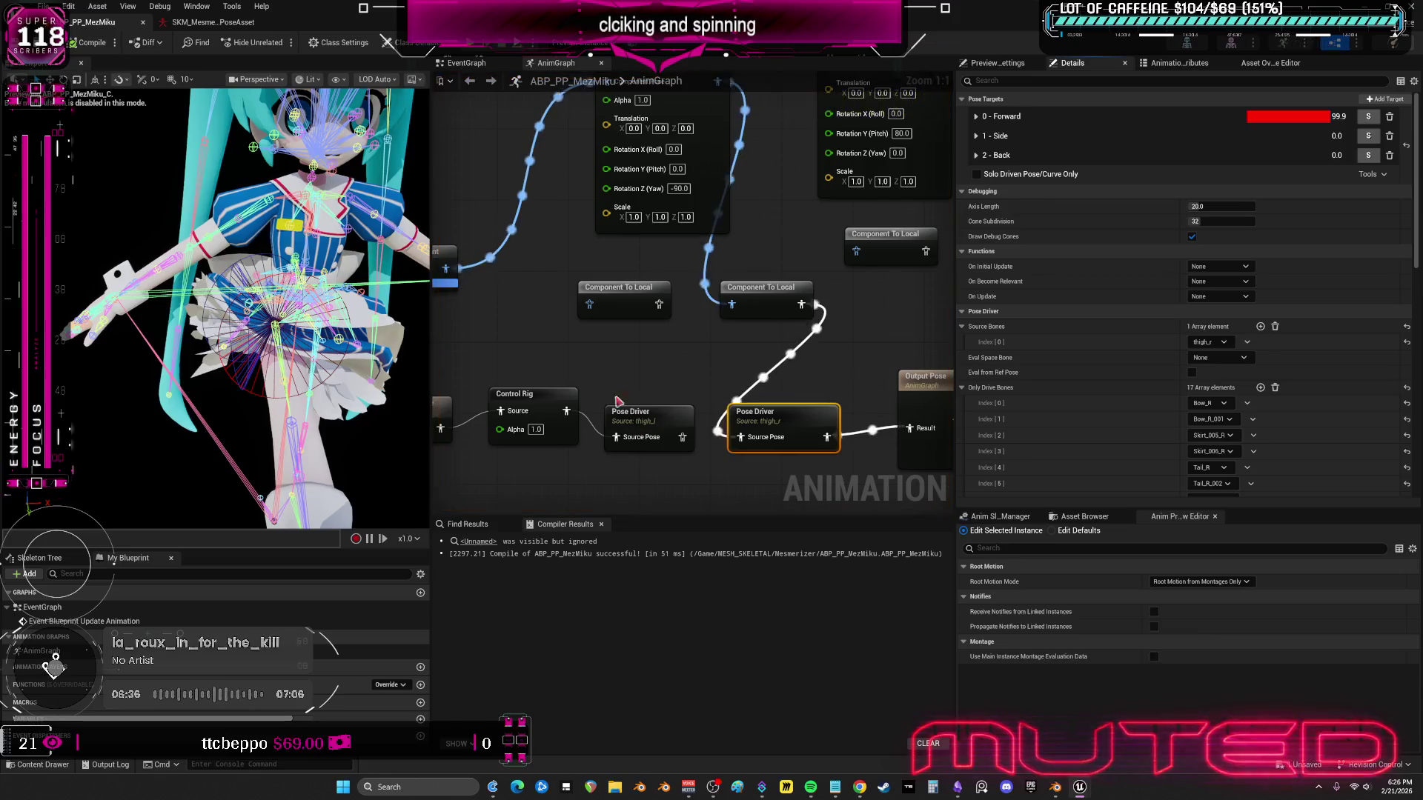
# - End the running play-test, feed the first Pose Driver into the second's source pose, and recompile
pyautogui.moveTo(619, 401); pyautogui.dragTo(699, 373)
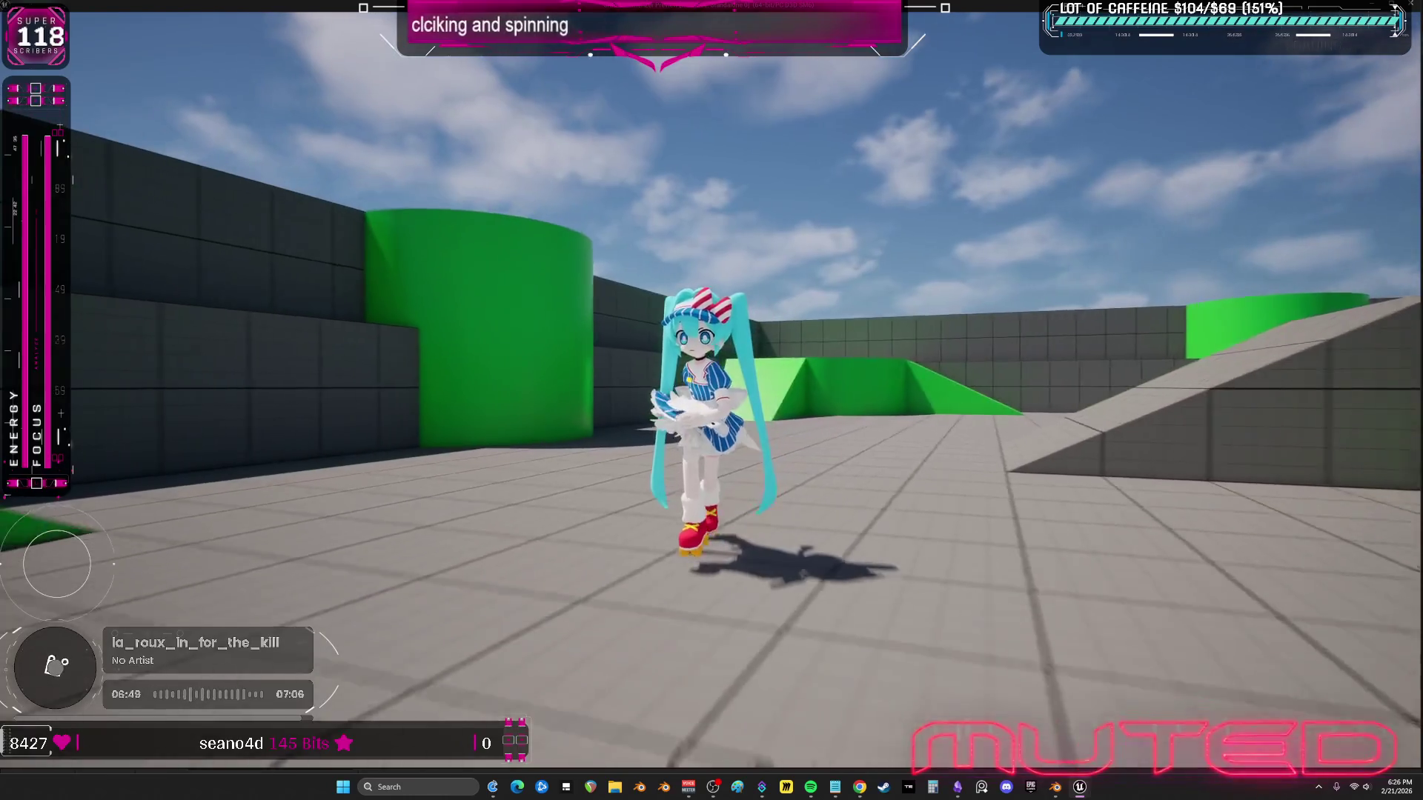
pyautogui.press('Escape')
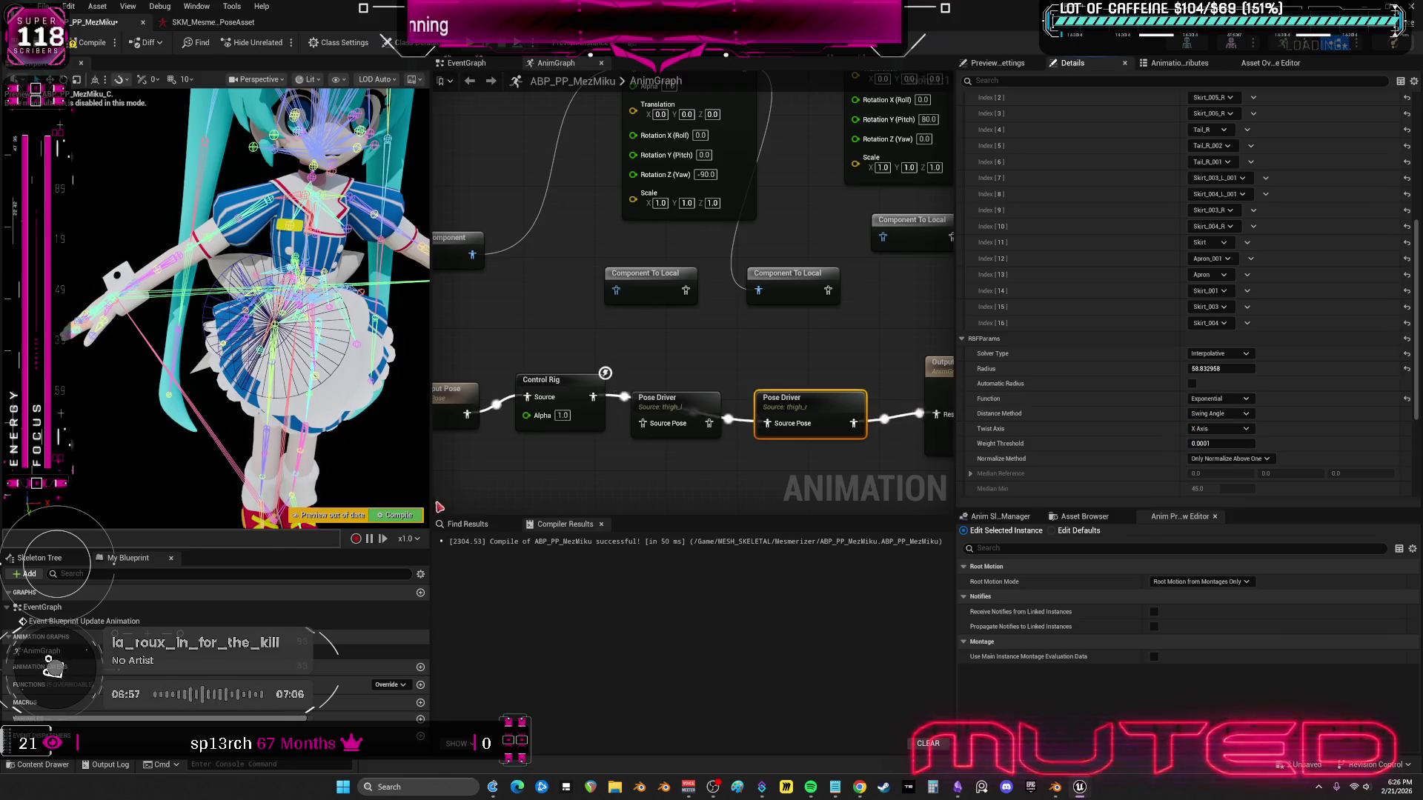
pyautogui.click(401, 519)
pyautogui.moveTo(678, 407)
pyautogui.mouseDown()
pyautogui.moveTo(668, 442)
pyautogui.moveTo(765, 427)
pyautogui.moveTo(718, 407)
pyautogui.mouseUp()
pyautogui.press('F7')
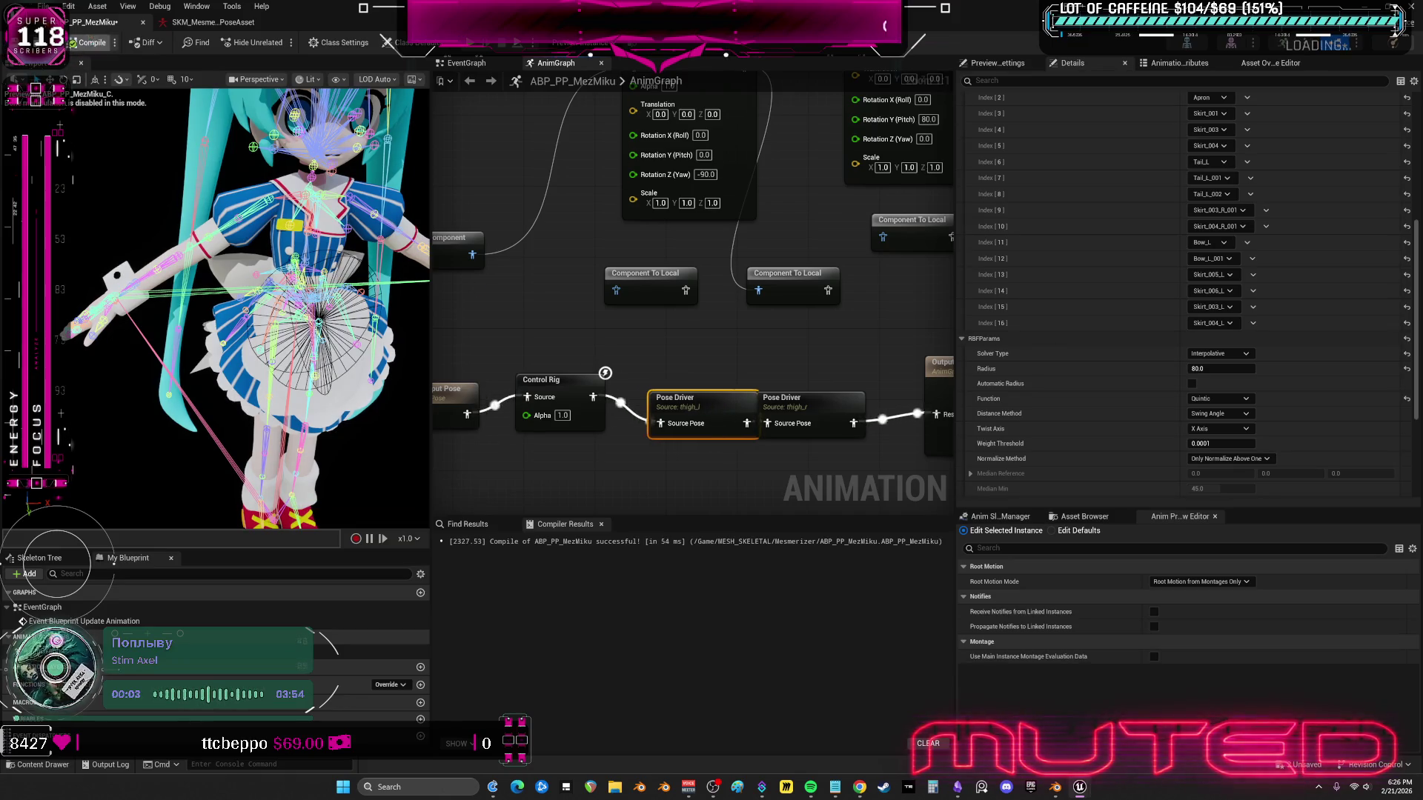
# - Play-test Miku running to check the skirt, then select the second Pose Driver
pyautogui.click(472, 45)
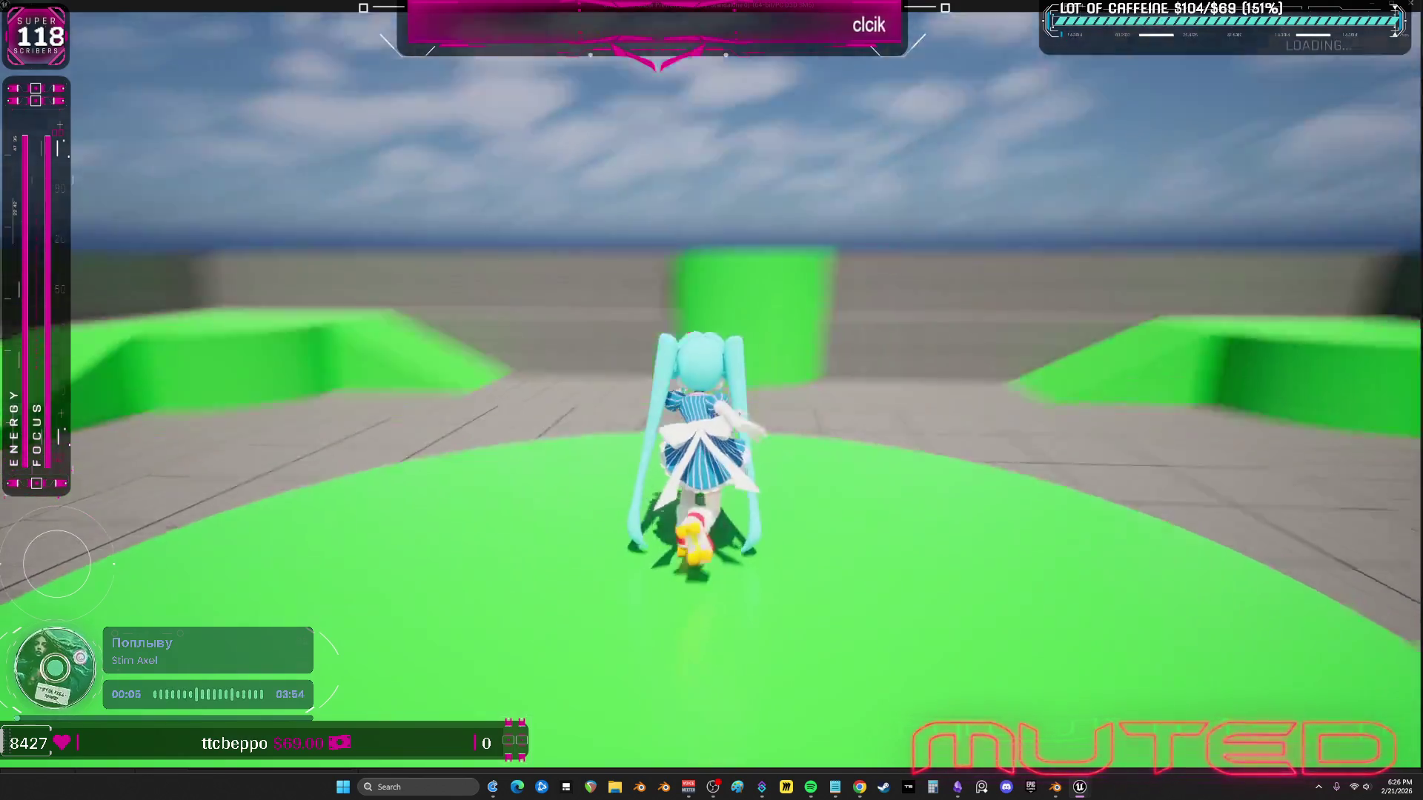
pyautogui.press('w')
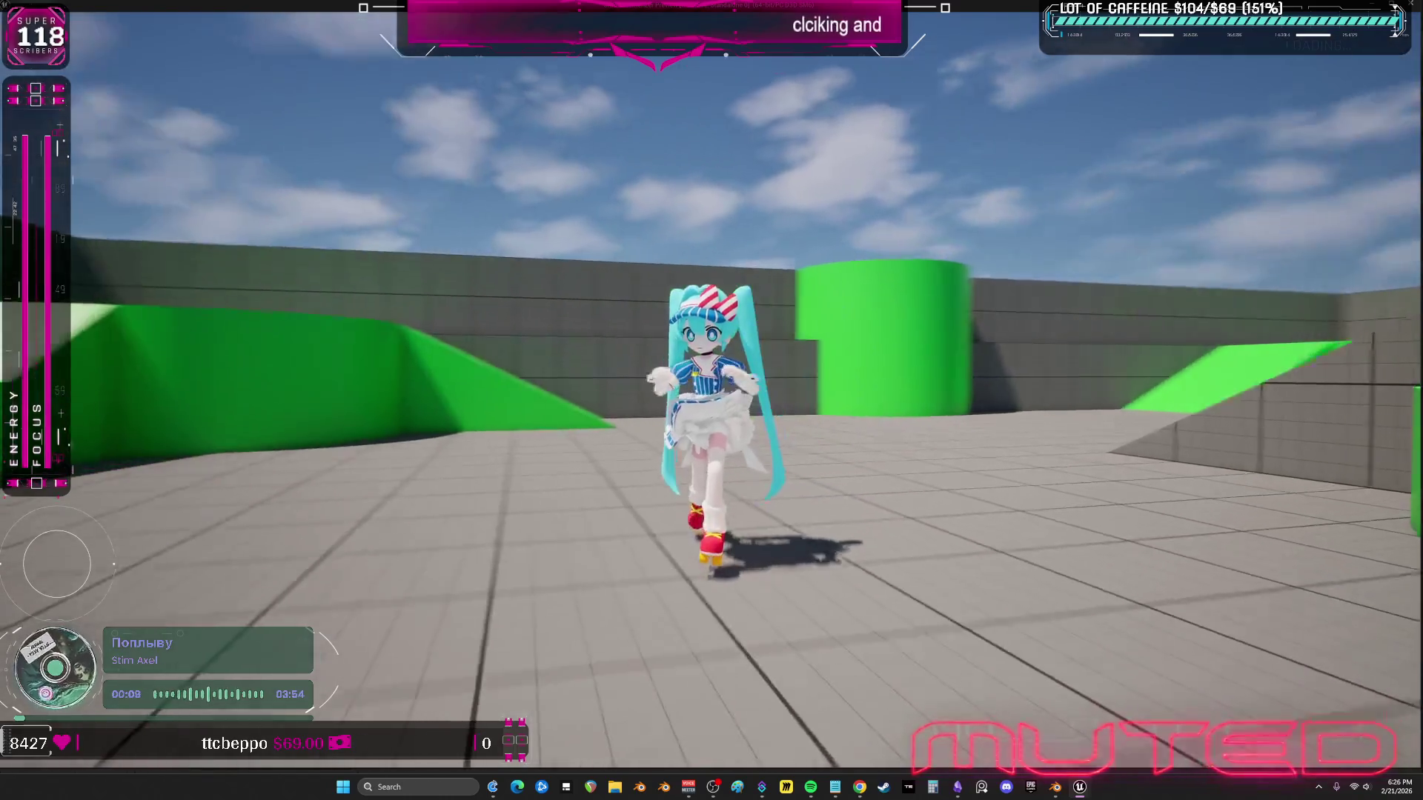
pyautogui.press('Escape')
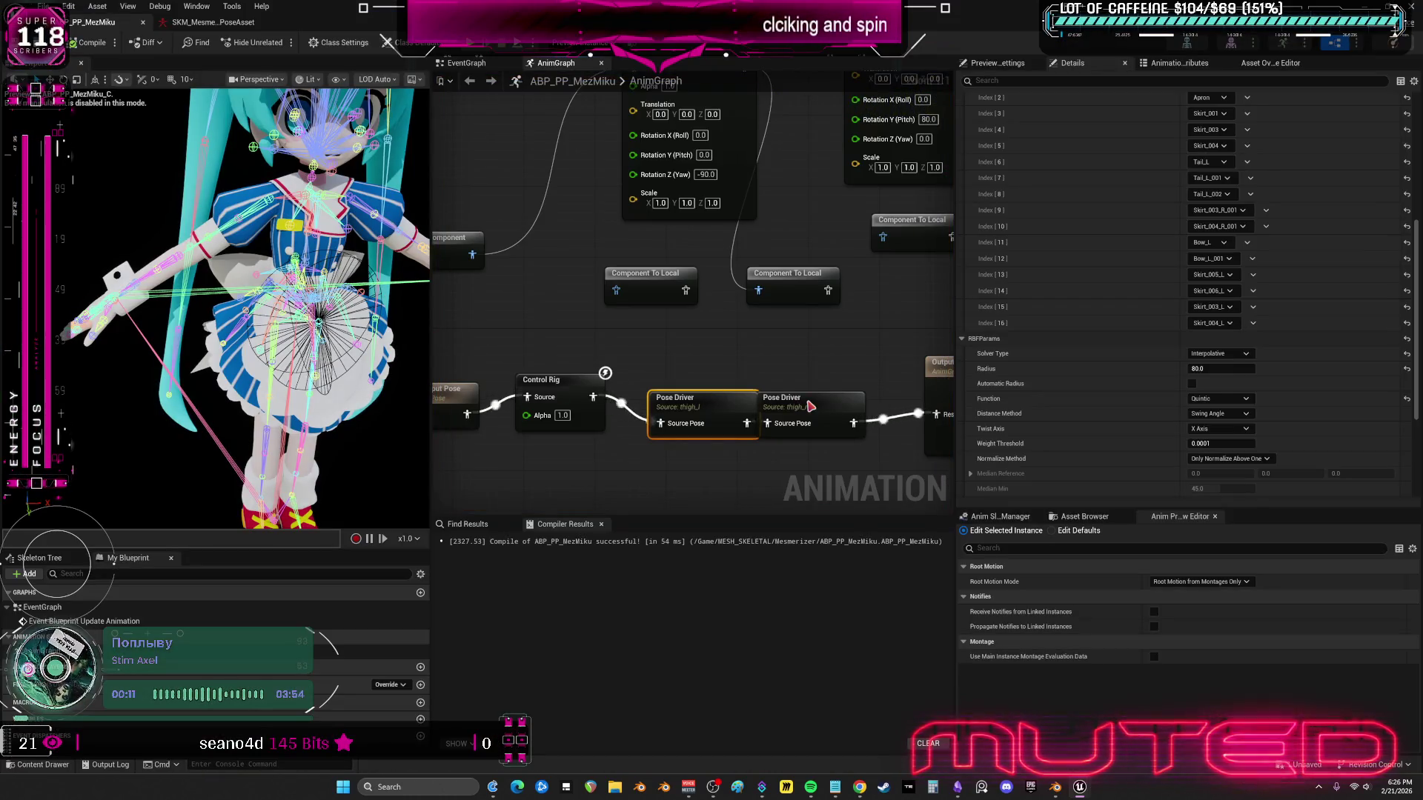
pyautogui.moveTo(811, 407); pyautogui.dragTo(837, 407)
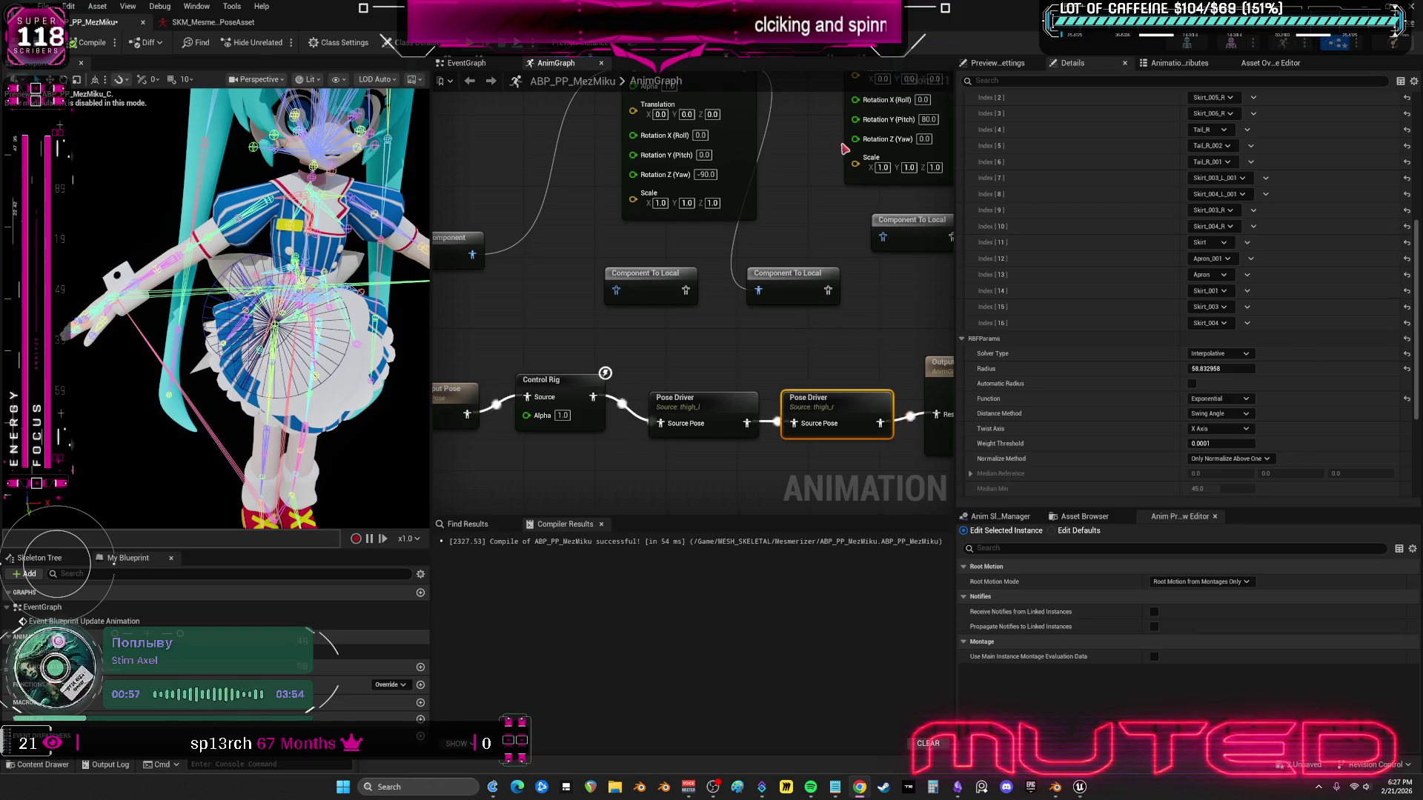
# - Select the thigh_l Pose Driver to review its thigh source bone and 17 driven bones
pyautogui.scroll(4, 1296, 210)
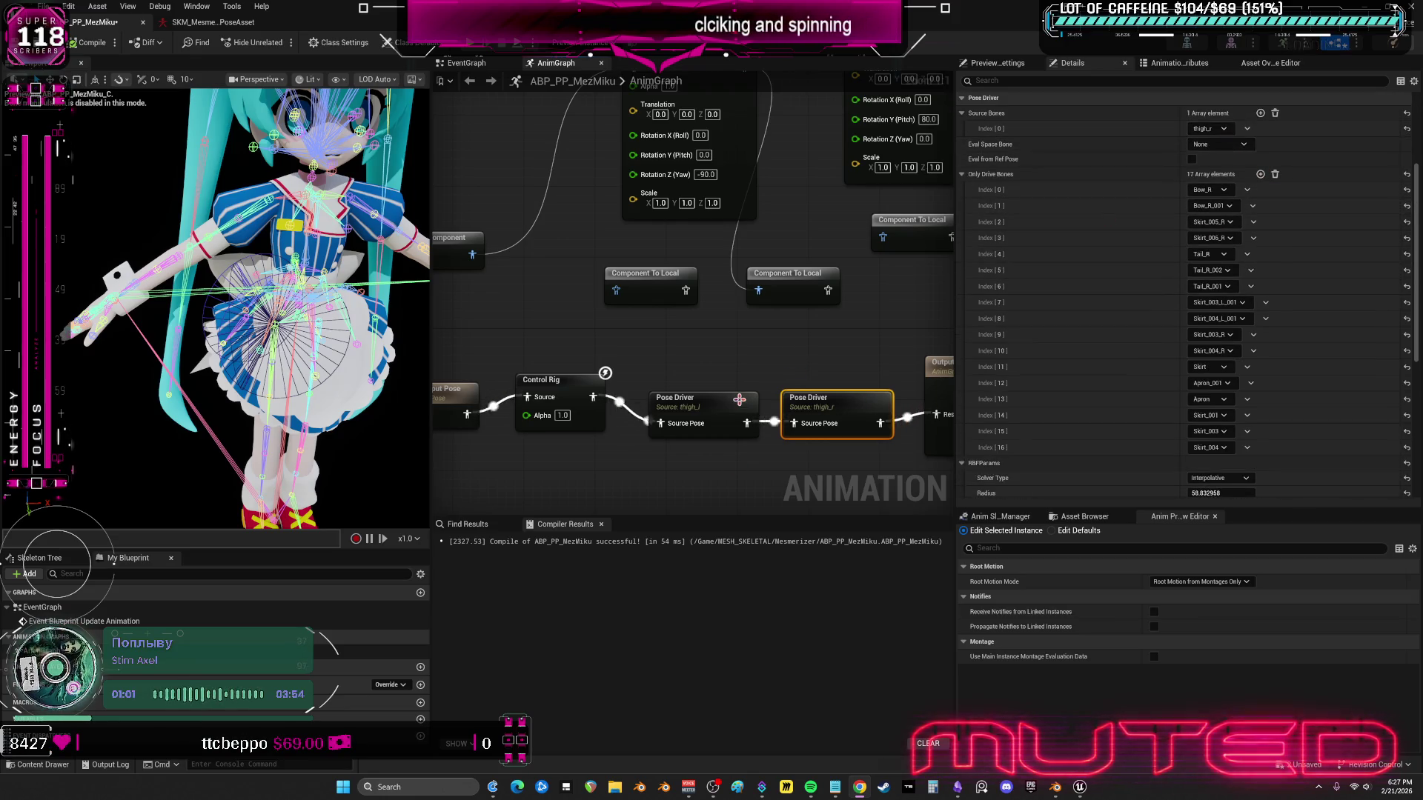
pyautogui.click(697, 404)
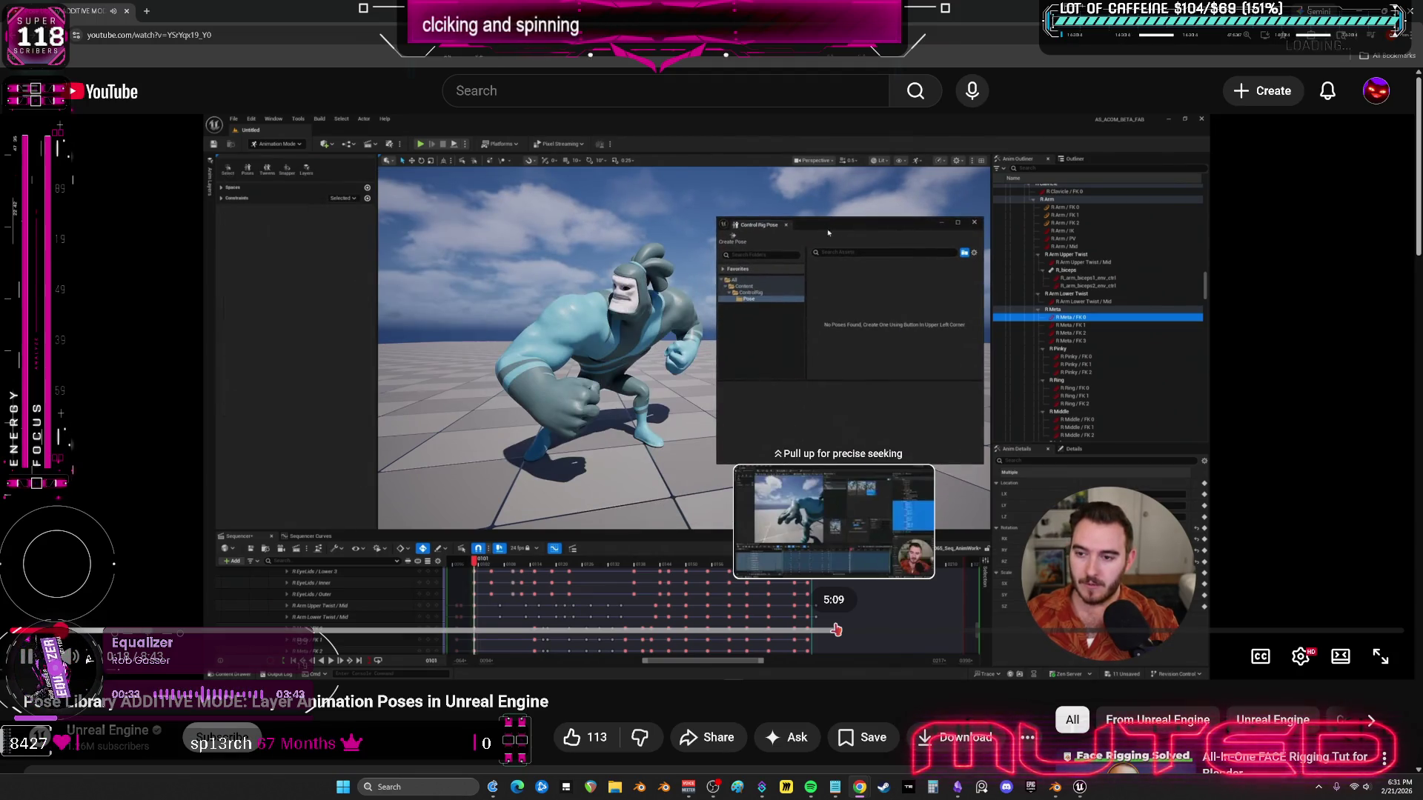
# - Skip the additive-pose tutorial ahead to about 4:23, pause it, and return to Unreal
pyautogui.press('Right')
pyautogui.press('Right')
pyautogui.press('Right')
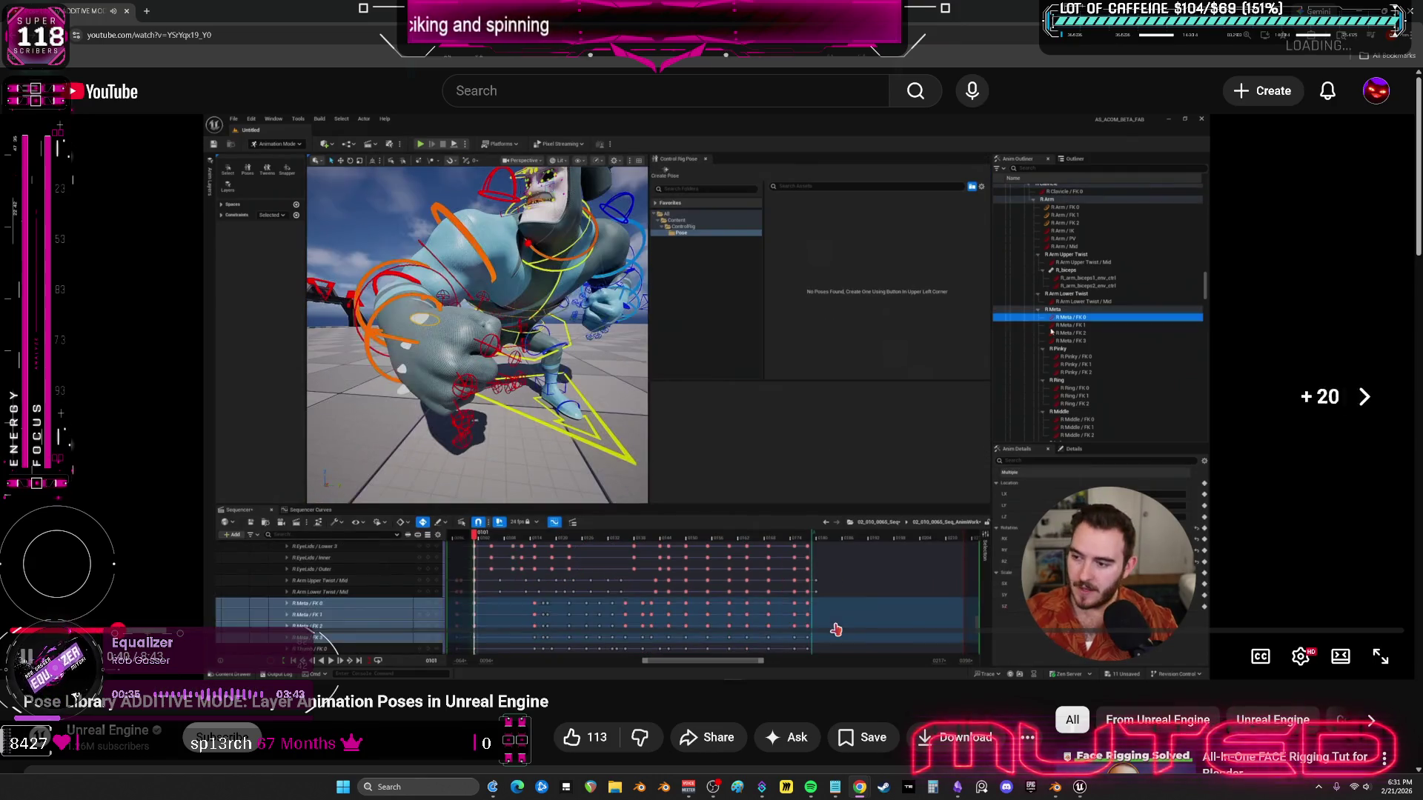
pyautogui.press('Right')
pyautogui.press('Right')
pyautogui.press('Right')
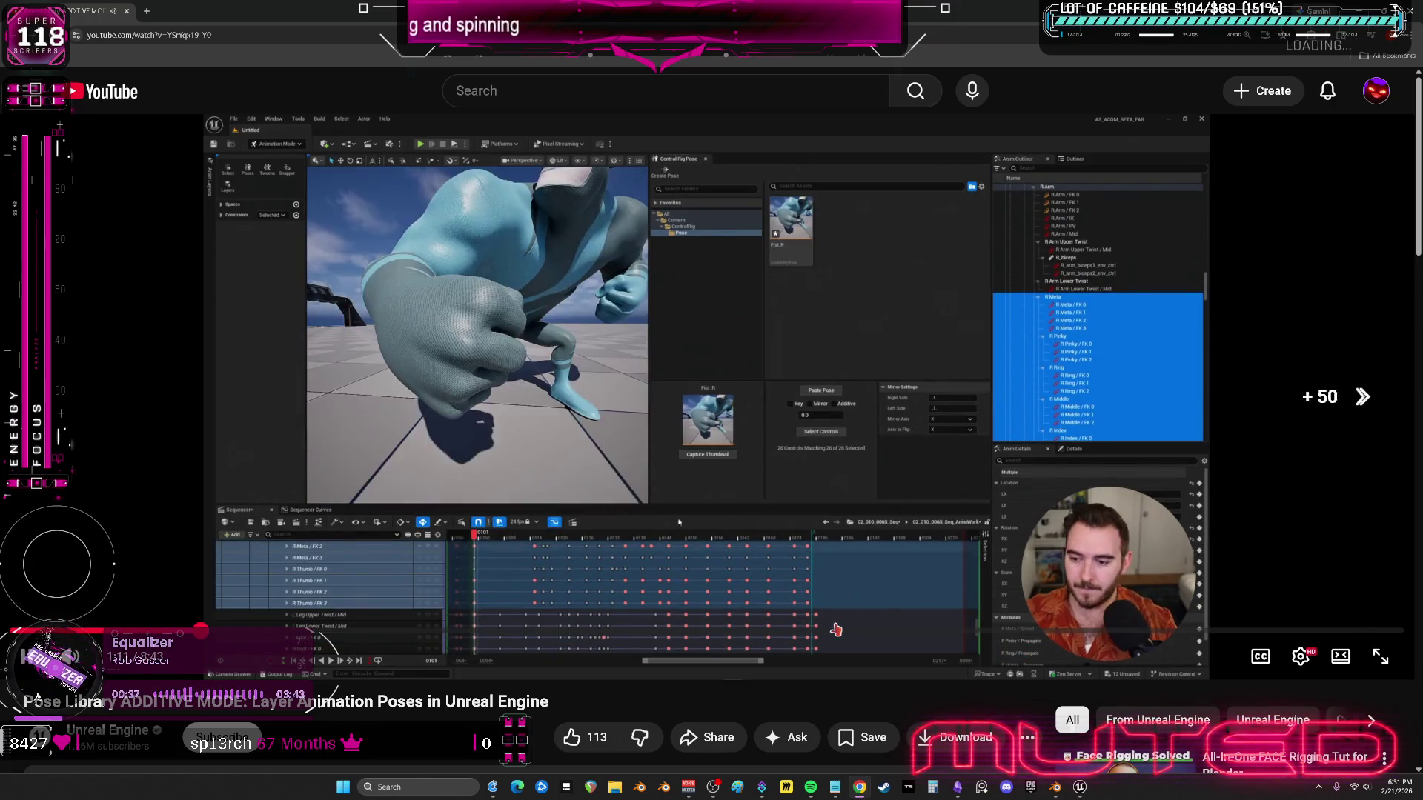
pyautogui.press('Right')
pyautogui.press('Right')
pyautogui.press('Right')
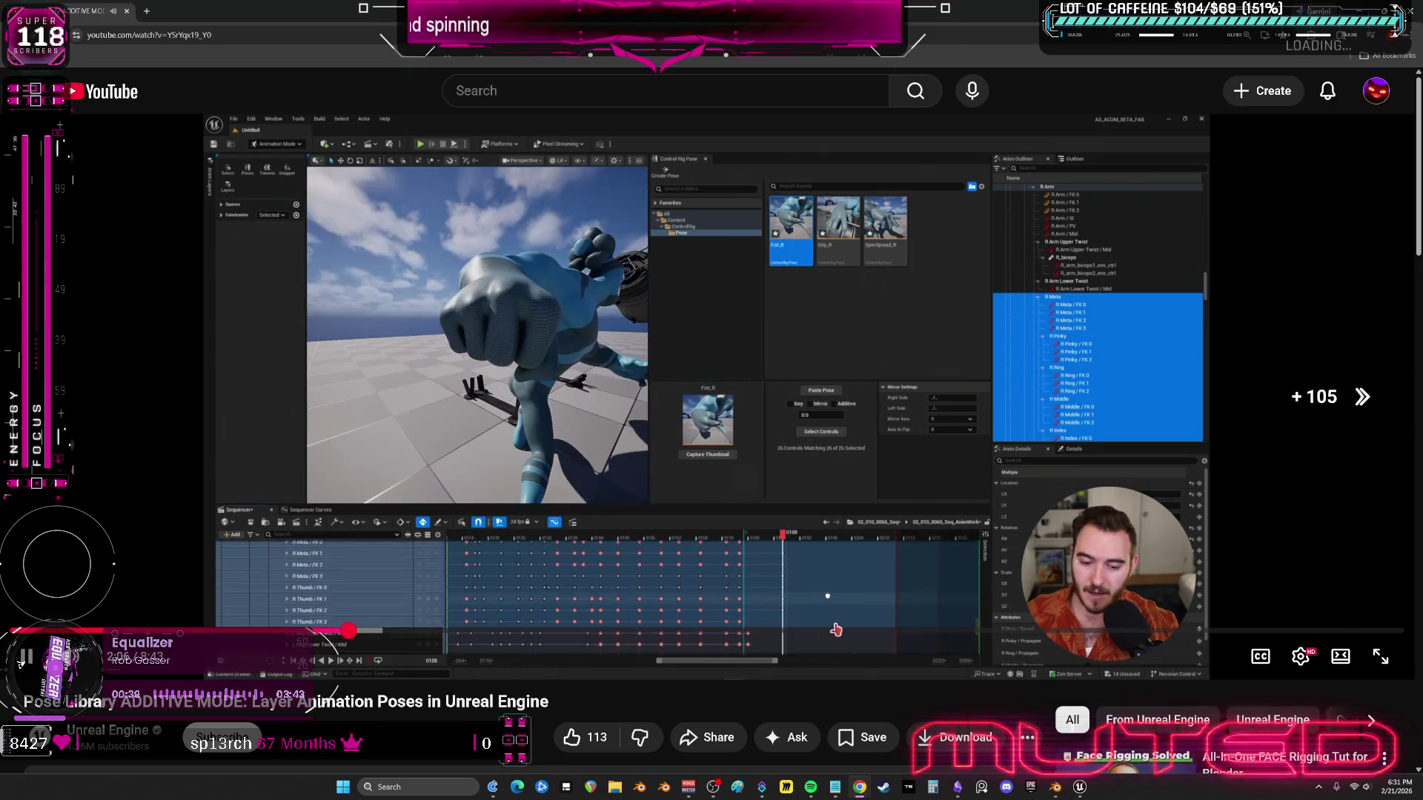
pyautogui.press('Right')
pyautogui.press('Right')
pyautogui.press('Right')
pyautogui.press('Right')
pyautogui.press('Right')
pyautogui.press('Right')
pyautogui.press('Right')
pyautogui.press('Right')
pyautogui.press('Right')
pyautogui.click(695, 480)
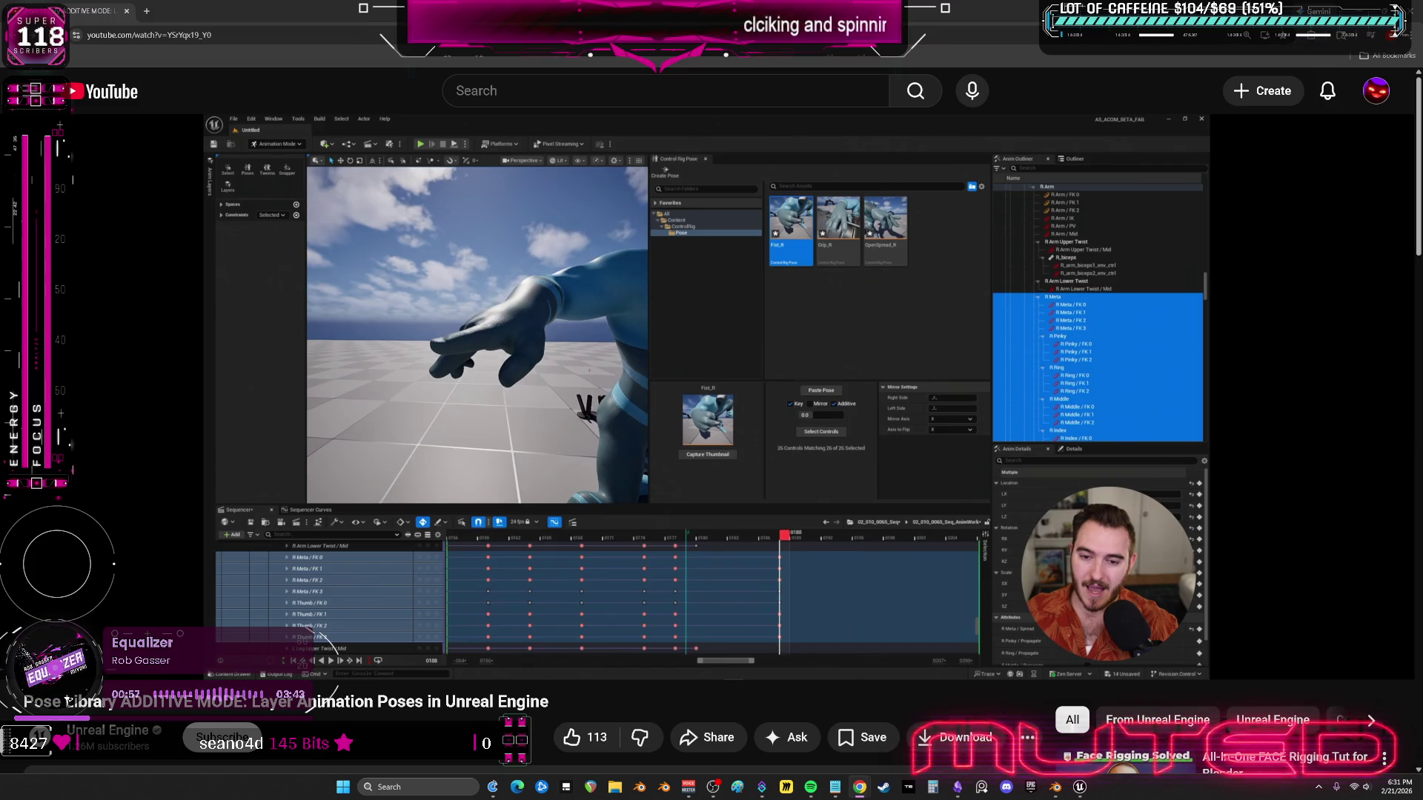
pyautogui.moveTo(525, 293)
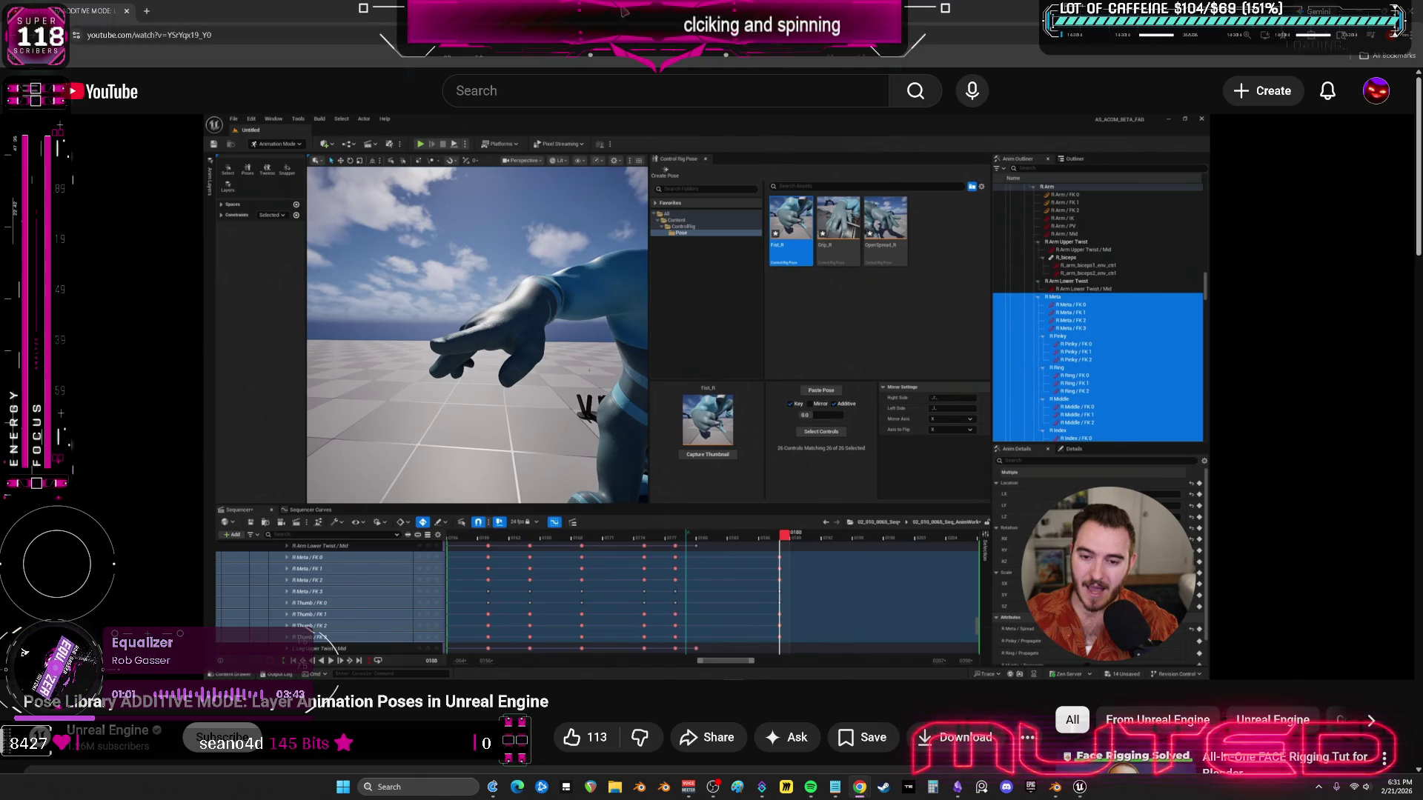
pyautogui.hotkey('alt', 'Tab')
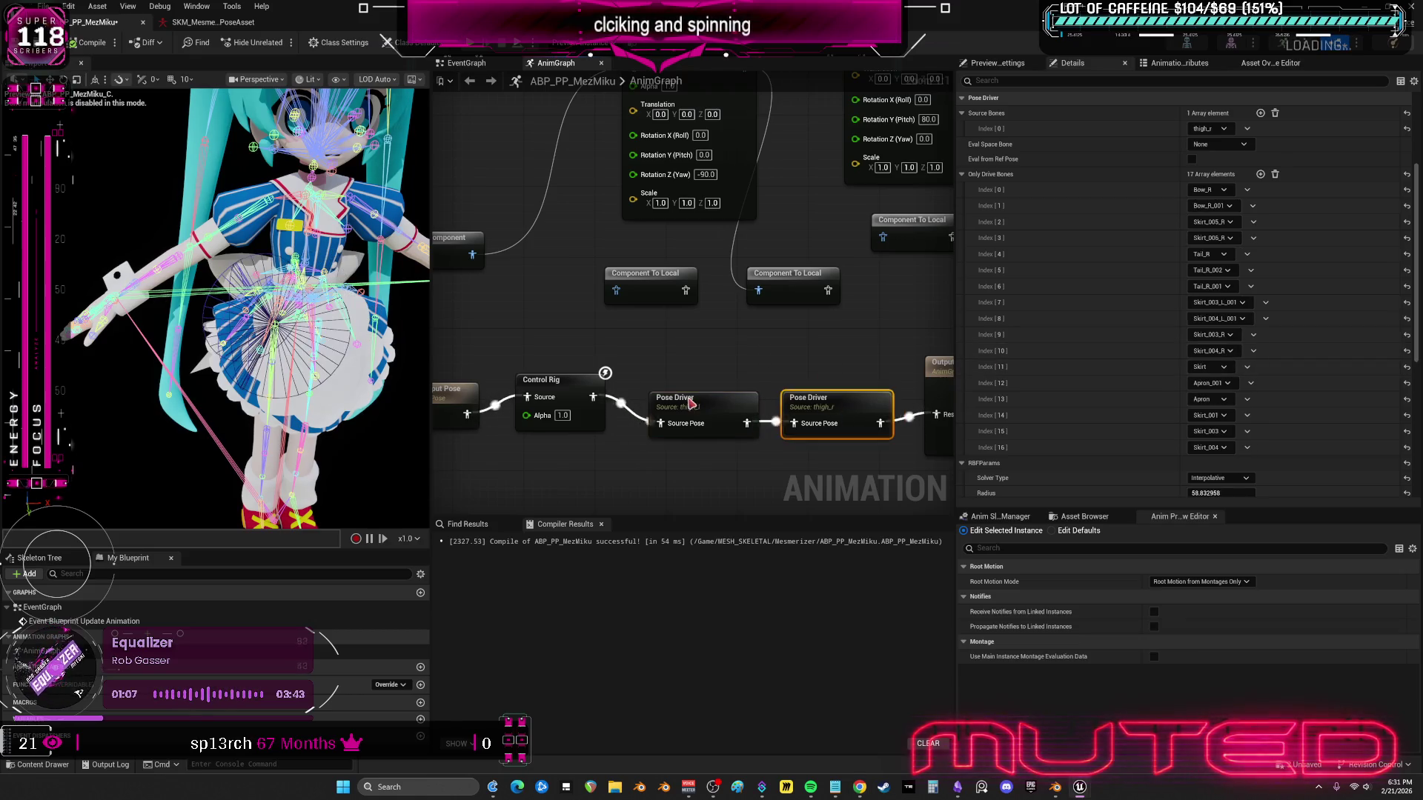
# - Check the thigh_l driver's Interpolative, Quintic, radius 80 settings, then switch to the SKM_Mesmerizer pose asset
pyautogui.scroll(2, 1161, 269)
pyautogui.scroll(4, 1161, 270)
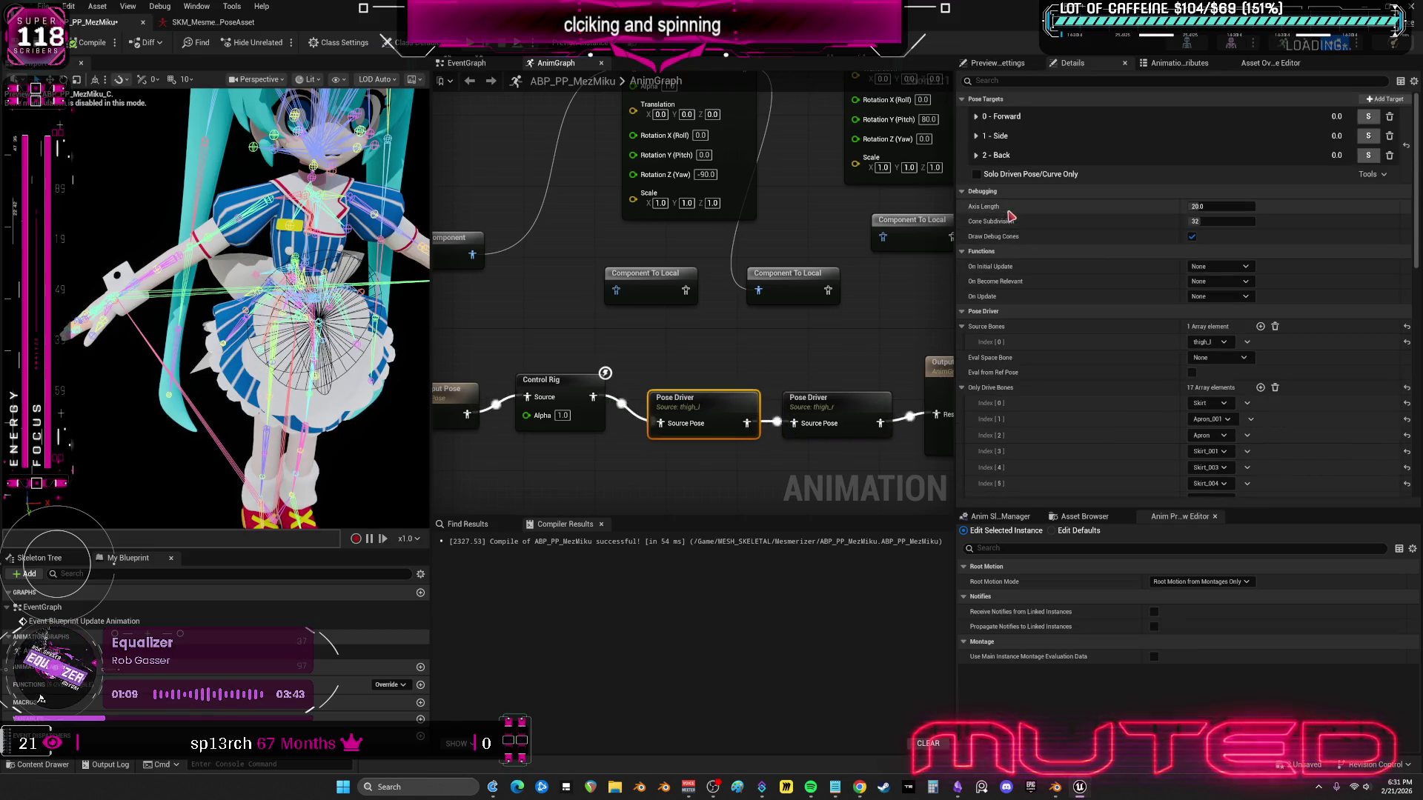
pyautogui.scroll(-11, 1019, 286)
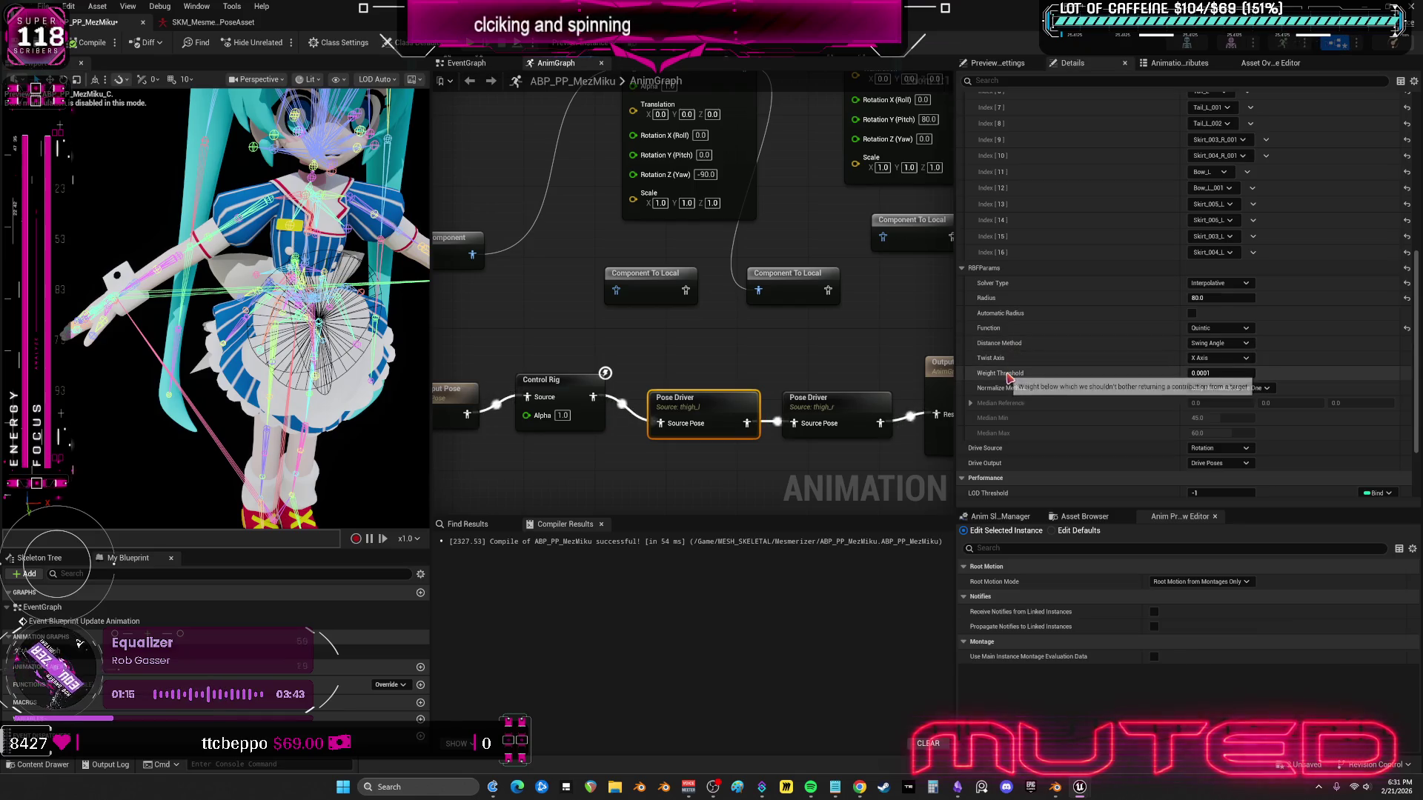
pyautogui.scroll(-2, 1009, 395)
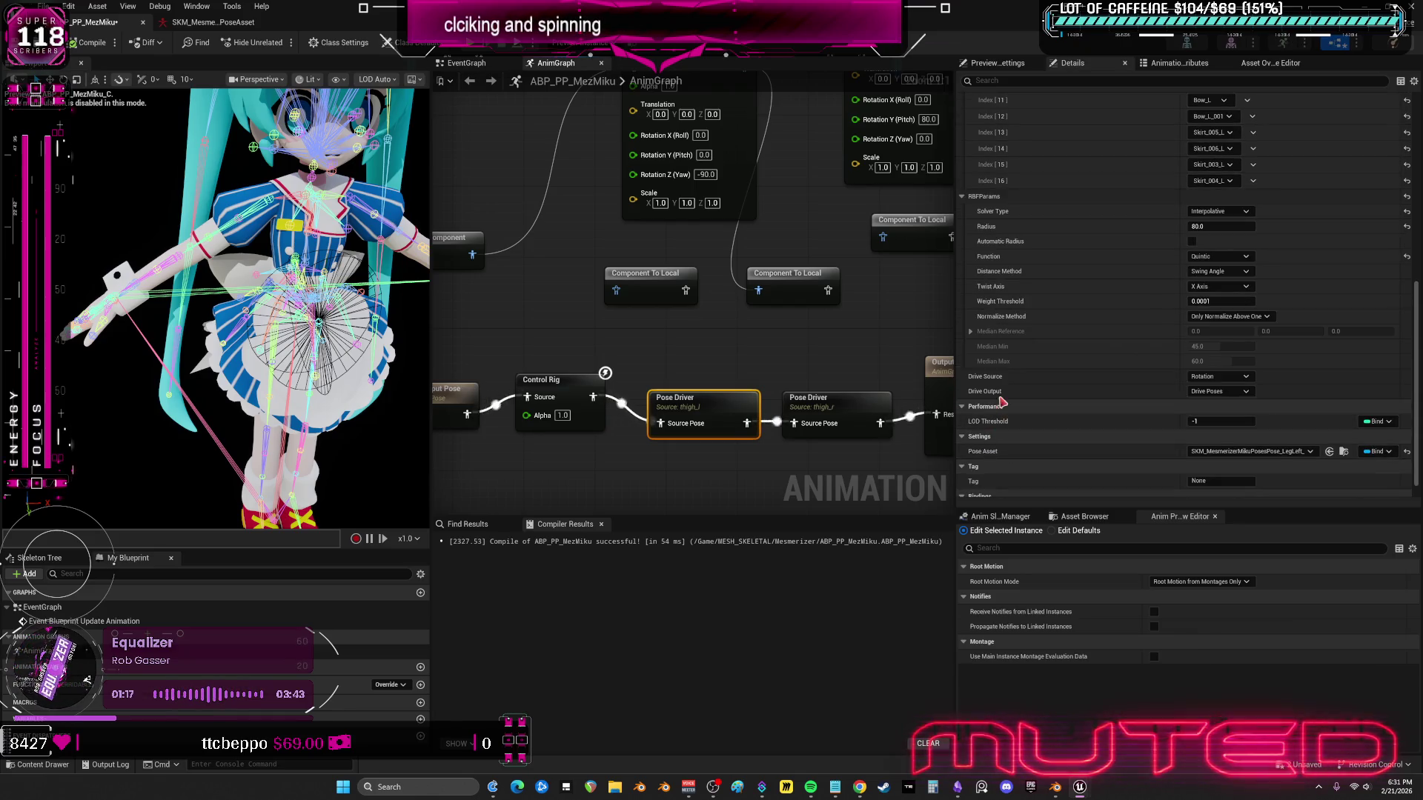
pyautogui.scroll(-1, 1253, 416)
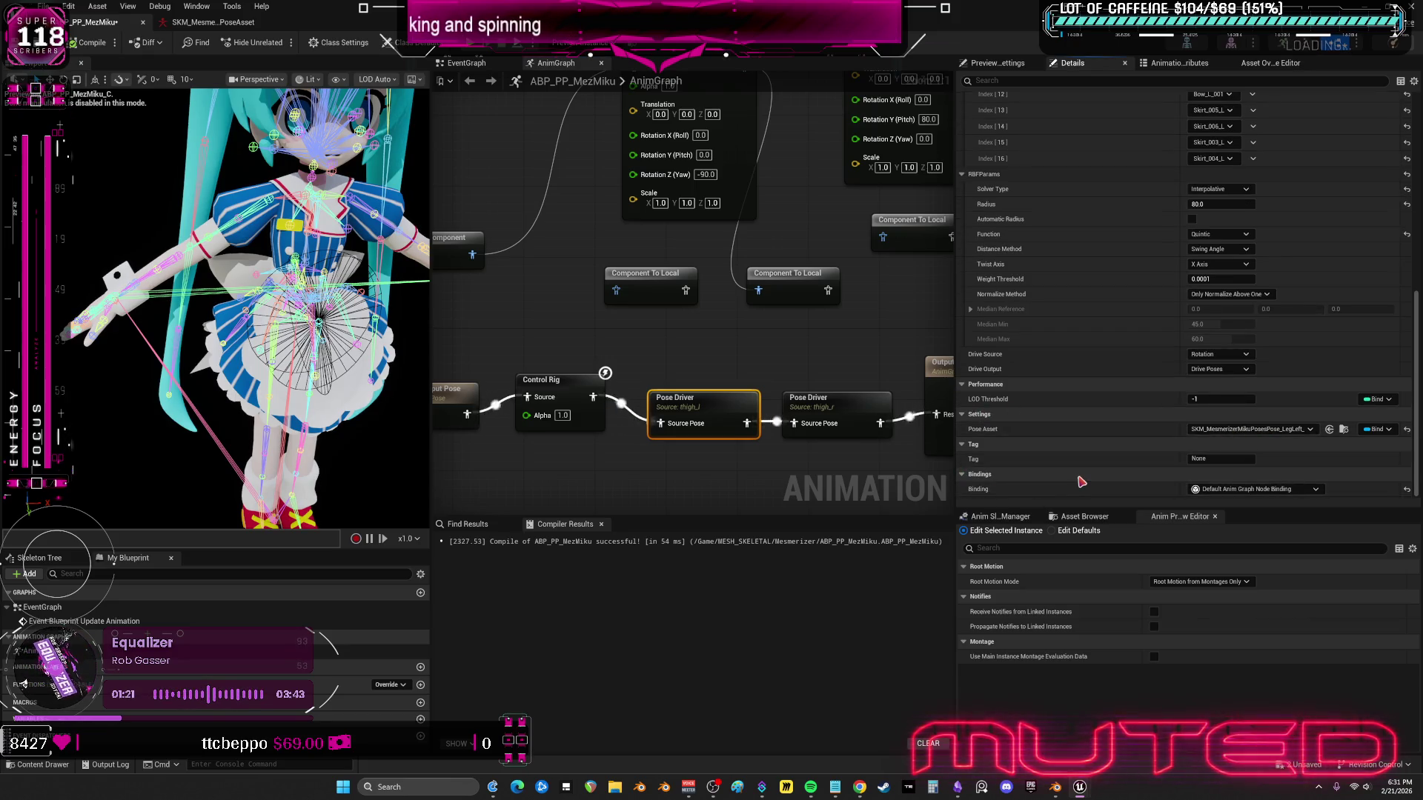
pyautogui.click(215, 22)
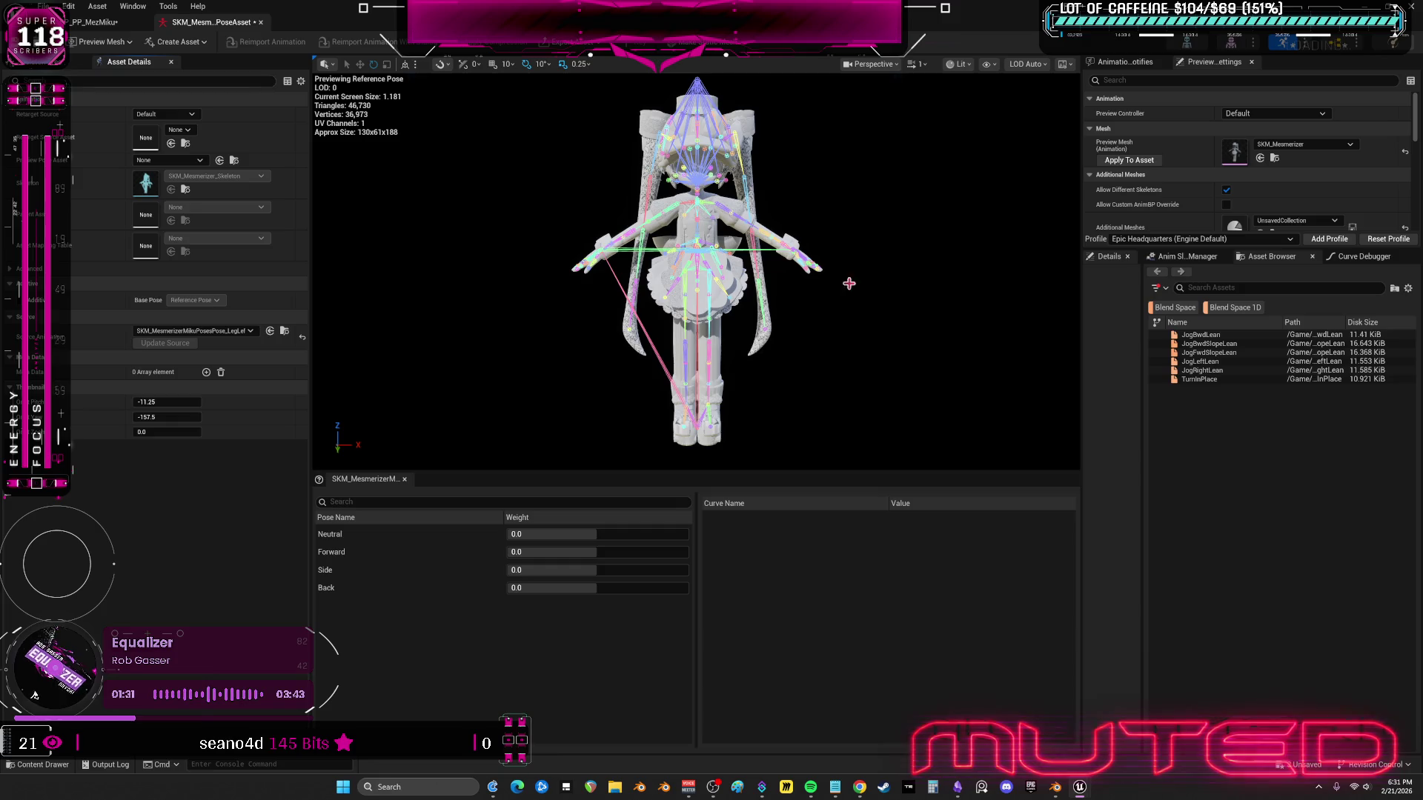
# - List all animations, open the LegRight pose asset, and convert its poses to full poses
pyautogui.click(1174, 308)
pyautogui.click(1235, 308)
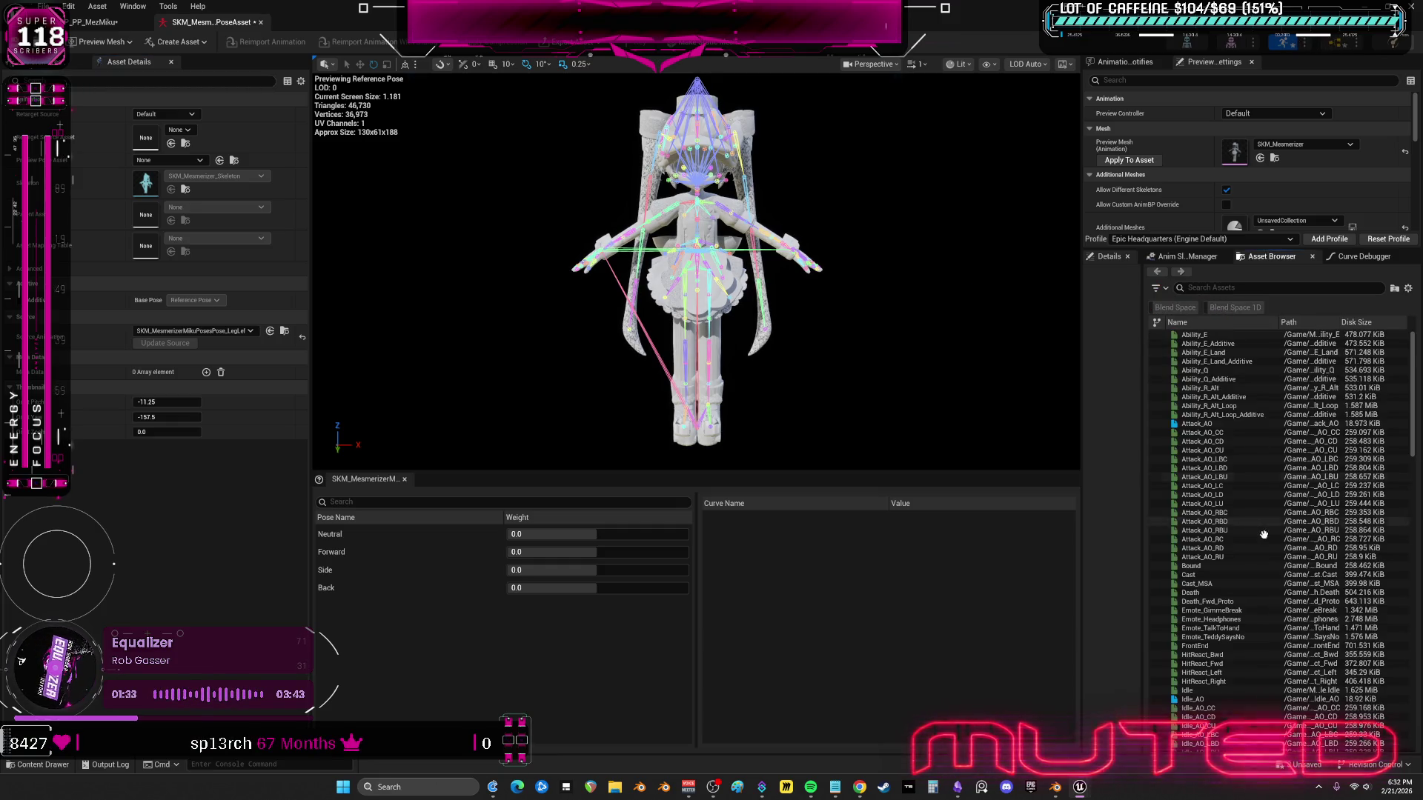
pyautogui.scroll(-15, 1264, 534)
pyautogui.scroll(-8, 1275, 675)
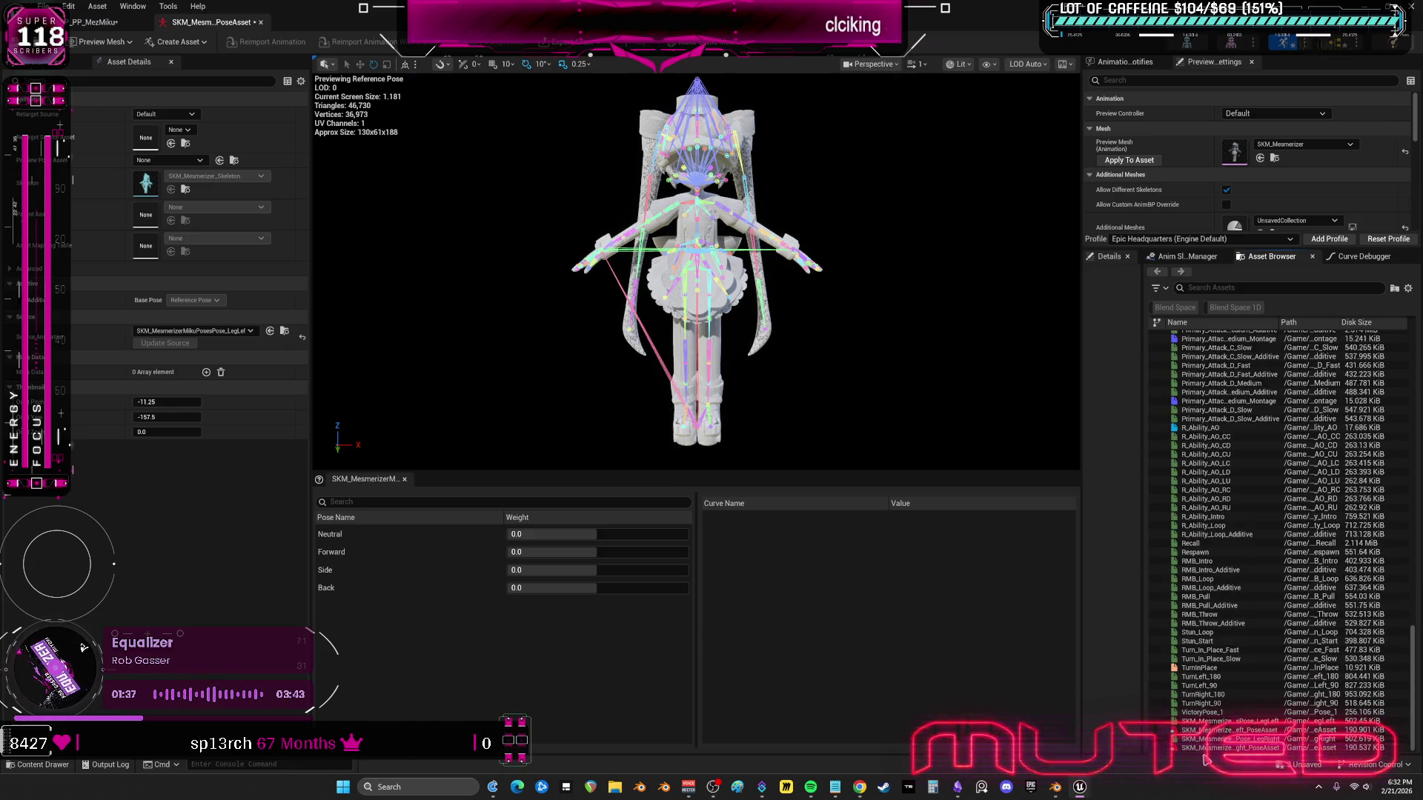
pyautogui.doubleClick(1201, 747)
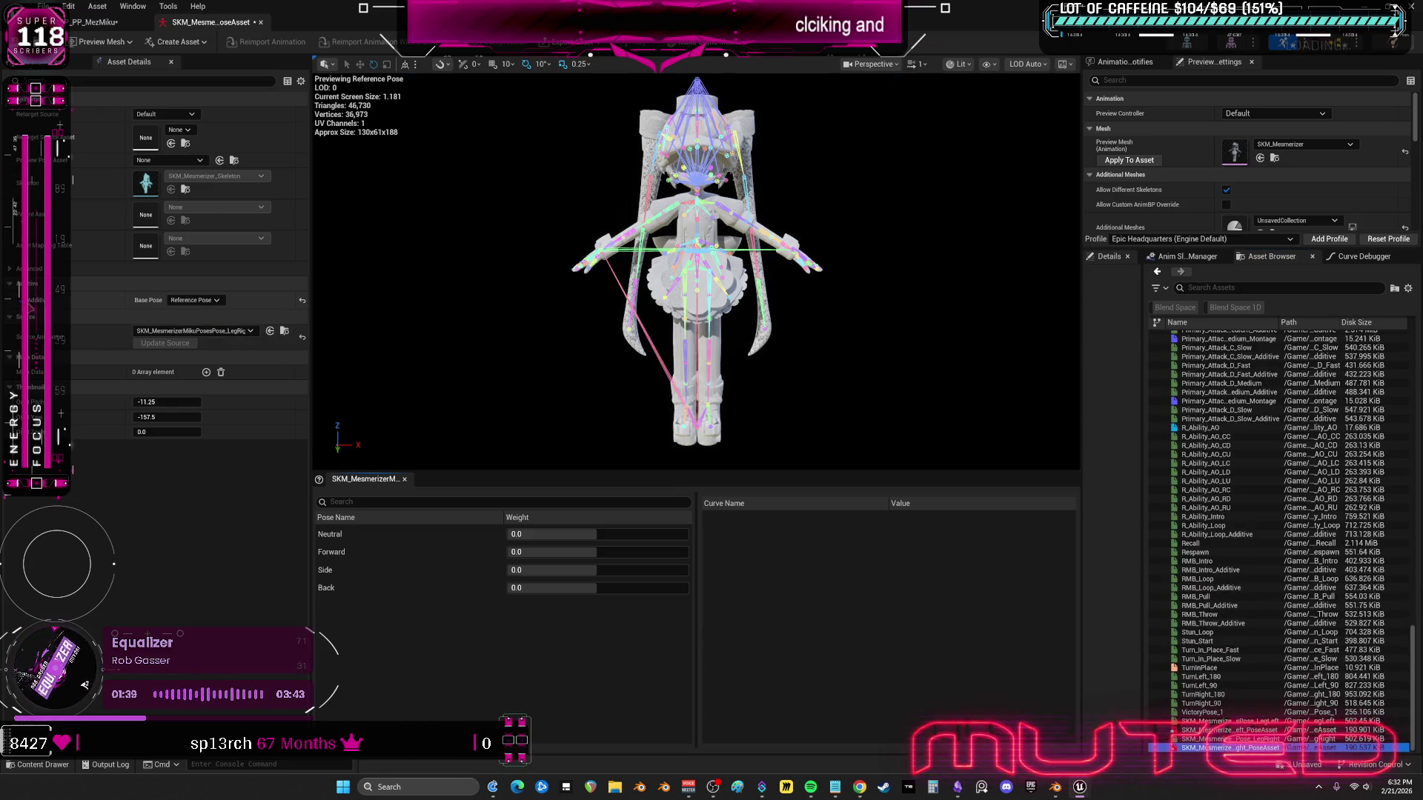
pyautogui.click(265, 301)
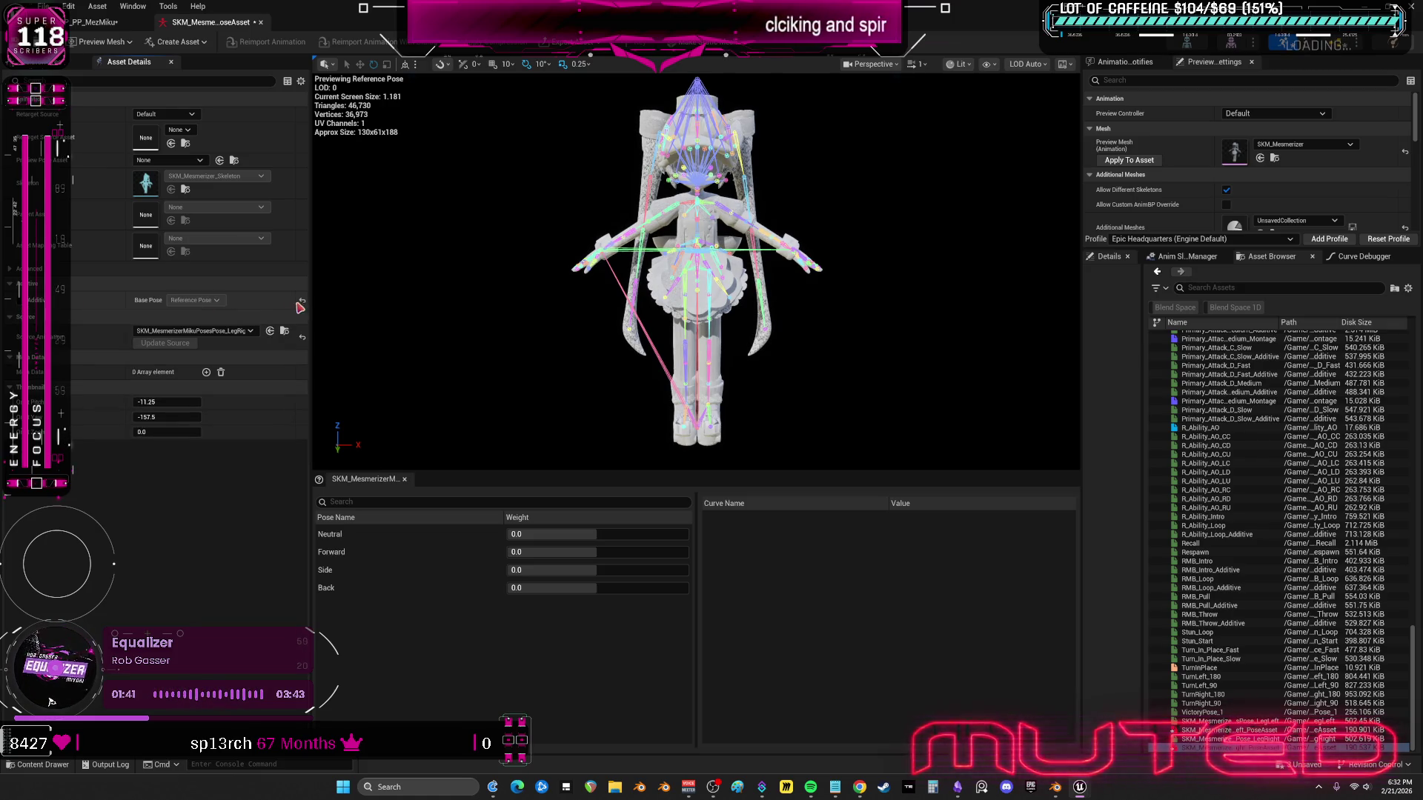
# - Inspect the Neutral and Forward poses in the LegRight pose asset, leaving them unchanged
pyautogui.click(379, 535)
pyautogui.click(368, 553)
pyautogui.rightClick(370, 553)
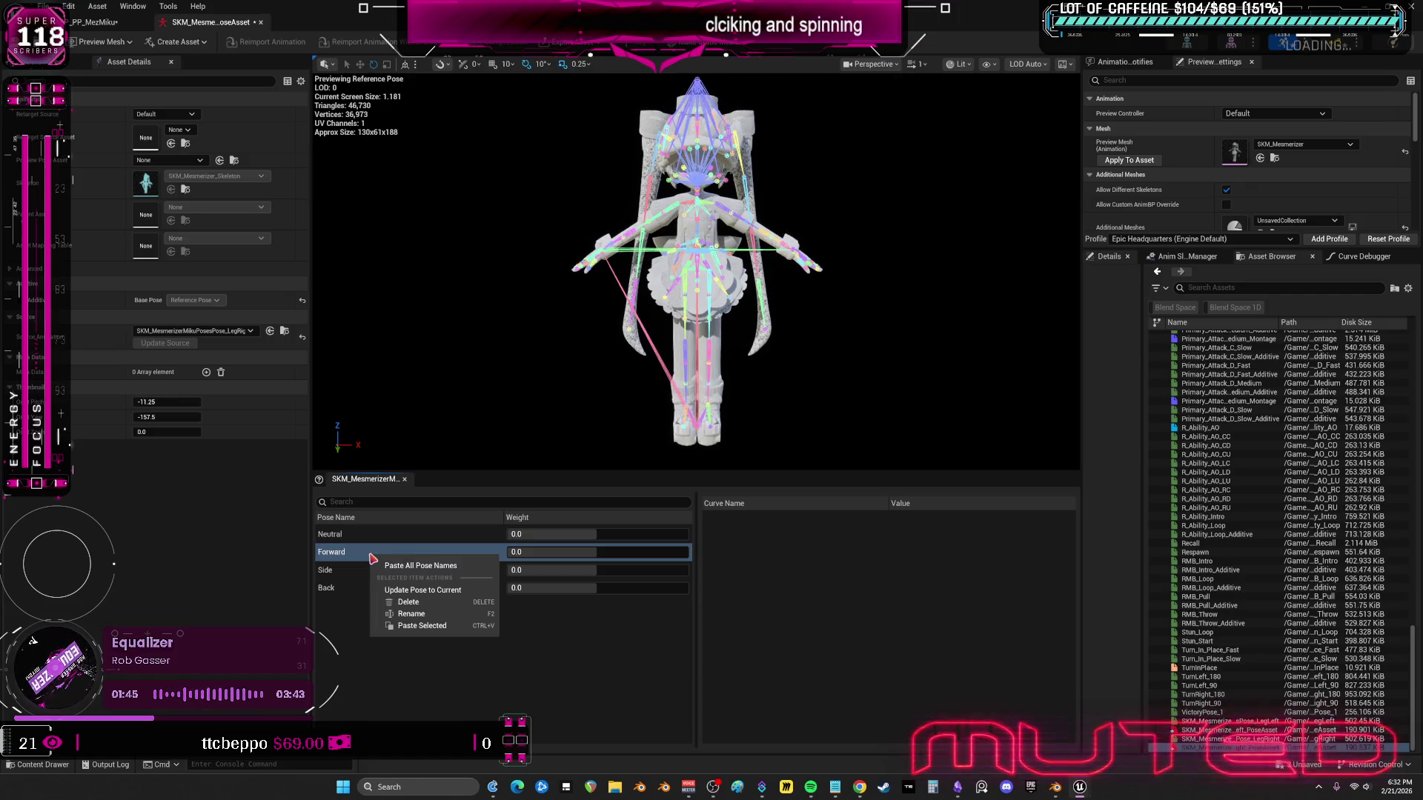
pyautogui.click(430, 566)
pyautogui.click(417, 535)
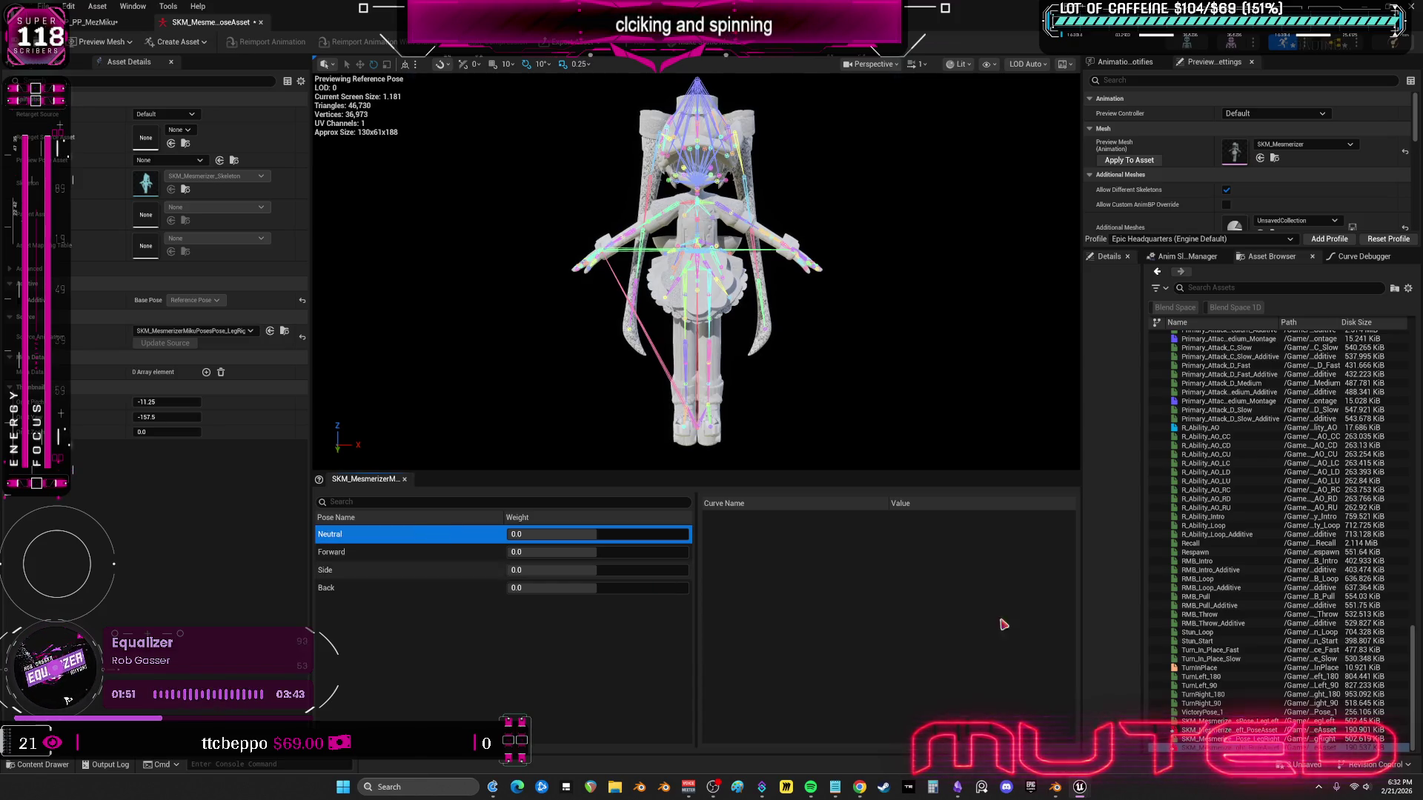
# - Choose Neutral as the base pose, widen the details panel, and go to the Pose Assets documentation
pyautogui.click(1216, 730)
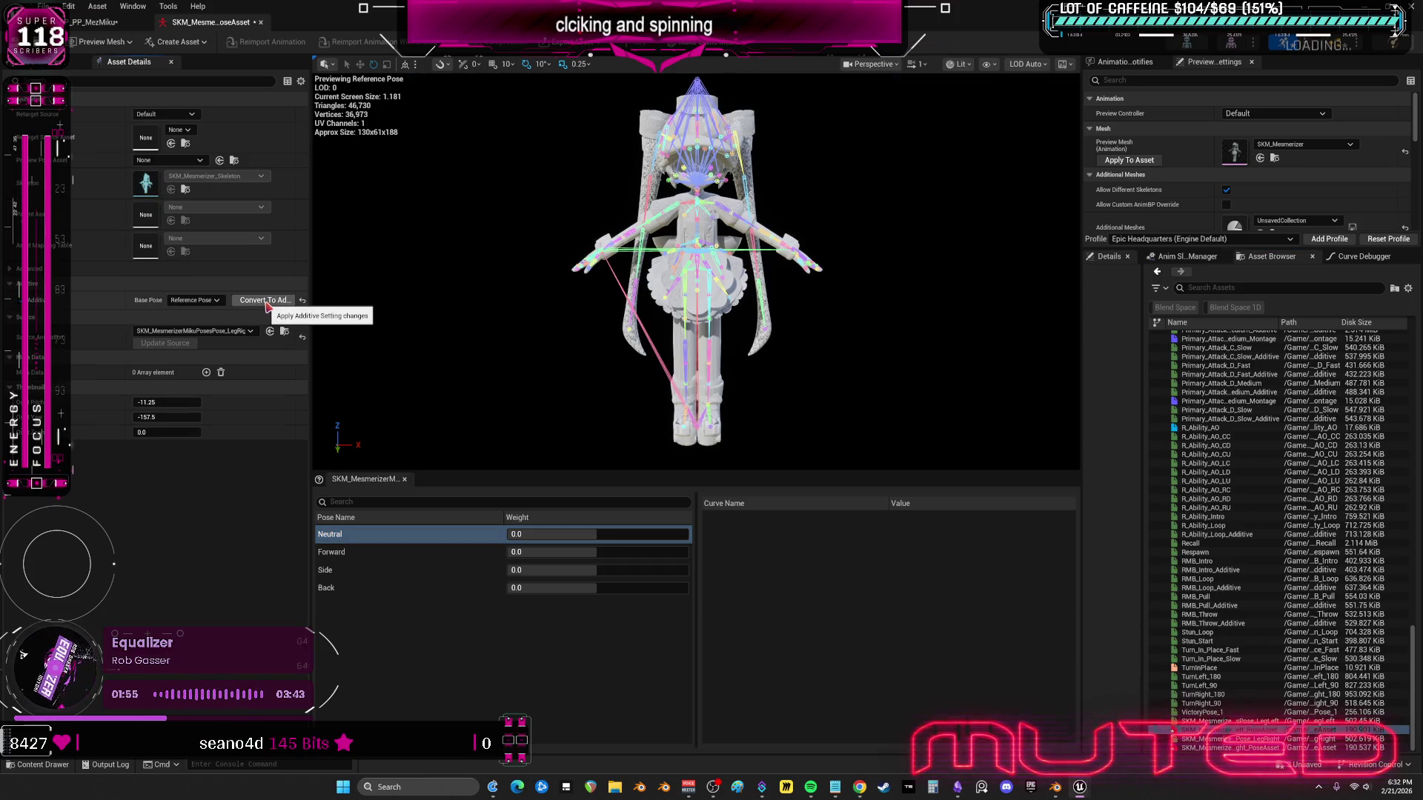
pyautogui.click(208, 302)
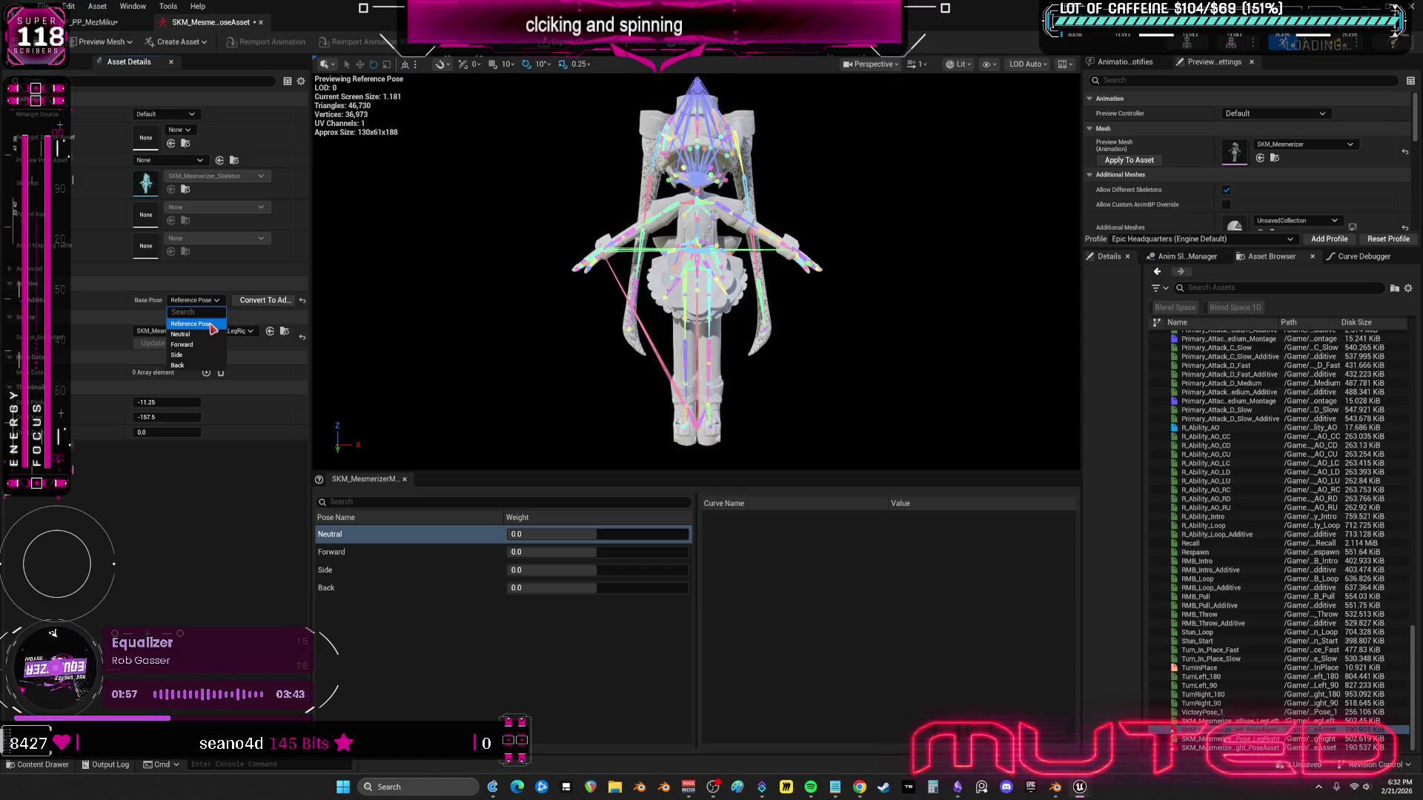
pyautogui.click(182, 335)
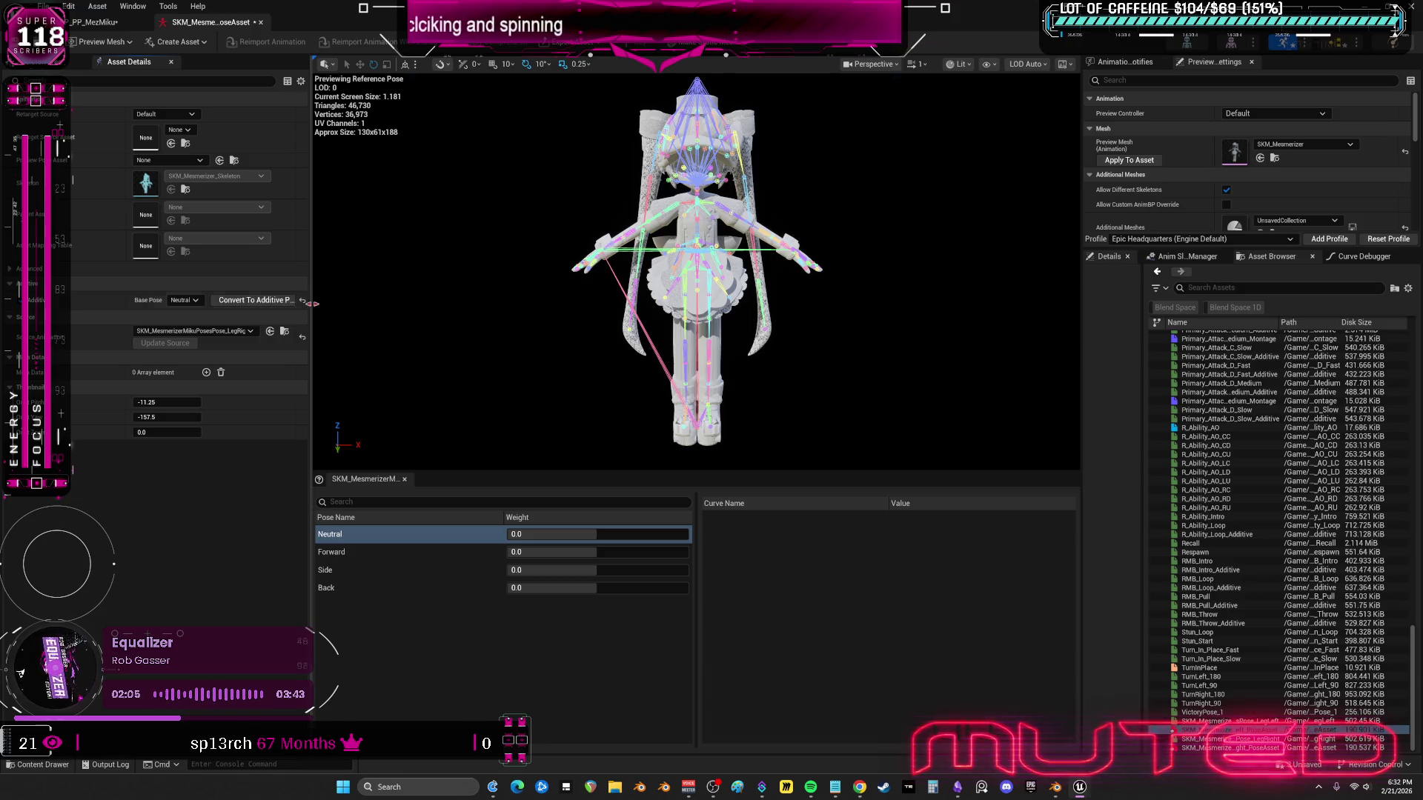
pyautogui.moveTo(312, 297); pyautogui.dragTo(454, 288)
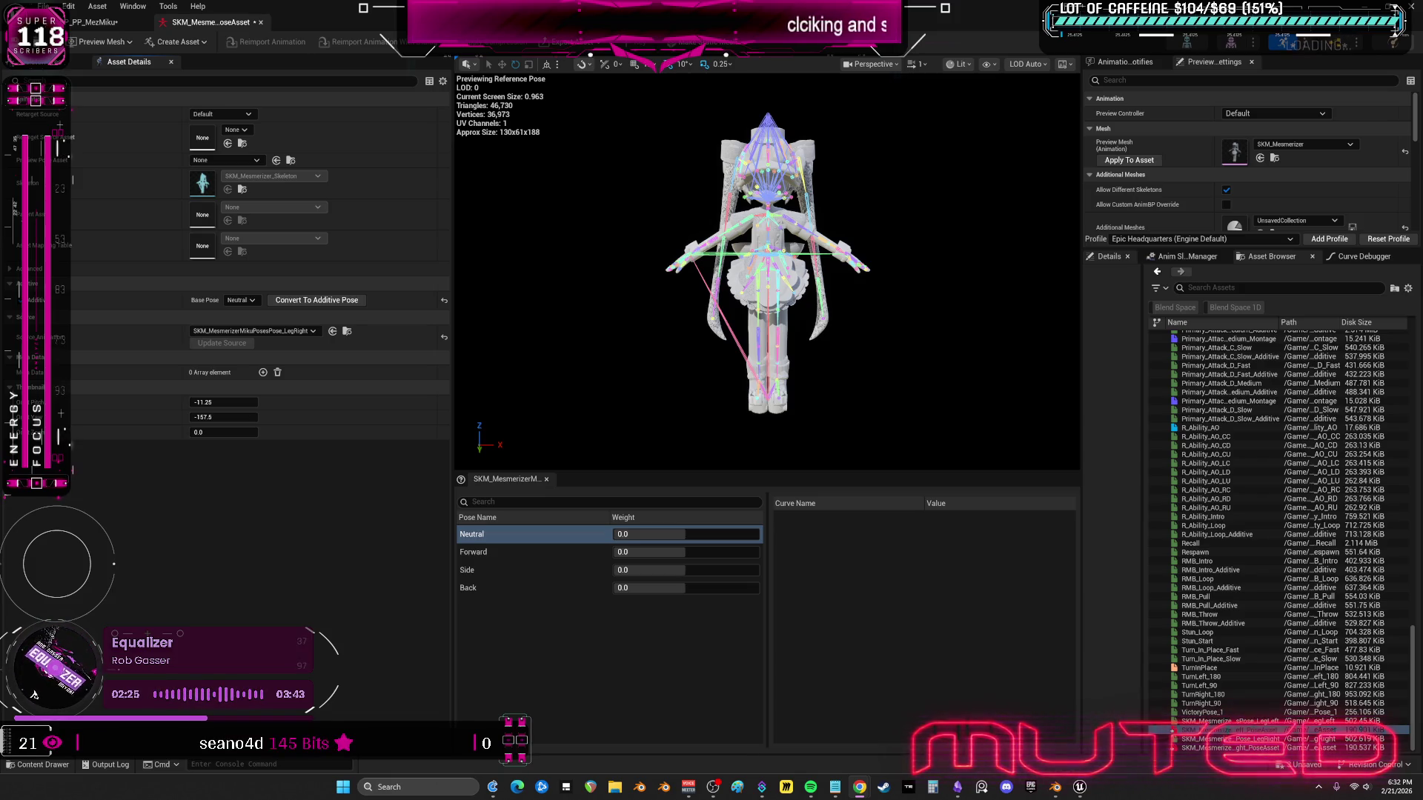
pyautogui.hotkey('alt', 'Tab')
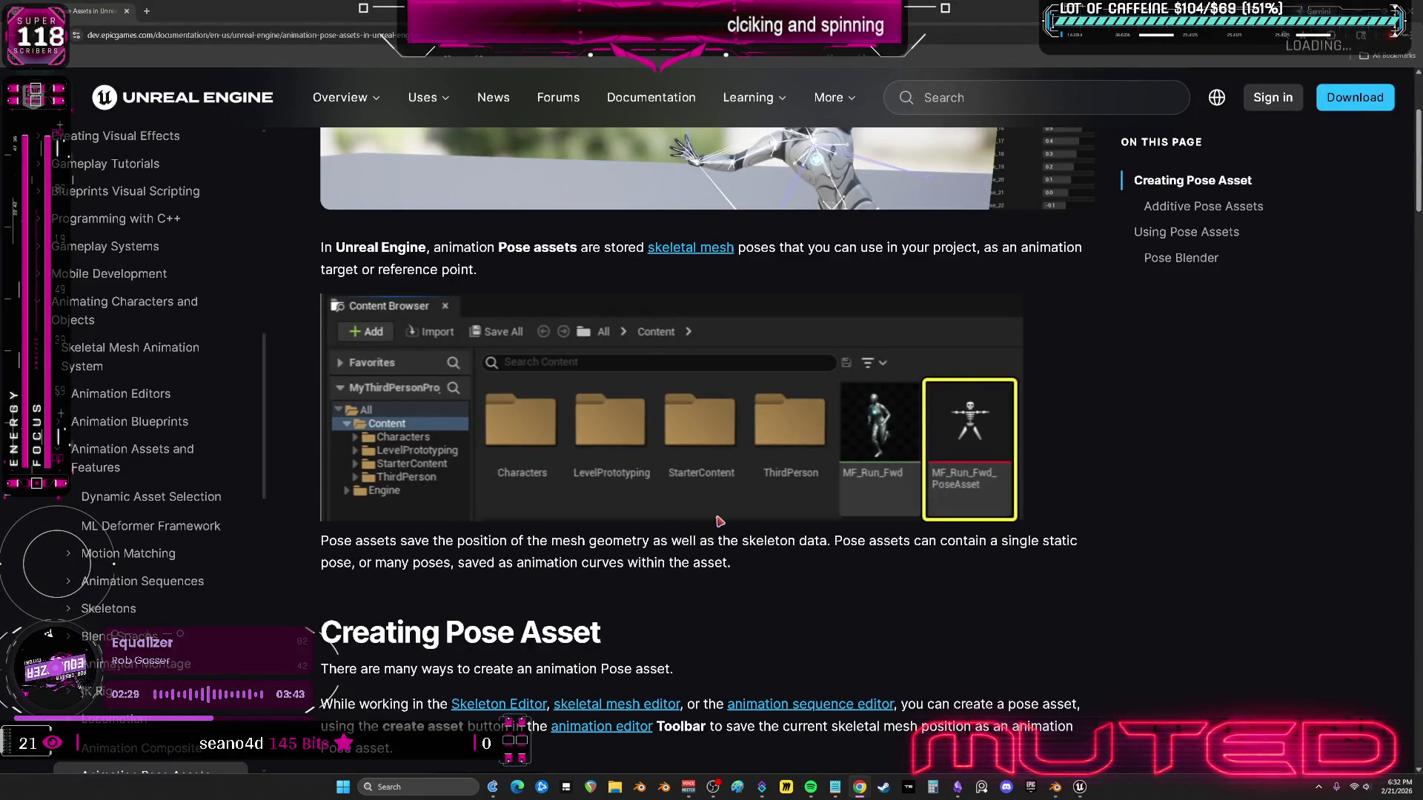
# - Scroll the documentation to the Additive Pose Assets paragraph, select it, and return to Unreal Editor
pyautogui.scroll(-10, 704, 534)
pyautogui.scroll(-15, 1023, 483)
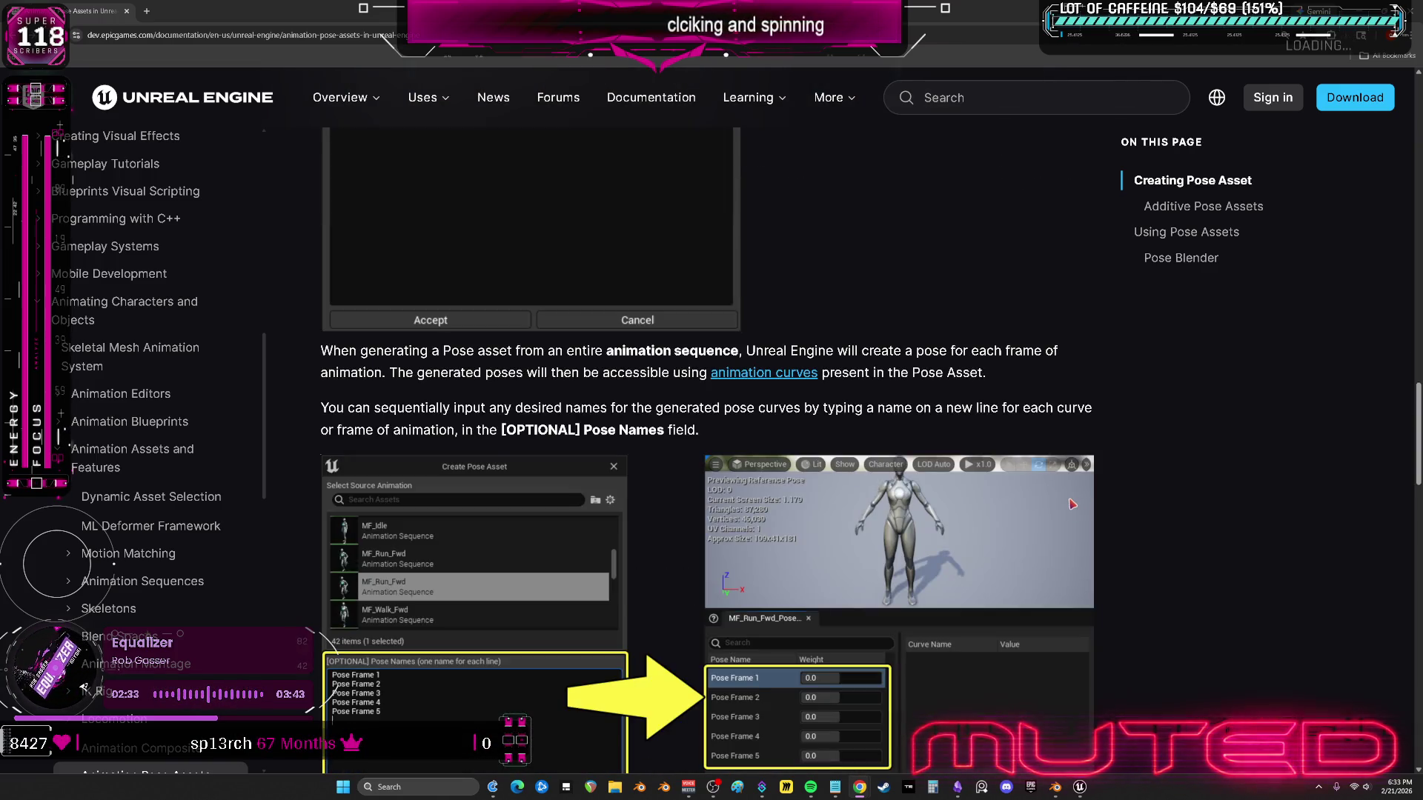
pyautogui.scroll(-5, 1150, 465)
pyautogui.scroll(2, 1149, 465)
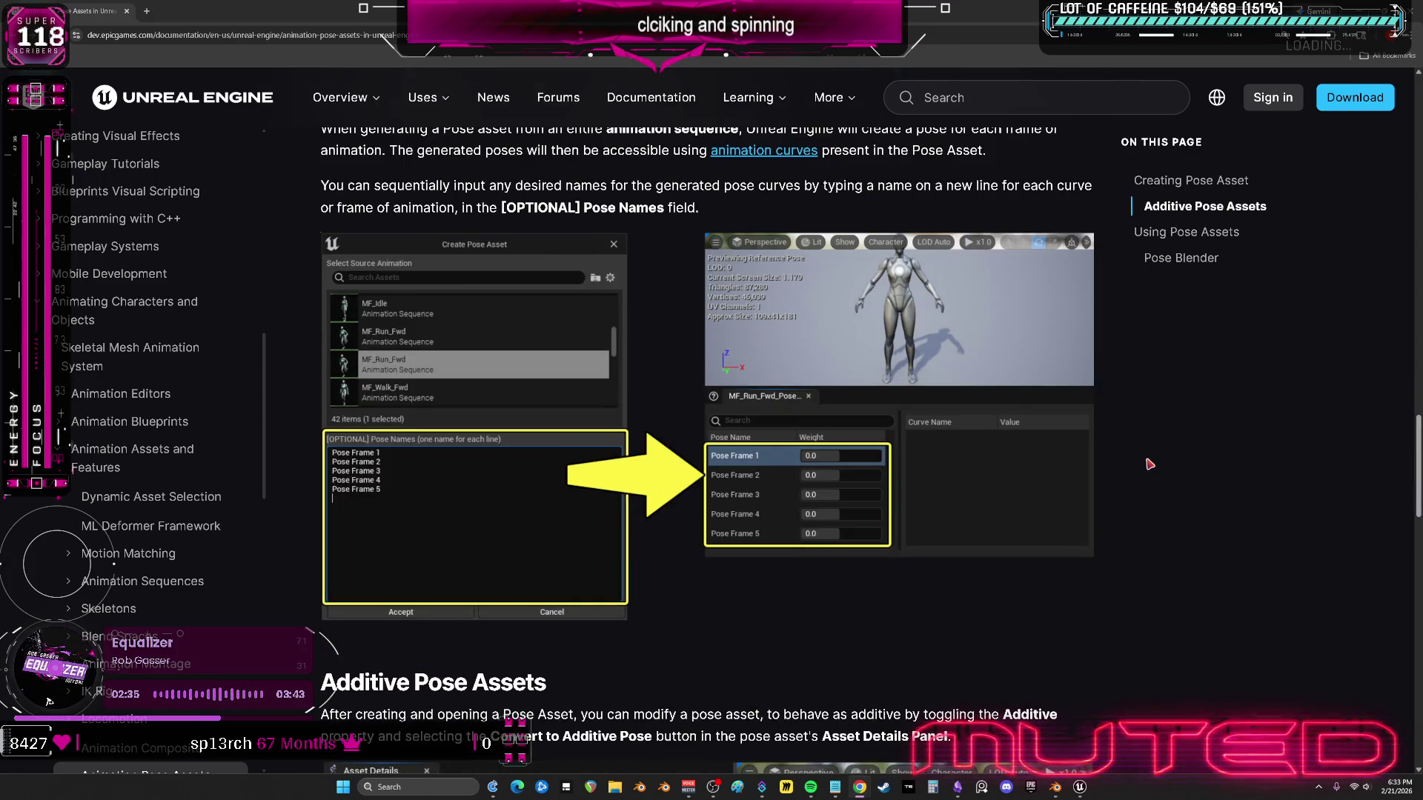
pyautogui.scroll(-6, 1150, 464)
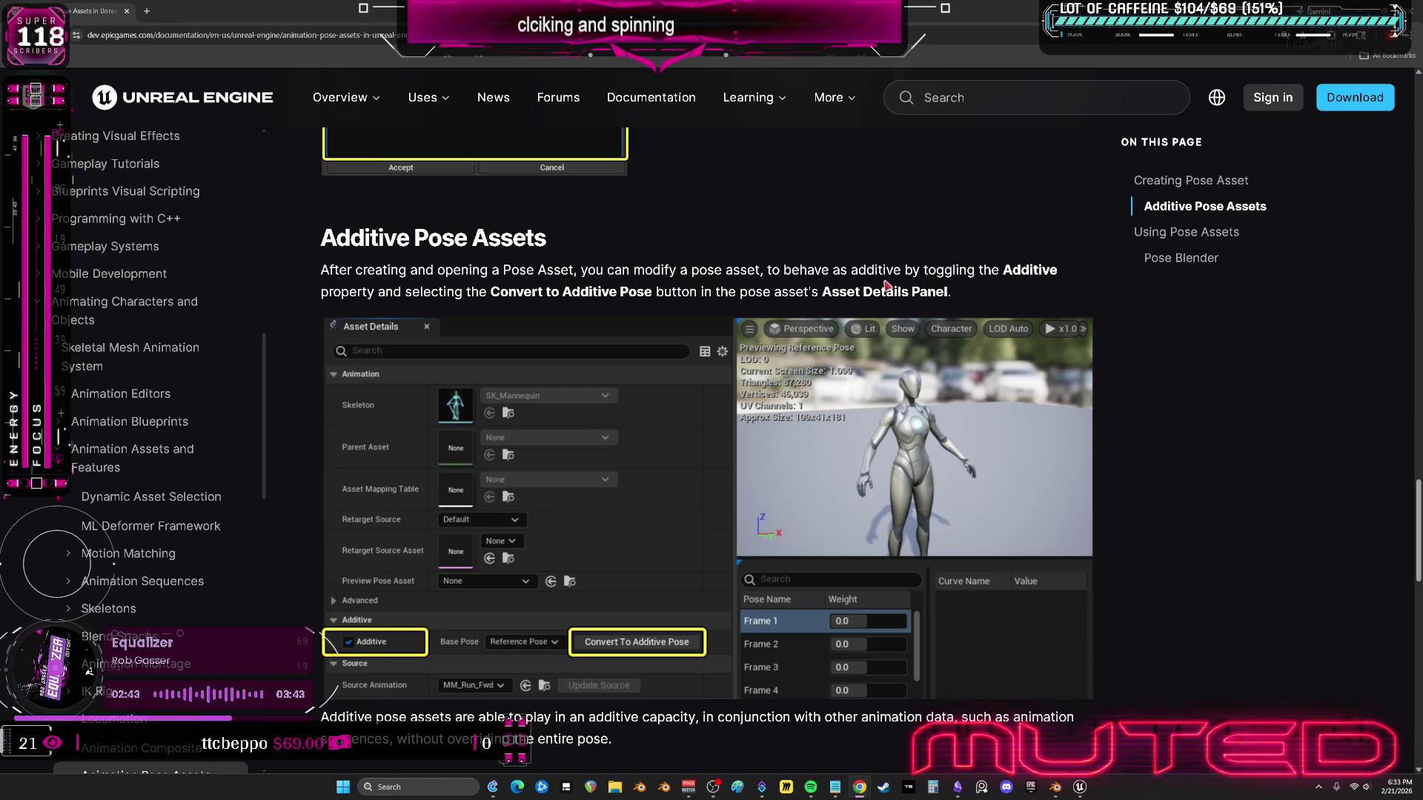
pyautogui.scroll(-2, 816, 295)
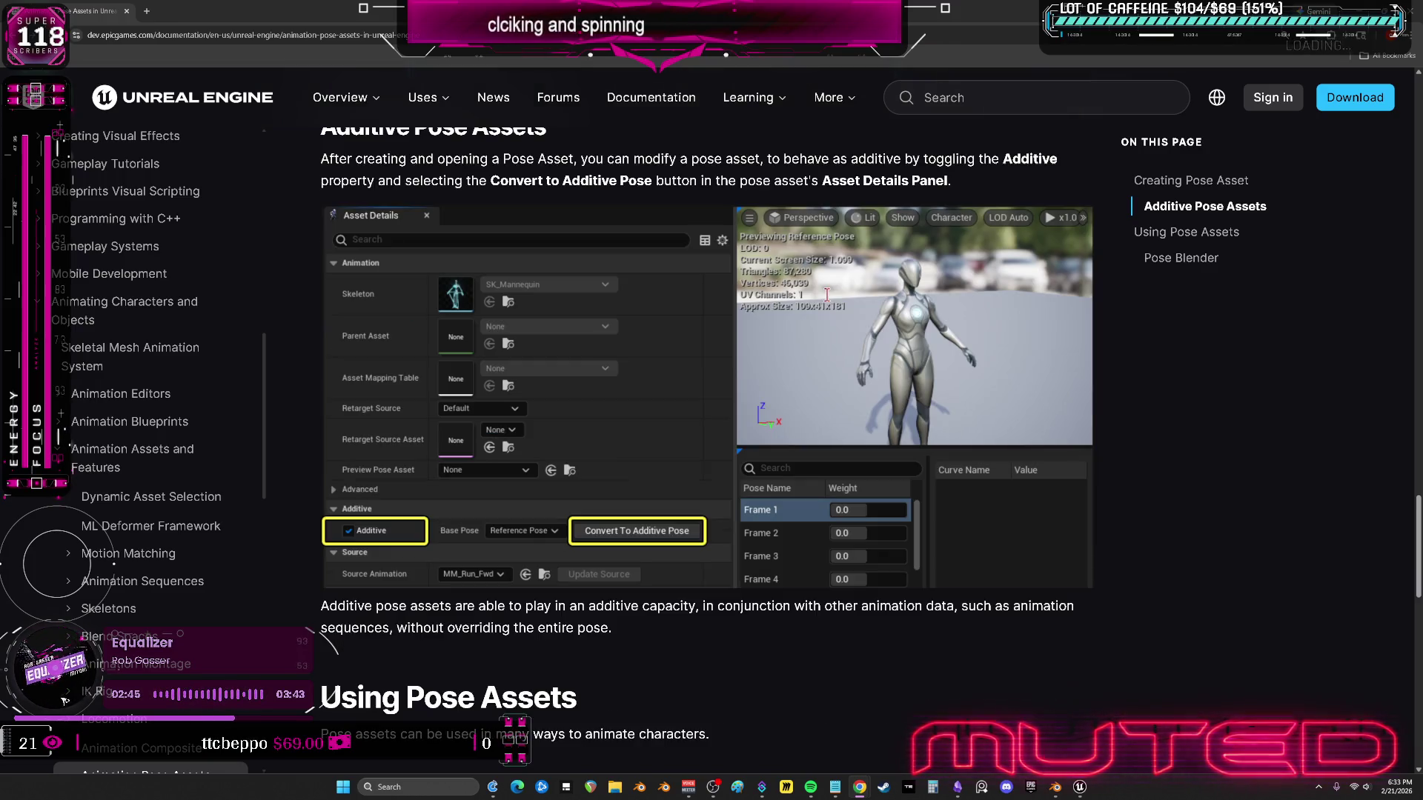
pyautogui.scroll(-2, 610, 527)
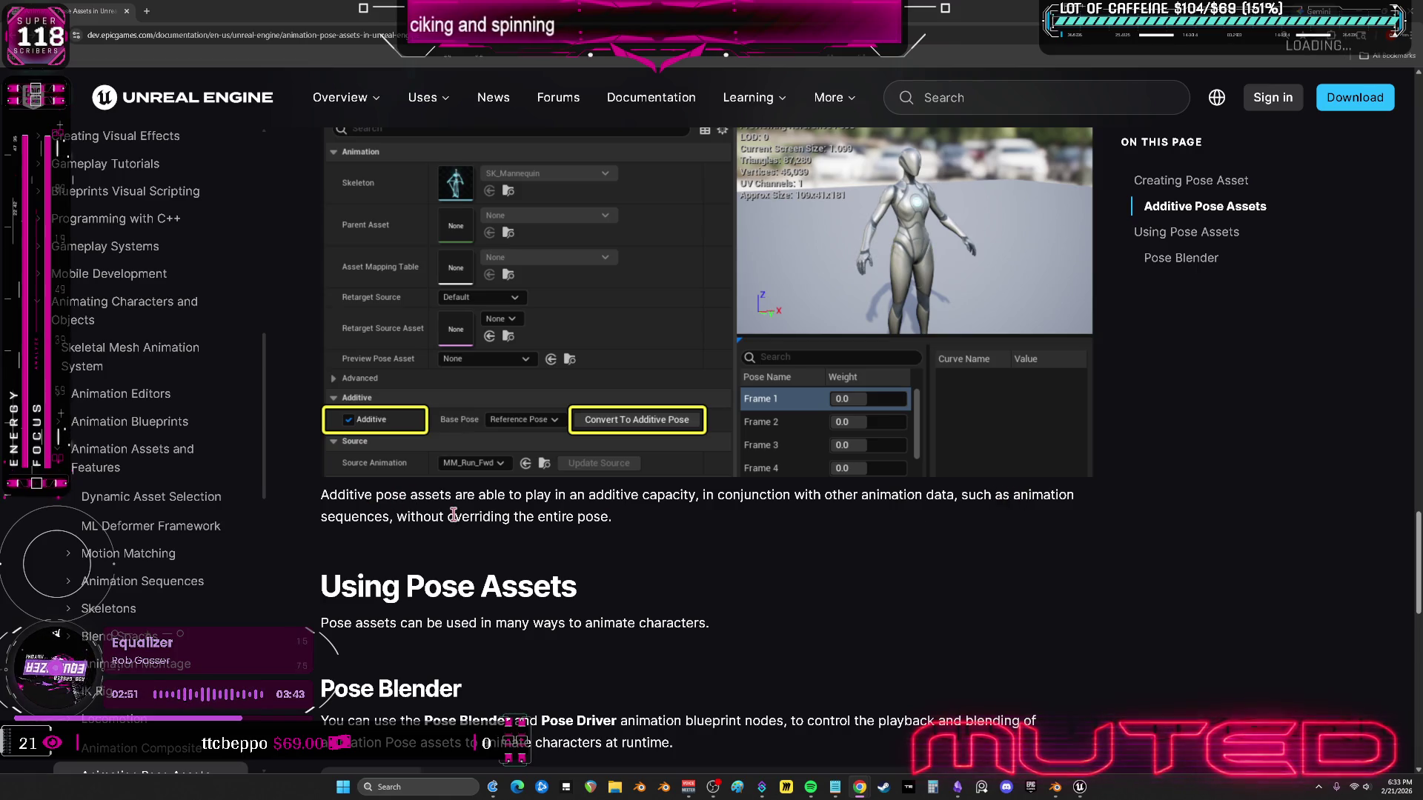
pyautogui.tripleClick(597, 516)
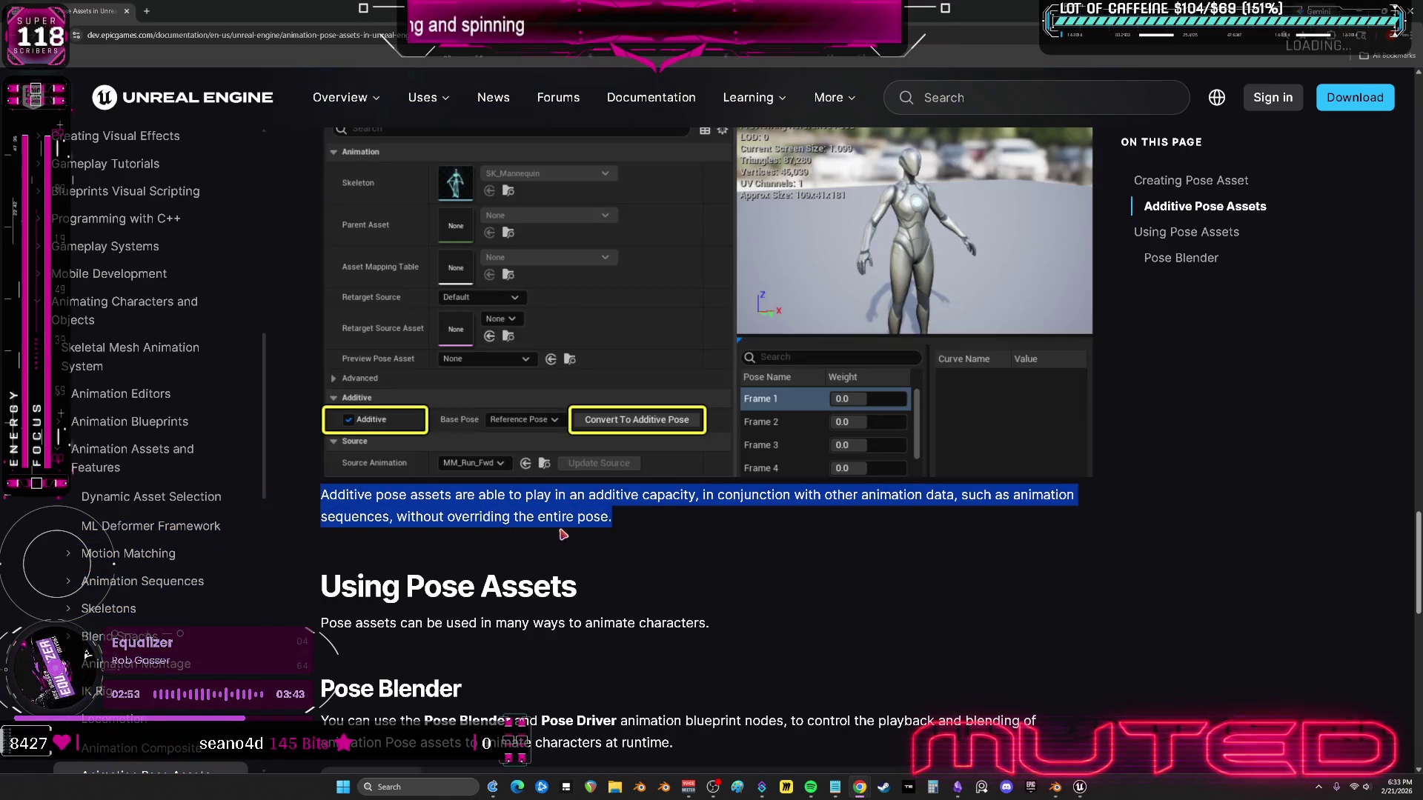
pyautogui.hotkey('alt', 'Tab')
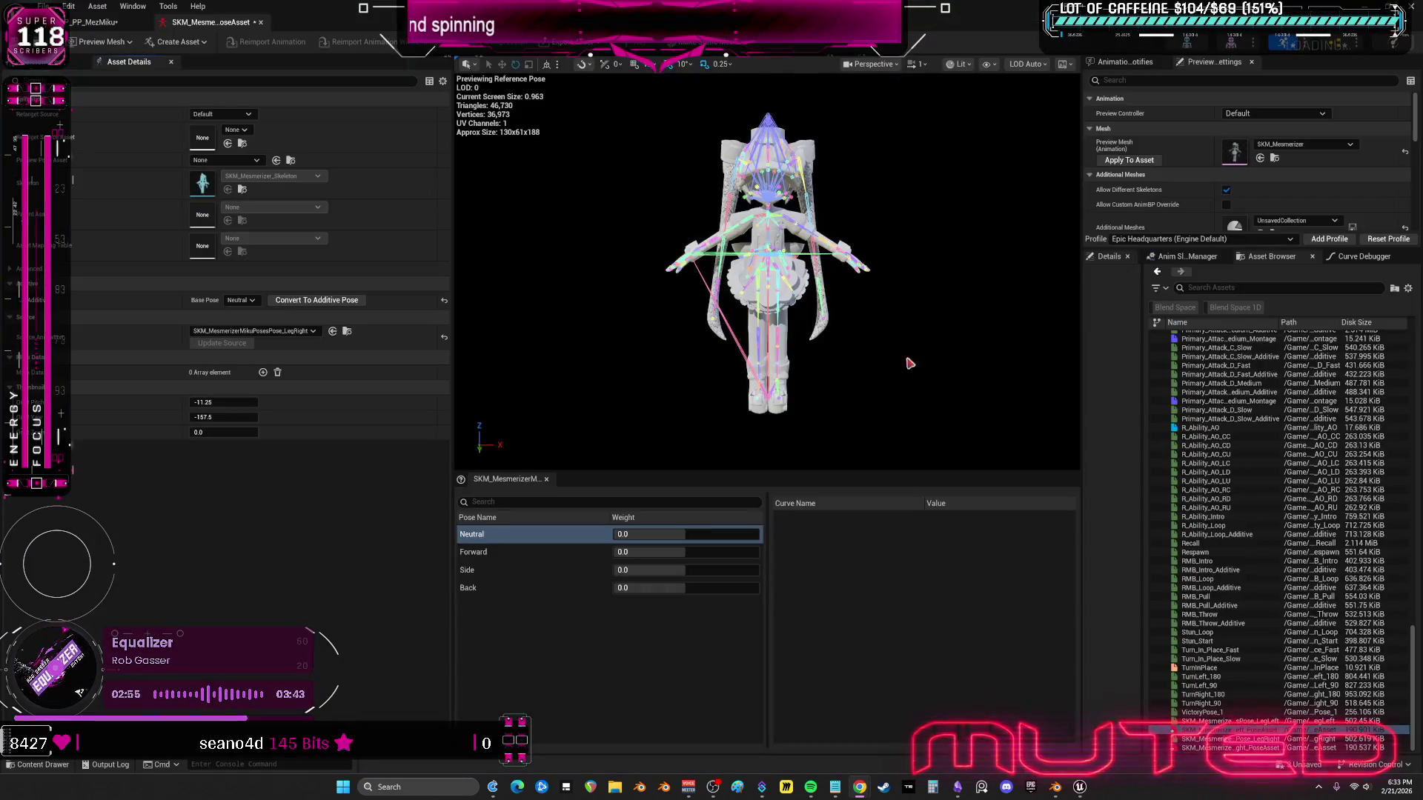
# - Convert the open leg pose asset to additive and open the LegLeft pose asset
pyautogui.click(306, 303)
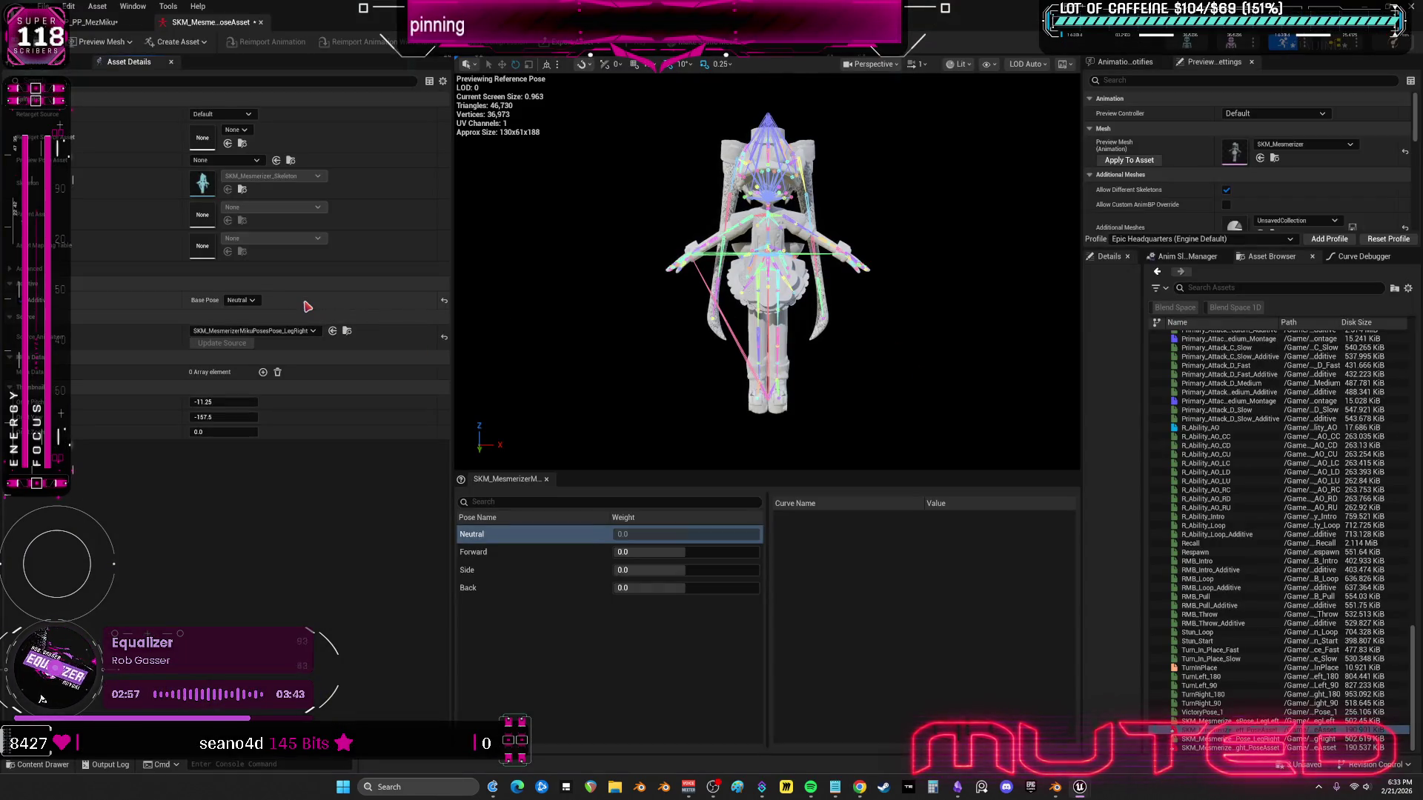
pyautogui.click(1201, 749)
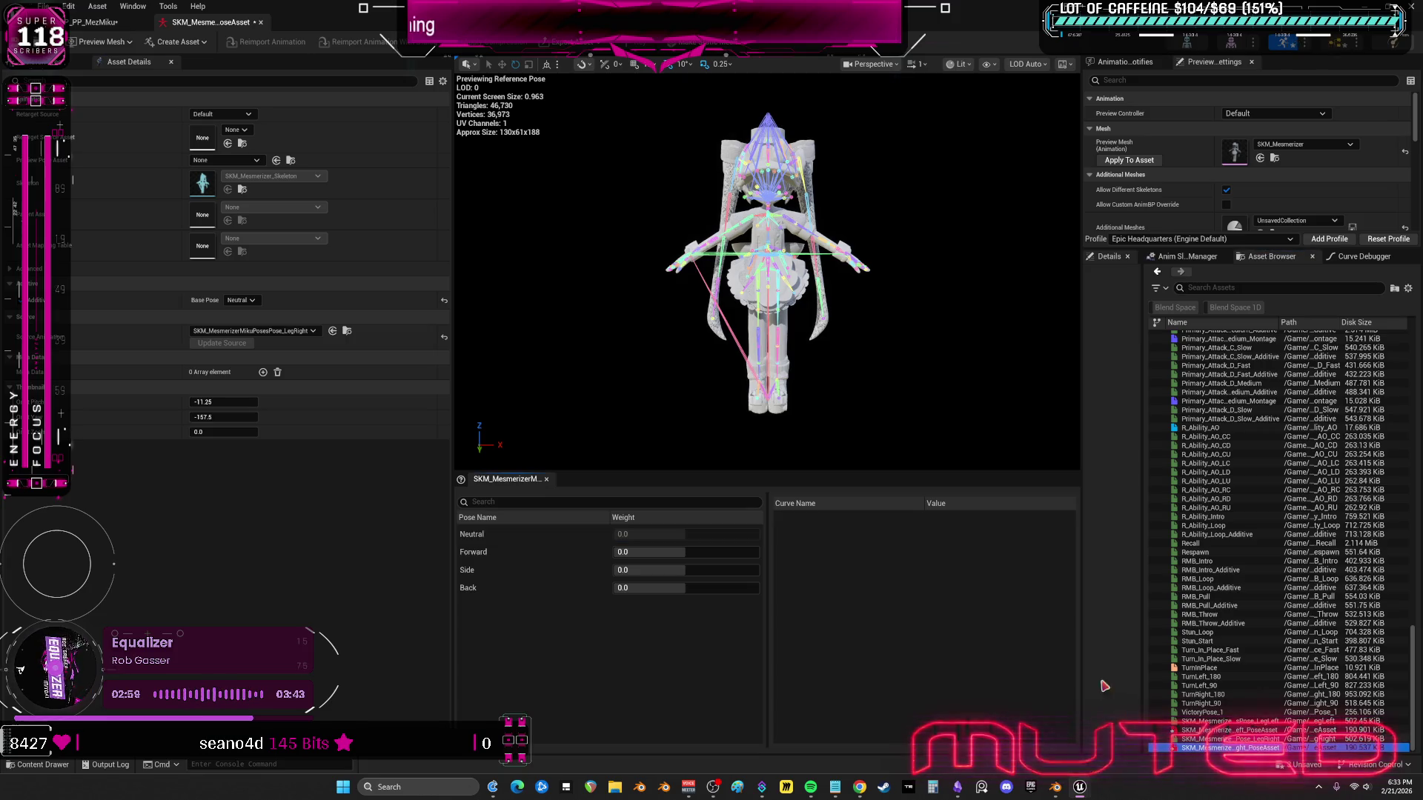
pyautogui.doubleClick(1207, 731)
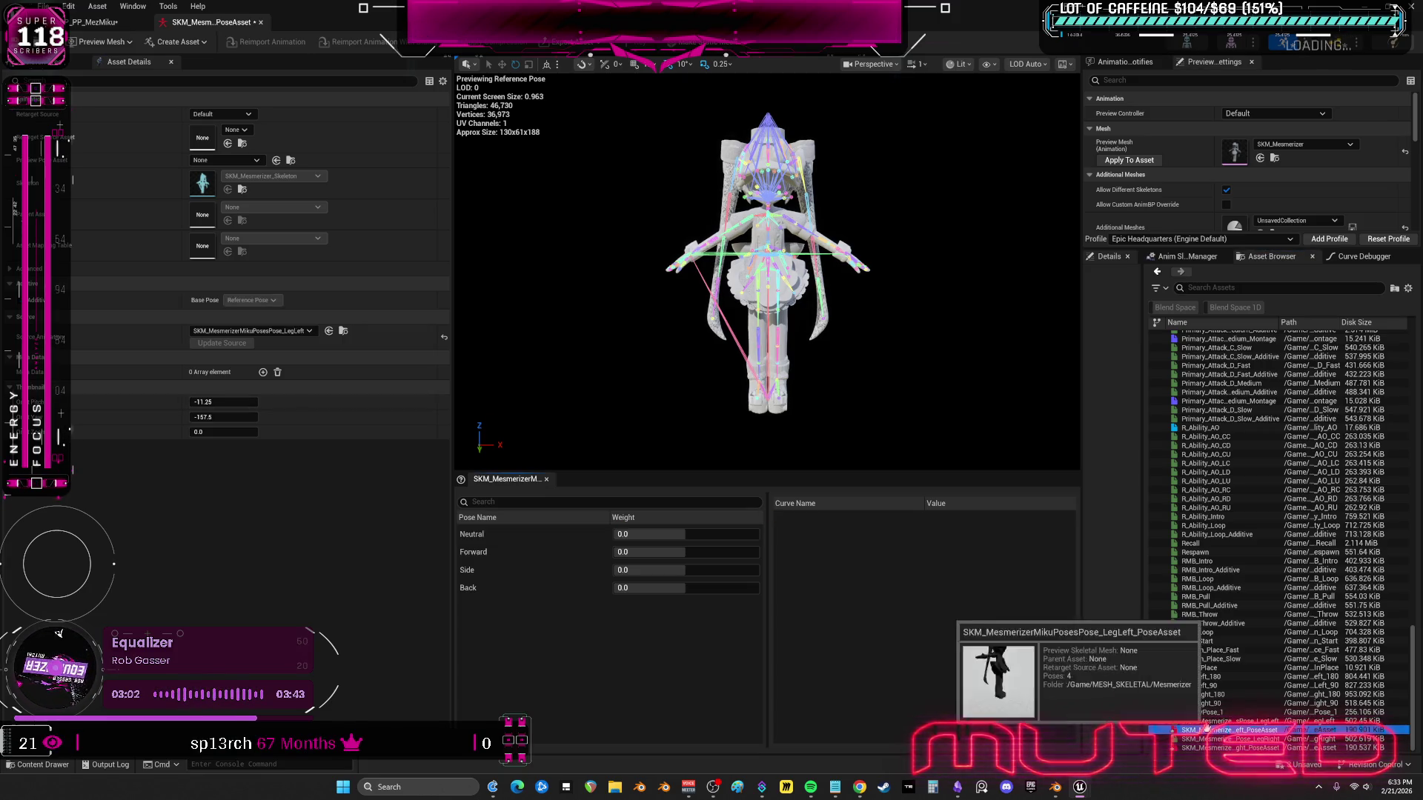
# - Give LegLeft a Neutral base pose, save the leg pose assets, and return to ABP_PP_MezMiku
pyautogui.click(252, 300)
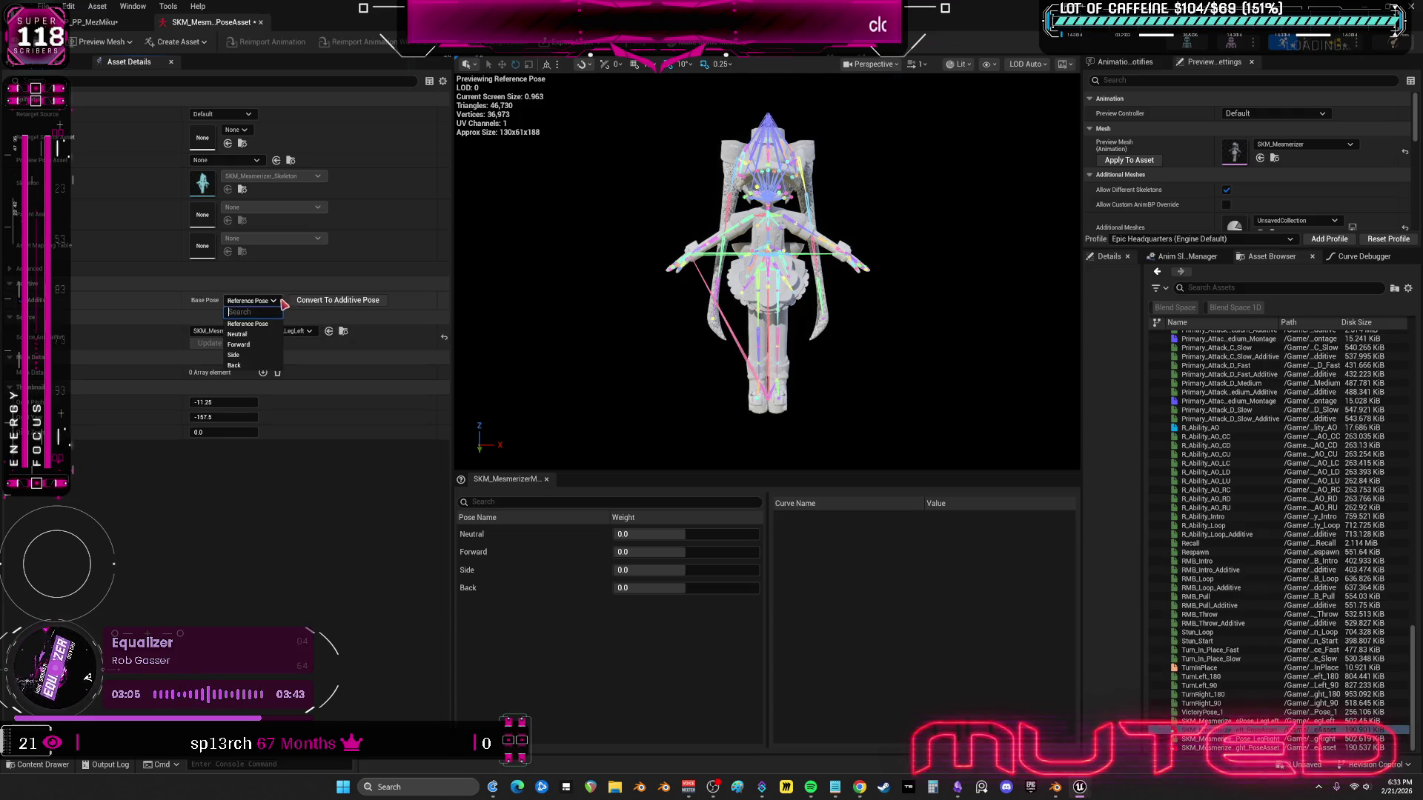
pyautogui.click(250, 335)
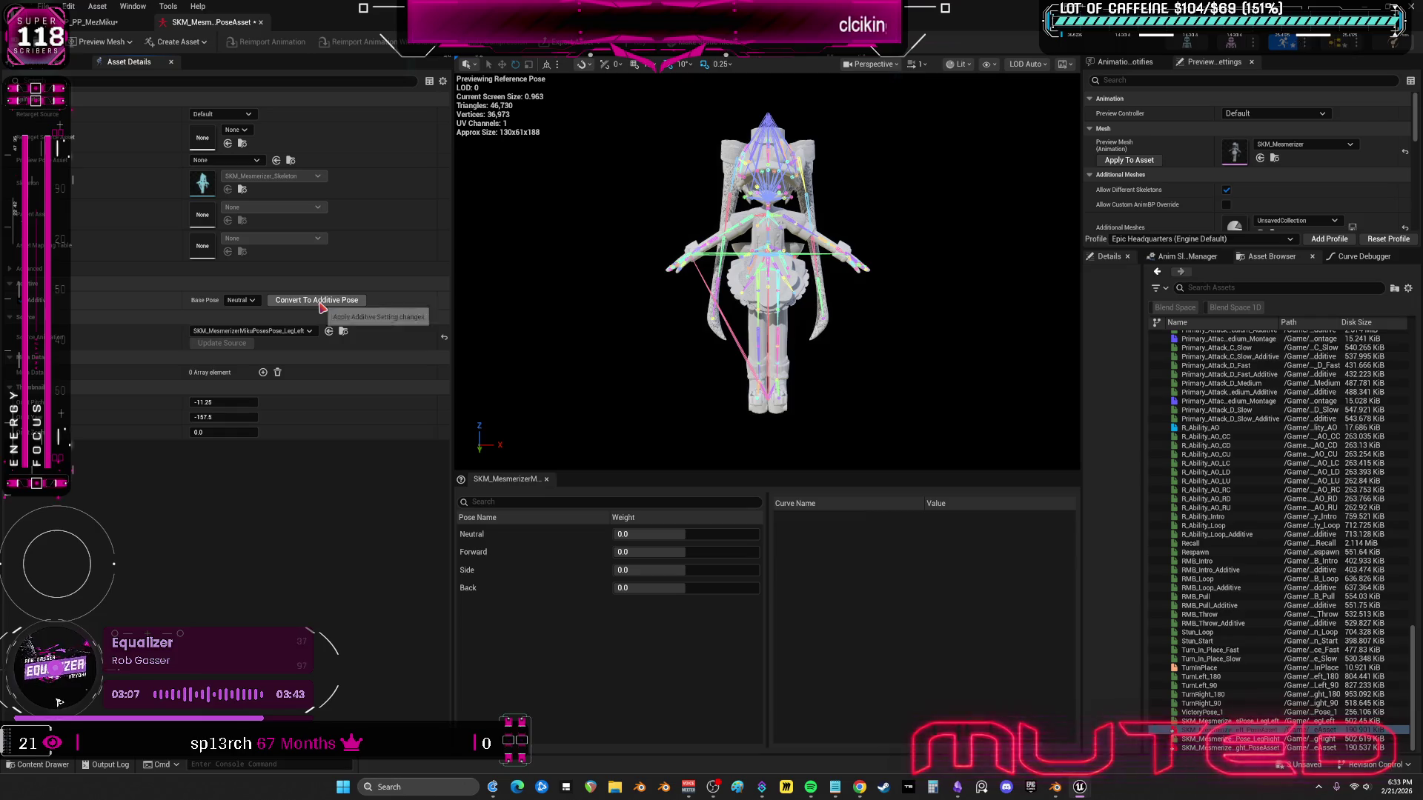
pyautogui.rightClick(321, 306)
pyautogui.doubleClick(1194, 747)
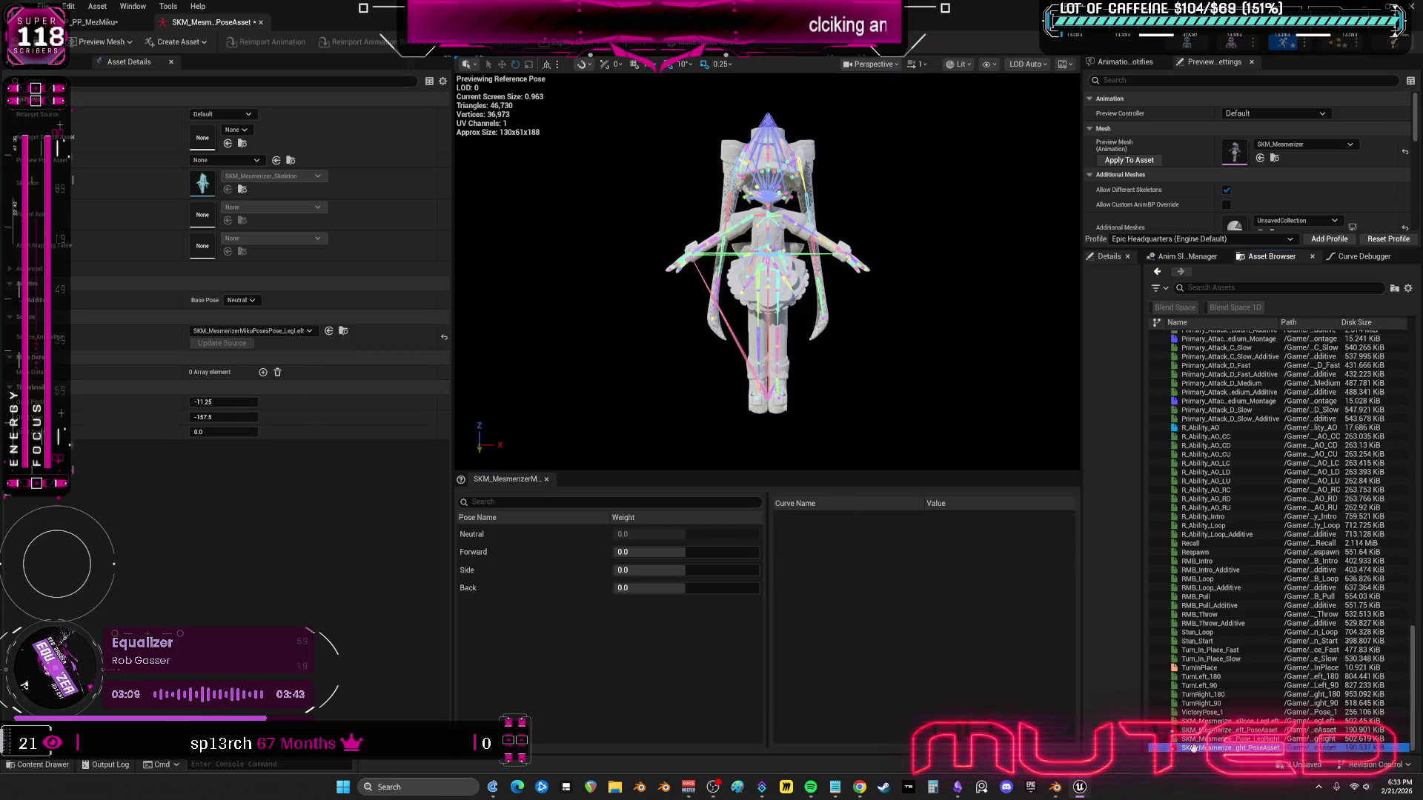
pyautogui.hotkey('ctrl', 's')
pyautogui.click(93, 22)
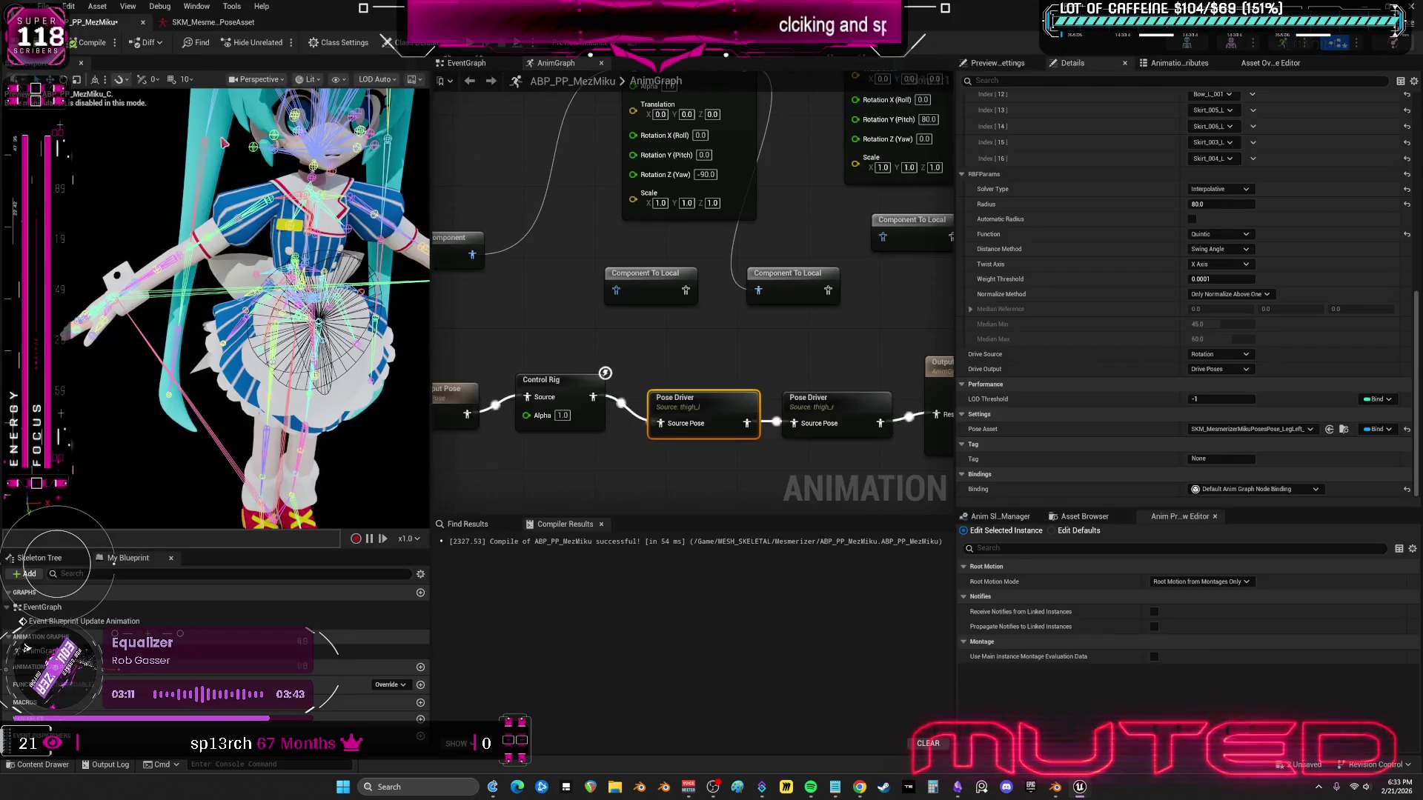
# - Set the Pose Driver (thigh_r) radius to 80
pyautogui.click(795, 394)
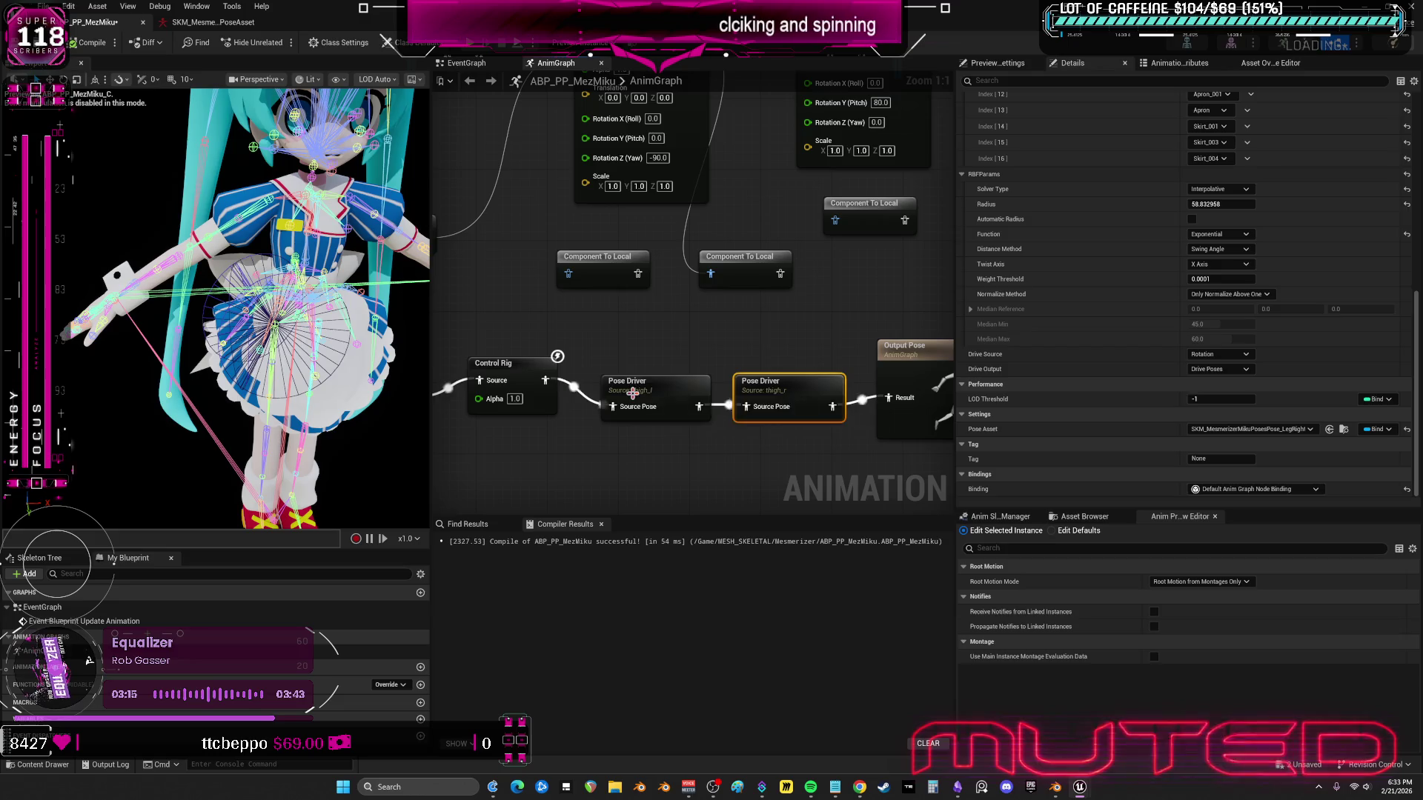
pyautogui.click(1248, 203)
pyautogui.write('80')
pyautogui.press('Return')
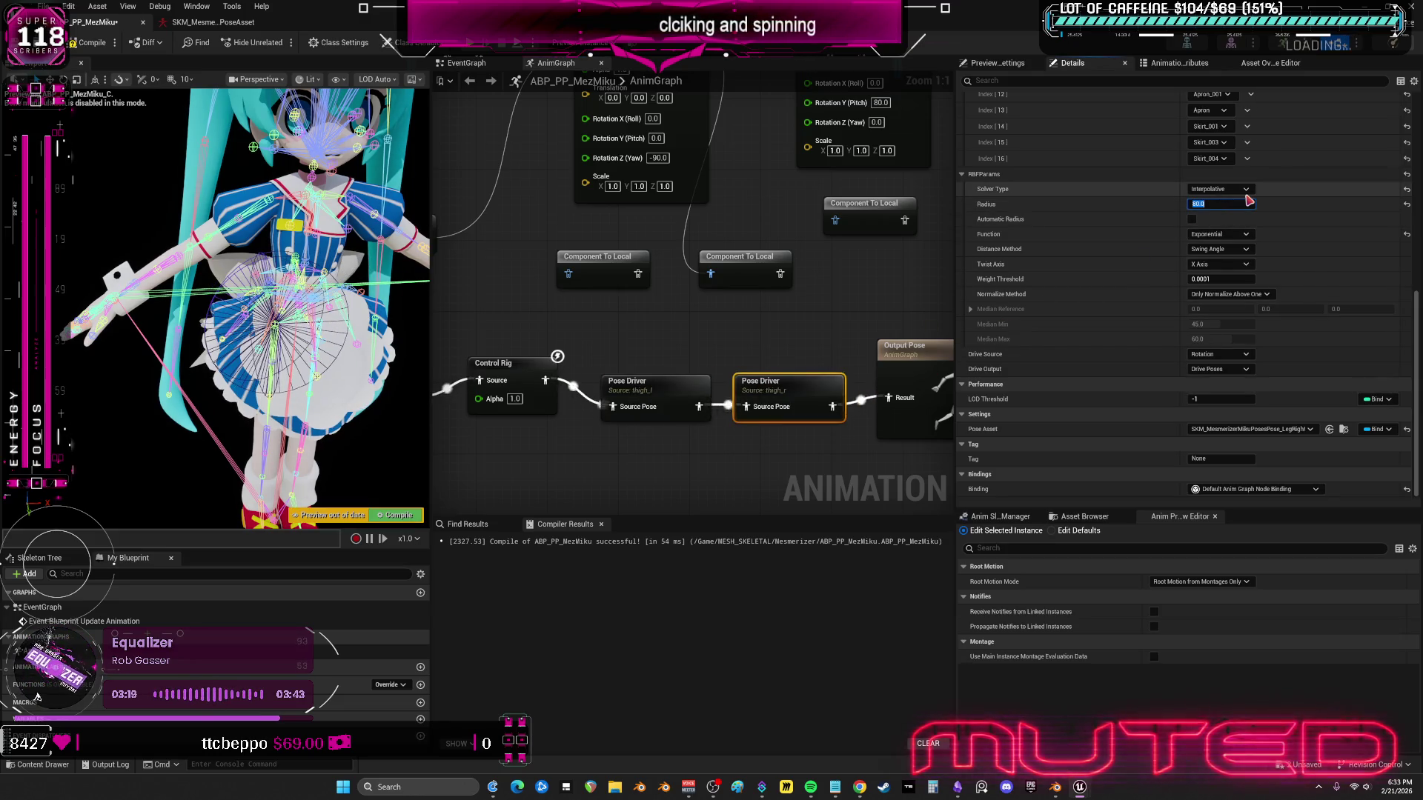
# - Switch the Pose Driver (thigh_l) function to Exponential and recompile the animation blueprint
pyautogui.click(664, 391)
pyautogui.click(1219, 234)
pyautogui.click(1215, 256)
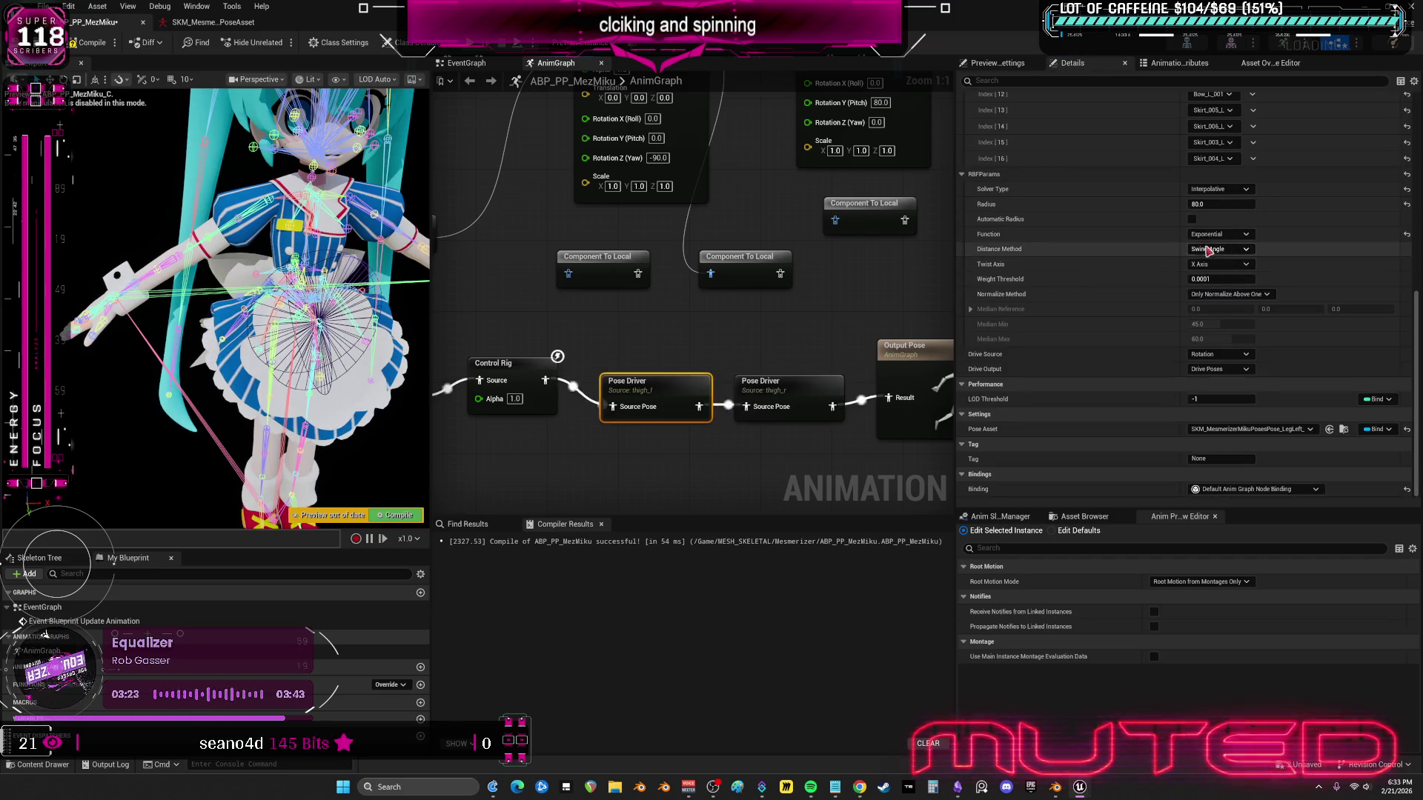
pyautogui.scroll(-2, 836, 325)
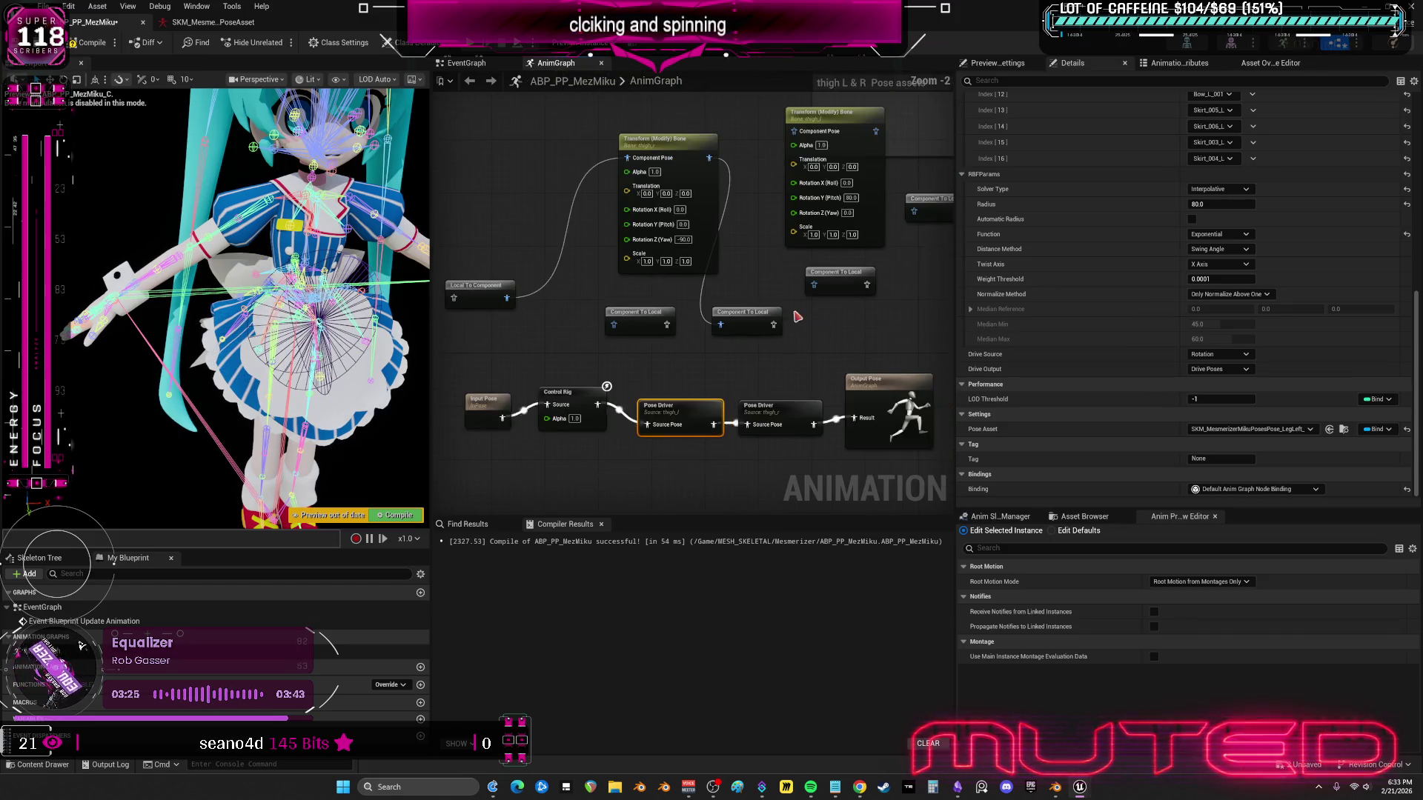
pyautogui.click(90, 43)
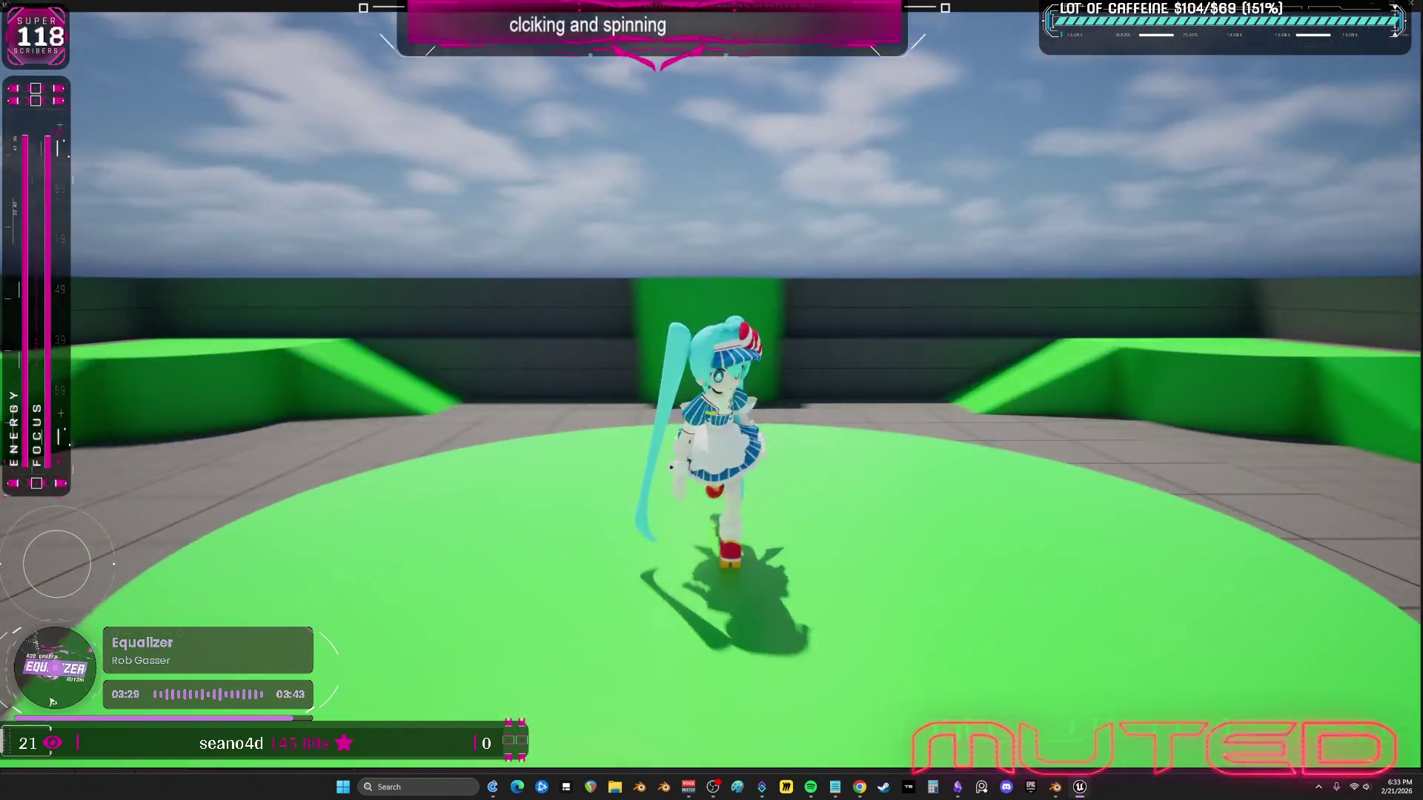
# - Skate Miku toward and away from the camera, past the green wall and up the ramp, then stop playing
pyautogui.press('s')
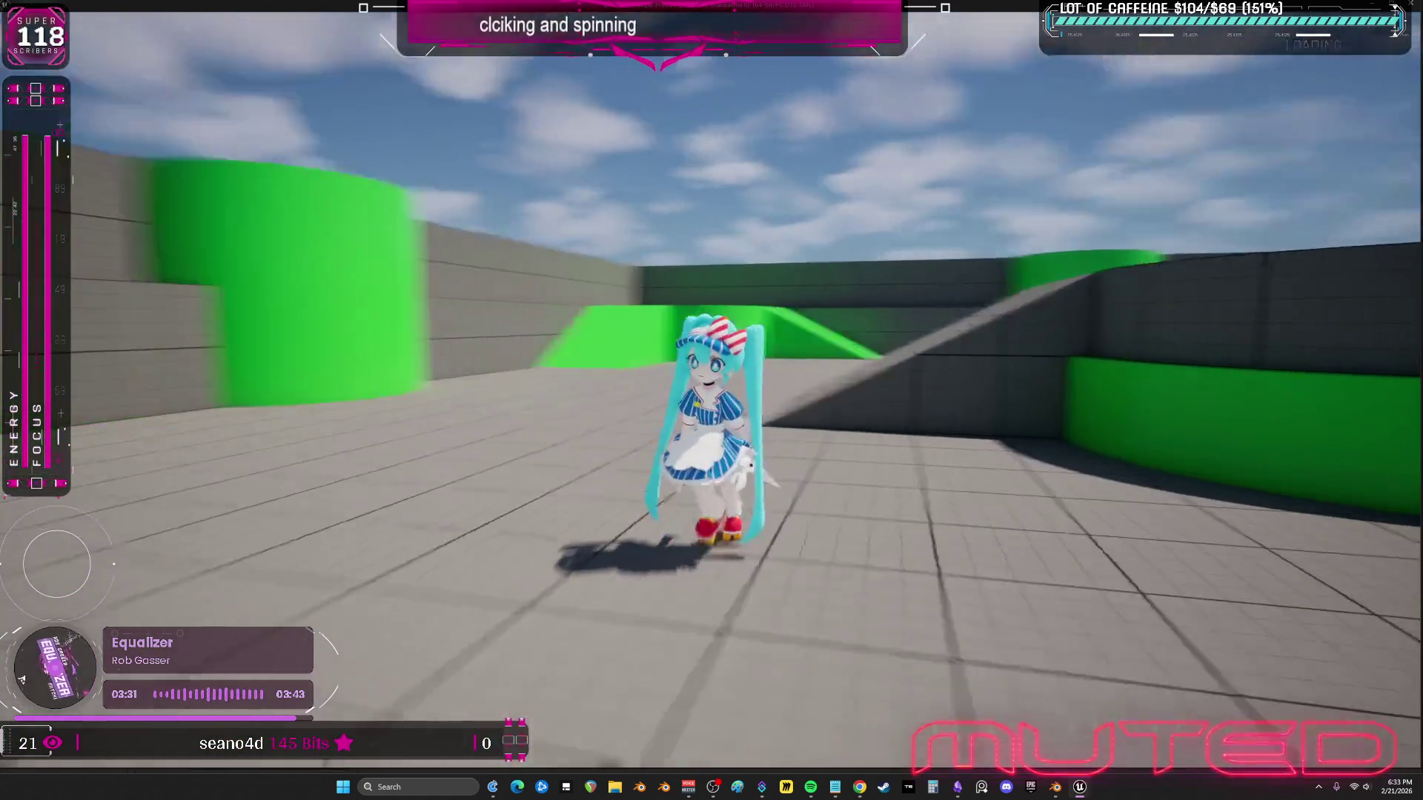
pyautogui.press('w')
pyautogui.press('s')
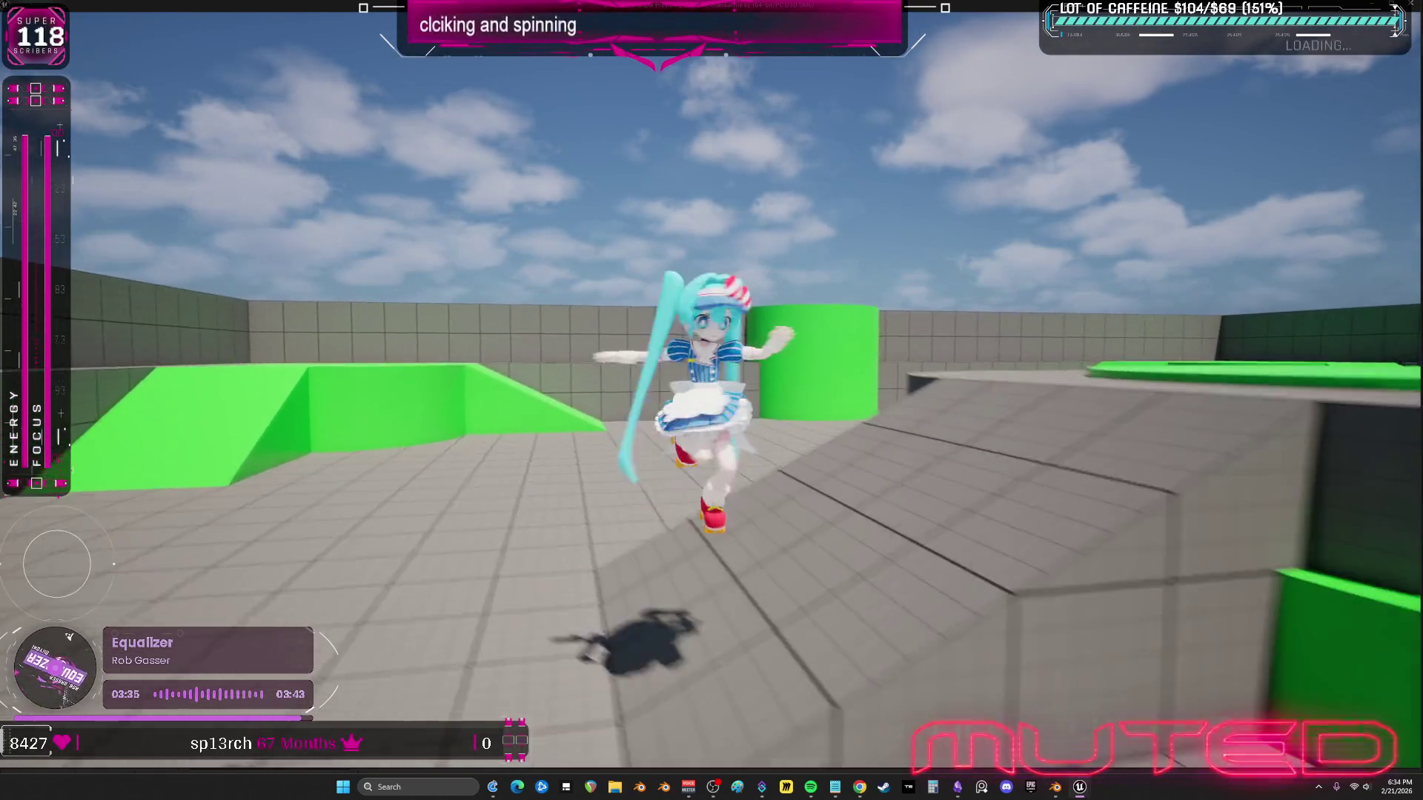
pyautogui.press('d')
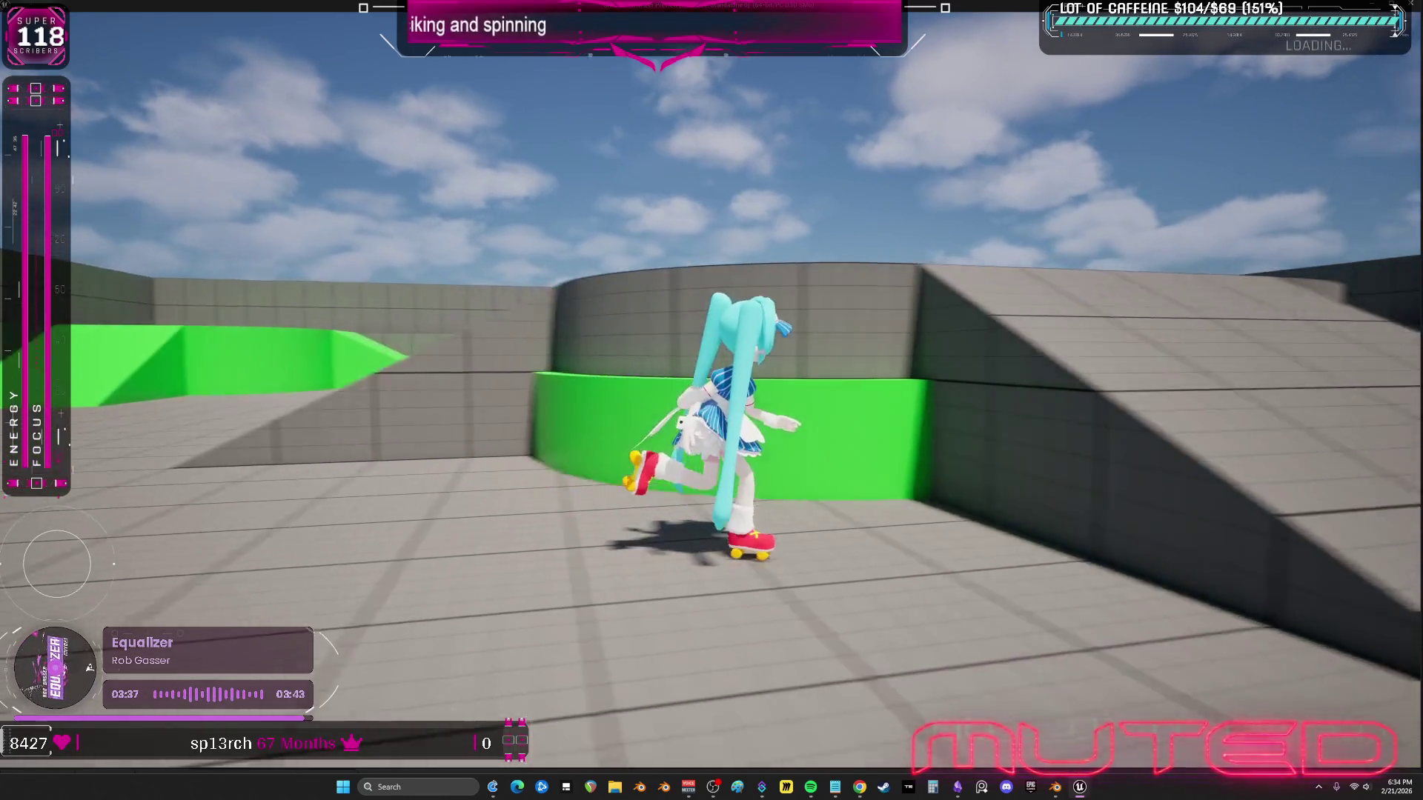
pyautogui.press('w')
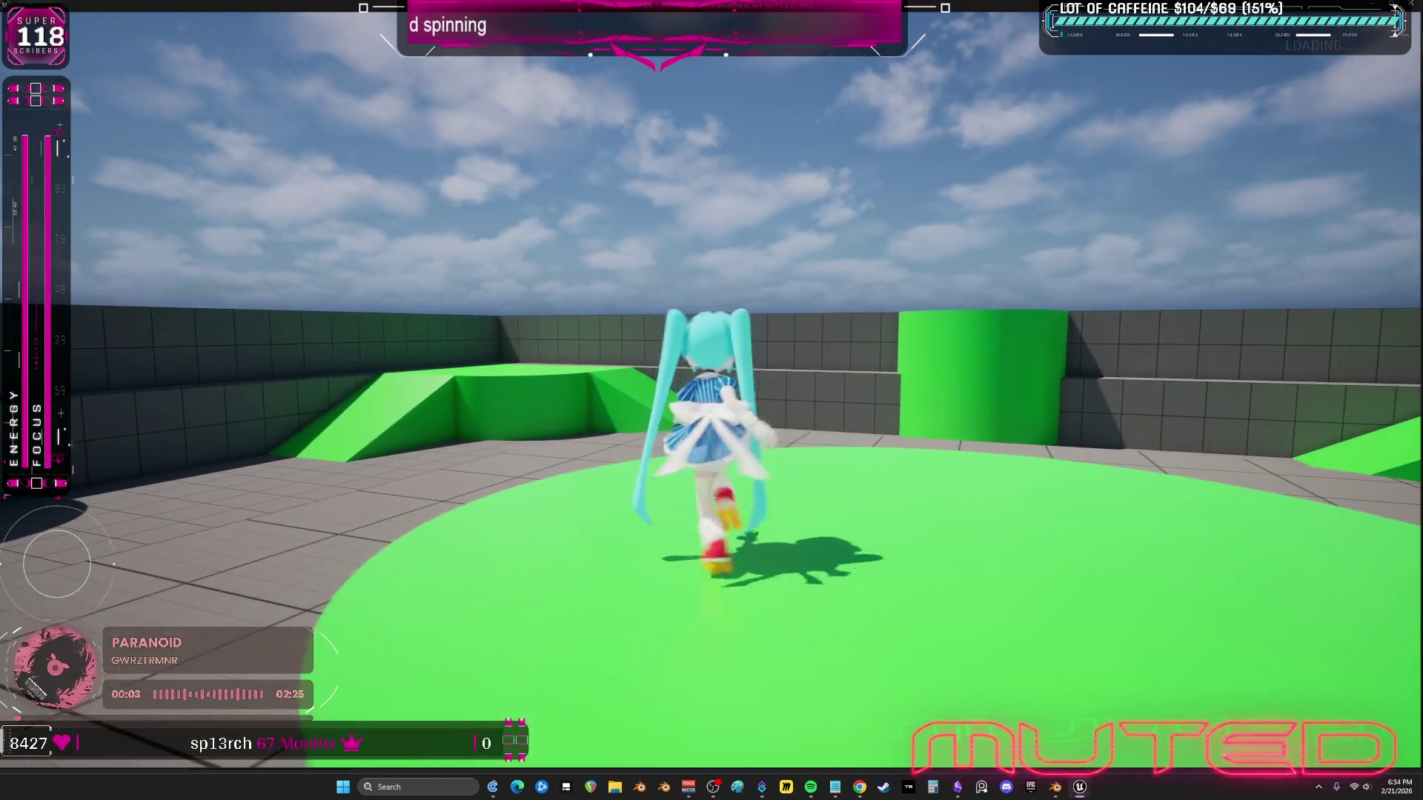
pyautogui.press('Escape')
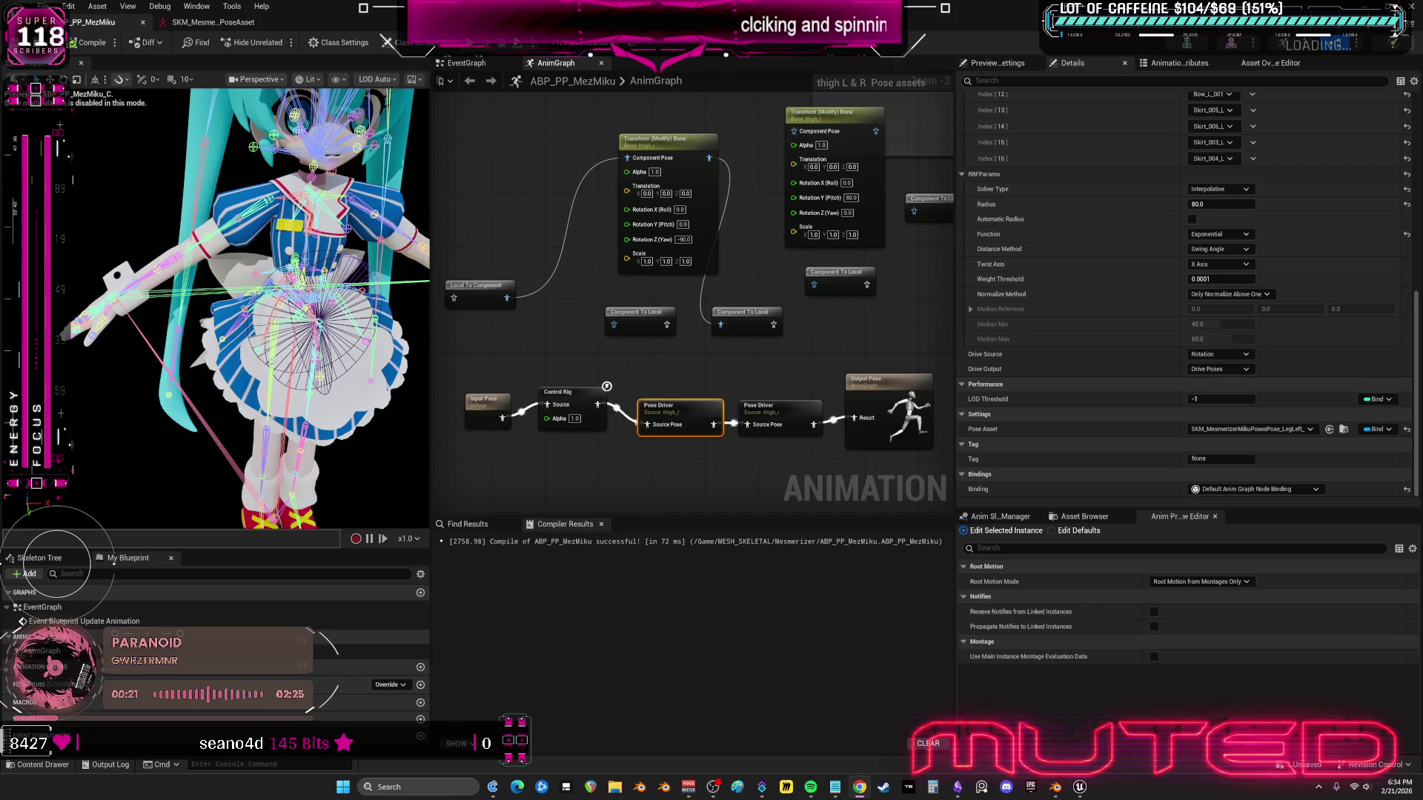
# - Delete the Transform (Modify) Bone node group, recompile with F7, and leave the blueprint editor
pyautogui.scroll(-3, 543, 359)
pyautogui.moveTo(900, 343); pyautogui.dragTo(557, 176)
pyautogui.press('Delete')
pyautogui.scroll(3, 741, 330)
pyautogui.moveTo(789, 309)
pyautogui.mouseDown()
pyautogui.moveTo(635, 247)
pyautogui.moveTo(759, 276)
pyautogui.moveTo(624, 266)
pyautogui.mouseUp()
pyautogui.press('F7')
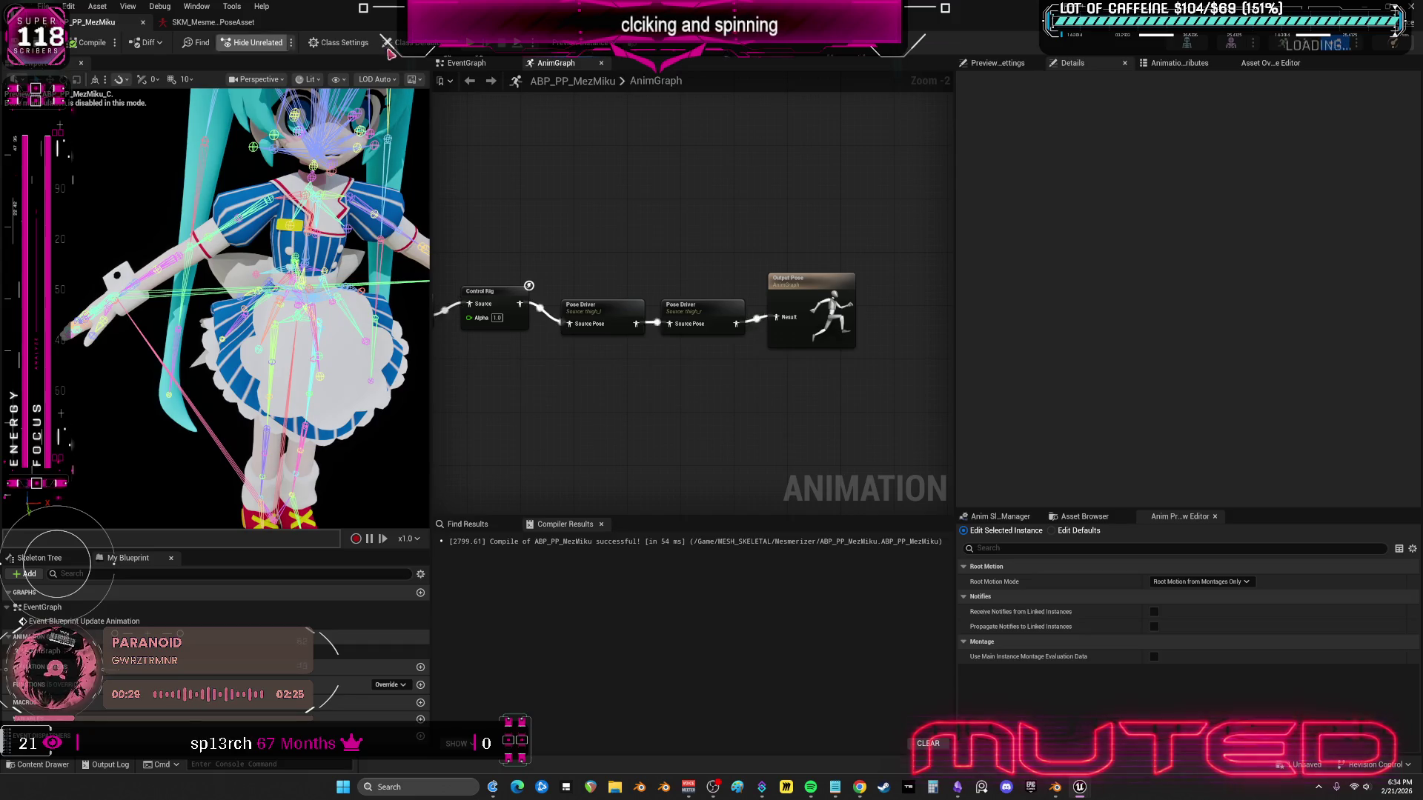
pyautogui.hotkey('alt', 'Tab')
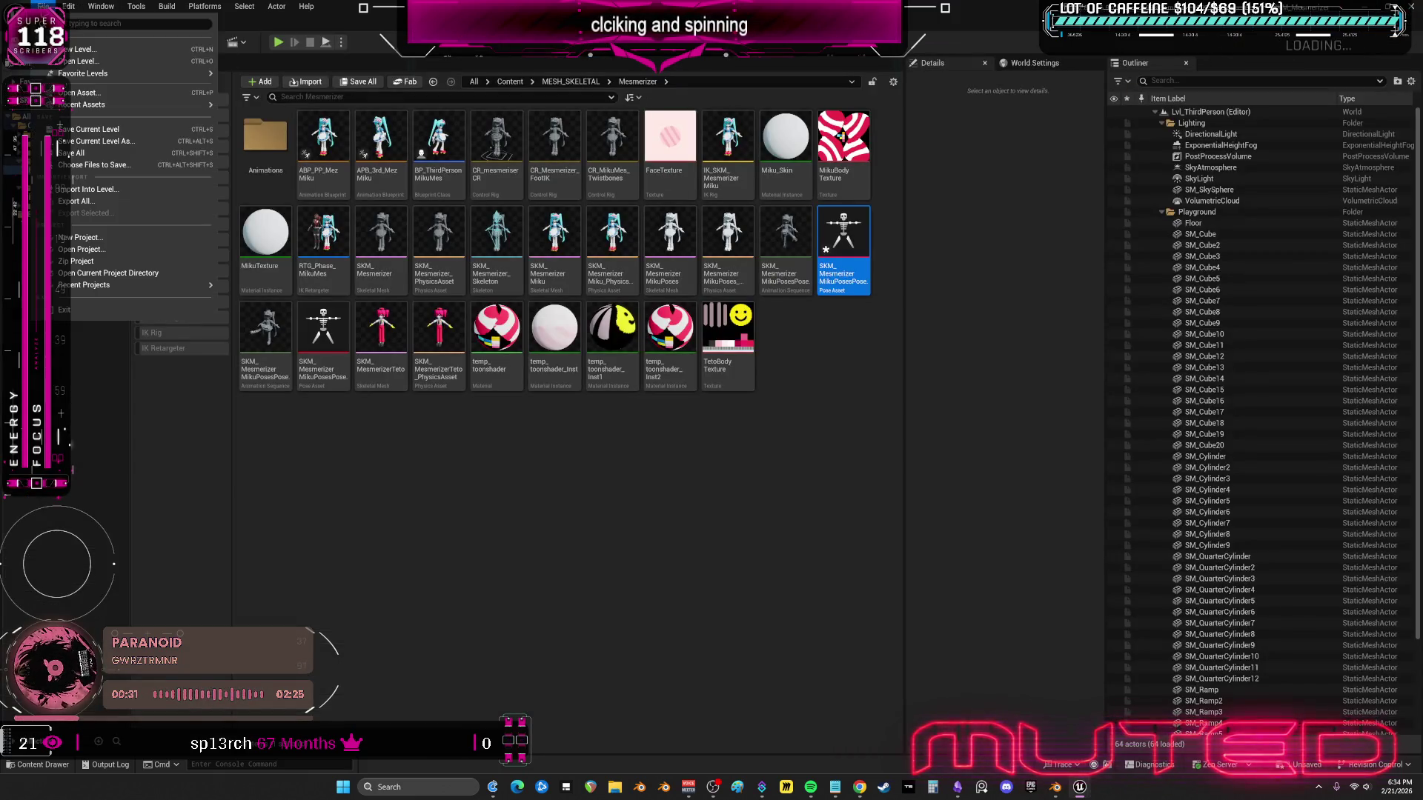
# - Force-delete the MikuPoses physics asset and delete the SKM_MezmerizerMikuPoses skeletal mesh
pyautogui.click(838, 457)
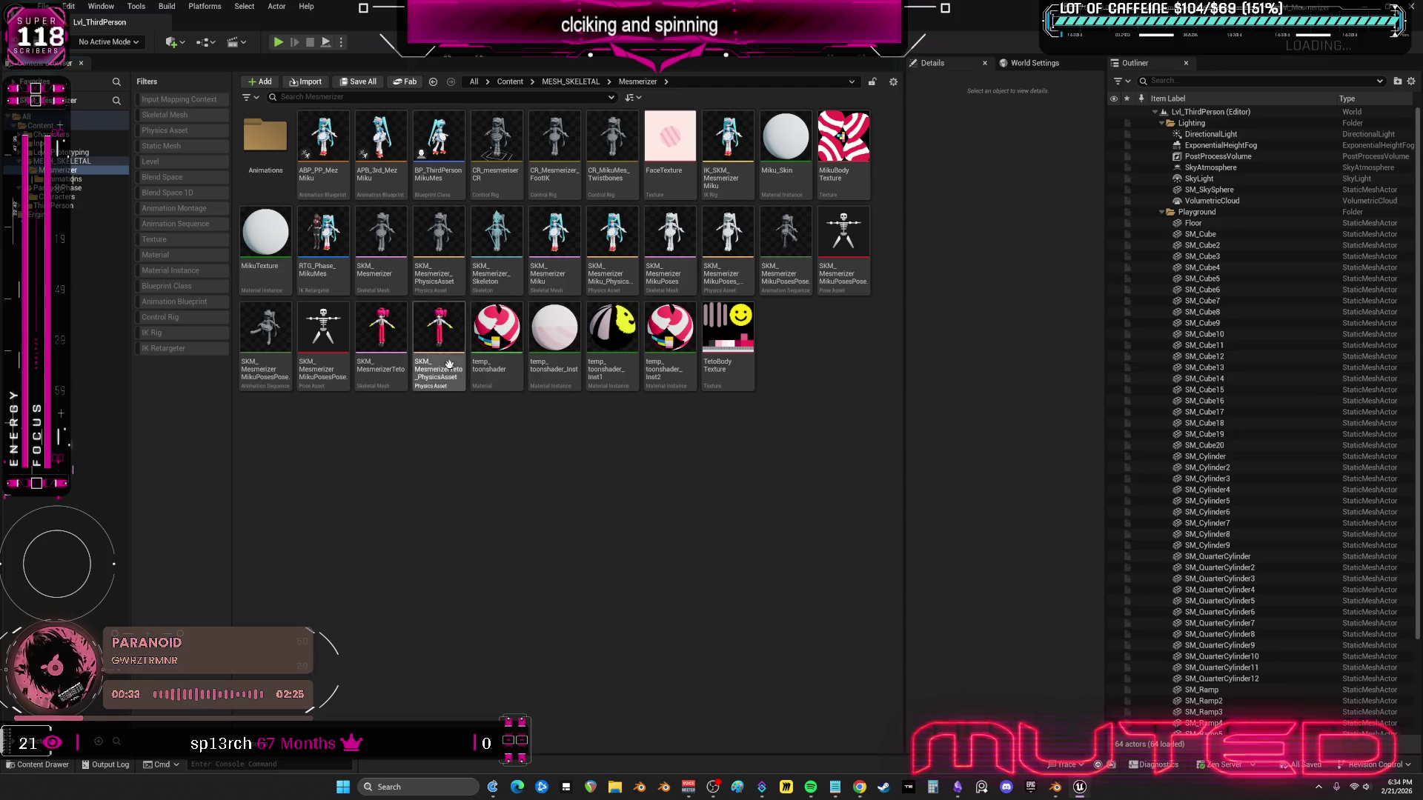
pyautogui.moveTo(738, 355)
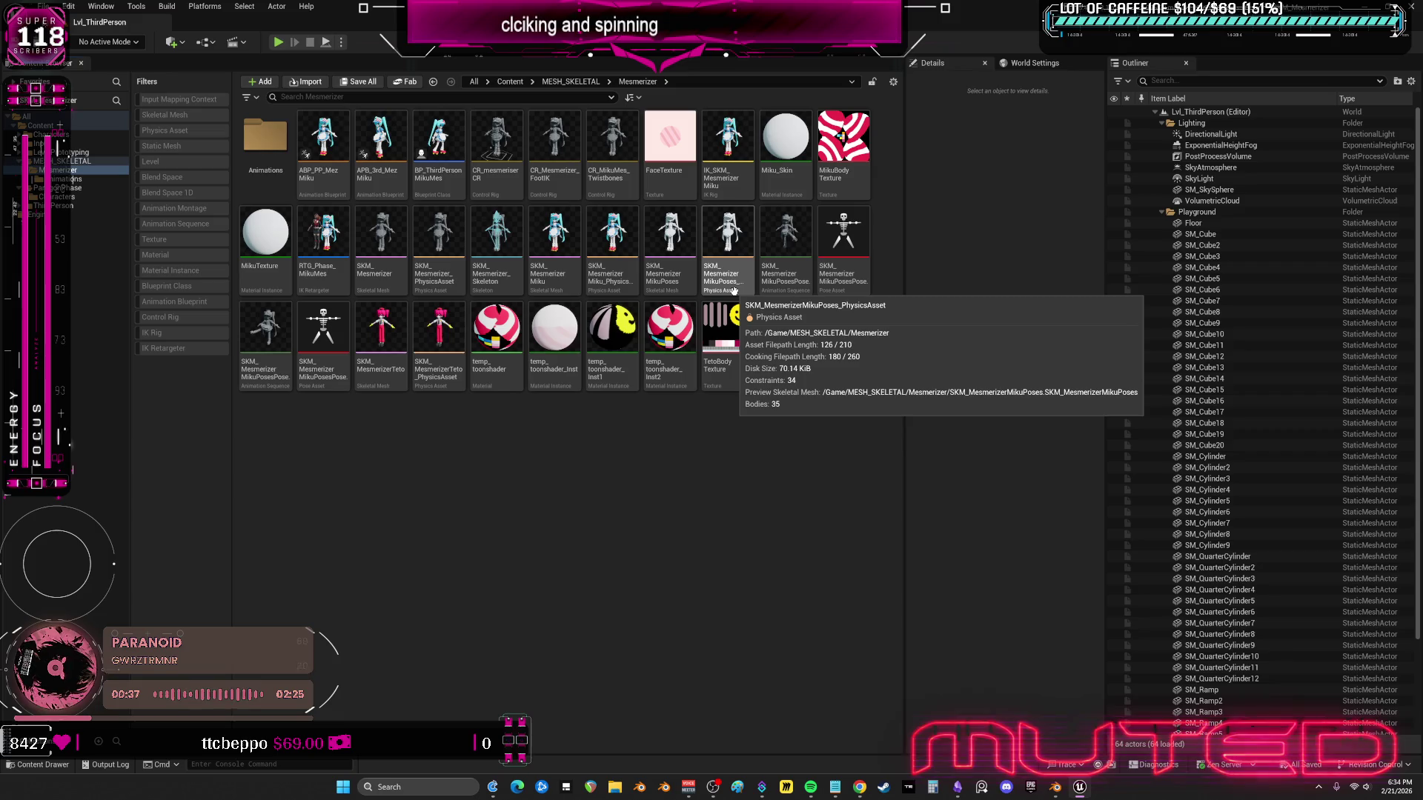
pyautogui.click(734, 289)
pyautogui.press('Delete')
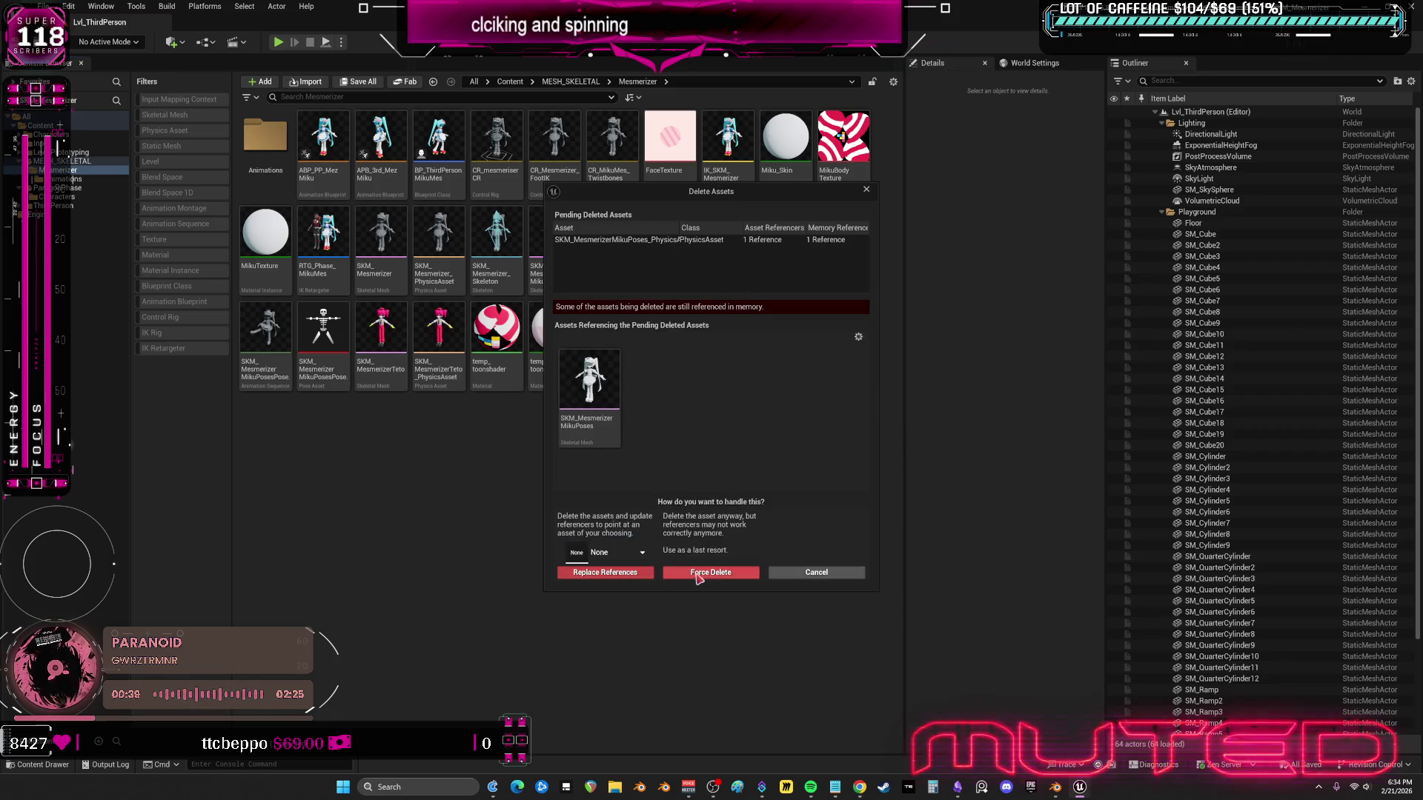
pyautogui.click(708, 571)
pyautogui.click(671, 245)
pyautogui.press('Delete')
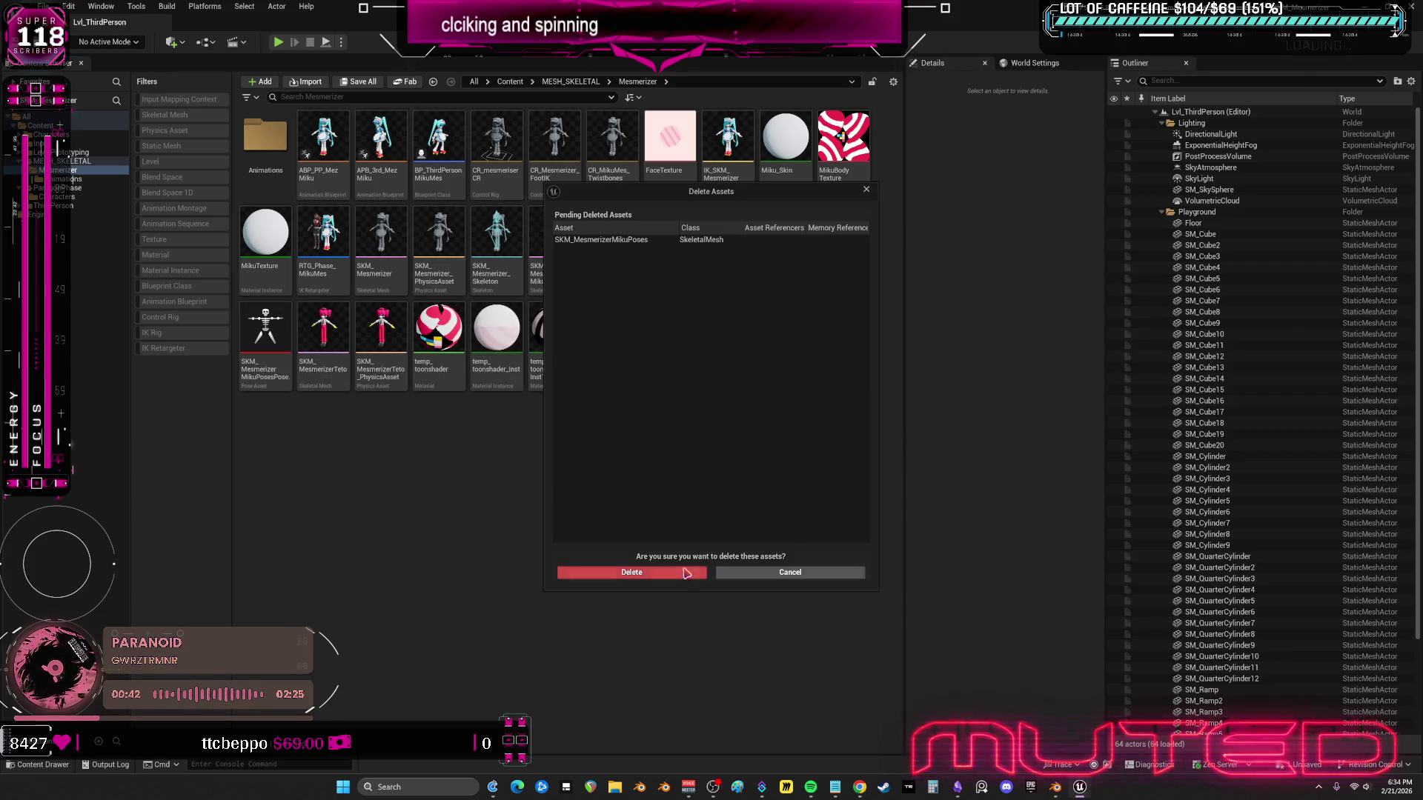
pyautogui.click(681, 579)
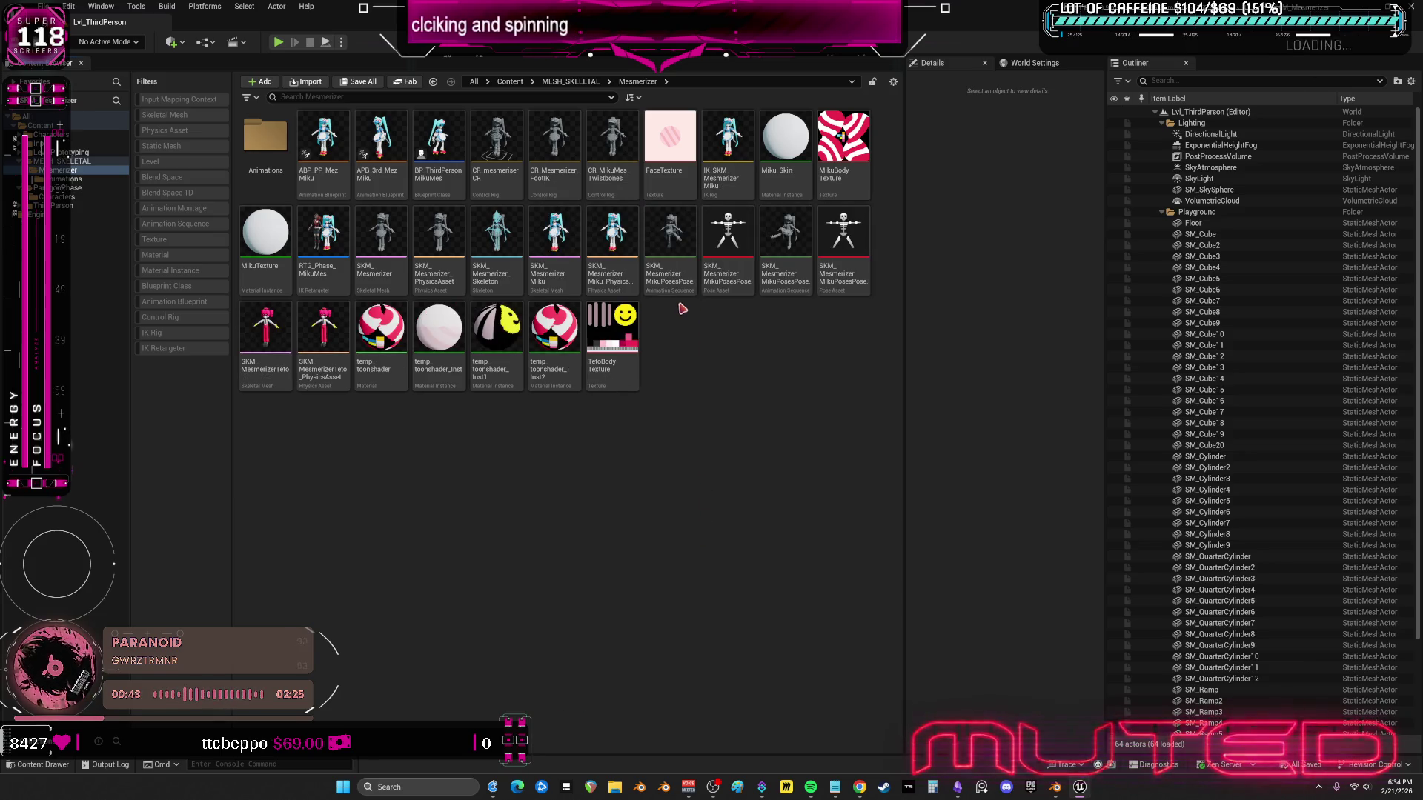
# - Drag the four Mesmerizer pose assets onto the Animations folder
pyautogui.click(670, 245)
pyautogui.keyDown('shift'); pyautogui.click(843, 244); pyautogui.keyUp('shift')
pyautogui.moveTo(671, 245); pyautogui.dragTo(275, 141)
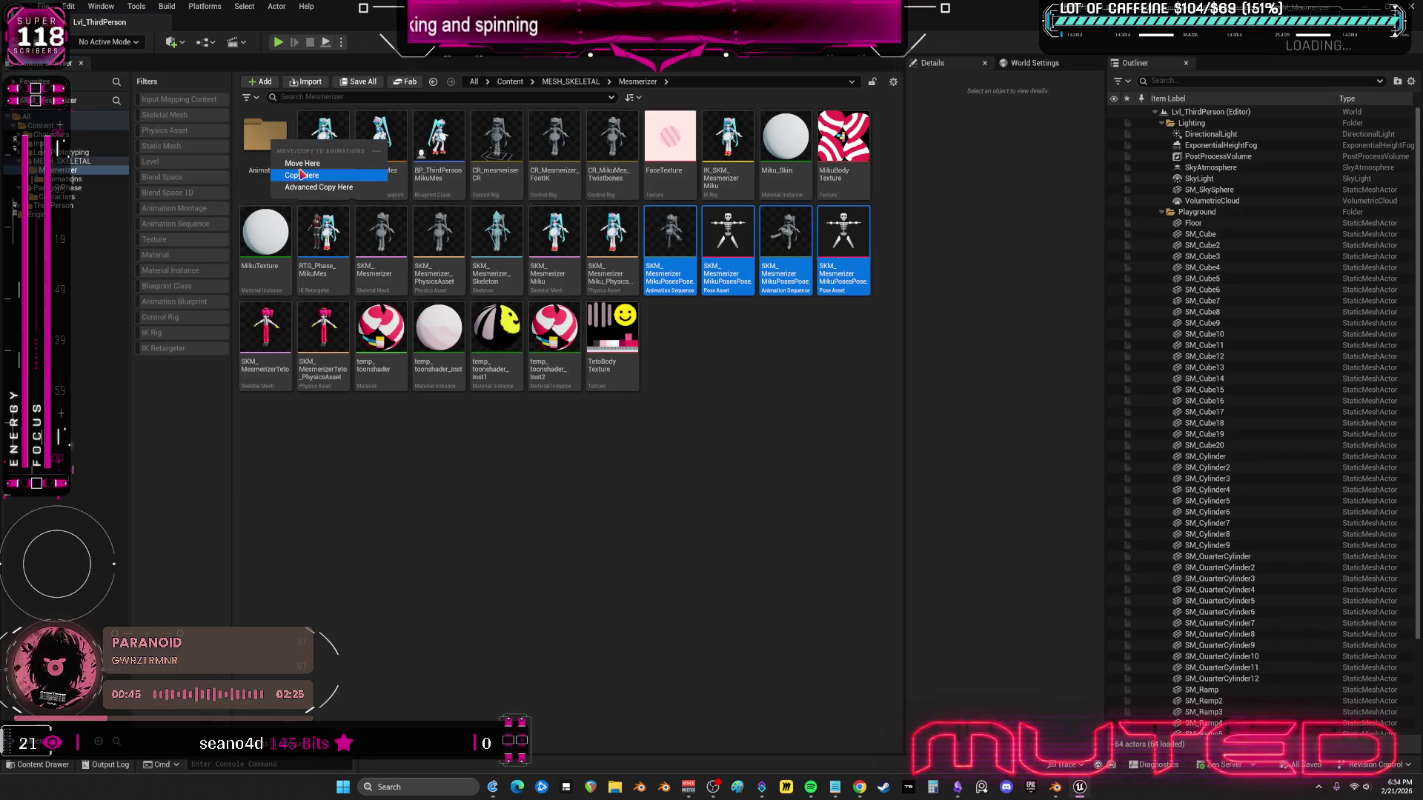
# - Copy the pose assets into Animations, then find the four pose copies there and delete them
pyautogui.click(775, 392)
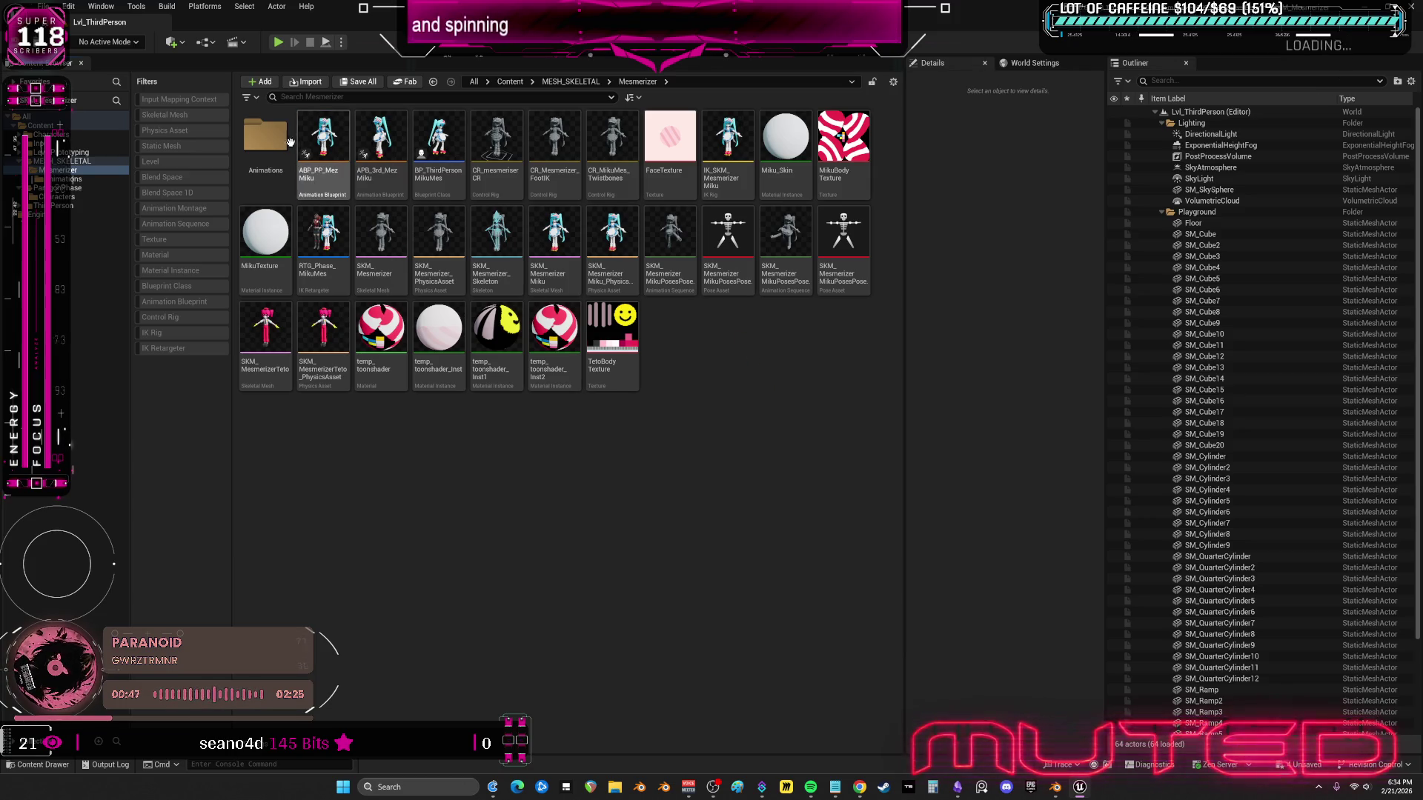
pyautogui.doubleClick(276, 141)
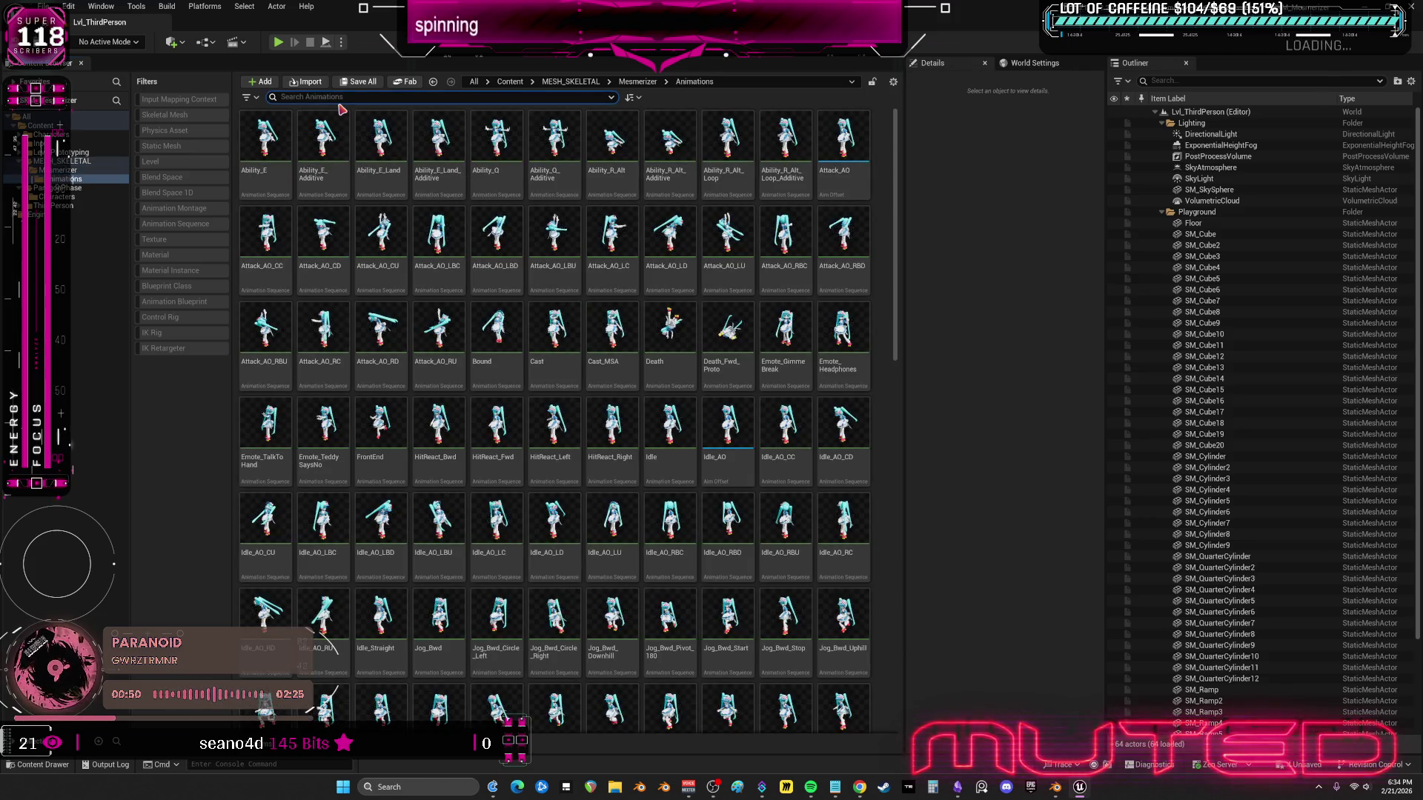
pyautogui.write('pose')
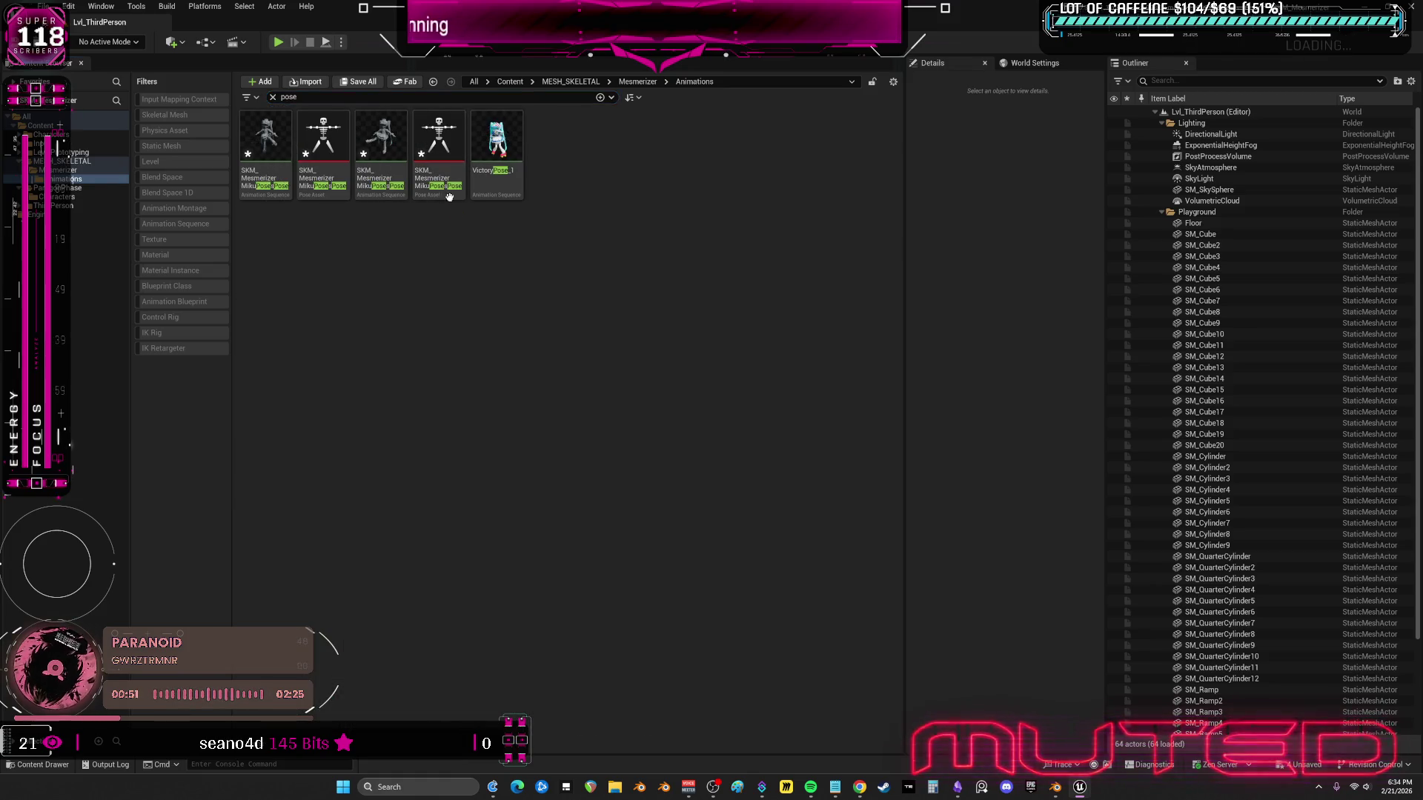
pyautogui.keyDown('shift'); pyautogui.click(265, 178); pyautogui.keyUp('shift')
pyautogui.press('Delete')
pyautogui.click(641, 573)
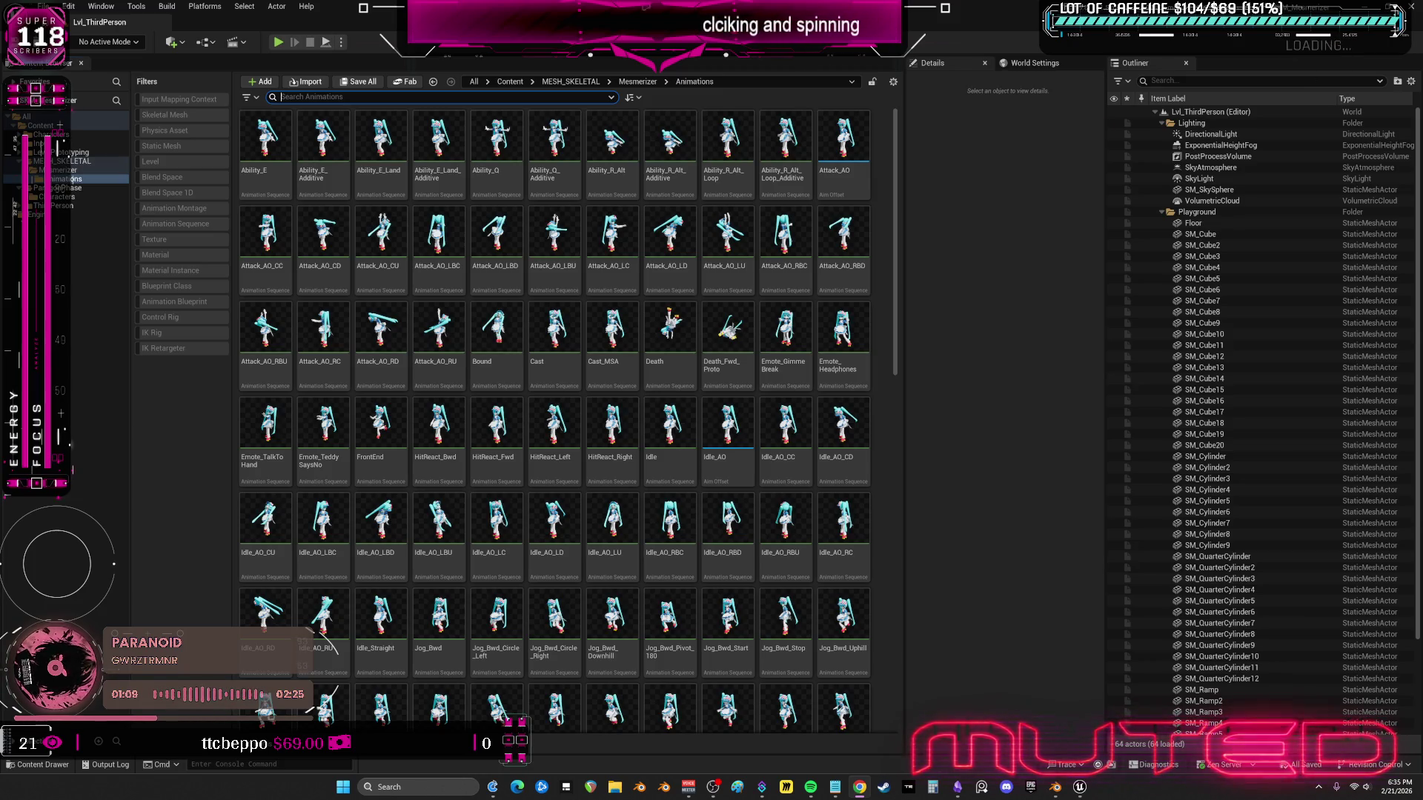
# - Find and open the Jog_Fwd animation in the Animations folder with a 'fwd' search
pyautogui.click(432, 82)
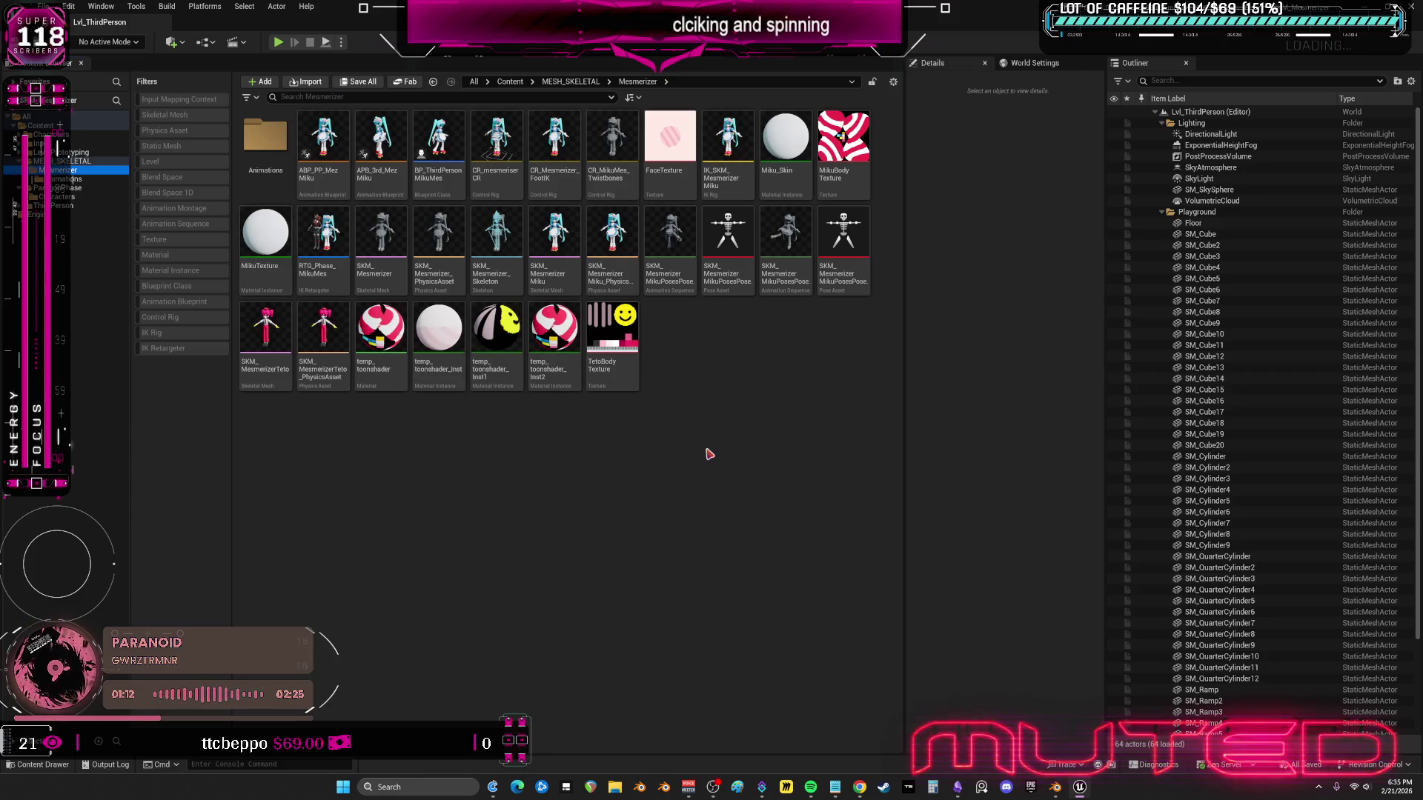
pyautogui.click(718, 476)
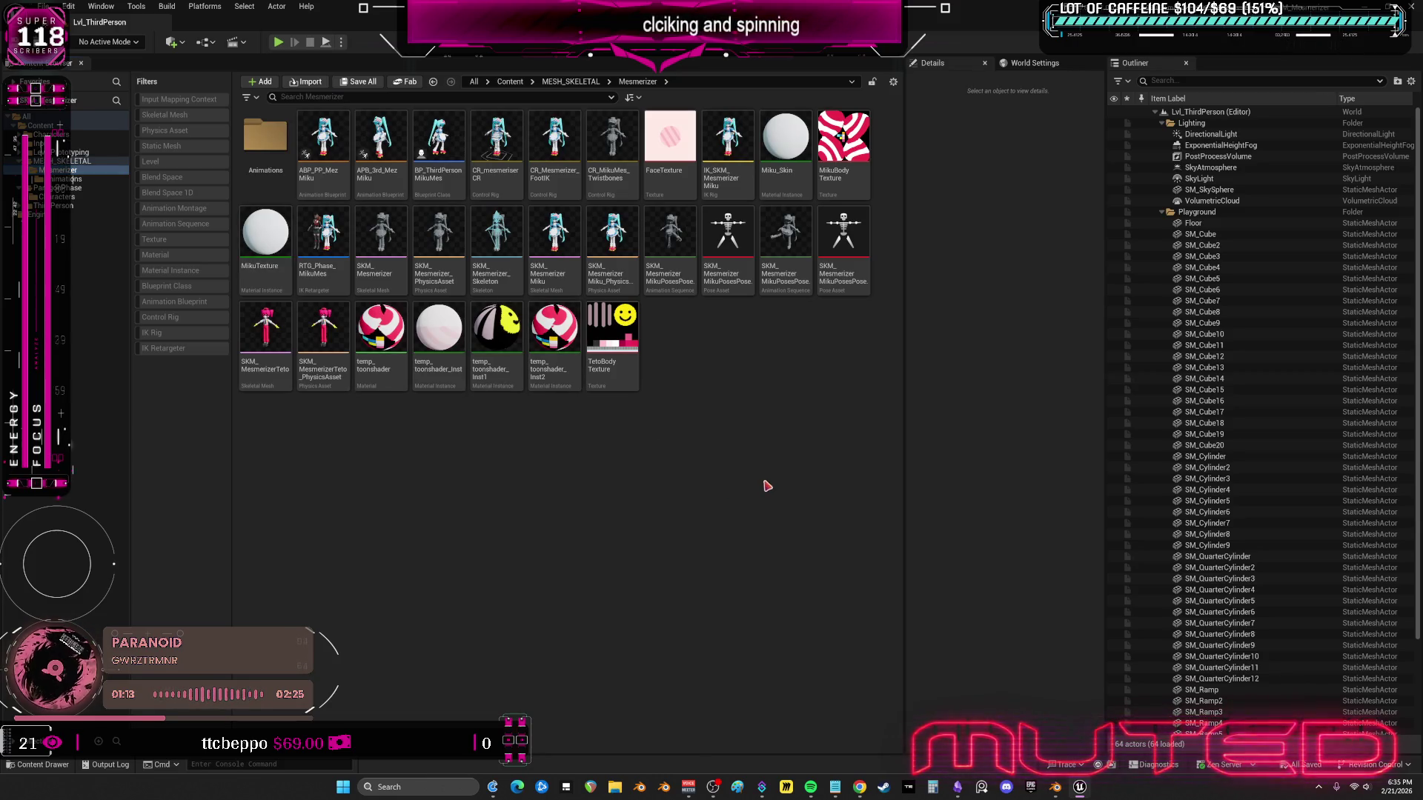
pyautogui.doubleClick(265, 137)
pyautogui.click(348, 97)
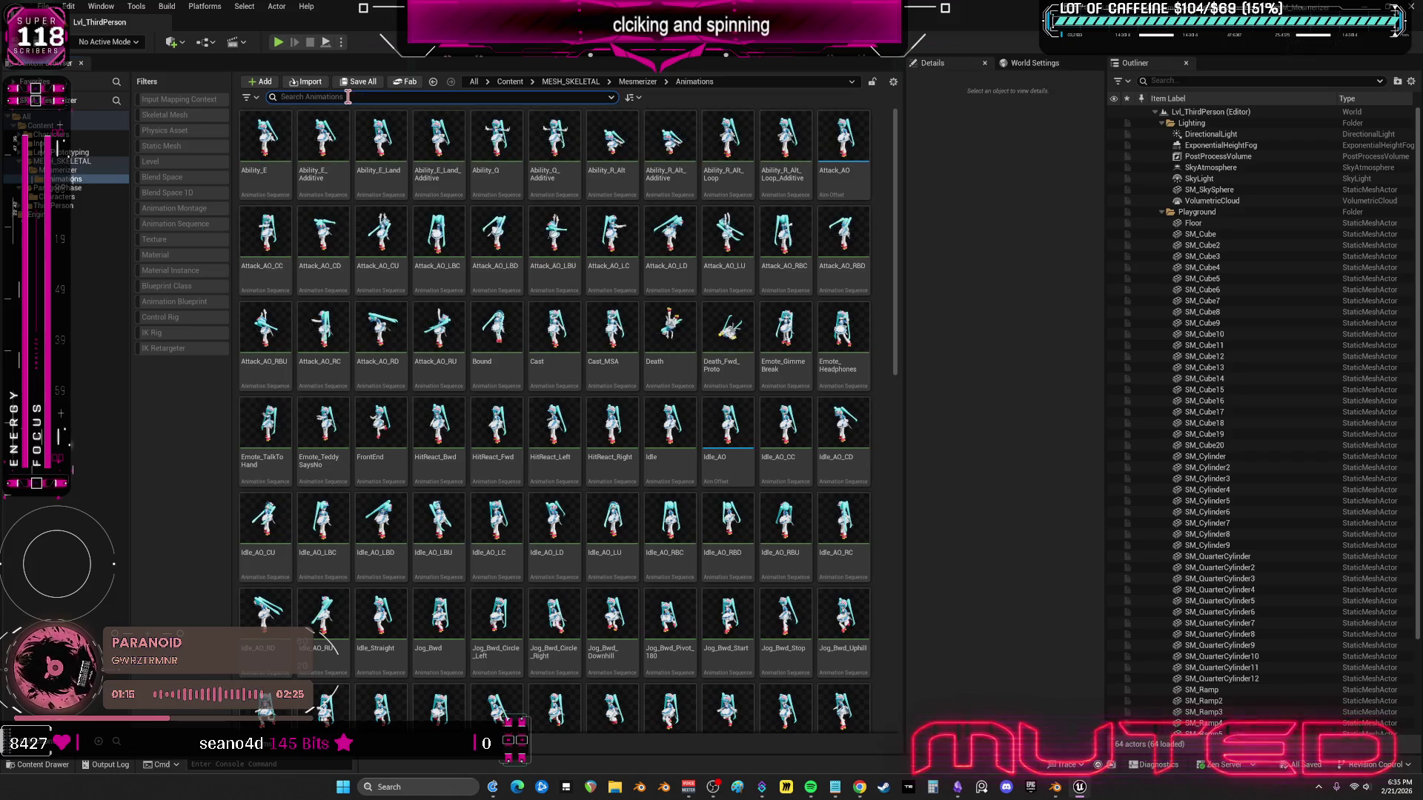
pyautogui.write('fwd')
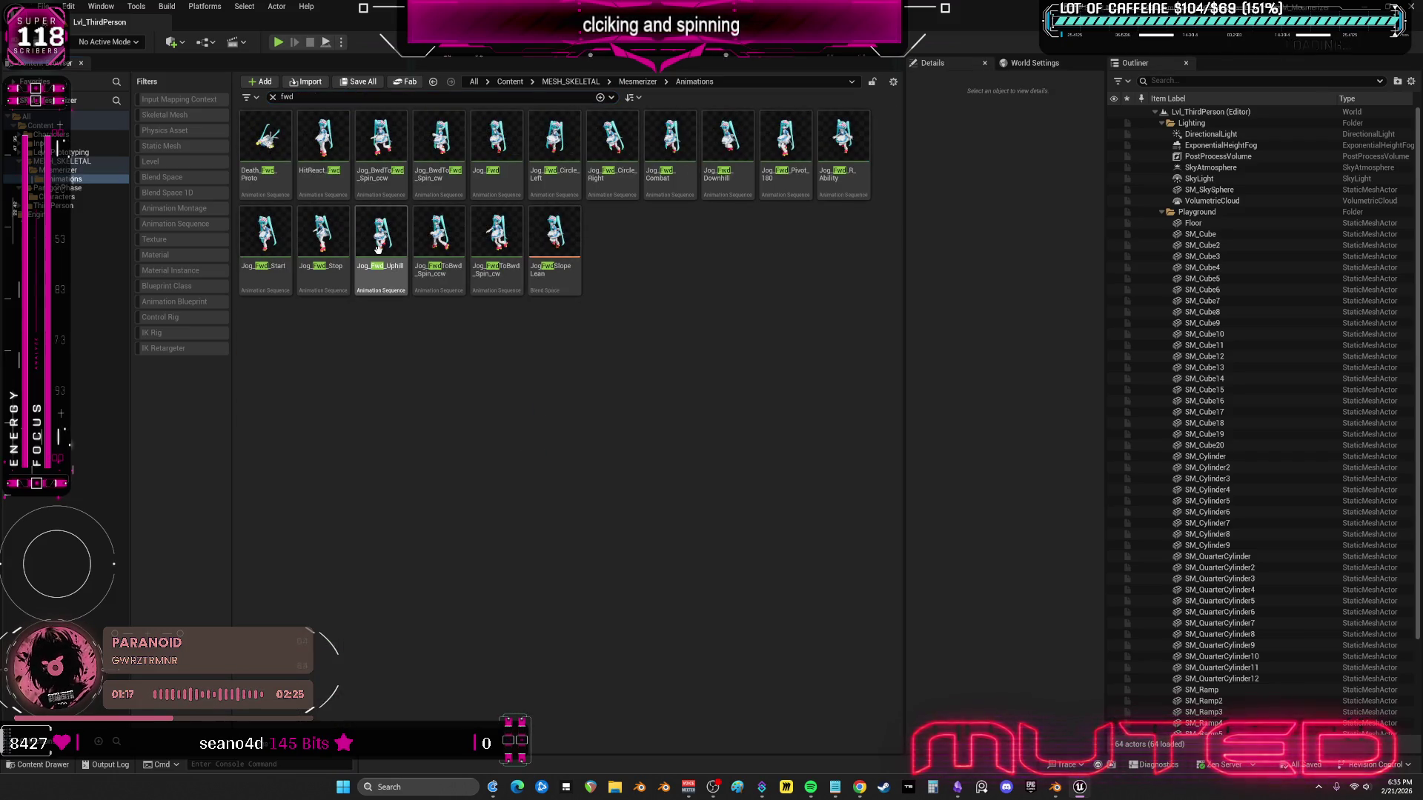
pyautogui.doubleClick(497, 144)
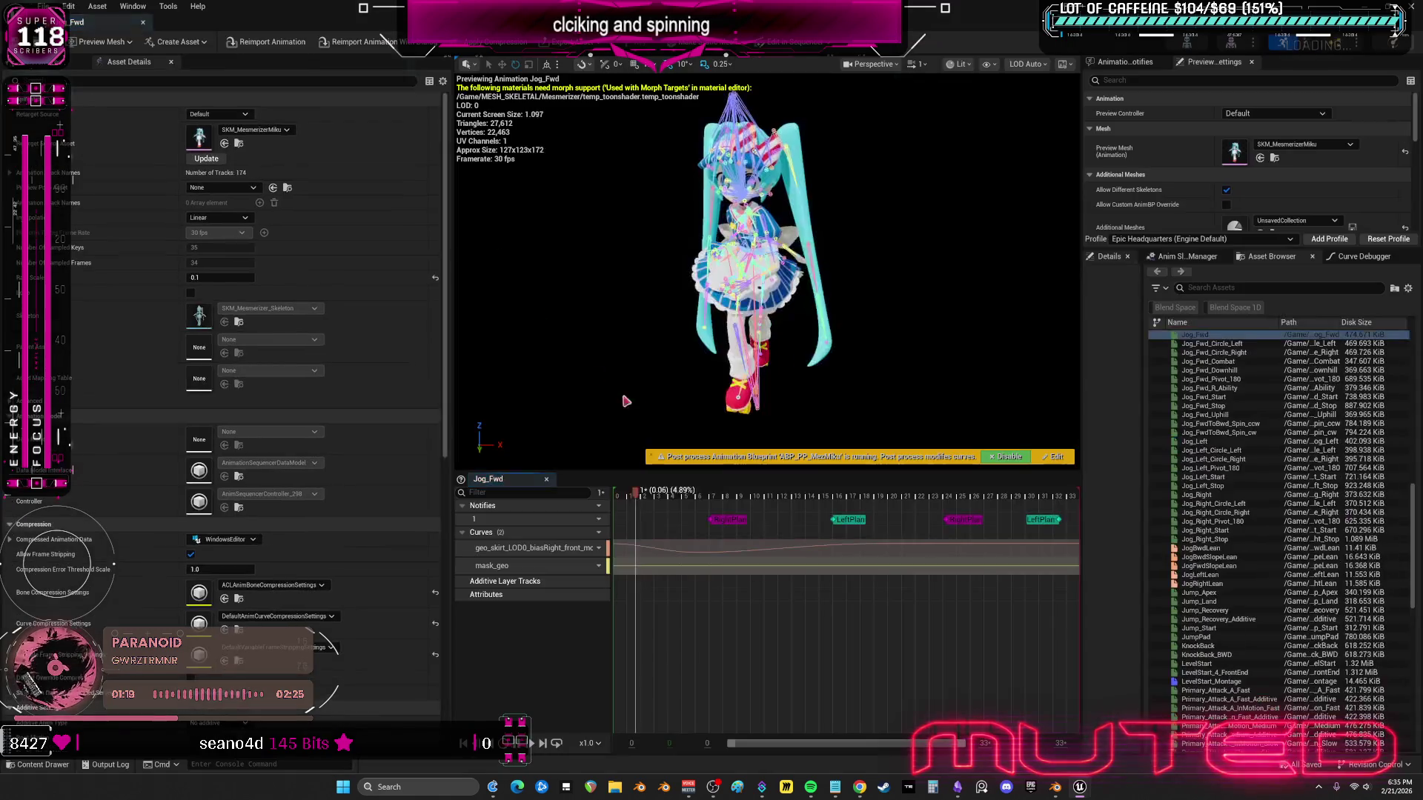
# - Set Jog_Fwd's rate scale to 1.0, close it, and clear the search back to Mesmerizer
pyautogui.click(220, 277)
pyautogui.write('1.0')
pyautogui.press('Return')
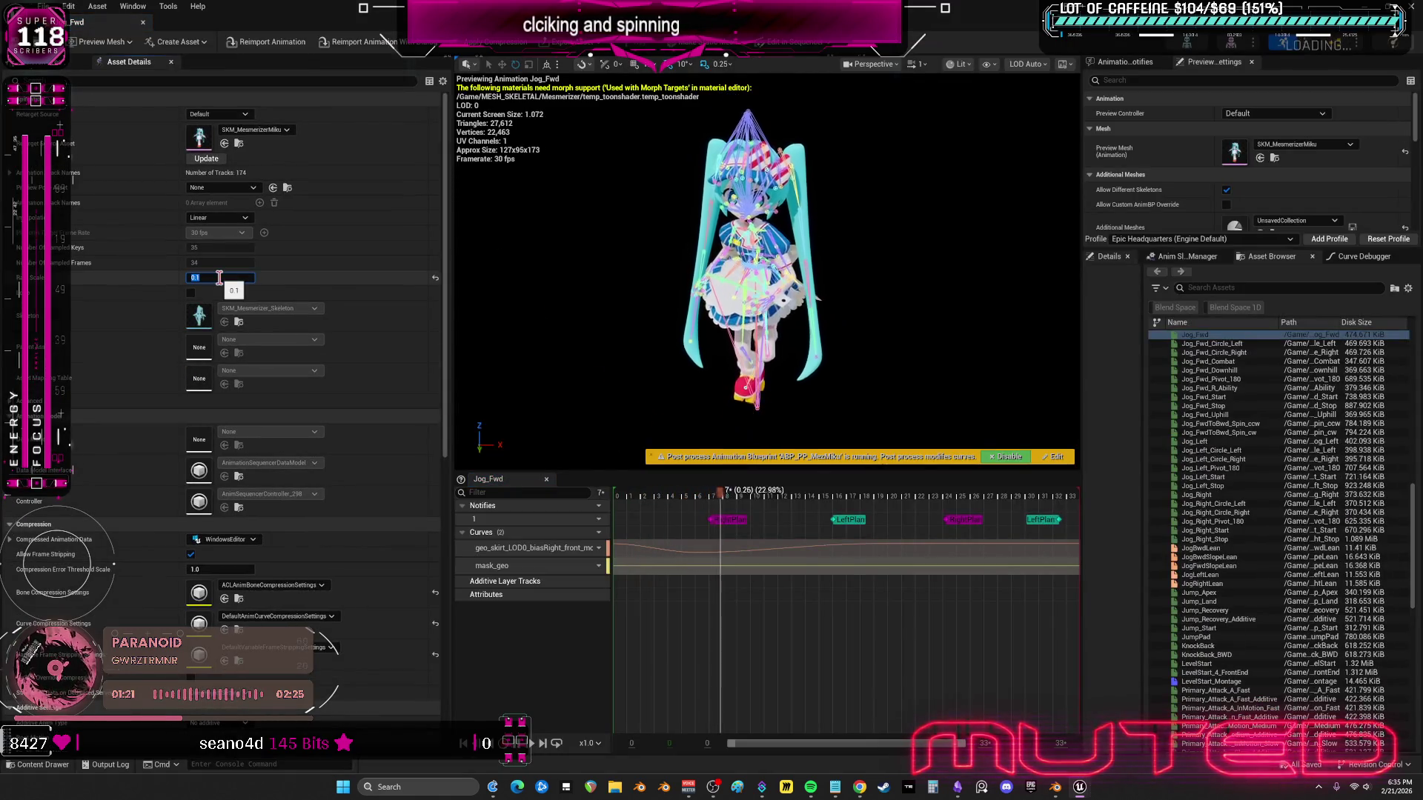
pyautogui.click(144, 22)
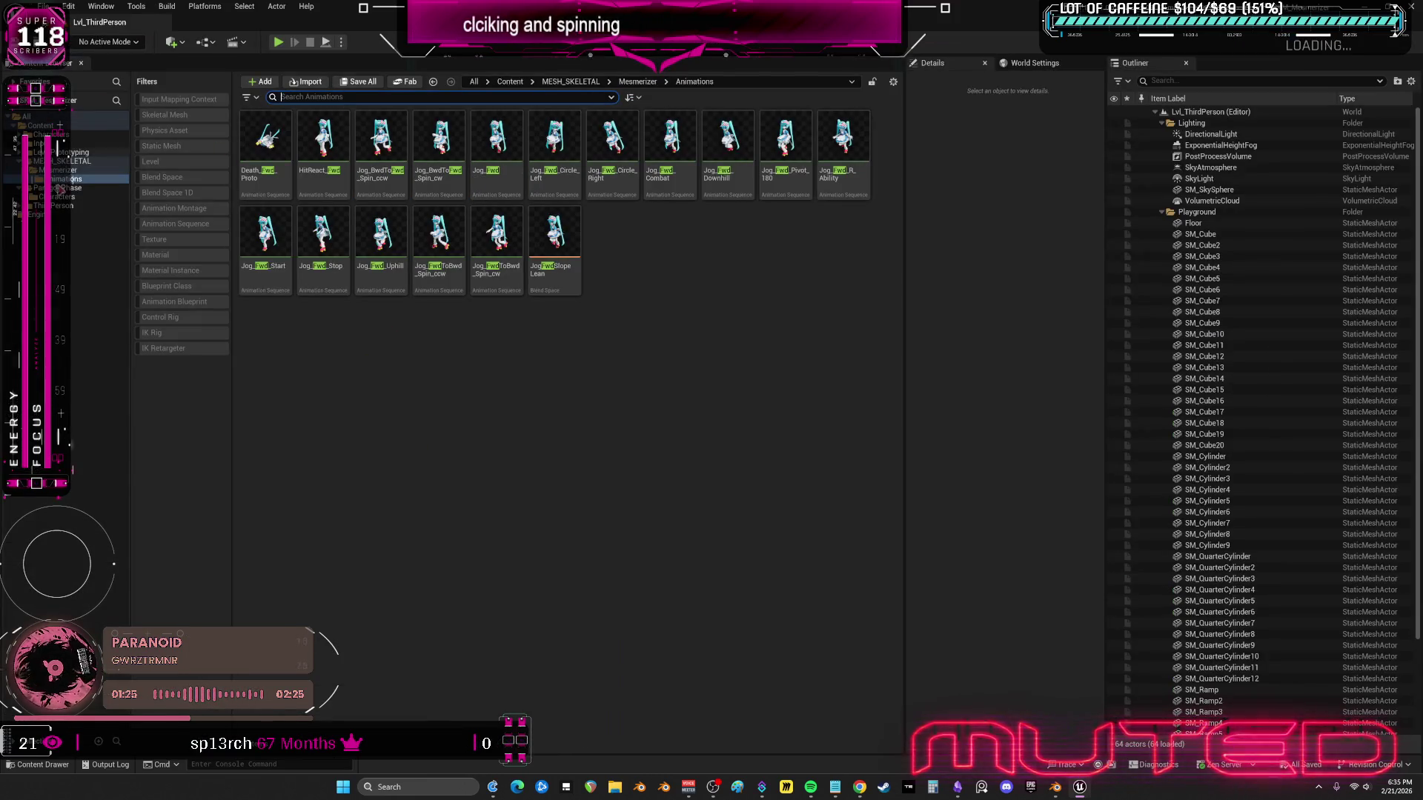
pyautogui.click(273, 97)
pyautogui.click(67, 170)
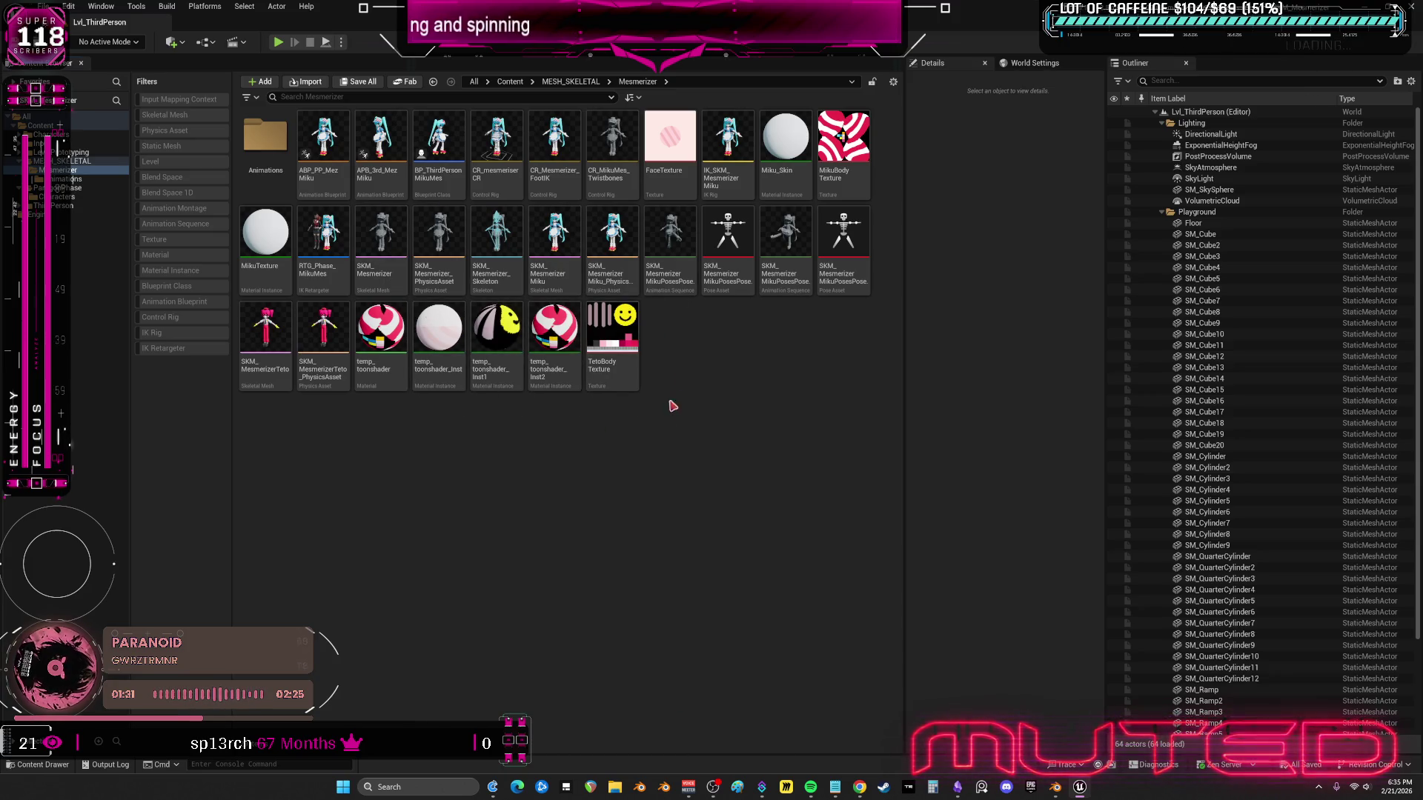
# - Delete MikuTexture and Miku_Skin, and force-delete SKM_Mesmerizer_PhysicsAsset
pyautogui.click(265, 241)
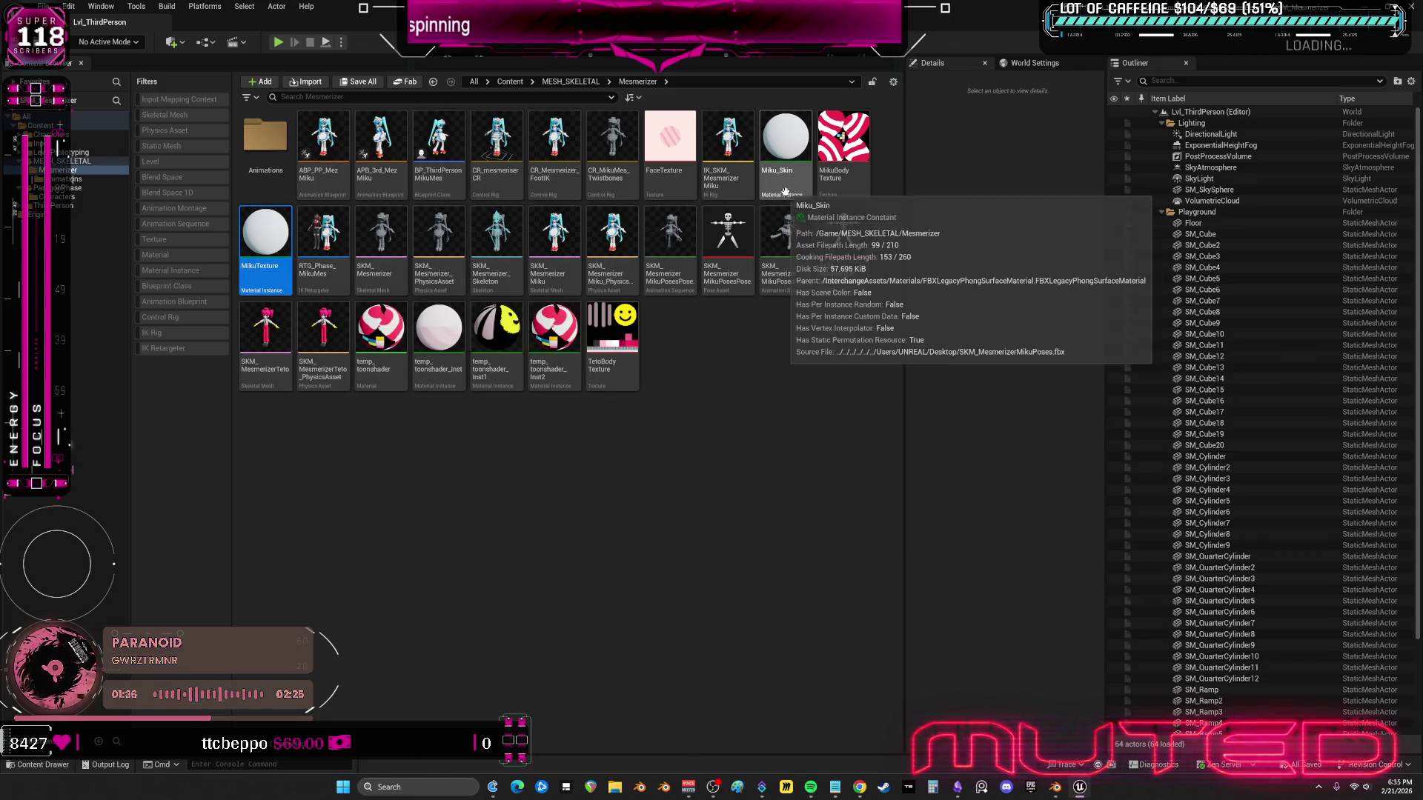
pyautogui.press('Delete')
pyautogui.click(676, 571)
pyautogui.click(786, 141)
pyautogui.press('Delete')
pyautogui.click(633, 573)
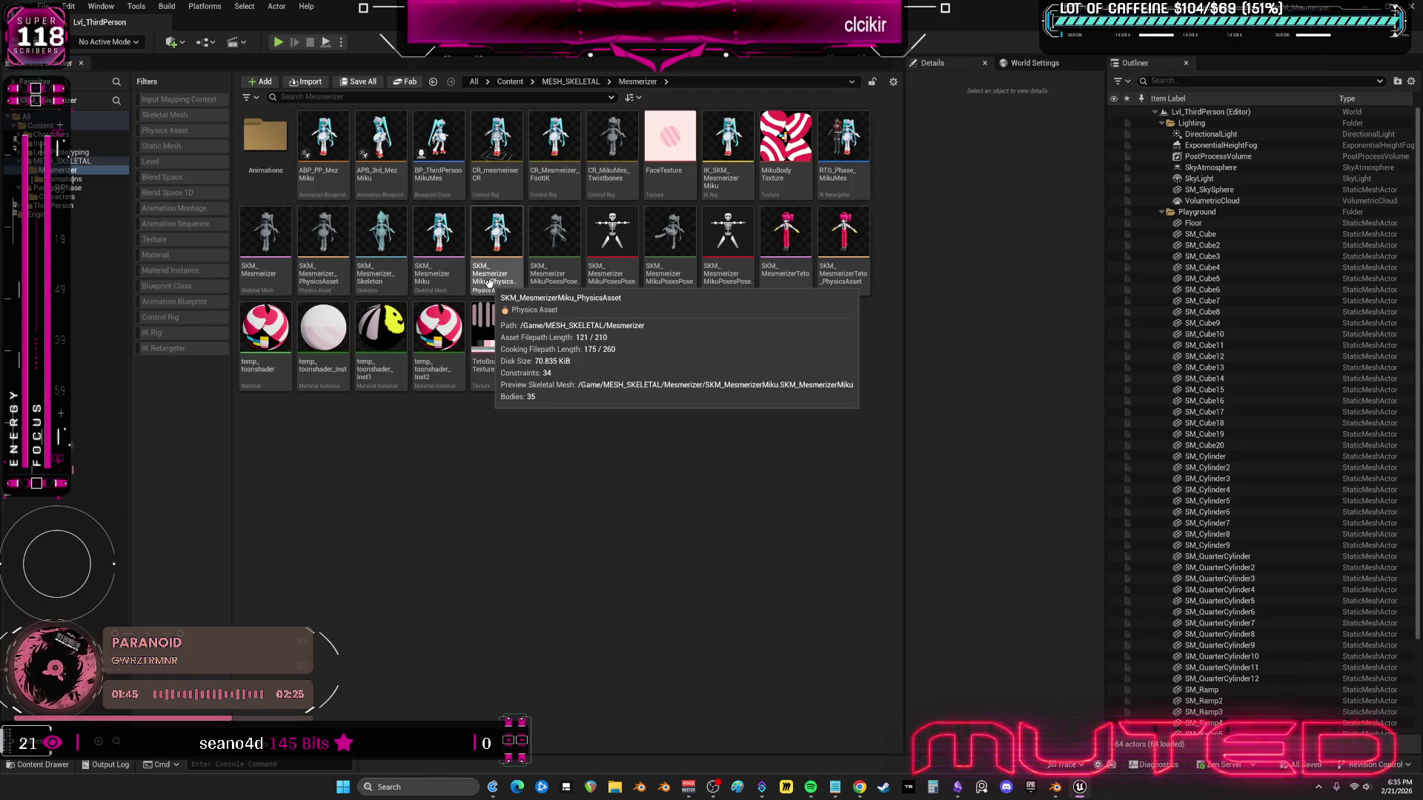
pyautogui.click(323, 252)
pyautogui.press('Delete')
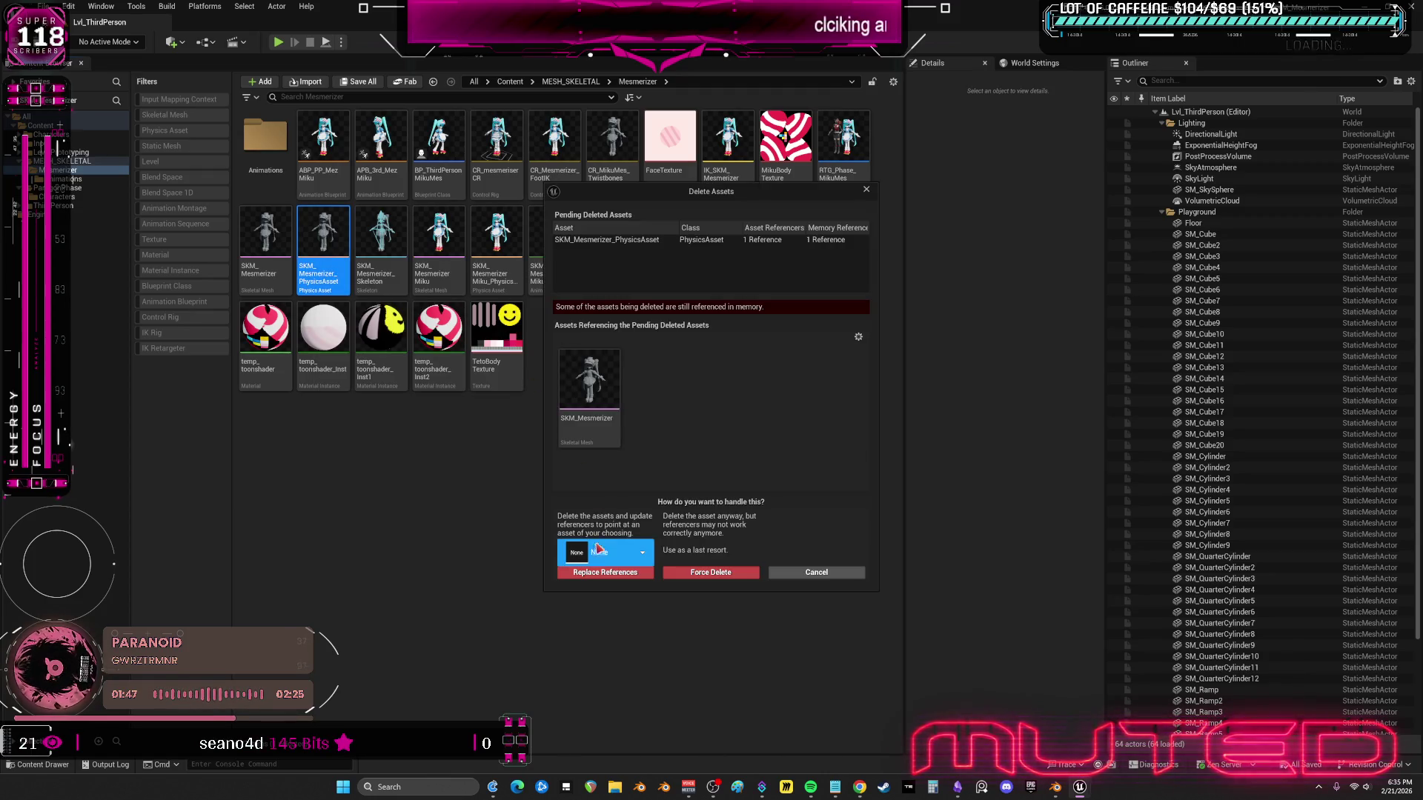
pyautogui.click(695, 576)
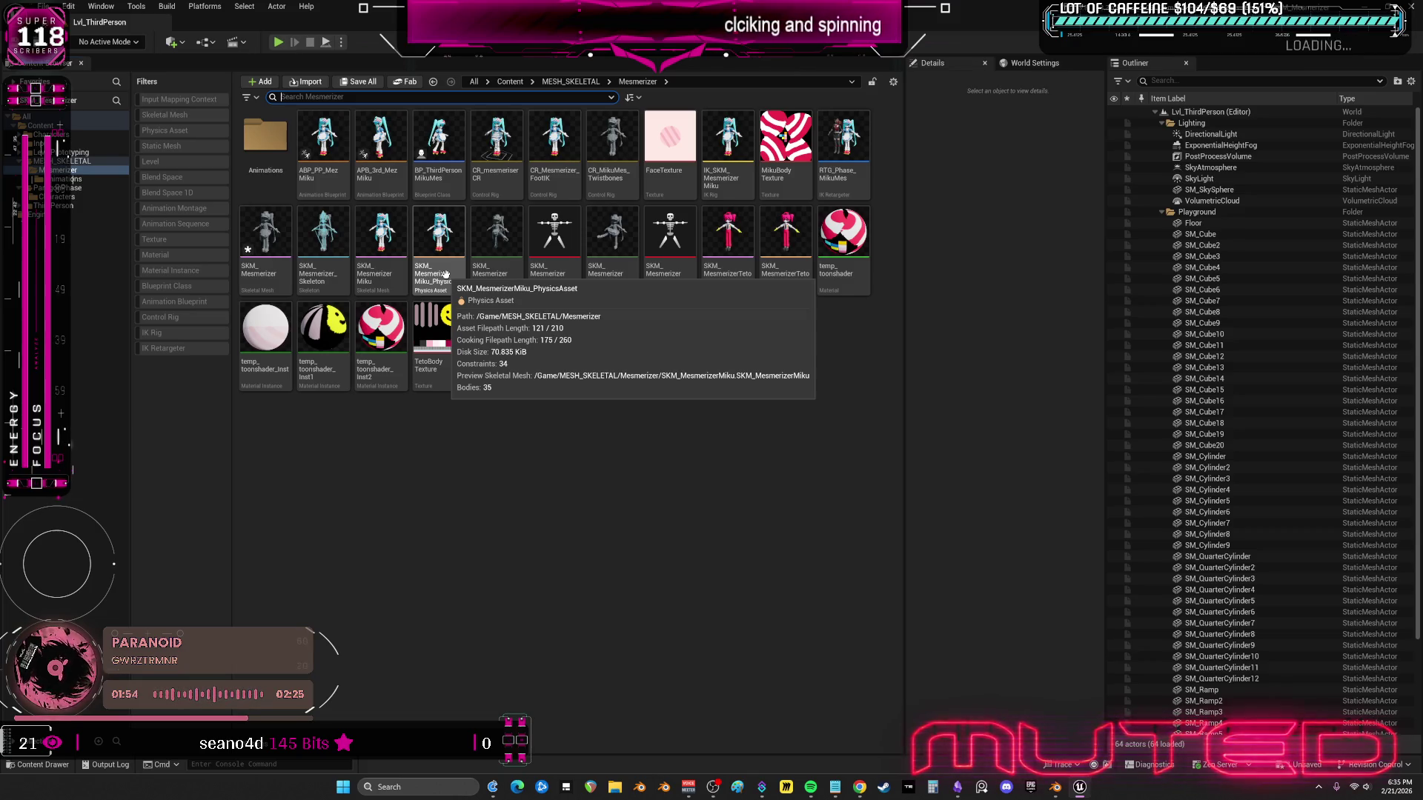
# - Open SKM_MesmerizerMiku_PhysicsAsset and delete all of its physics bodies
pyautogui.click(445, 274)
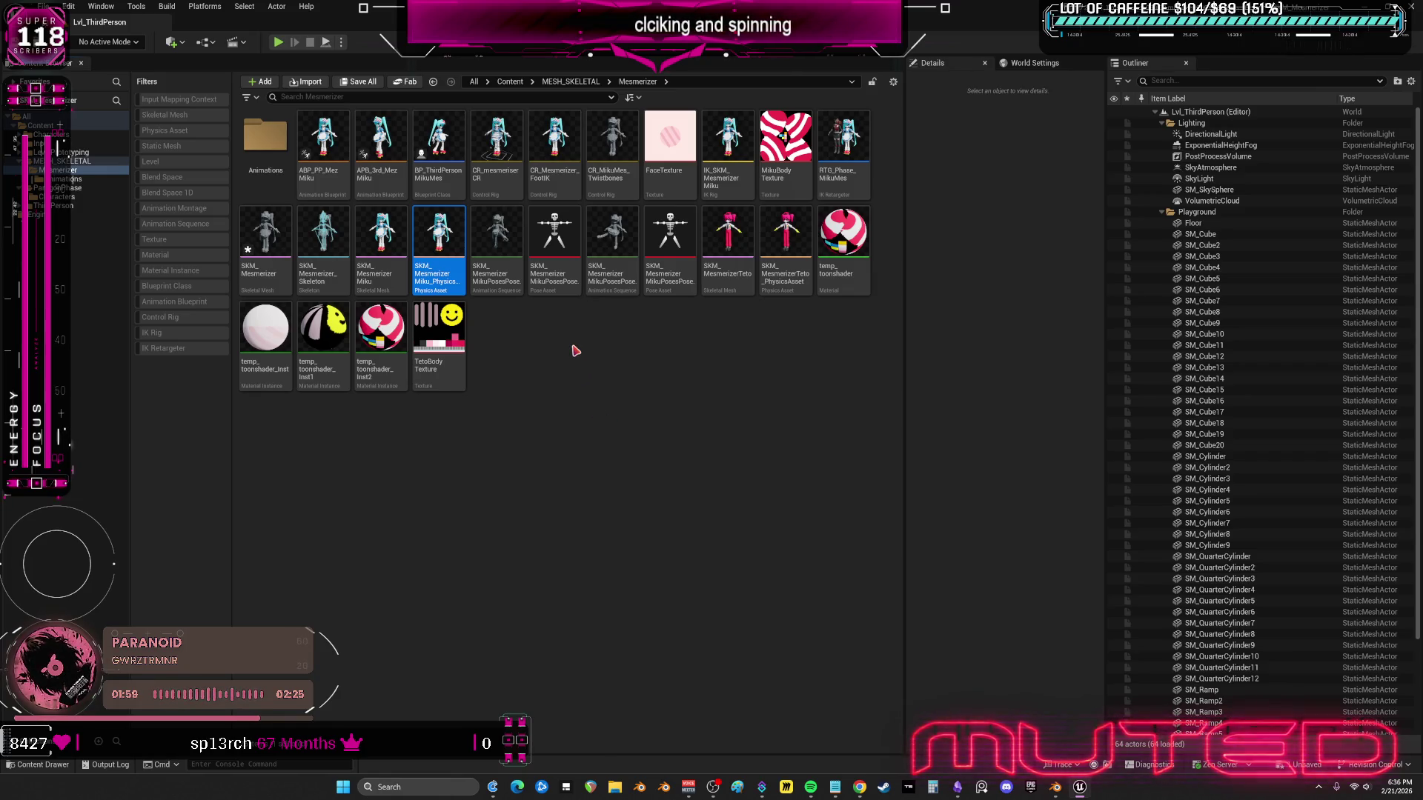
pyautogui.doubleClick(449, 272)
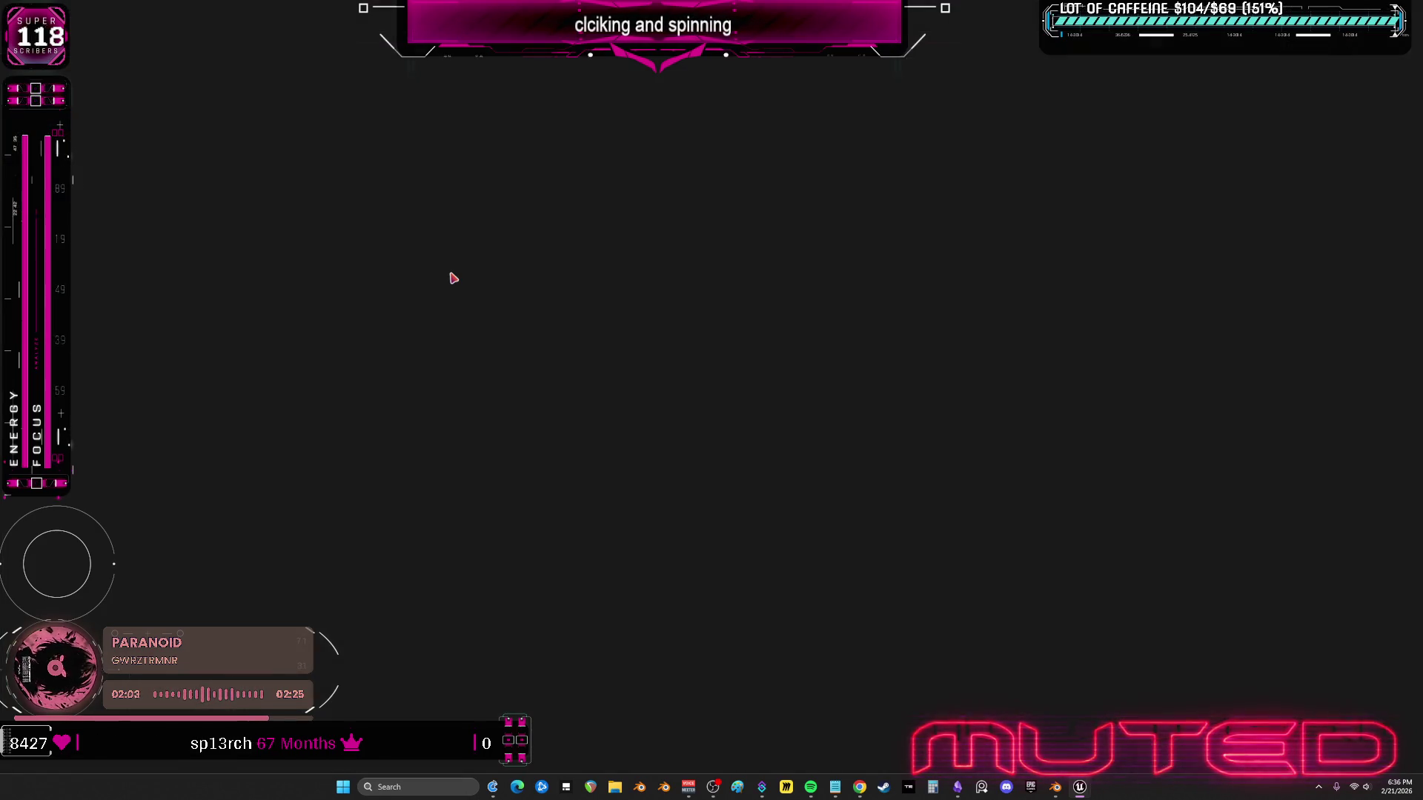
pyautogui.hotkey('ctrl', 'a')
pyautogui.press('Delete')
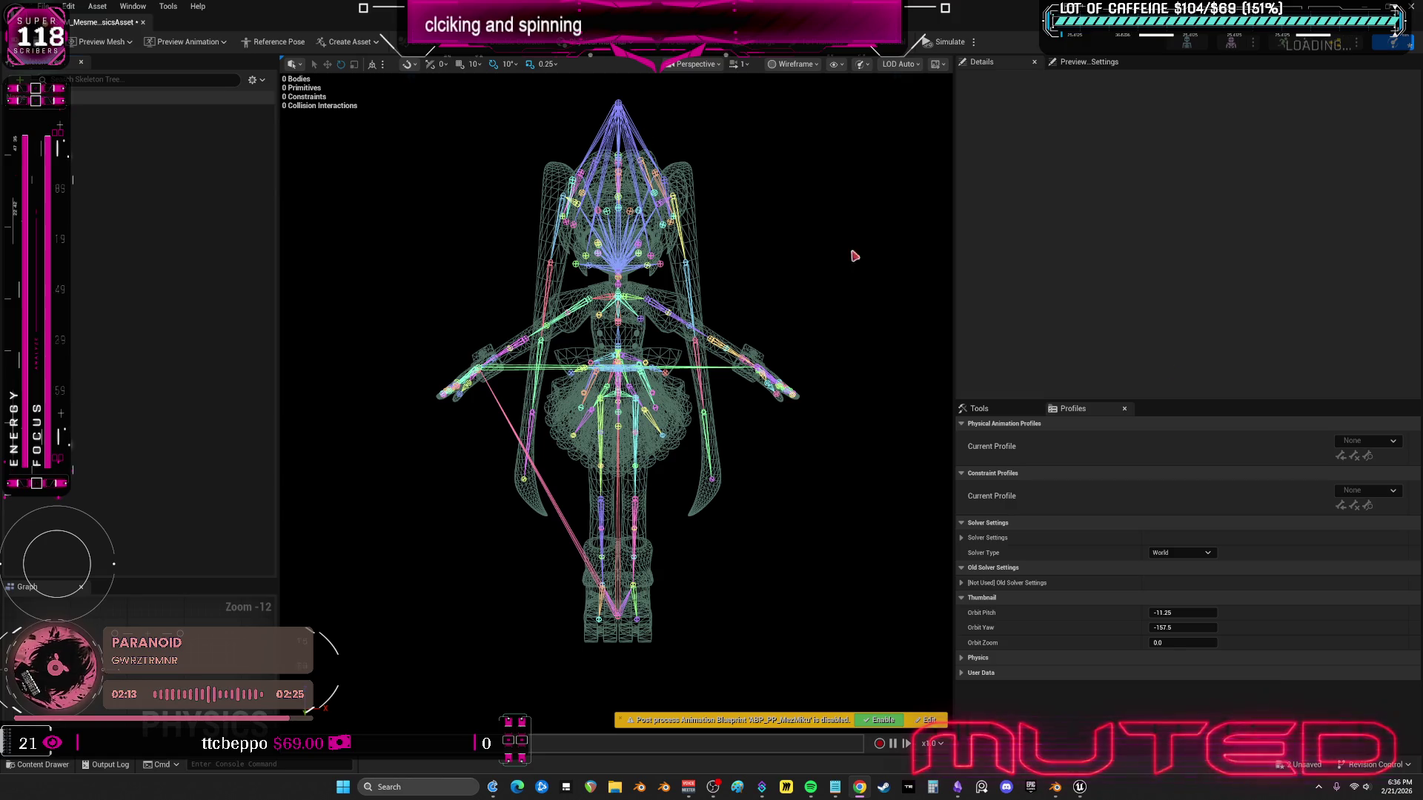
# - Make the Skeleton Tree display the bones through its display options
pyautogui.click(253, 79)
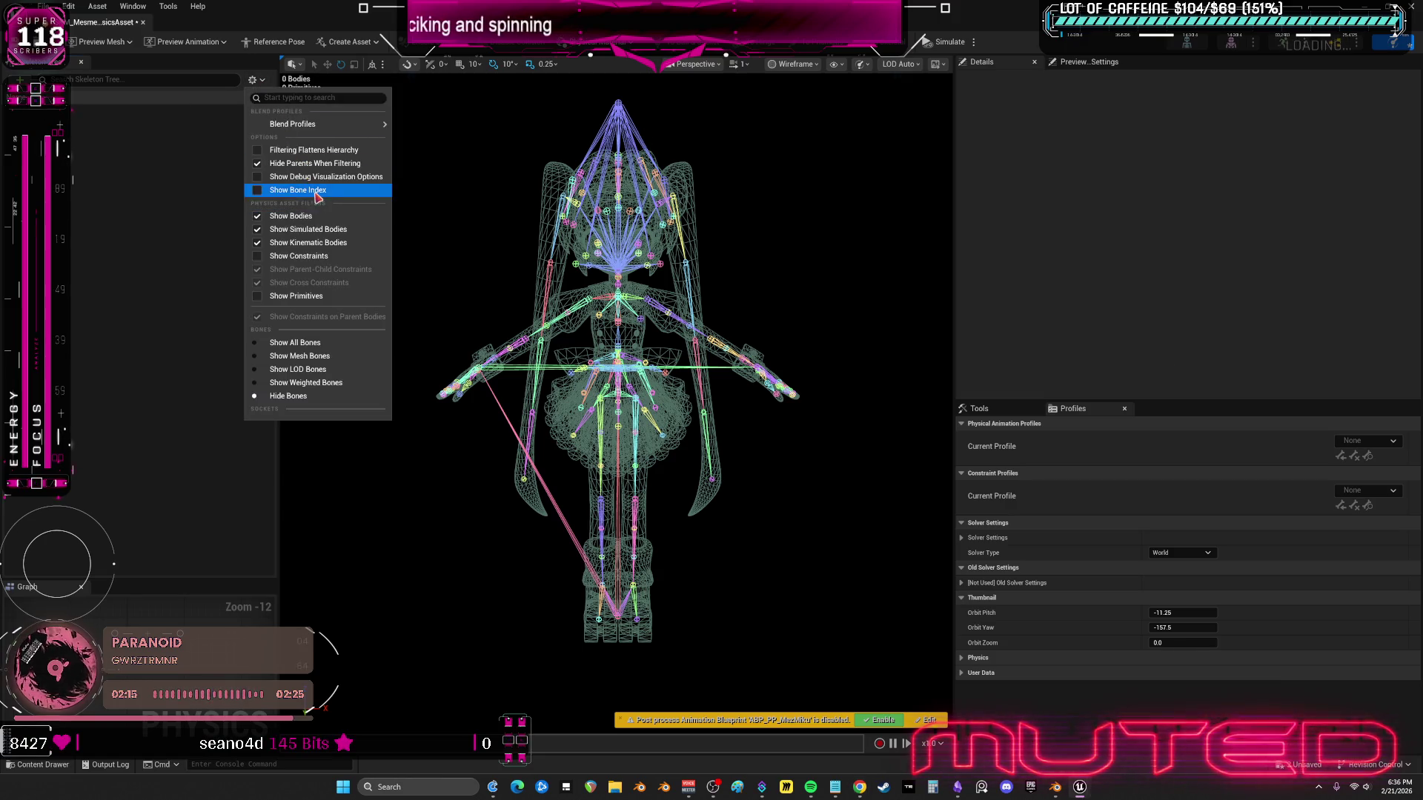
pyautogui.click(100, 194)
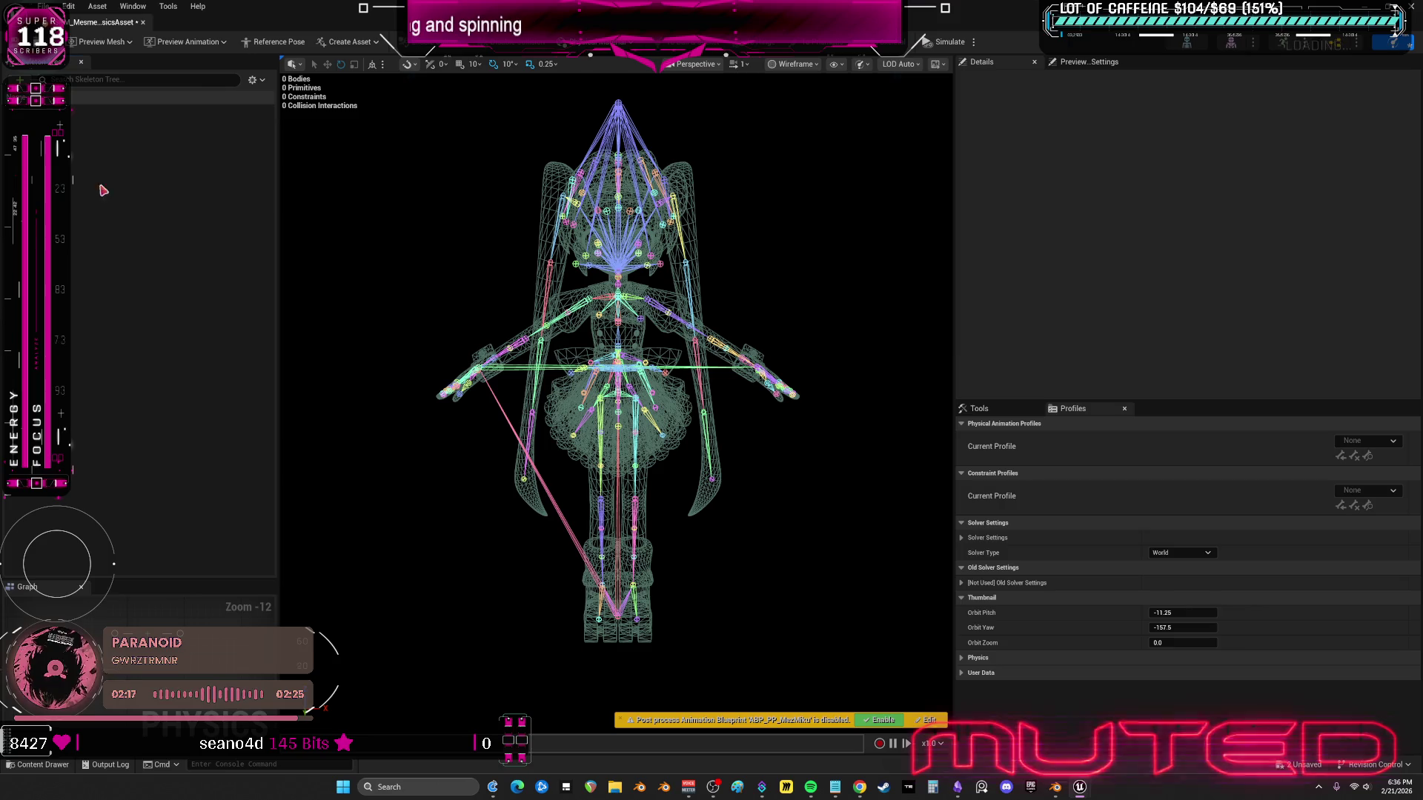
pyautogui.click(254, 79)
pyautogui.click(296, 297)
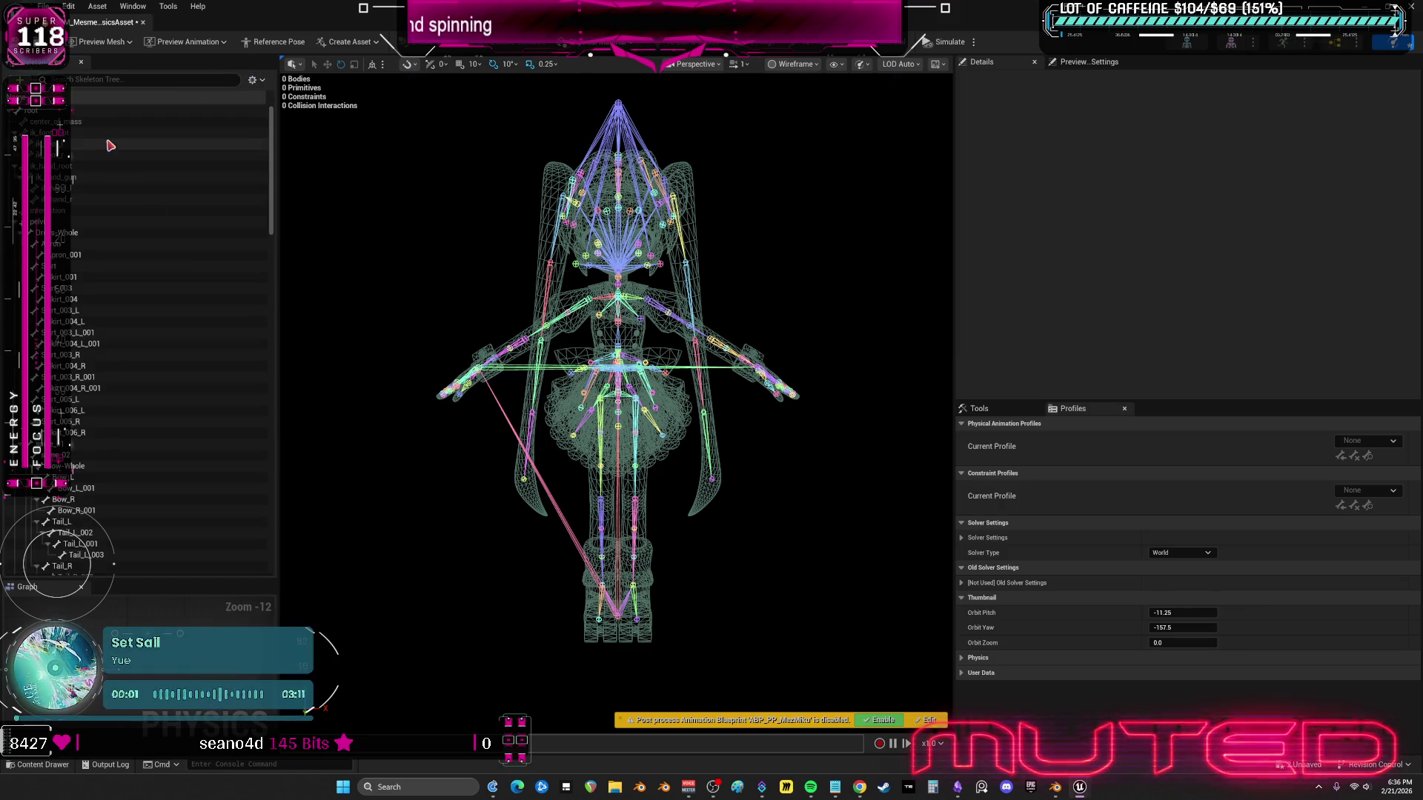
# - Select pelvis plus apron_001, skirt_001, skirt_004 (L/R and _001) and skirt_006_L/R bones
pyautogui.scroll(-2, 75, 178)
pyautogui.keyDown('ctrl'); pyautogui.click(75, 150); pyautogui.keyUp('ctrl')
pyautogui.keyDown('ctrl'); pyautogui.click(75, 183); pyautogui.keyUp('ctrl')
pyautogui.keyDown('ctrl'); pyautogui.click(75, 205); pyautogui.keyUp('ctrl')
pyautogui.keyDown('ctrl'); pyautogui.click(76, 228); pyautogui.keyUp('ctrl')
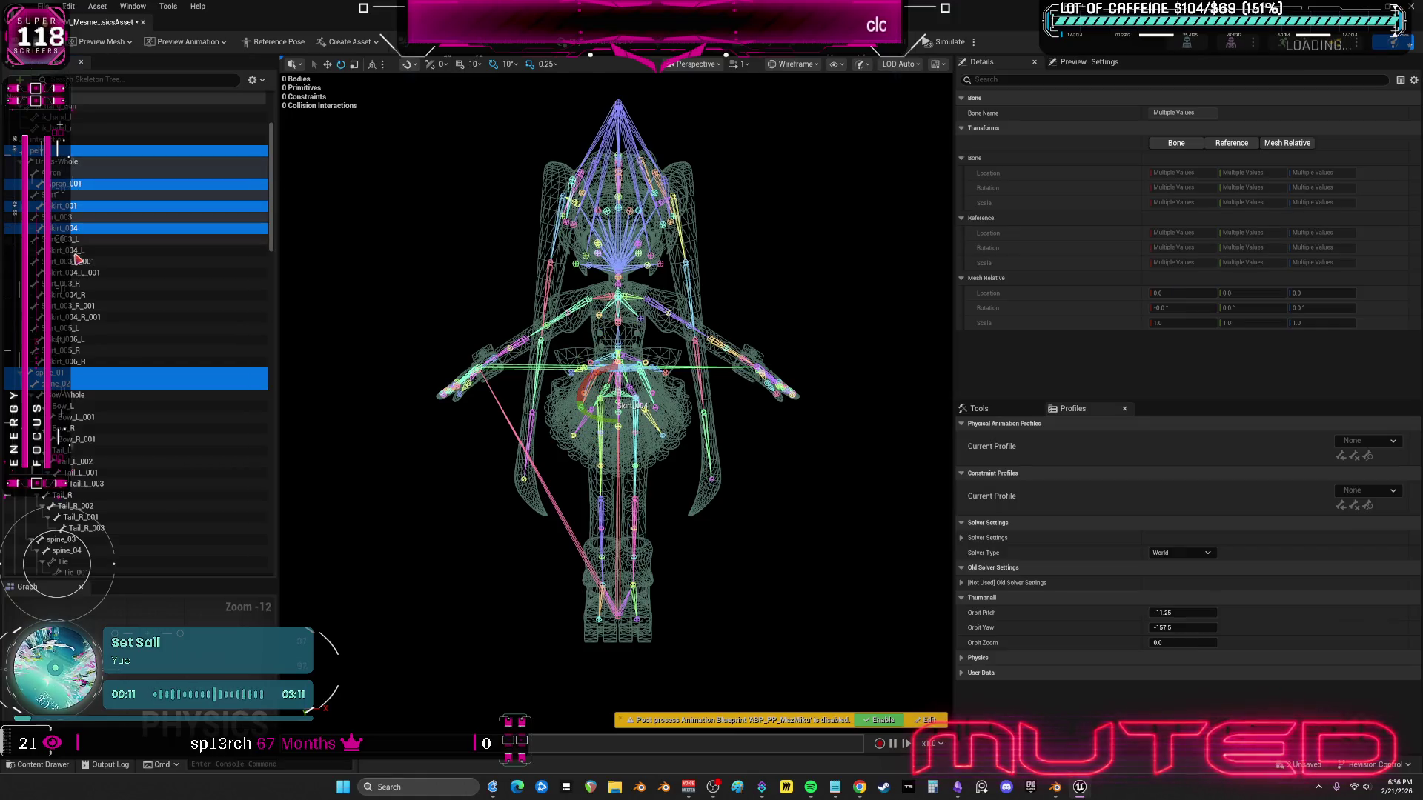
pyautogui.keyDown('ctrl'); pyautogui.click(78, 250); pyautogui.keyUp('ctrl')
pyautogui.keyDown('ctrl'); pyautogui.click(77, 273); pyautogui.keyUp('ctrl')
pyautogui.keyDown('ctrl'); pyautogui.click(77, 295); pyautogui.keyUp('ctrl')
pyautogui.keyDown('ctrl'); pyautogui.click(78, 316); pyautogui.keyUp('ctrl')
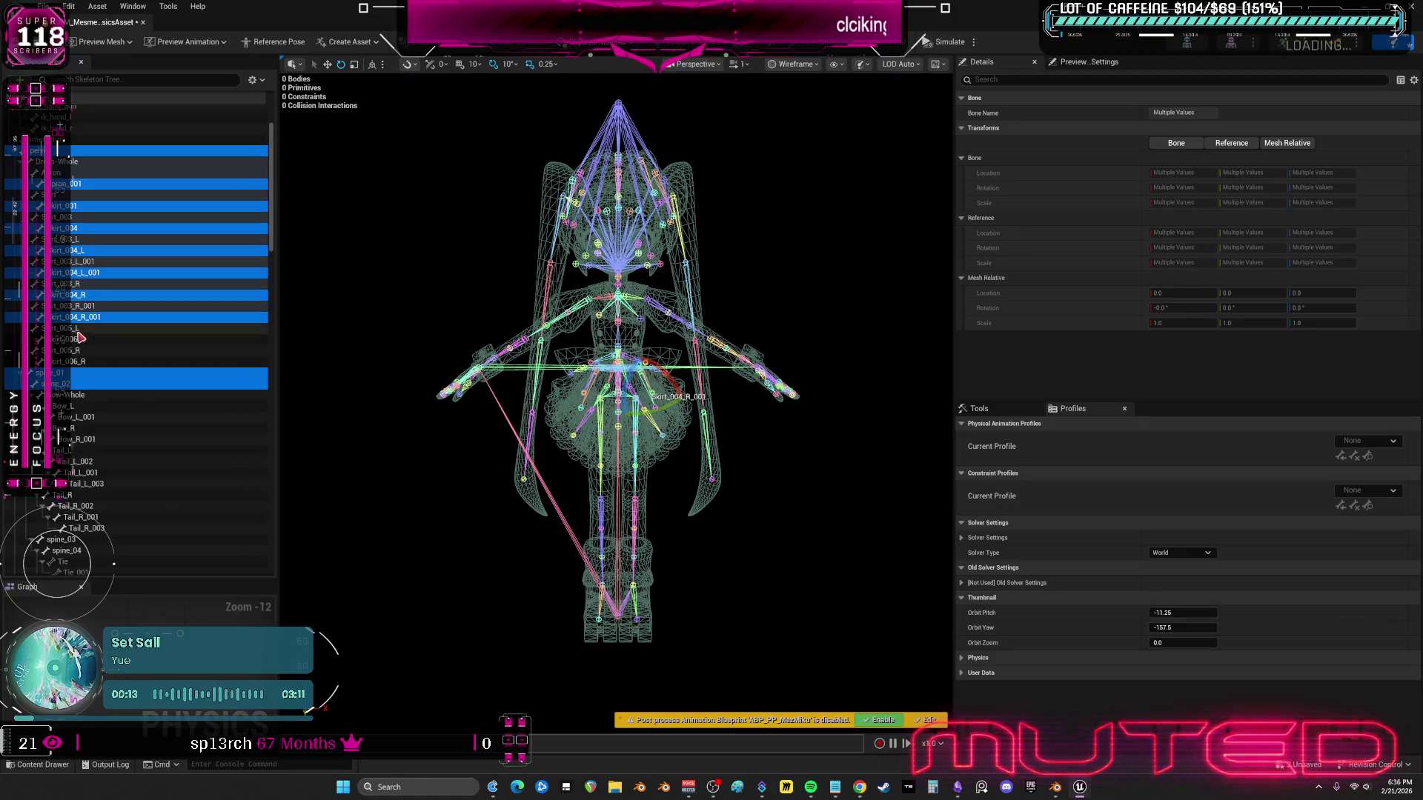
pyautogui.keyDown('ctrl'); pyautogui.click(78, 339); pyautogui.keyUp('ctrl')
pyautogui.keyDown('ctrl'); pyautogui.click(78, 362); pyautogui.keyUp('ctrl')
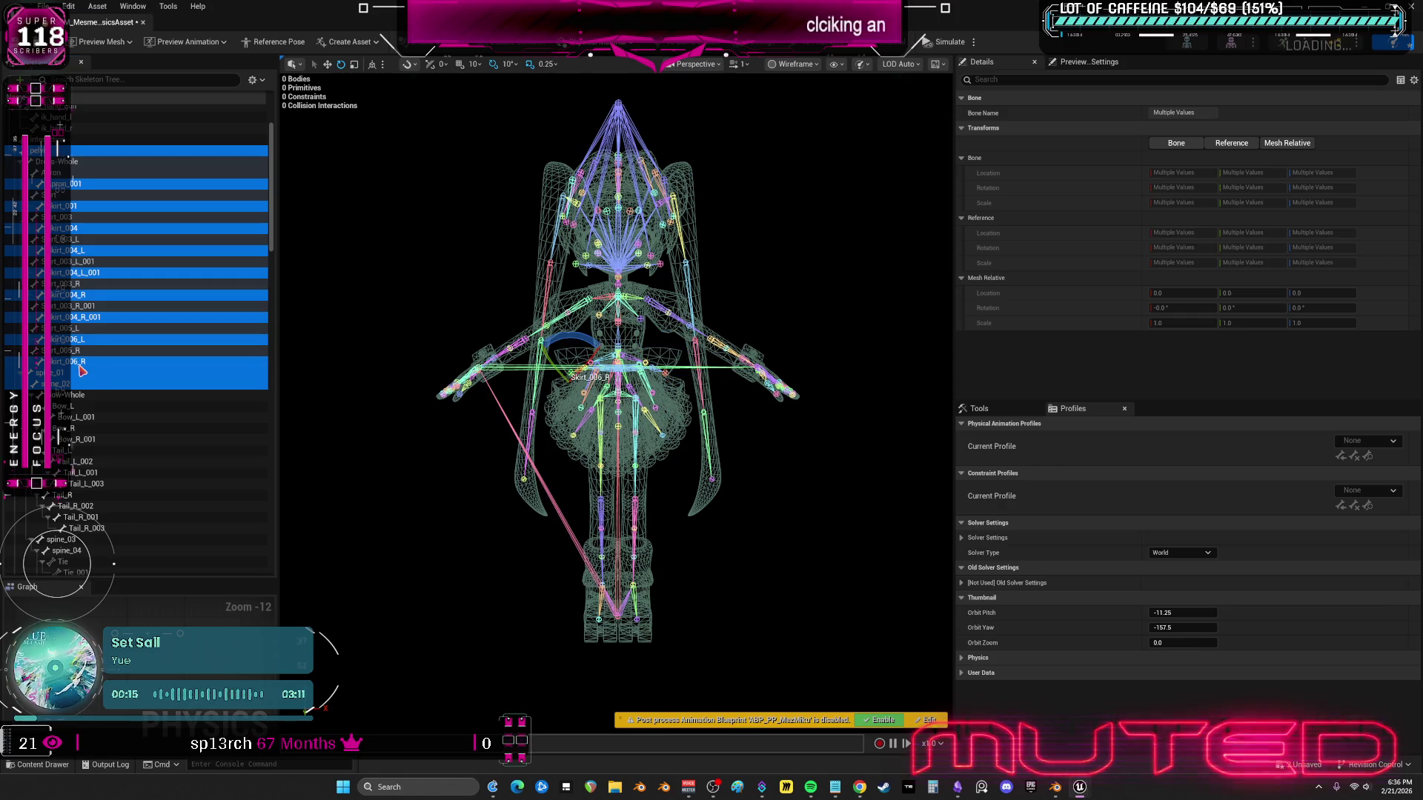
# - Add Bow_L_001, Bow_R_001 and the Tail_L and Tail_R chain bones to the selection
pyautogui.scroll(-1, 81, 371)
pyautogui.keyDown('ctrl'); pyautogui.click(78, 400); pyautogui.keyUp('ctrl')
pyautogui.keyDown('ctrl'); pyautogui.click(78, 422); pyautogui.keyUp('ctrl')
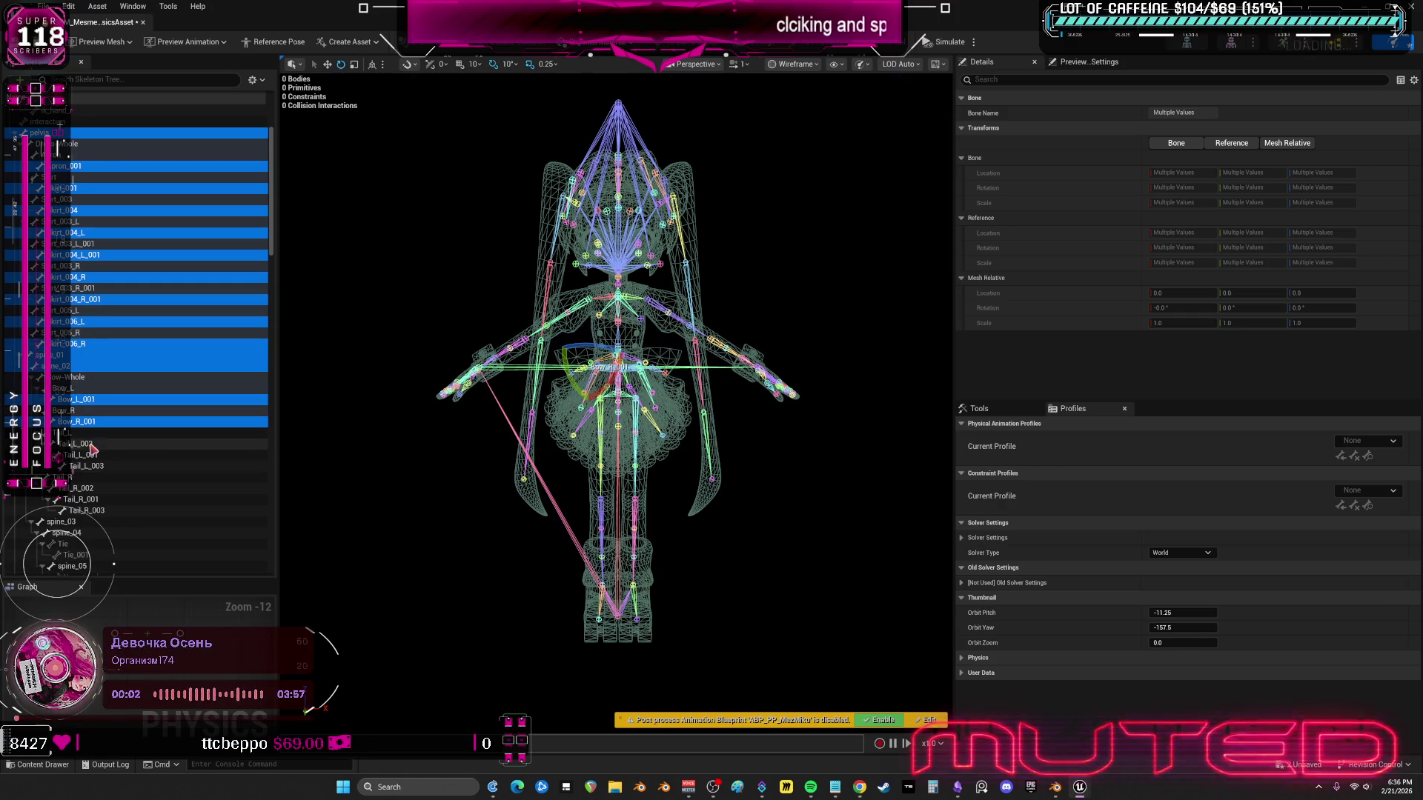
pyautogui.keyDown('ctrl'); pyautogui.click(78, 433); pyautogui.keyUp('ctrl')
pyautogui.keyDown('ctrl'); pyautogui.click(78, 444); pyautogui.keyUp('ctrl')
pyautogui.keyDown('ctrl'); pyautogui.click(78, 455); pyautogui.keyUp('ctrl')
pyautogui.keyDown('ctrl'); pyautogui.click(77, 466); pyautogui.keyUp('ctrl')
pyautogui.keyDown('ctrl'); pyautogui.click(81, 488); pyautogui.keyUp('ctrl')
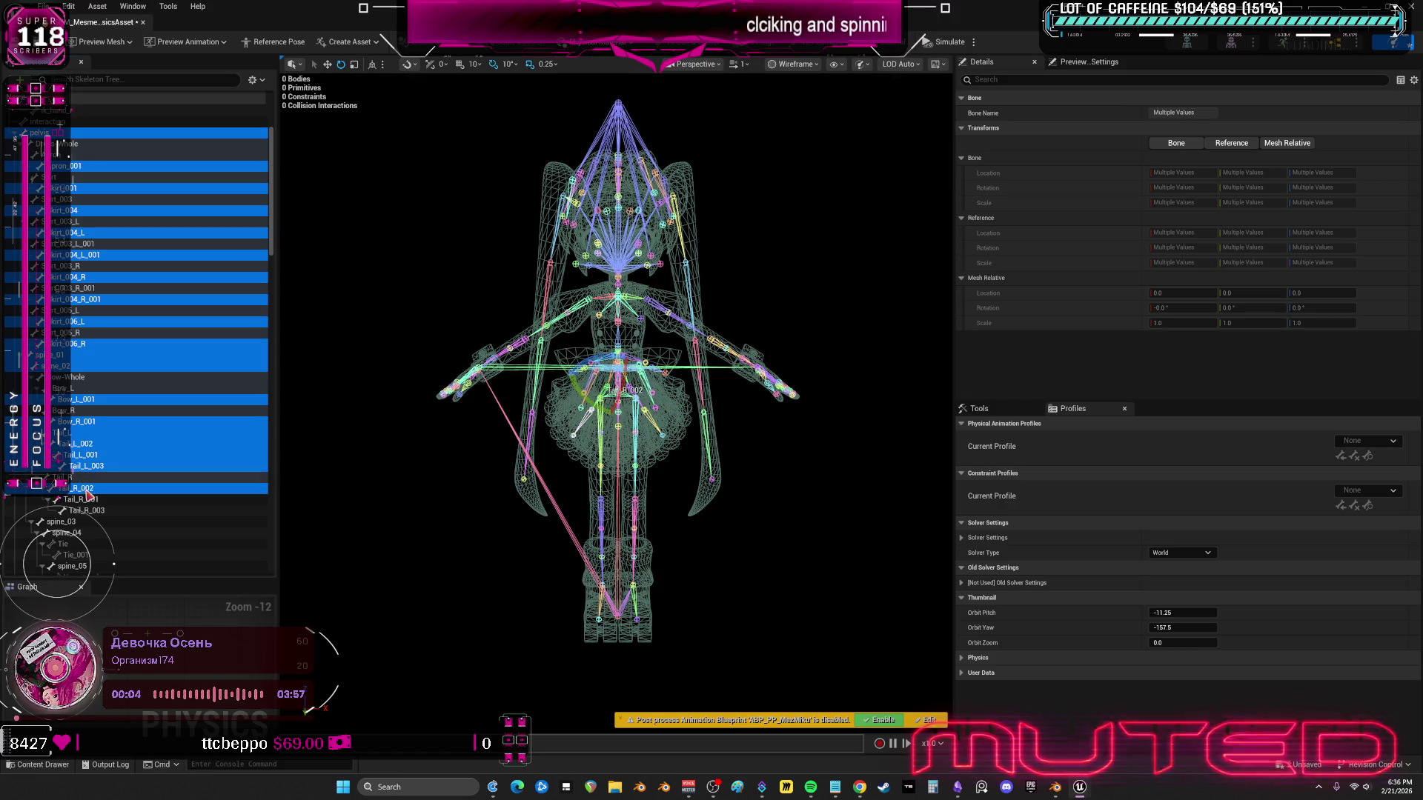
pyautogui.keyDown('ctrl'); pyautogui.click(90, 500); pyautogui.keyUp('ctrl')
# - Add spine_03 to spine_05 and the left arm chain through hand_l to the selection
pyautogui.scroll(-5, 137, 489)
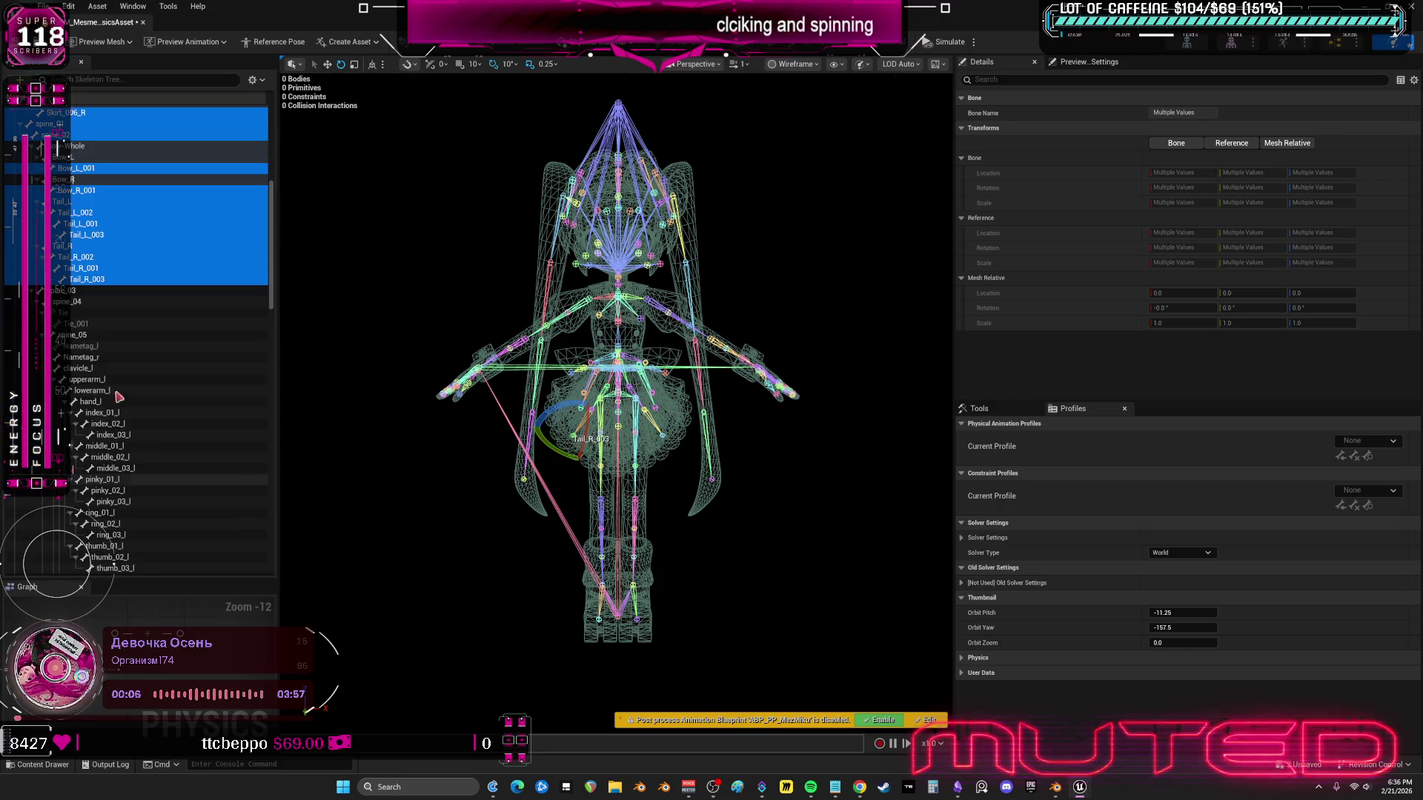
pyautogui.keyDown('shift'); pyautogui.click(80, 337); pyautogui.keyUp('shift')
pyautogui.scroll(-2, 82, 341)
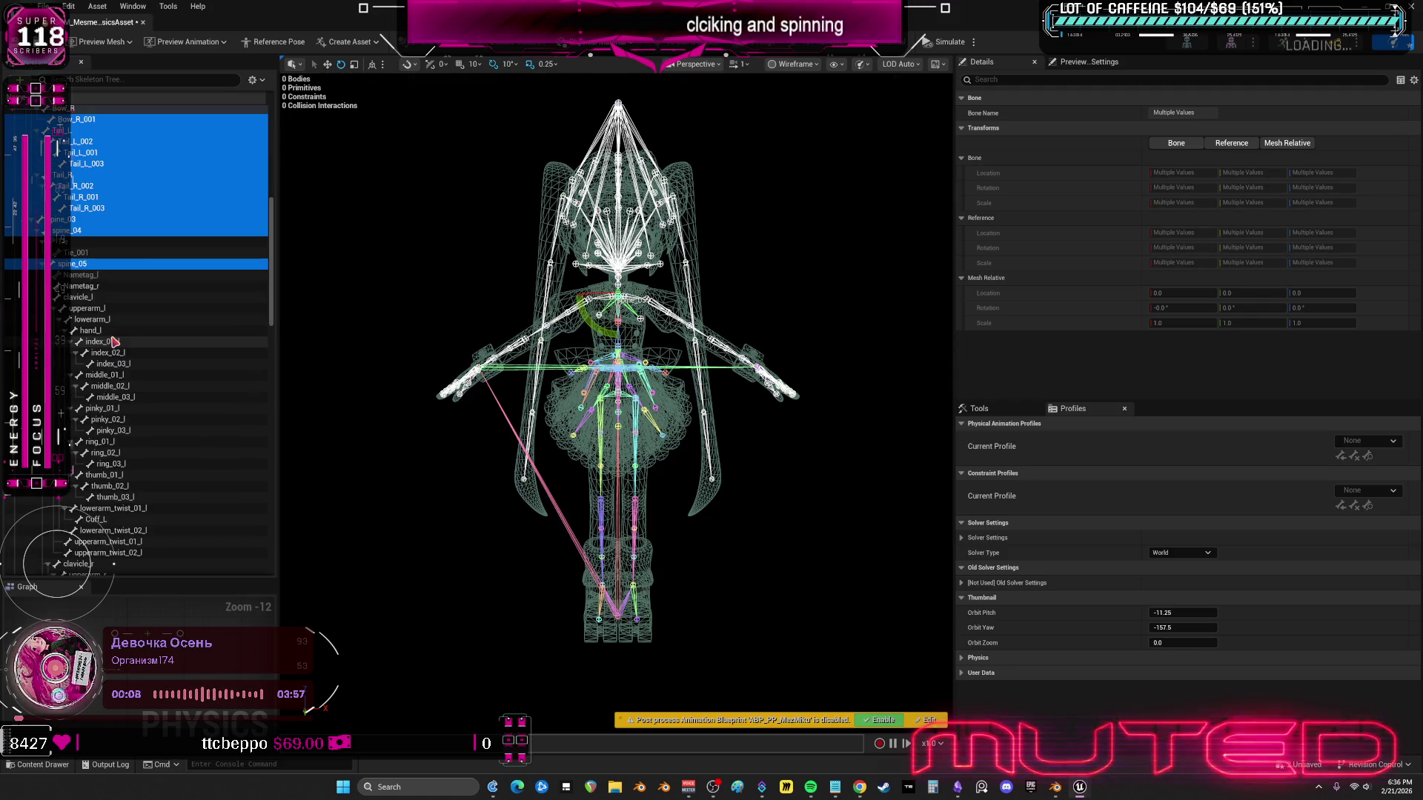
pyautogui.keyDown('ctrl'); pyautogui.click(79, 298); pyautogui.keyUp('ctrl')
pyautogui.keyDown('ctrl'); pyautogui.click(86, 308); pyautogui.keyUp('ctrl')
pyautogui.keyDown('ctrl'); pyautogui.click(92, 319); pyautogui.keyUp('ctrl')
pyautogui.keyDown('ctrl'); pyautogui.click(104, 331); pyautogui.keyUp('ctrl')
# - Select the right arm chain: clavicle_r, upperarm_r, lowerarm_r and hand_r
pyautogui.scroll(-5, 106, 335)
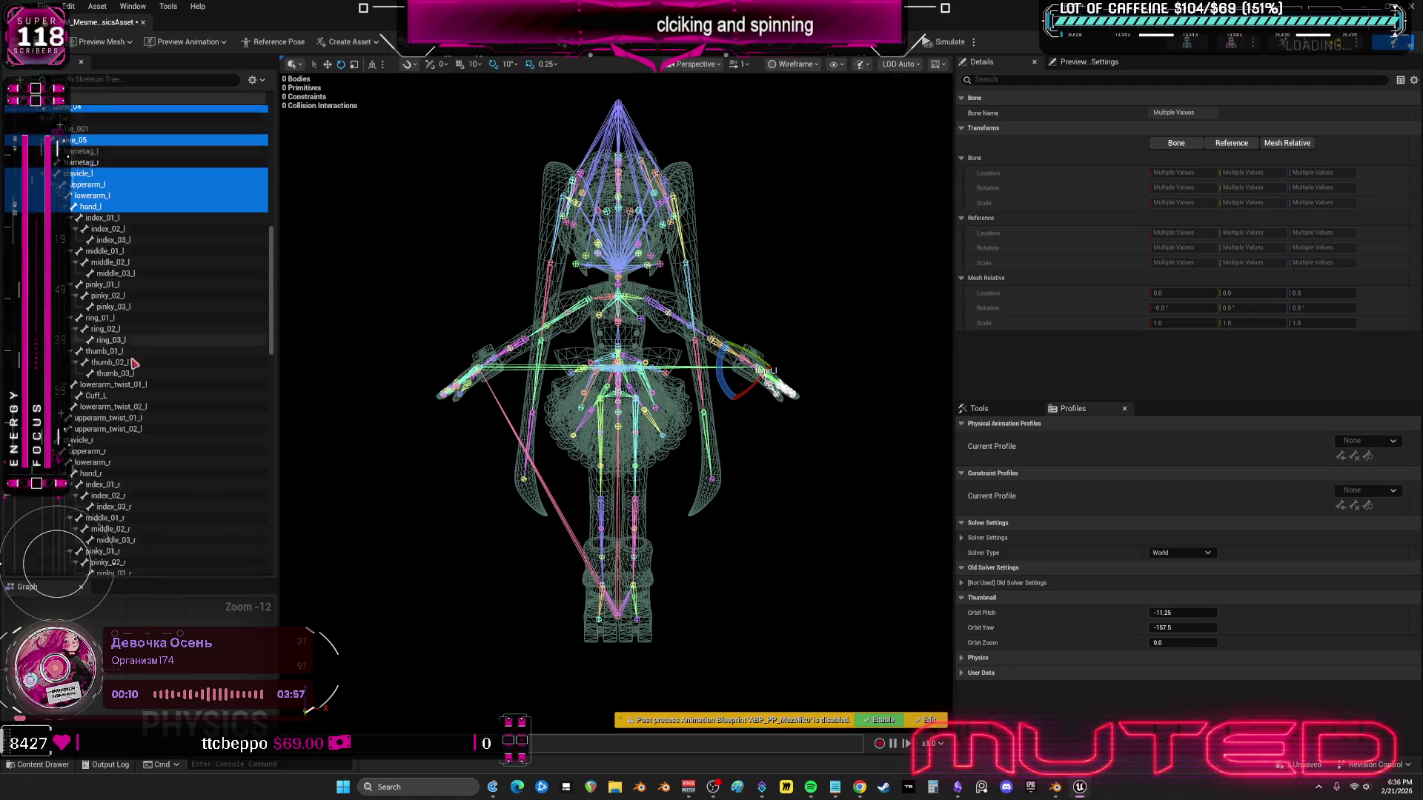
pyautogui.click(105, 334)
pyautogui.keyDown('ctrl'); pyautogui.click(104, 345); pyautogui.keyUp('ctrl')
pyautogui.keyDown('ctrl'); pyautogui.click(186, 356); pyautogui.keyUp('ctrl')
pyautogui.keyDown('ctrl'); pyautogui.click(187, 366); pyautogui.keyUp('ctrl')
# - Select neck_01, then add head and neck_02 to the selection
pyautogui.scroll(-6, 187, 377)
pyautogui.click(83, 317)
pyautogui.keyDown('ctrl'); pyautogui.click(83, 338); pyautogui.keyUp('ctrl')
pyautogui.scroll(-2, 111, 349)
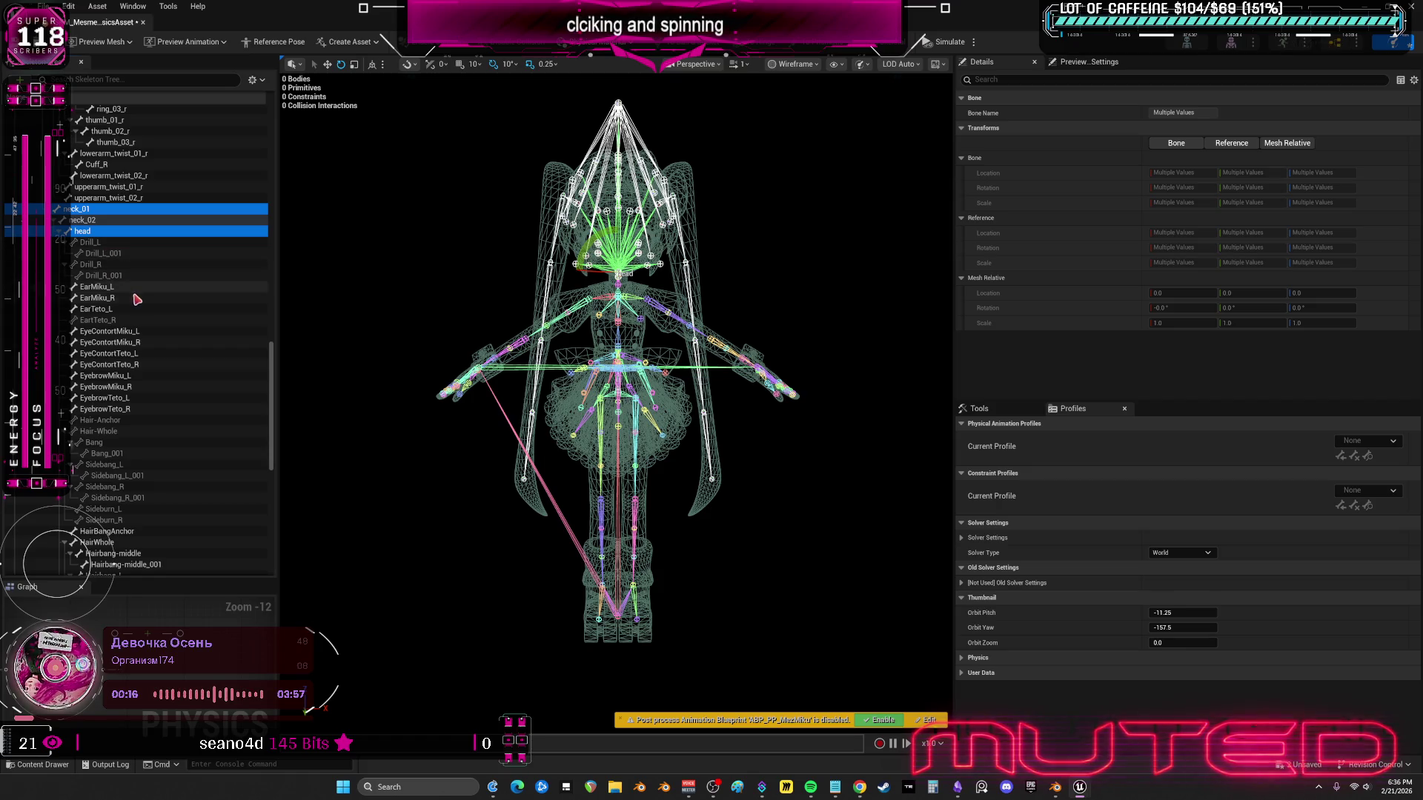
pyautogui.keyDown('ctrl'); pyautogui.click(104, 220); pyautogui.keyUp('ctrl')
pyautogui.scroll(-2, 148, 309)
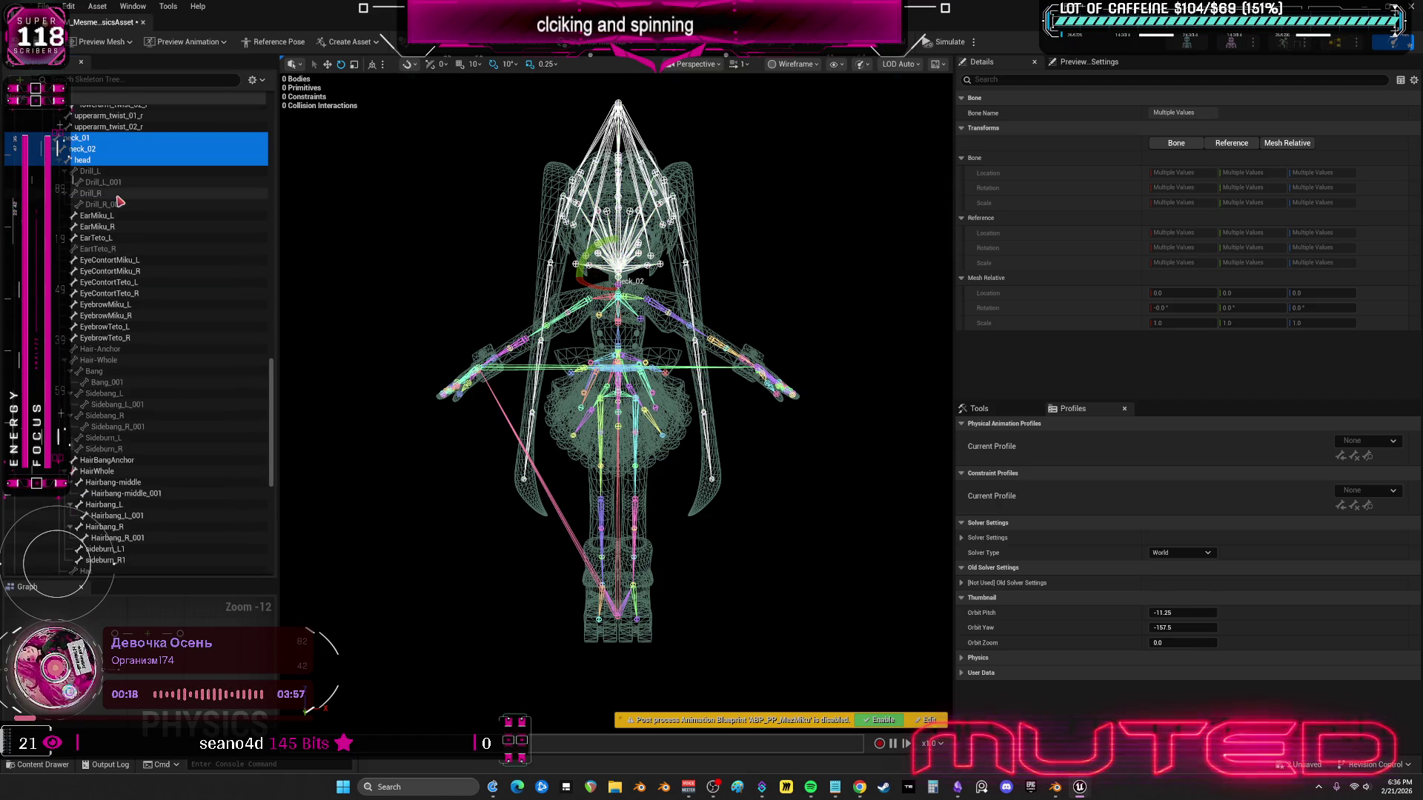
pyautogui.scroll(-1, 141, 222)
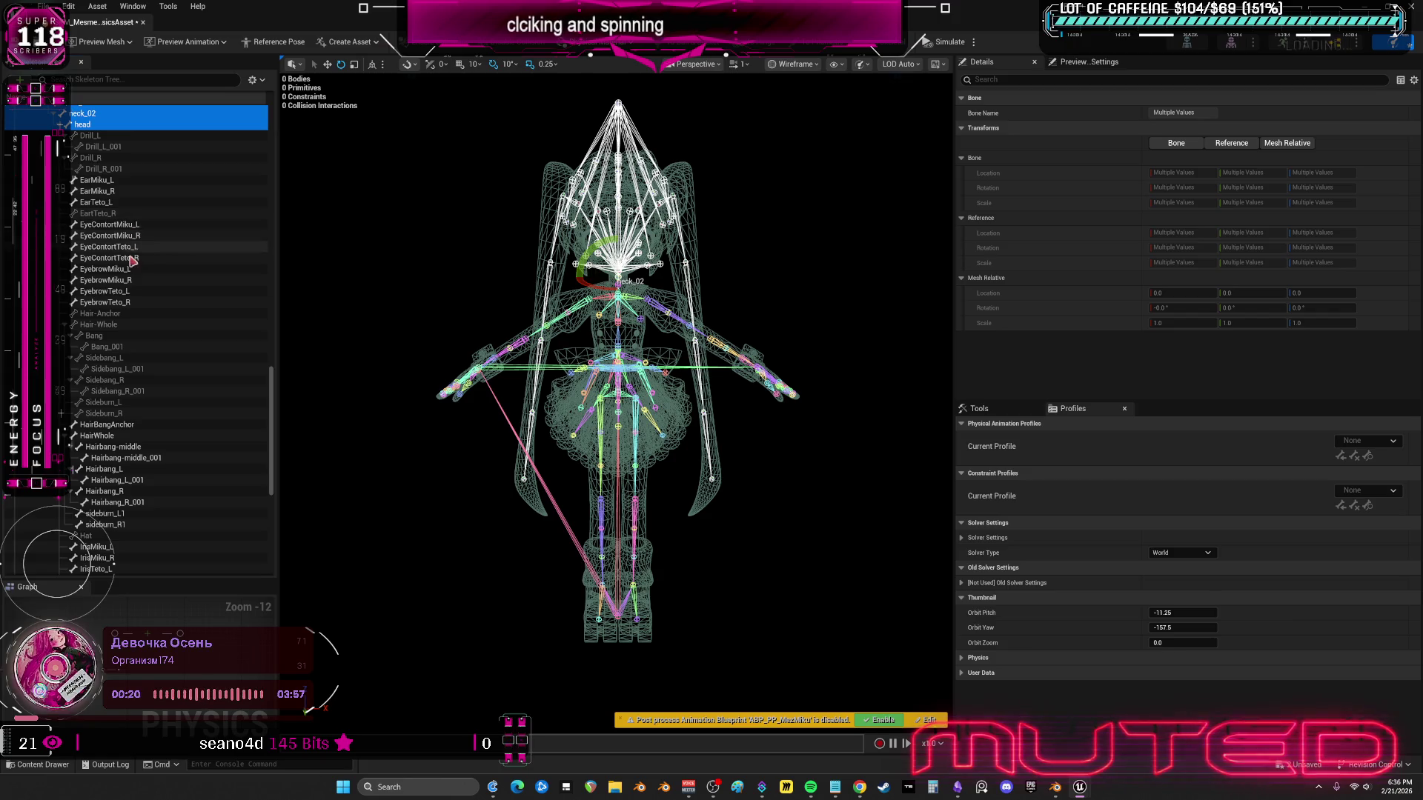
pyautogui.scroll(-5, 119, 363)
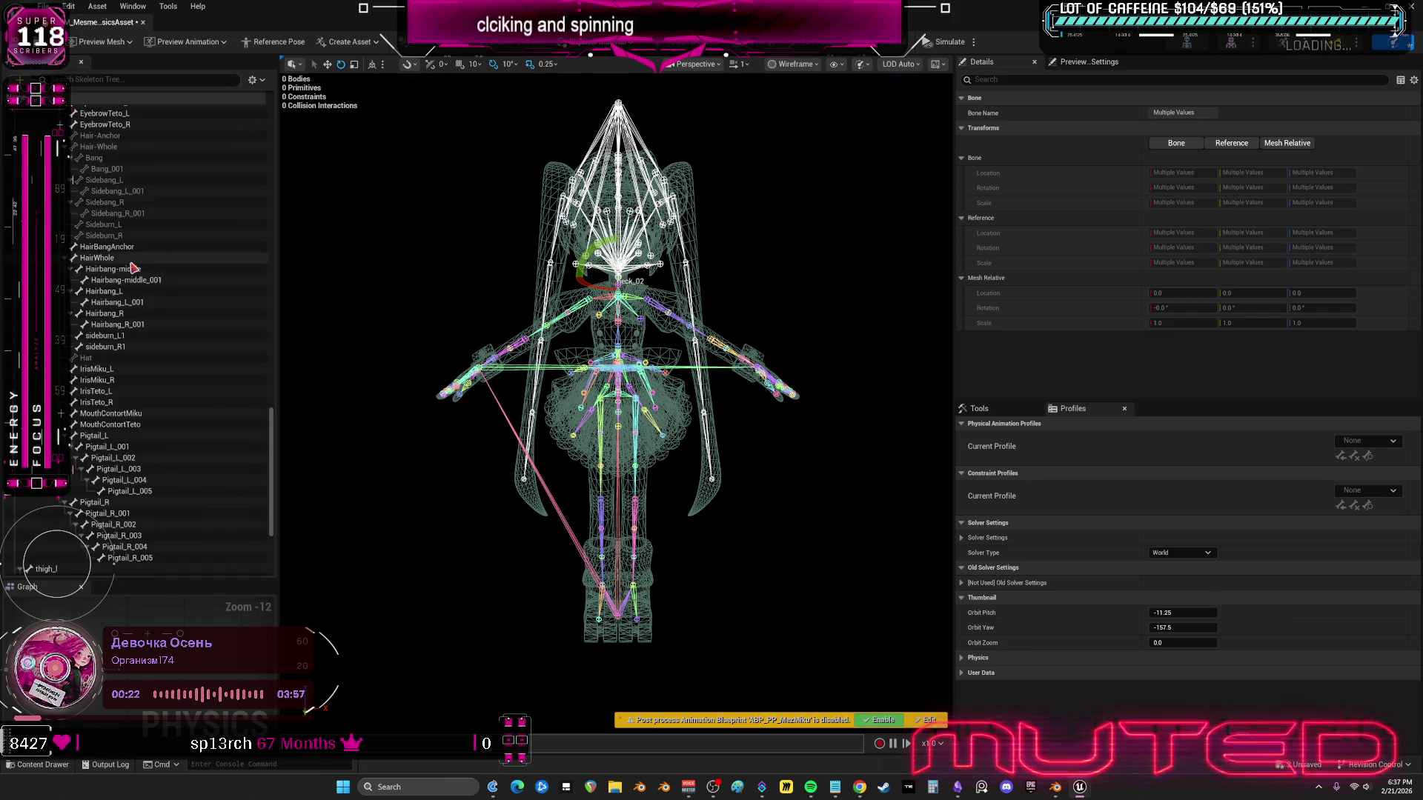
# - Add Hairbang-middle_001, Hairbang_L_001 and Hairbang_R_001 to the selection
pyautogui.click(125, 270)
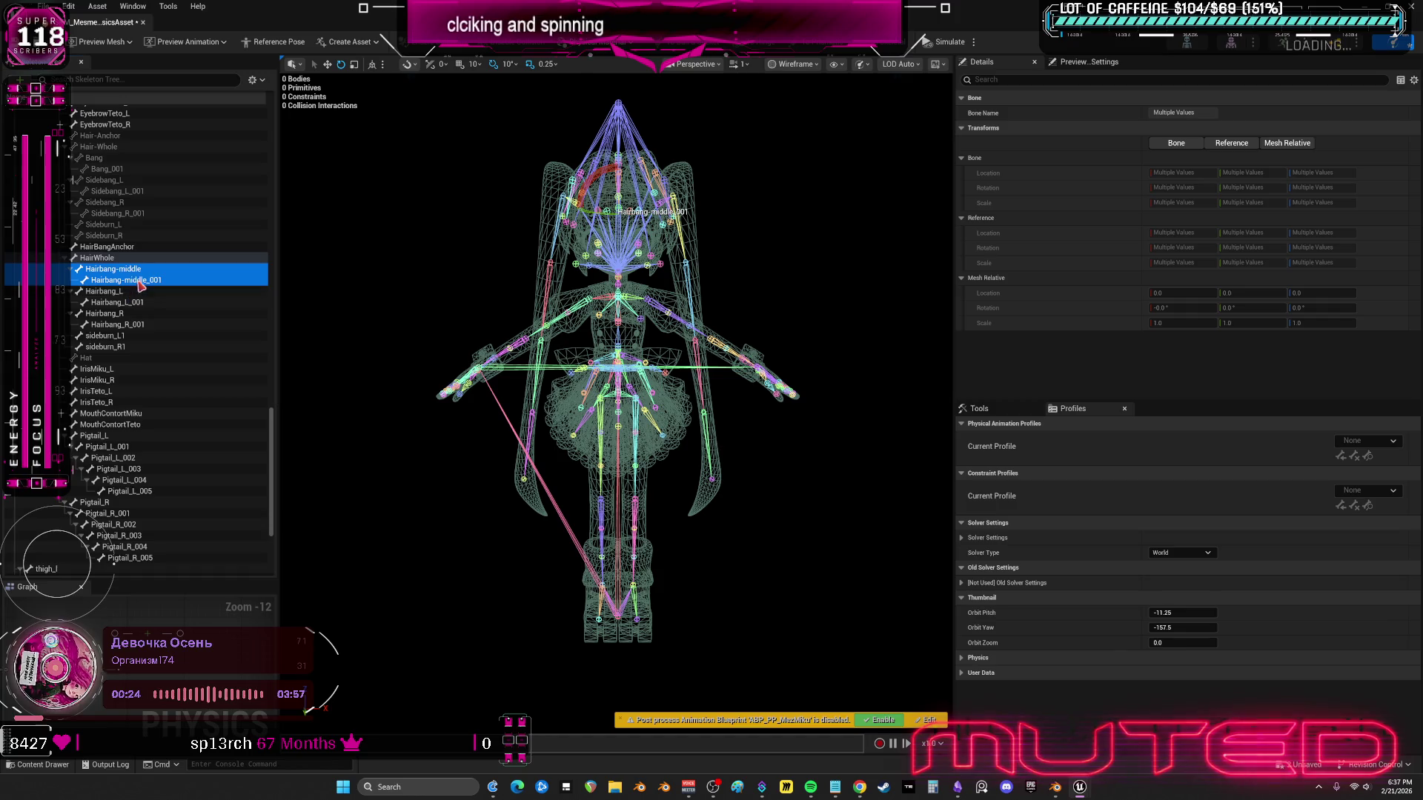
pyautogui.click(138, 281)
pyautogui.keyDown('ctrl'); pyautogui.click(134, 302); pyautogui.keyUp('ctrl')
pyautogui.keyDown('ctrl'); pyautogui.click(139, 327); pyautogui.keyUp('ctrl')
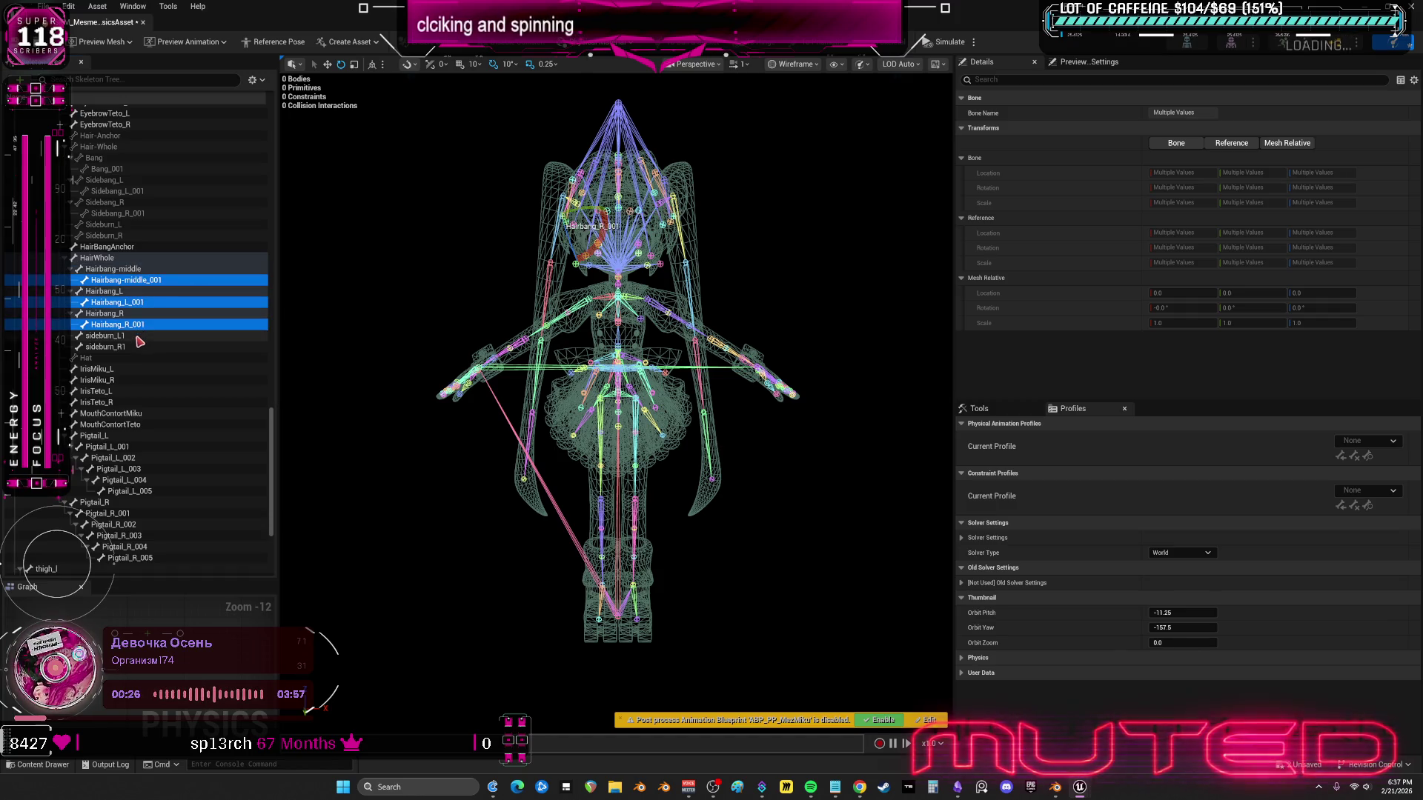
pyautogui.scroll(-3, 151, 285)
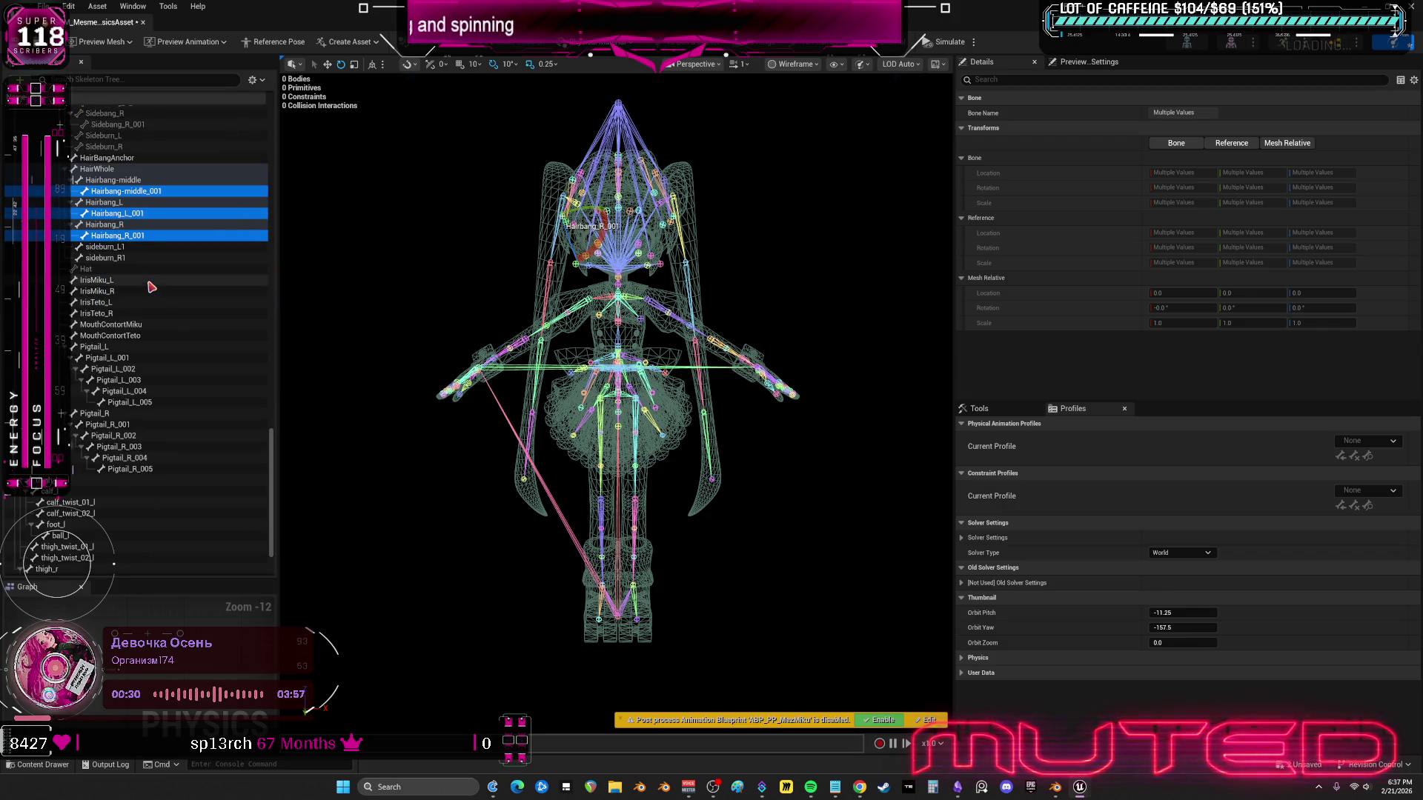
pyautogui.scroll(5, 164, 332)
pyautogui.scroll(5, 167, 336)
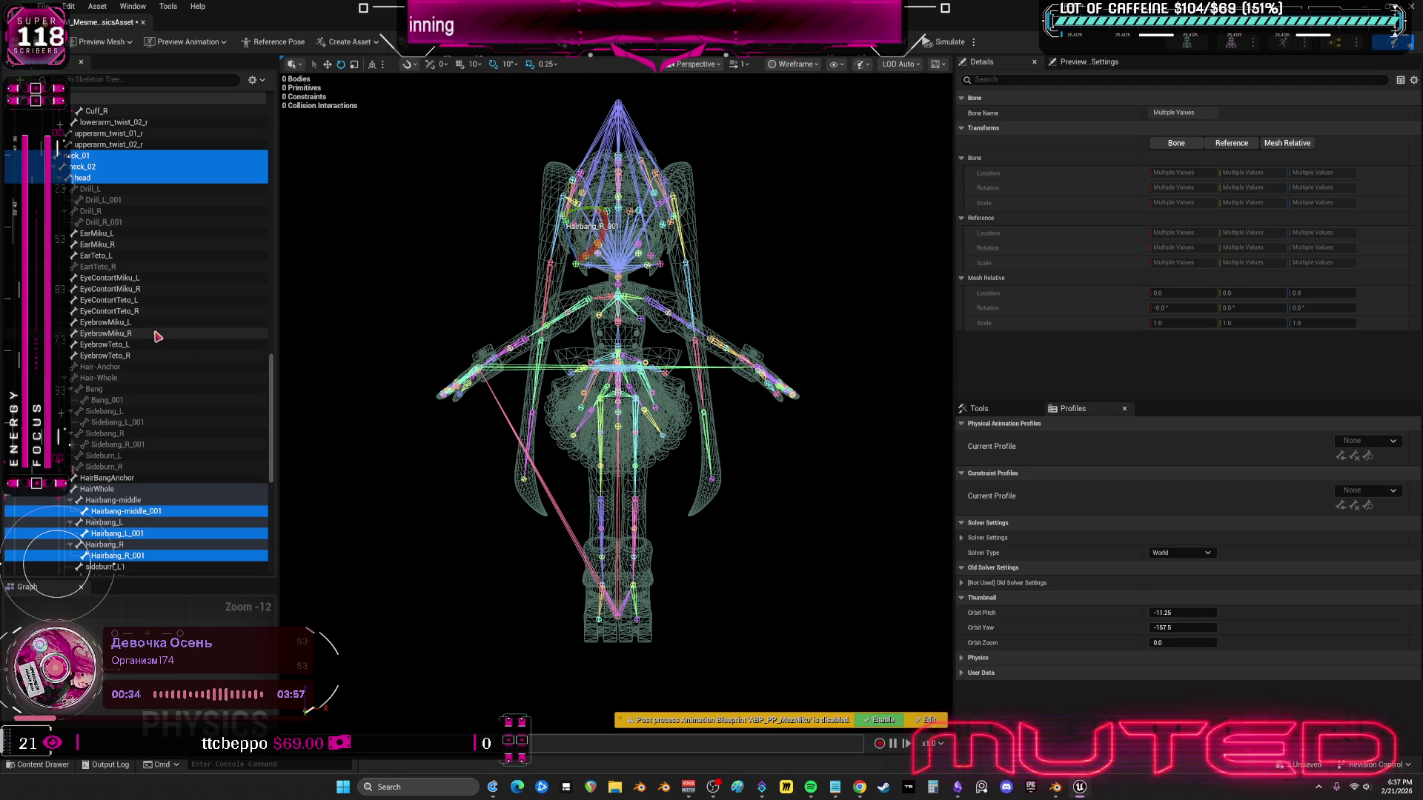
pyautogui.scroll(-12, 161, 338)
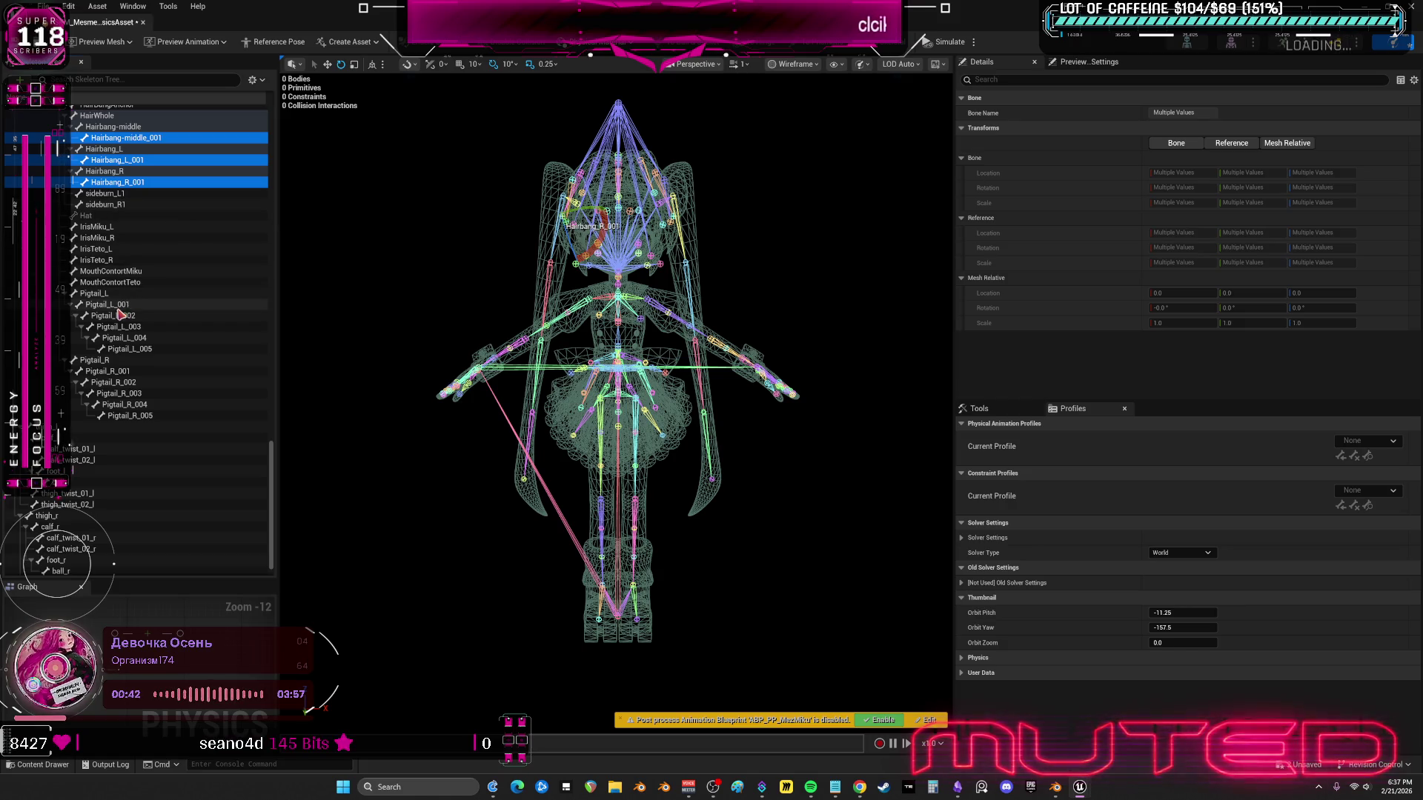
# - Add the Pigtail_L through Pigtail_R_005 range, foot_l, calf_r and foot_r to the selection
pyautogui.keyDown('ctrl'); pyautogui.click(100, 293); pyautogui.keyUp('ctrl')
pyautogui.keyDown('ctrl'); pyautogui.keyDown('shift'); pyautogui.click(130, 416); pyautogui.keyUp('shift'); pyautogui.keyUp('ctrl')
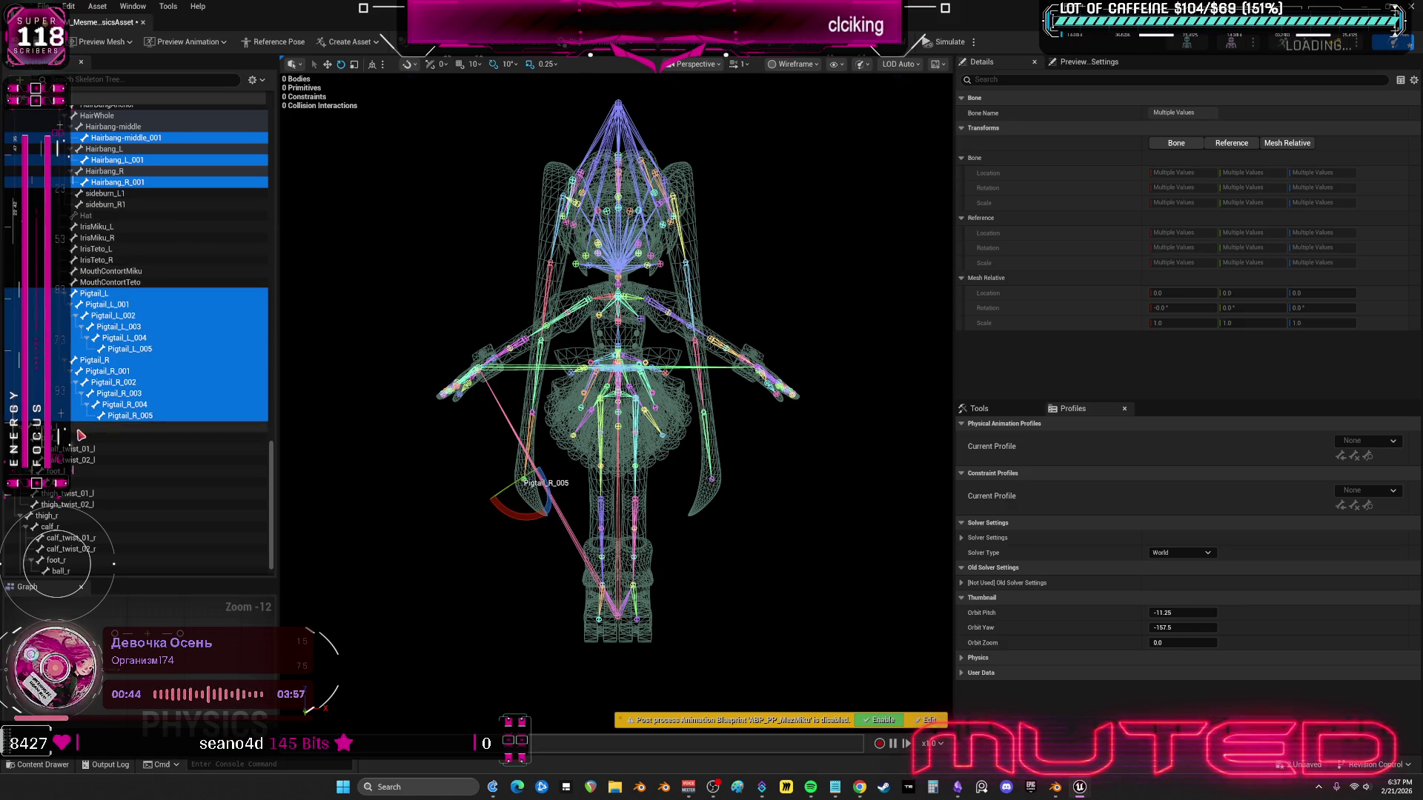
pyautogui.keyDown('ctrl'); pyautogui.click(74, 473); pyautogui.keyUp('ctrl')
pyautogui.scroll(-1, 74, 490)
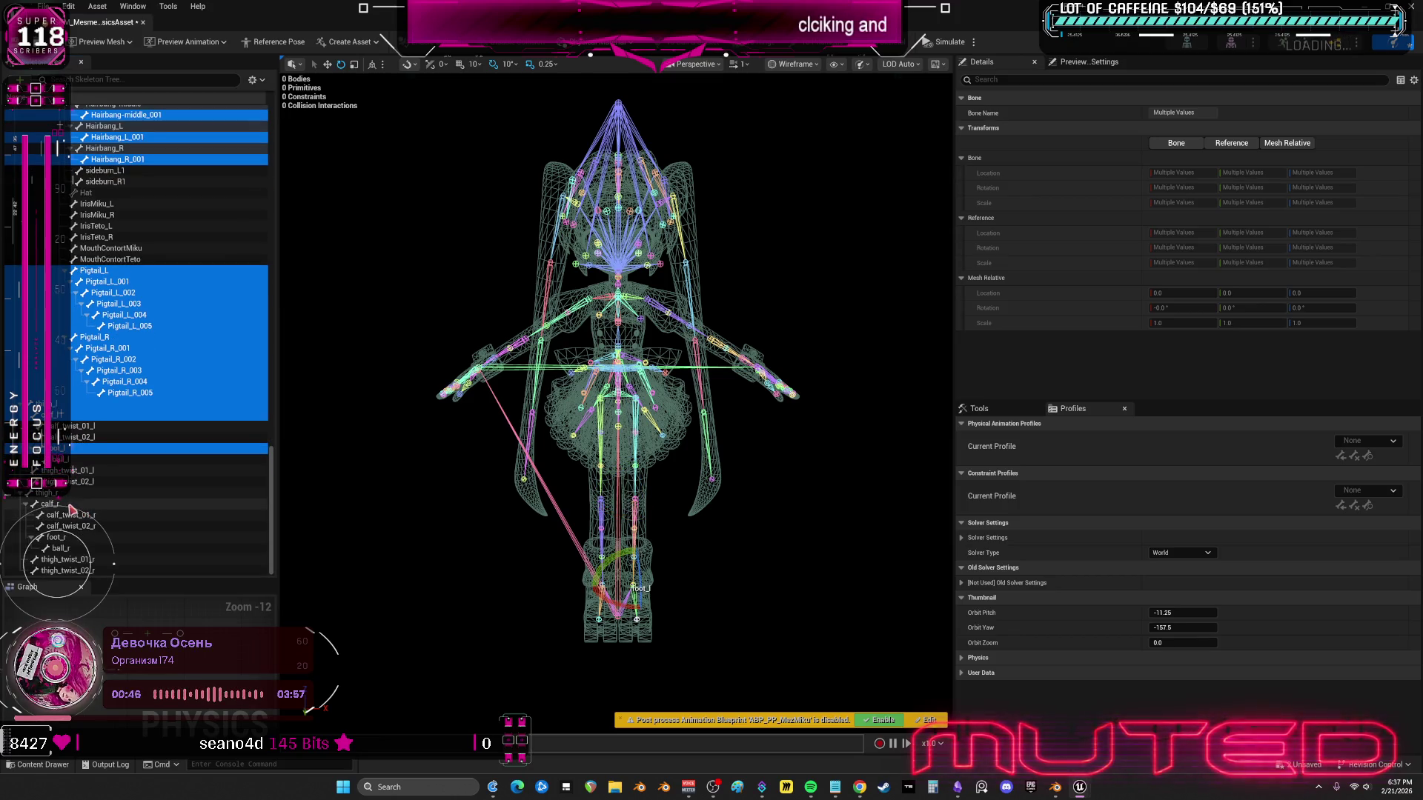
pyautogui.keyDown('ctrl'); pyautogui.click(70, 504); pyautogui.keyUp('ctrl')
pyautogui.keyDown('ctrl'); pyautogui.click(72, 539); pyautogui.keyUp('ctrl')
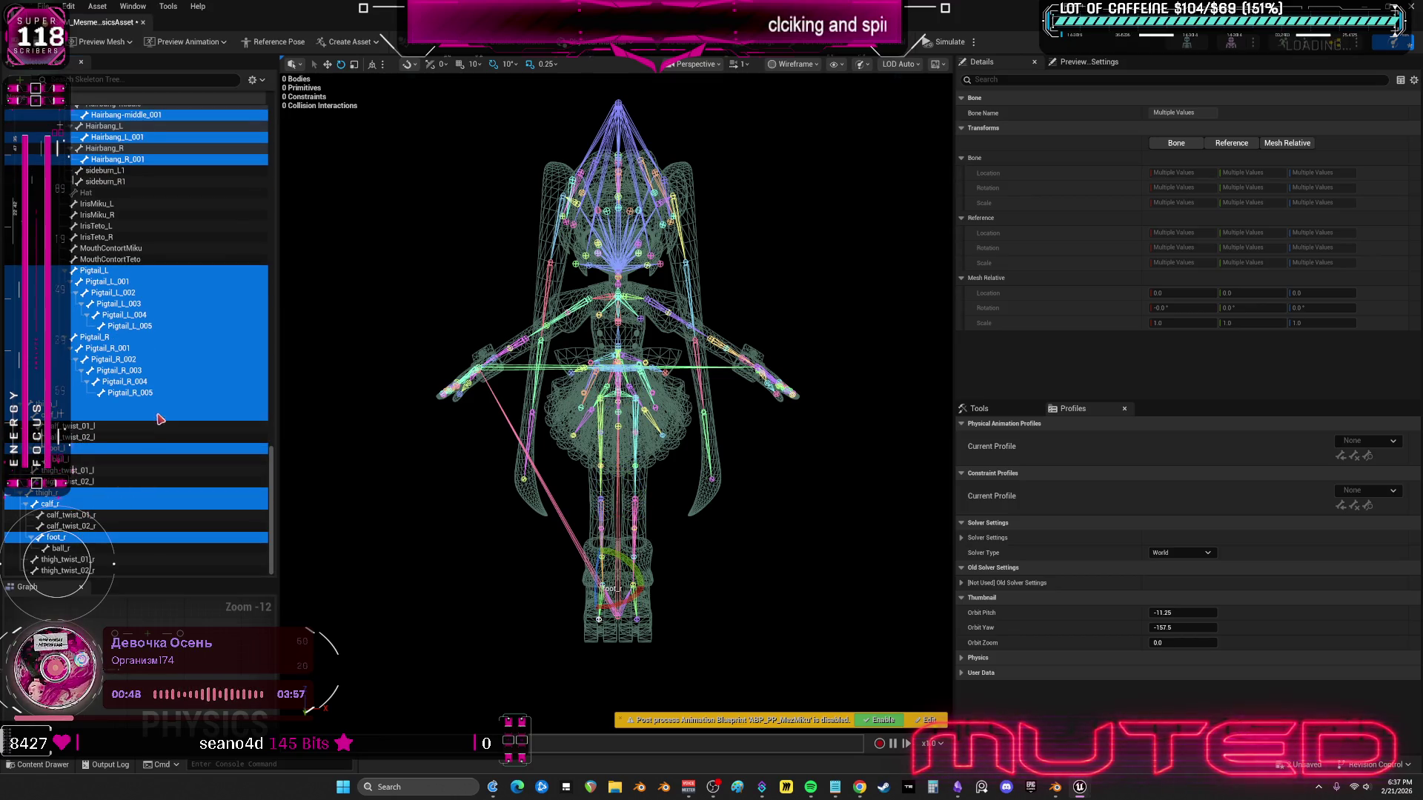
# - Add Bang_001, Sidebang_L_001 and Sidebang_R_001 to the selection
pyautogui.scroll(4, 162, 430)
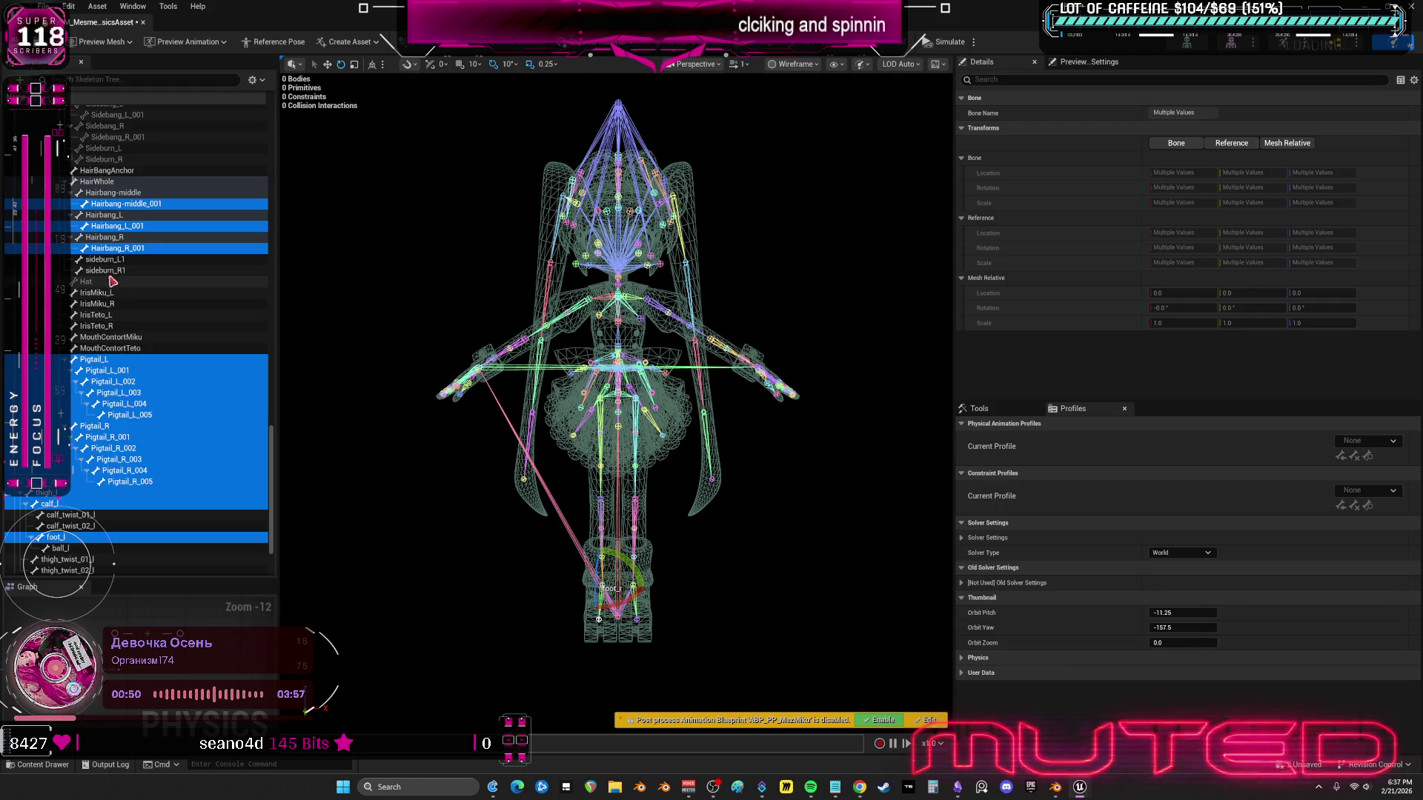
pyautogui.scroll(4, 138, 304)
pyautogui.scroll(5, 137, 326)
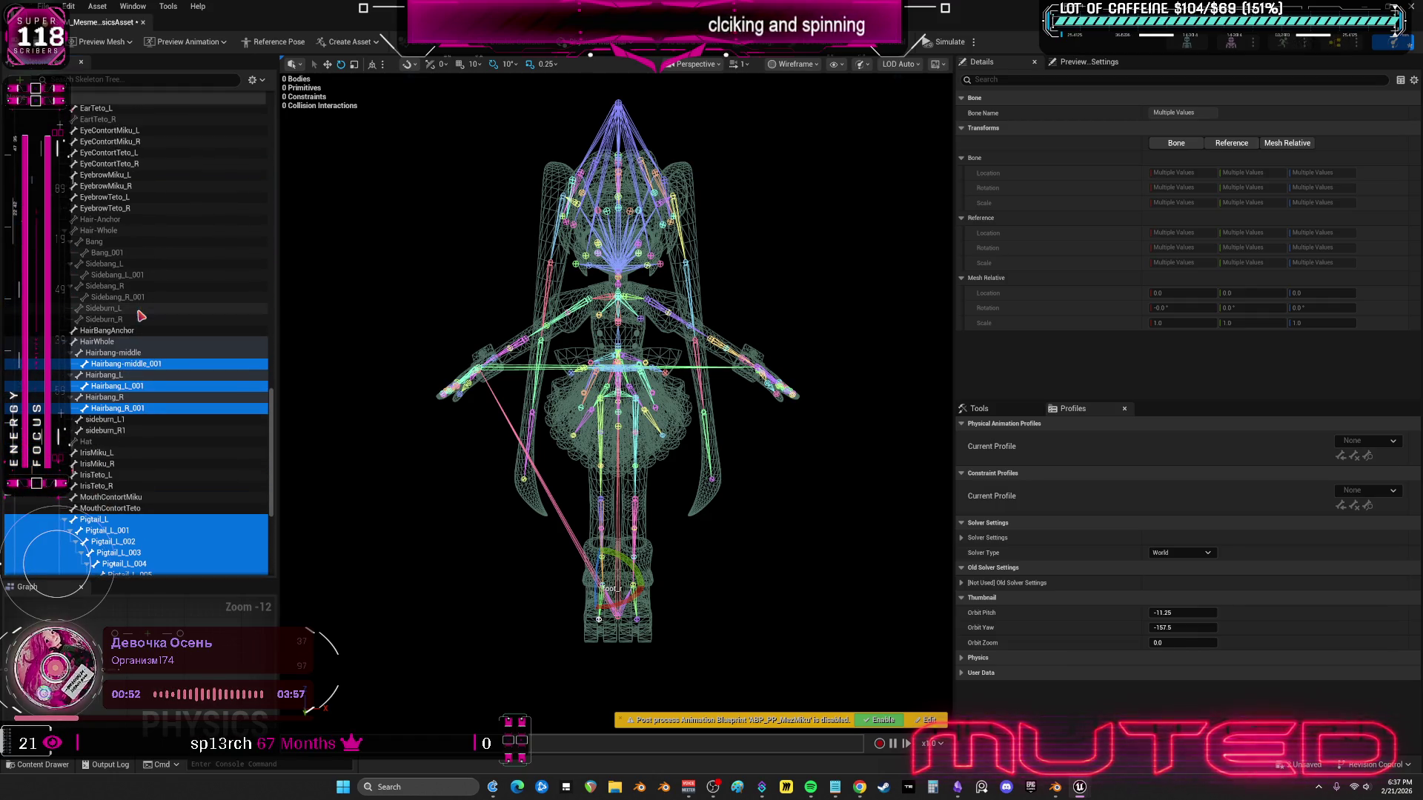
pyautogui.scroll(1, 118, 347)
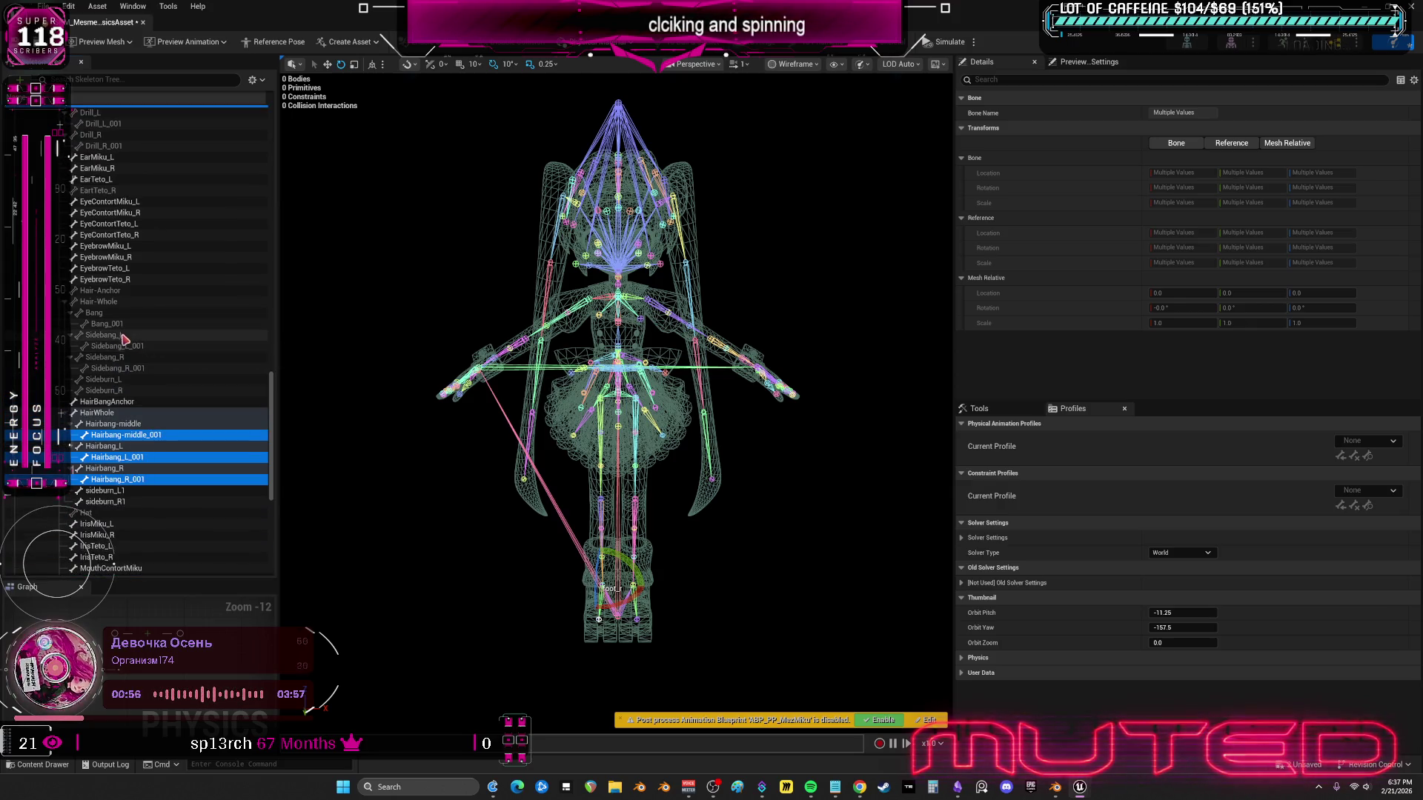
pyautogui.keyDown('ctrl'); pyautogui.click(119, 346); pyautogui.keyUp('ctrl')
pyautogui.keyDown('ctrl'); pyautogui.click(107, 324); pyautogui.keyUp('ctrl')
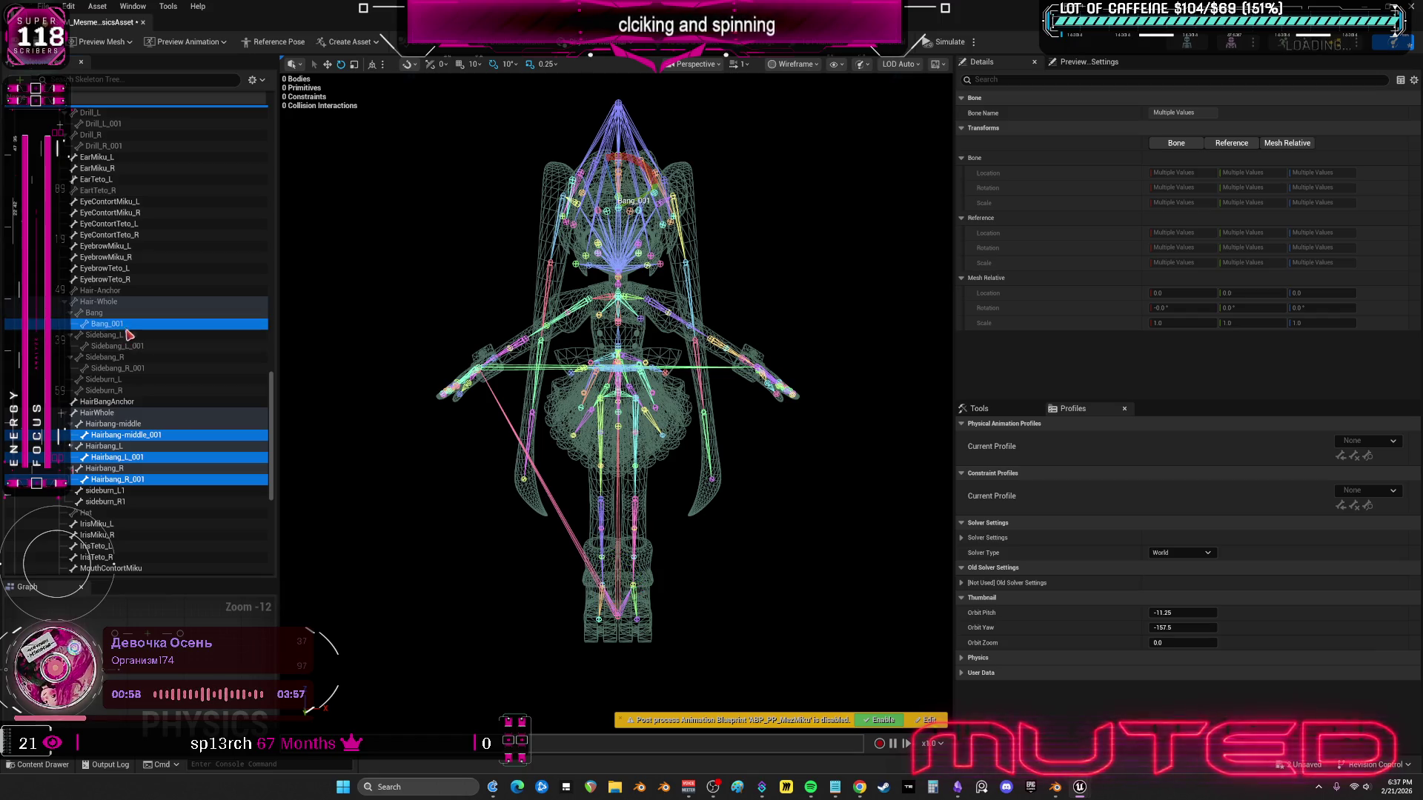
pyautogui.keyDown('ctrl'); pyautogui.click(138, 369); pyautogui.keyUp('ctrl')
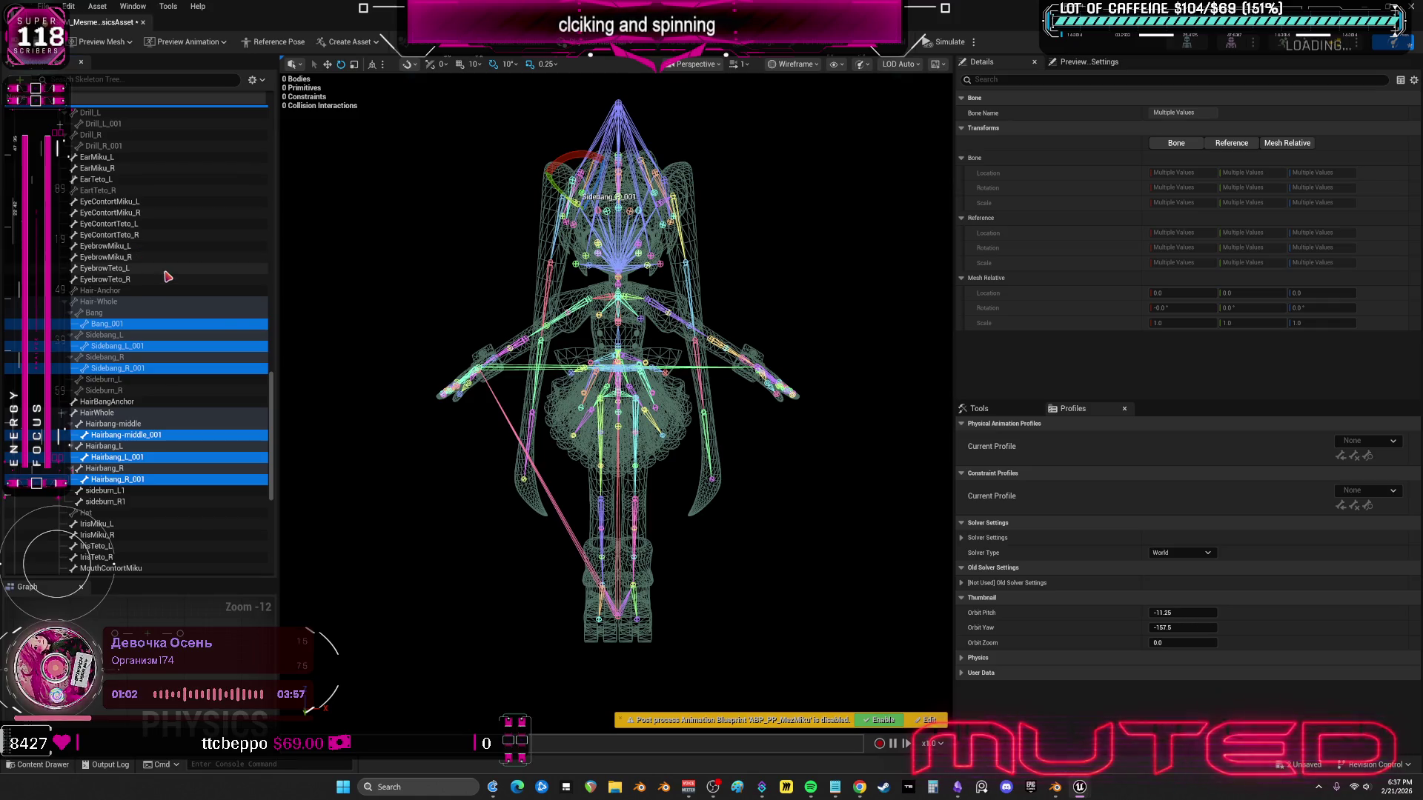
# - Add Drill_L, Drill_L_001, Drill_R and Drill_R_001 to the selection
pyautogui.scroll(3, 165, 272)
pyautogui.keyDown('ctrl'); pyautogui.click(93, 202); pyautogui.keyUp('ctrl')
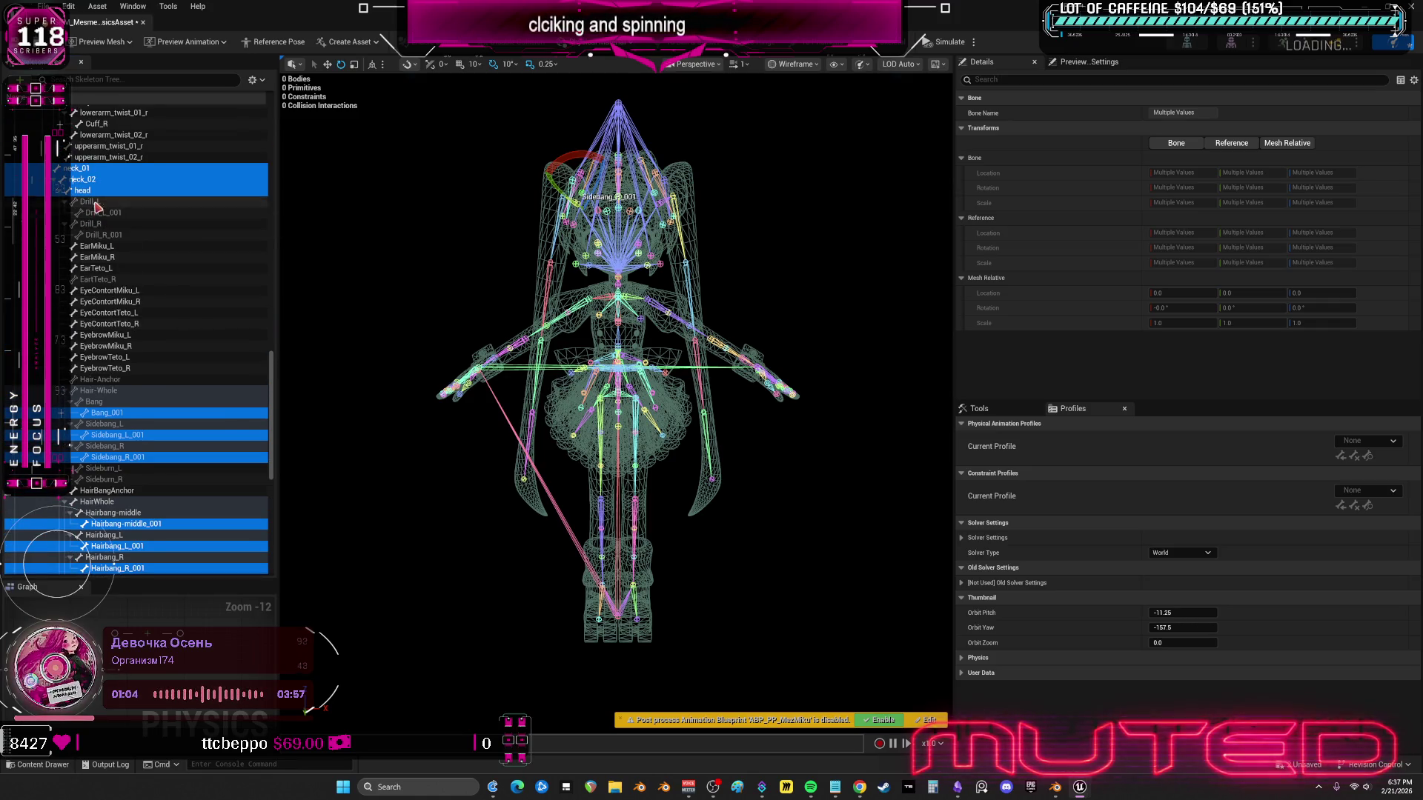
pyautogui.keyDown('ctrl'); pyautogui.click(104, 213); pyautogui.keyUp('ctrl')
pyautogui.keyDown('ctrl'); pyautogui.click(93, 224); pyautogui.keyUp('ctrl')
pyautogui.keyDown('ctrl'); pyautogui.click(110, 236); pyautogui.keyUp('ctrl')
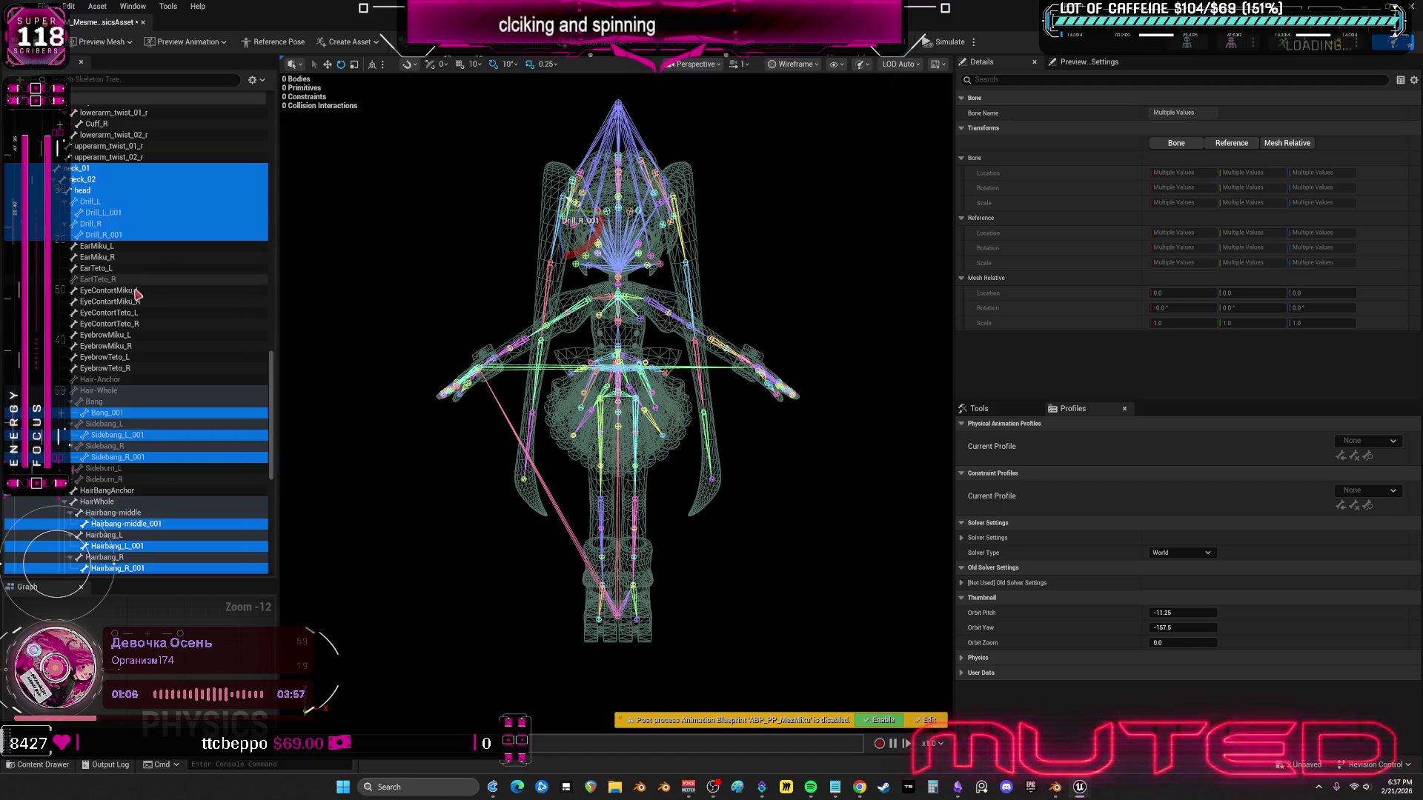
pyautogui.scroll(3, 168, 338)
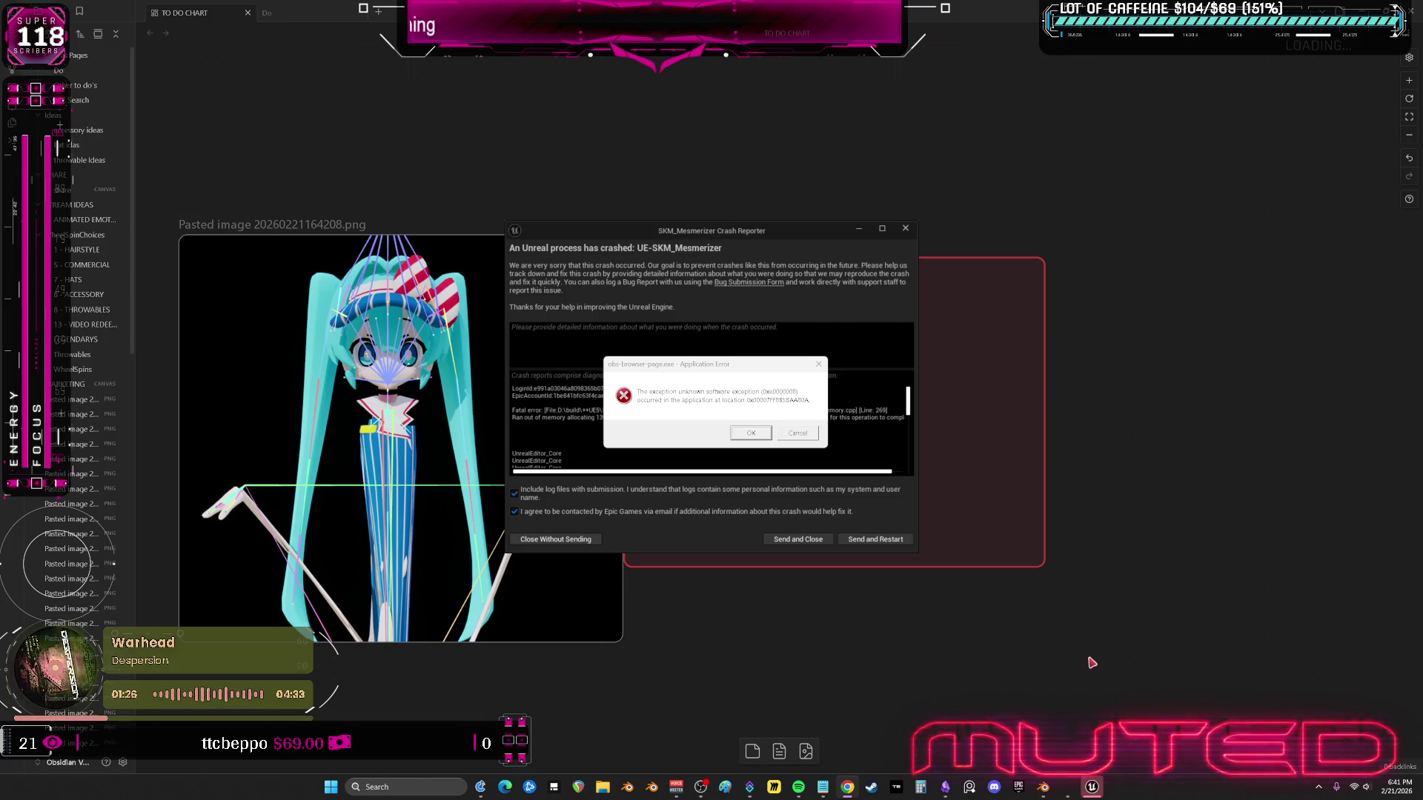
# - Dismiss the Application Error with OK and close the crash report without sending it
pyautogui.click(763, 435)
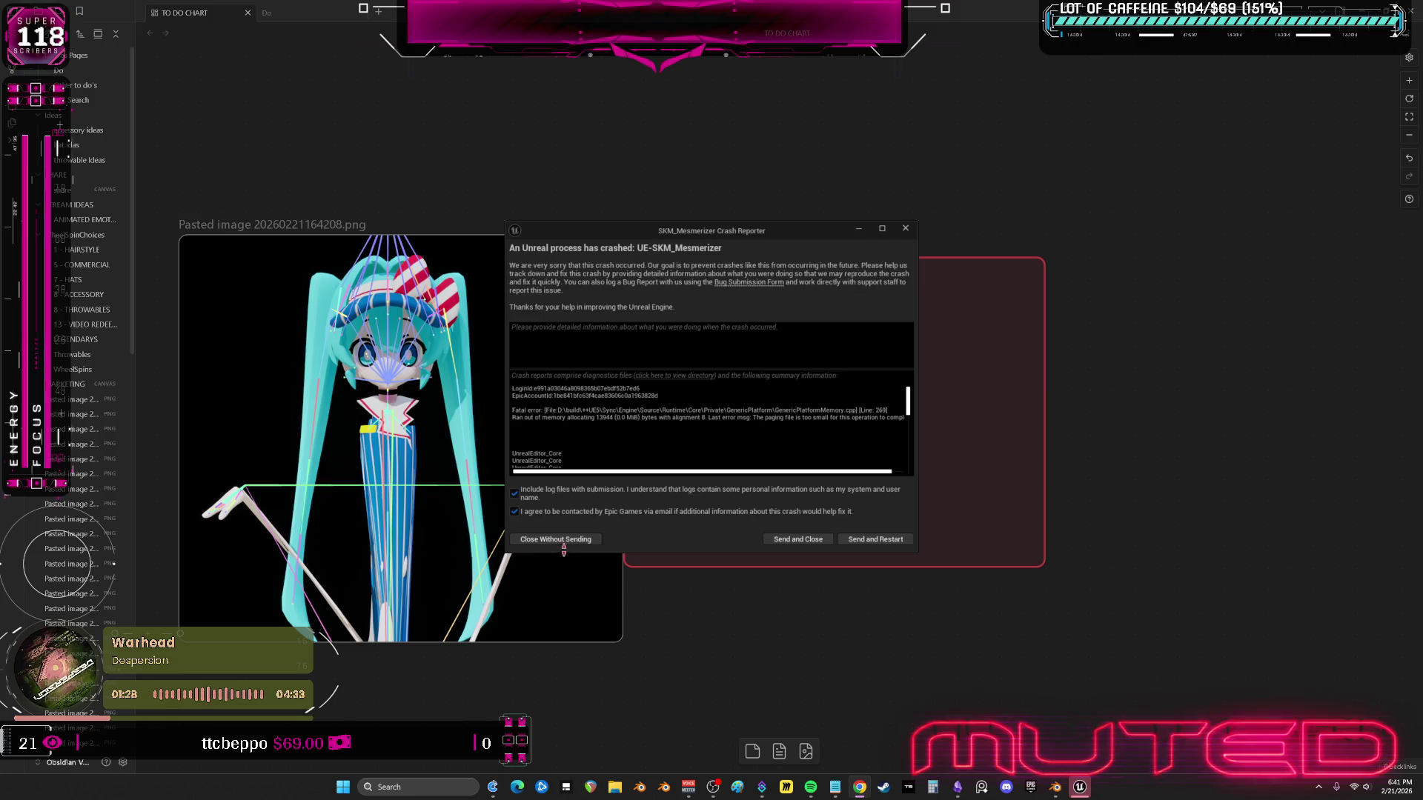
pyautogui.click(565, 539)
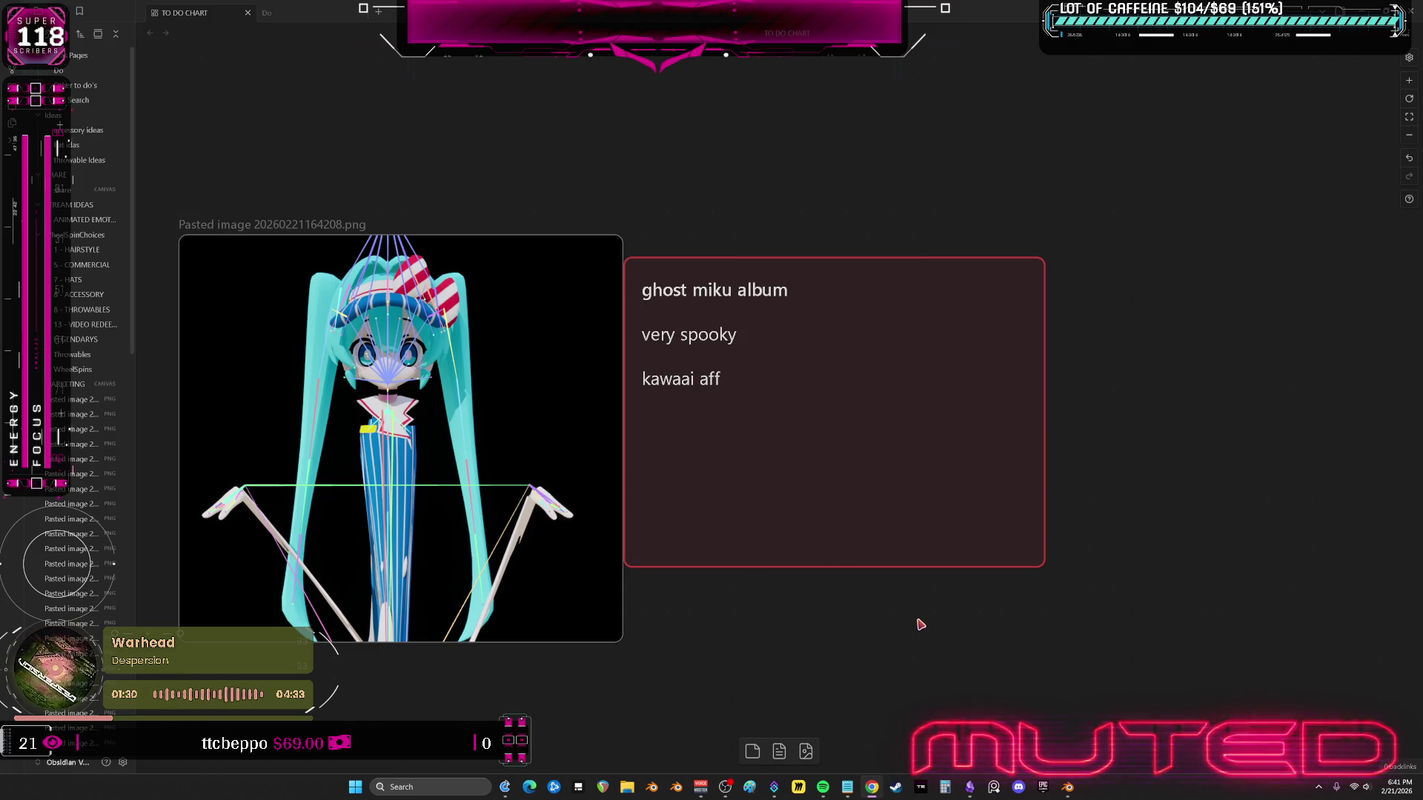
# - Edit the canvas card title to read 'ghost miku vocaloid album'
pyautogui.click(765, 295)
pyautogui.doubleClick(734, 288)
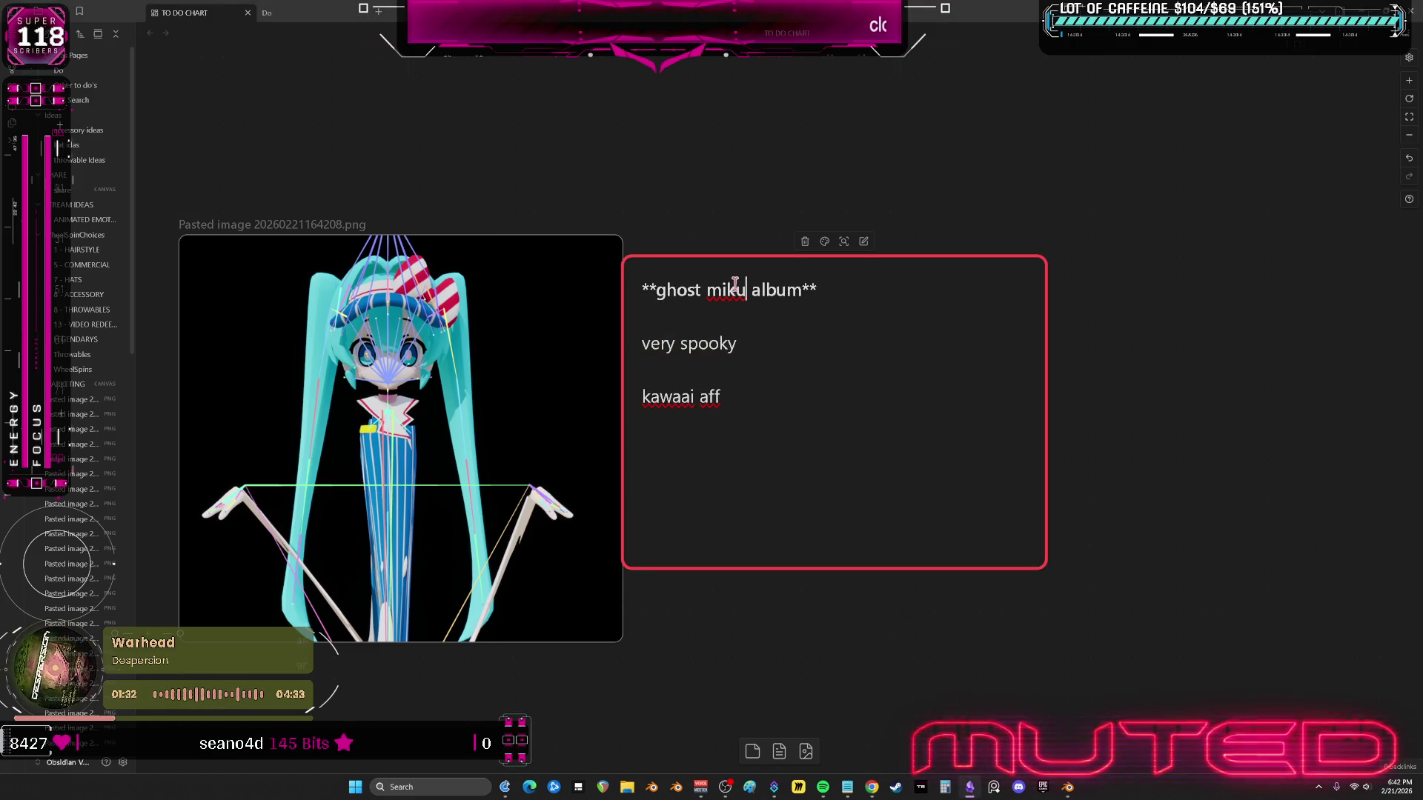
pyautogui.write('vocaloid')
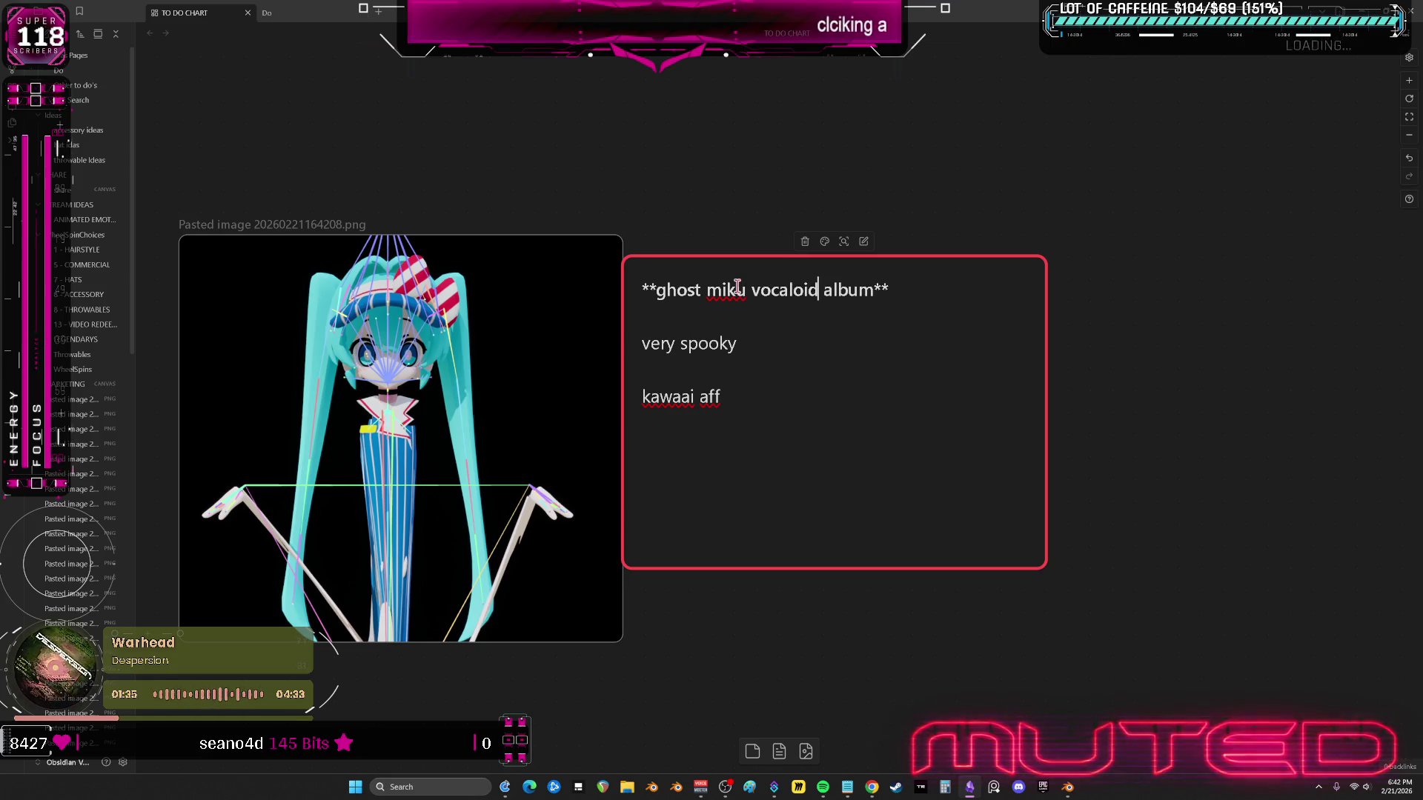
pyautogui.click(1108, 345)
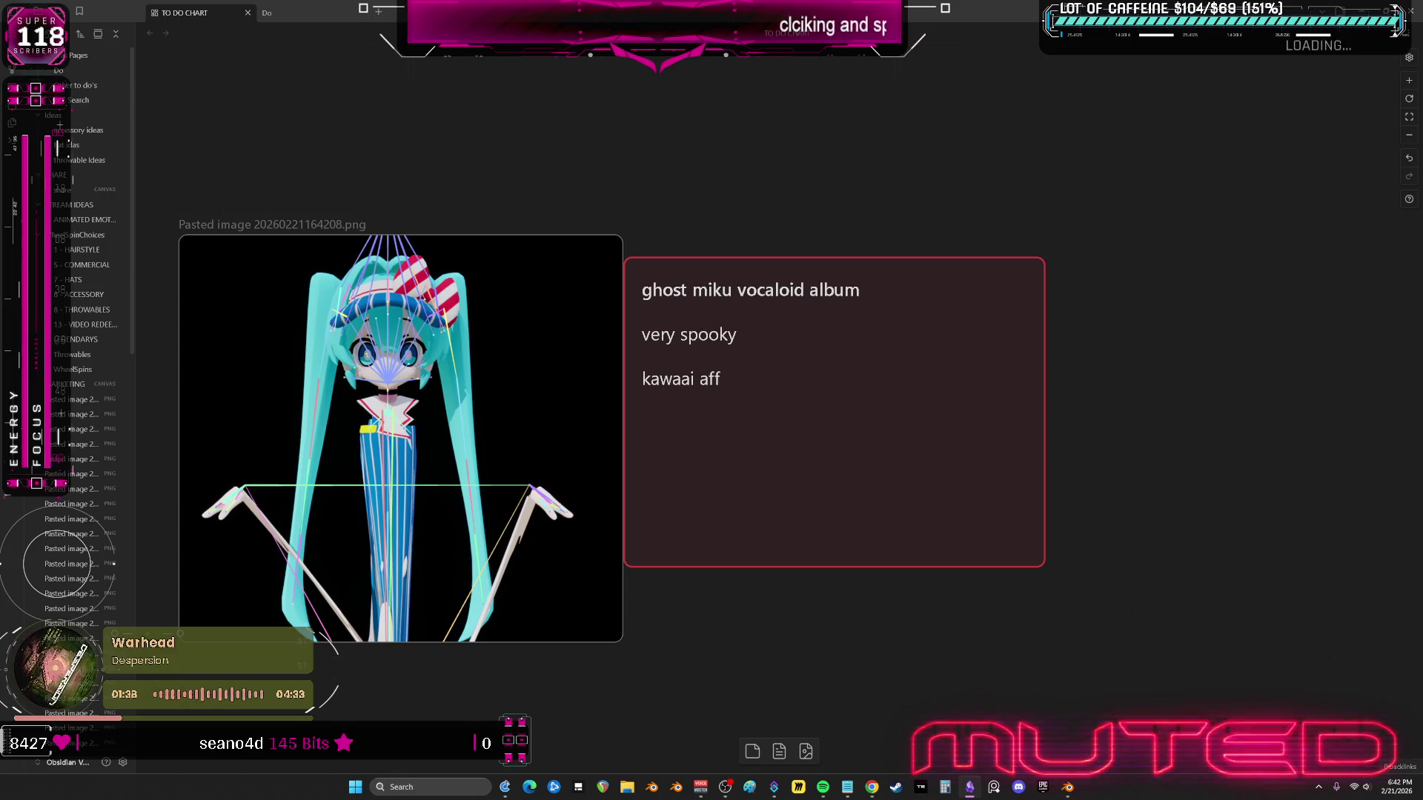
# - Check the rig in Blender's front orthographic view, then return to Obsidian
pyautogui.click(1067, 787)
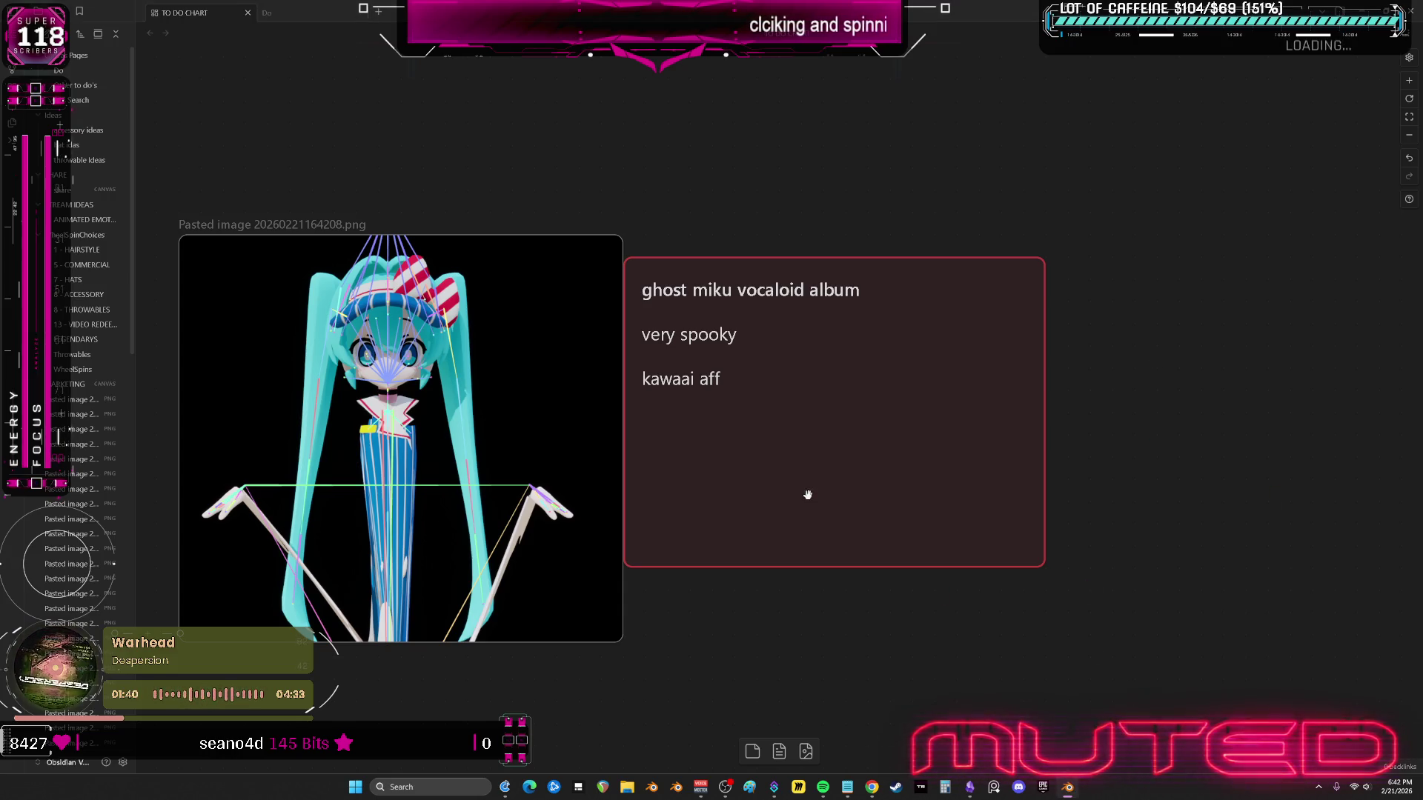
pyautogui.press('KP_1')
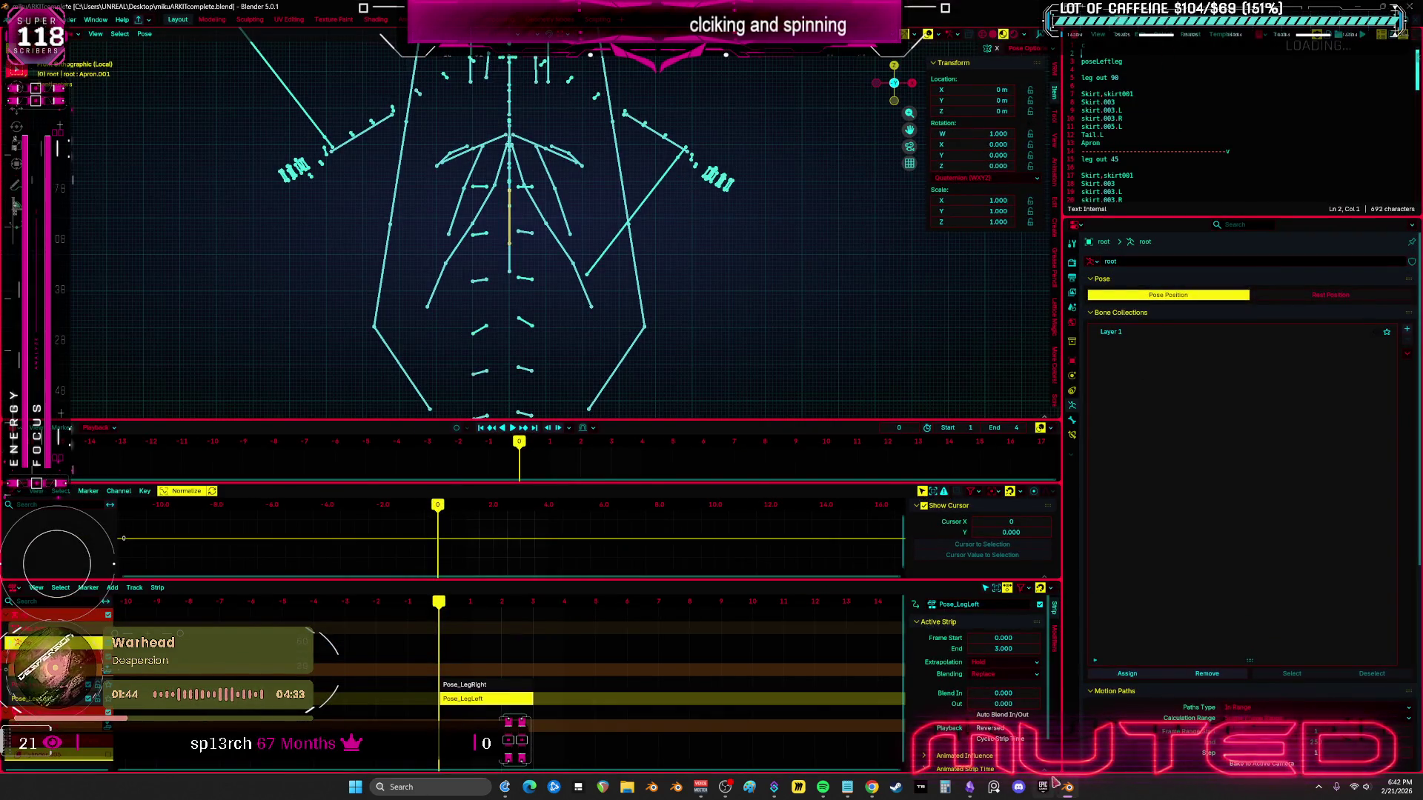
pyautogui.hotkey('alt', 'Tab')
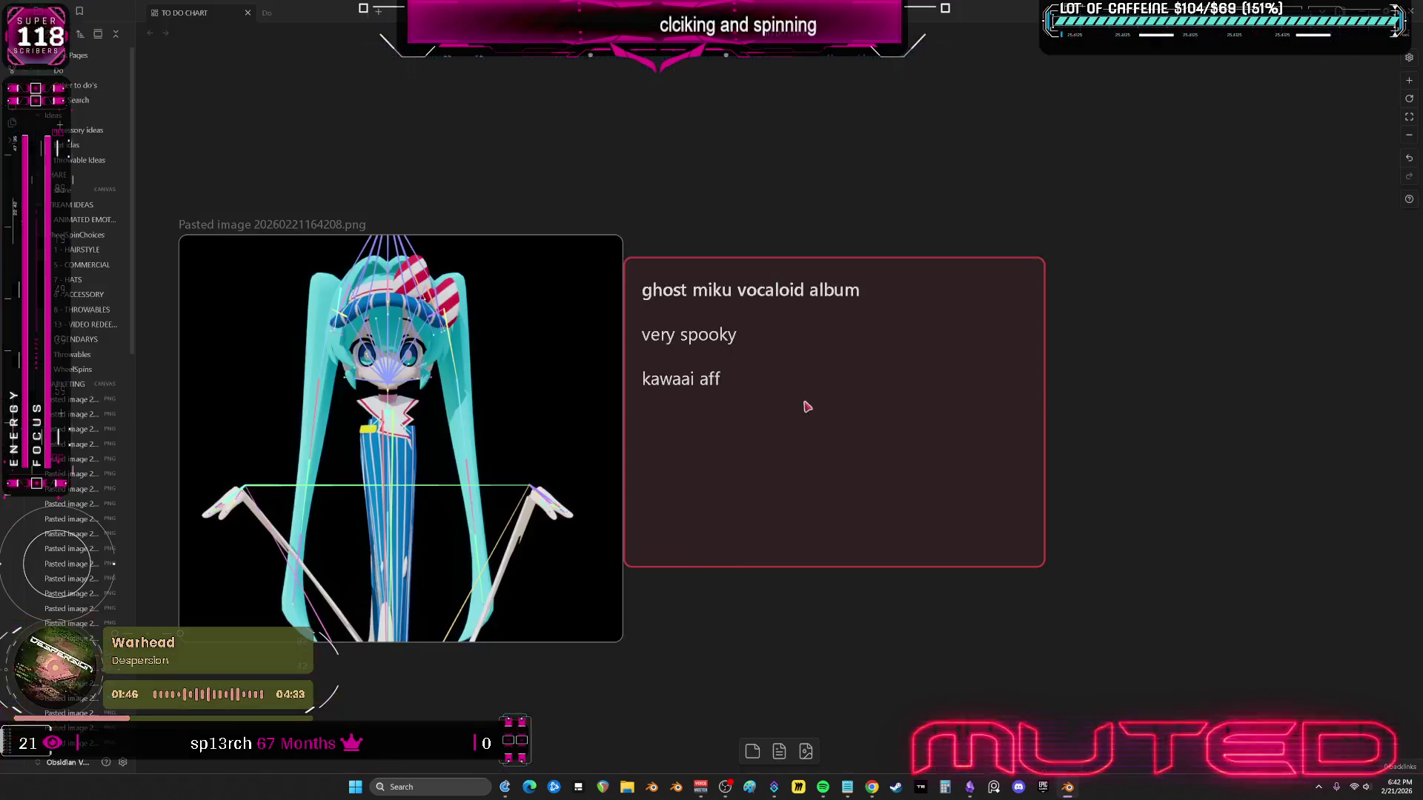
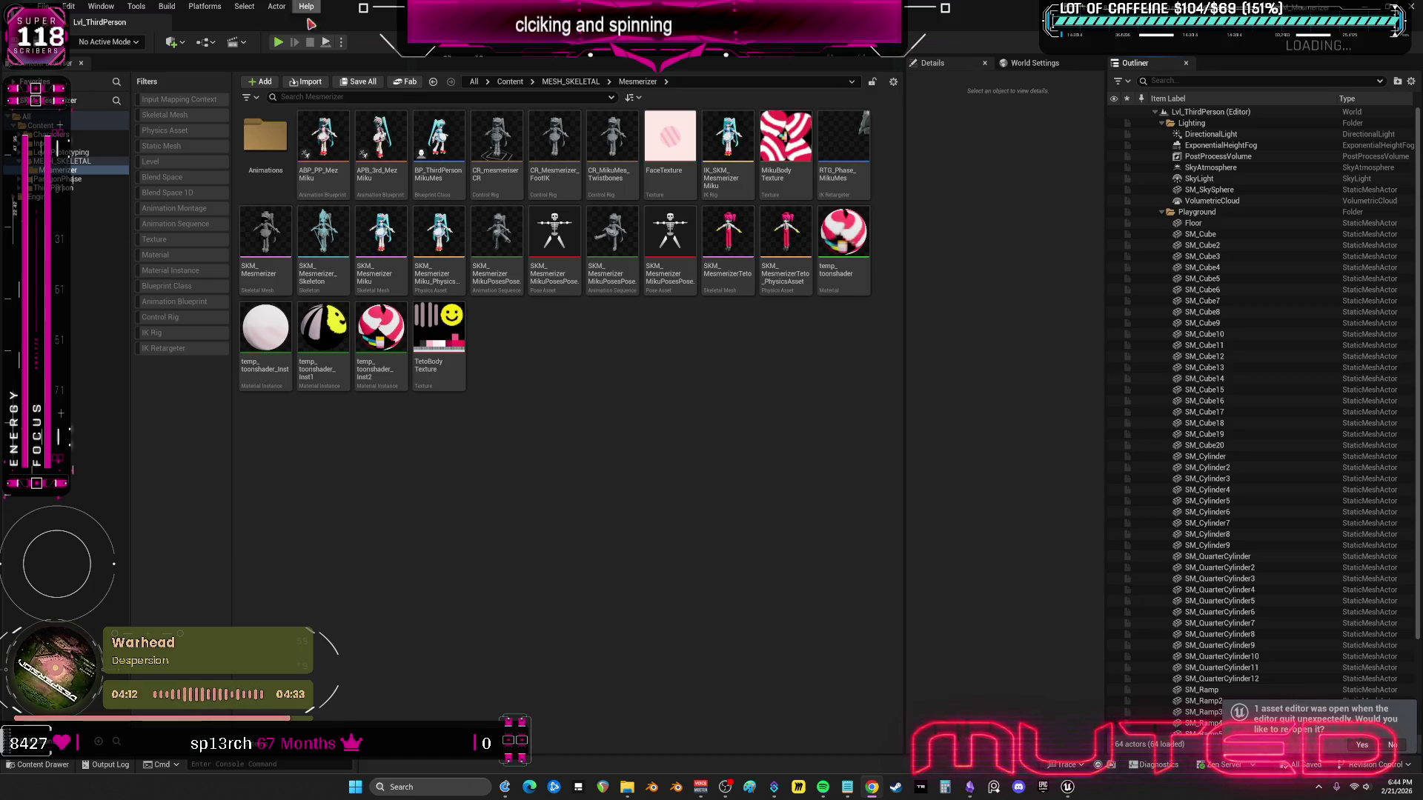
# - Play-test the level, running the character around briefly, then stop the play session
pyautogui.click(279, 43)
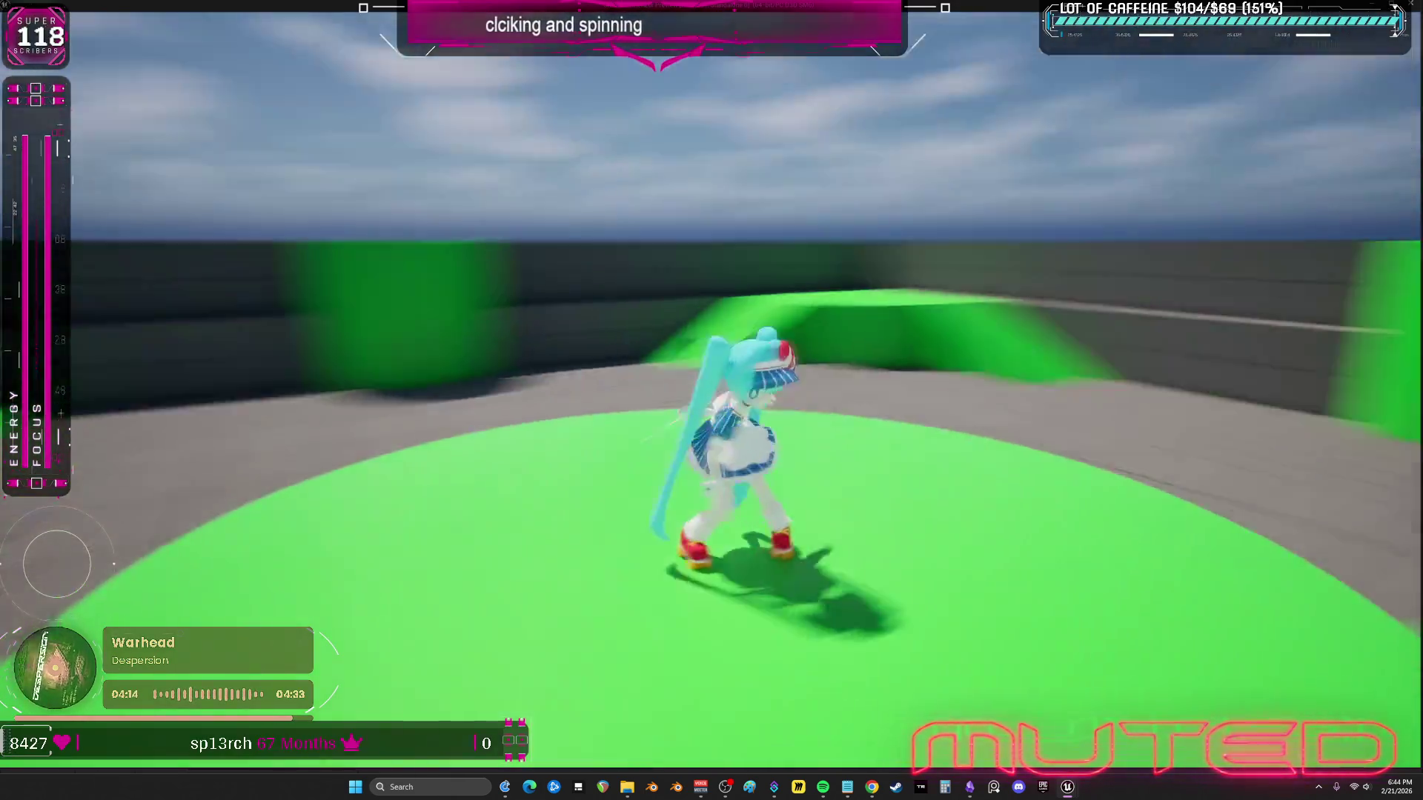
pyautogui.press('w')
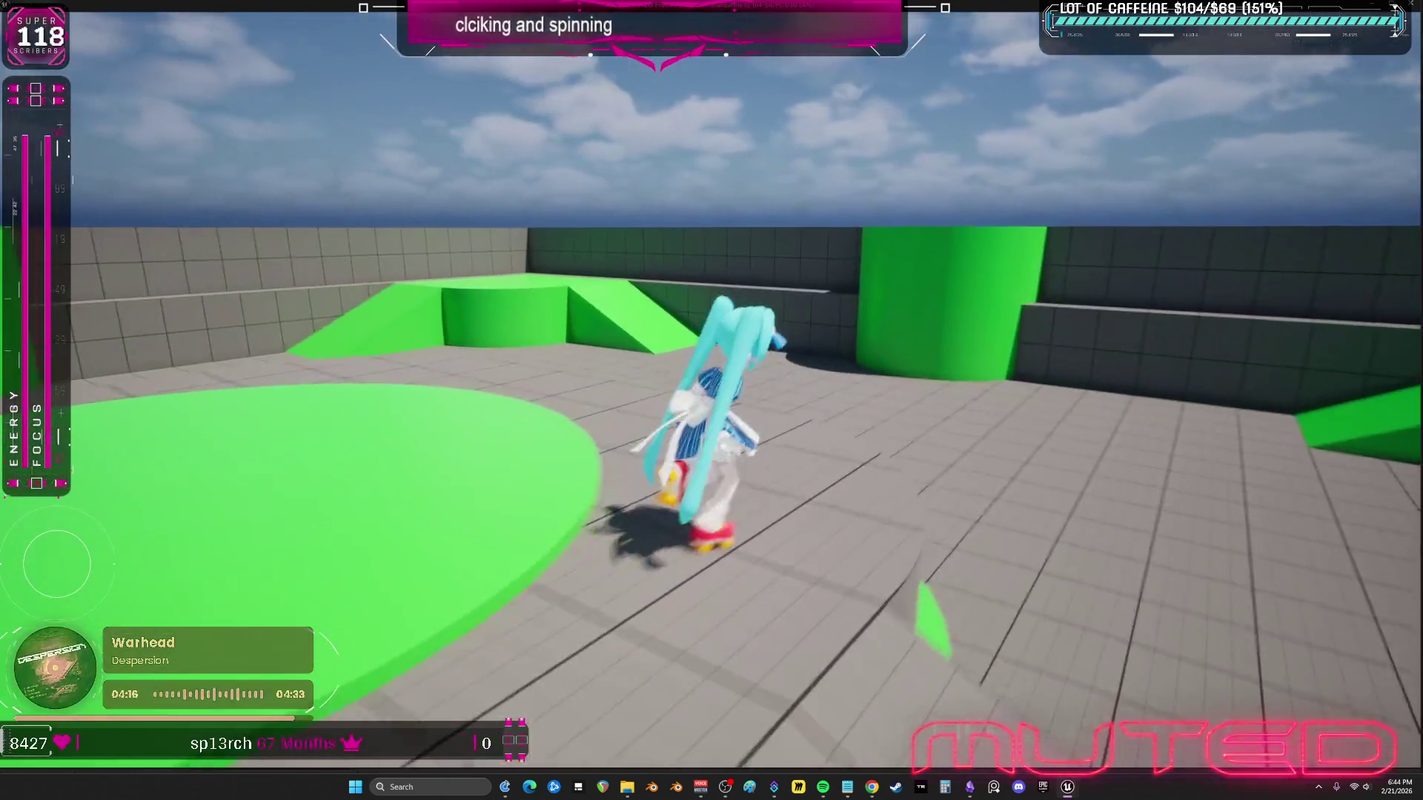
pyautogui.press('s')
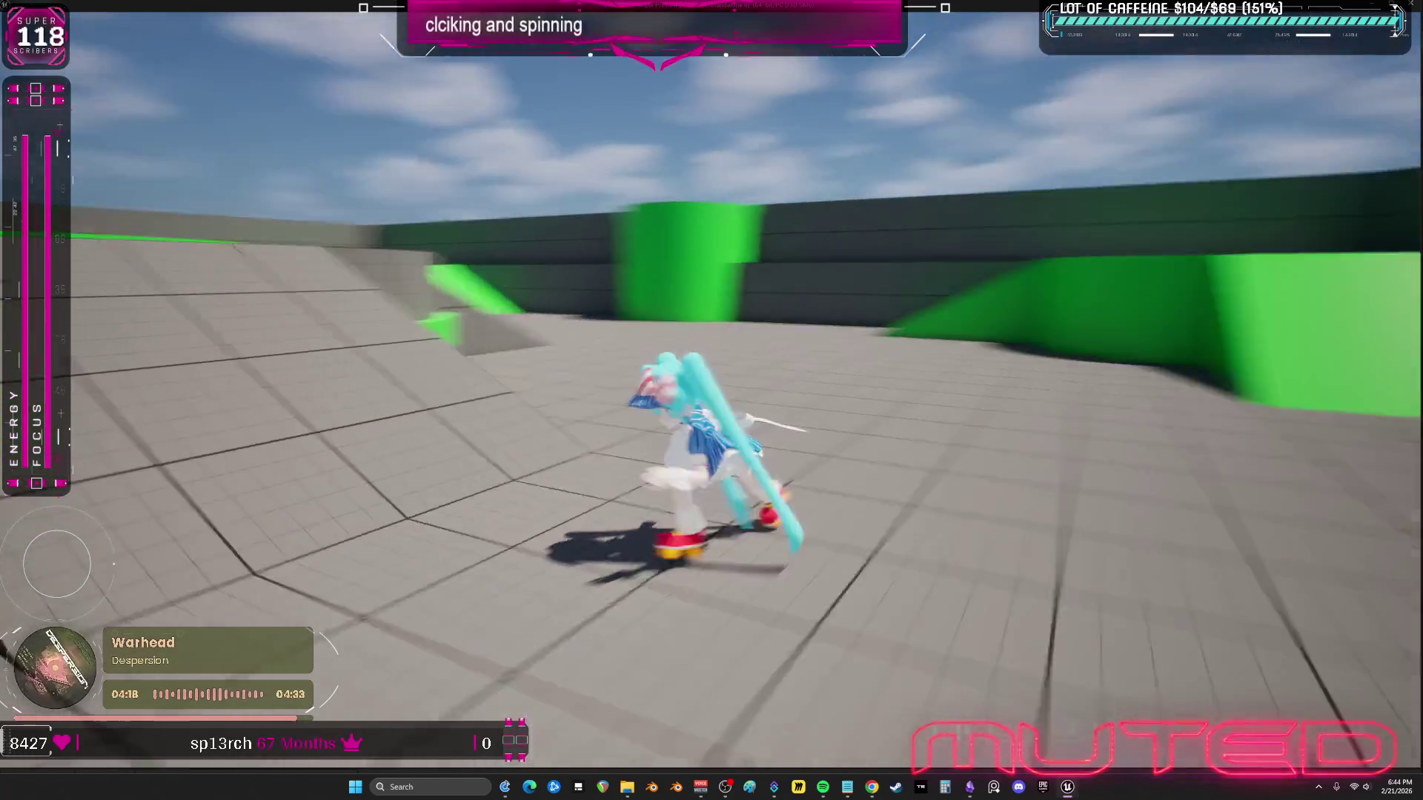
pyautogui.press('Escape')
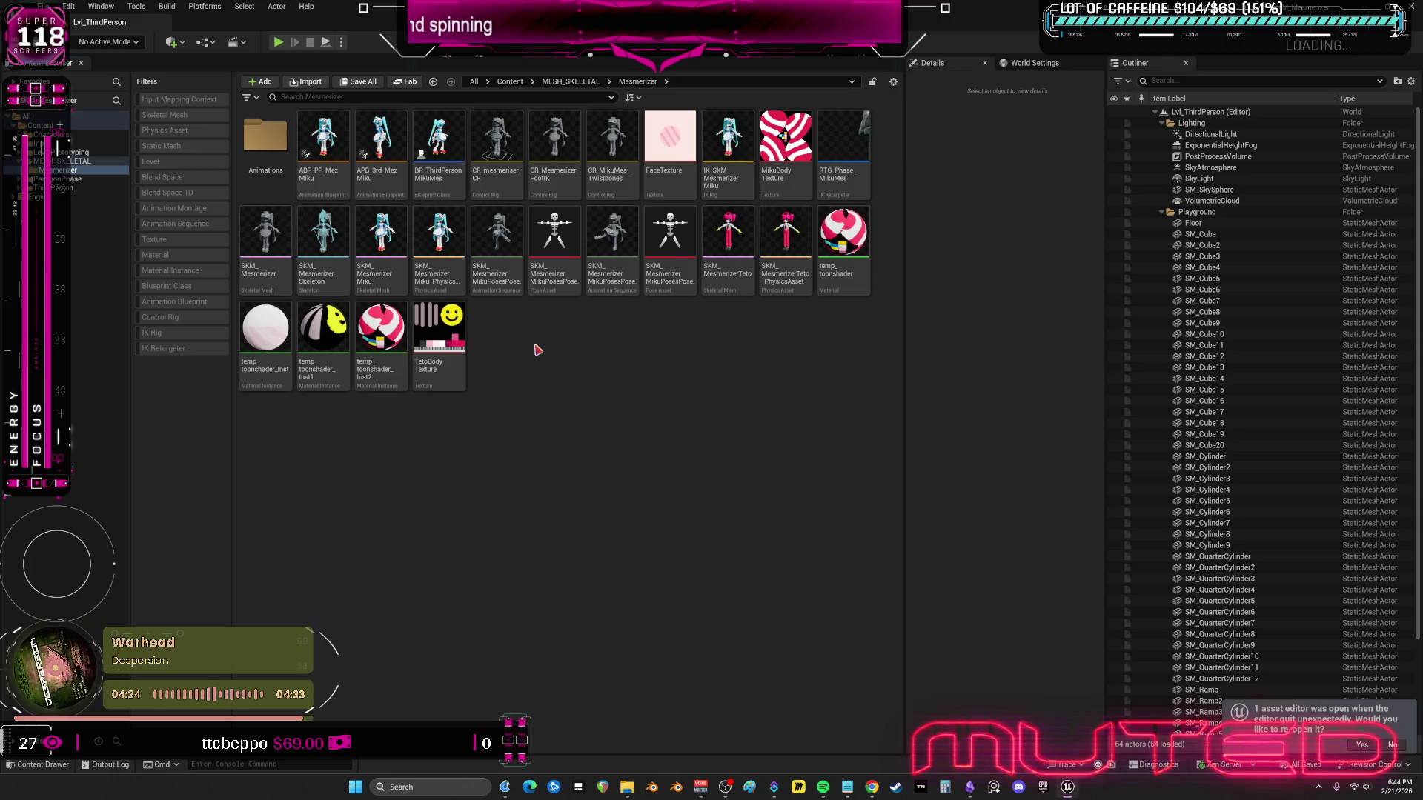
# - Open the Miku physics asset and delete all of its bodies and constraints
pyautogui.doubleClick(449, 279)
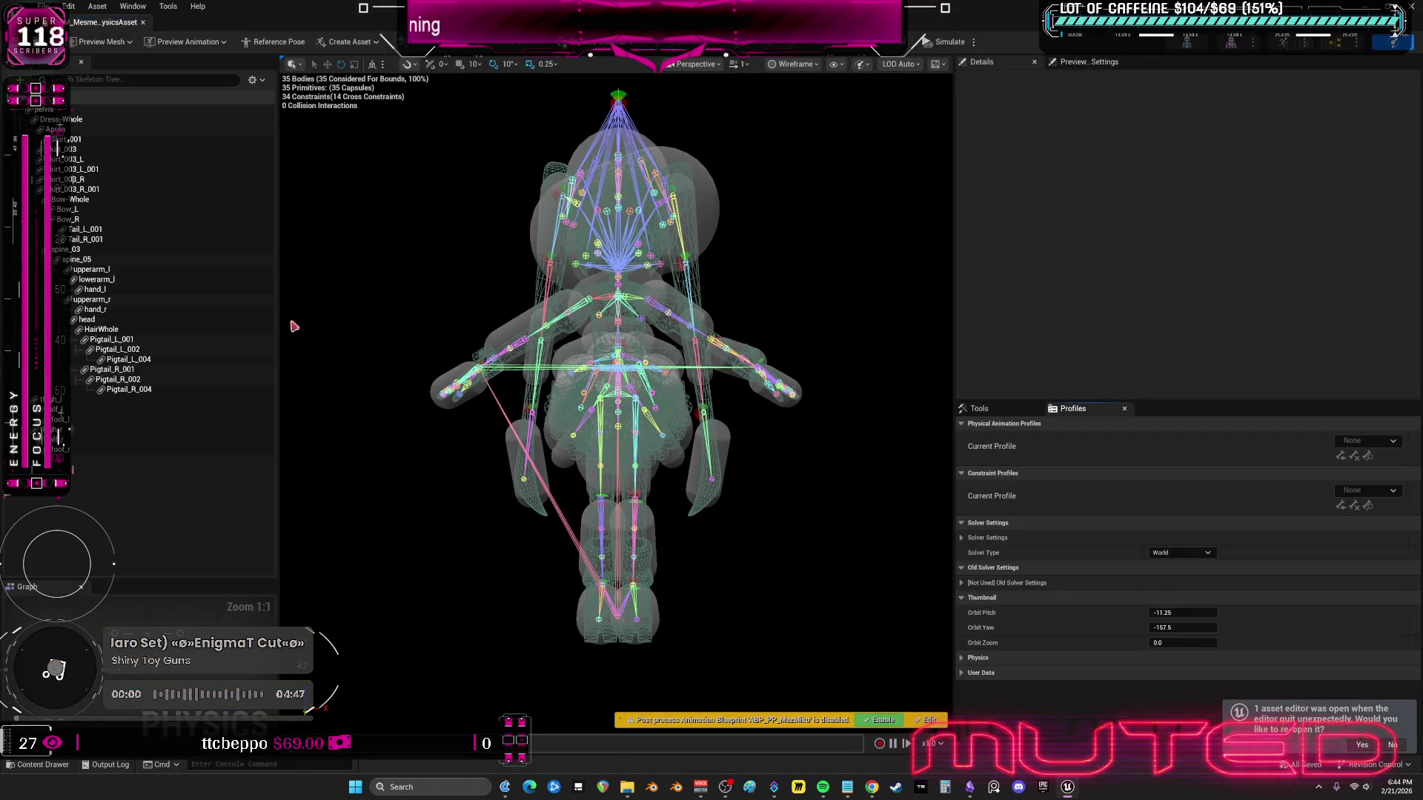
pyautogui.click(223, 360)
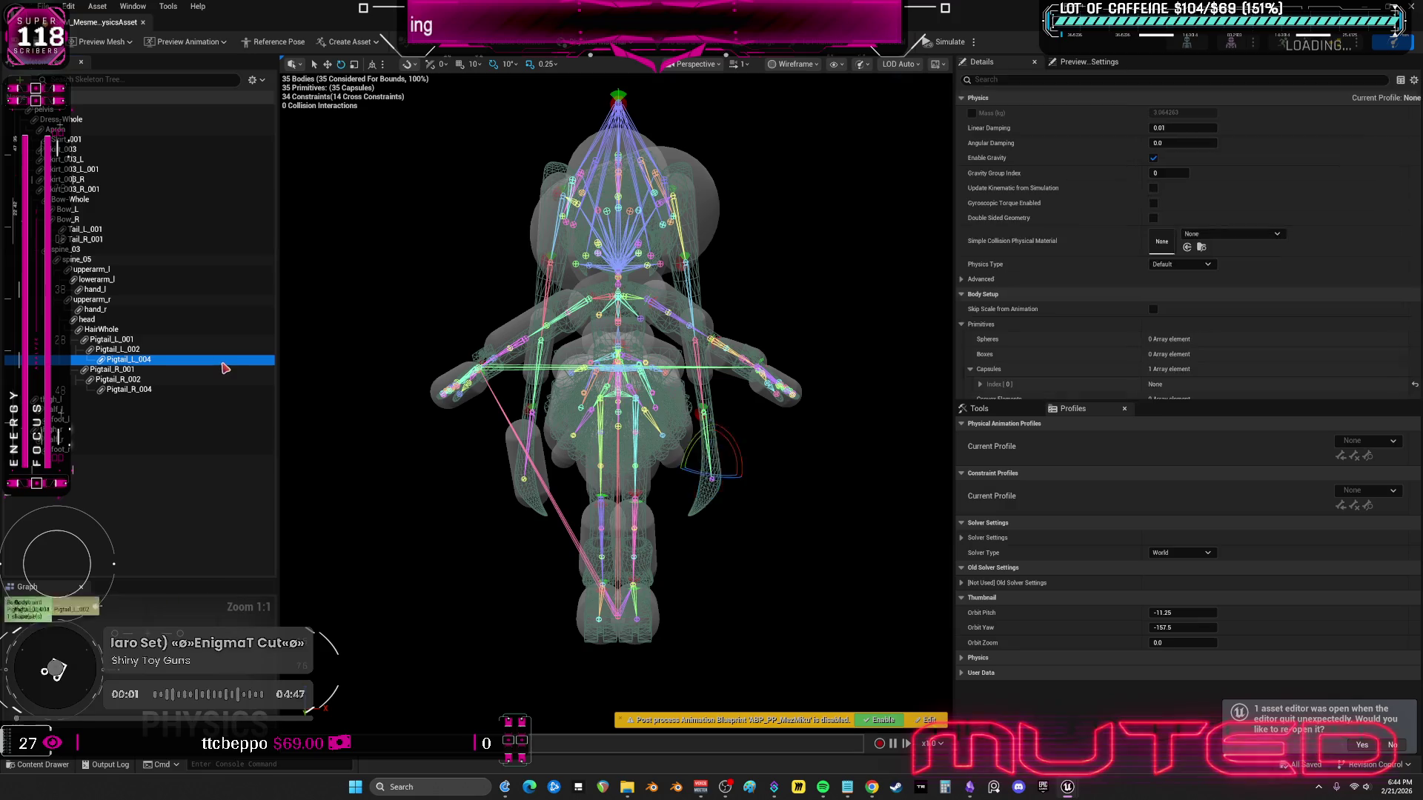
pyautogui.hotkey('ctrl', 'a')
pyautogui.press('Delete')
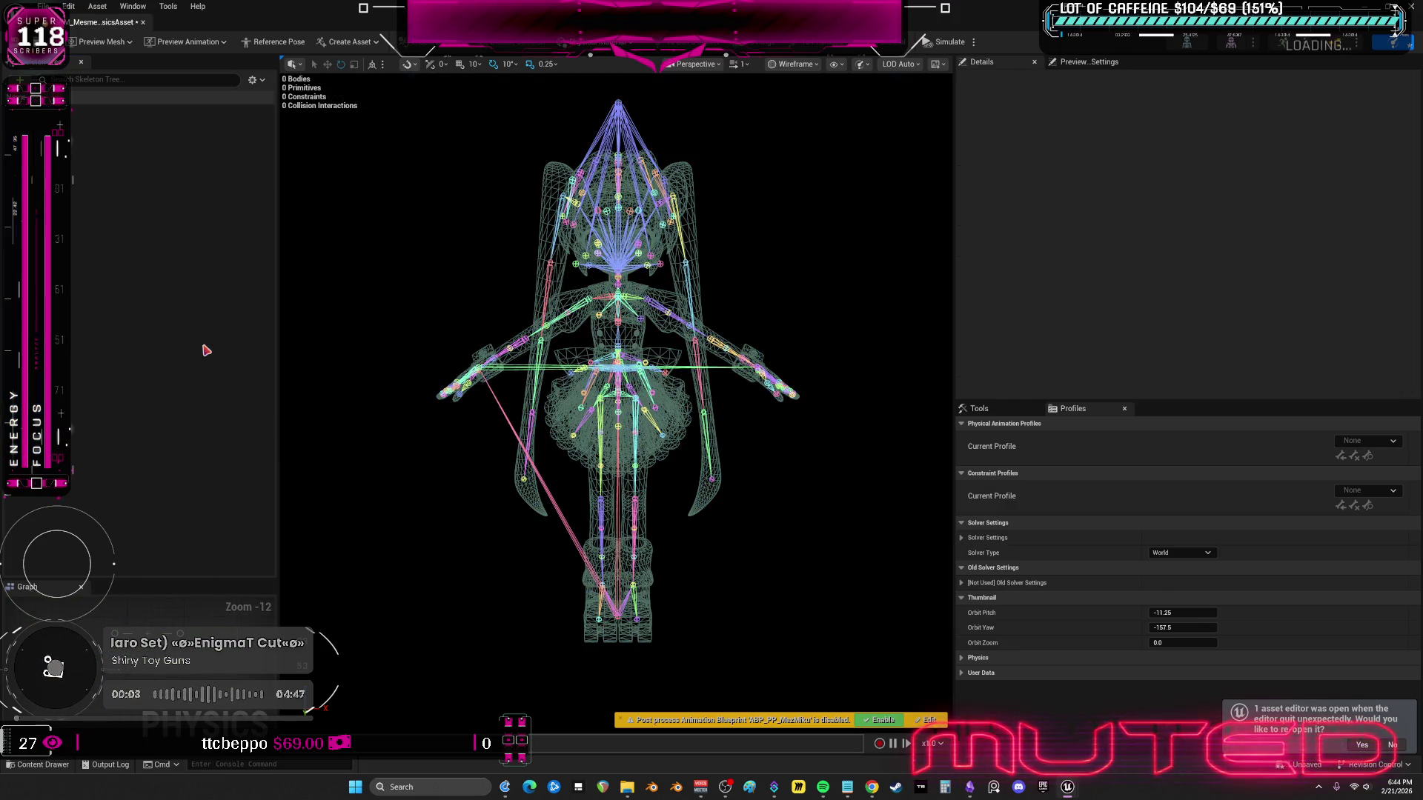
# - Turn on Show All Bones in the Skeleton Tree and scroll through the full bone list
pyautogui.click(253, 79)
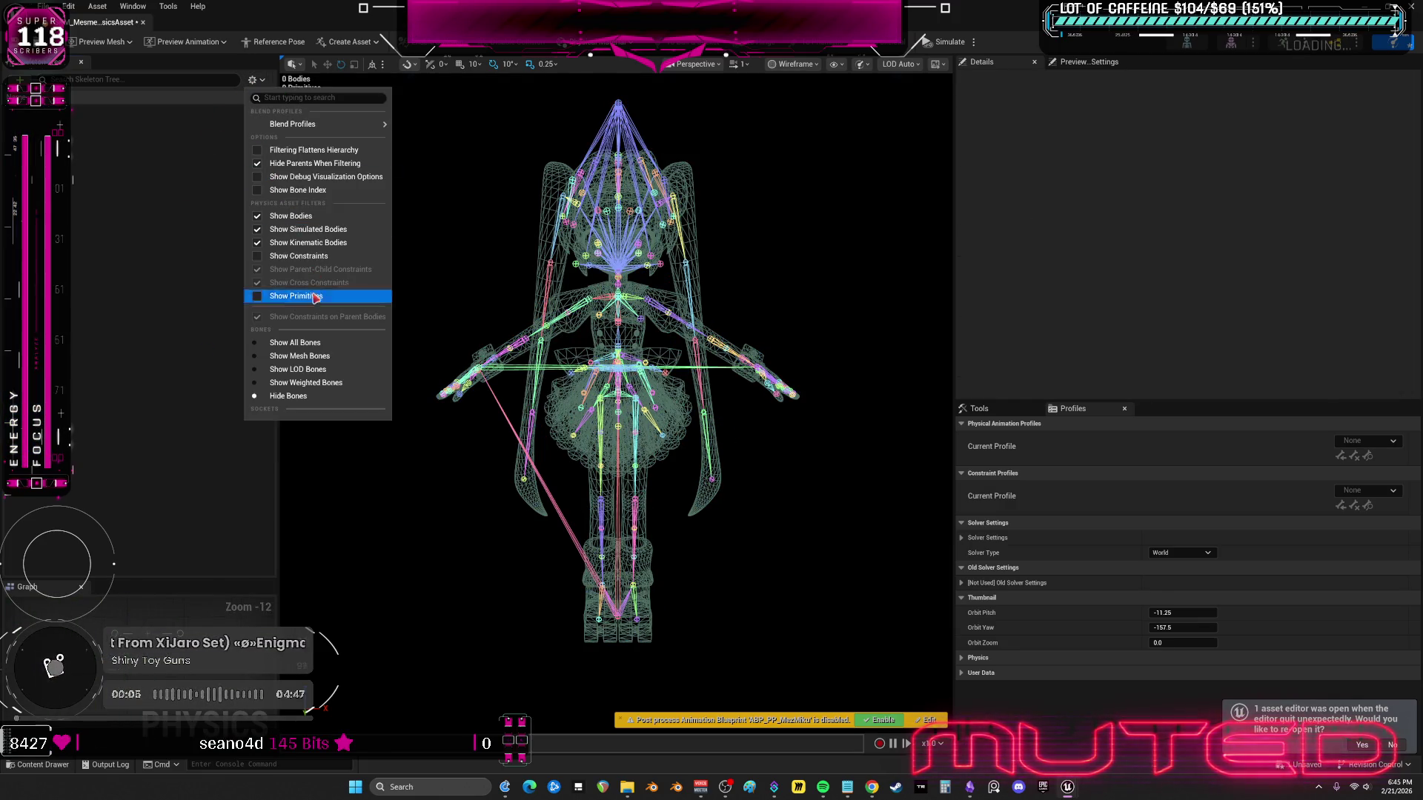
pyautogui.click(315, 343)
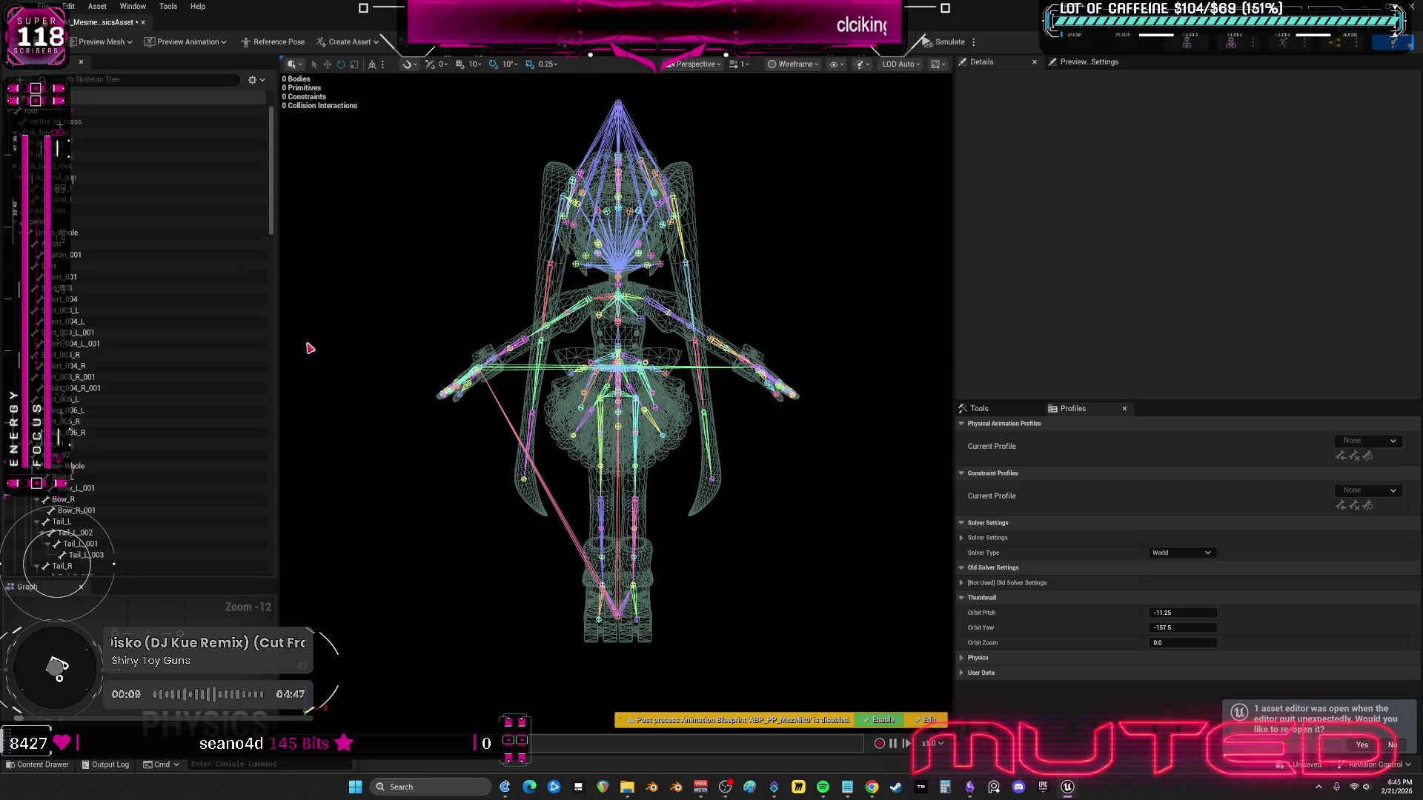
pyautogui.scroll(-10, 200, 370)
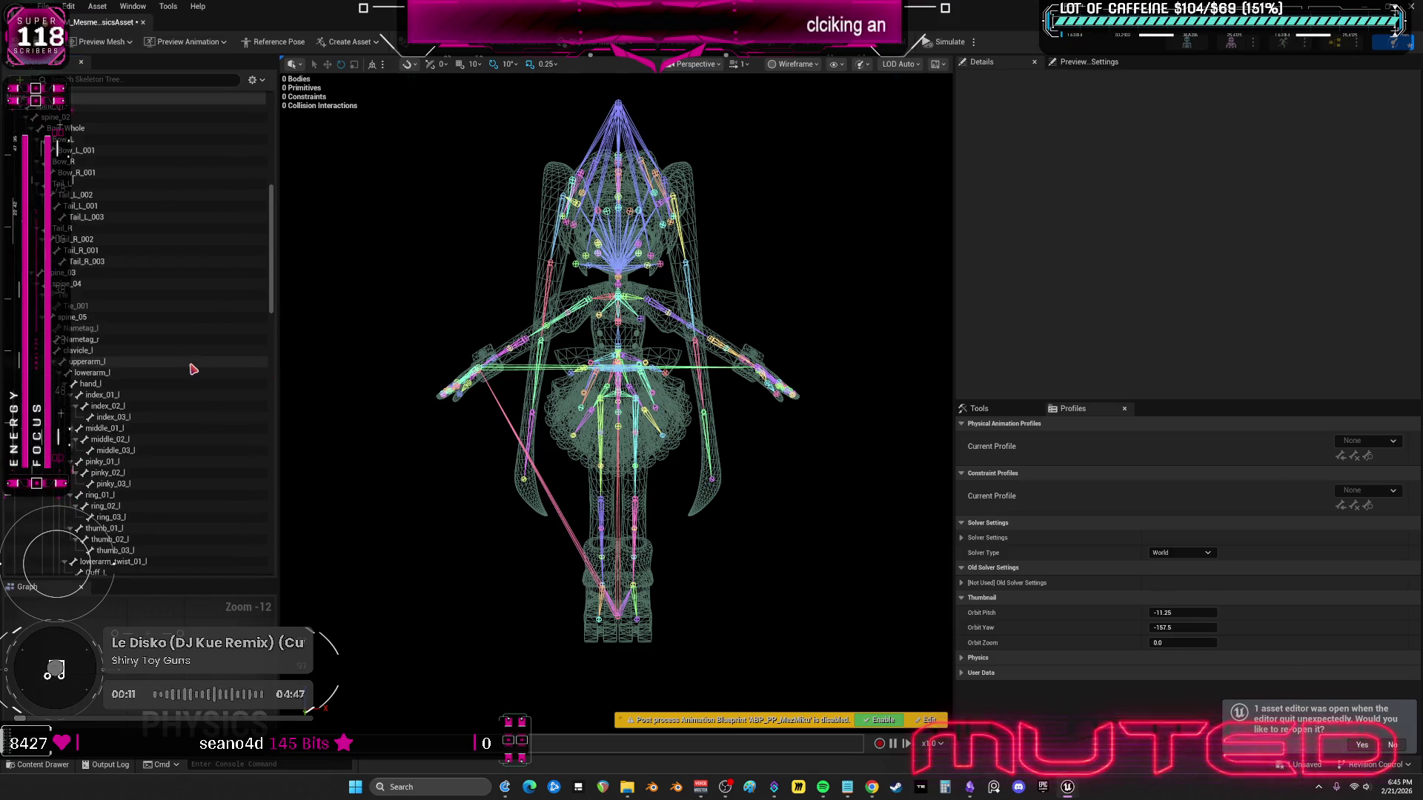
pyautogui.scroll(-12, 205, 374)
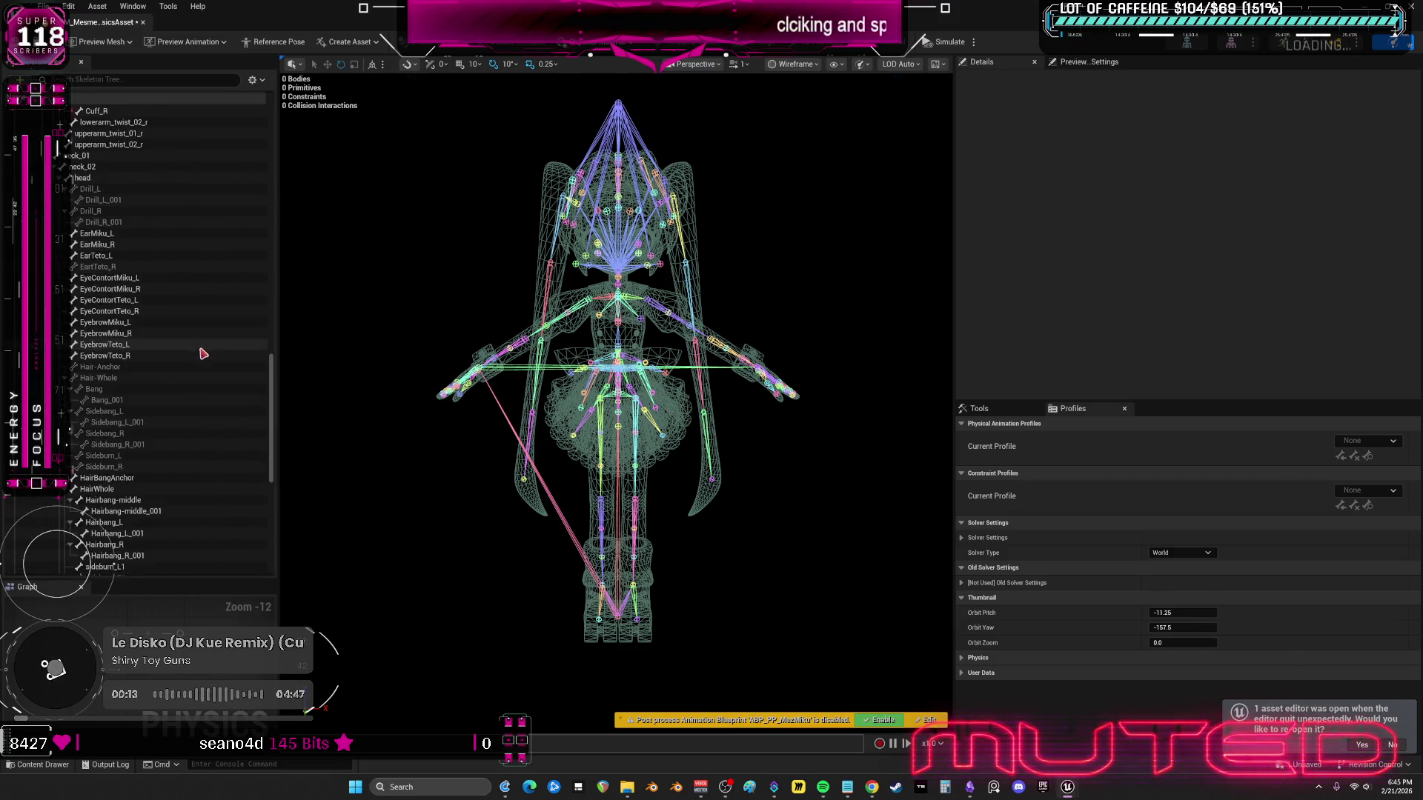
pyautogui.scroll(-5, 200, 356)
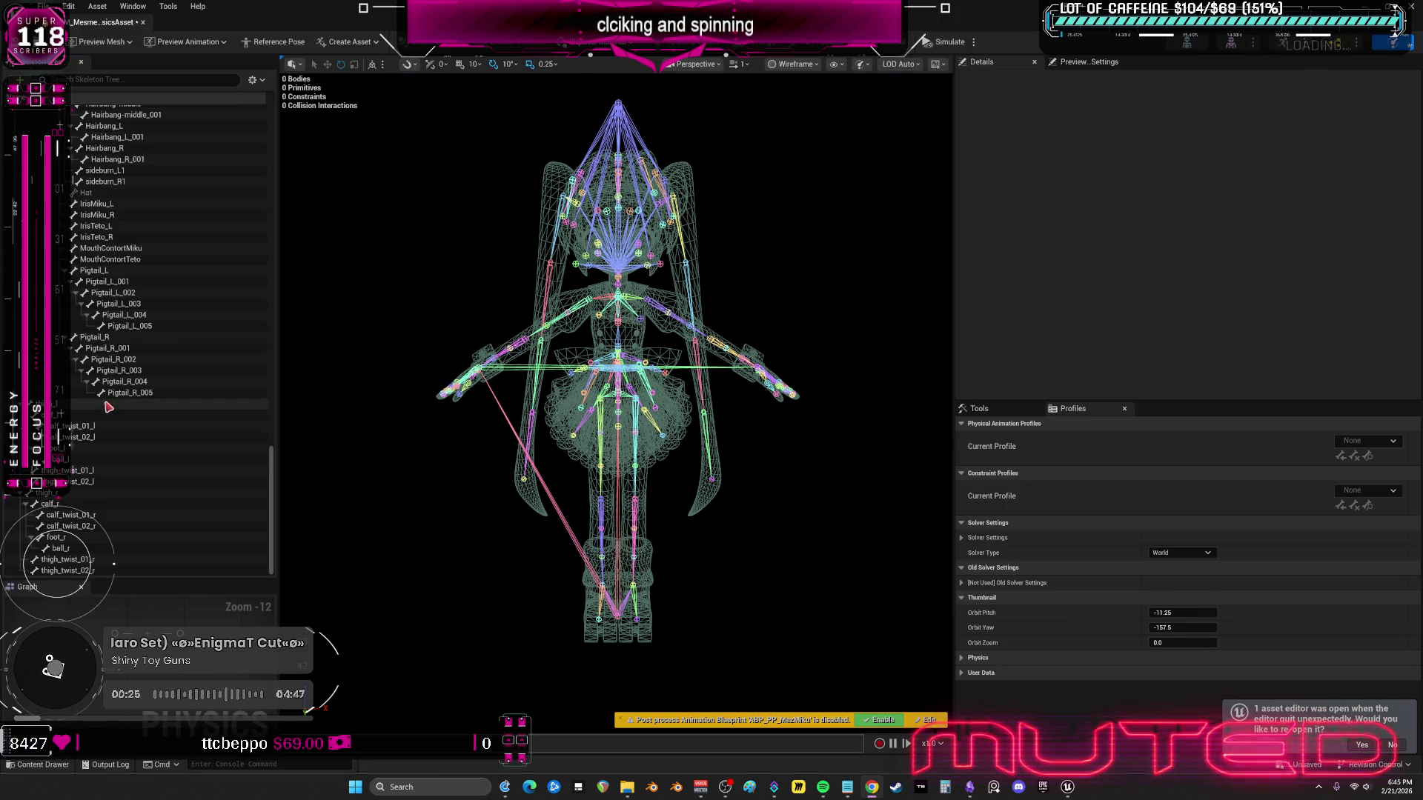
# - Select the calf_r, foot_r, calf_l and foot_l bones
pyautogui.click(58, 537)
pyautogui.keyDown('ctrl'); pyautogui.click(66, 503); pyautogui.keyUp('ctrl')
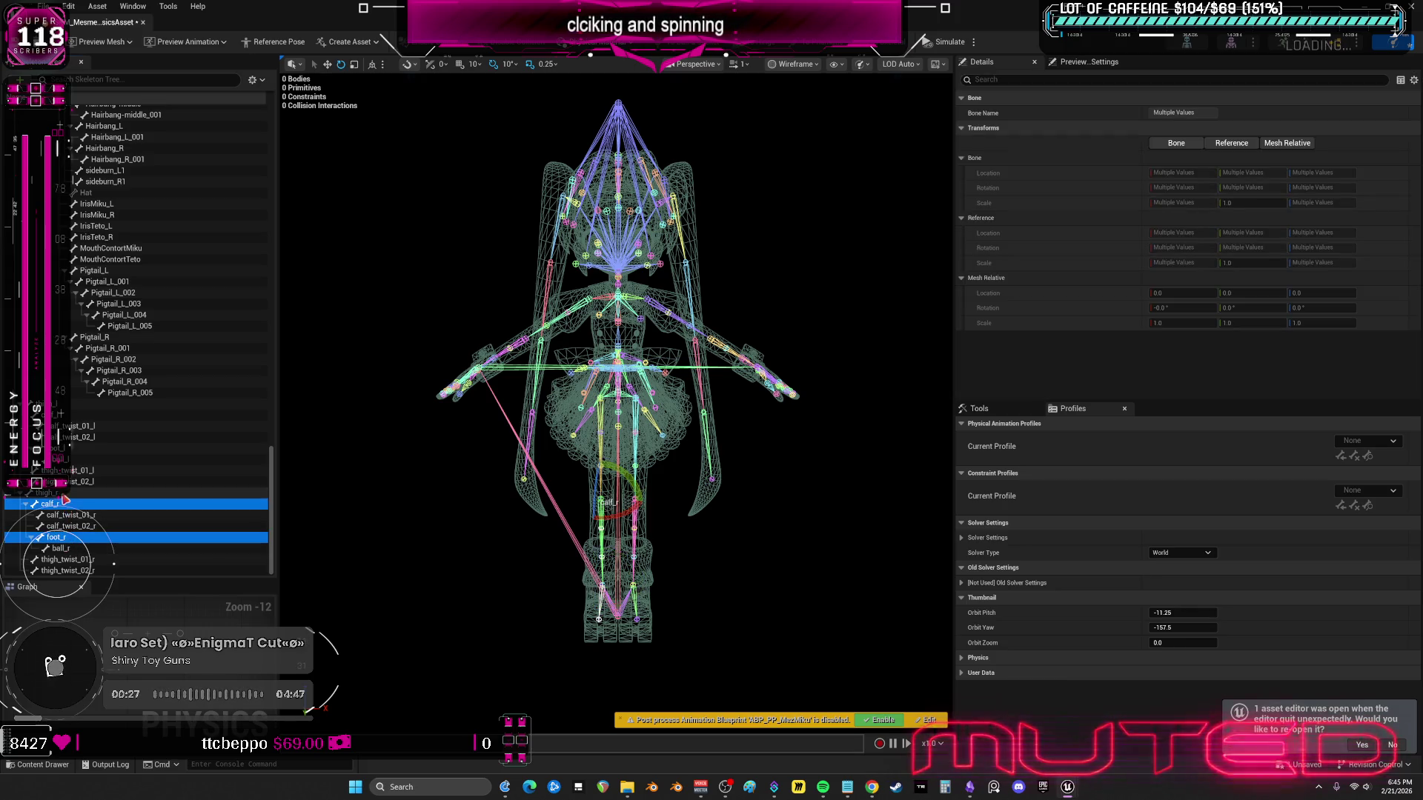
pyautogui.keyDown('ctrl'); pyautogui.click(61, 449); pyautogui.keyUp('ctrl')
pyautogui.keyDown('ctrl'); pyautogui.click(61, 413); pyautogui.keyUp('ctrl')
pyautogui.moveTo(616, 371)
pyautogui.mouseDown()
pyautogui.moveTo(563, 370)
pyautogui.moveTo(652, 370)
pyautogui.moveTo(519, 355)
pyautogui.mouseUp()
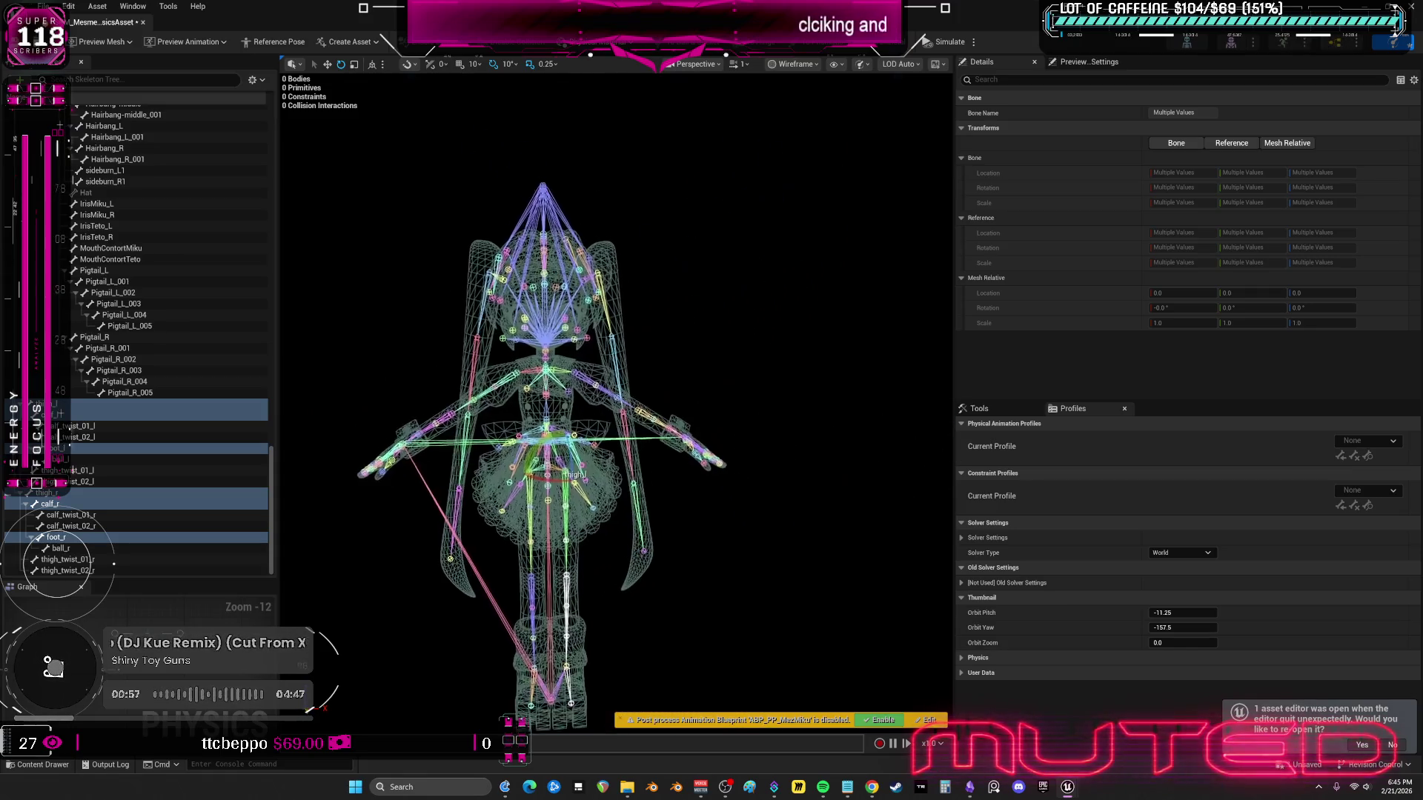
# - Add Pigtail_L through Pigtail_R_005, the three Hairbang bones, and neck and head to the selection
pyautogui.moveTo(168, 398)
pyautogui.mouseDown()
pyautogui.moveTo(129, 276)
pyautogui.moveTo(128, 295)
pyautogui.mouseUp()
pyautogui.scroll(8, 127, 295)
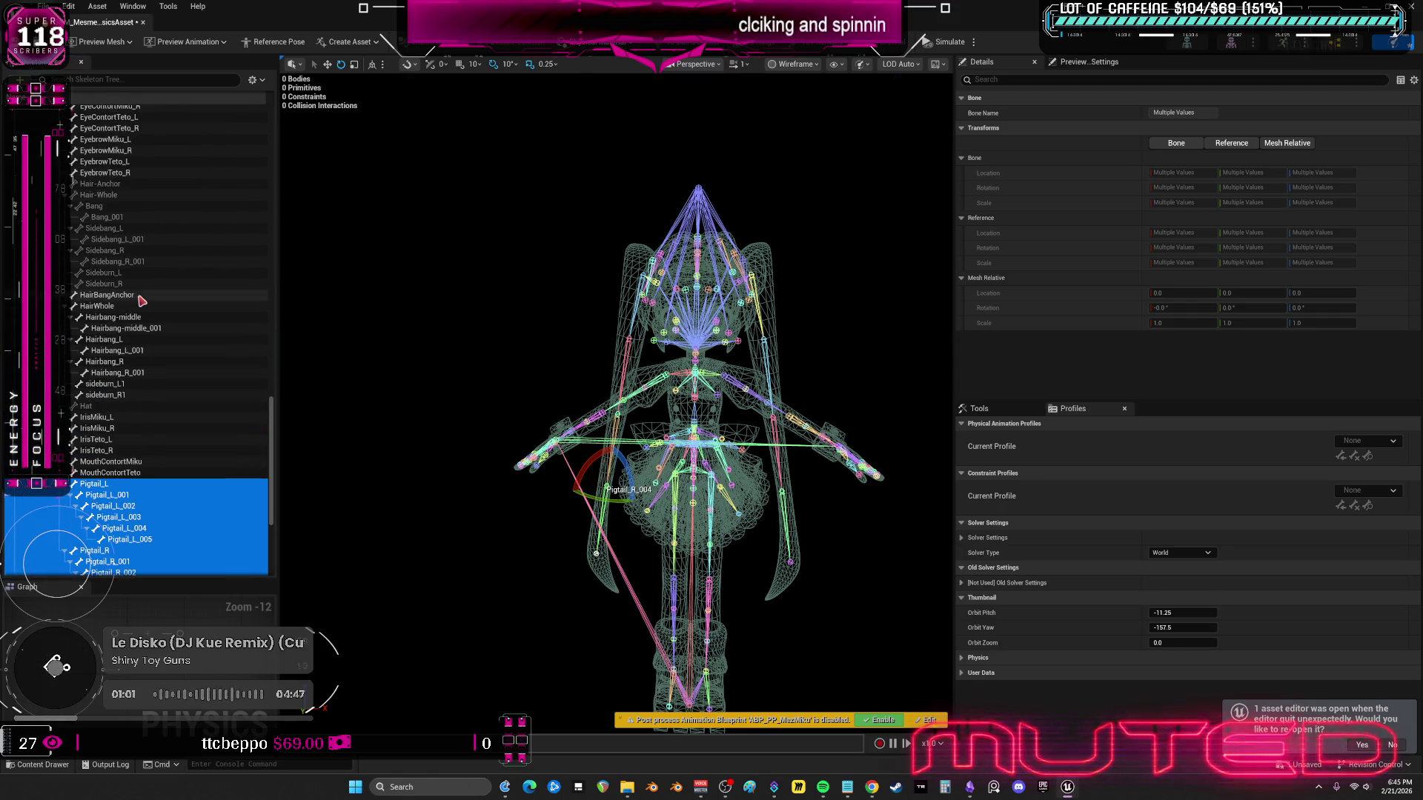
pyautogui.scroll(-2, 150, 364)
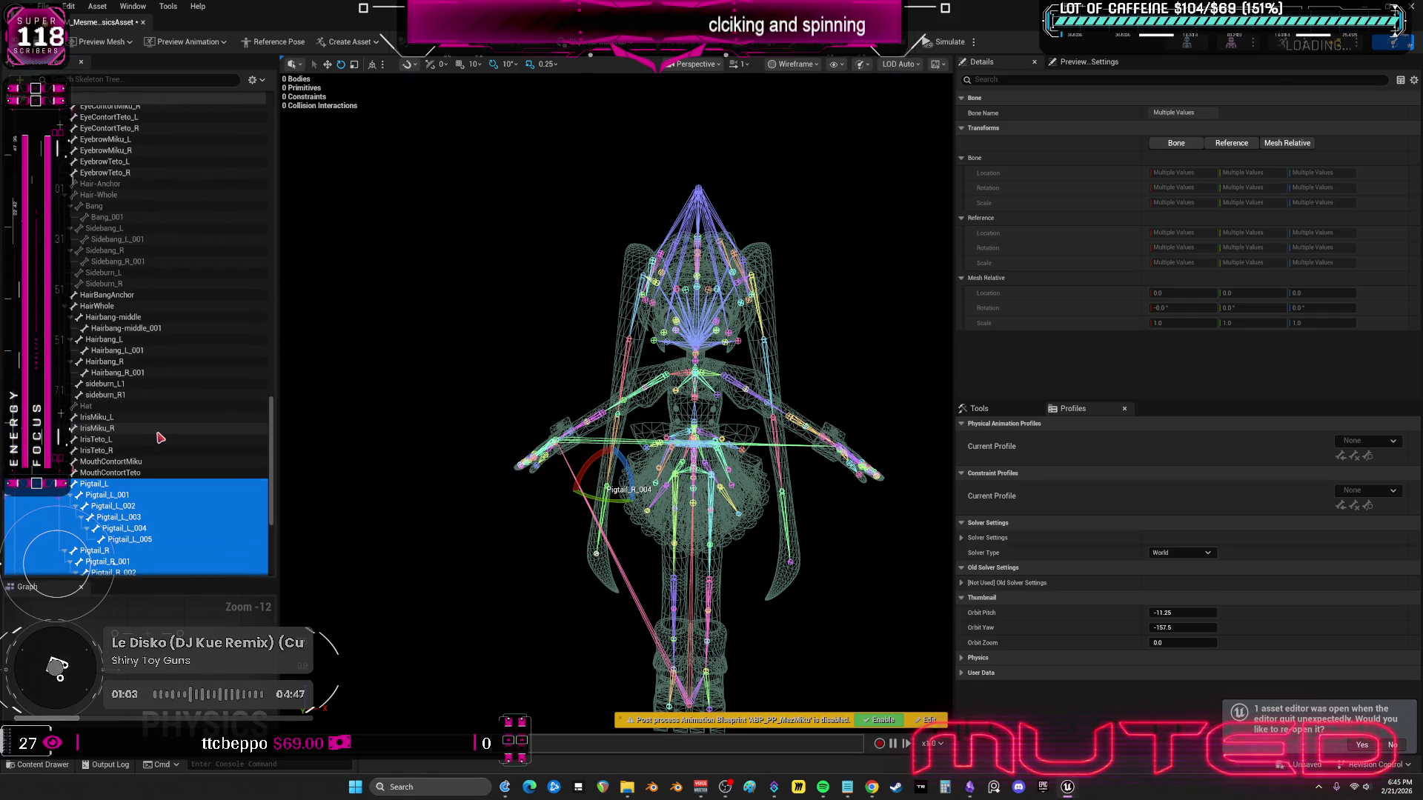
pyautogui.keyDown('ctrl'); pyautogui.click(137, 373); pyautogui.keyUp('ctrl')
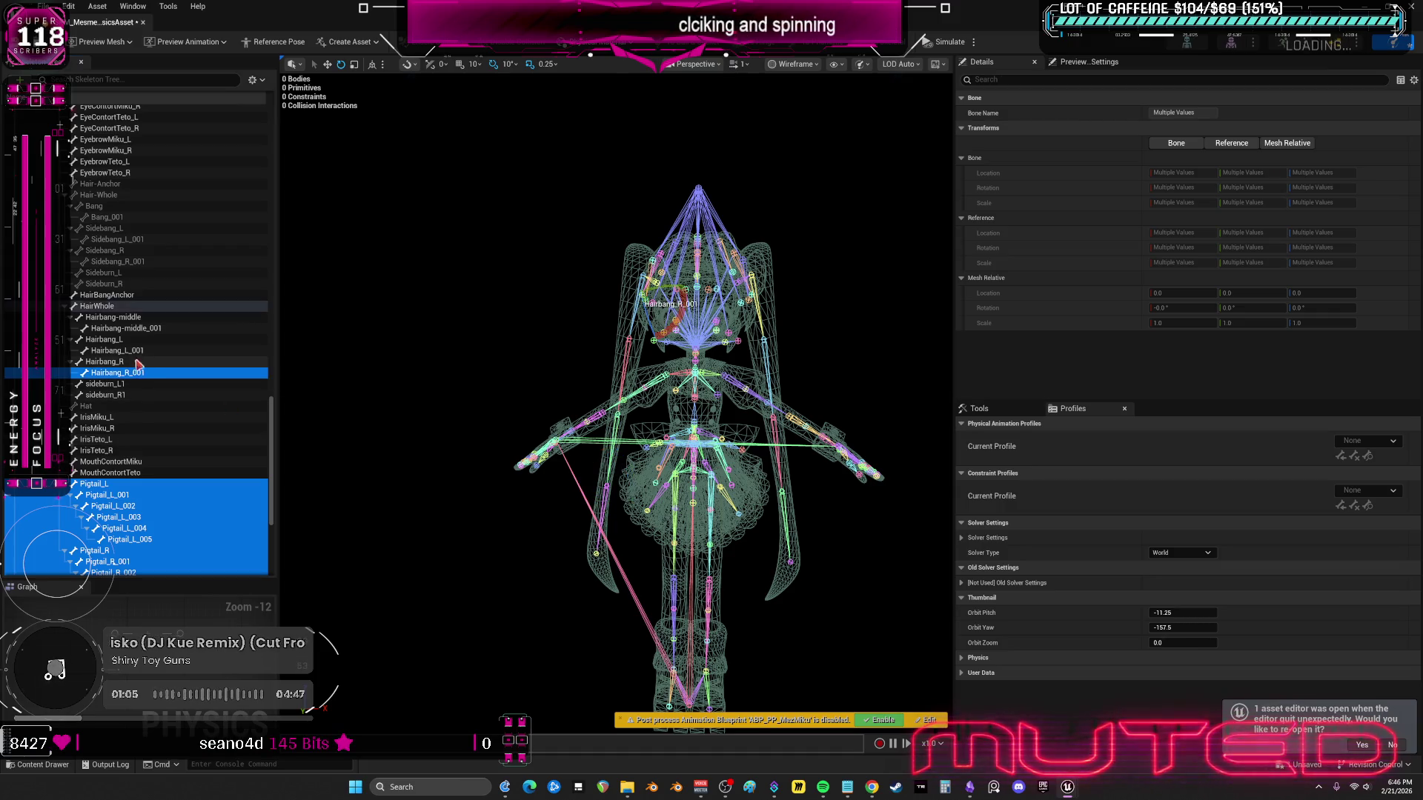
pyautogui.keyDown('ctrl'); pyautogui.click(137, 351); pyautogui.keyUp('ctrl')
pyautogui.keyDown('ctrl'); pyautogui.click(137, 328); pyautogui.keyUp('ctrl')
pyautogui.click(138, 328)
pyautogui.scroll(7, 141, 304)
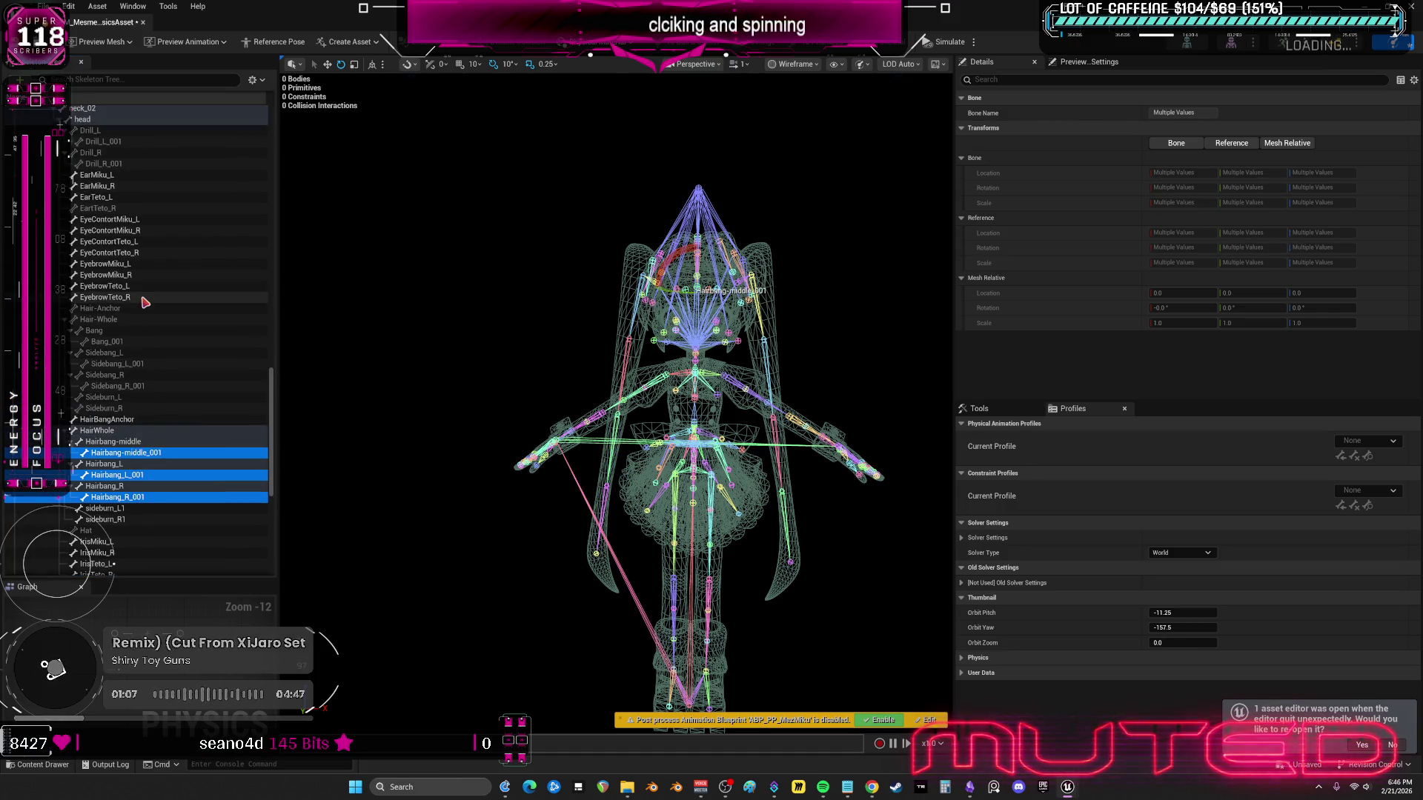
pyautogui.scroll(2, 126, 292)
pyautogui.click(109, 273)
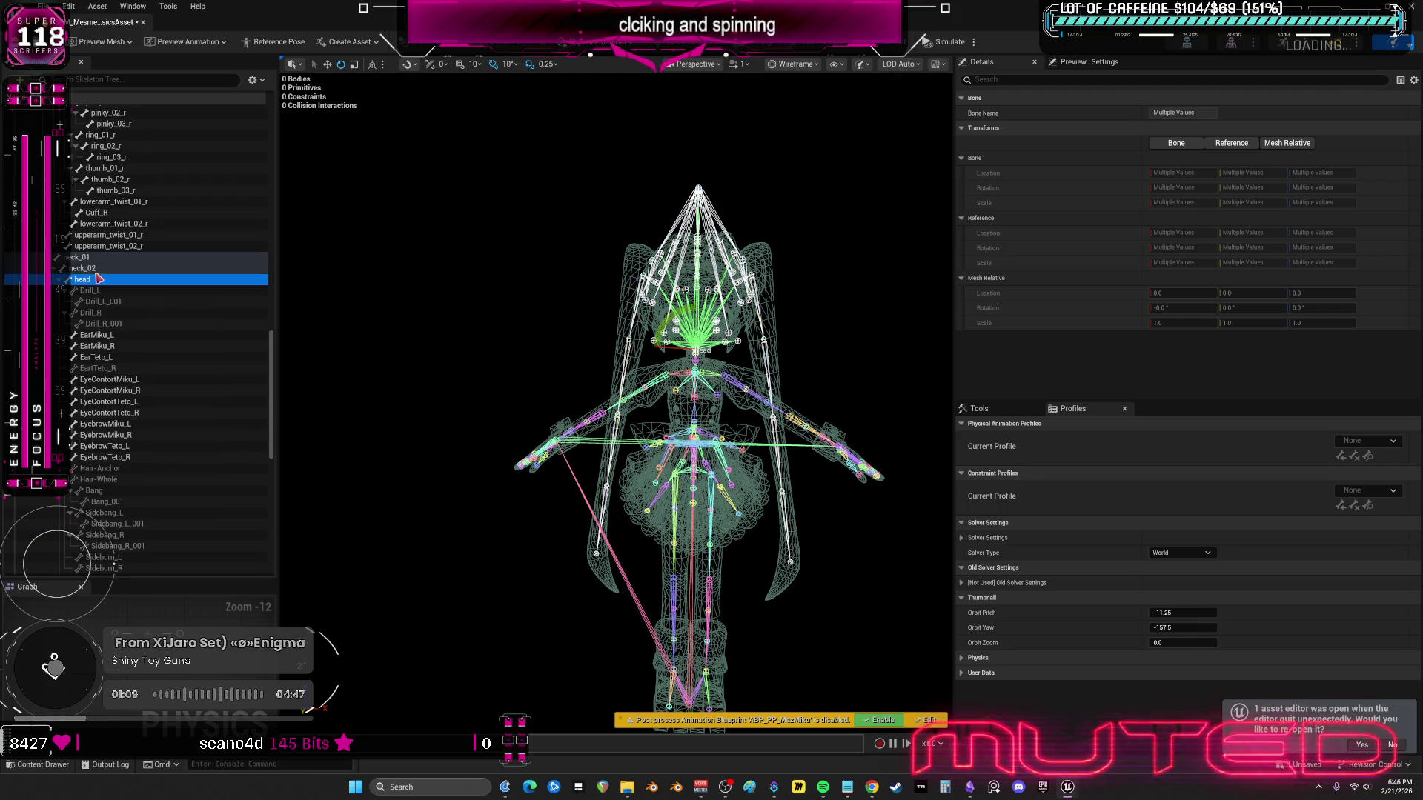
# - Add the right arm bones (lowerarm_r, hand_r, upperarm_r, clavicle_r) to the selection
pyautogui.scroll(2, 106, 268)
pyautogui.scroll(1, 107, 271)
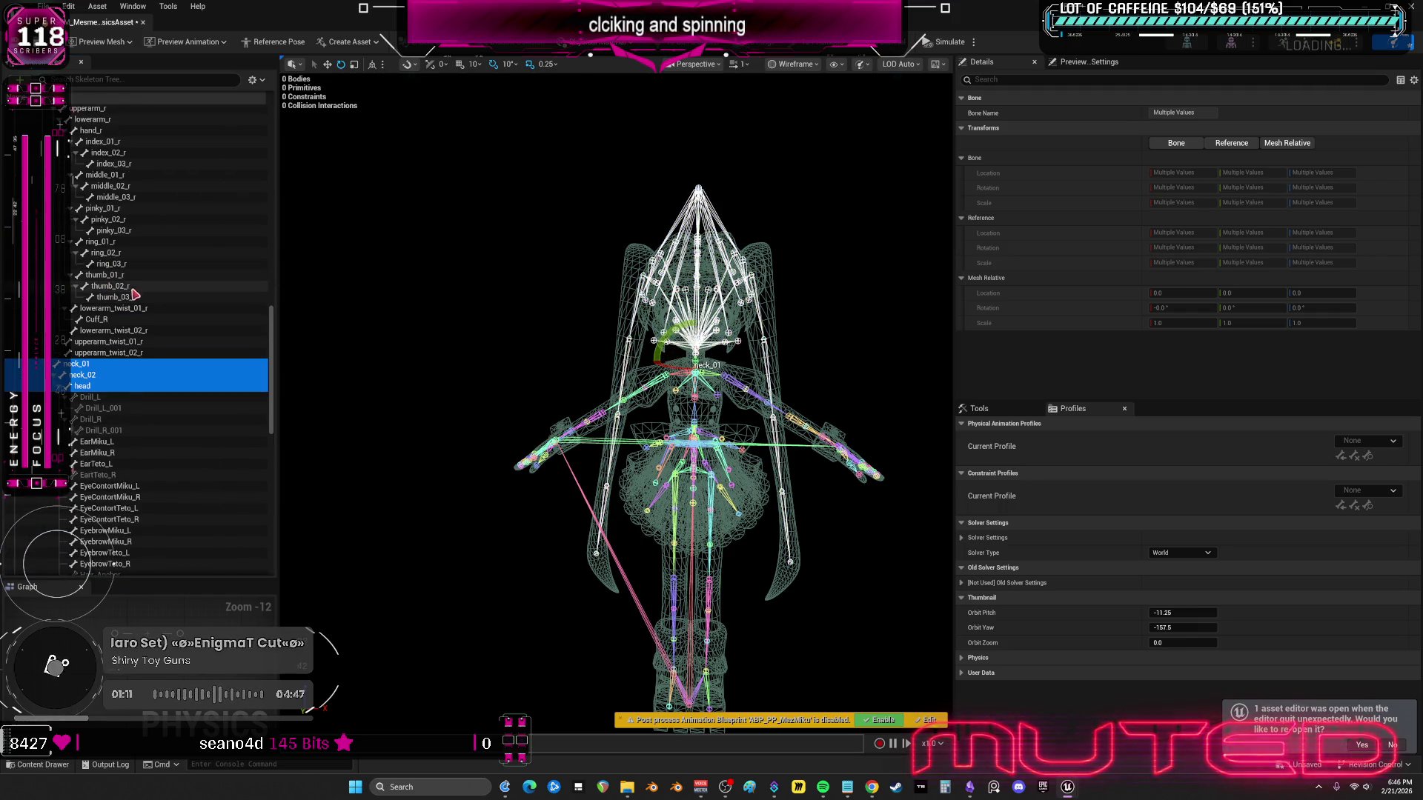
pyautogui.scroll(3, 137, 292)
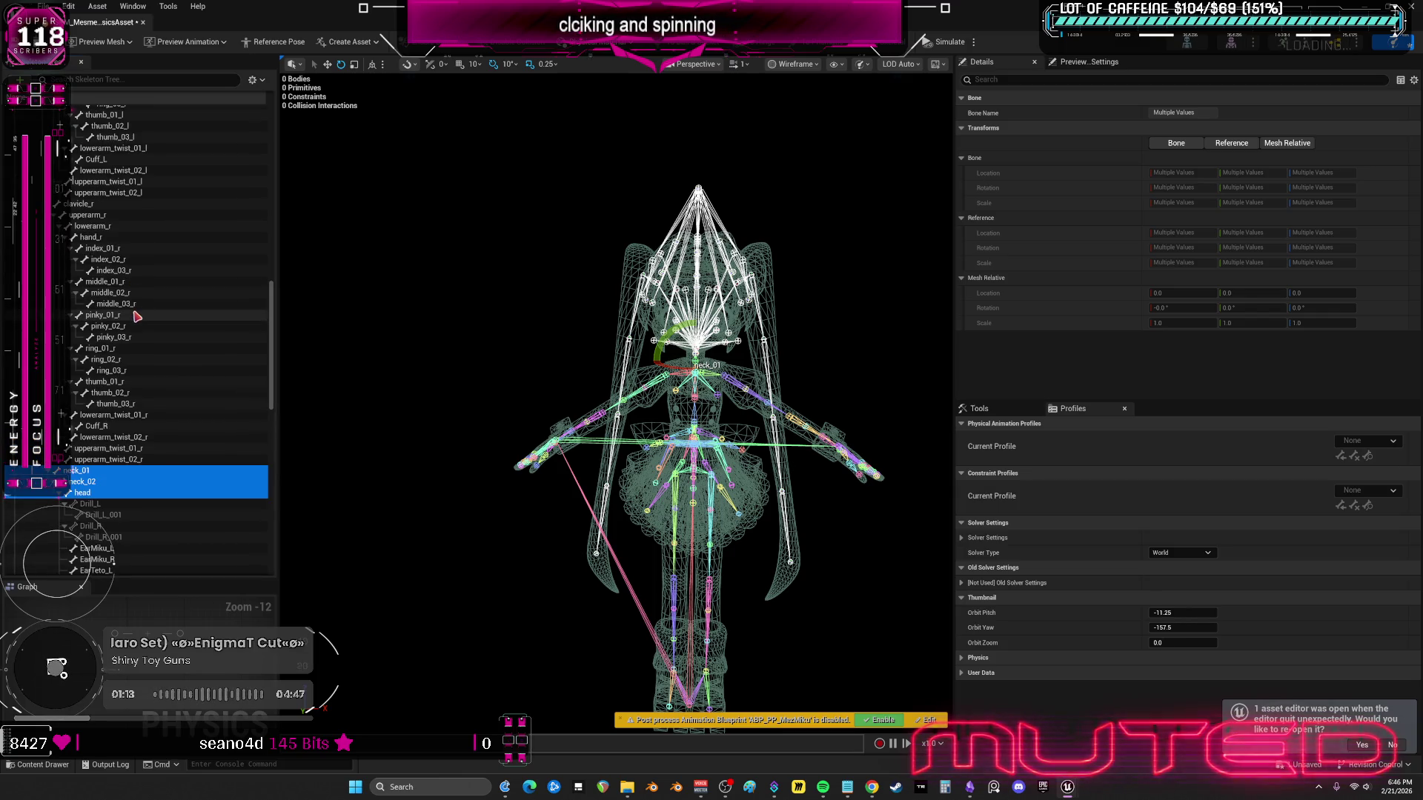
pyautogui.scroll(3, 137, 311)
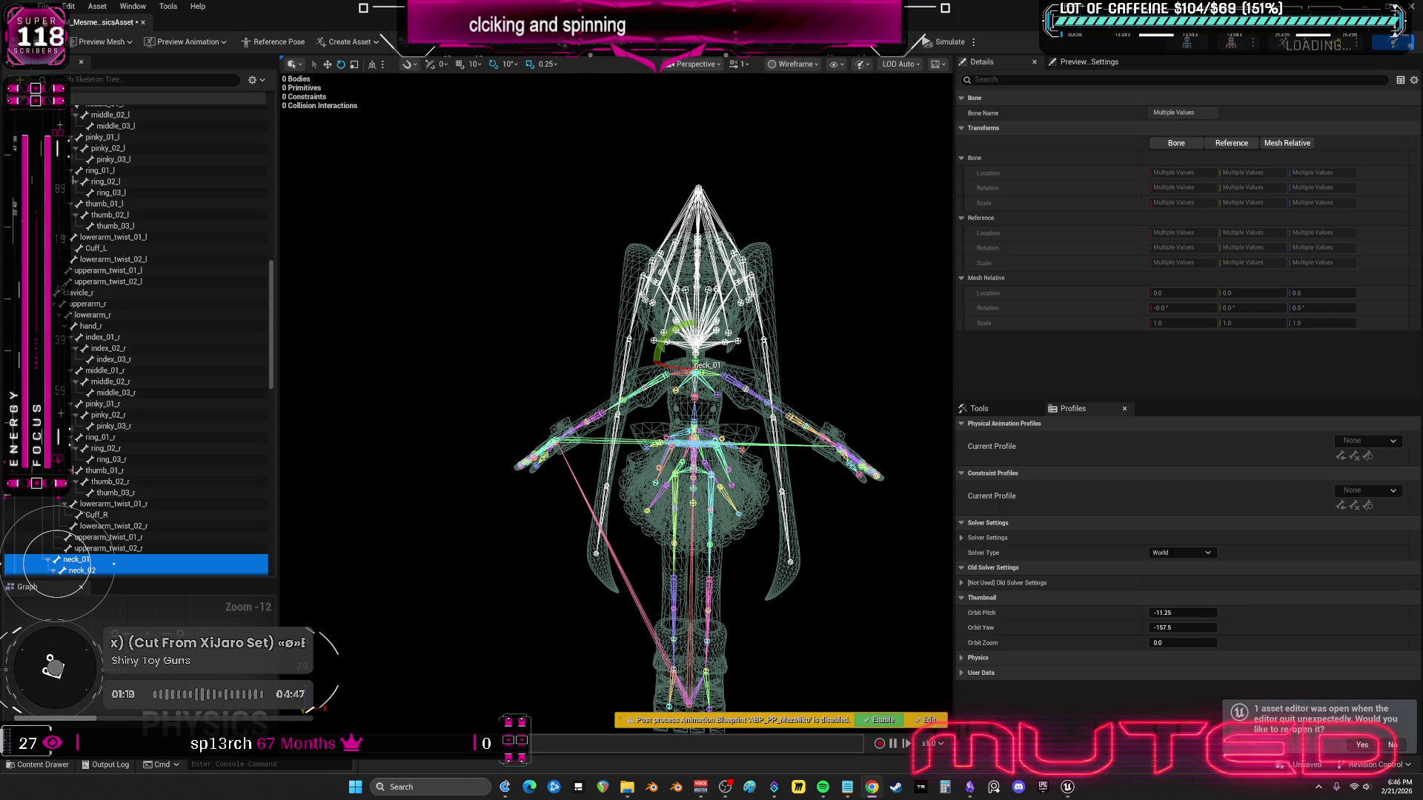
pyautogui.keyDown('ctrl'); pyautogui.click(91, 326); pyautogui.keyUp('ctrl')
pyautogui.keyDown('ctrl'); pyautogui.click(92, 315); pyautogui.keyUp('ctrl')
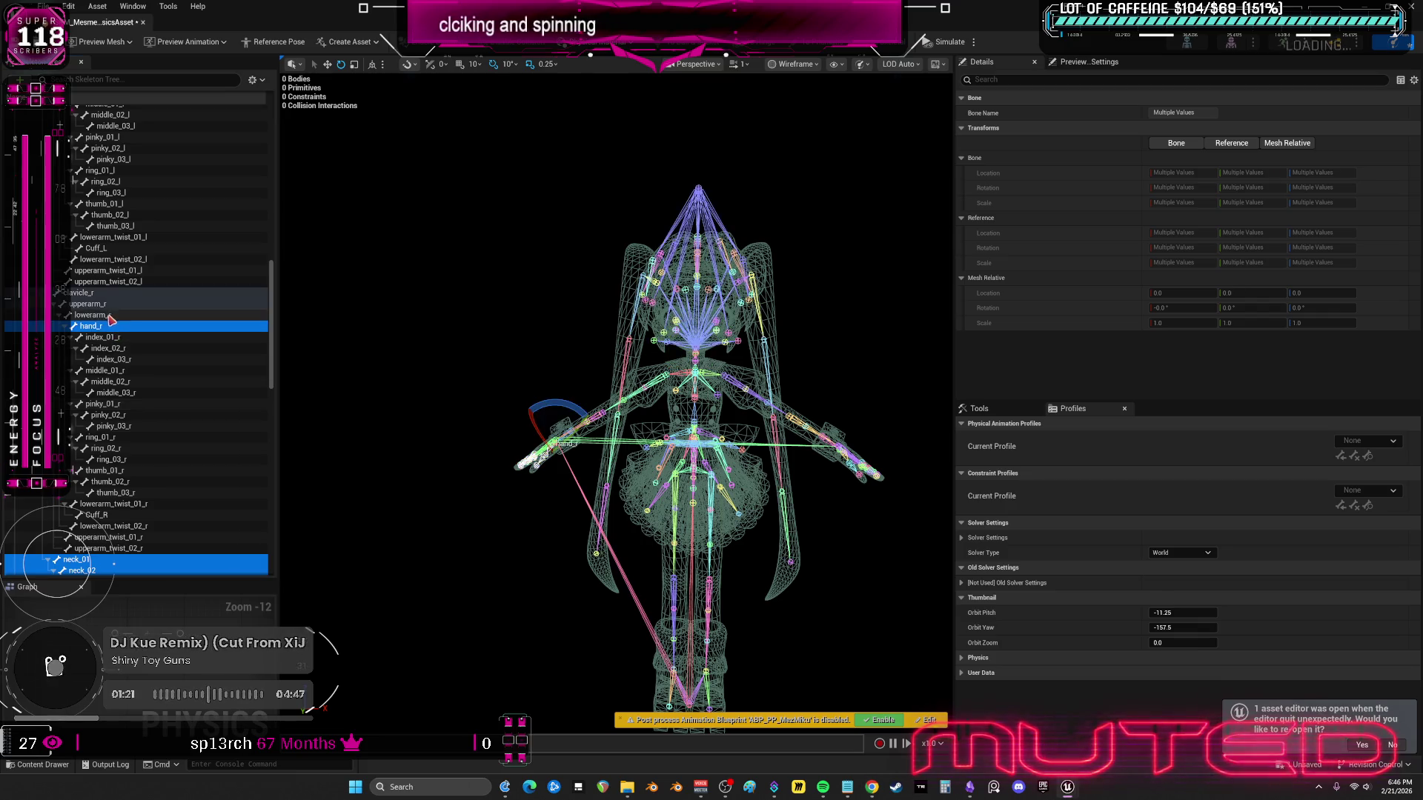
pyautogui.keyDown('ctrl'); pyautogui.click(102, 304); pyautogui.keyUp('ctrl')
pyautogui.keyDown('ctrl'); pyautogui.click(101, 294); pyautogui.keyUp('ctrl')
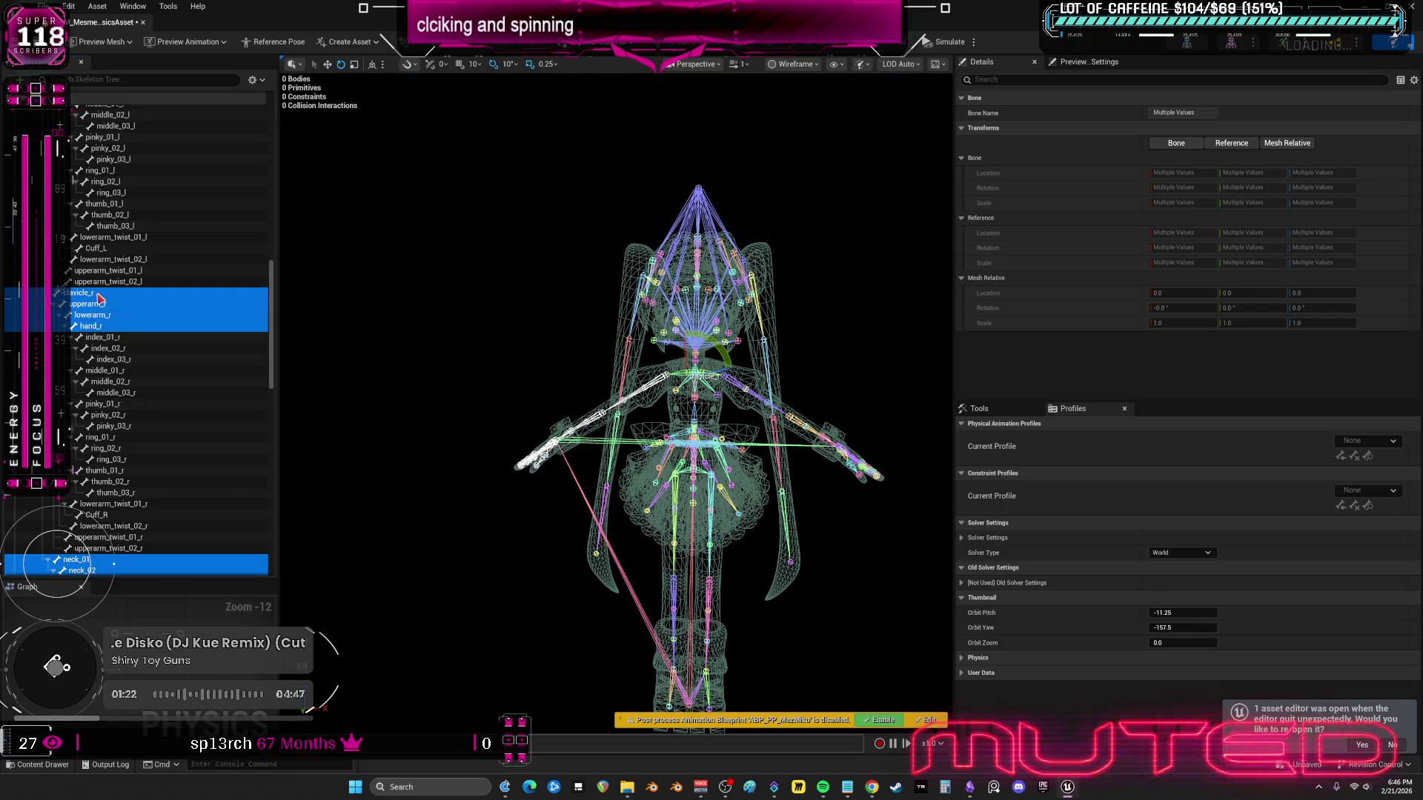
pyautogui.keyDown('ctrl'); pyautogui.click(106, 295); pyautogui.keyUp('ctrl')
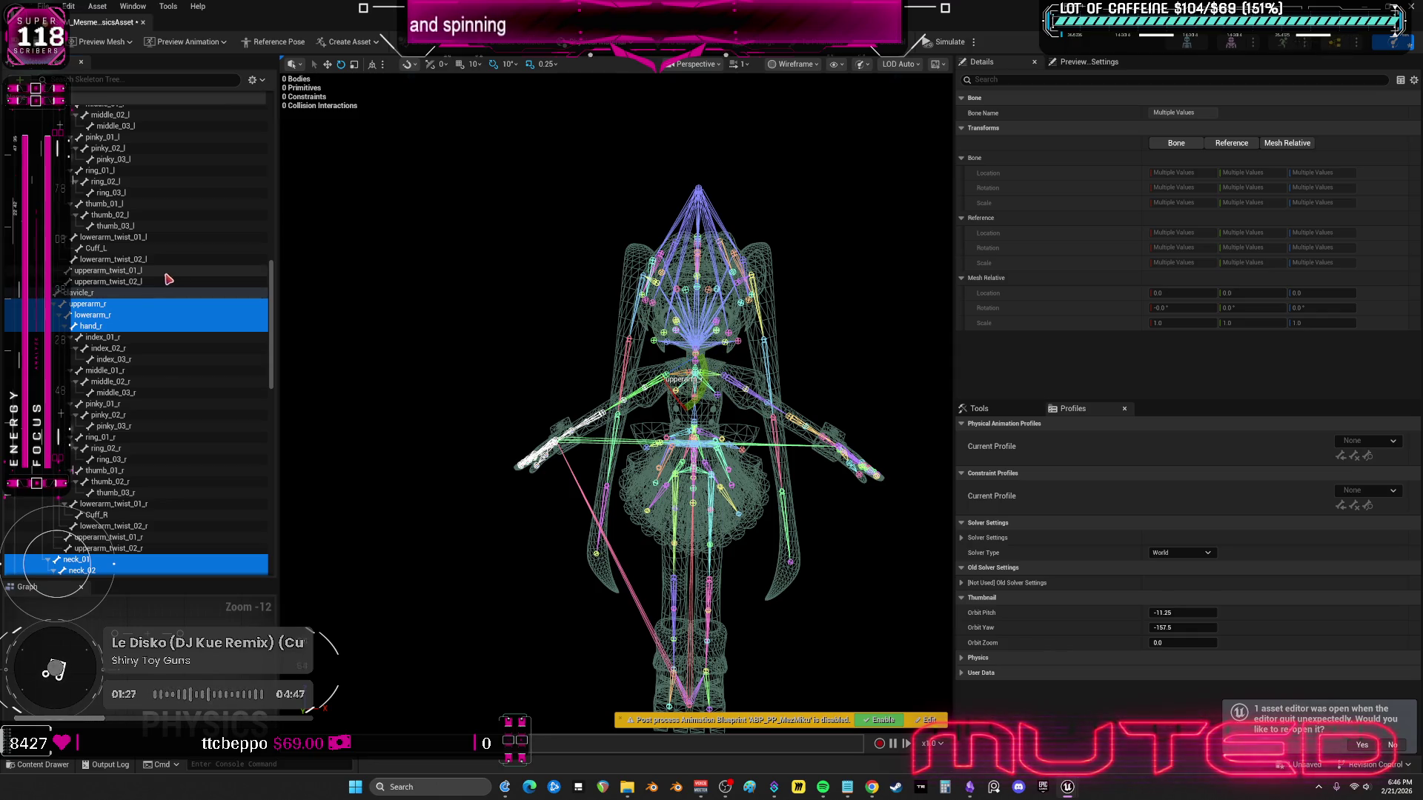
pyautogui.keyDown('ctrl'); pyautogui.click(165, 293); pyautogui.keyUp('ctrl')
# - Add hand_l, lowerarm_l, upperarm_l, clavicle_l and spine_05, spine_04, spine_03 to the selection
pyautogui.scroll(5, 163, 301)
pyautogui.scroll(4, 178, 381)
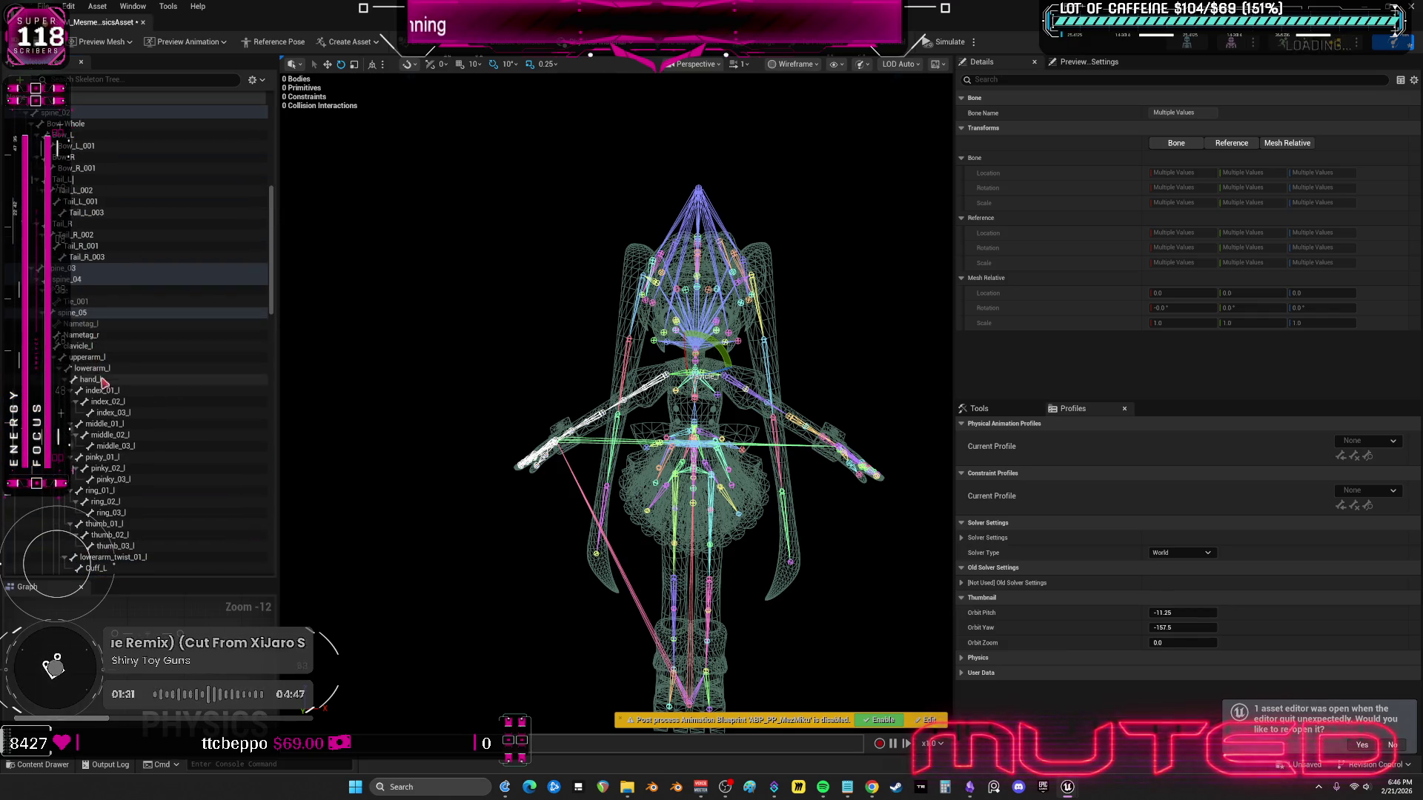
pyautogui.keyDown('ctrl'); pyautogui.click(96, 379); pyautogui.keyUp('ctrl')
pyautogui.keyDown('ctrl'); pyautogui.click(93, 369); pyautogui.keyUp('ctrl')
pyautogui.keyDown('ctrl'); pyautogui.click(88, 357); pyautogui.keyUp('ctrl')
pyautogui.keyDown('ctrl'); pyautogui.click(81, 346); pyautogui.keyUp('ctrl')
pyautogui.keyDown('ctrl'); pyautogui.click(74, 313); pyautogui.keyUp('ctrl')
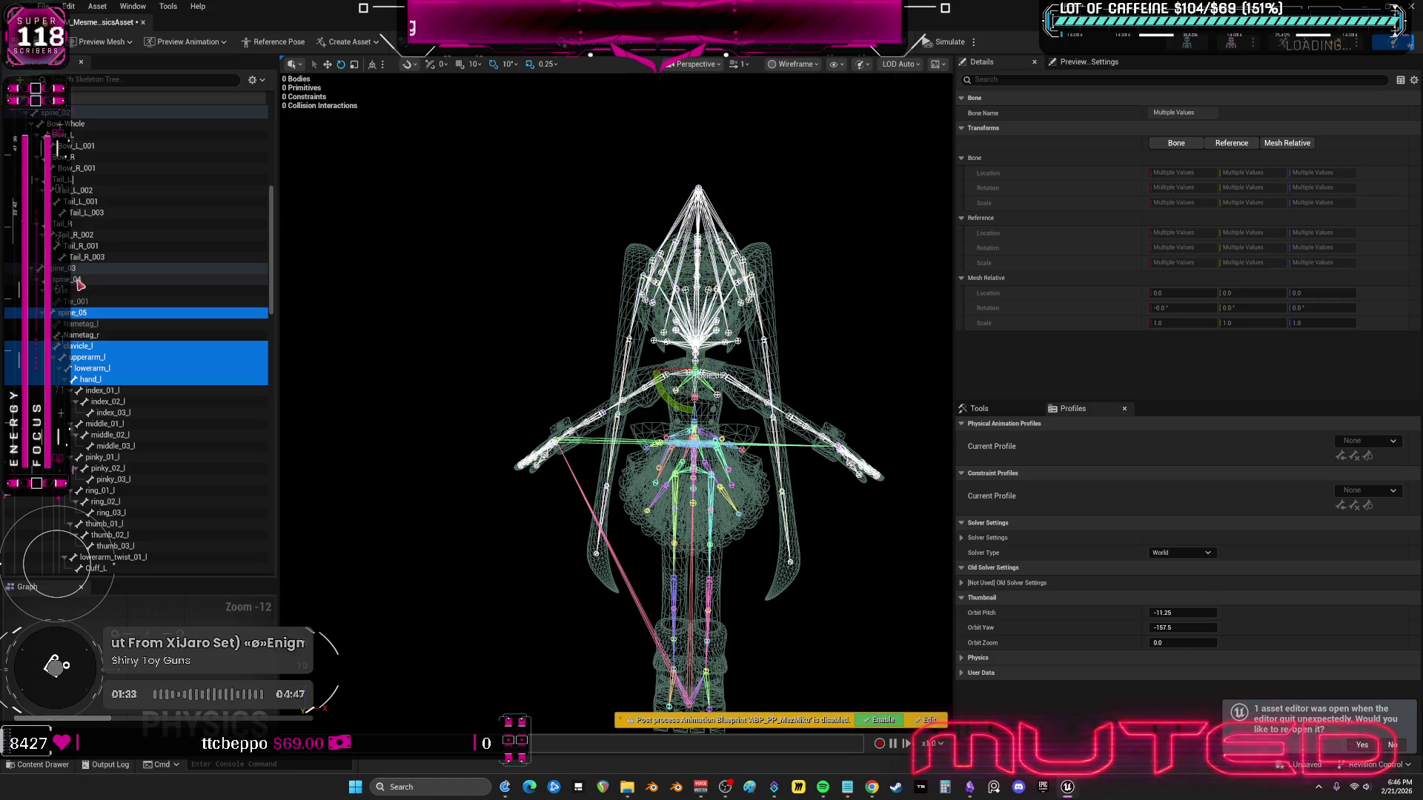
pyautogui.keyDown('ctrl'); pyautogui.click(77, 279); pyautogui.keyUp('ctrl')
pyautogui.keyDown('ctrl'); pyautogui.click(74, 269); pyautogui.keyUp('ctrl')
# - Add Tail_R_003, the bow and tail bones, spine_02 and spine_01 to the selection
pyautogui.scroll(5, 104, 241)
pyautogui.keyDown('ctrl'); pyautogui.click(111, 417); pyautogui.keyUp('ctrl')
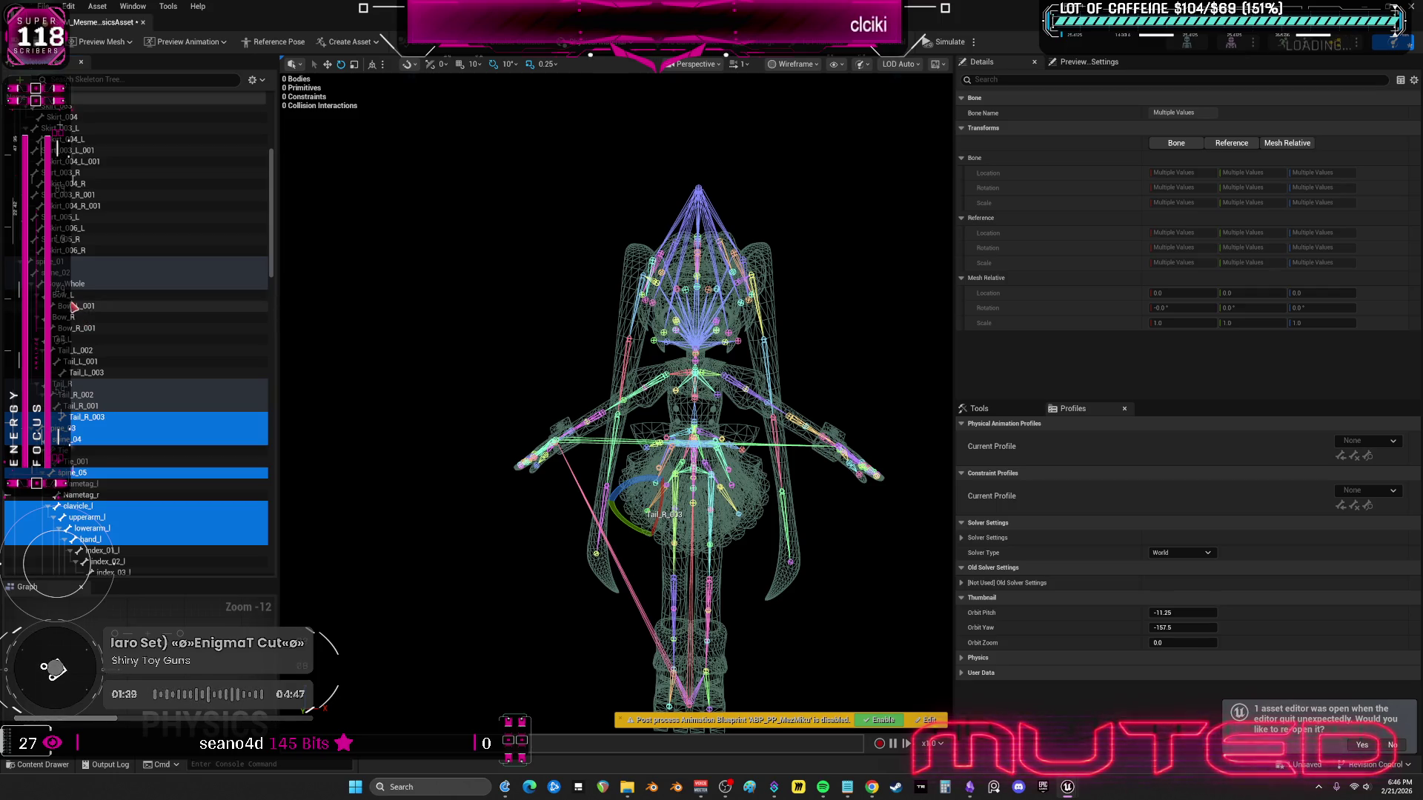
pyautogui.keyDown('shift'); pyautogui.click(72, 295); pyautogui.keyUp('shift')
pyautogui.scroll(2, 70, 311)
pyautogui.keyDown('ctrl'); pyautogui.click(68, 326); pyautogui.keyUp('ctrl')
pyautogui.keyDown('ctrl'); pyautogui.click(134, 315); pyautogui.keyUp('ctrl')
pyautogui.scroll(2, 135, 303)
pyautogui.scroll(3, 138, 306)
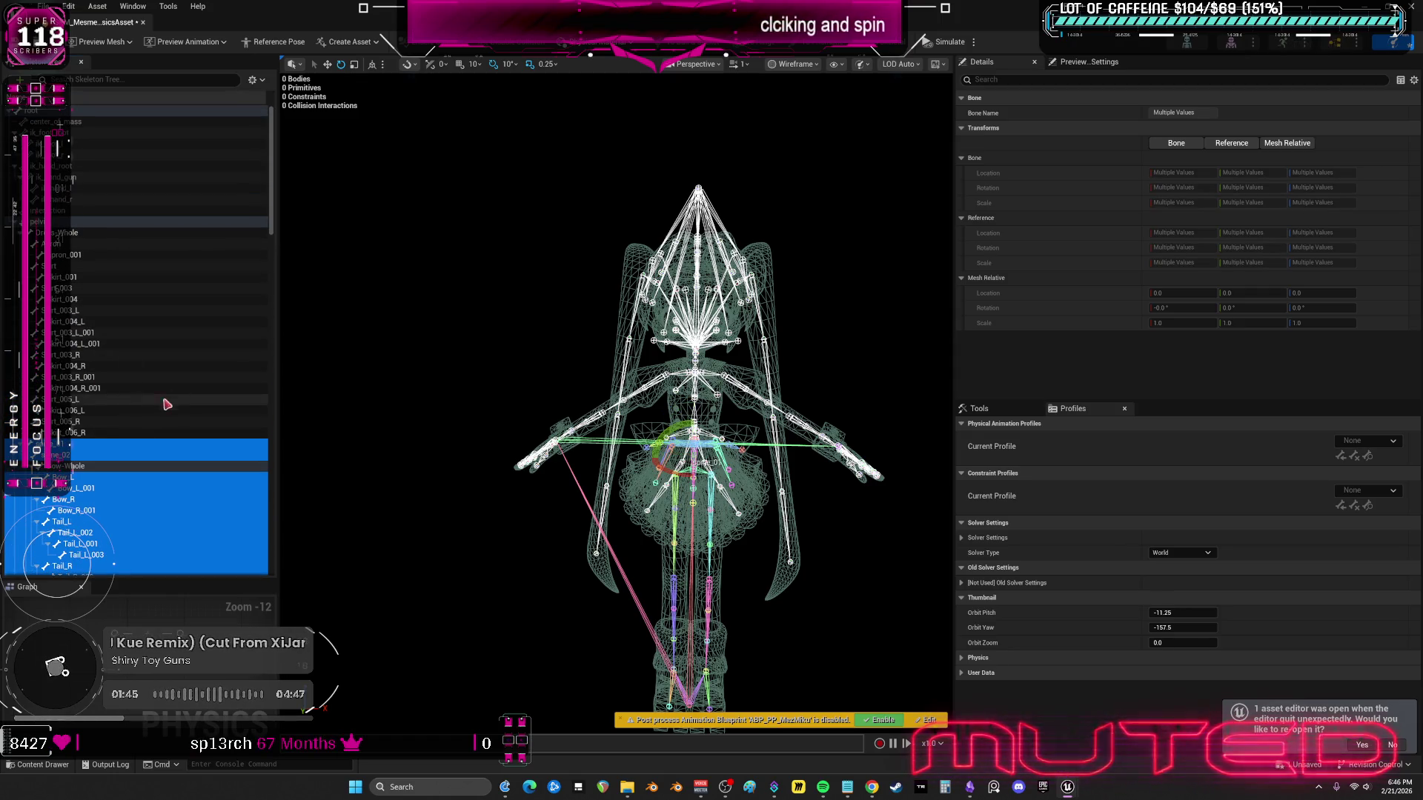
# - Add the Skirt_004 and Skirt_001 bones, Apron_001, pelvis and root to the selection
pyautogui.click(80, 388)
pyautogui.keyDown('ctrl'); pyautogui.click(77, 366); pyautogui.keyUp('ctrl')
pyautogui.keyDown('ctrl'); pyautogui.click(75, 343); pyautogui.keyUp('ctrl')
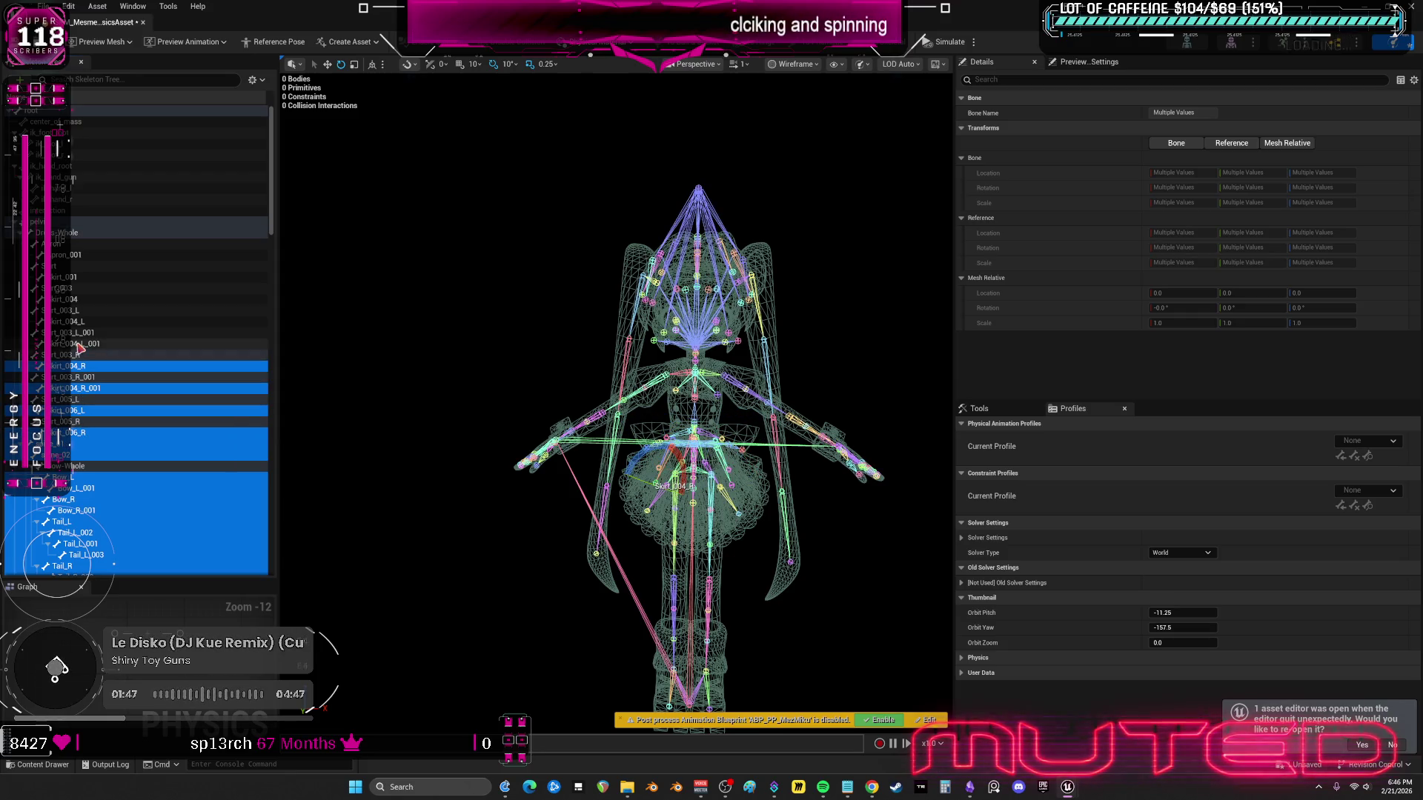
pyautogui.keyDown('ctrl'); pyautogui.click(74, 321); pyautogui.keyUp('ctrl')
pyautogui.keyDown('ctrl'); pyautogui.click(72, 299); pyautogui.keyUp('ctrl')
pyautogui.keyDown('ctrl'); pyautogui.click(71, 276); pyautogui.keyUp('ctrl')
pyautogui.keyDown('ctrl'); pyautogui.click(69, 255); pyautogui.keyUp('ctrl')
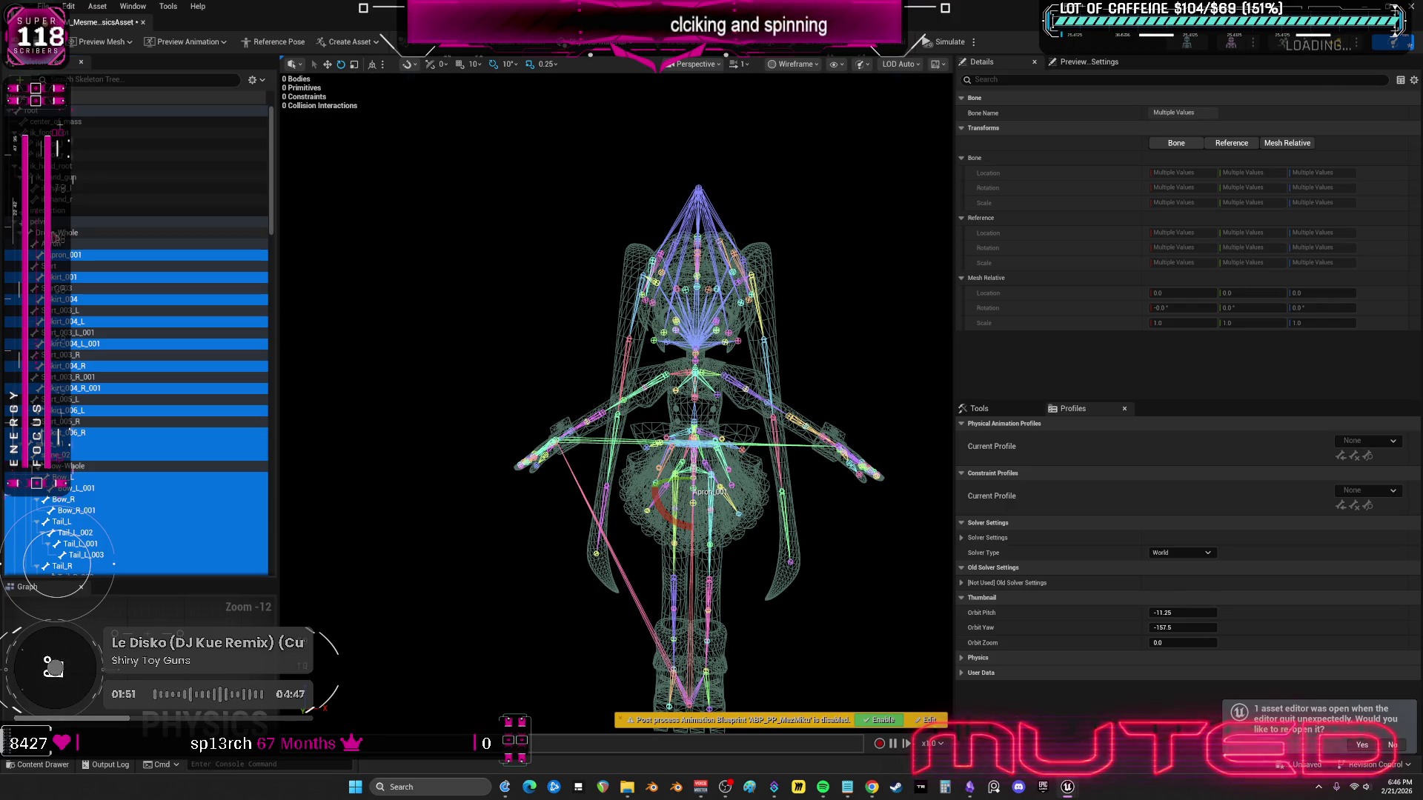
pyautogui.keyDown('ctrl'); pyautogui.click(171, 221); pyautogui.keyUp('ctrl')
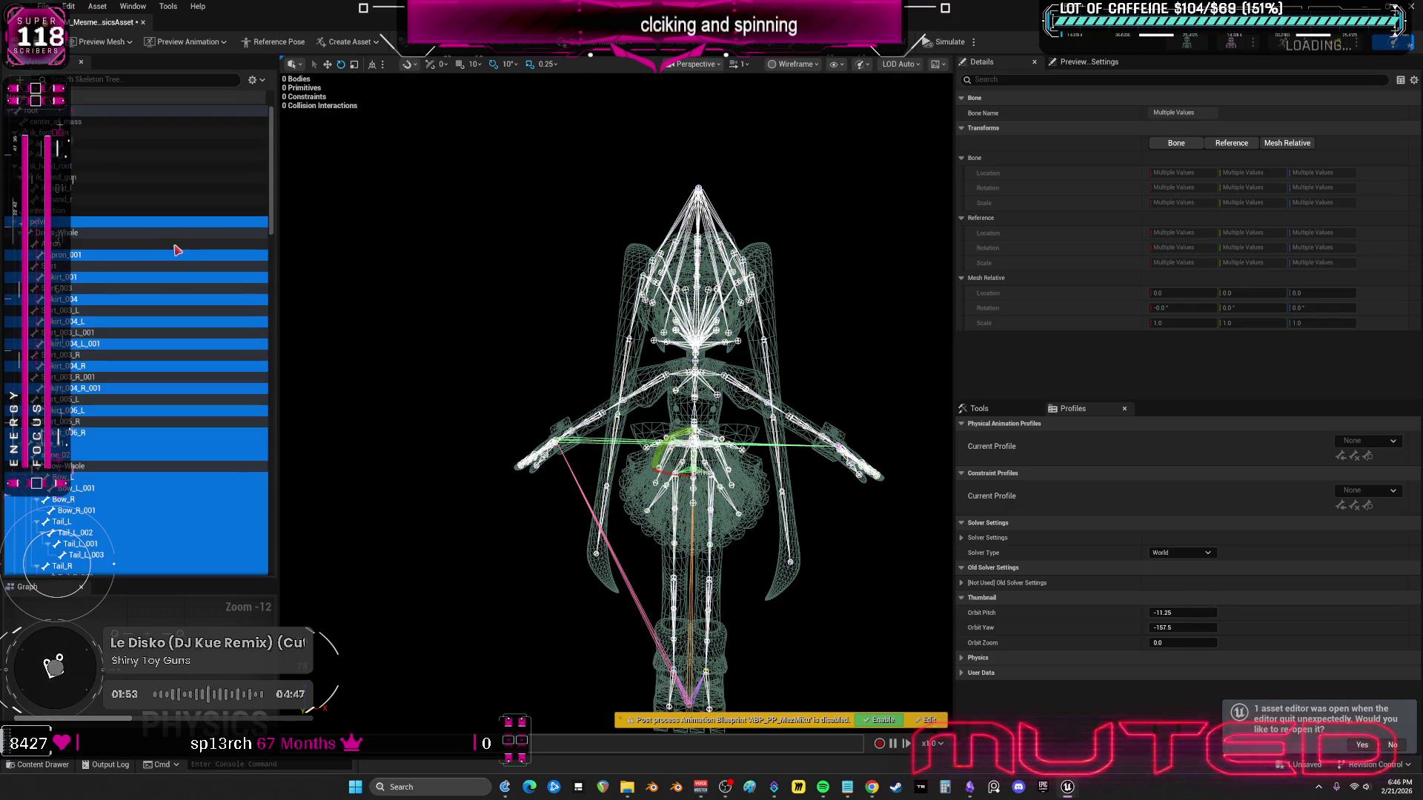
pyautogui.keyDown('ctrl'); pyautogui.click(170, 112); pyautogui.keyUp('ctrl')
pyautogui.scroll(-1, 168, 260)
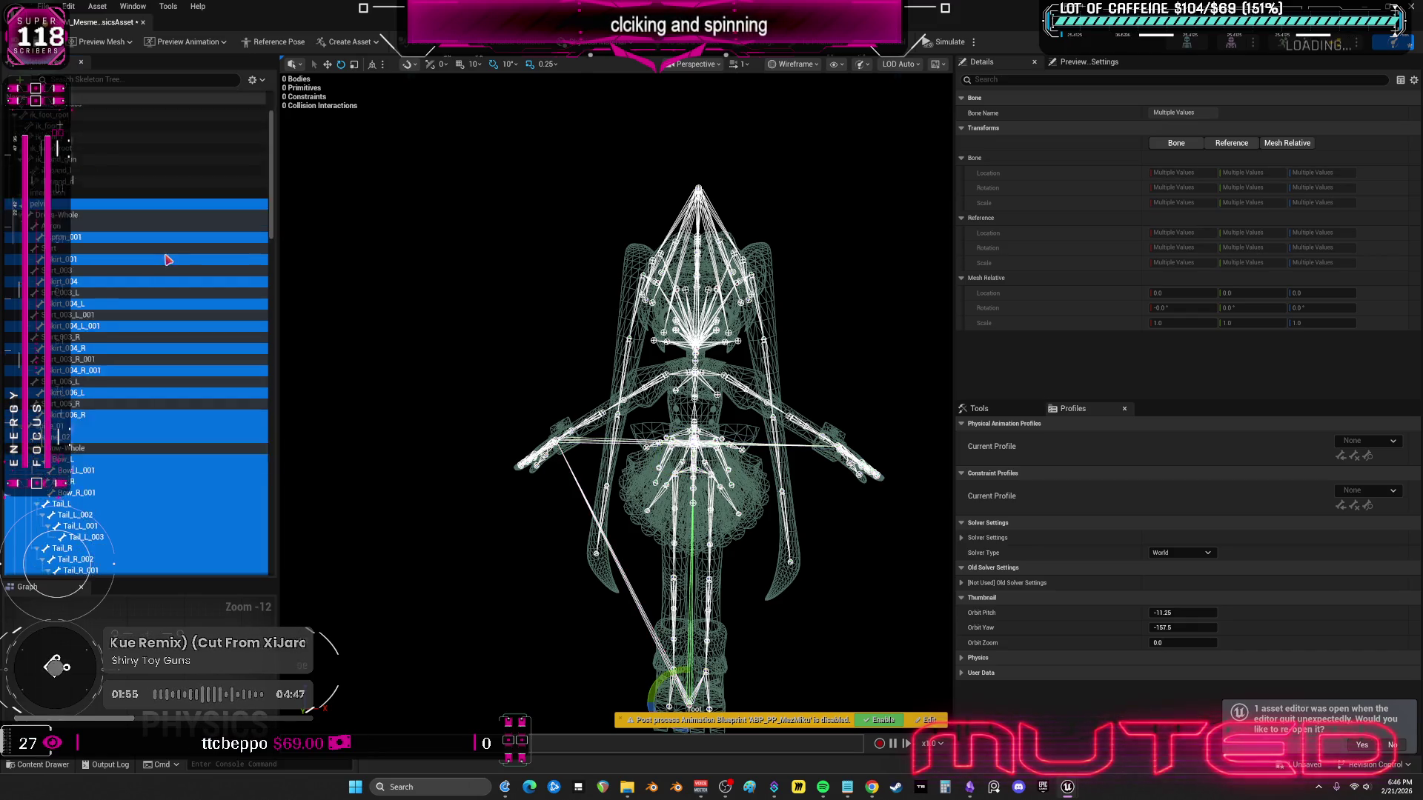
pyautogui.scroll(-10, 169, 260)
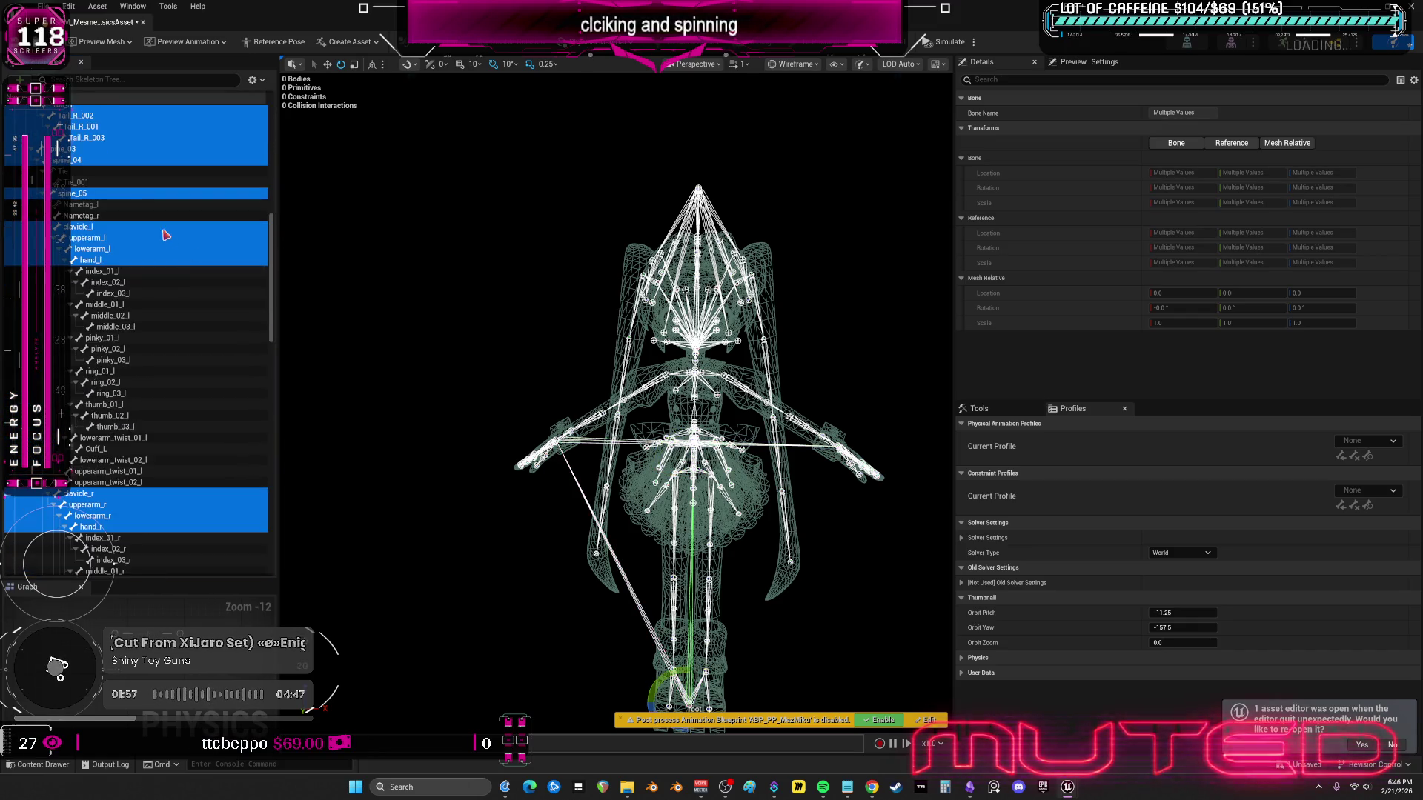
pyautogui.moveTo(271, 285); pyautogui.dragTo(271, 519)
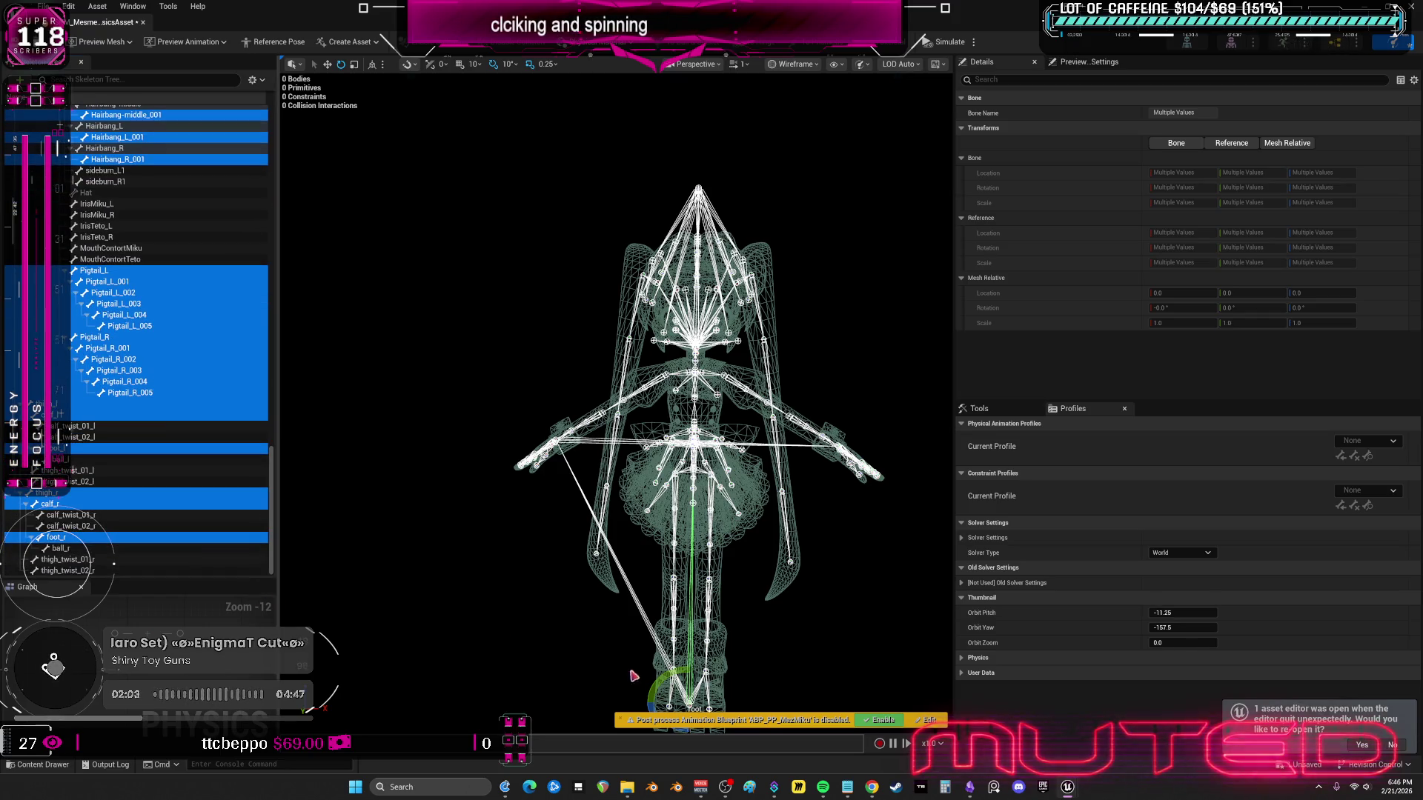
# - Set Min Bone Size to 0.1, add capsule bodies for the selected bones, and save
pyautogui.click(985, 413)
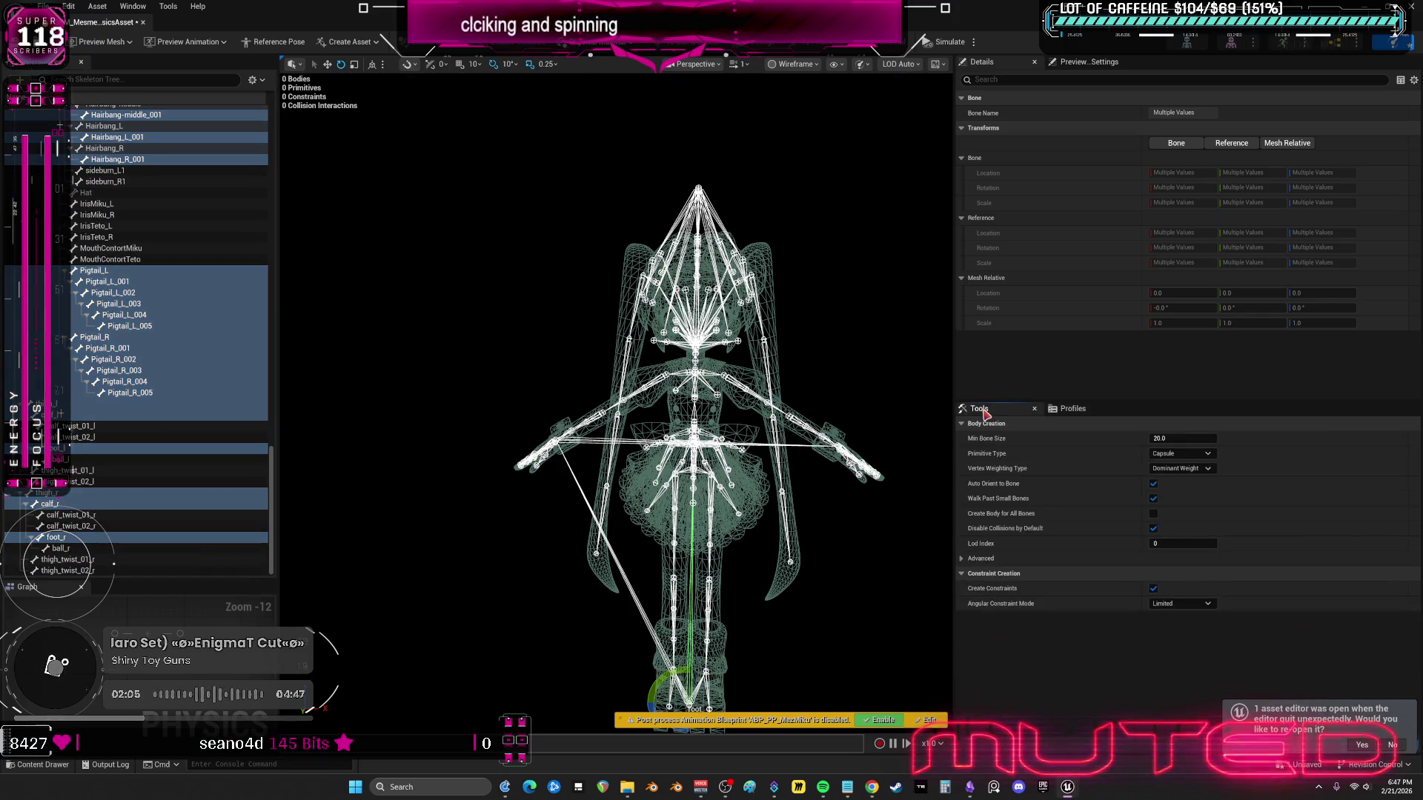
pyautogui.click(1190, 439)
pyautogui.write('0.1')
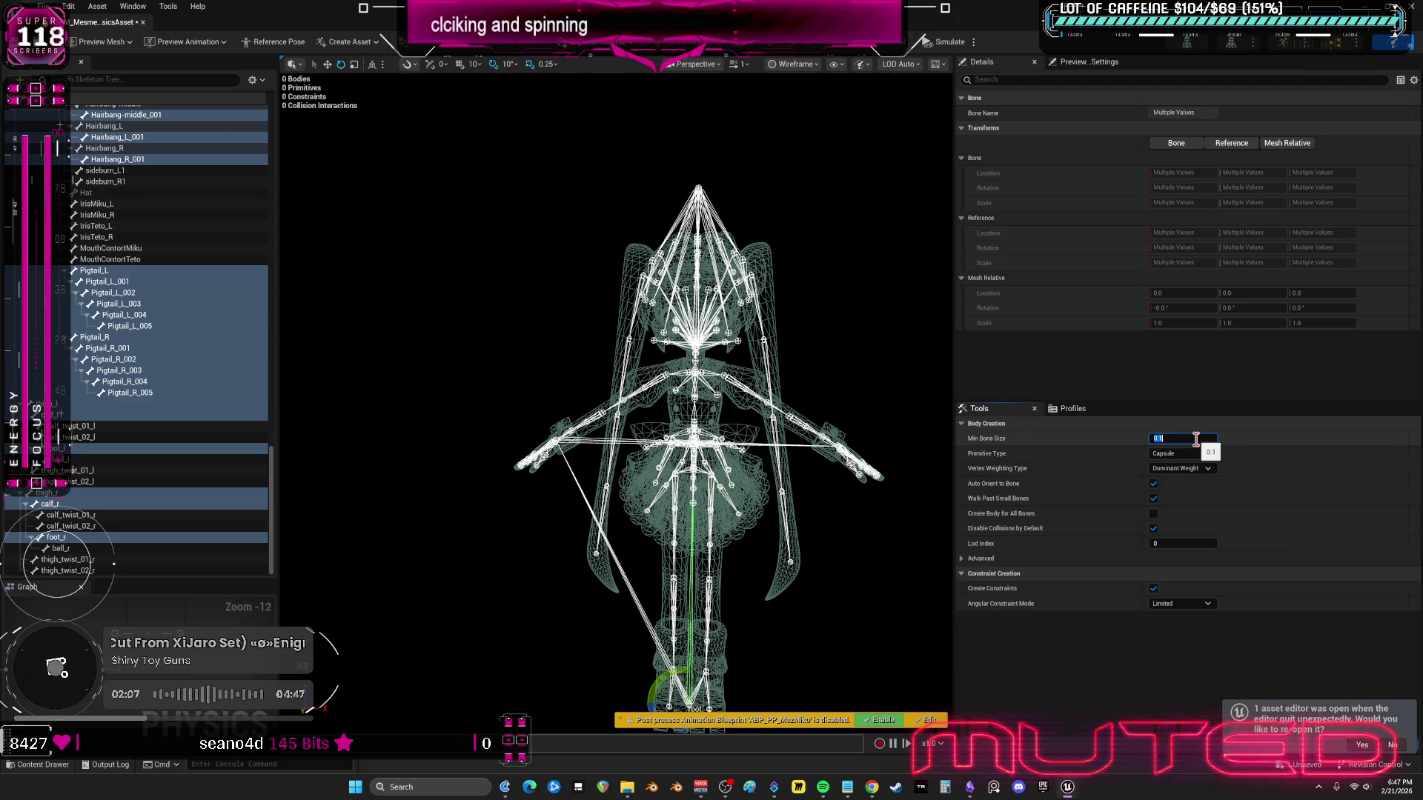
pyautogui.press('Return')
pyautogui.click(1389, 747)
pyautogui.click(1392, 746)
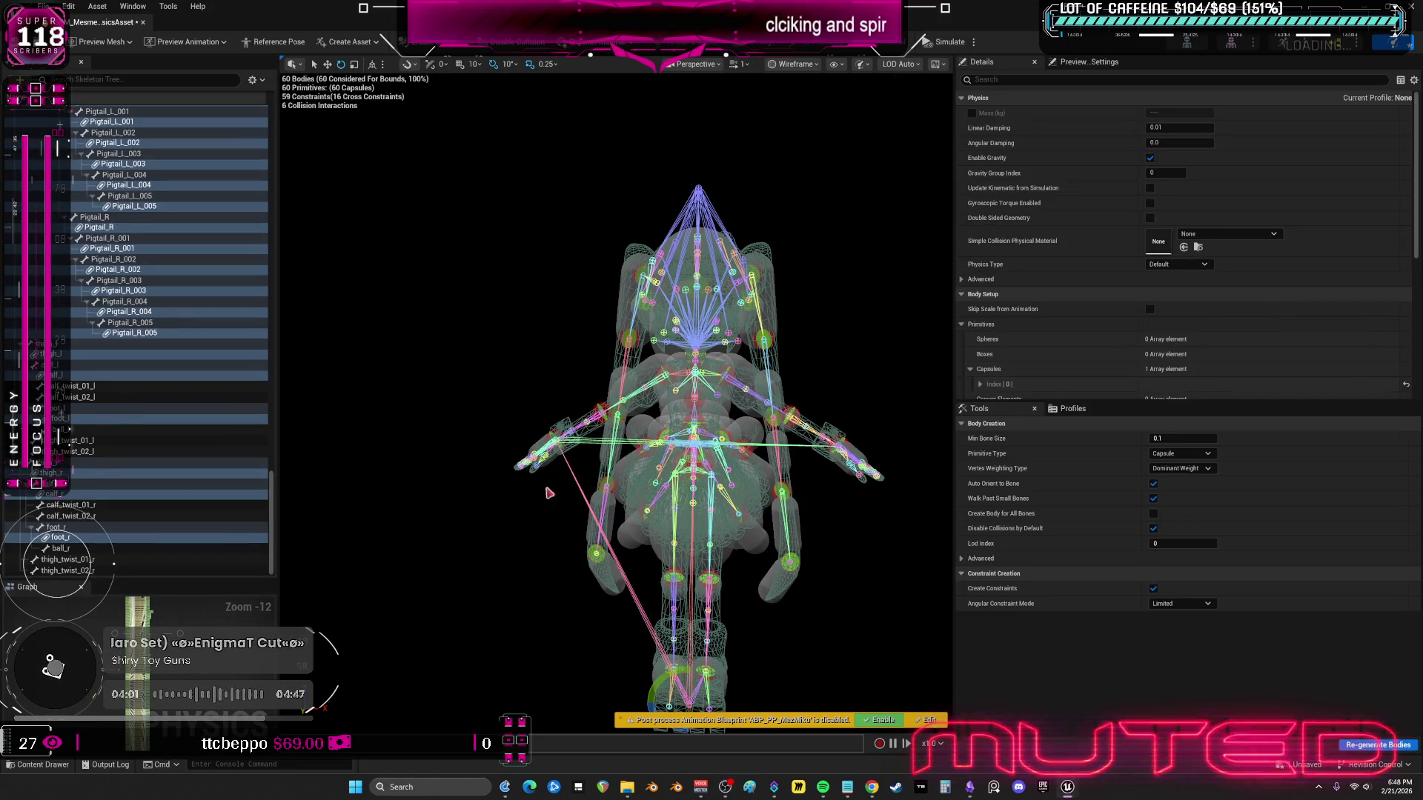
pyautogui.click(17, 43)
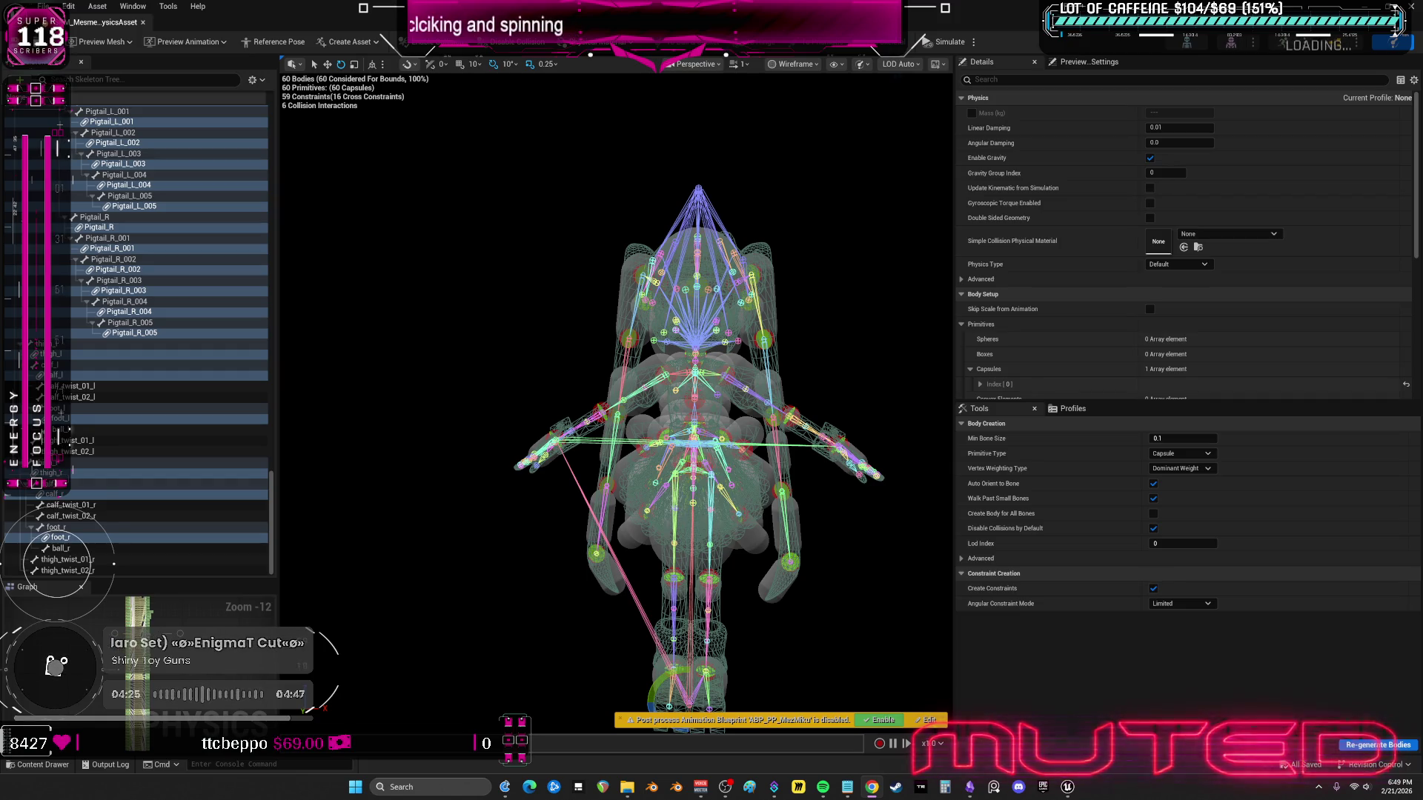
# - Select only the root body and set its Physics Type to Kinematic
pyautogui.moveTo(955, 300); pyautogui.dragTo(1151, 299)
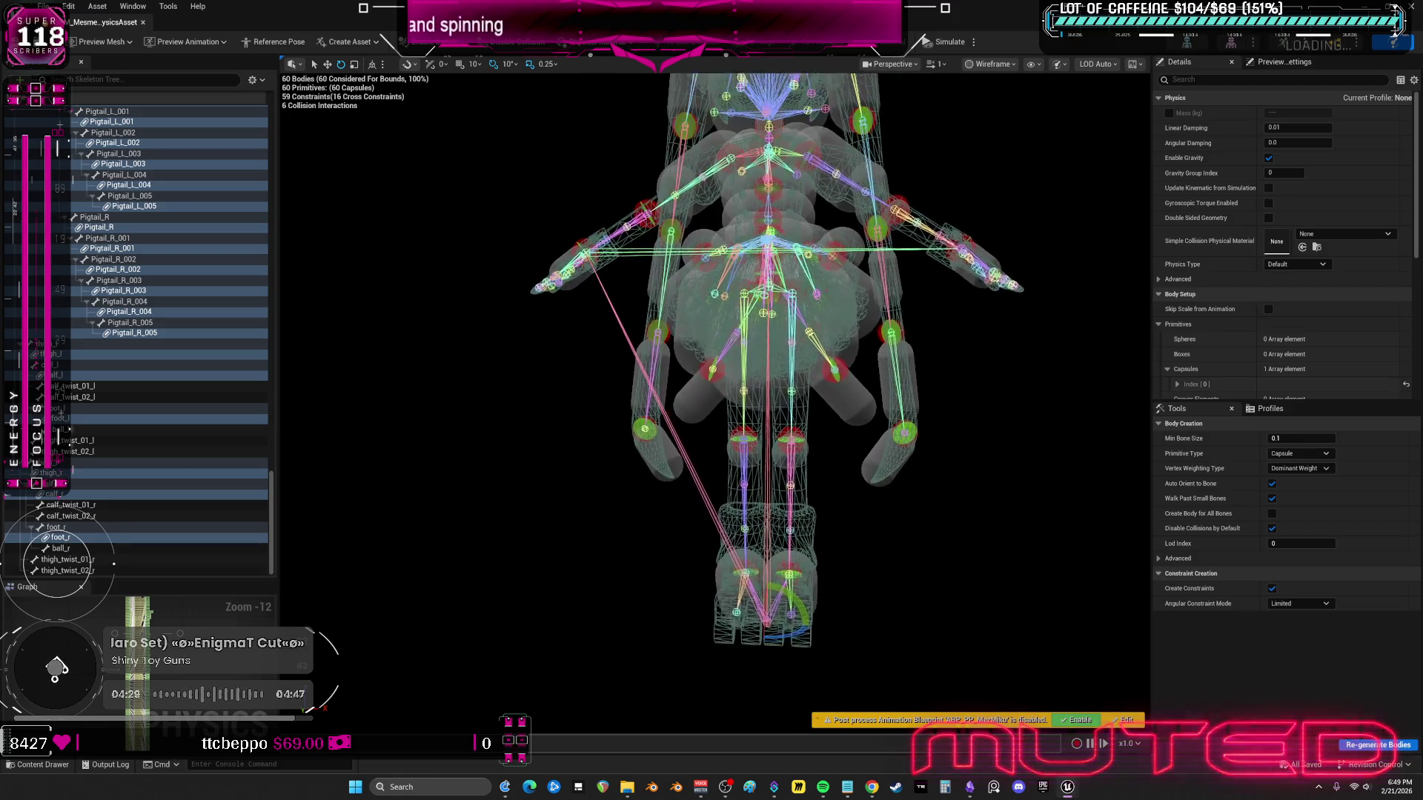
pyautogui.scroll(12, 68, 352)
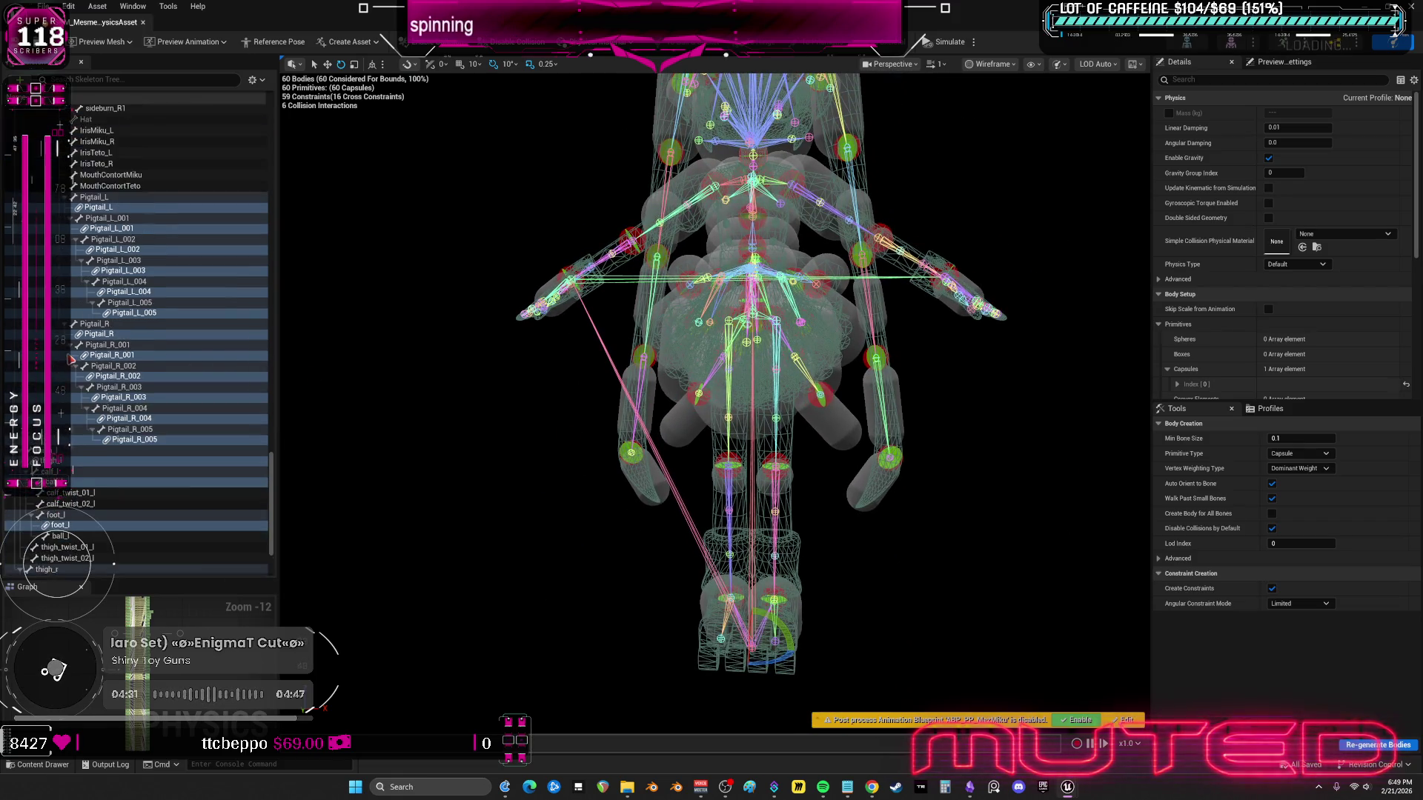
pyautogui.scroll(10, 67, 353)
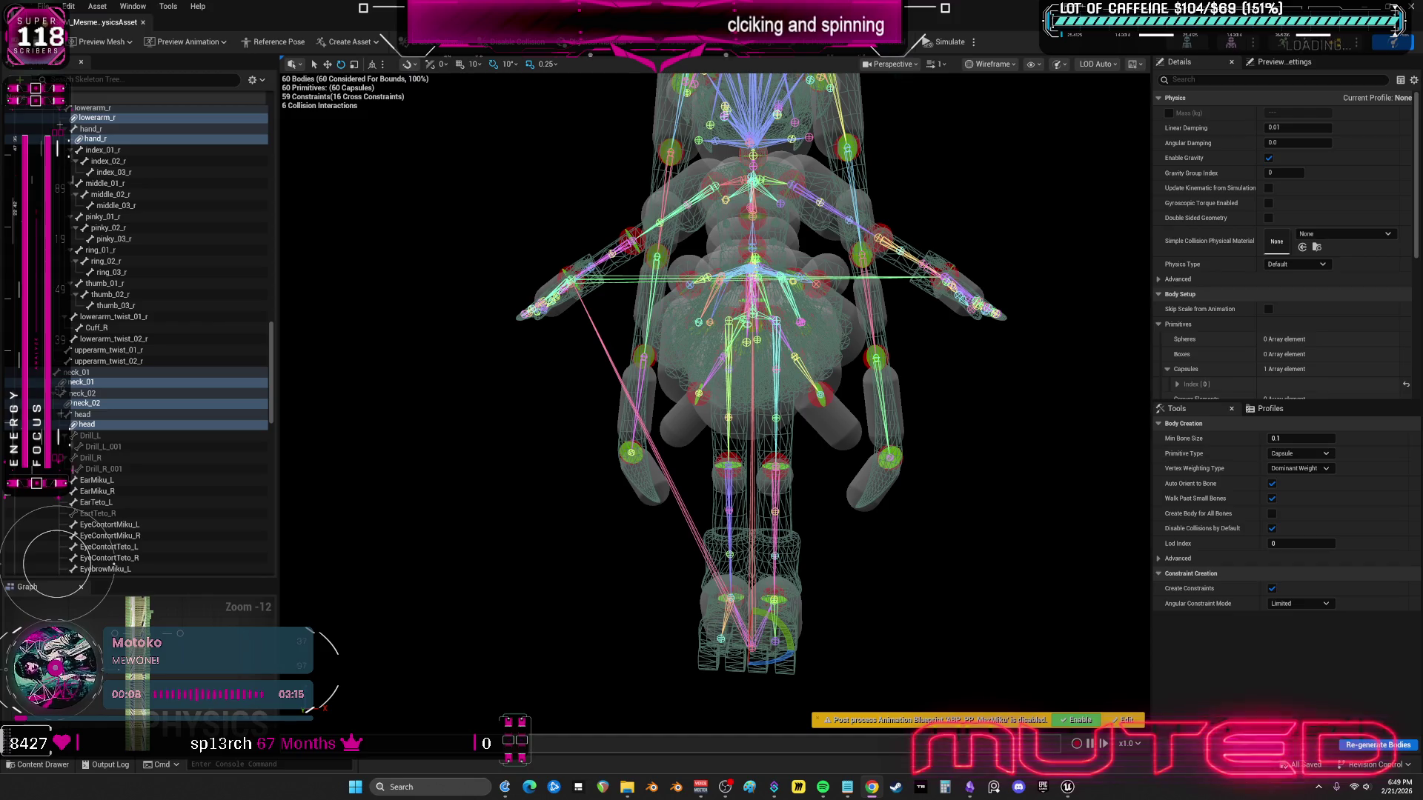
pyautogui.scroll(10, 143, 273)
pyautogui.scroll(15, 133, 278)
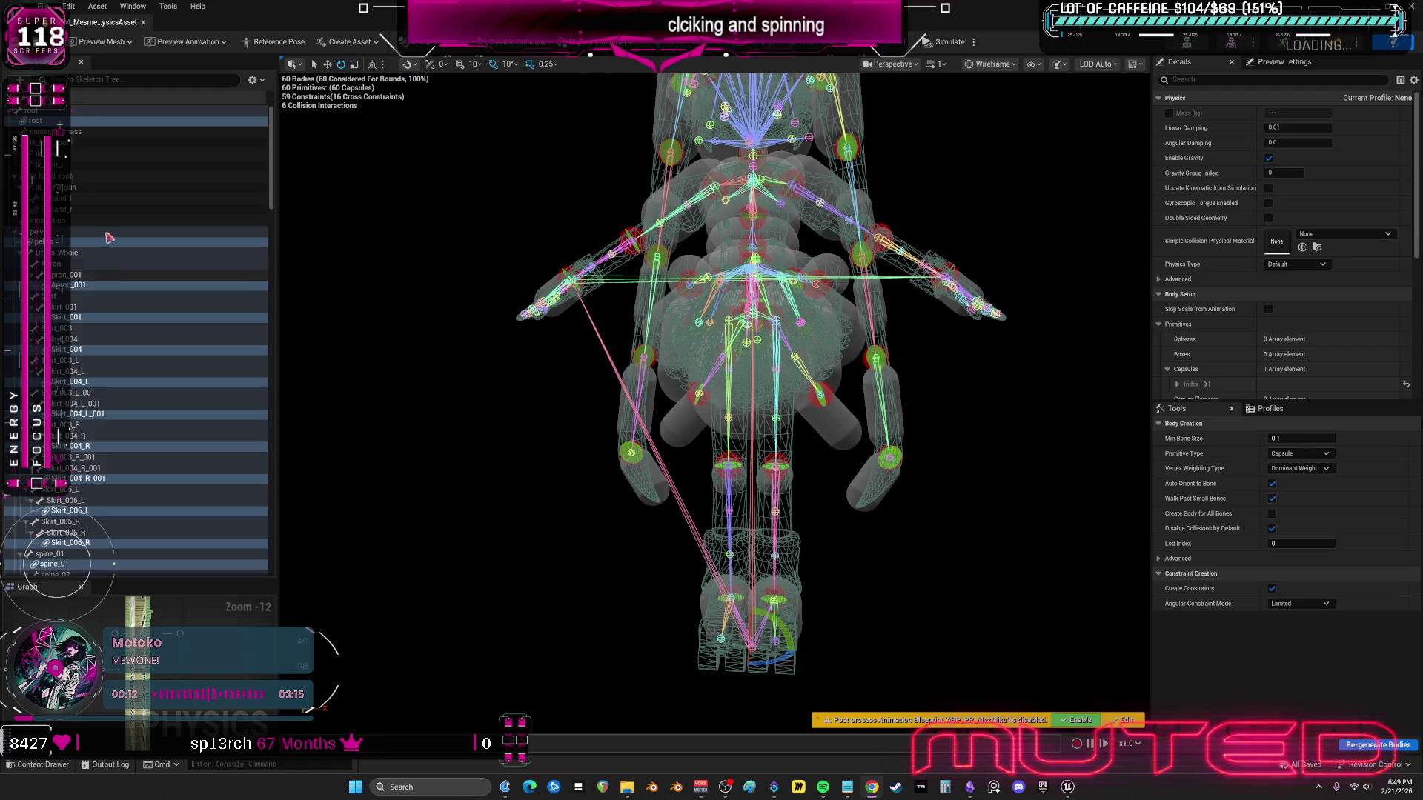
pyautogui.click(119, 121)
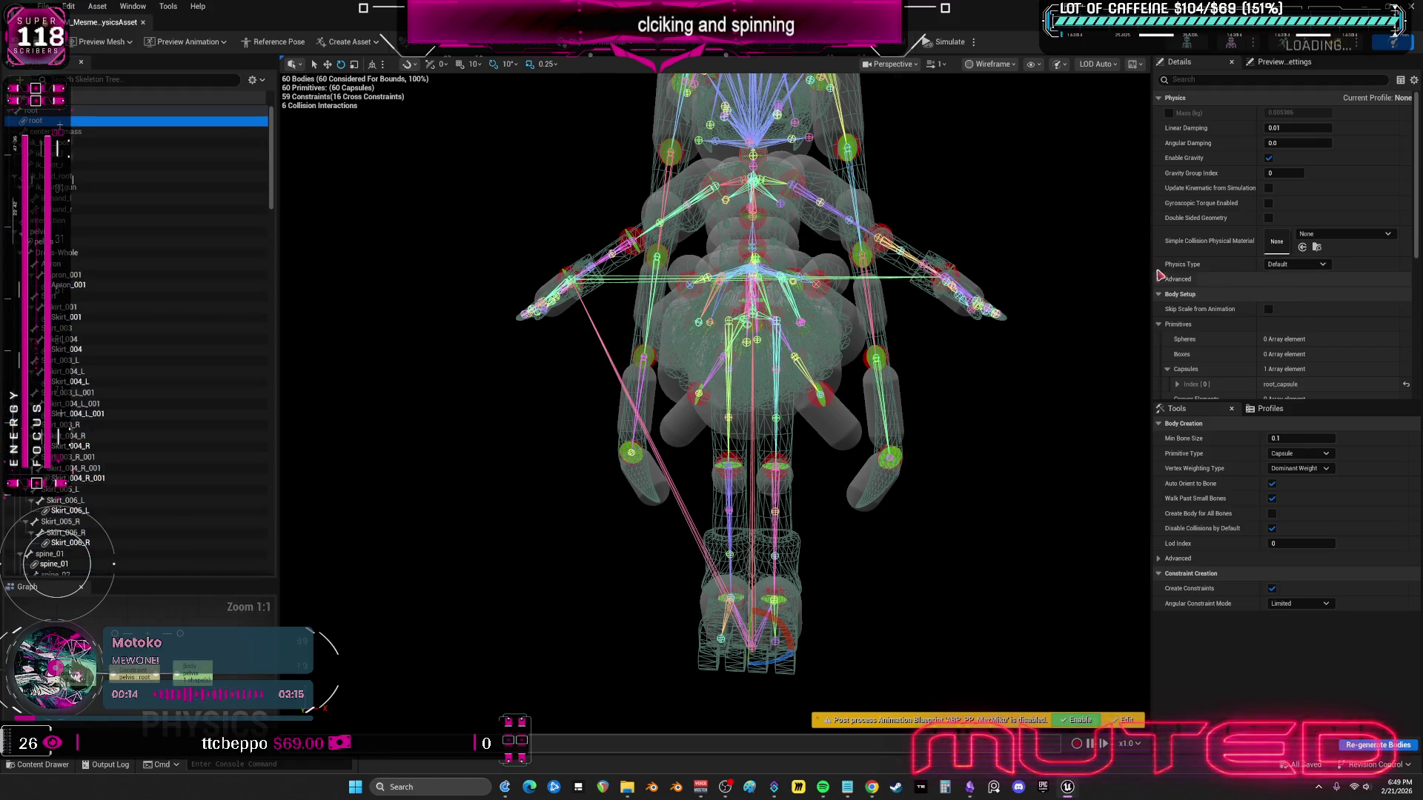
pyautogui.moveTo(1153, 276); pyautogui.dragTo(958, 276)
pyautogui.click(1180, 264)
pyautogui.click(1186, 287)
# - Expand Capsules Index [0] and select the pelvis body to view its capsule values
pyautogui.scroll(-2, 1269, 307)
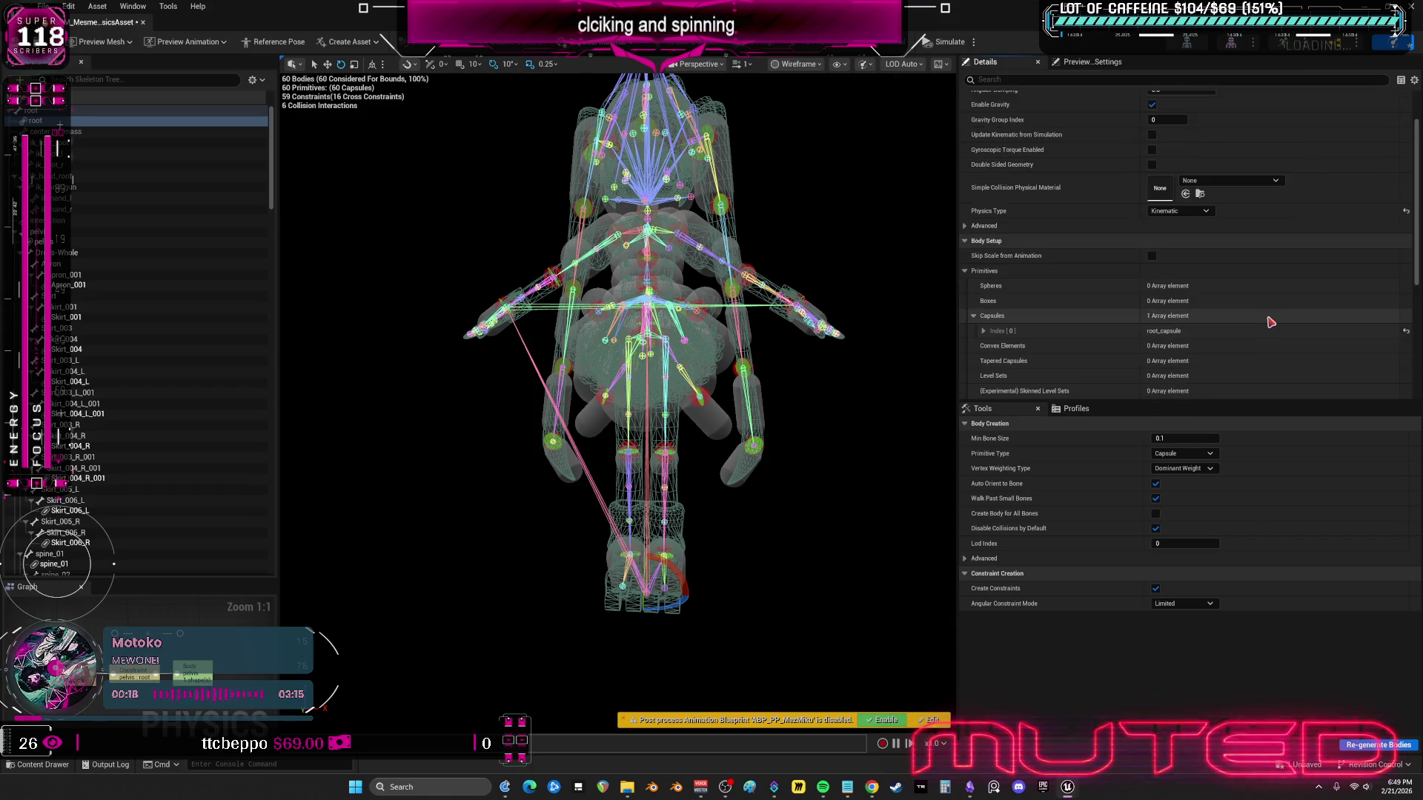
pyautogui.click(985, 296)
pyautogui.scroll(-1, 1096, 330)
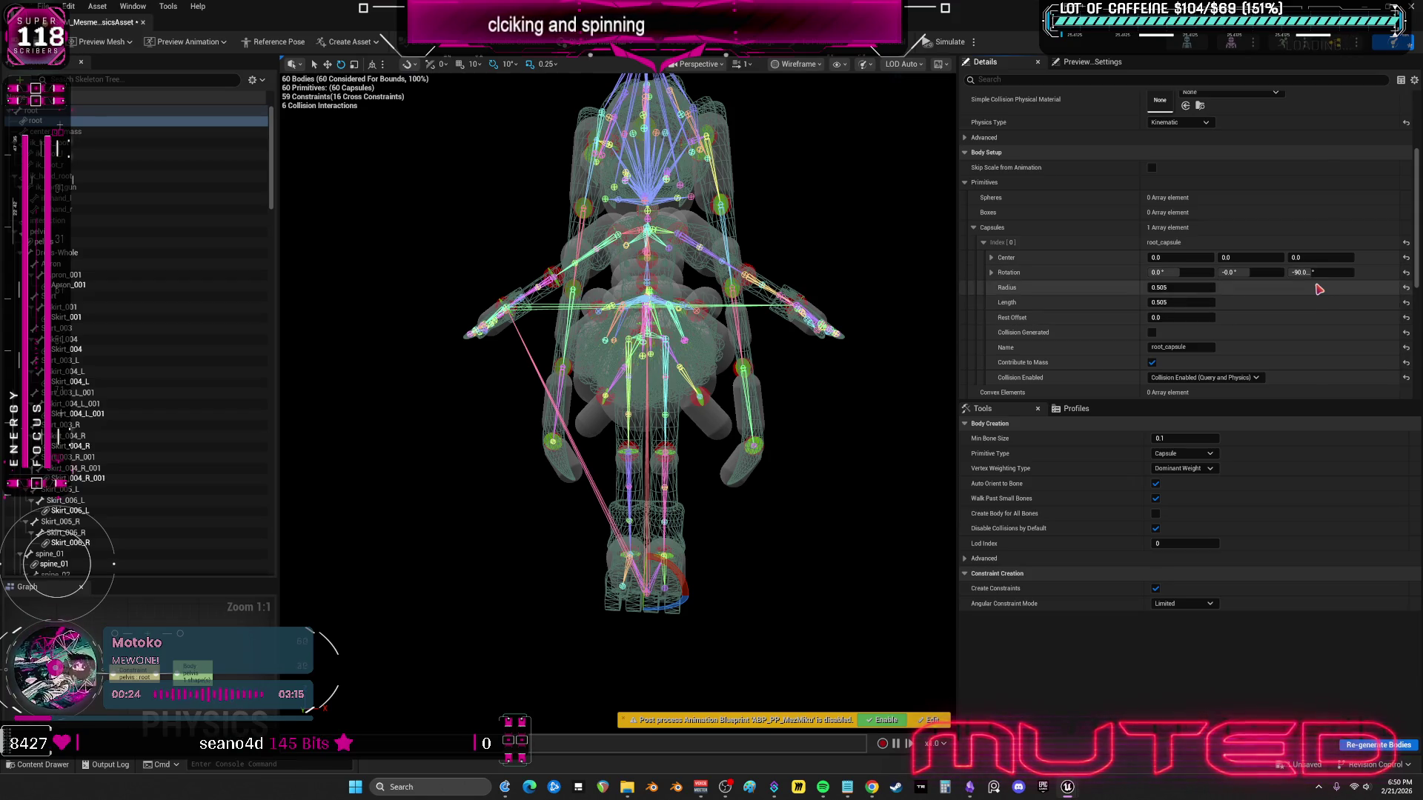
pyautogui.click(76, 243)
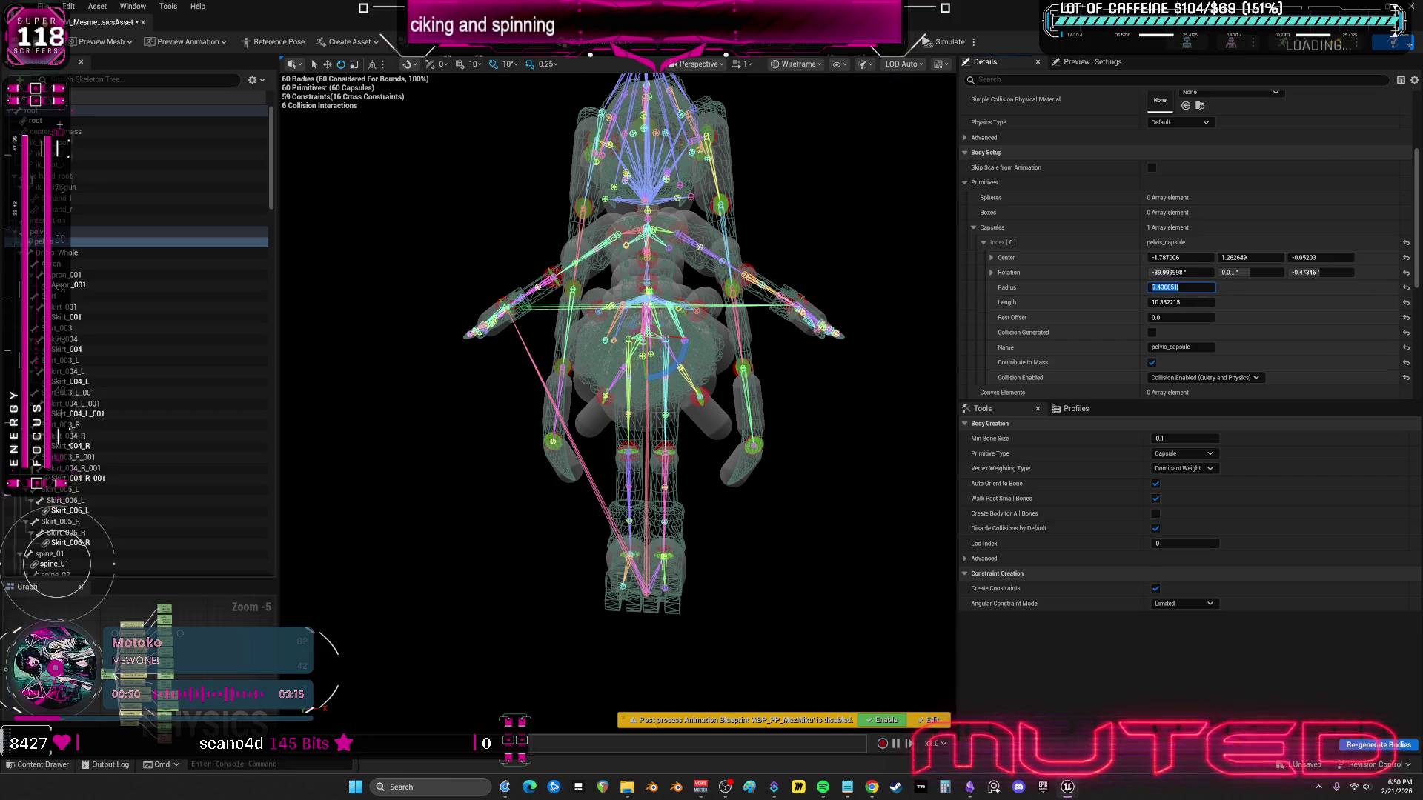
pyautogui.scroll(10, 645, 371)
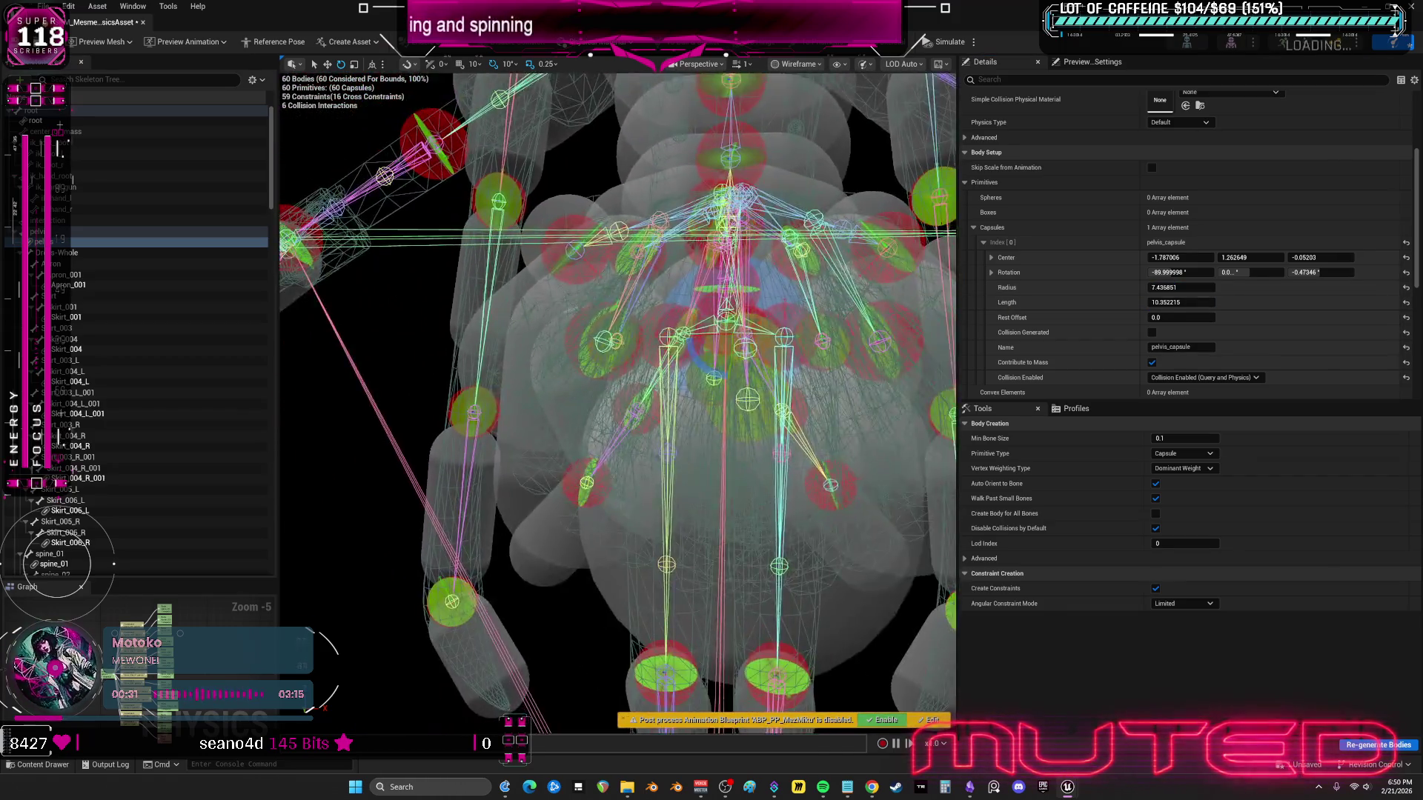
pyautogui.moveTo(615, 401); pyautogui.dragTo(653, 401)
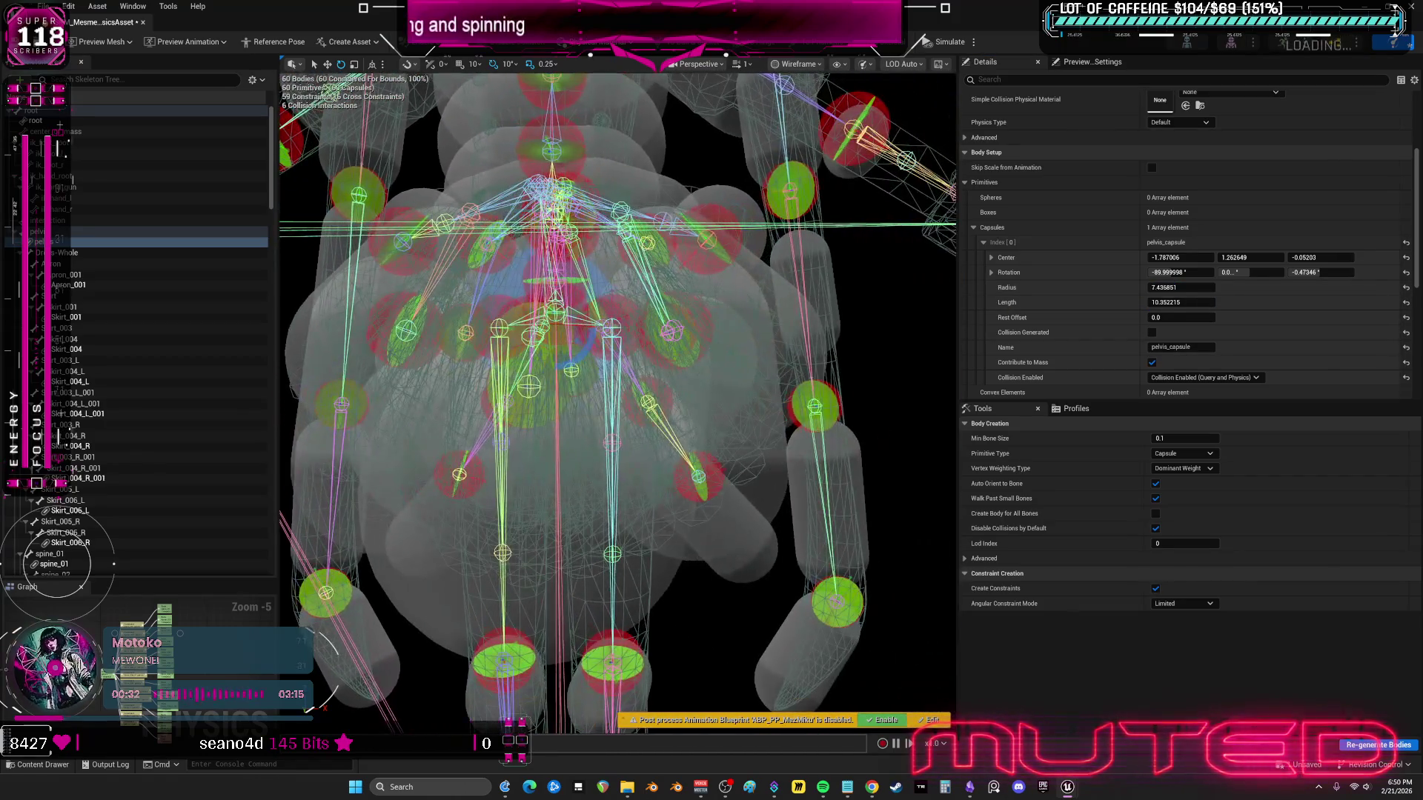
# - Set Constraint Drawing (Edit) to None and draw only the selected bone's parent and children
pyautogui.click(835, 66)
pyautogui.moveTo(919, 147)
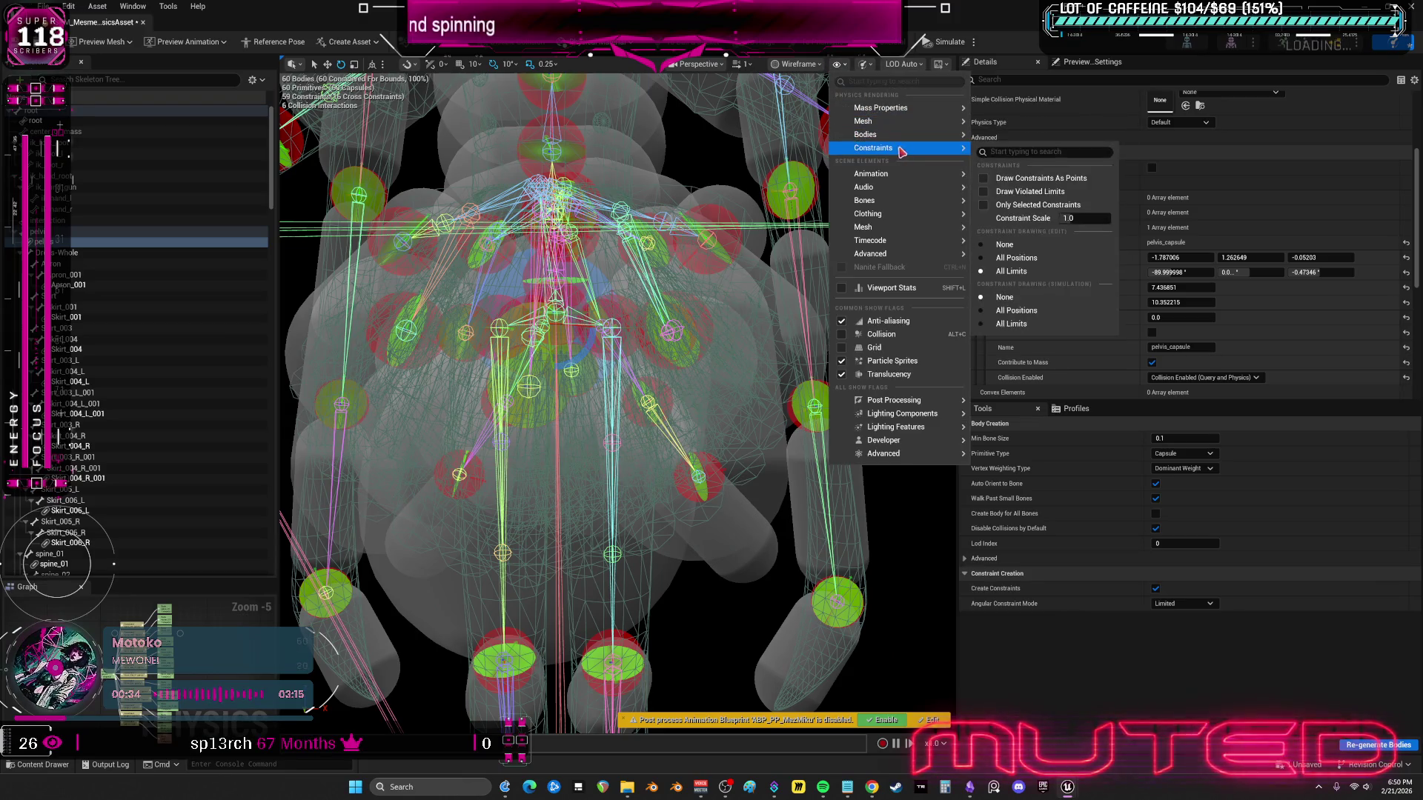
pyautogui.click(1005, 244)
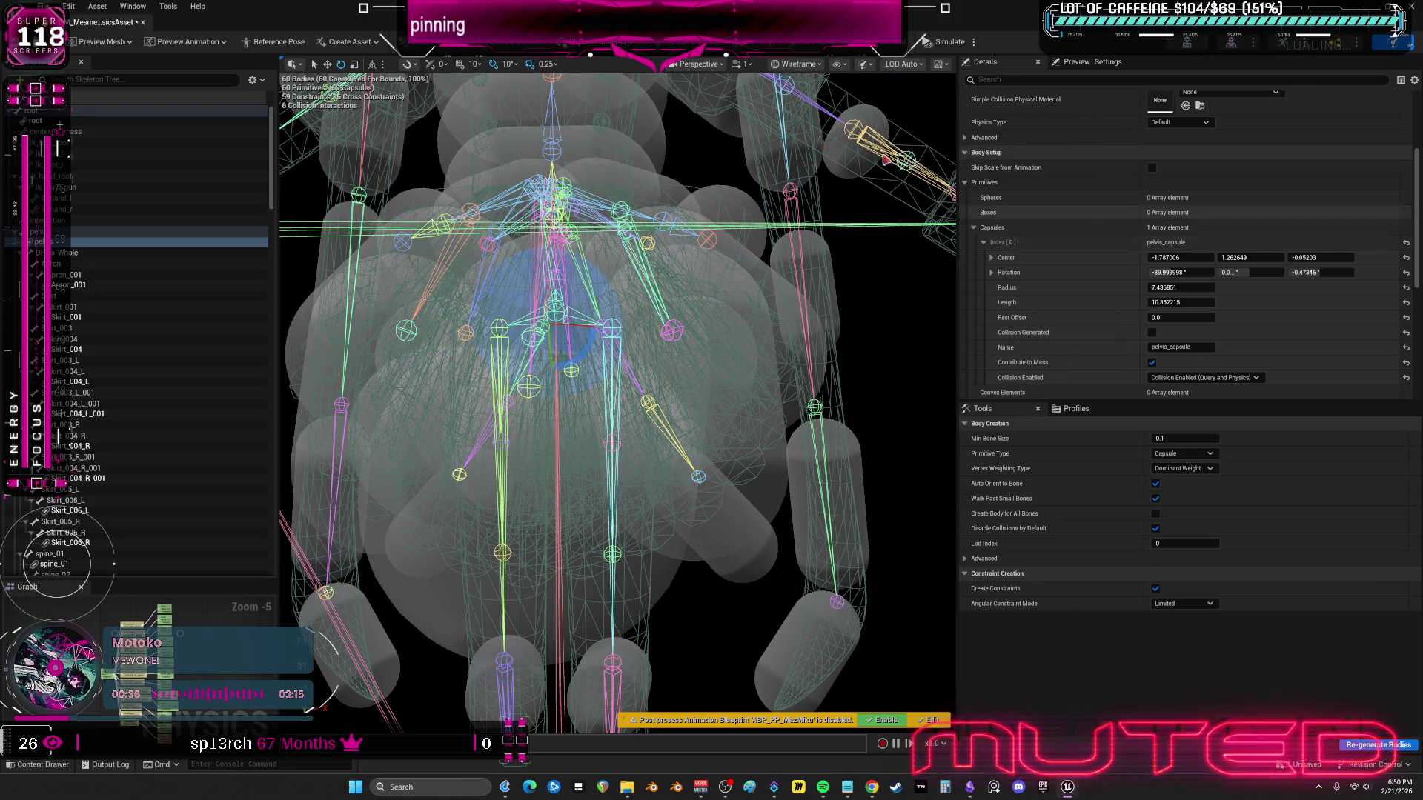
pyautogui.click(859, 65)
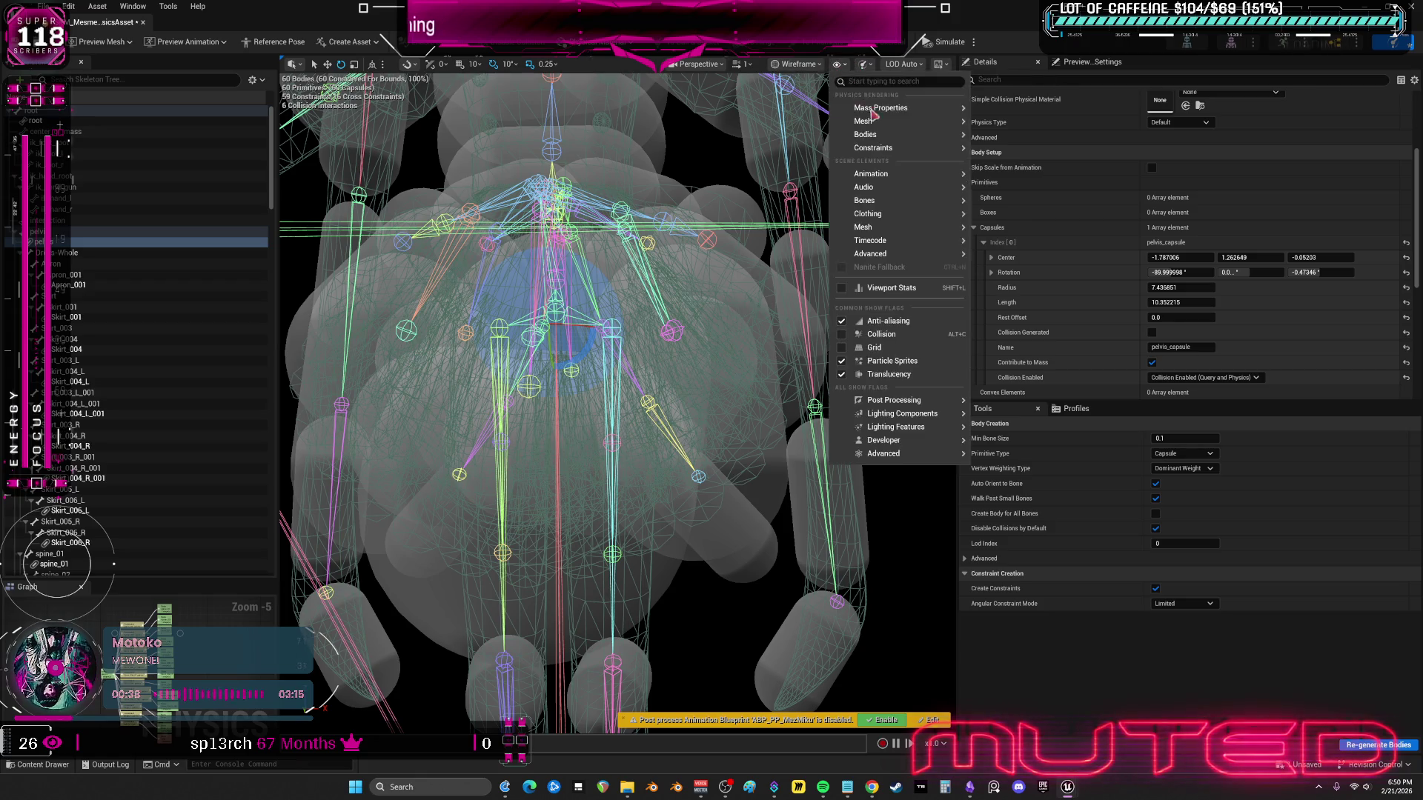
pyautogui.moveTo(900, 122)
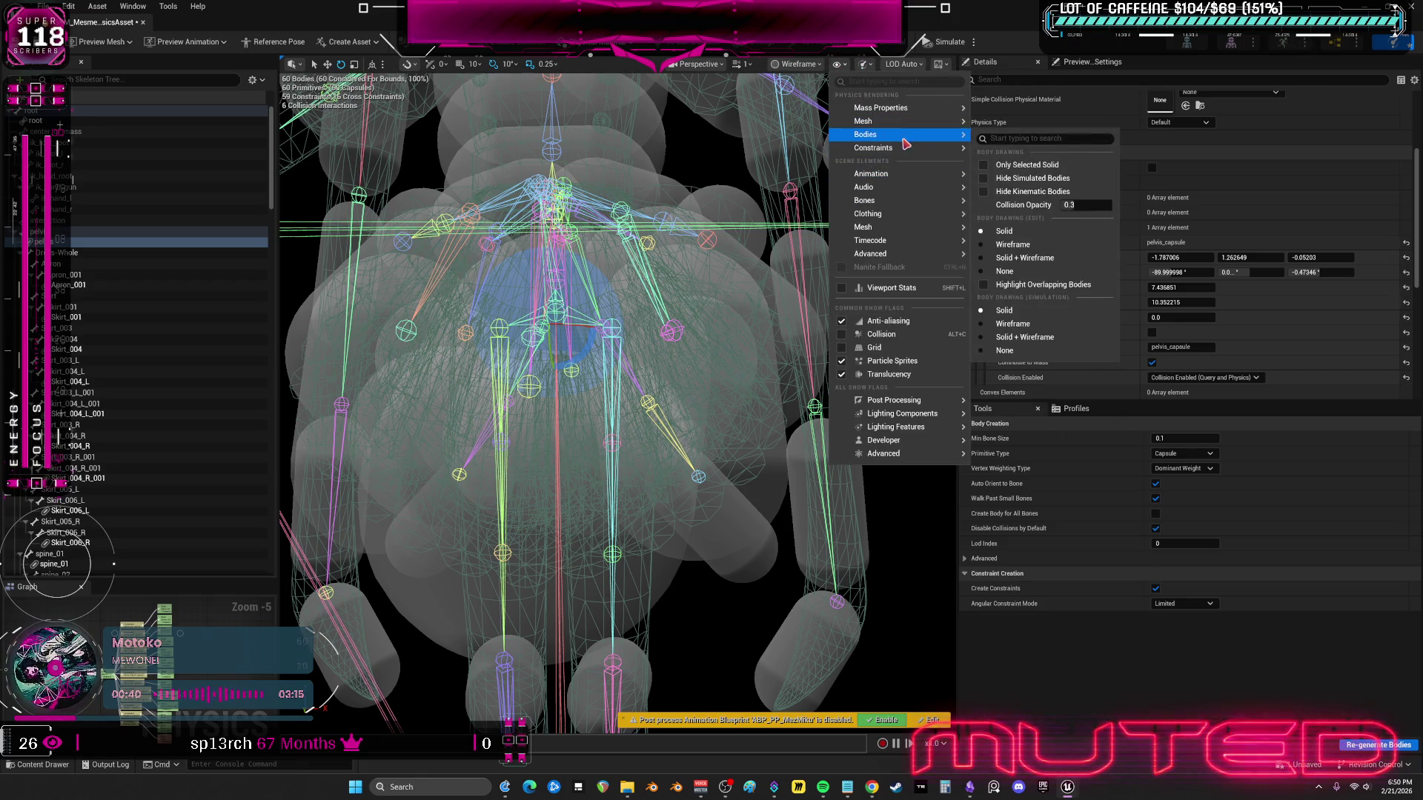
pyautogui.moveTo(917, 207)
pyautogui.click(1052, 364)
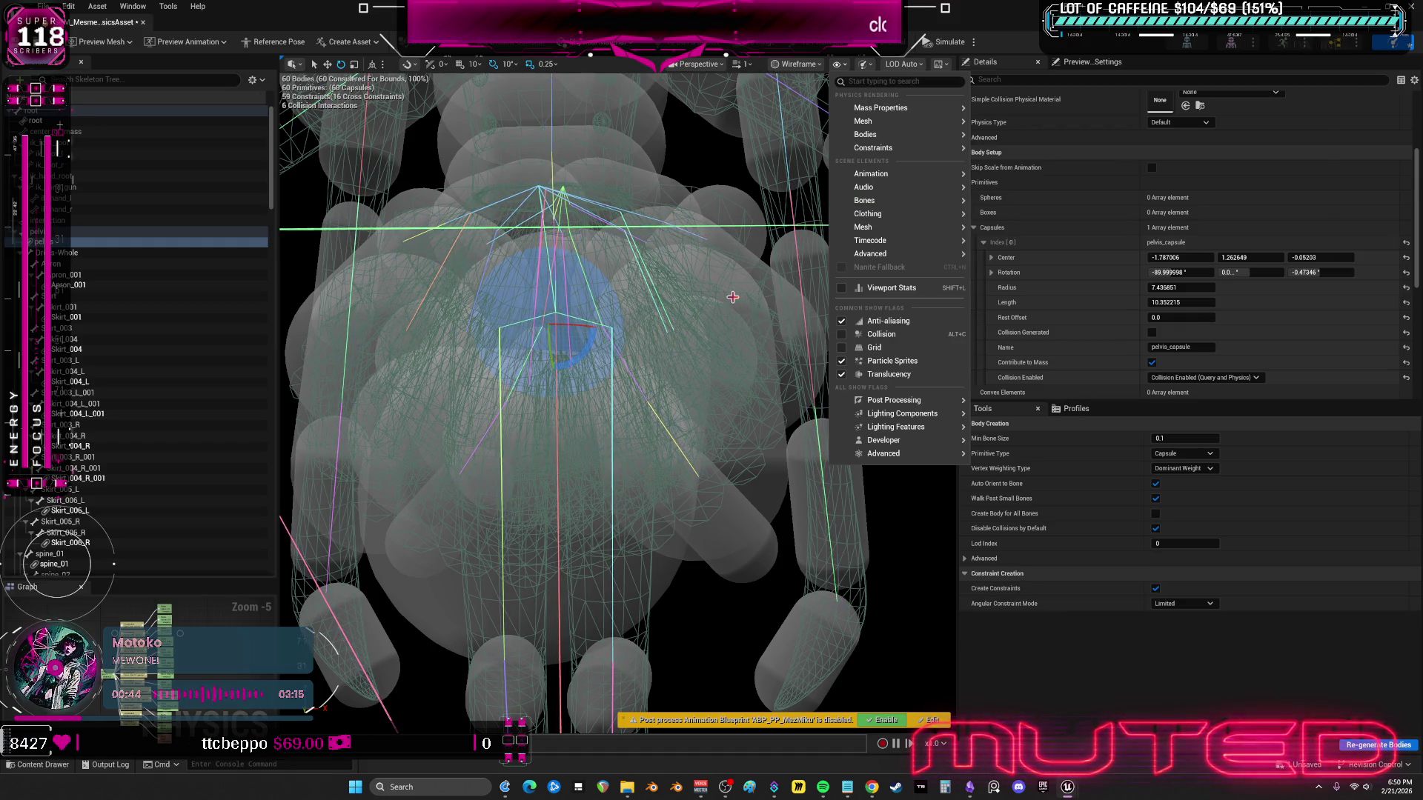
pyautogui.click(719, 296)
pyautogui.scroll(-4, 719, 296)
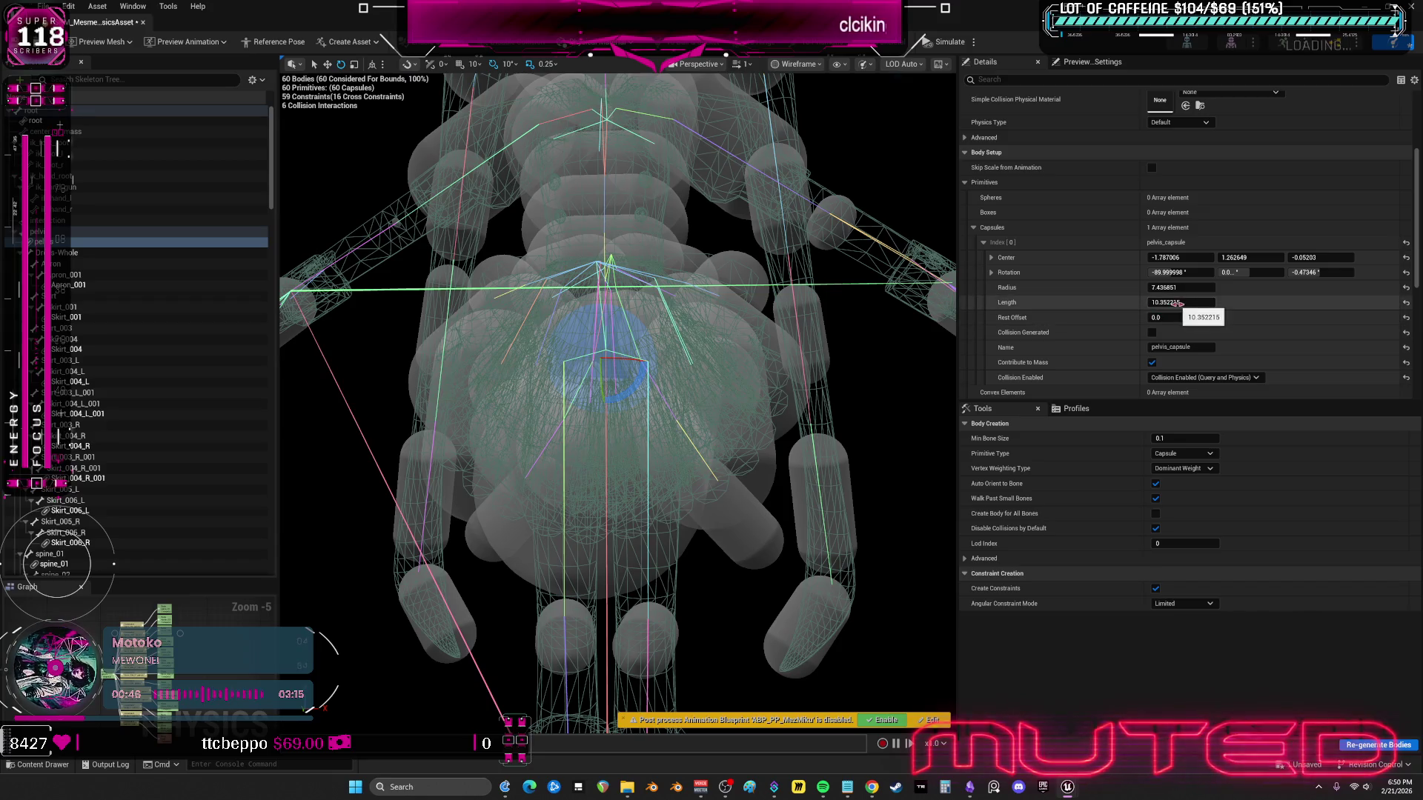
pyautogui.write('2')
# - Set the pelvis capsule's roll and Center X, Y and Z to 0
pyautogui.click(1177, 273)
pyautogui.write('0')
pyautogui.press('Return')
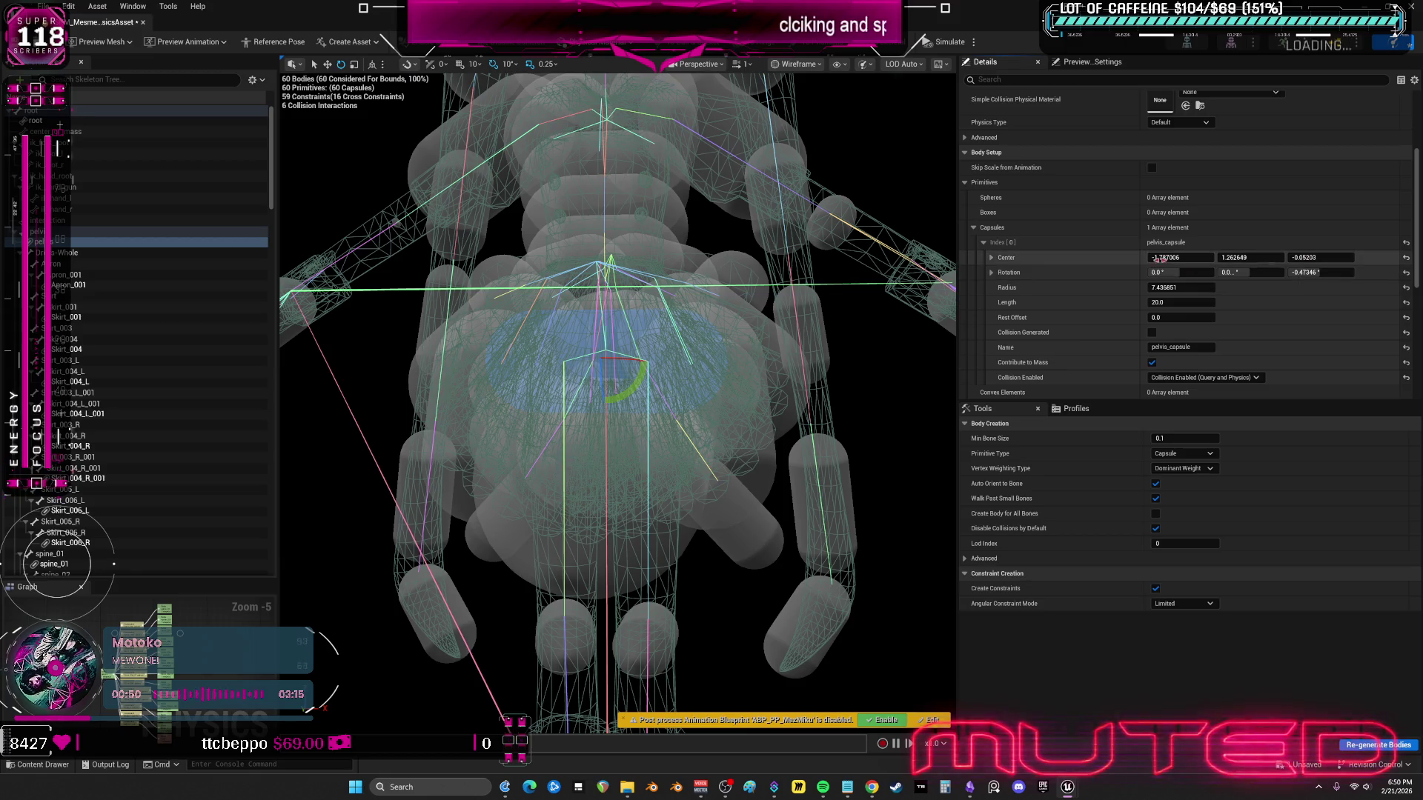
pyautogui.write('0')
pyautogui.press('Return')
pyautogui.write('0')
pyautogui.press('Return')
pyautogui.click(1332, 257)
pyautogui.write('0')
pyautogui.press('Return')
# - Zero the pelvis capsule's pitch and yaw, and set length 20 and radius 9
pyautogui.click(1269, 273)
pyautogui.click(1322, 272)
pyautogui.write('0')
pyautogui.press('Return')
pyautogui.scroll(-2, 853, 344)
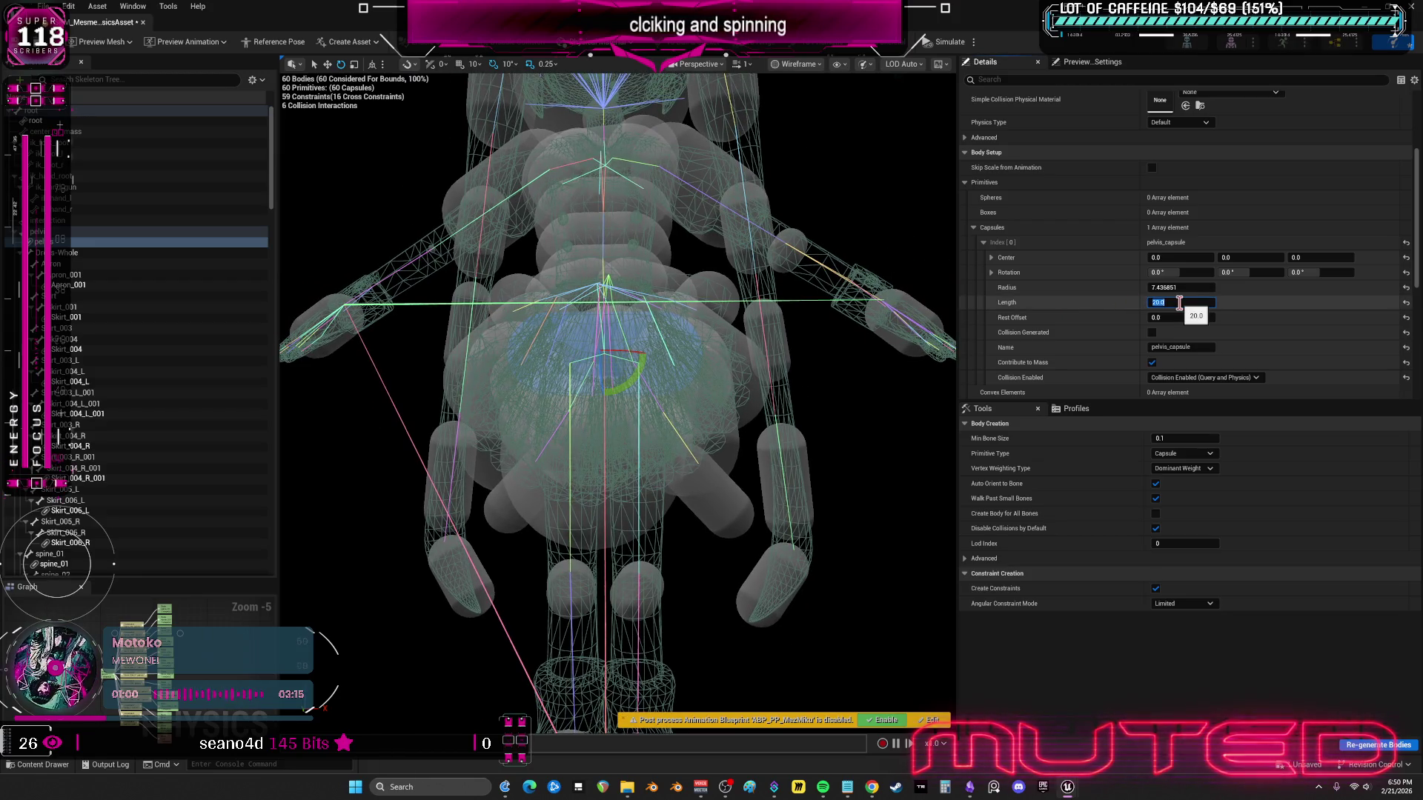
pyautogui.hotkey('shift', 'Tab')
pyautogui.write('9')
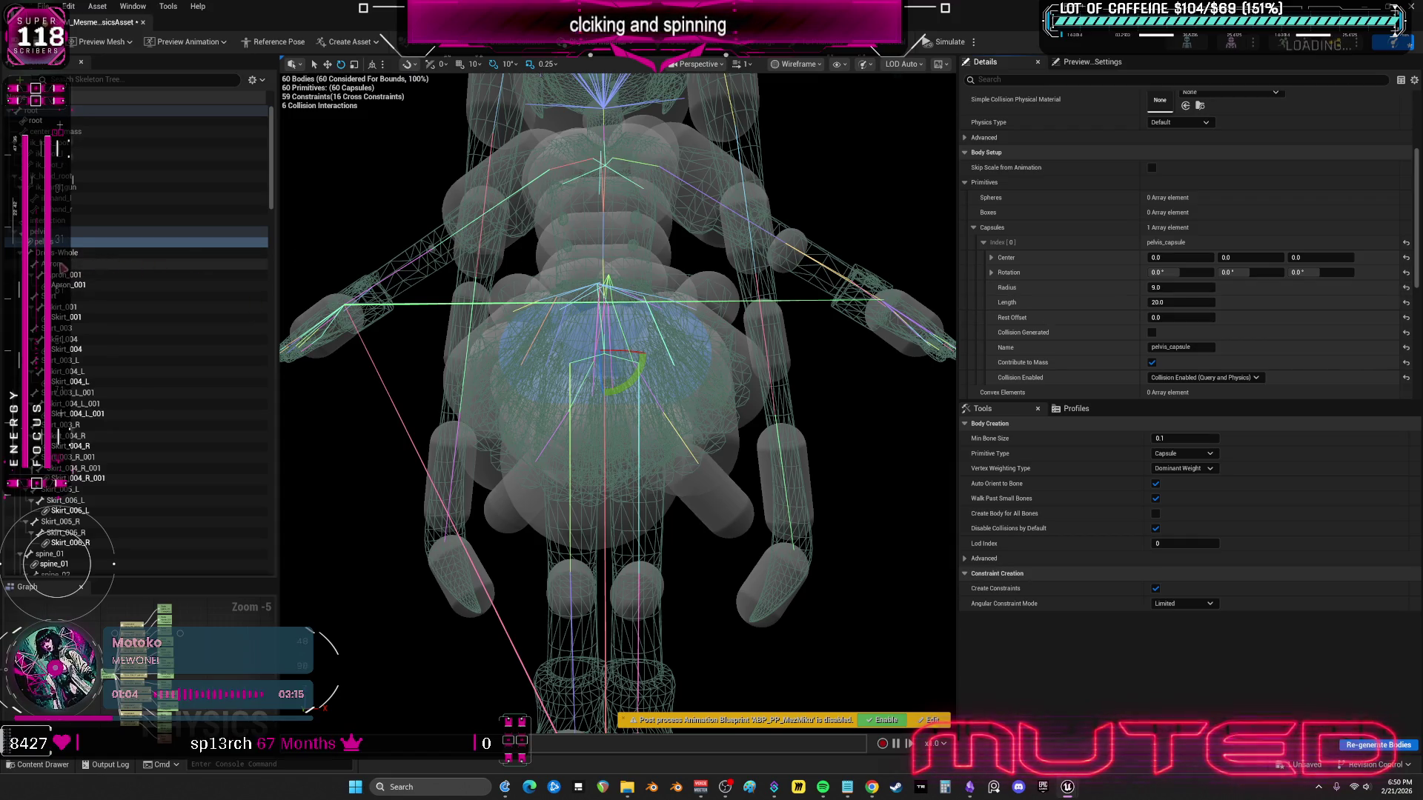
pyautogui.click(70, 264)
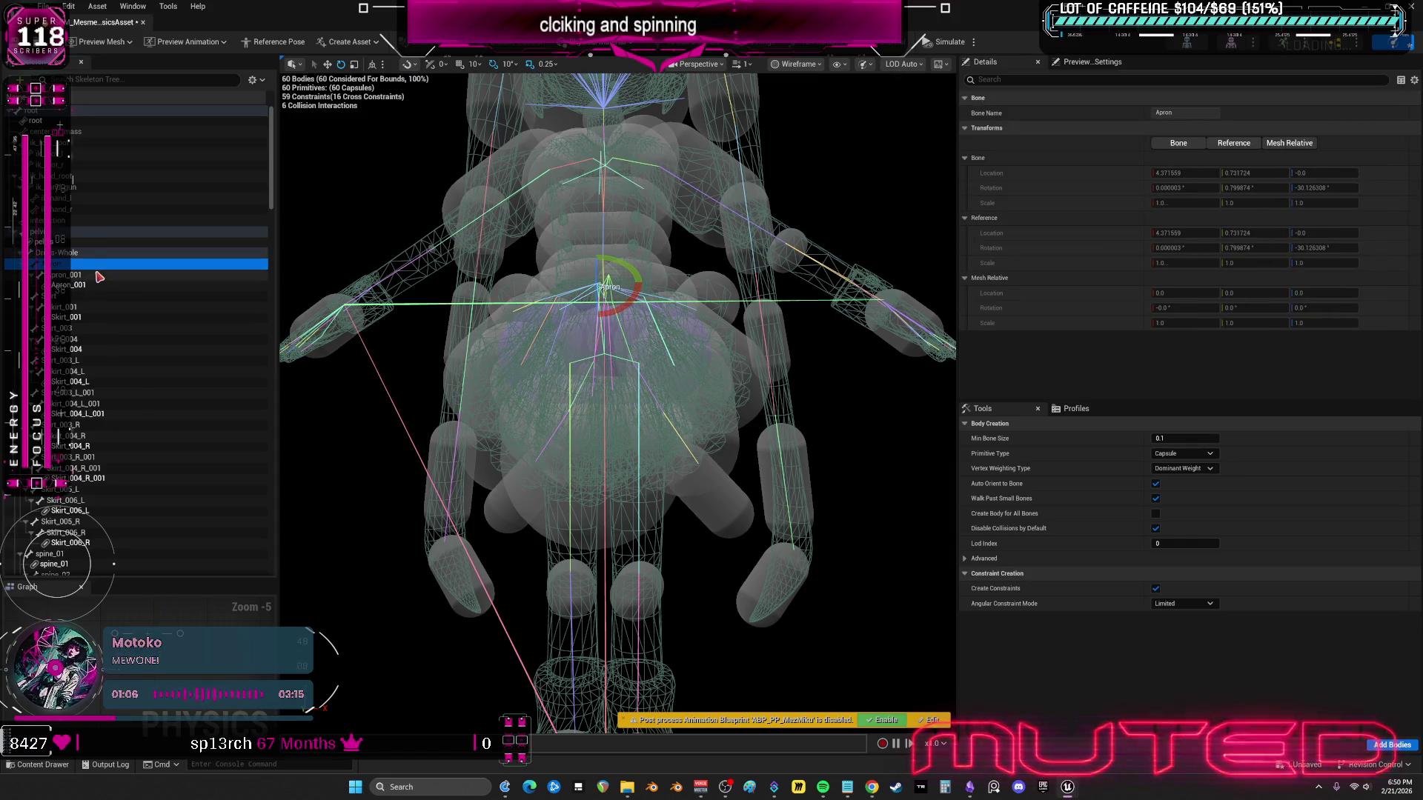
# - Select Apron_001 and reset its capsule's center and rotation to zero
pyautogui.click(111, 286)
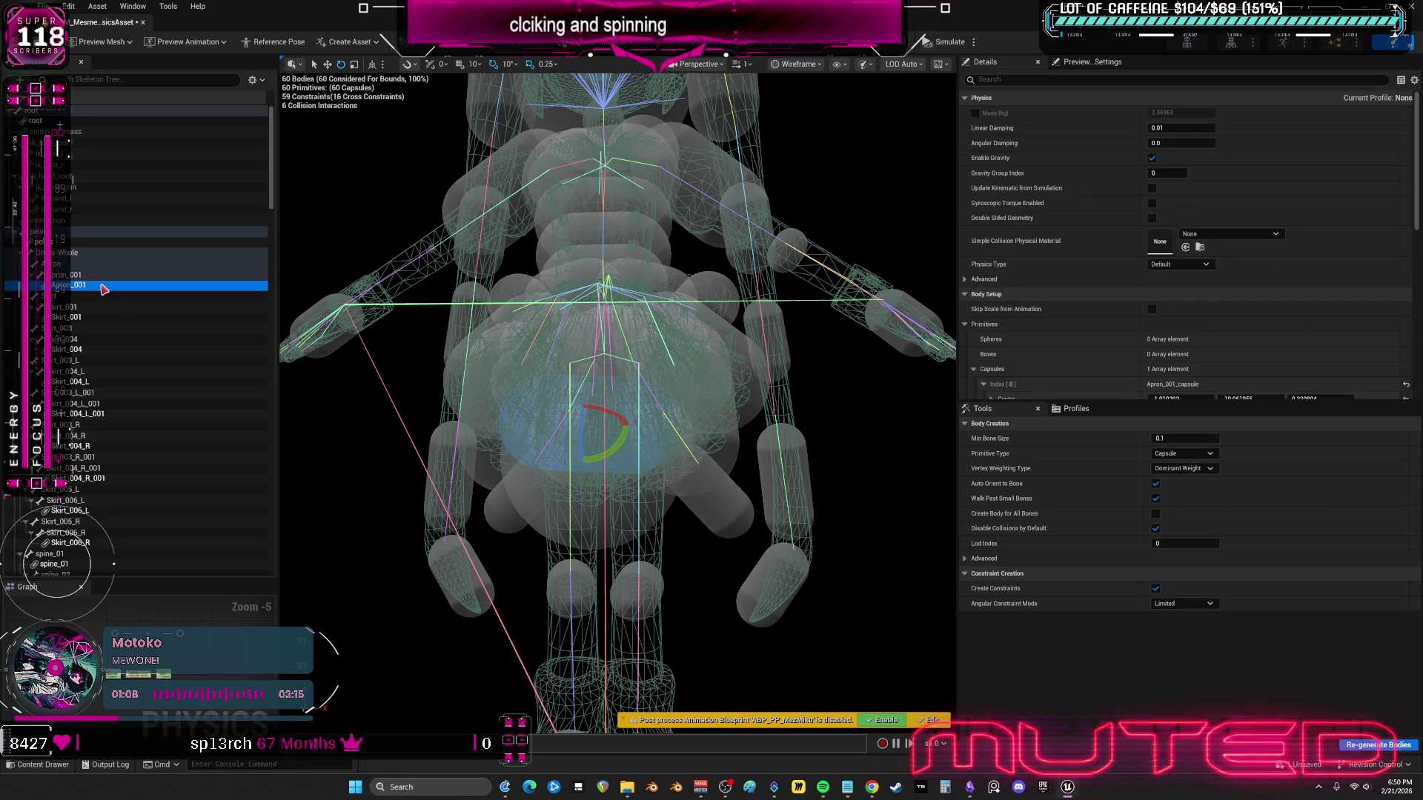
pyautogui.moveTo(715, 401); pyautogui.dragTo(556, 363)
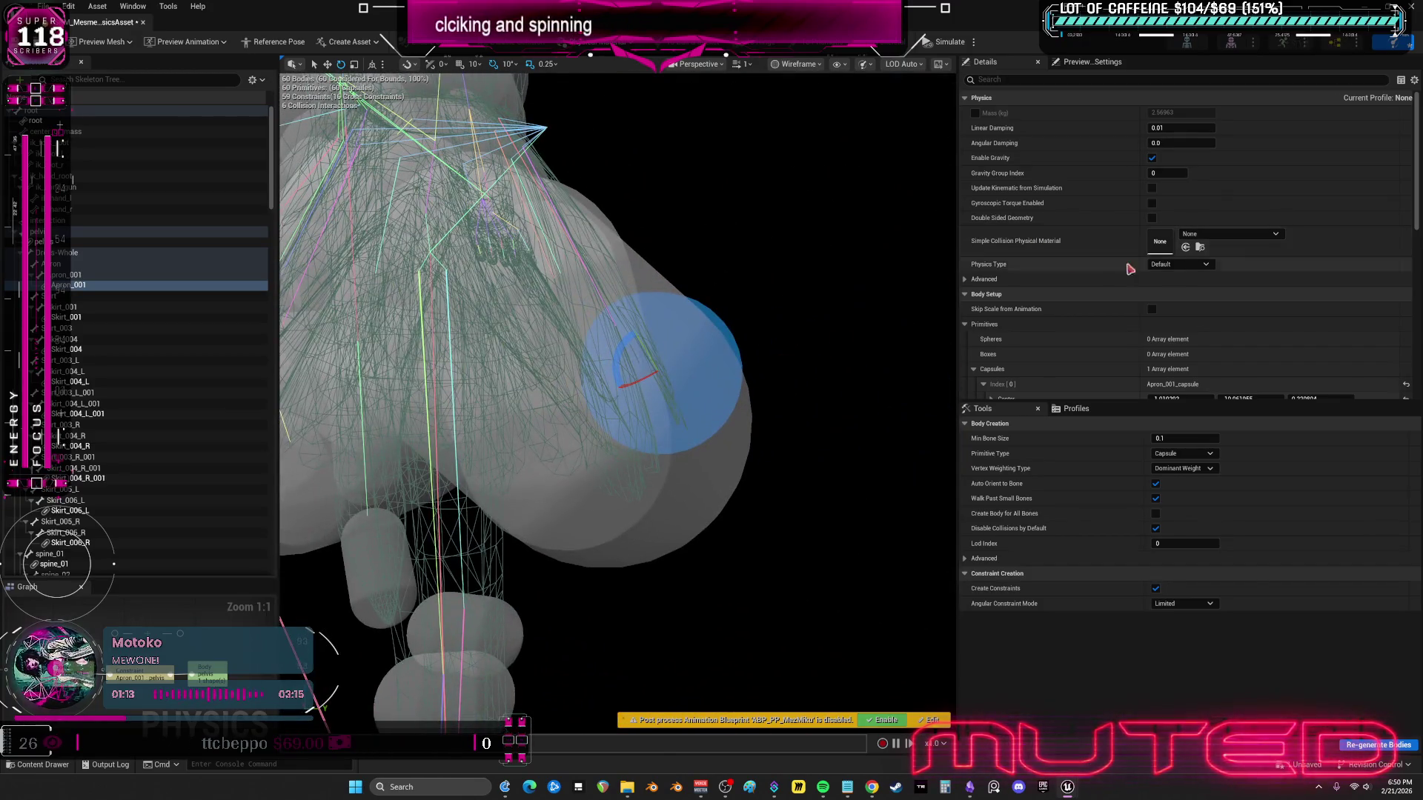
pyautogui.scroll(-4, 1117, 356)
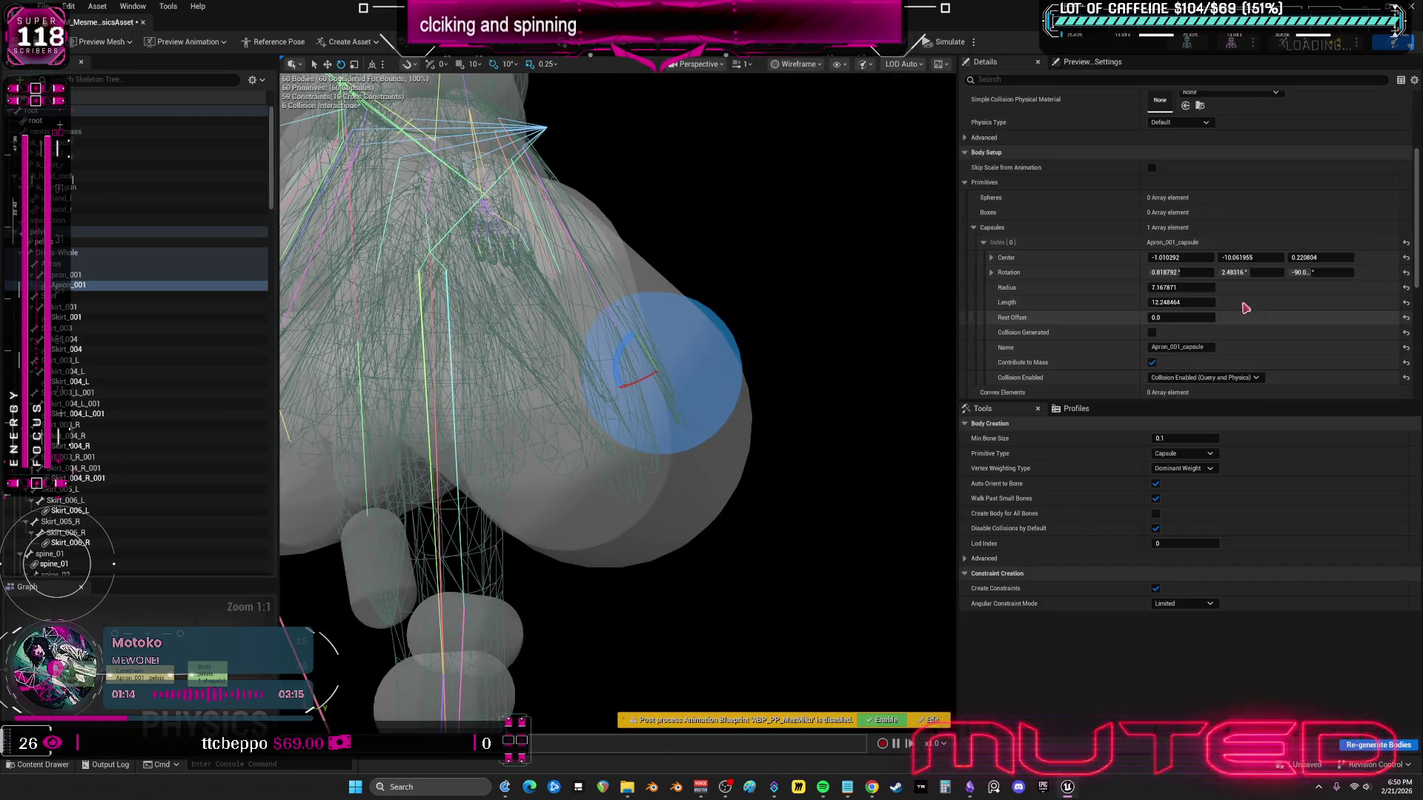
pyautogui.click(1407, 258)
pyautogui.click(1407, 273)
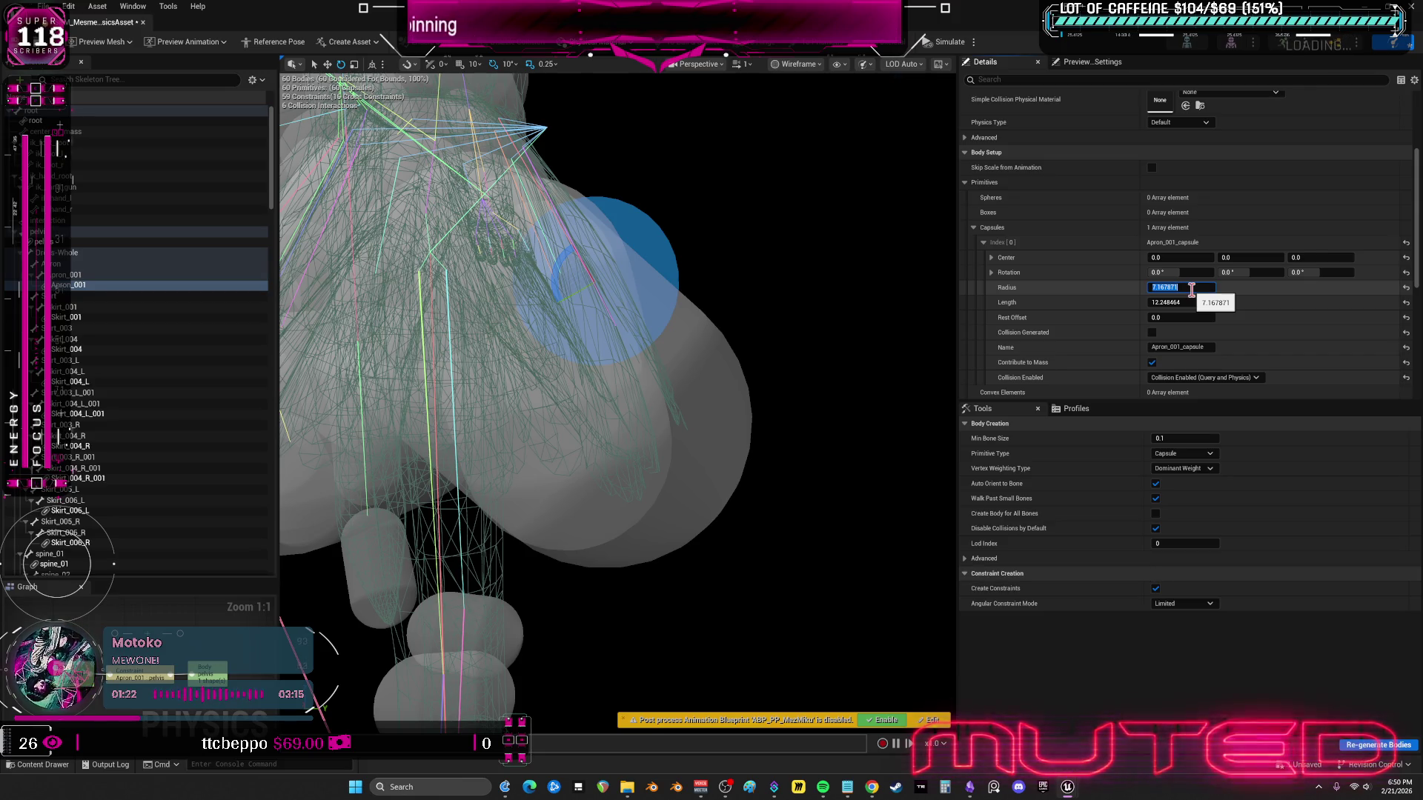
pyautogui.write('4')
# - Give the Apron_001 capsule radius 4 and length 15
pyautogui.press('Return')
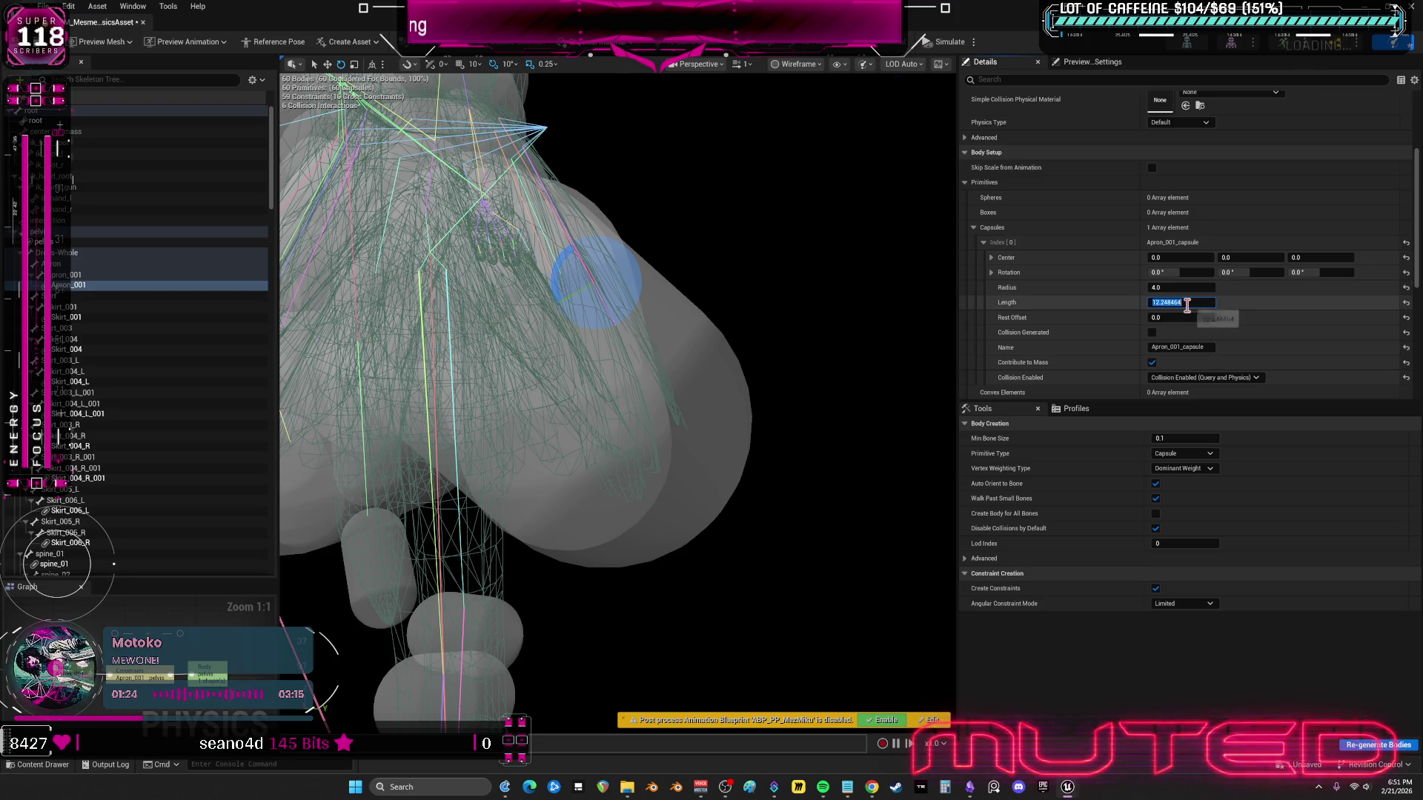
pyautogui.moveTo(616, 401)
pyautogui.mouseDown()
pyautogui.moveTo(644, 415)
pyautogui.moveTo(667, 385)
pyautogui.moveTo(638, 370)
pyautogui.moveTo(623, 386)
pyautogui.moveTo(682, 393)
pyautogui.mouseUp()
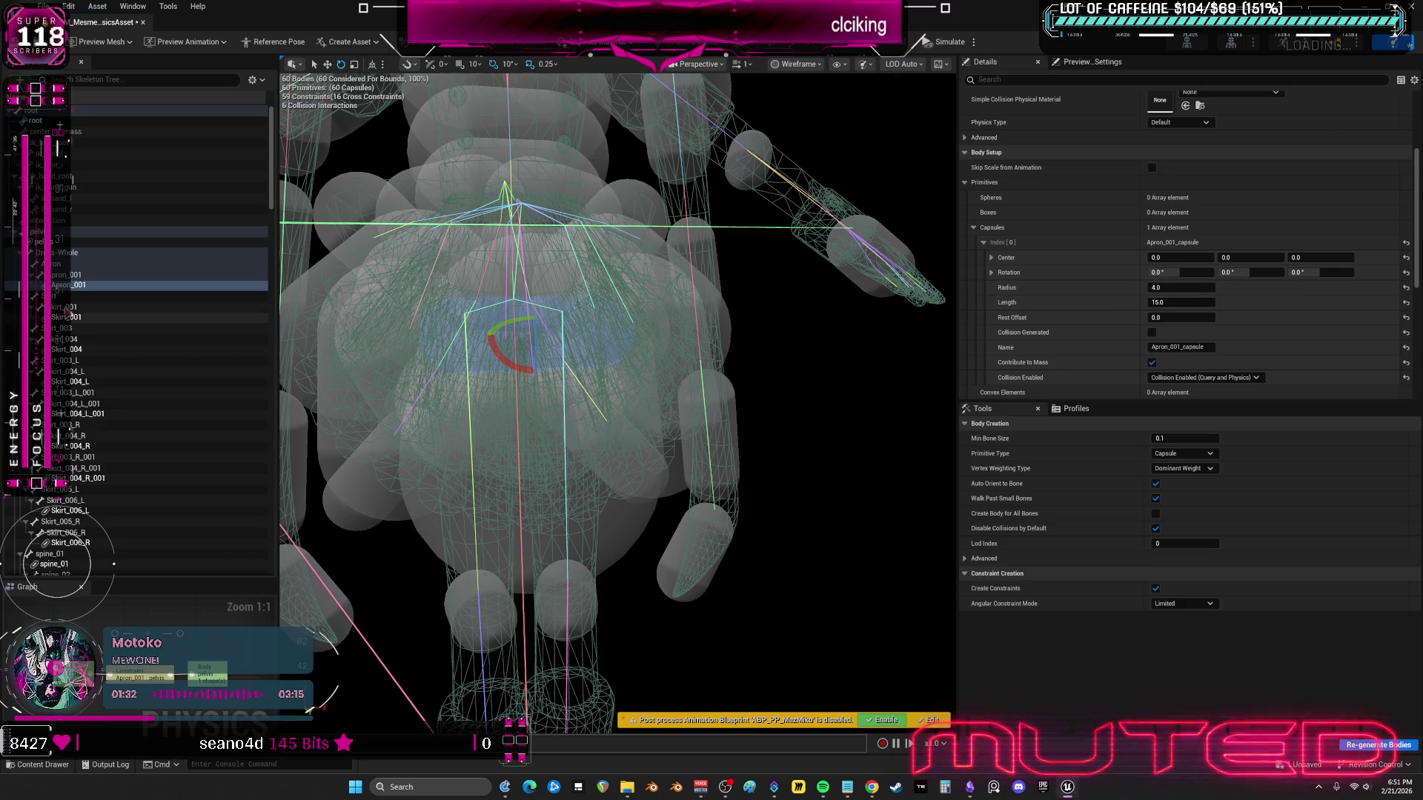
pyautogui.click(81, 317)
pyautogui.moveTo(623, 349); pyautogui.dragTo(756, 368)
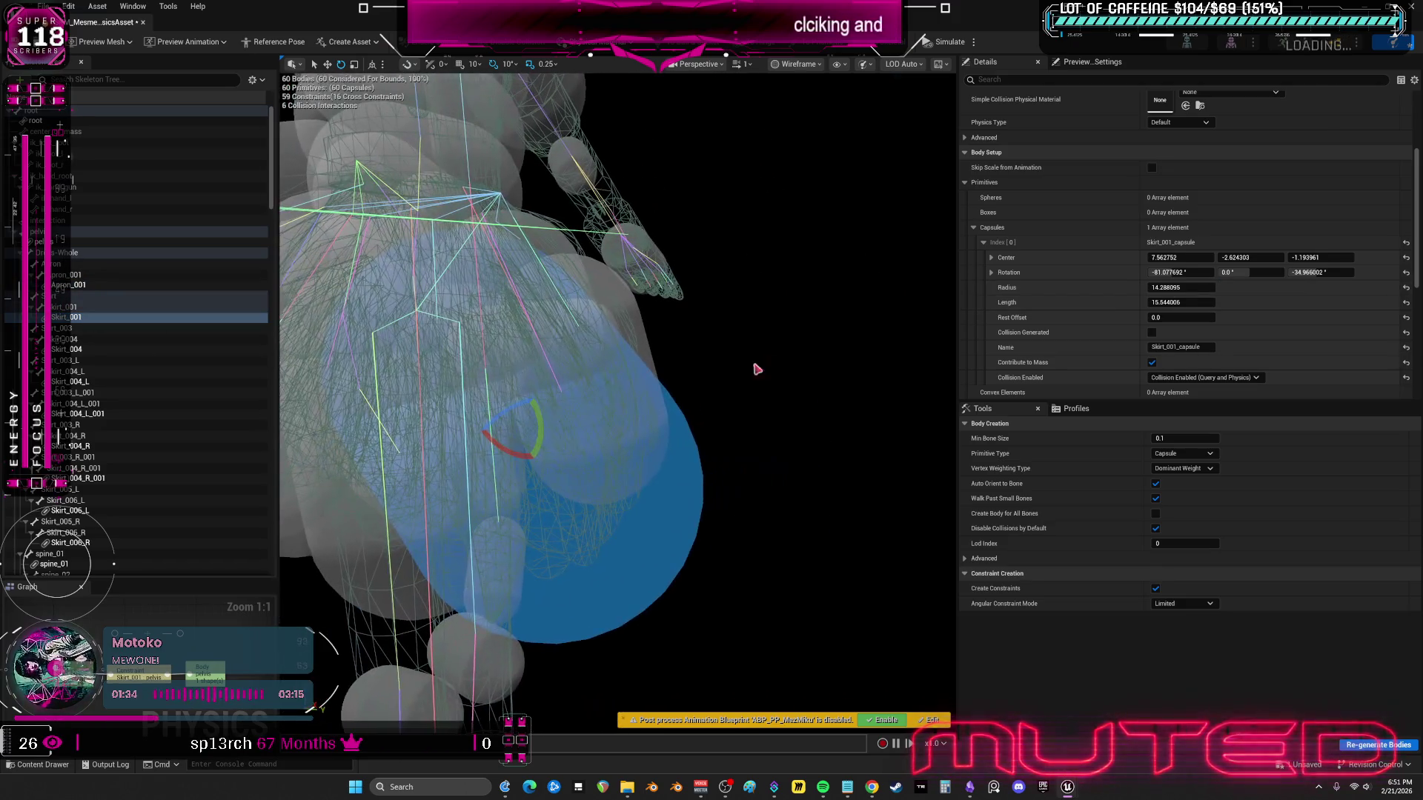
# - Reset Skirt_001's capsule centre and rotation, then add the Skirt_004 and Skirt_006 bodies to the selection
pyautogui.click(1406, 258)
pyautogui.click(1406, 272)
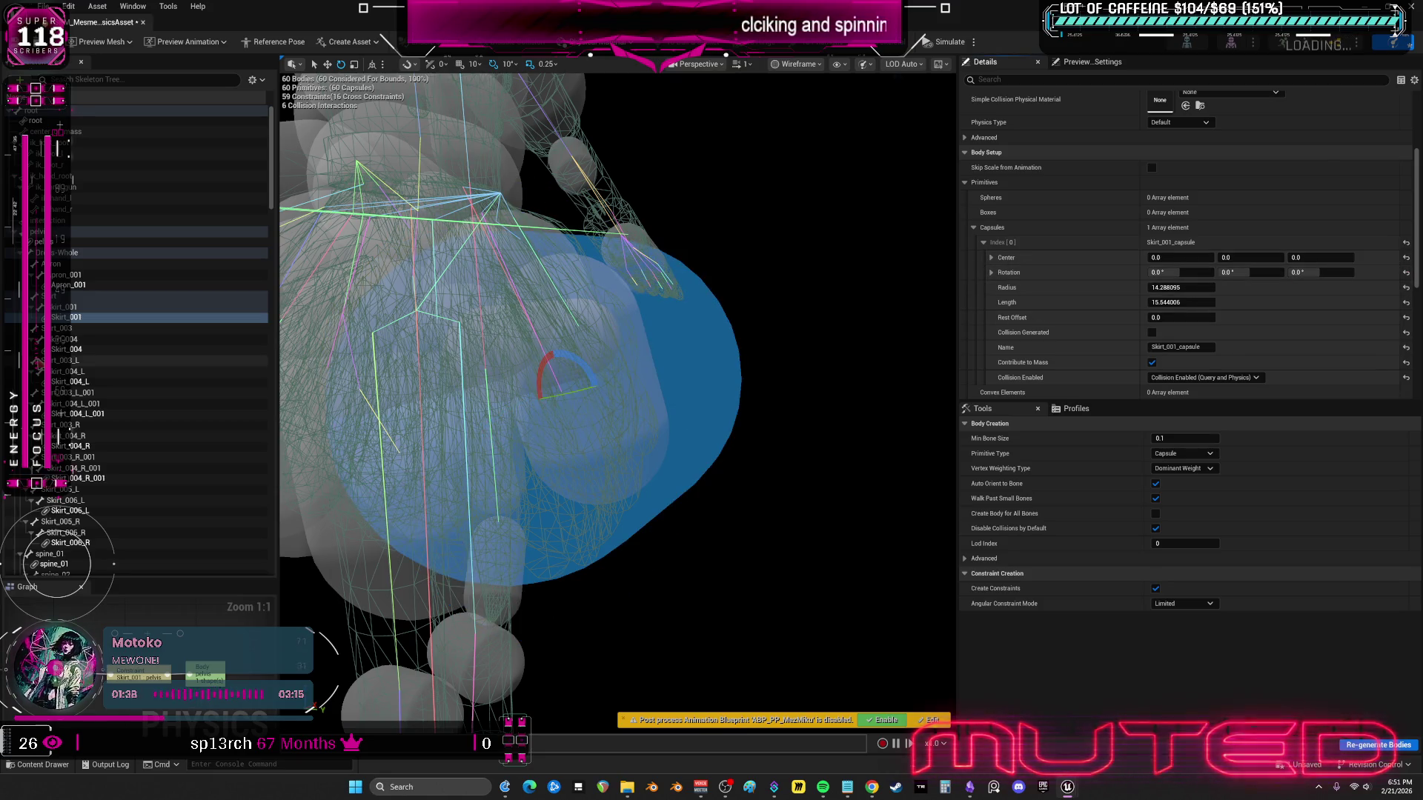
pyautogui.keyDown('ctrl'); pyautogui.click(71, 349); pyautogui.keyUp('ctrl')
pyautogui.keyDown('ctrl'); pyautogui.click(78, 382); pyautogui.keyUp('ctrl')
pyautogui.keyDown('ctrl'); pyautogui.click(101, 415); pyautogui.keyUp('ctrl')
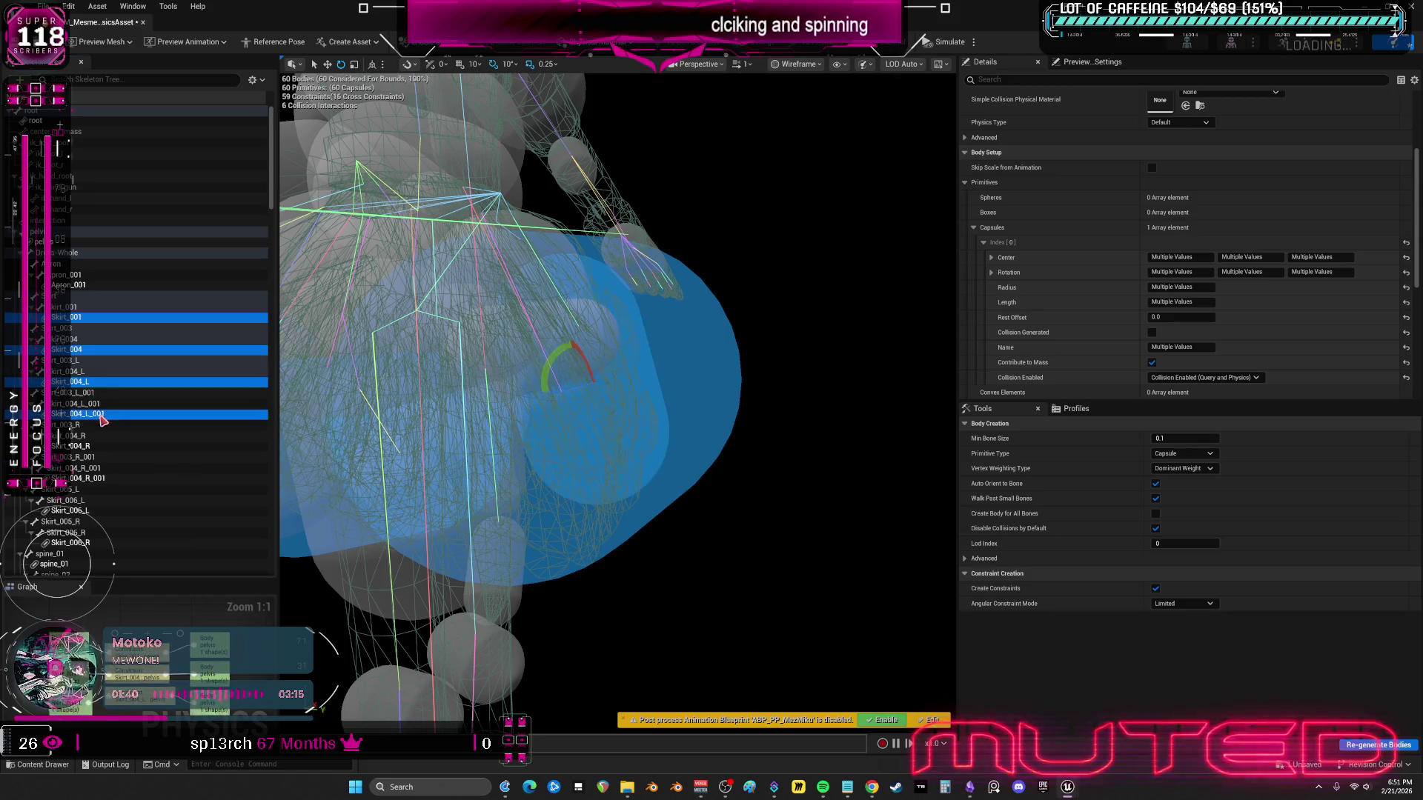
pyautogui.keyDown('ctrl'); pyautogui.click(83, 446); pyautogui.keyUp('ctrl')
pyautogui.keyDown('ctrl'); pyautogui.click(95, 478); pyautogui.keyUp('ctrl')
pyautogui.keyDown('ctrl'); pyautogui.click(83, 511); pyautogui.keyUp('ctrl')
pyautogui.keyDown('ctrl'); pyautogui.click(87, 543); pyautogui.keyUp('ctrl')
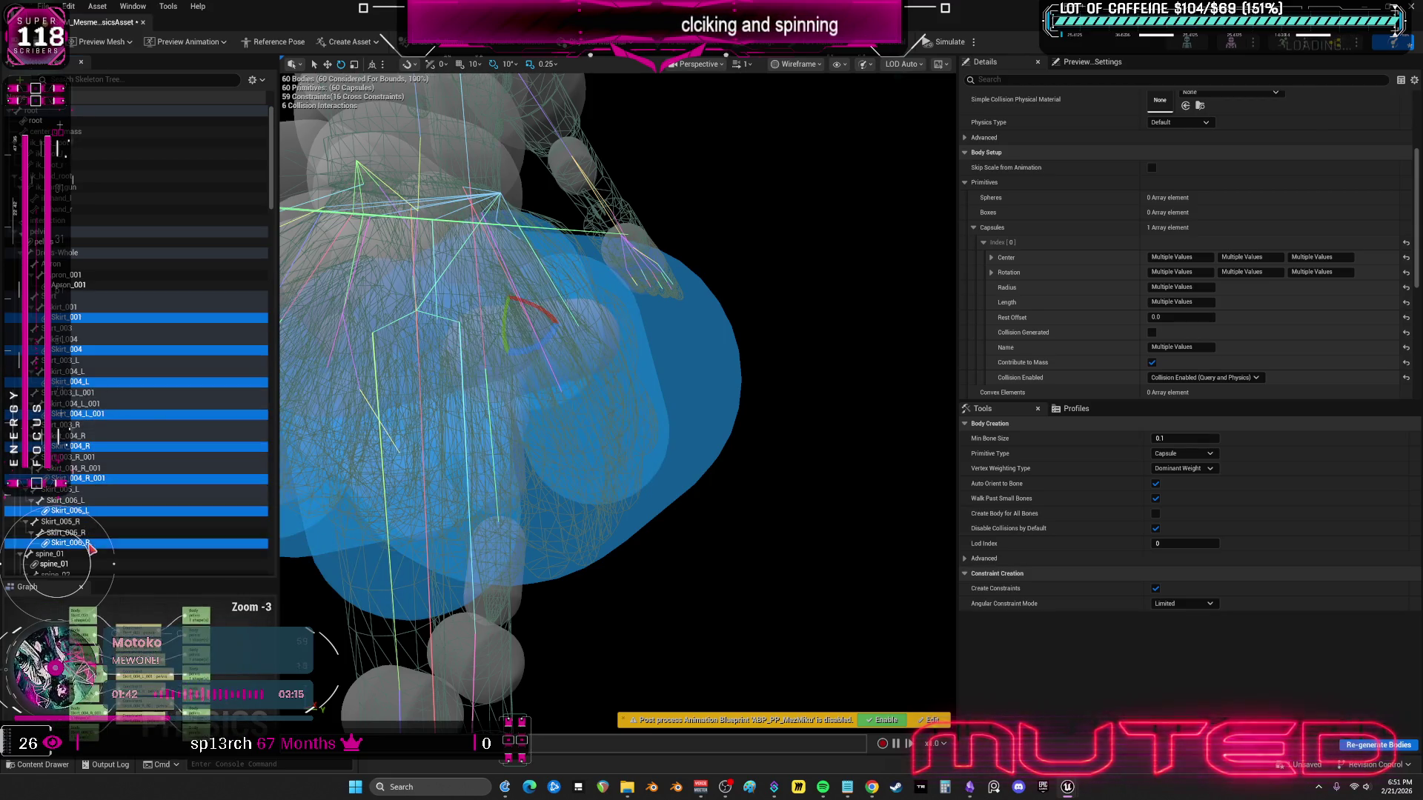
# - Zero the selected skirt capsules' centre and rotation and set radius 4, length 14
pyautogui.click(1189, 257)
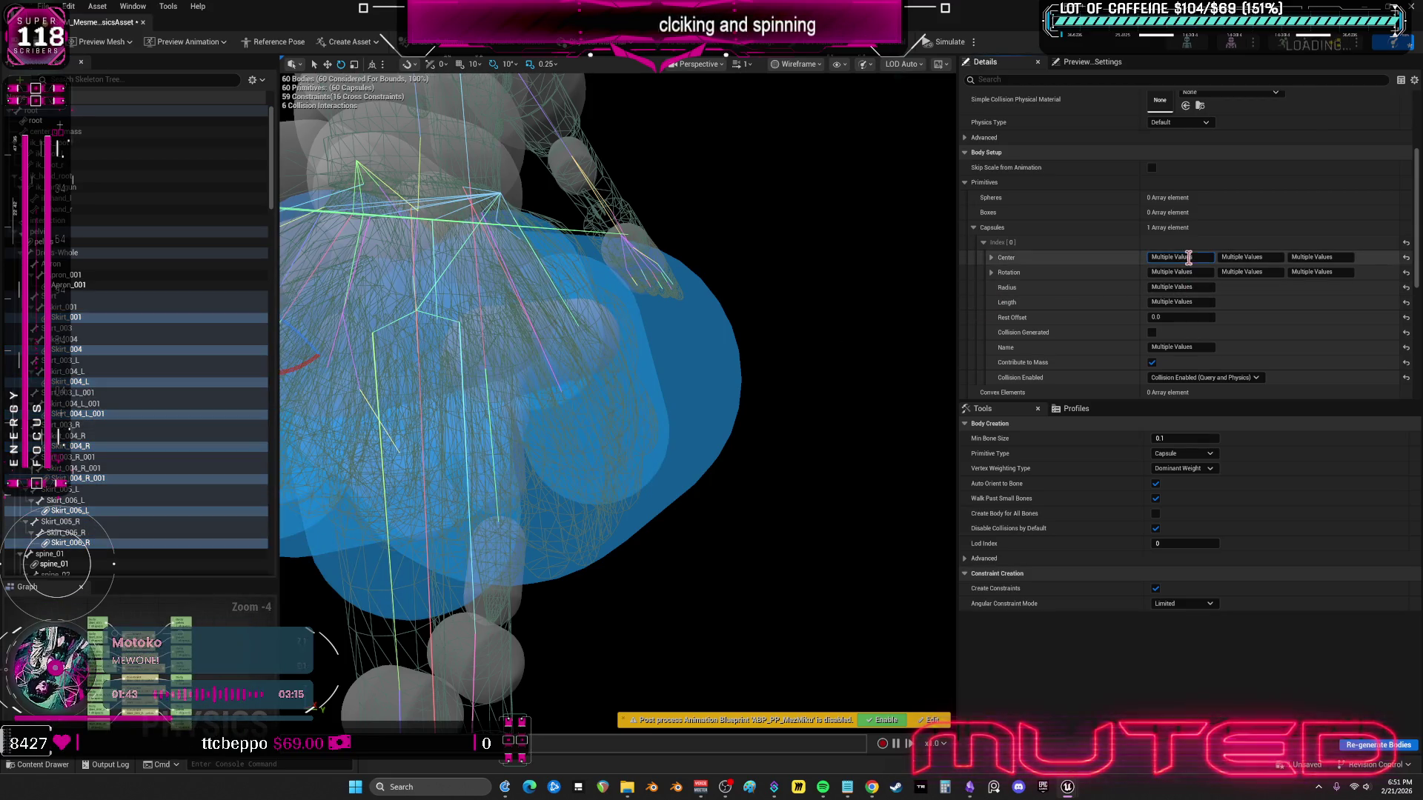
pyautogui.click(1406, 257)
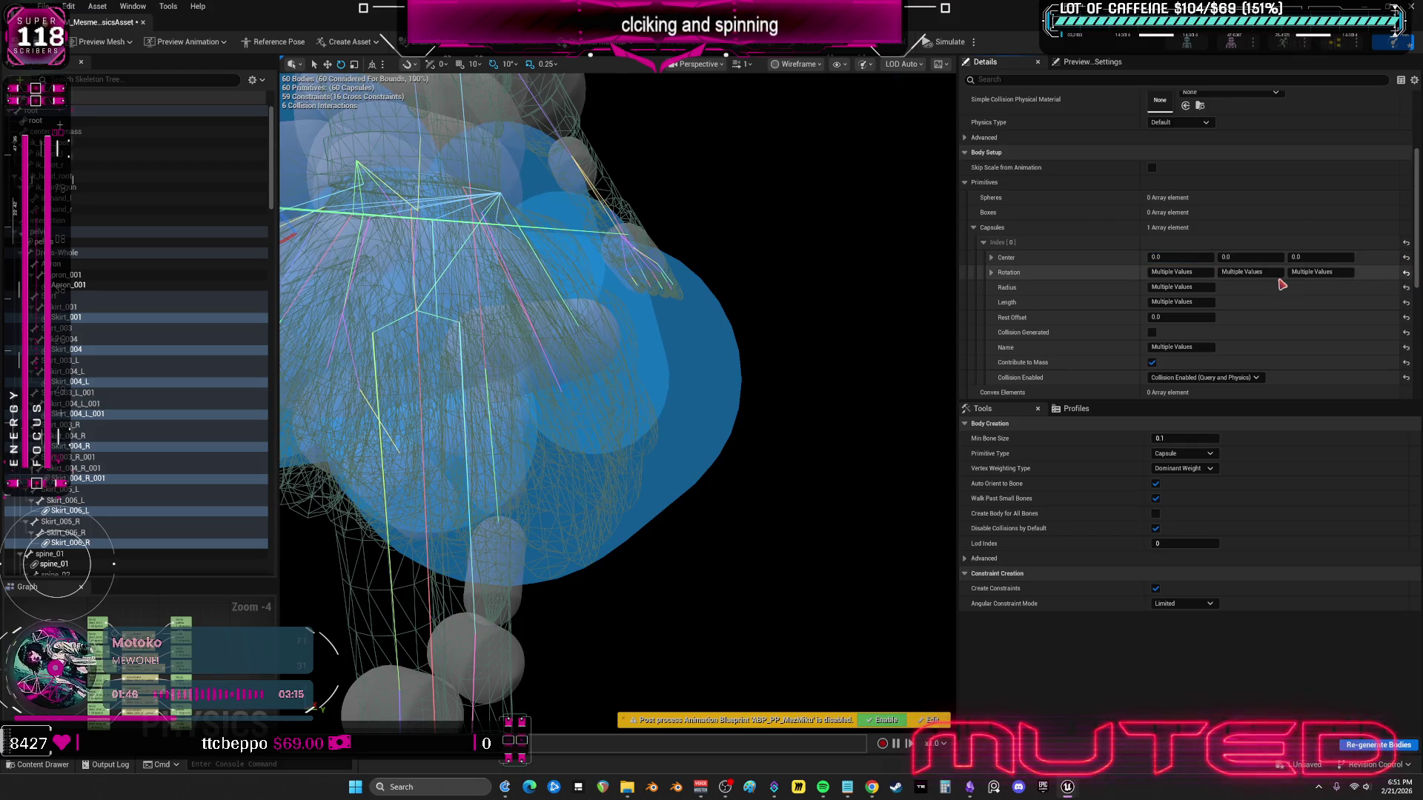
pyautogui.click(1406, 272)
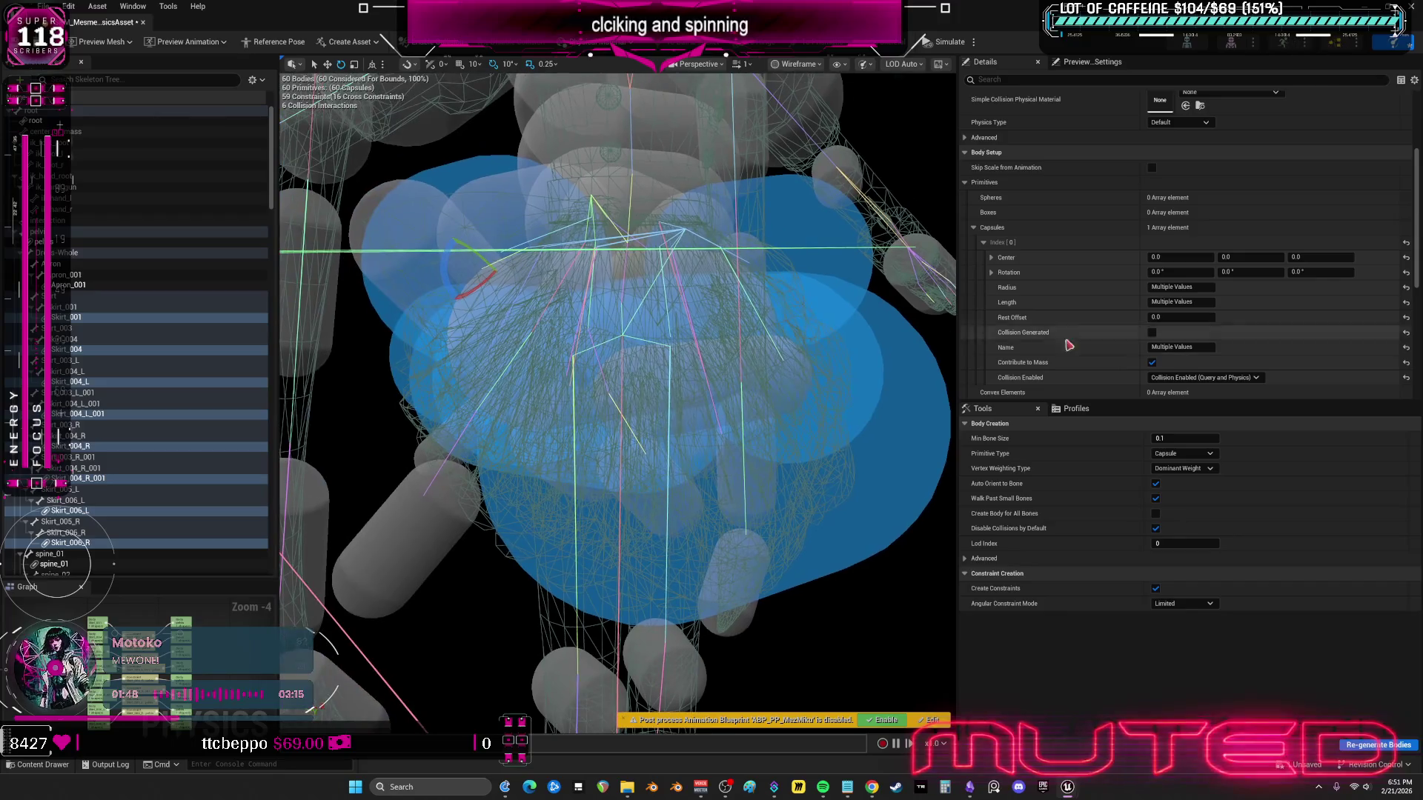
pyautogui.click(1192, 287)
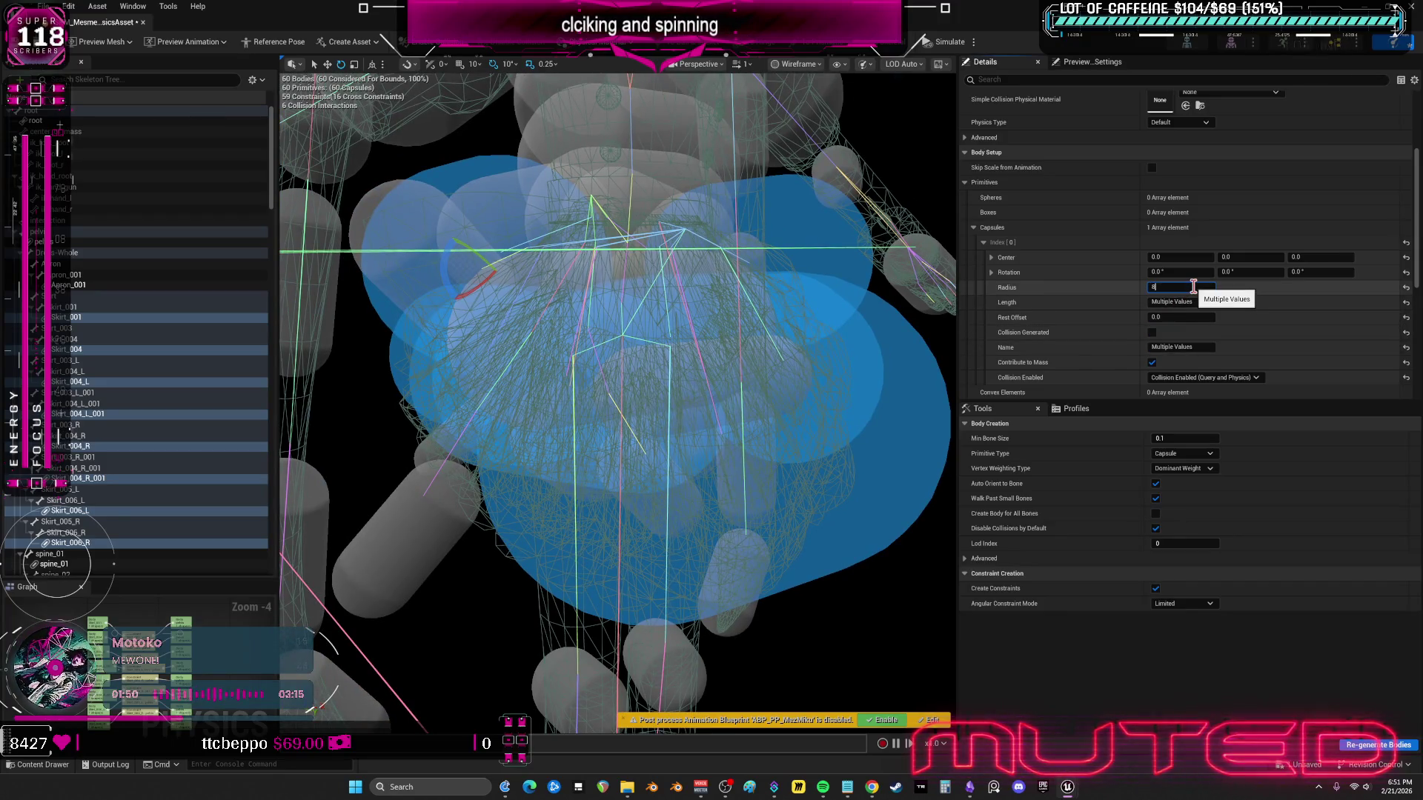
pyautogui.press('Return')
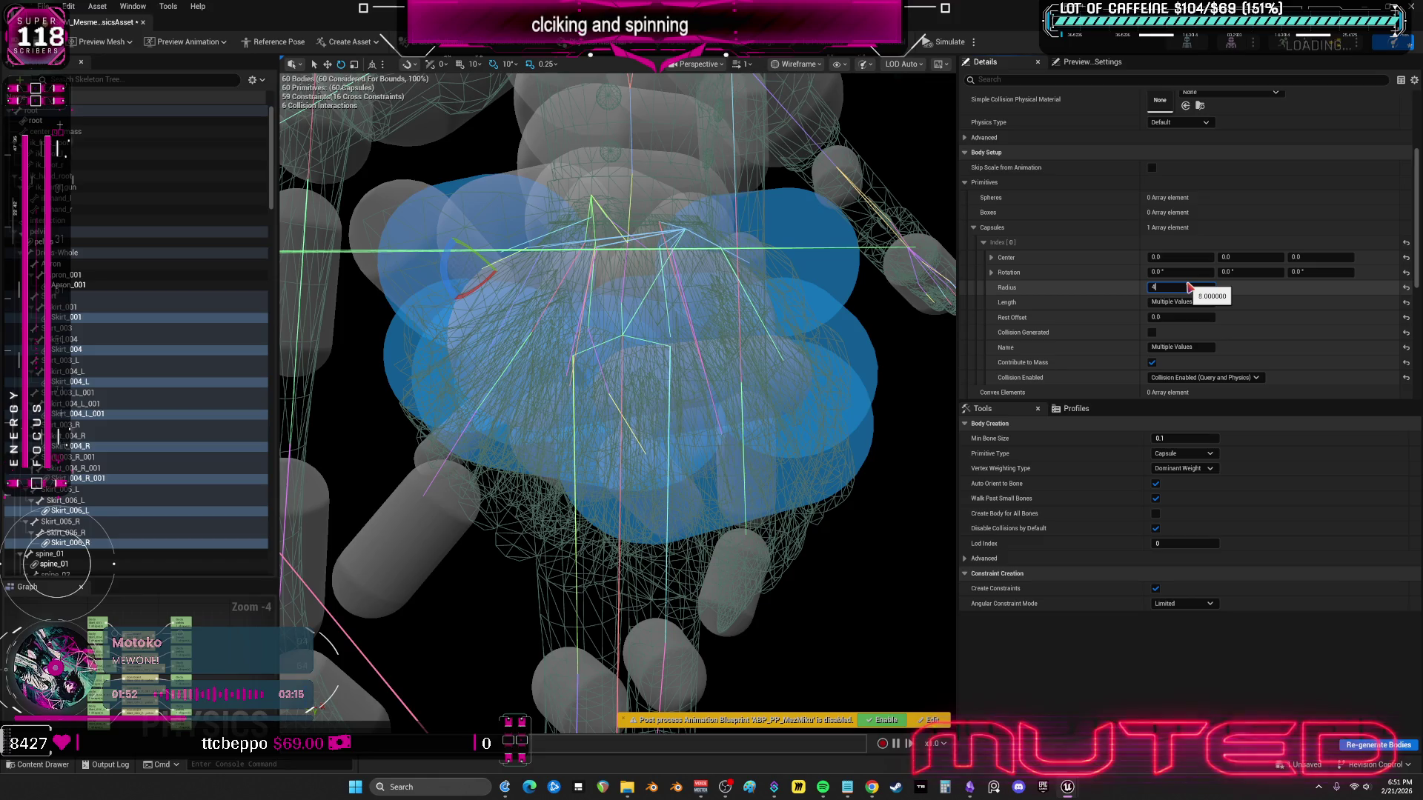
pyautogui.press('Return')
pyautogui.click(1202, 302)
pyautogui.write('14')
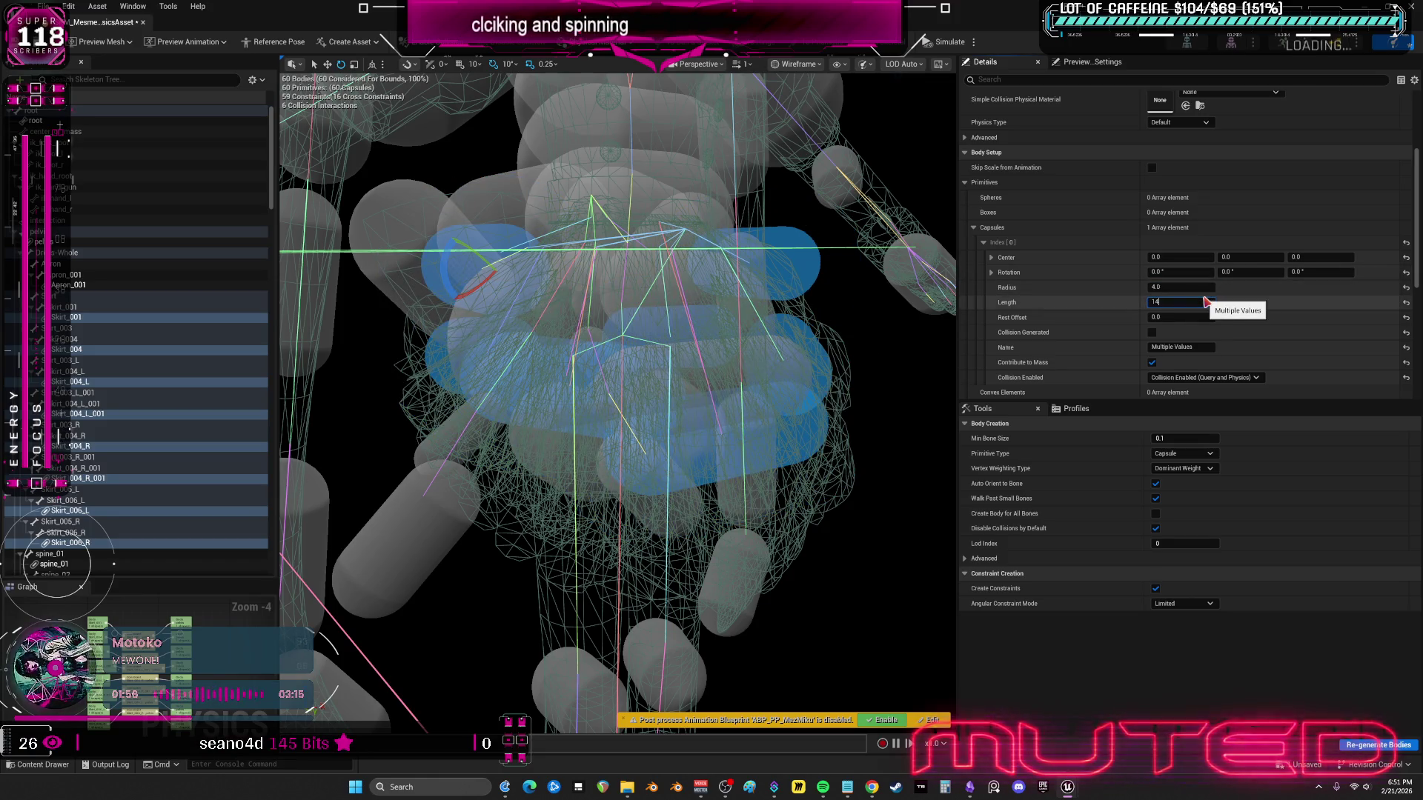
pyautogui.press('Return')
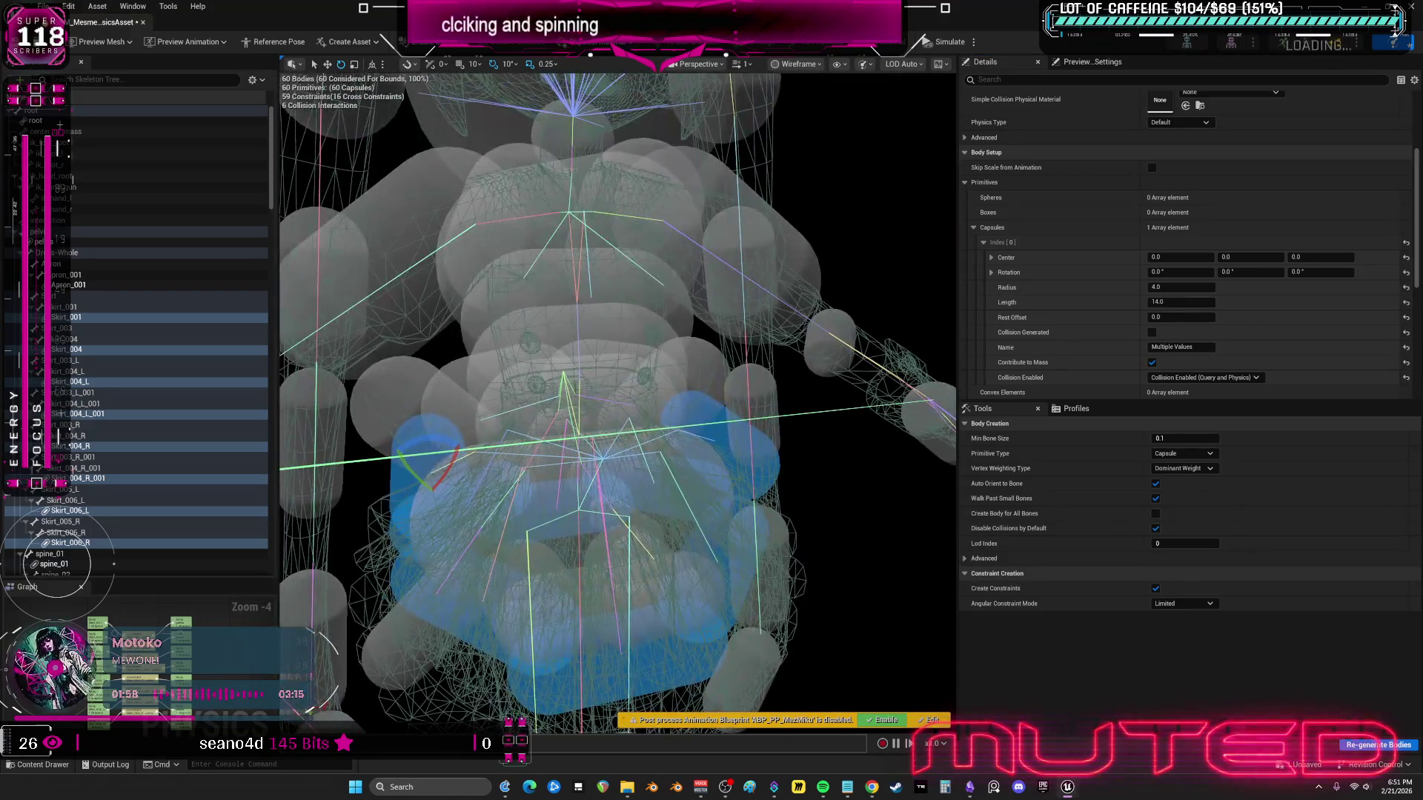
# - Rotate the skirt capsules 90° around Y and 90° around X
pyautogui.click(1245, 272)
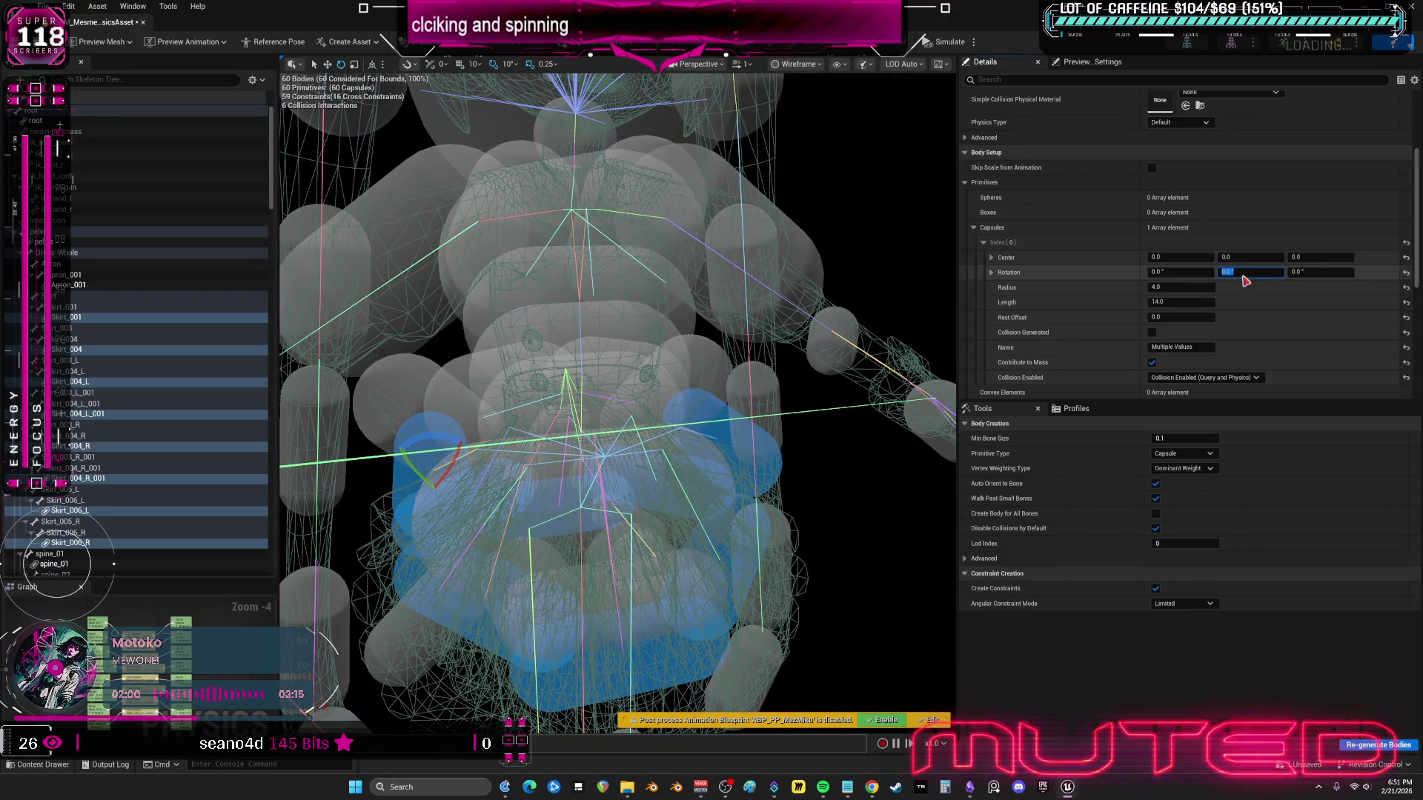
pyautogui.write('90')
pyautogui.press('Return')
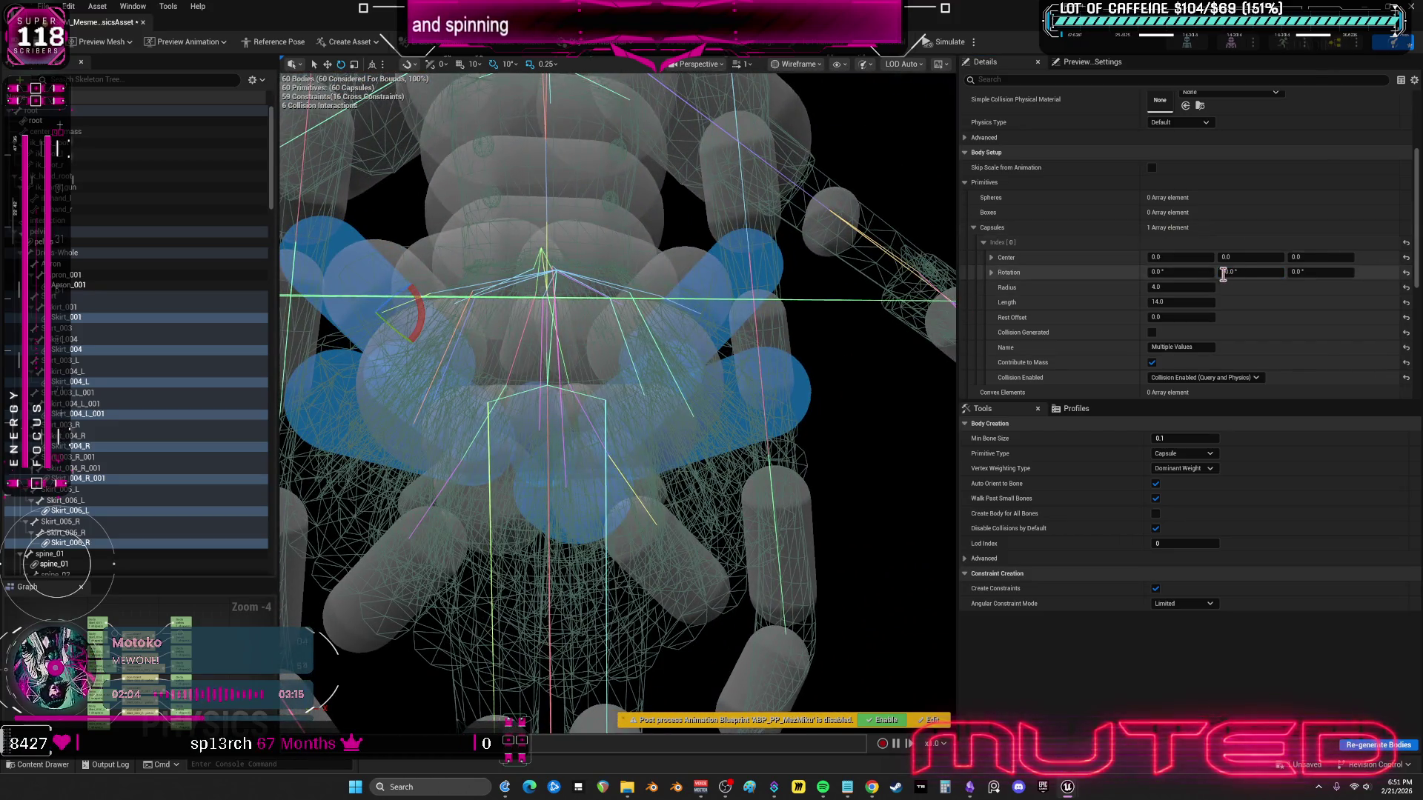
pyautogui.click(1197, 274)
pyautogui.write('90')
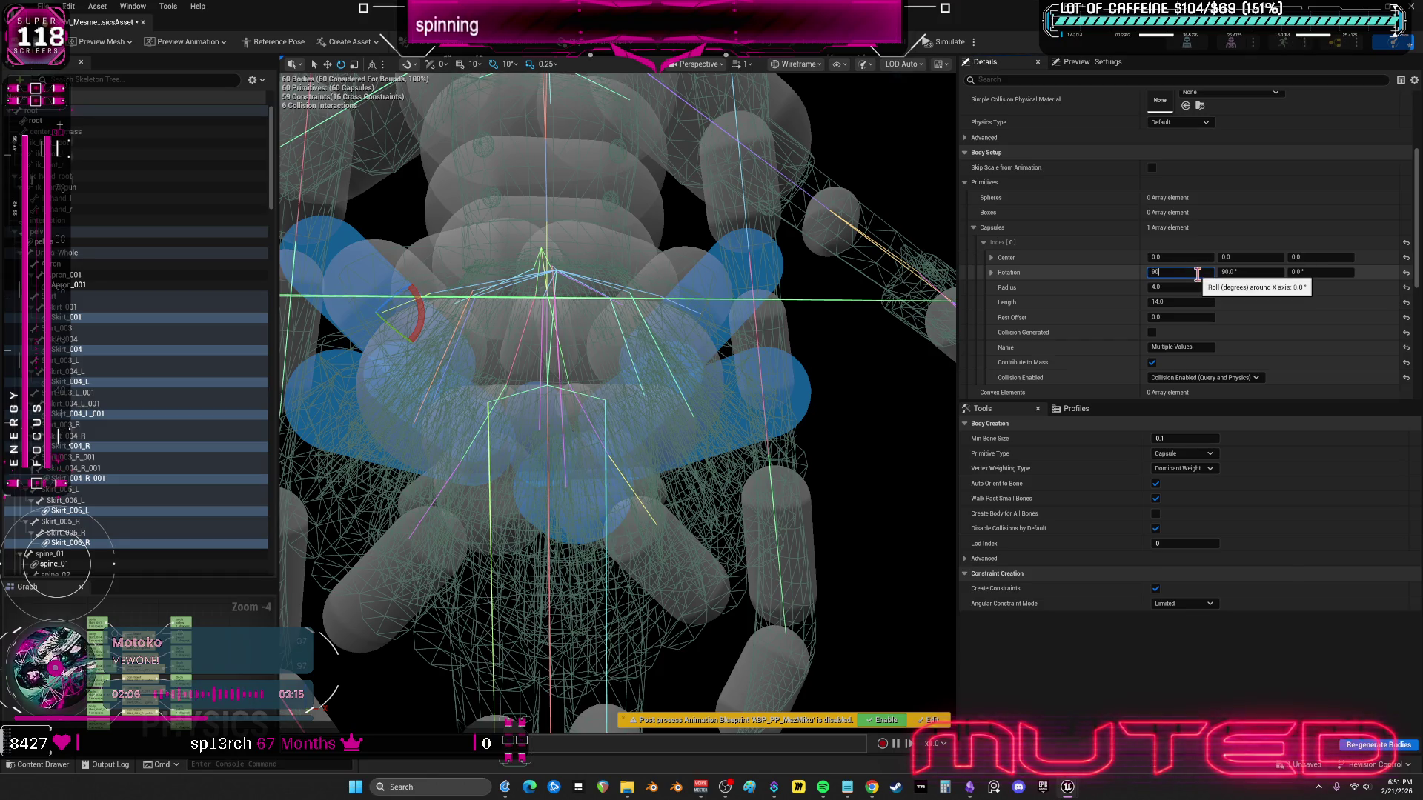
pyautogui.press('Return')
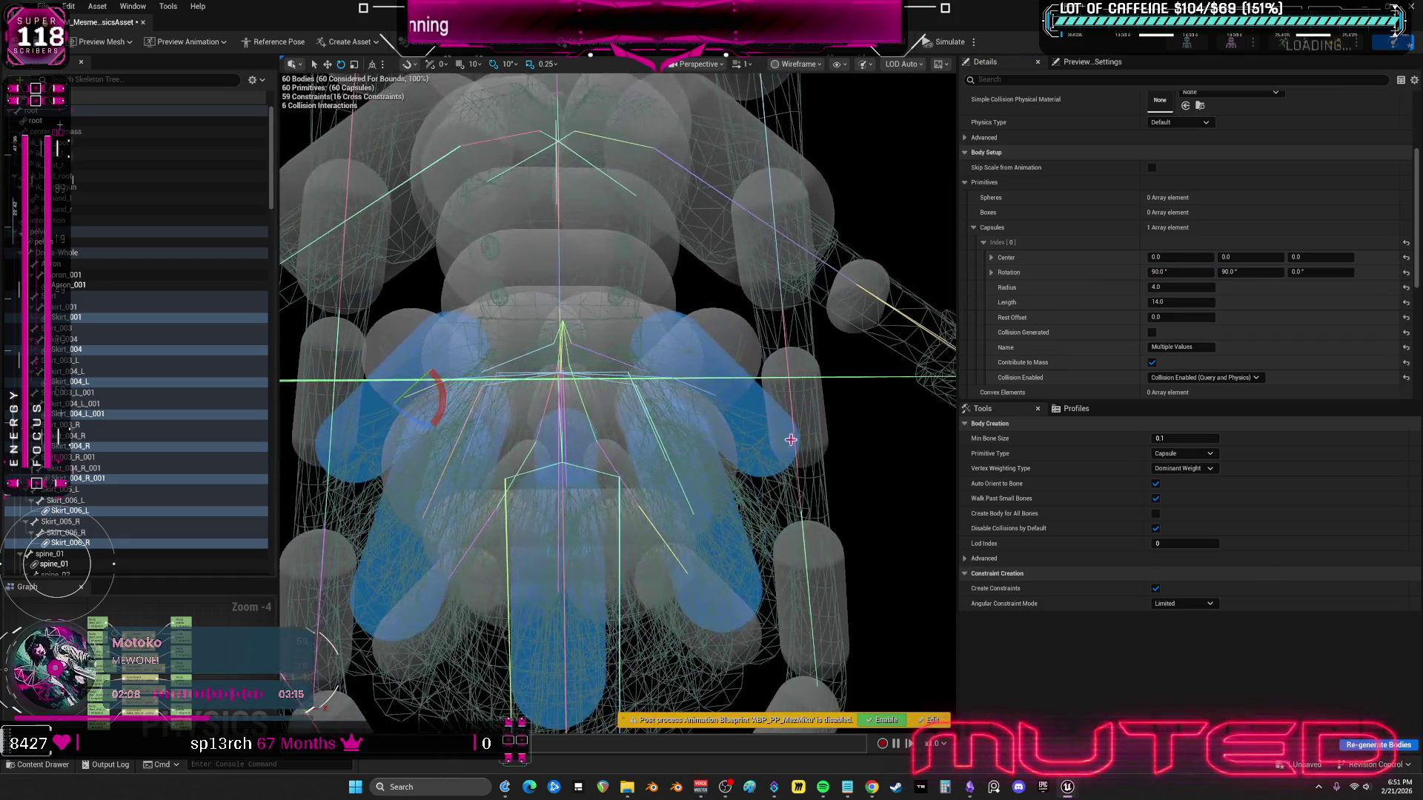
pyautogui.scroll(-5, 90, 399)
pyautogui.click(63, 351)
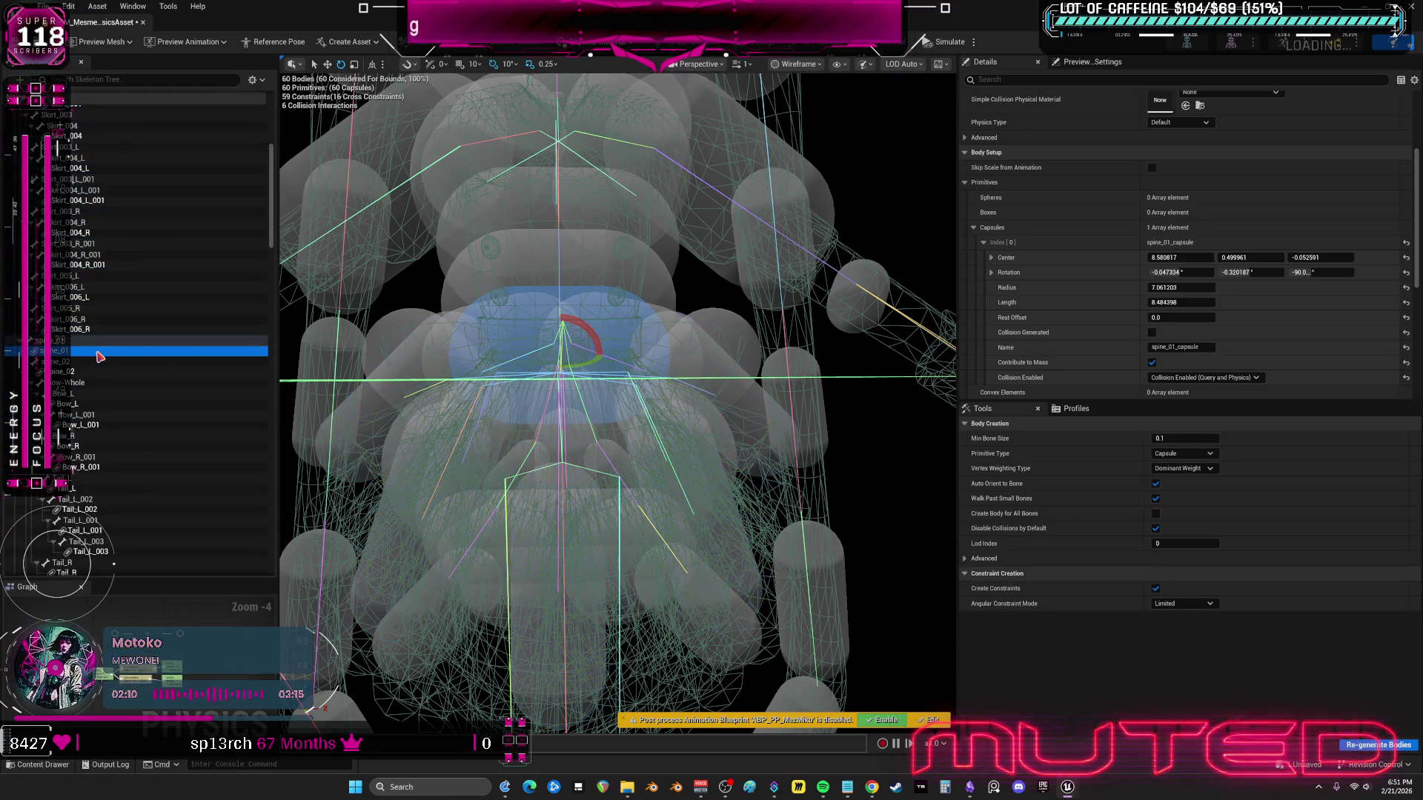
# - Recentre the spine_01 capsule and resize it to radius 5, length 20
pyautogui.click(1407, 258)
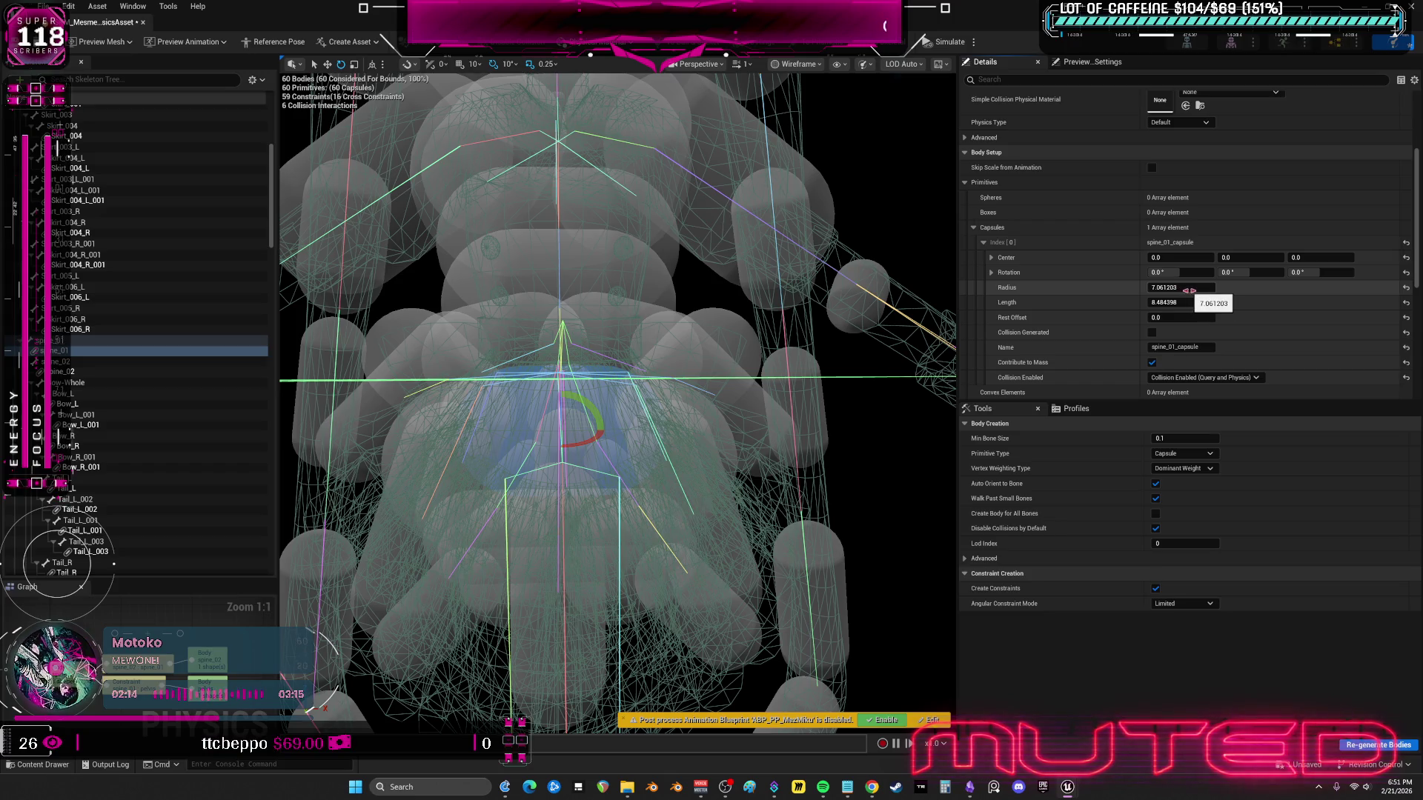
pyautogui.press('Return')
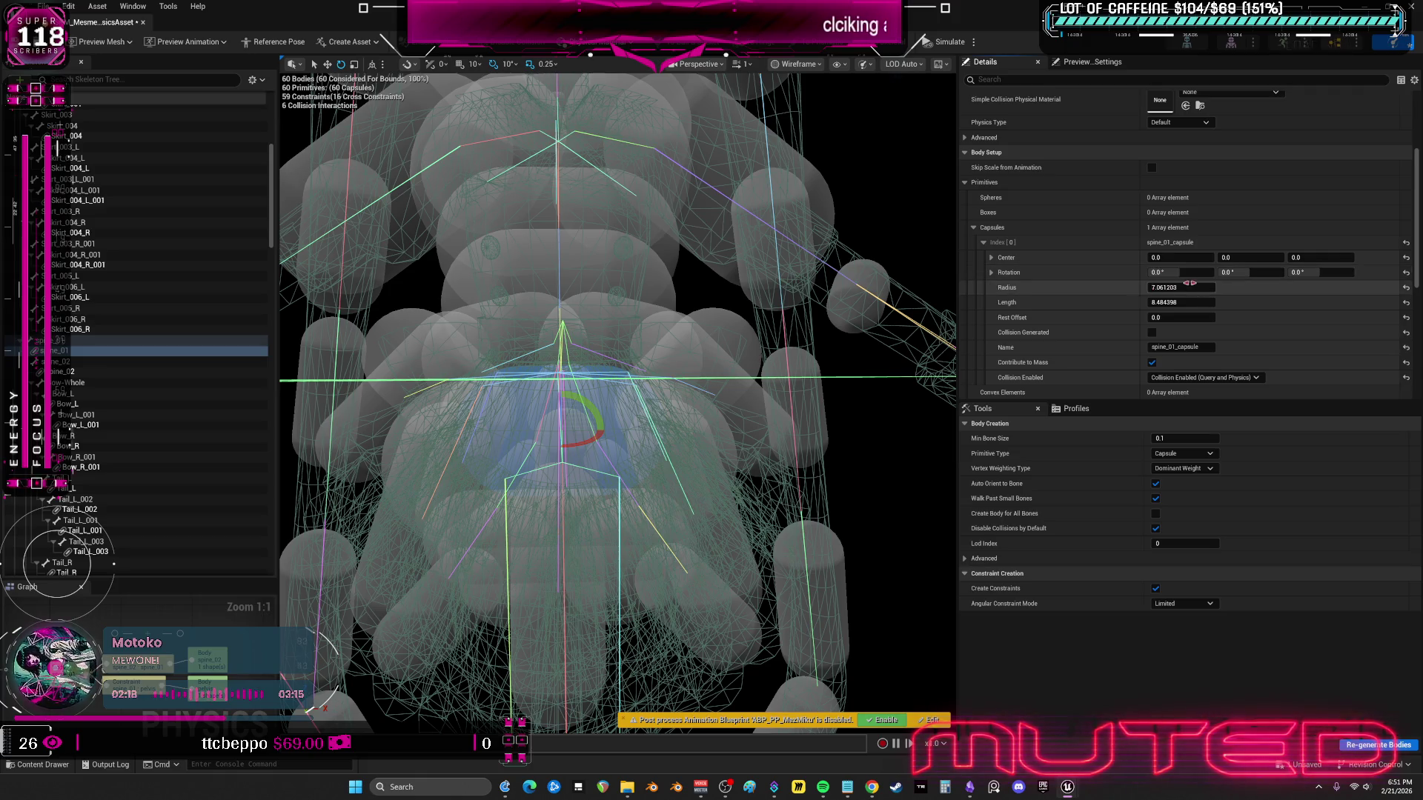
pyautogui.write('9')
pyautogui.write('20')
pyautogui.press('Return')
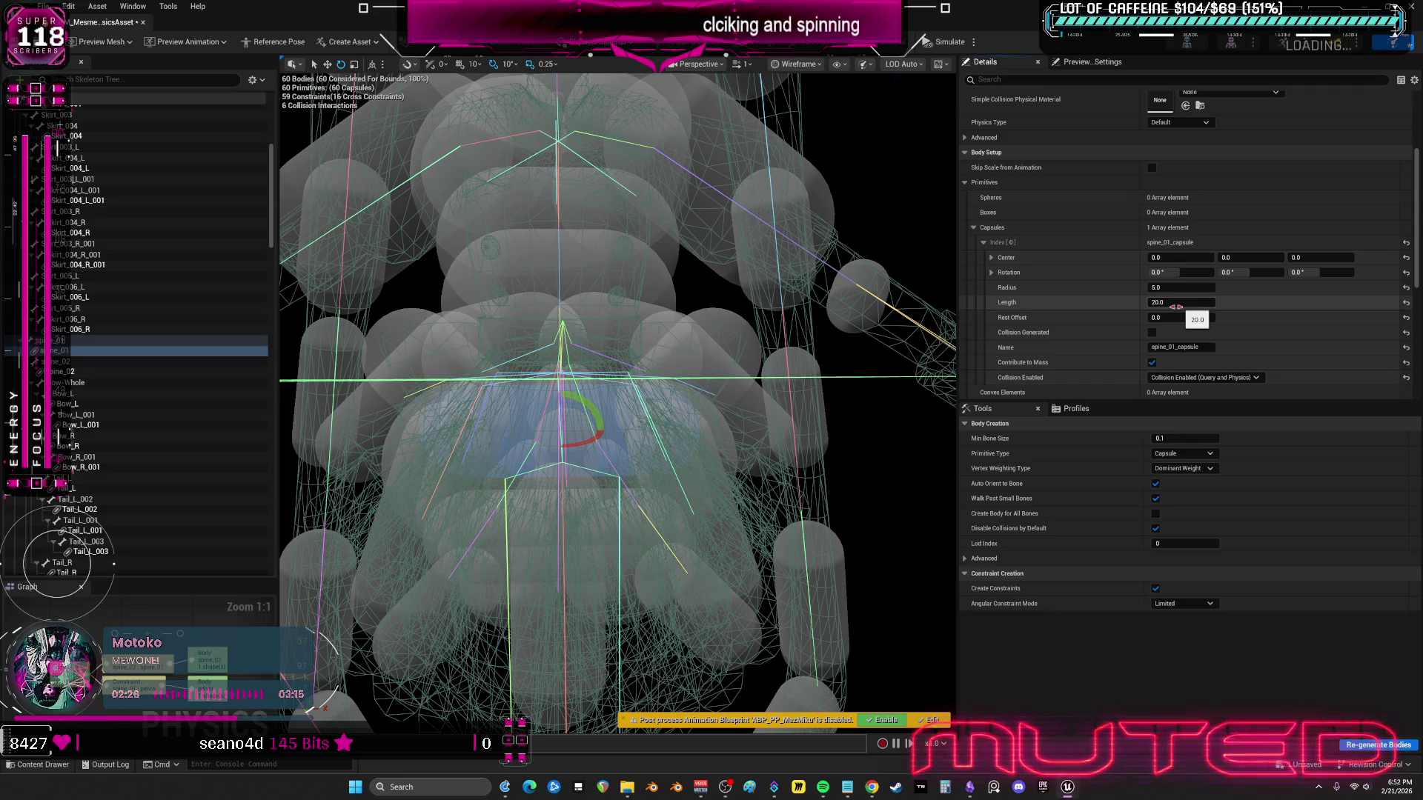
pyautogui.click(671, 305)
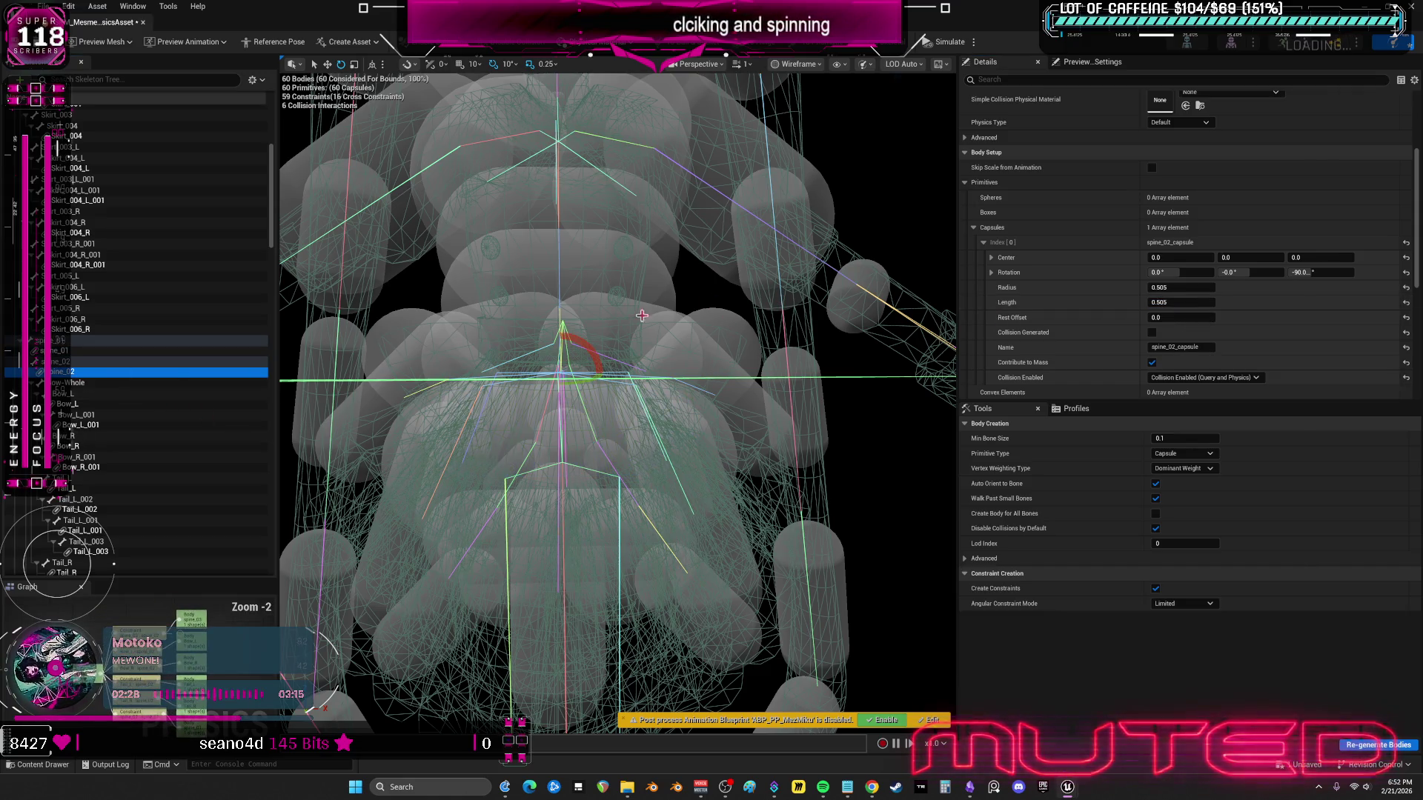
# - Select spine_03 through spine_05 and reset their capsule centres and rotations to zero
pyautogui.scroll(-1, 87, 359)
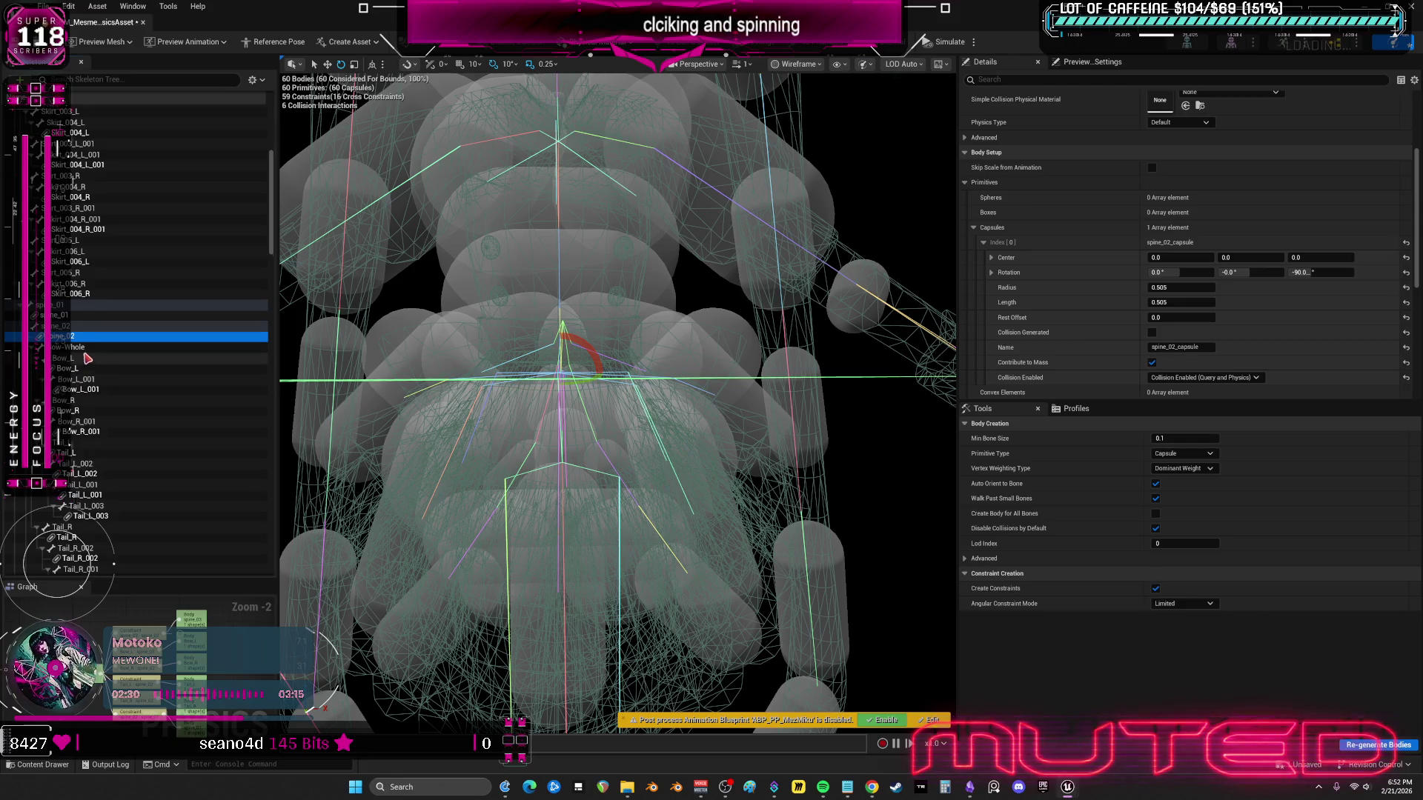
pyautogui.scroll(-1, 87, 359)
pyautogui.scroll(-5, 95, 410)
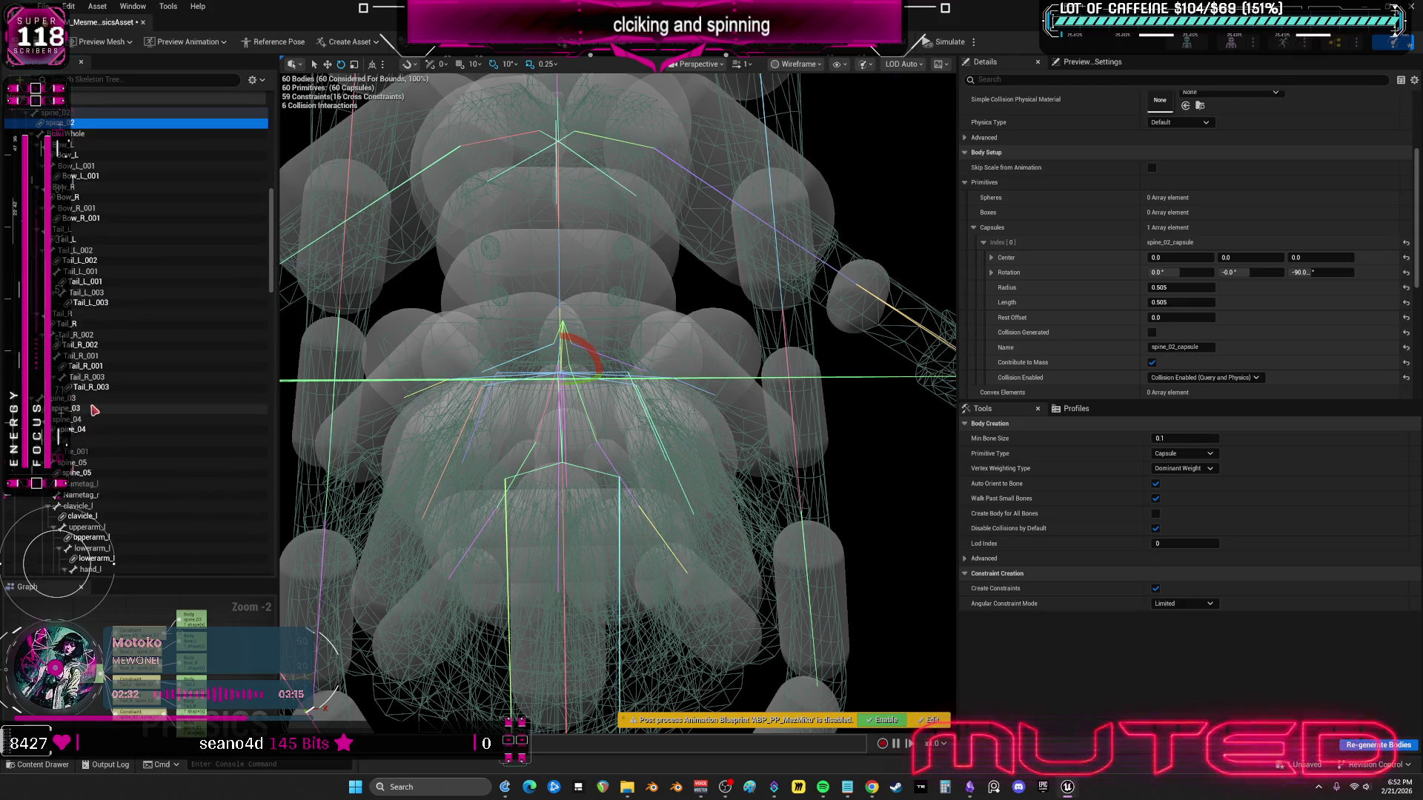
pyautogui.keyDown('ctrl'); pyautogui.click(95, 408); pyautogui.keyUp('ctrl')
pyautogui.keyDown('ctrl'); pyautogui.click(89, 430); pyautogui.keyUp('ctrl')
pyautogui.keyDown('ctrl'); pyautogui.click(86, 473); pyautogui.keyUp('ctrl')
pyautogui.moveTo(765, 303); pyautogui.dragTo(712, 319)
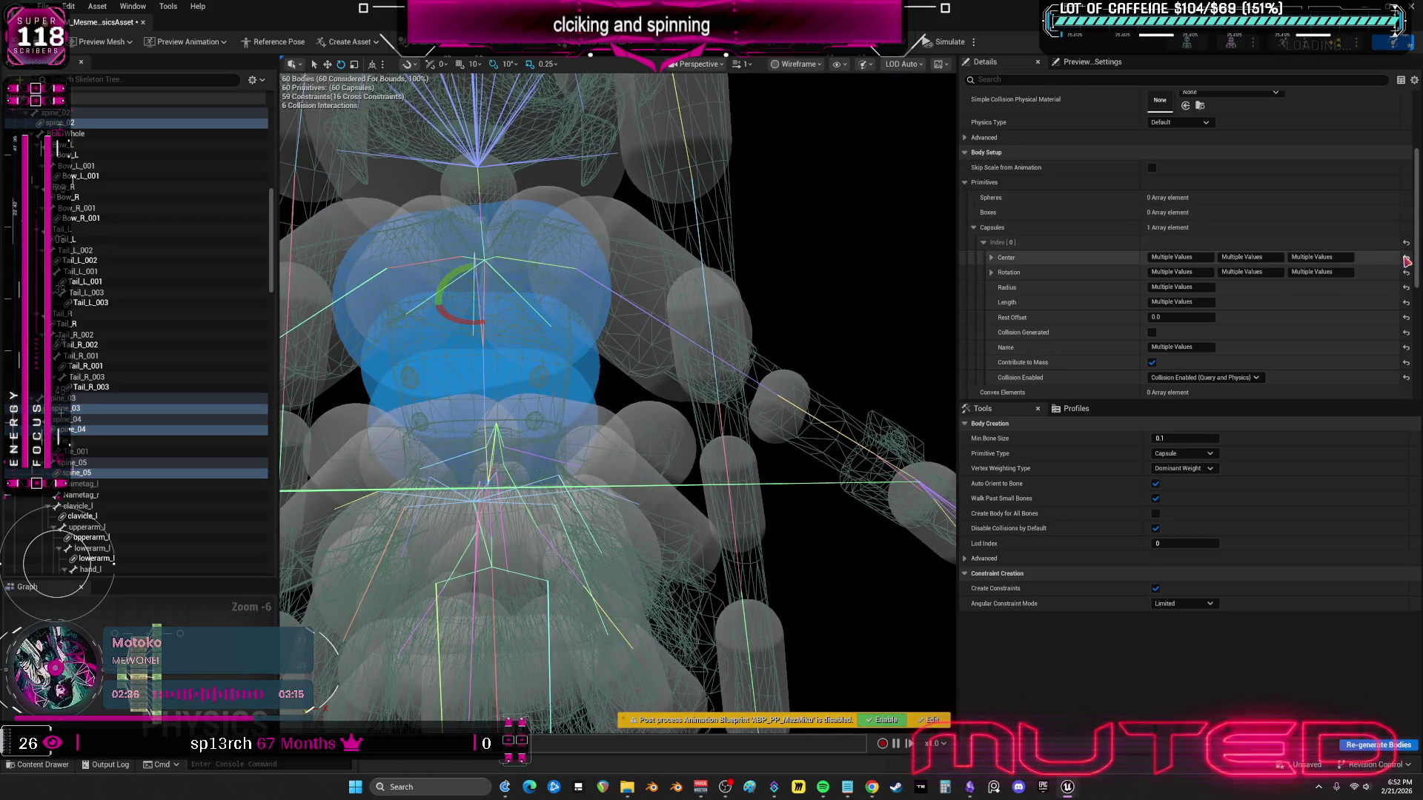
pyautogui.click(1406, 258)
pyautogui.click(1406, 273)
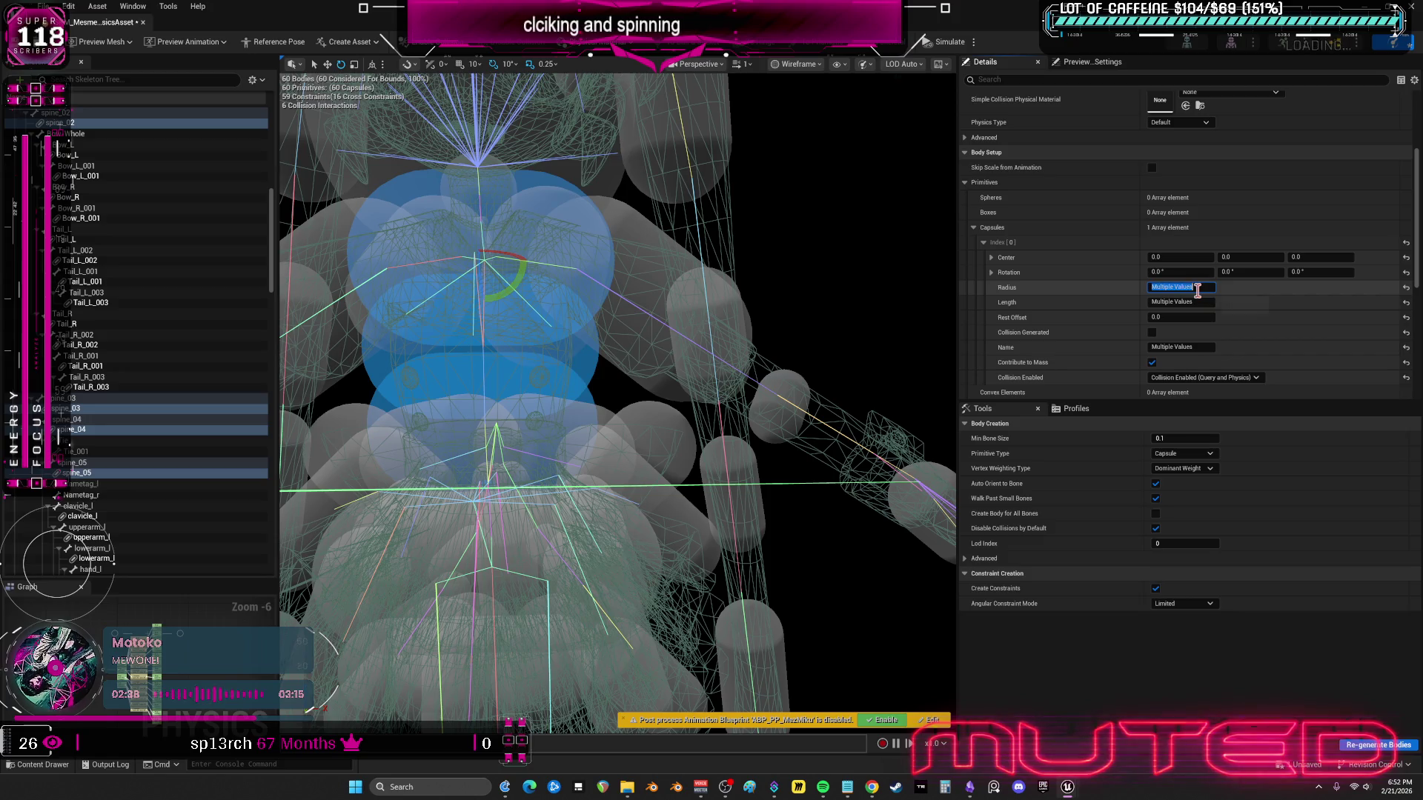
pyautogui.write('20')
# - Set the selected spine capsules to radius 8 and length 14
pyautogui.press('Return')
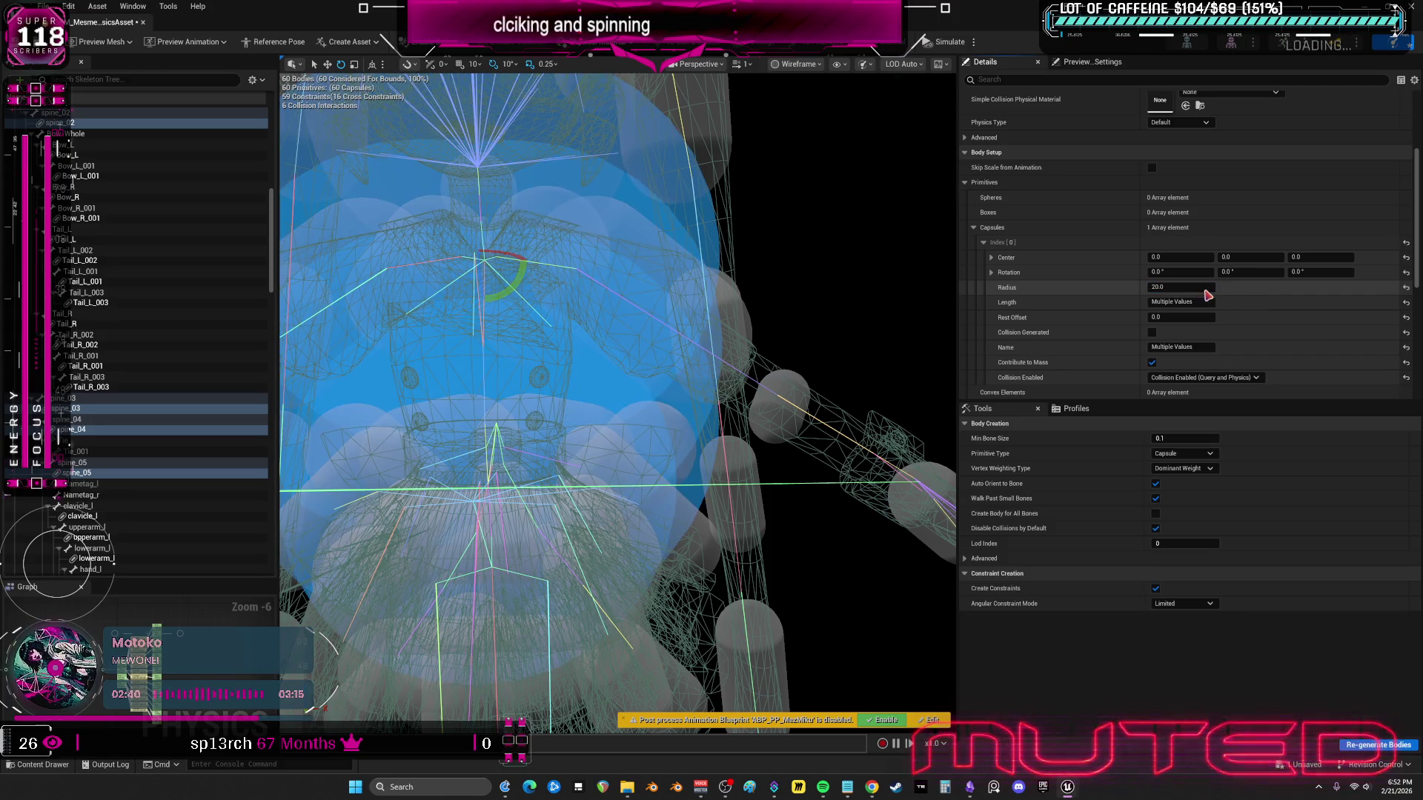
pyautogui.write('8')
pyautogui.press('Return')
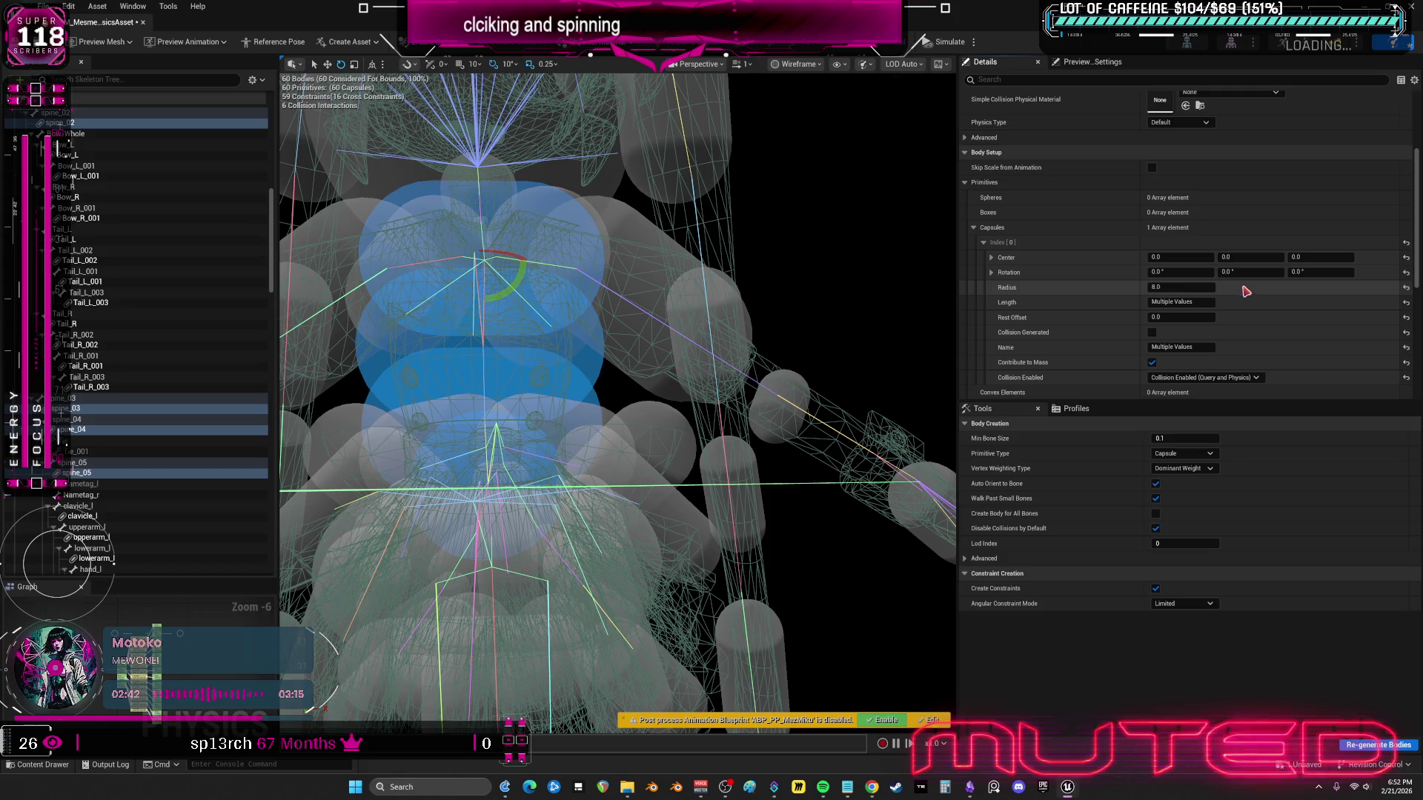
pyautogui.click(1195, 302)
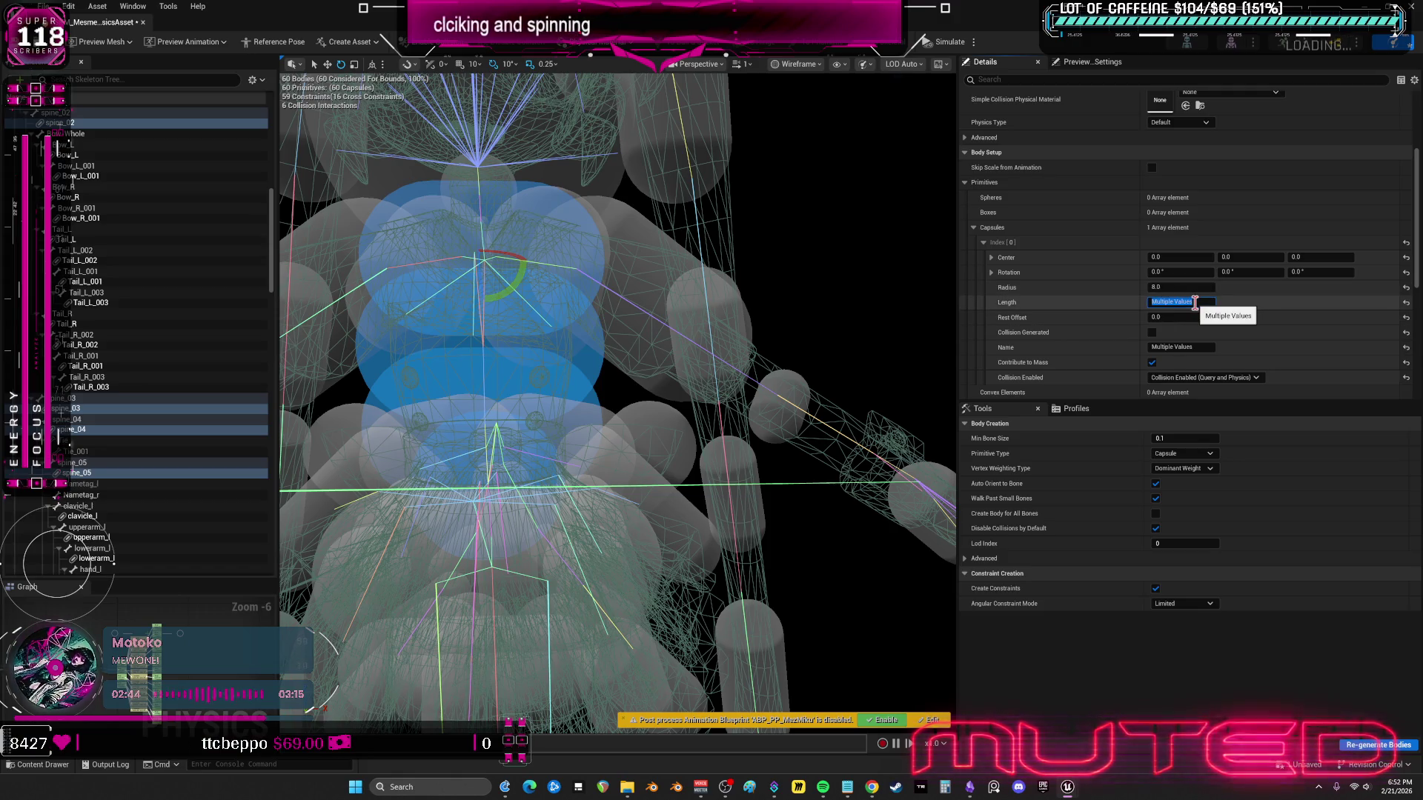
pyautogui.write('14')
pyautogui.press('Return')
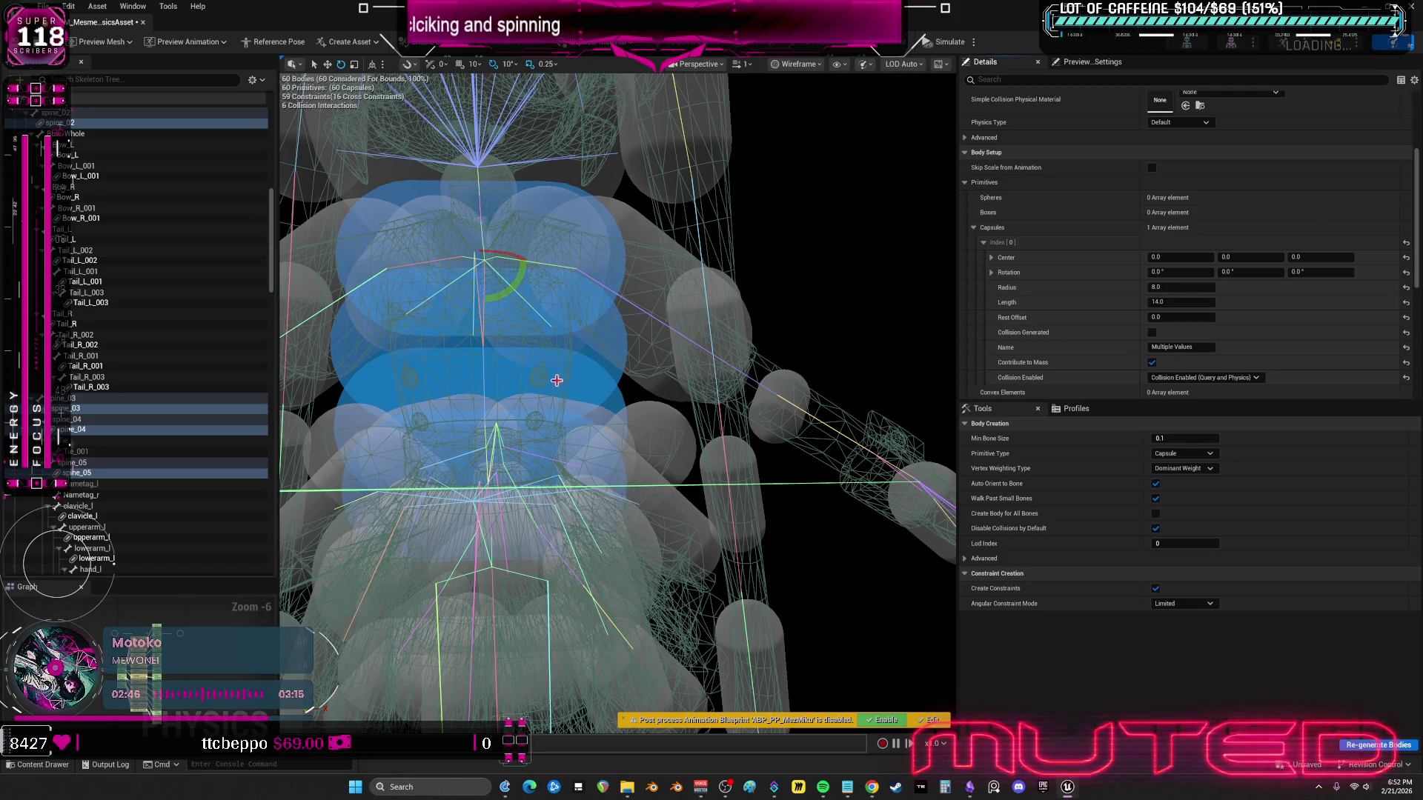
# - Shorten the spine_04 capsule to length 10 and the spine_03 capsule to length 8
pyautogui.click(1185, 306)
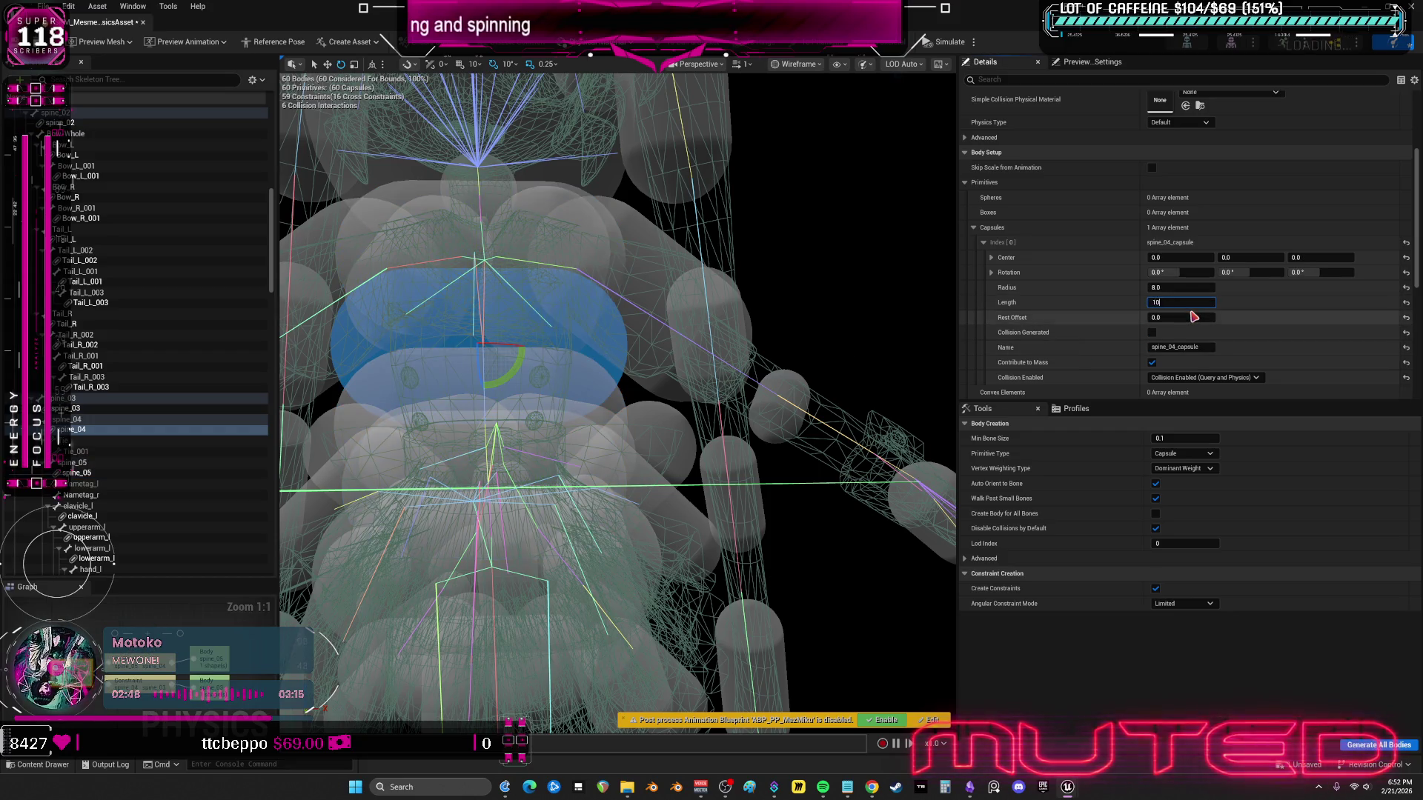
pyautogui.press('Return')
pyautogui.click(482, 412)
pyautogui.click(1189, 304)
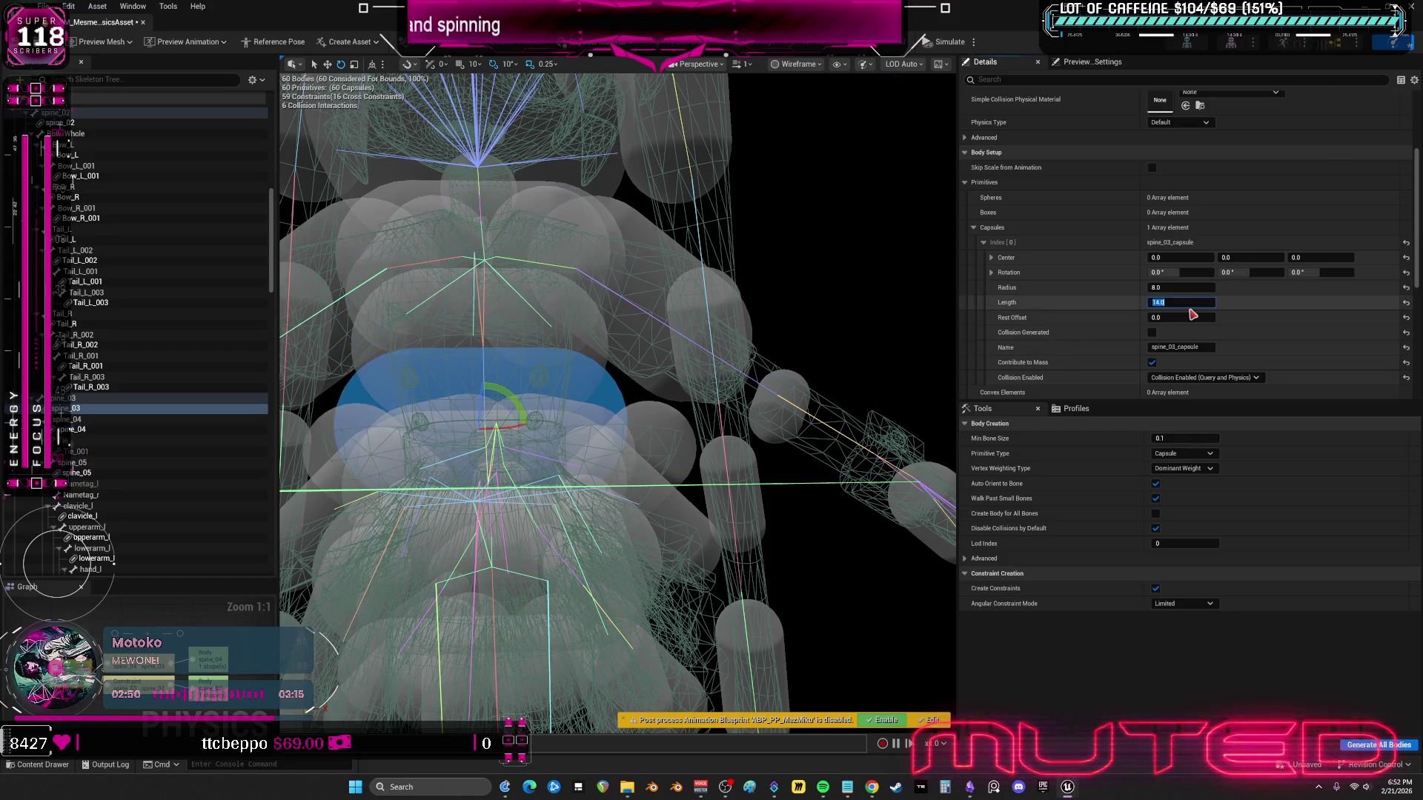
pyautogui.press('Return')
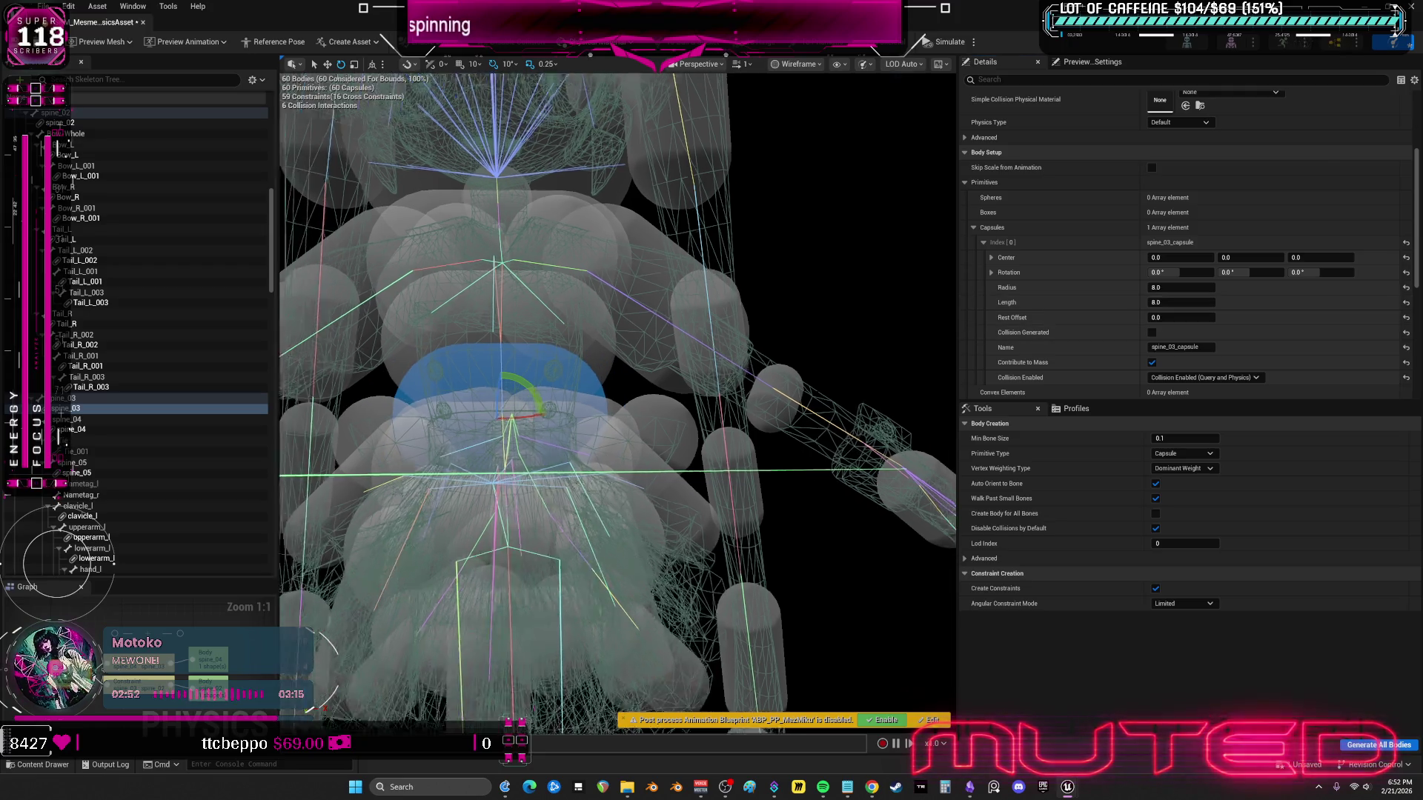
pyautogui.scroll(5, 90, 235)
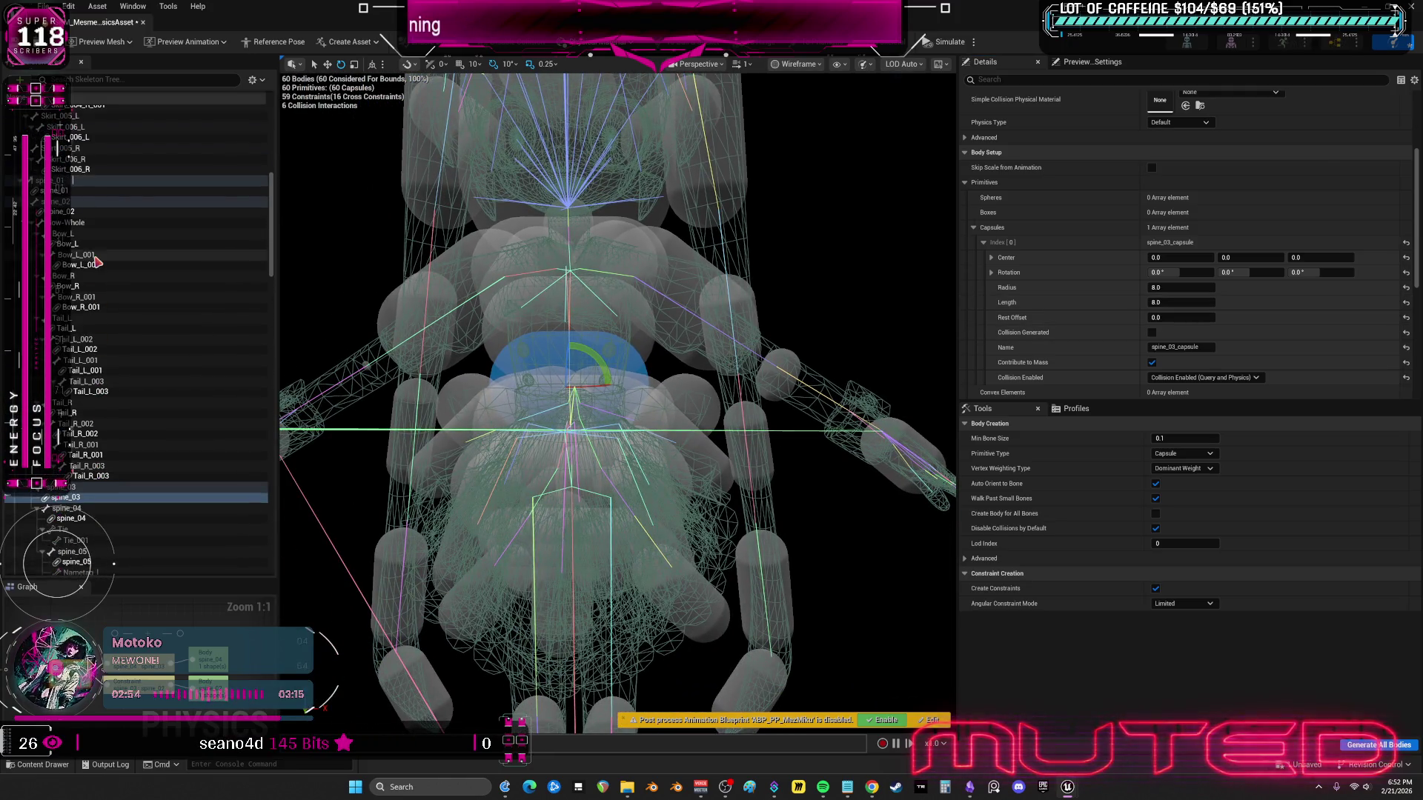
# - Reset the four bow capsules' position and rotation and set their size to 8
pyautogui.click(71, 244)
pyautogui.keyDown('ctrl'); pyautogui.click(82, 264); pyautogui.keyUp('ctrl')
pyautogui.keyDown('ctrl'); pyautogui.click(71, 286); pyautogui.keyUp('ctrl')
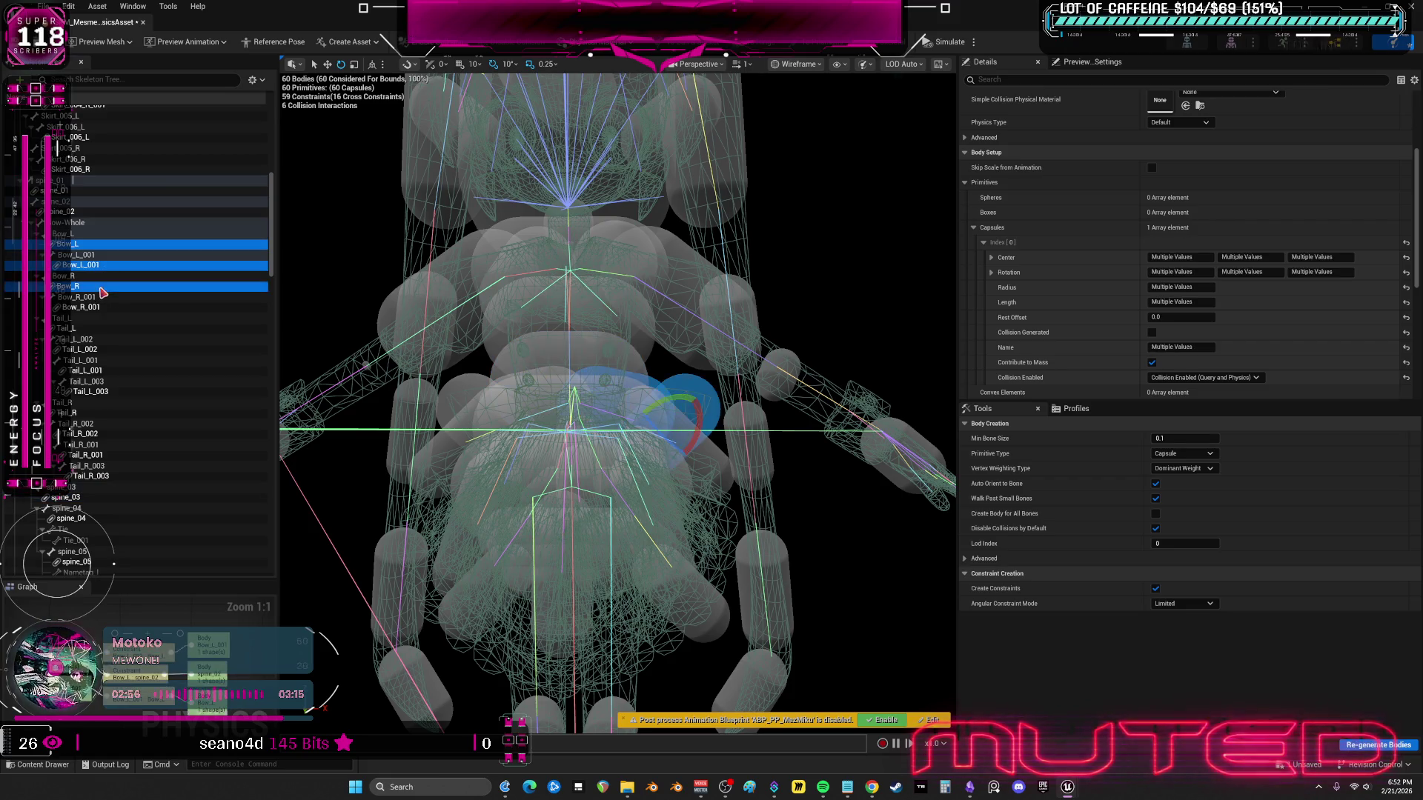
pyautogui.keyDown('ctrl'); pyautogui.click(108, 309); pyautogui.keyUp('ctrl')
pyautogui.click(1412, 270)
pyautogui.click(1406, 272)
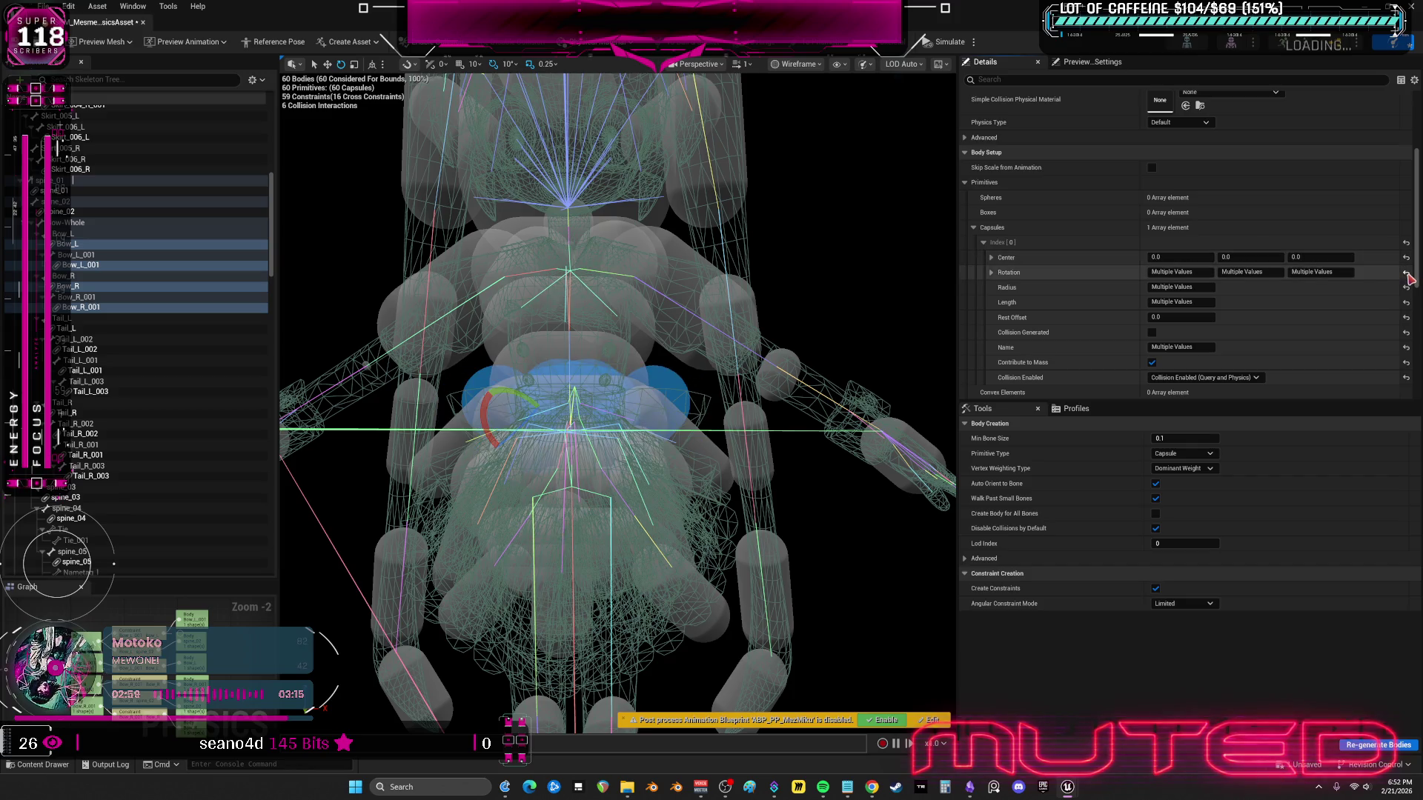
pyautogui.click(1203, 303)
pyautogui.write('8')
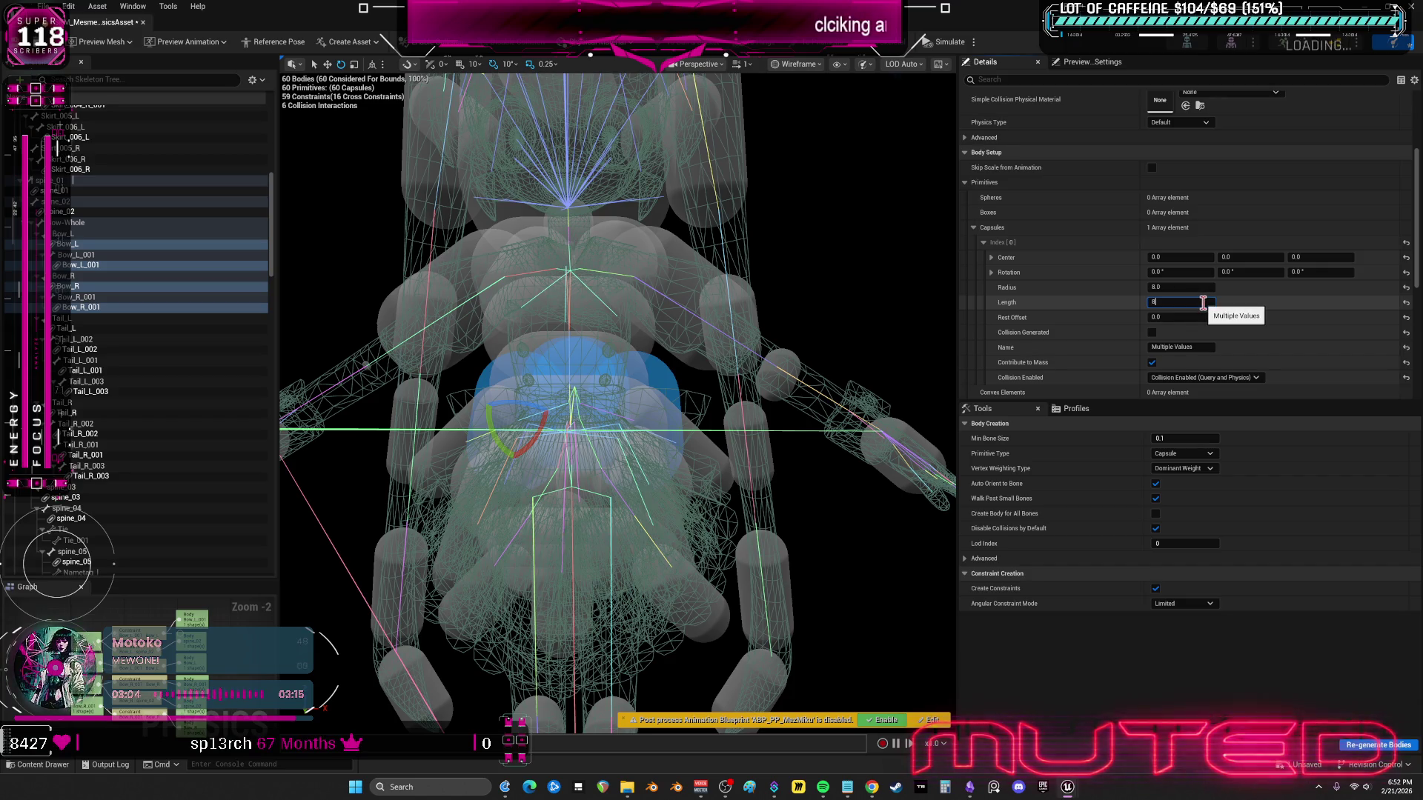
pyautogui.press('Return')
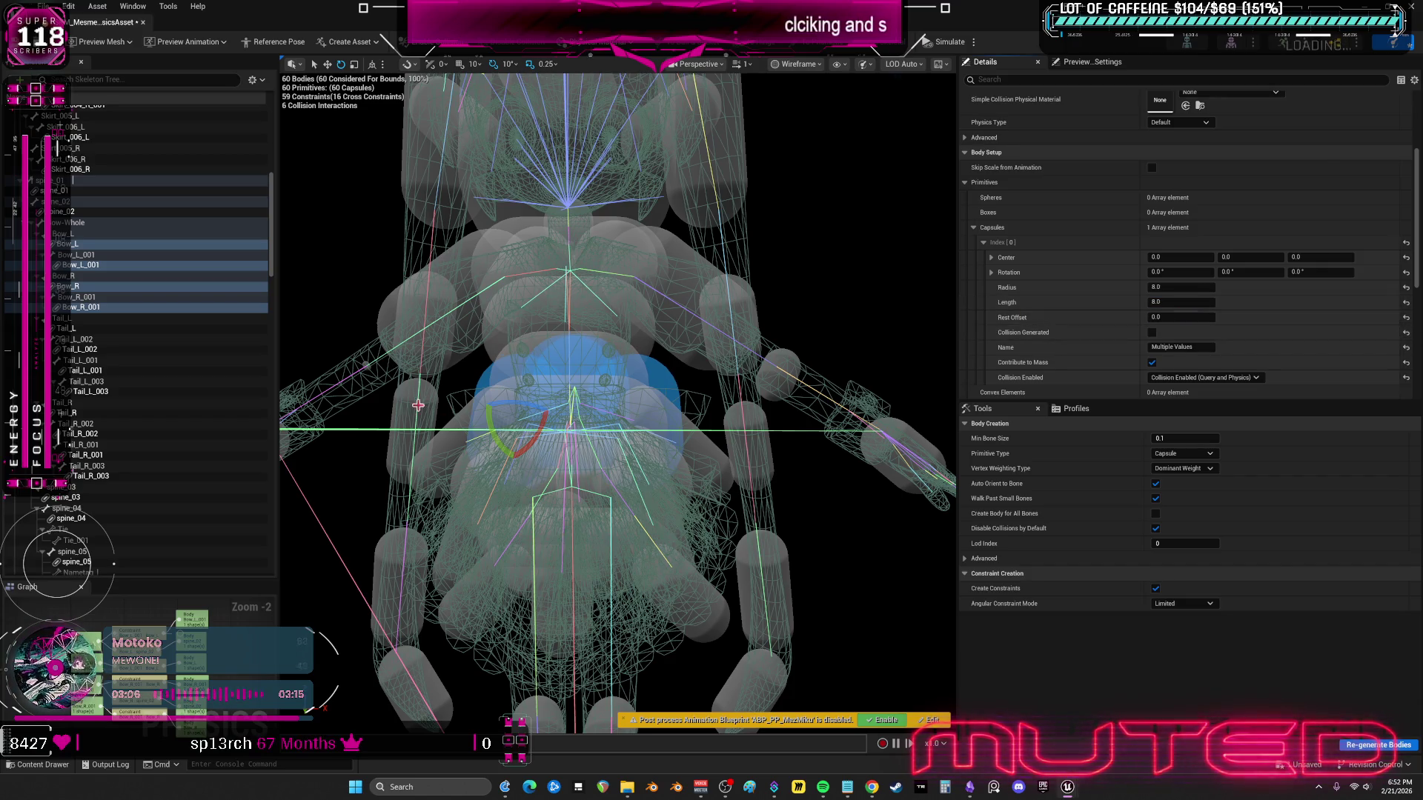
# - Select all the tail bodies from Tail_L through Tail_R_003
pyautogui.click(148, 329)
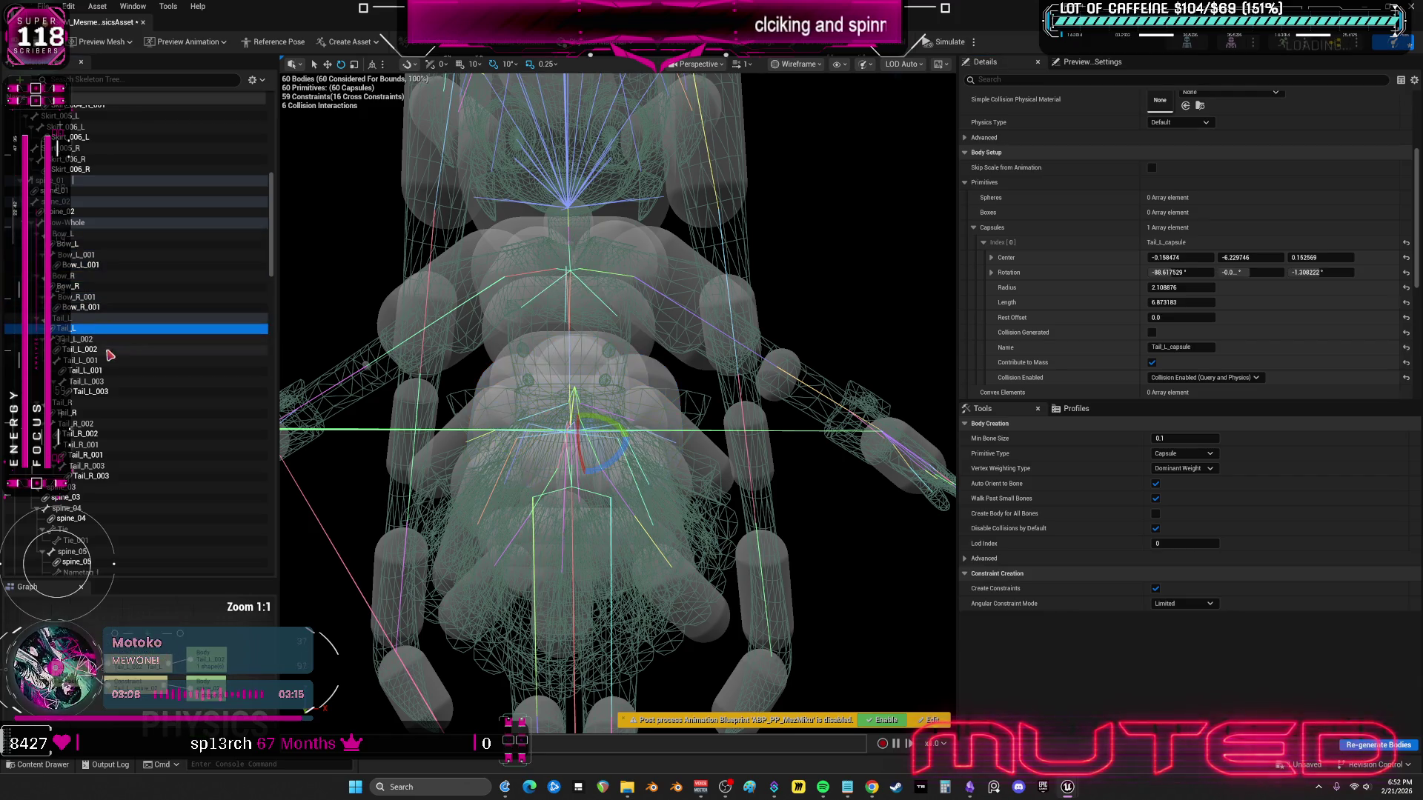
pyautogui.keyDown('ctrl'); pyautogui.click(148, 349); pyautogui.keyUp('ctrl')
pyautogui.keyDown('ctrl'); pyautogui.click(112, 371); pyautogui.keyUp('ctrl')
pyautogui.keyDown('ctrl'); pyautogui.click(111, 391); pyautogui.keyUp('ctrl')
pyautogui.keyDown('ctrl'); pyautogui.click(110, 413); pyautogui.keyUp('ctrl')
pyautogui.keyDown('ctrl'); pyautogui.click(110, 434); pyautogui.keyUp('ctrl')
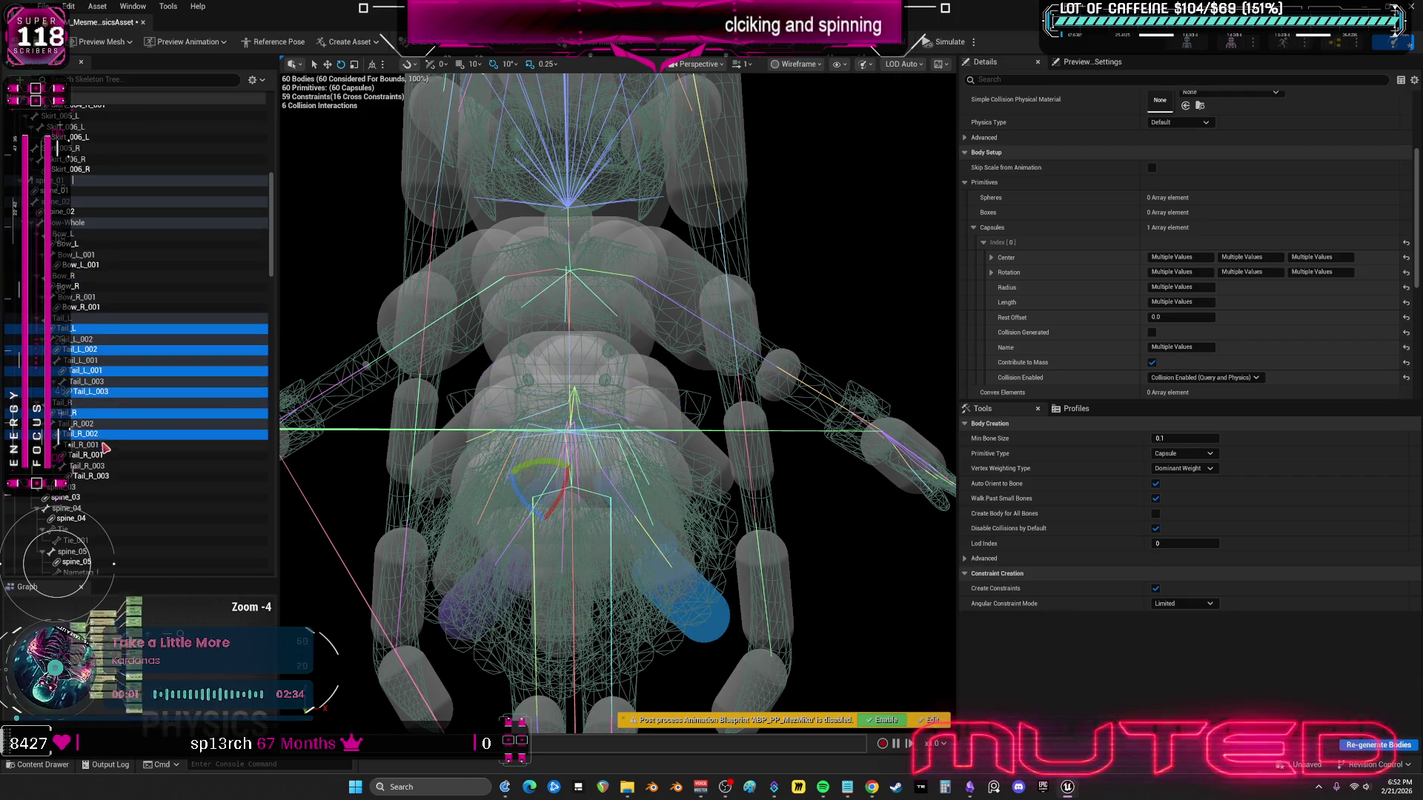
pyautogui.keyDown('ctrl'); pyautogui.click(109, 455); pyautogui.keyUp('ctrl')
pyautogui.keyDown('ctrl'); pyautogui.click(109, 470); pyautogui.keyUp('ctrl')
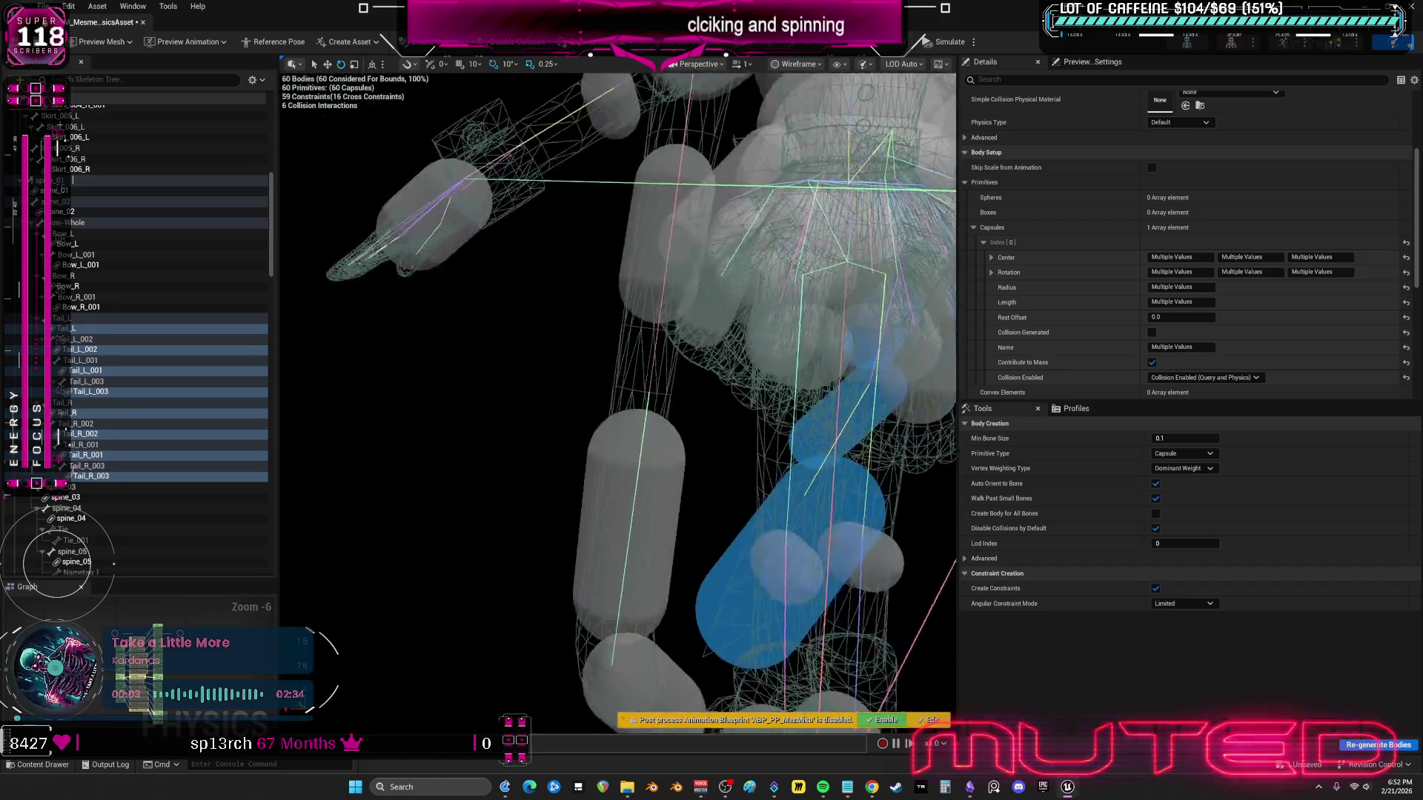
pyautogui.moveTo(601, 393); pyautogui.dragTo(601, 392)
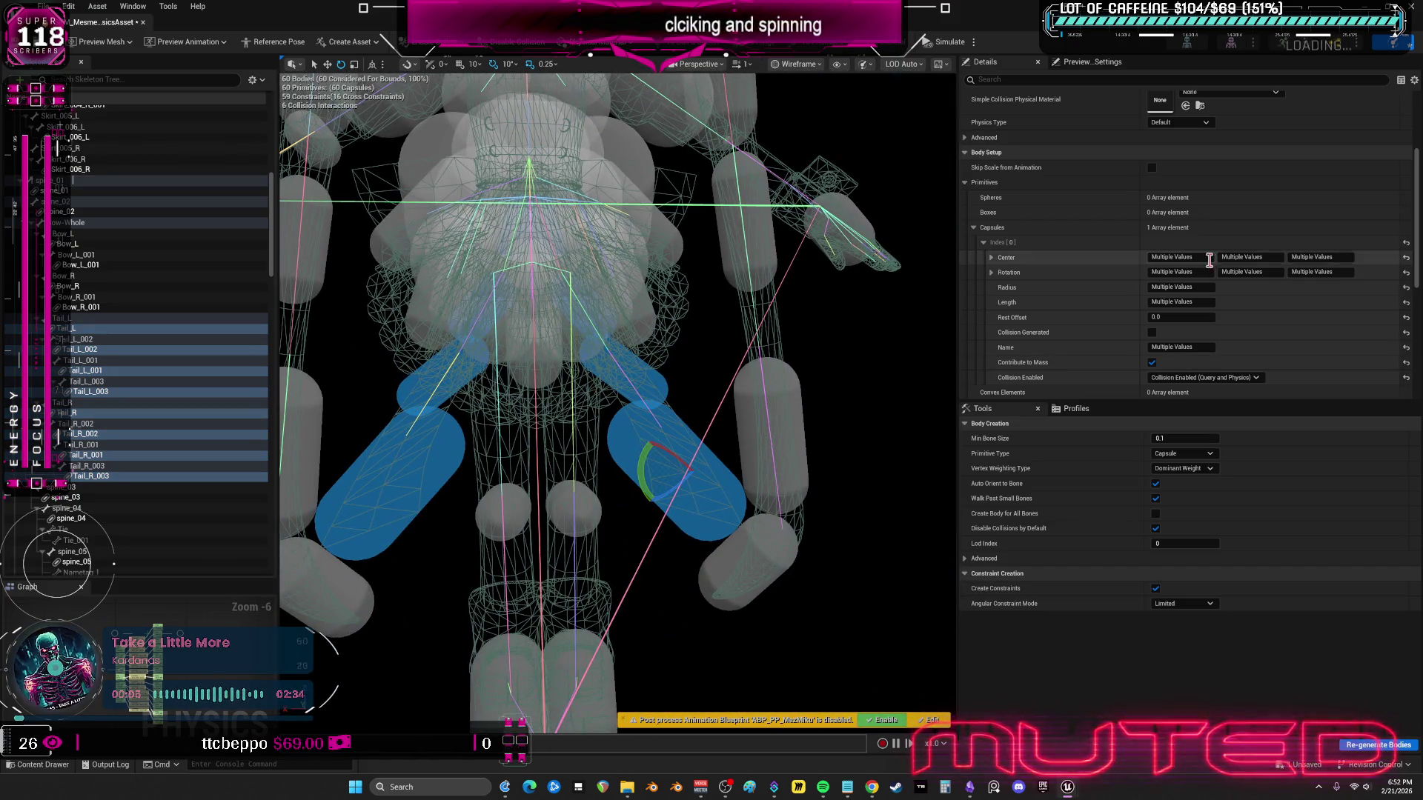
pyautogui.scroll(-2, 1222, 252)
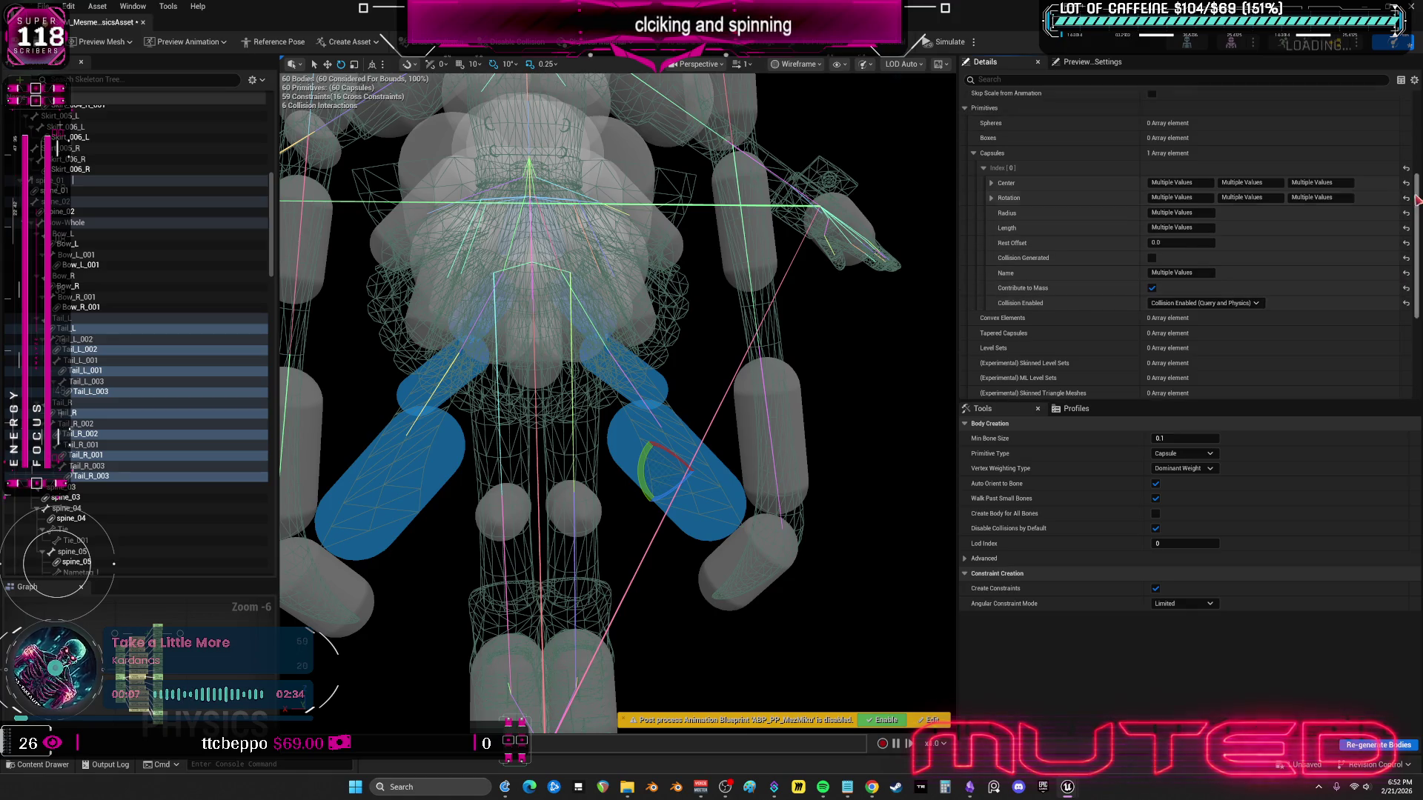
# - Recentre the tail capsules, roll them 90° around X, and set radius 4, length 14
pyautogui.click(1407, 196)
pyautogui.click(1406, 199)
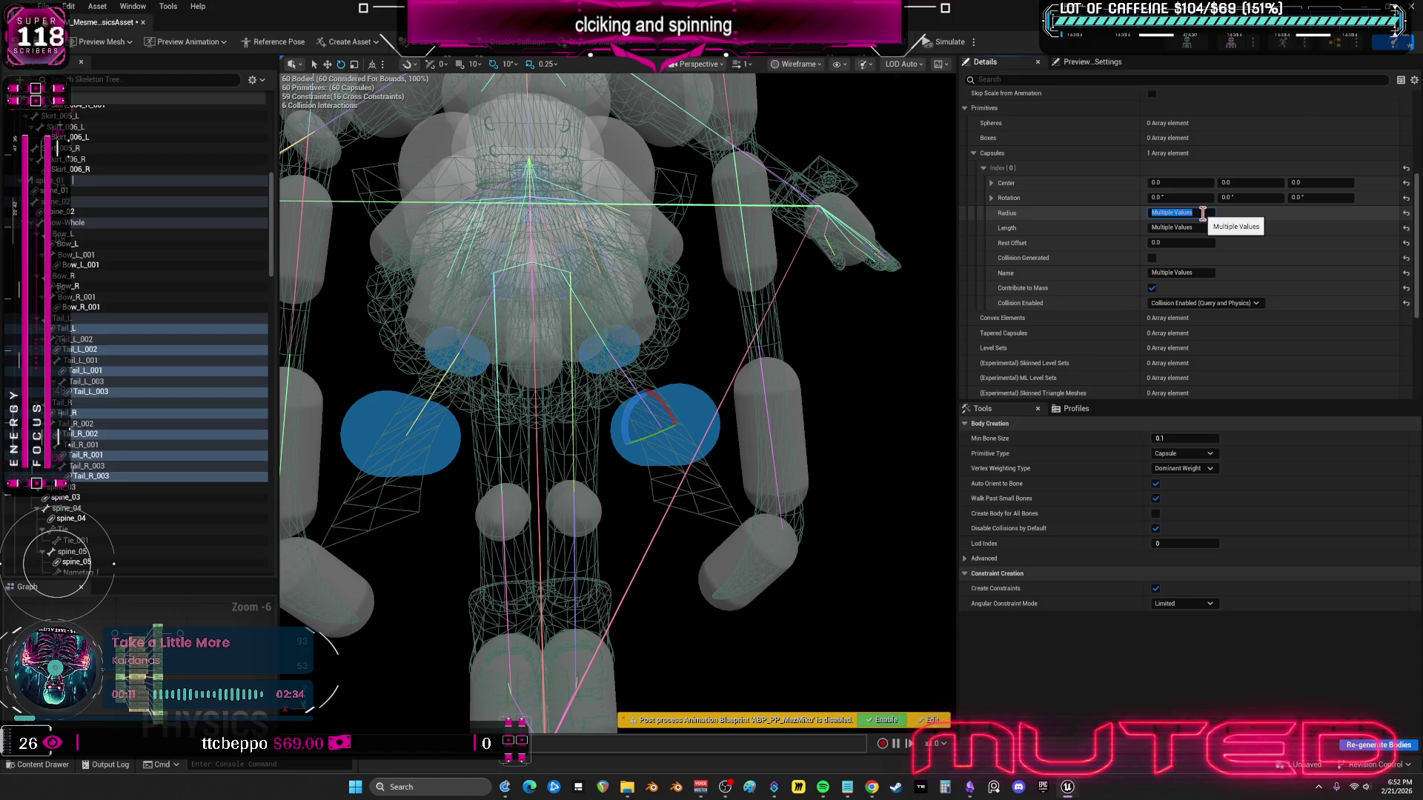
pyautogui.click(1275, 213)
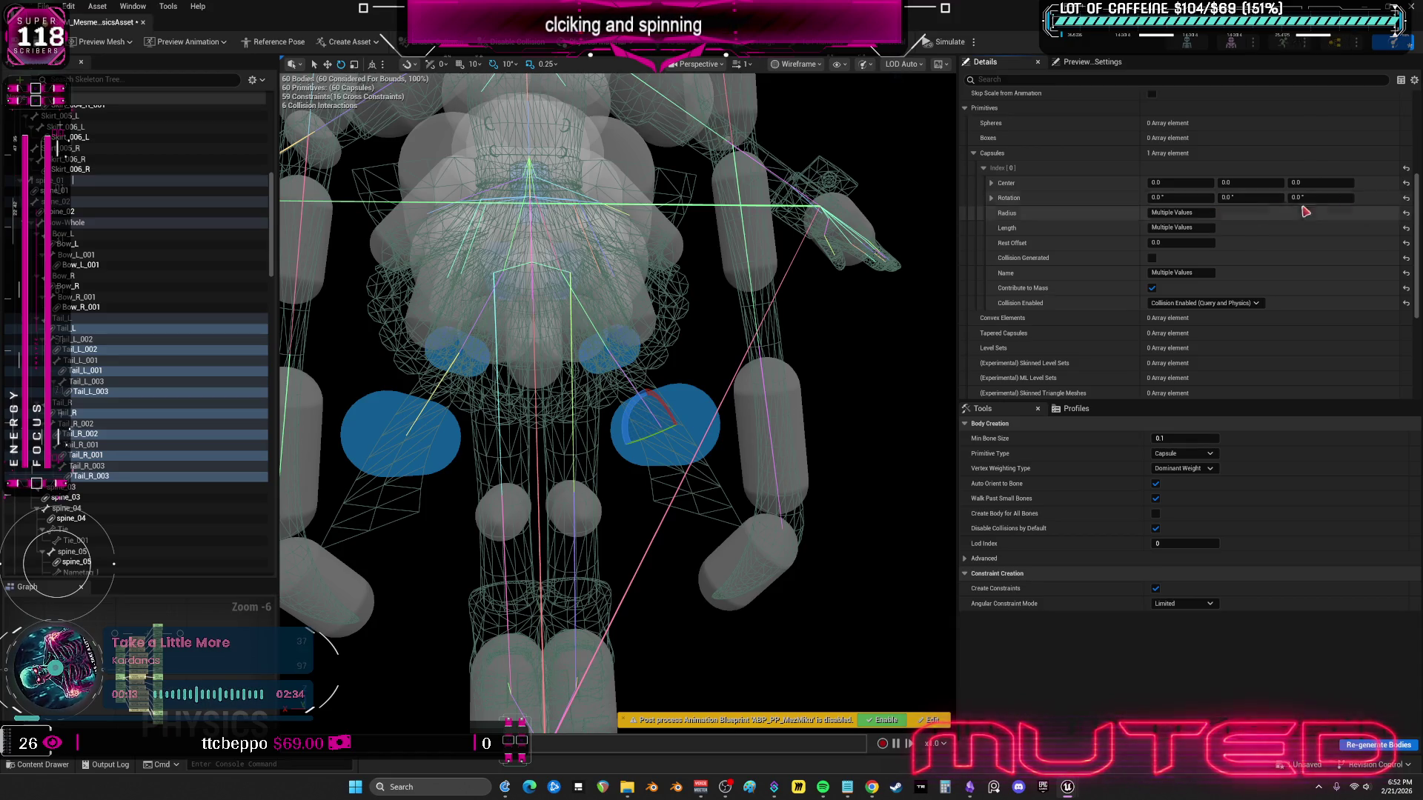
pyautogui.click(1206, 198)
pyautogui.write('9')
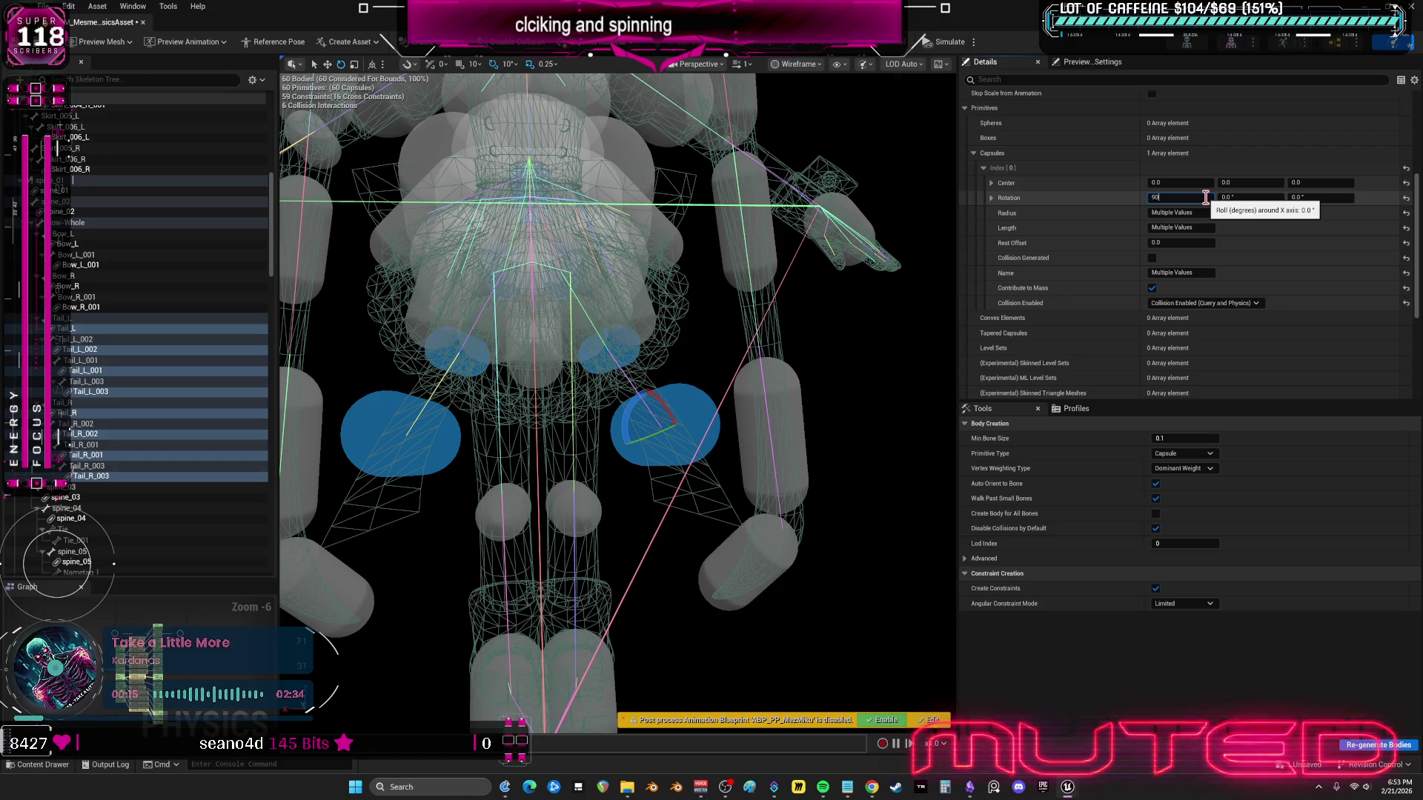
pyautogui.press('Return')
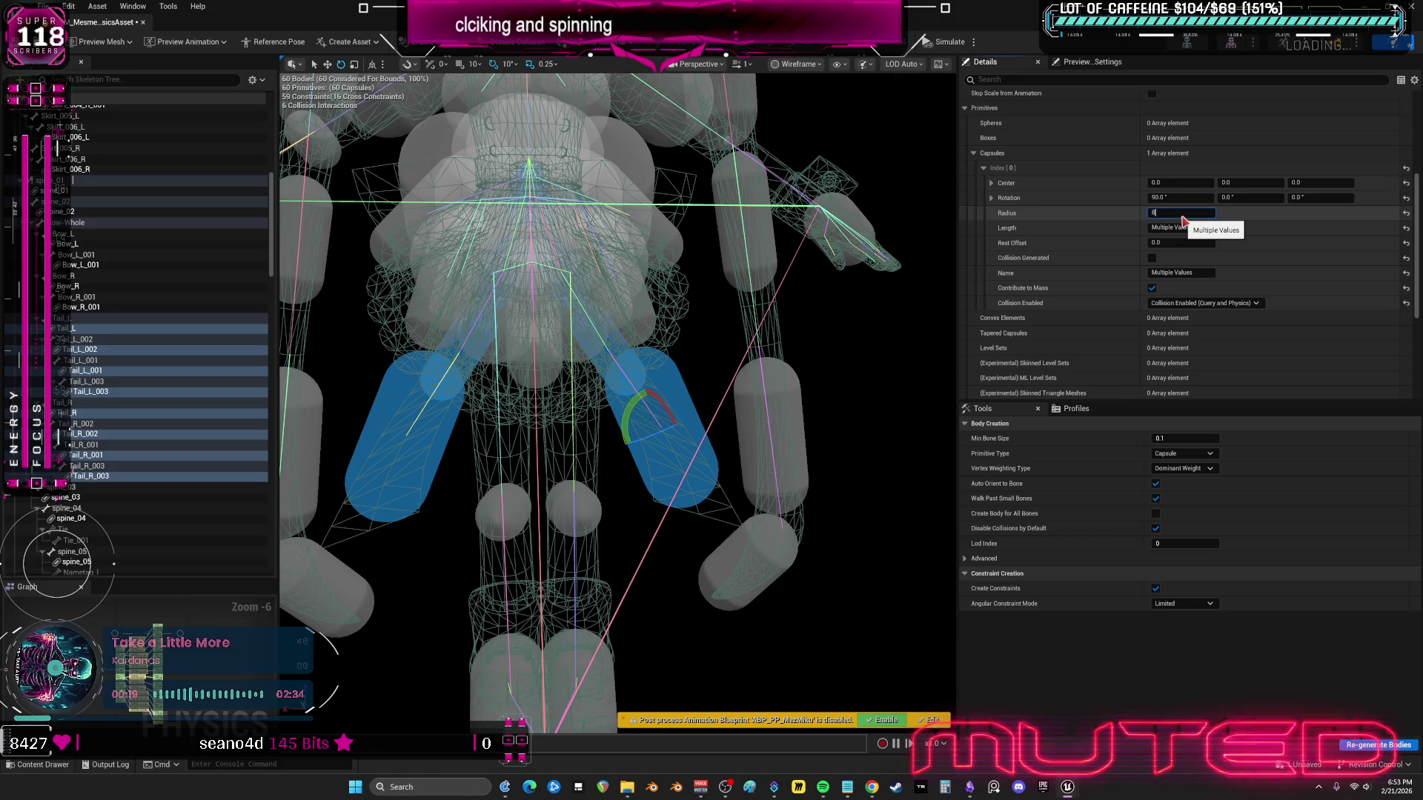
pyautogui.press('Return')
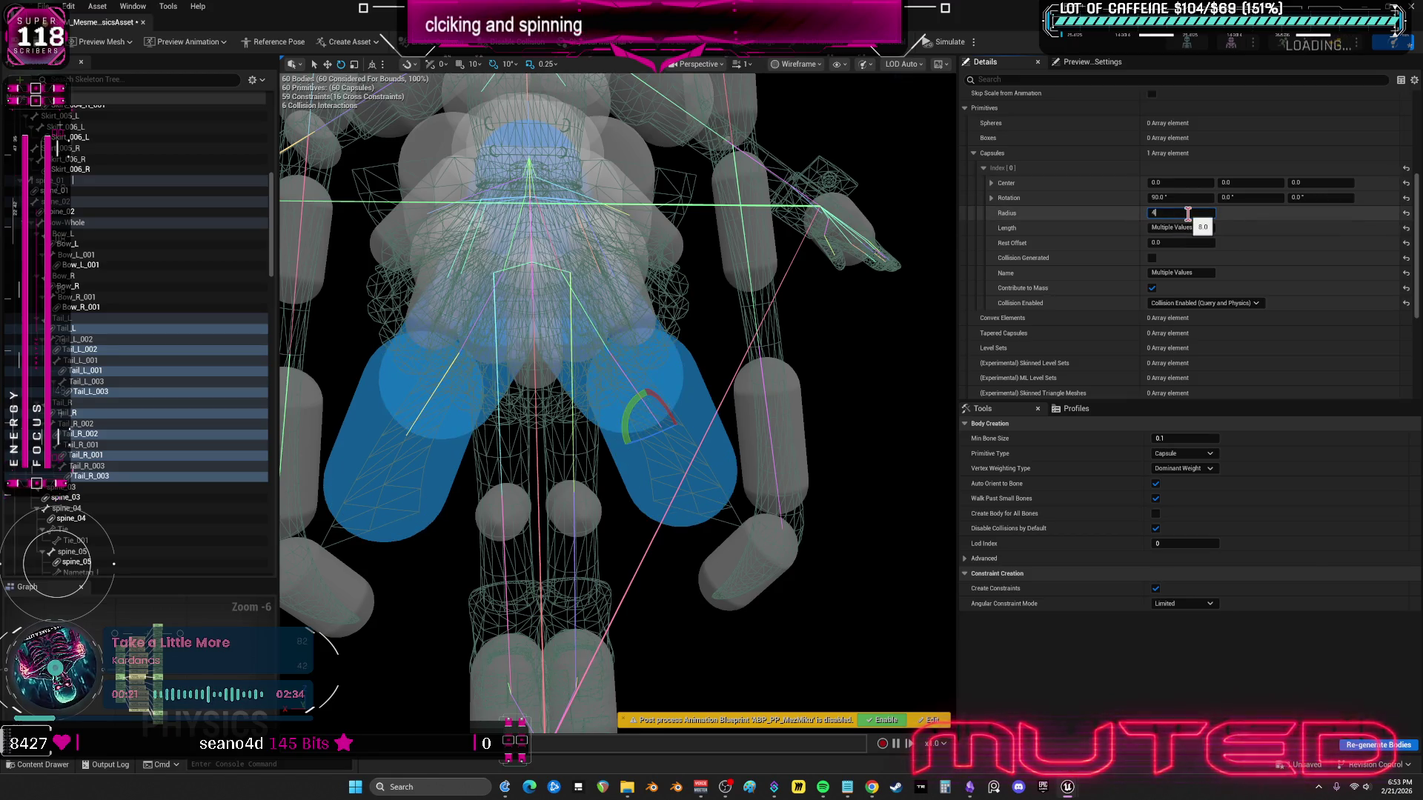
pyautogui.press('Return')
pyautogui.click(1194, 226)
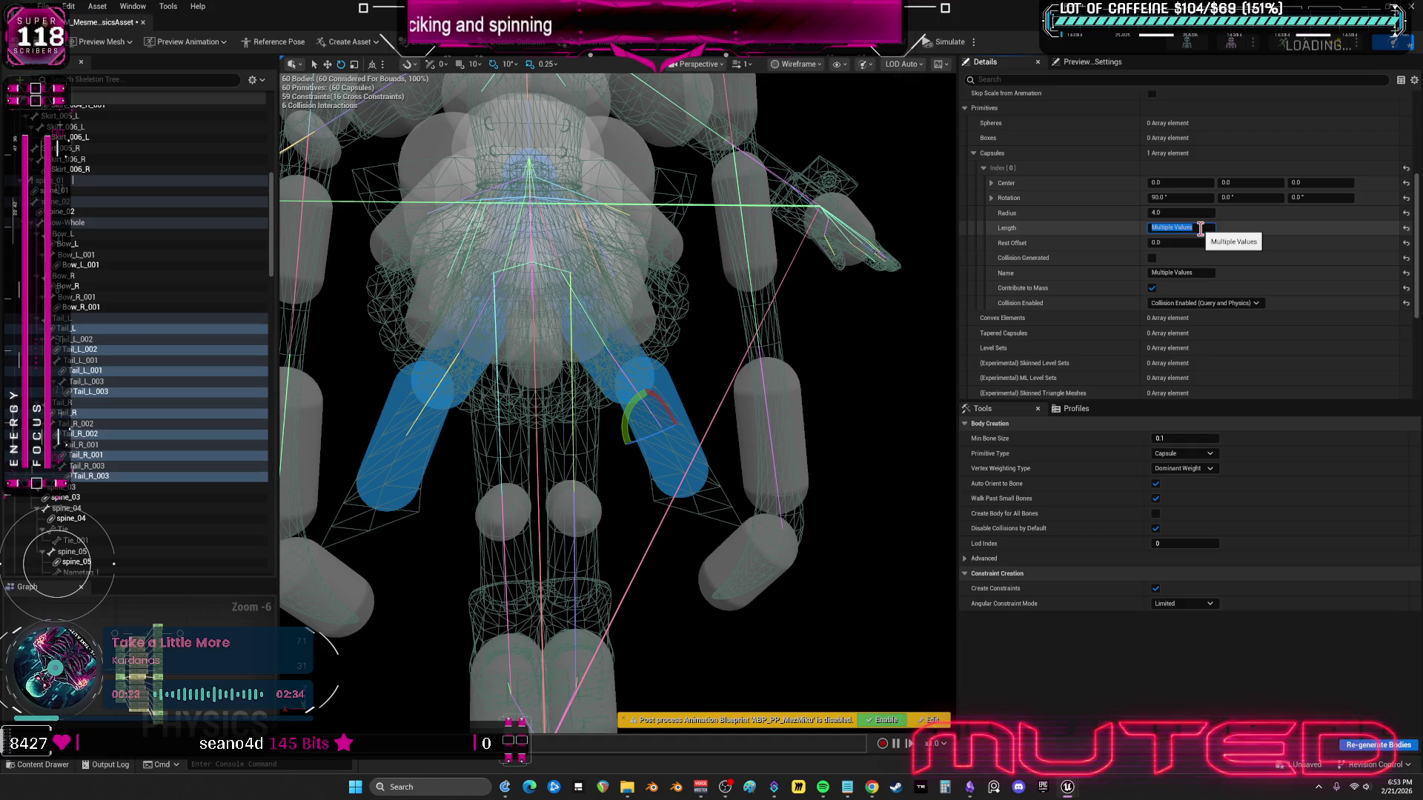
pyautogui.write('14')
pyautogui.press('Return')
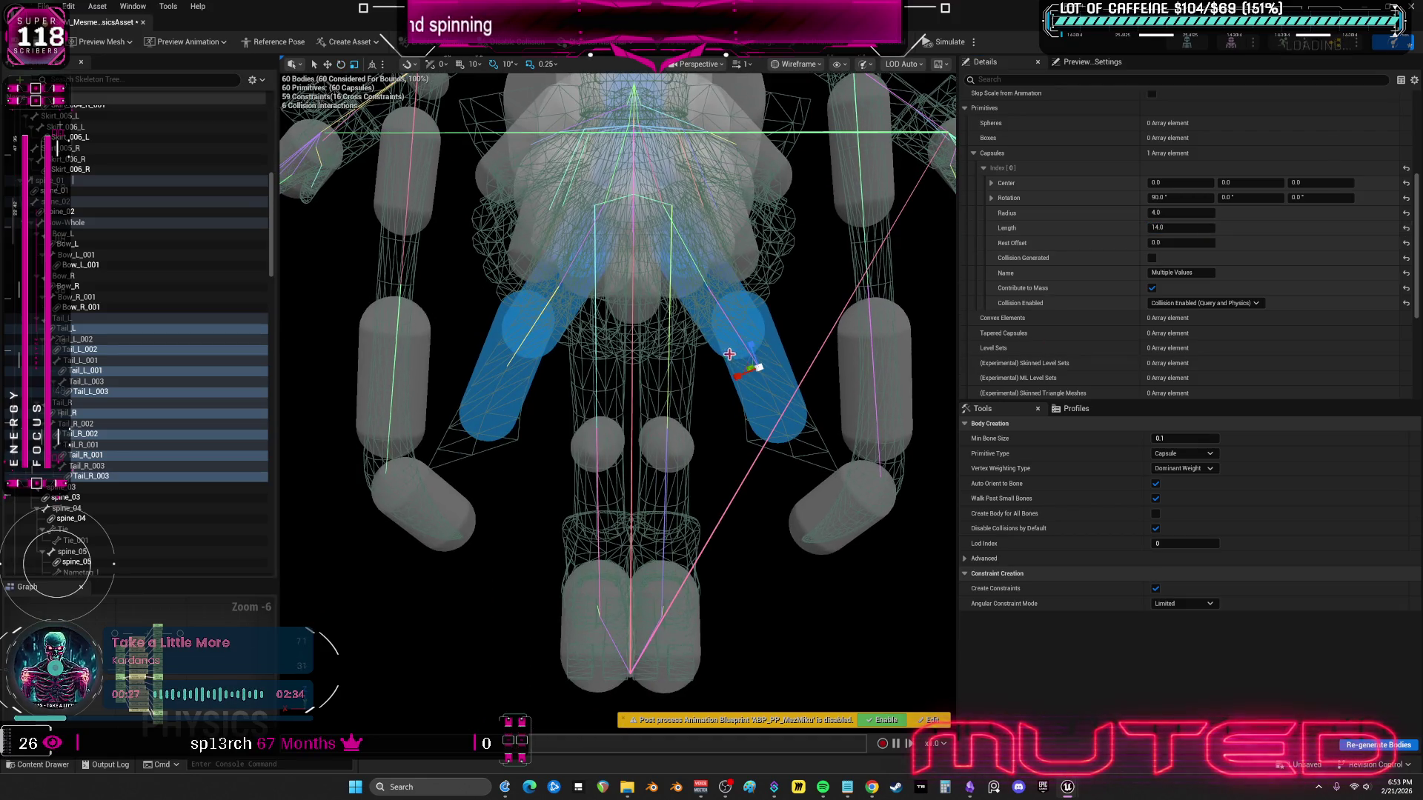
# - Move the tail capsules down and to the right and shorten them to length 8
pyautogui.moveTo(753, 345); pyautogui.dragTo(765, 369)
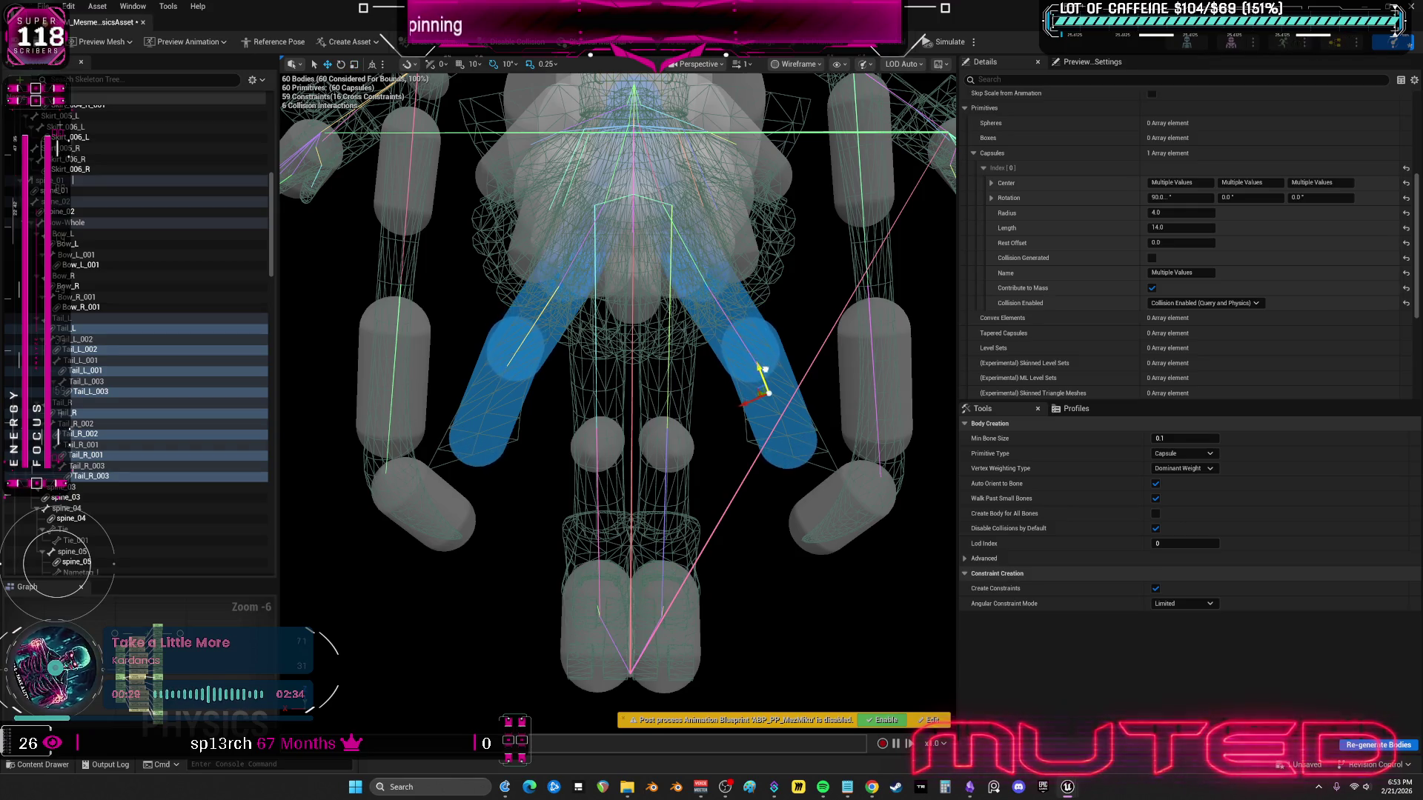
pyautogui.click(1185, 228)
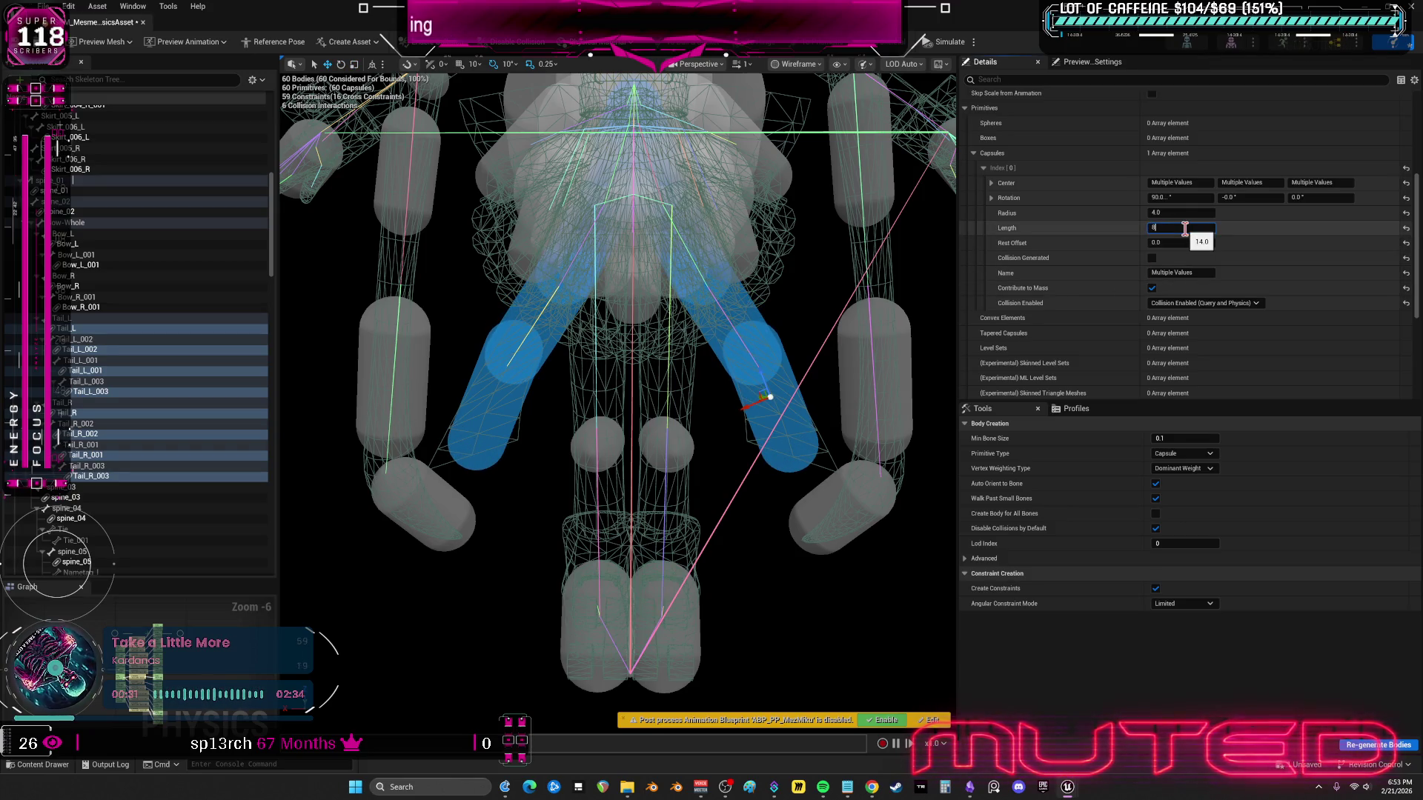
pyautogui.press('Return')
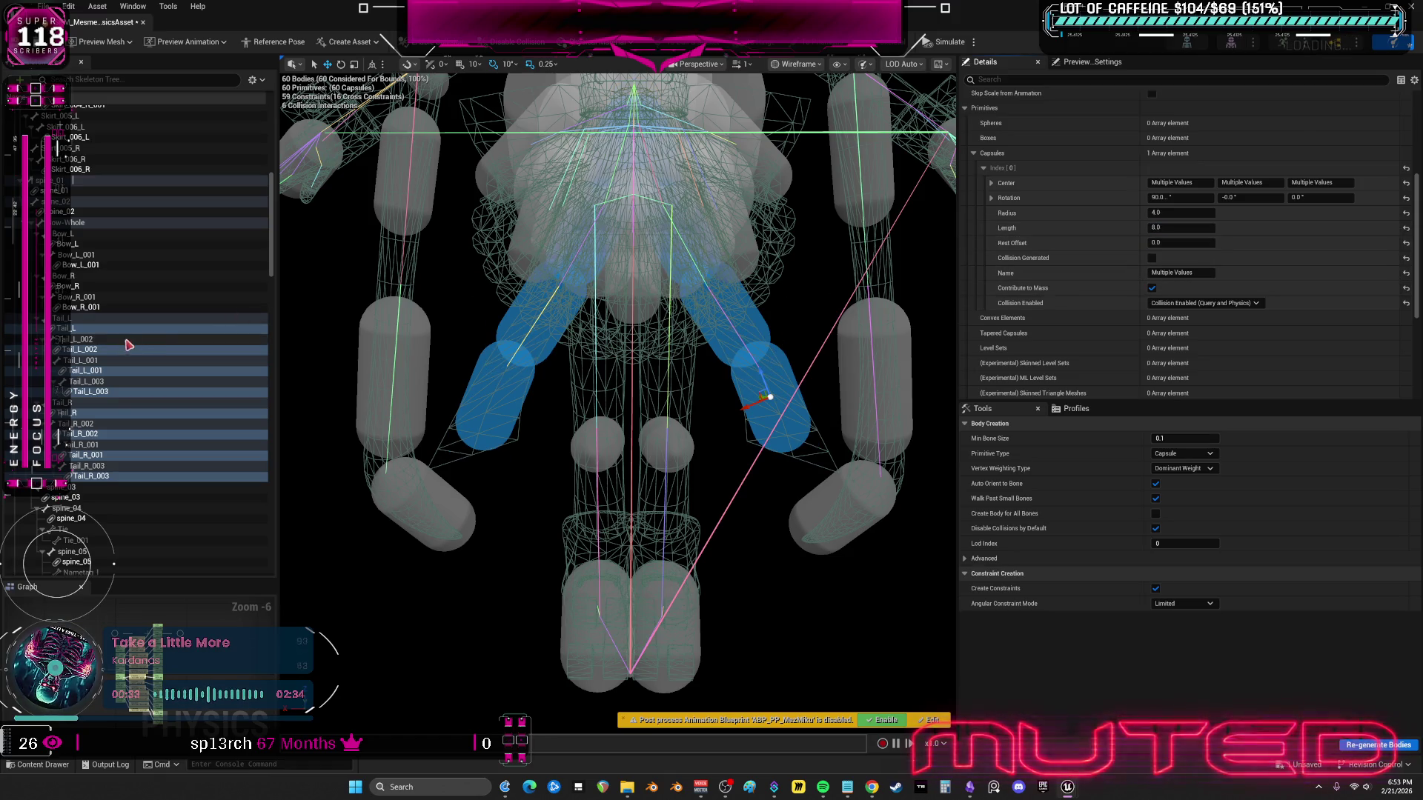
pyautogui.click(82, 307)
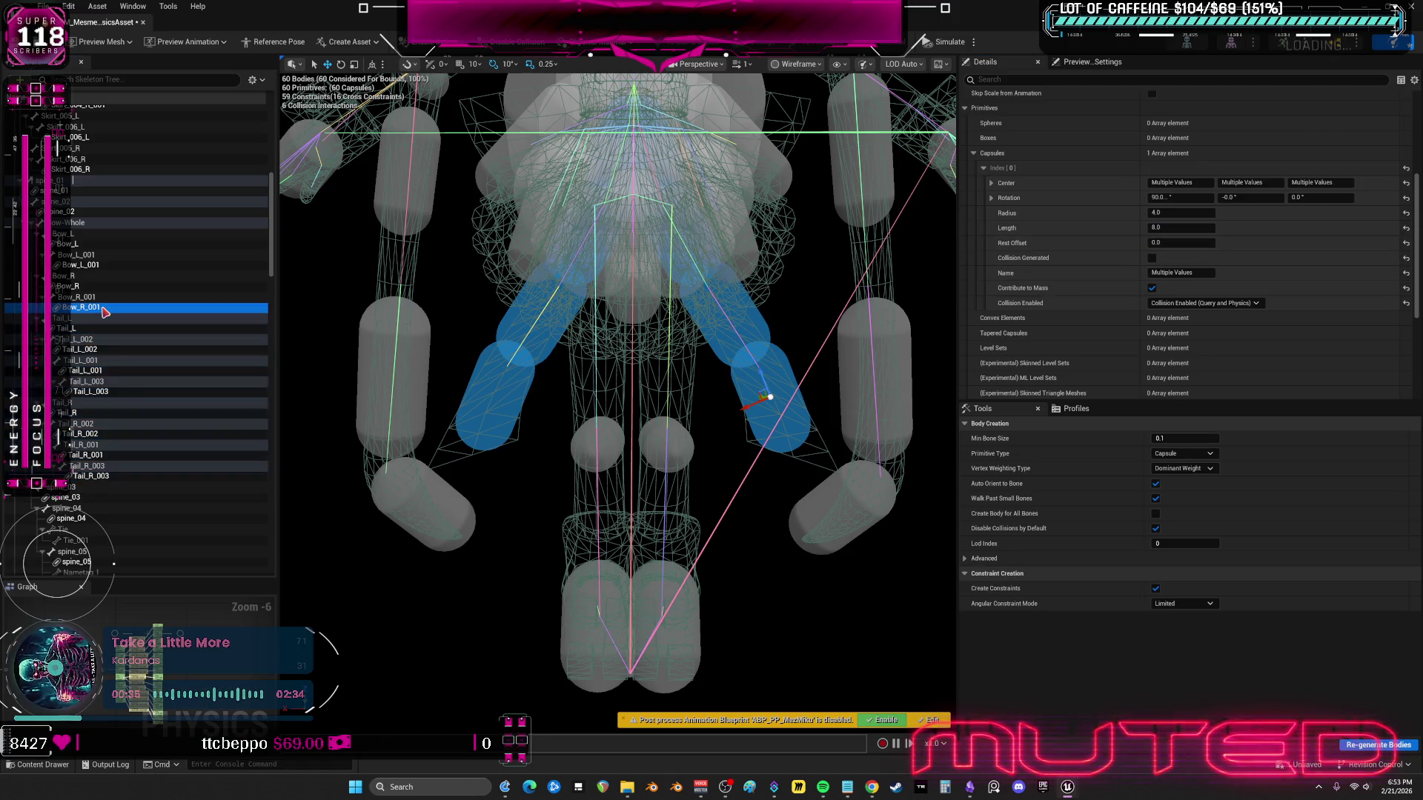
pyautogui.press('f')
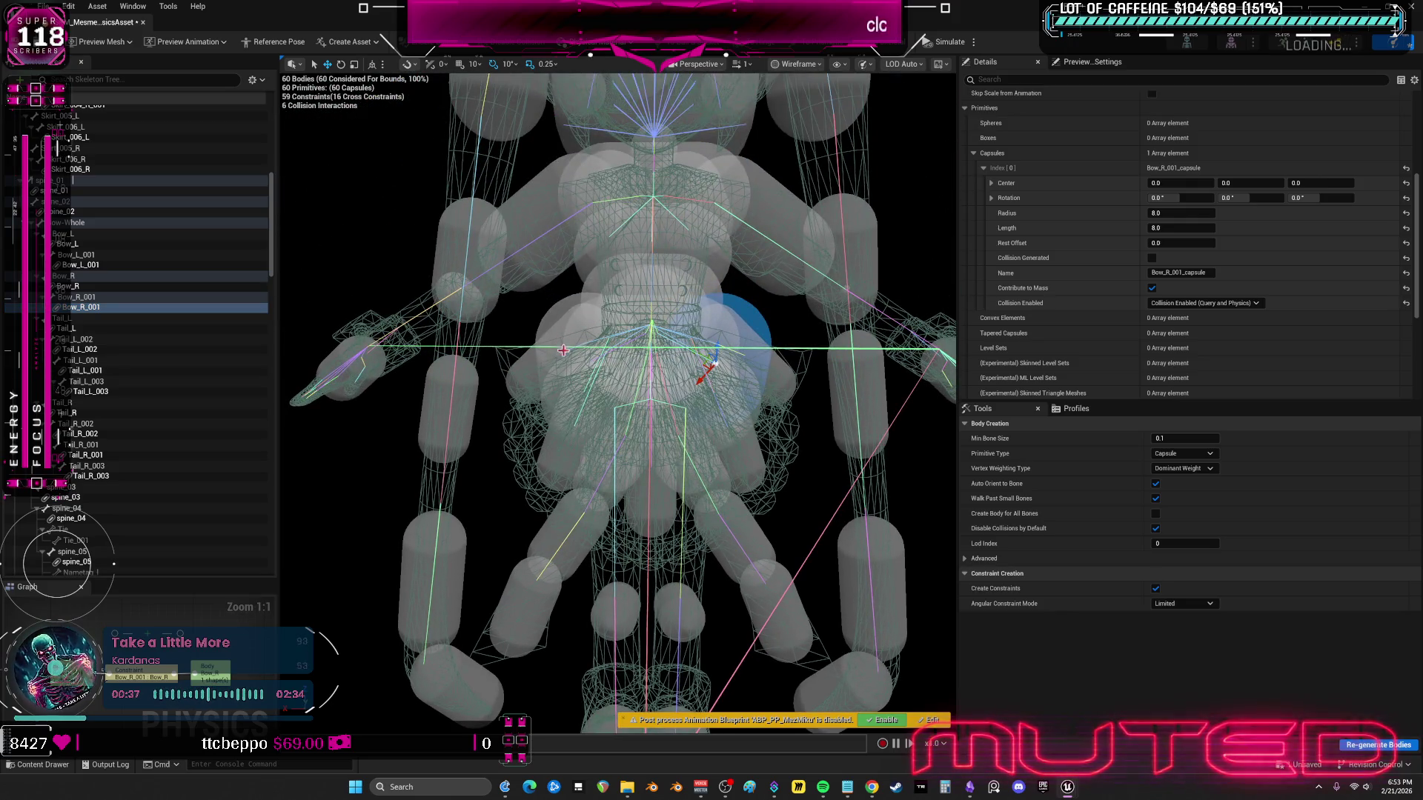
# - Select all four bow bodies and set their capsule radius to 6
pyautogui.keyDown('ctrl'); pyautogui.click(67, 286); pyautogui.keyUp('ctrl')
pyautogui.keyDown('ctrl'); pyautogui.click(78, 265); pyautogui.keyUp('ctrl')
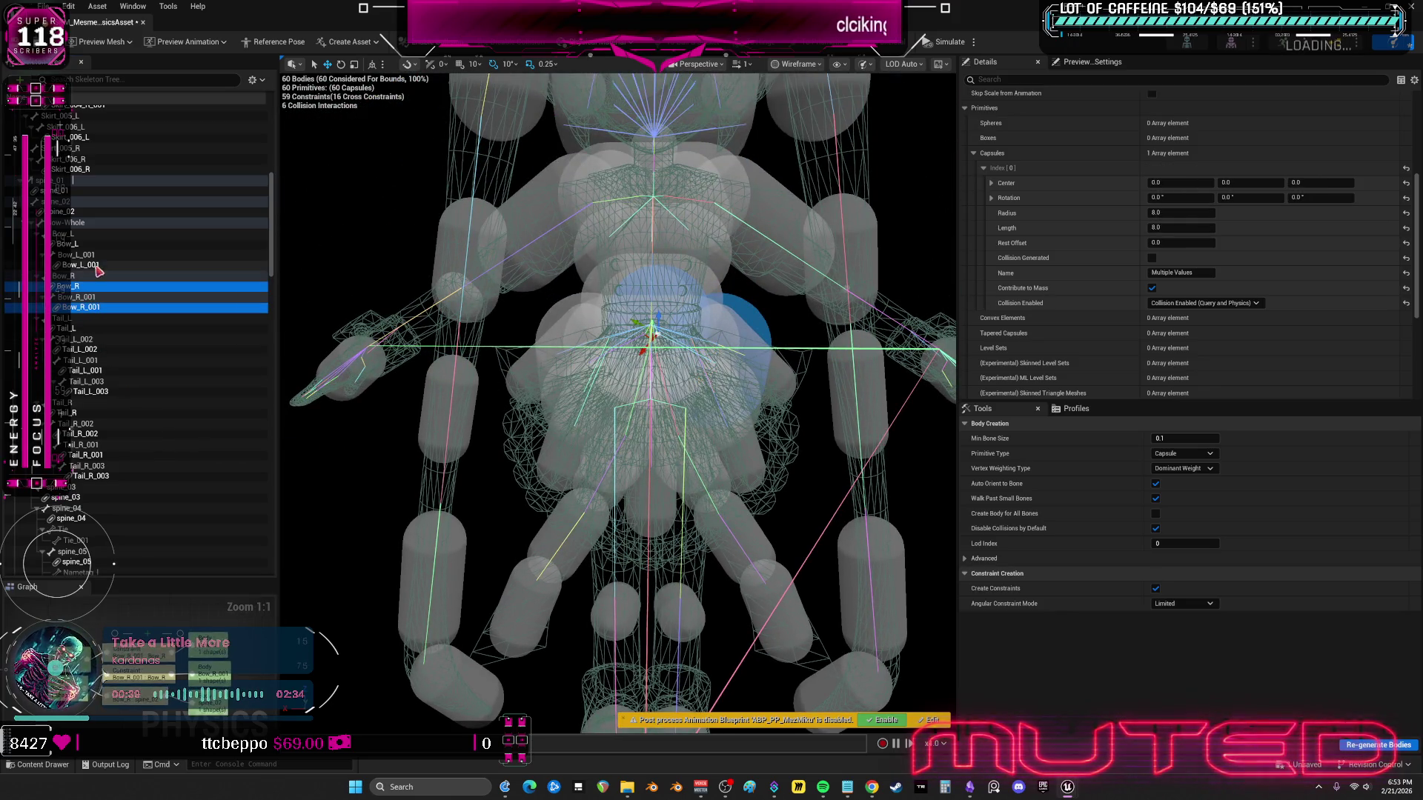
pyautogui.keyDown('ctrl'); pyautogui.click(65, 244); pyautogui.keyUp('ctrl')
pyautogui.click(1187, 227)
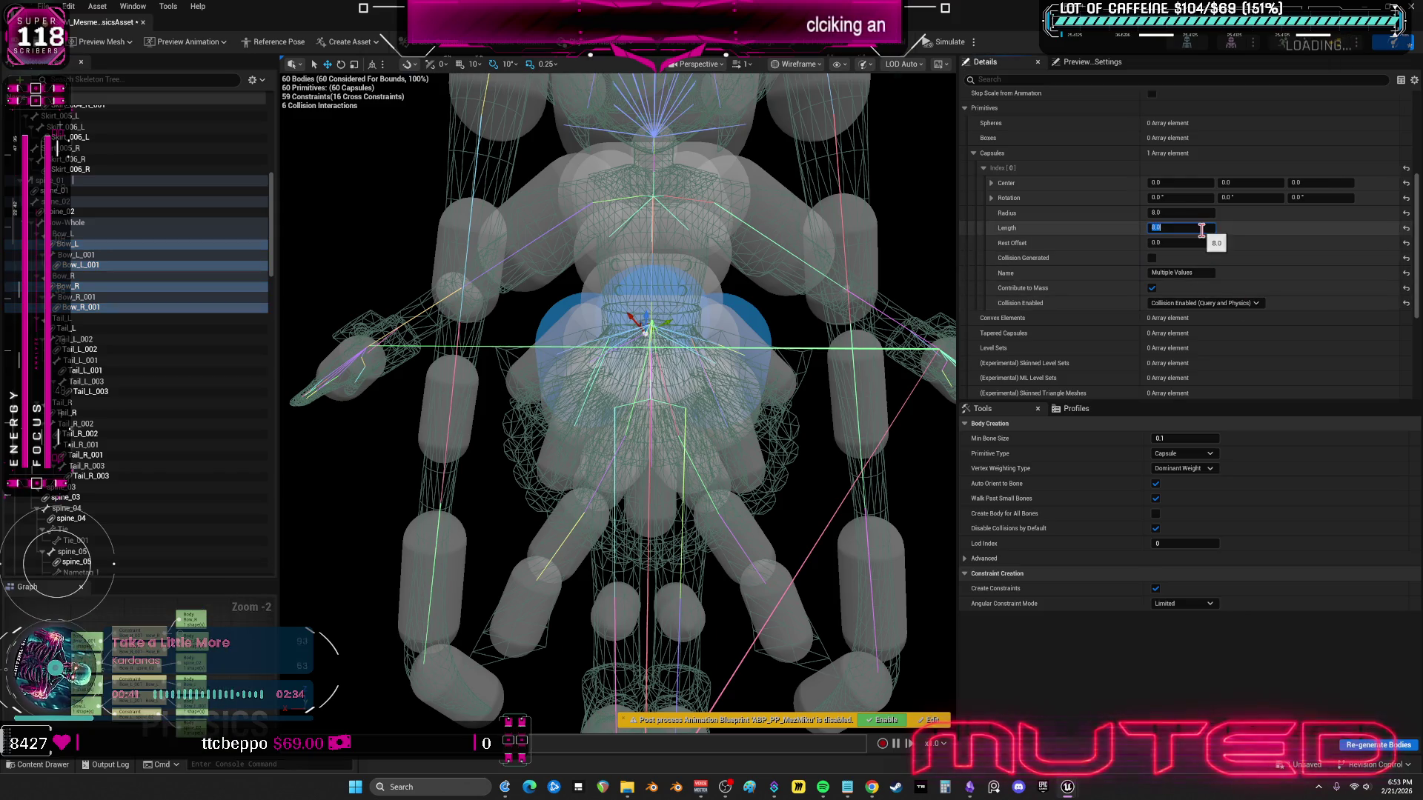
pyautogui.click(1211, 215)
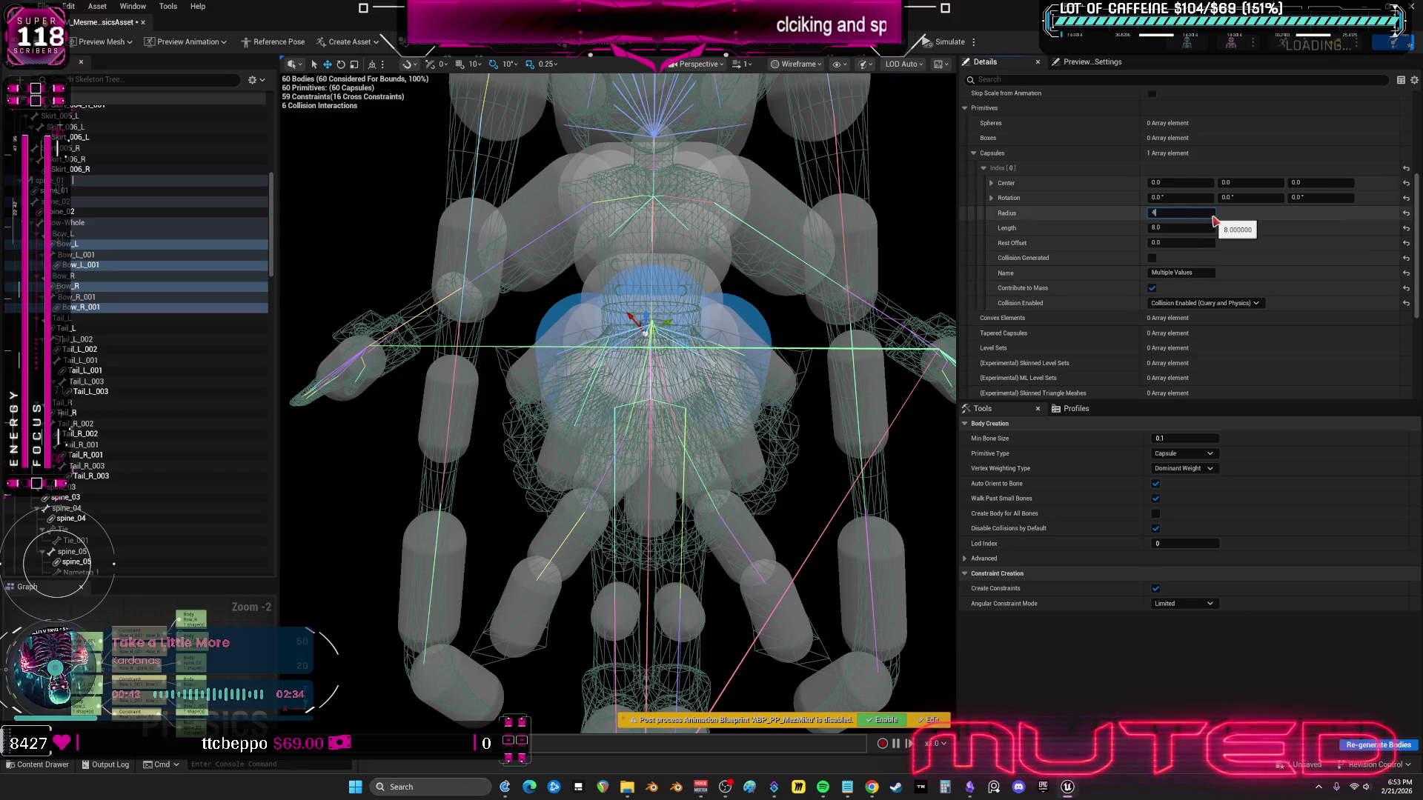
pyautogui.press('Return')
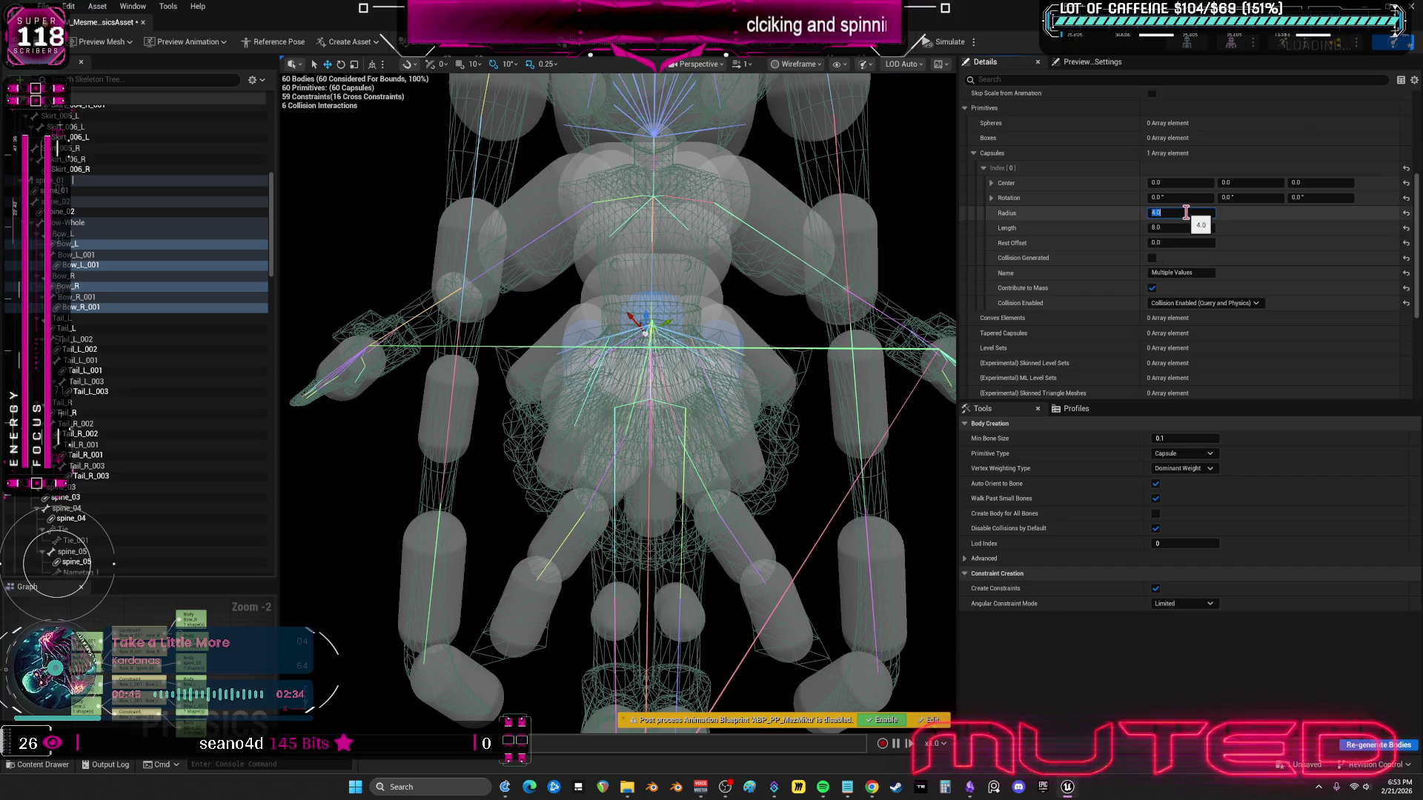
pyautogui.press('Return')
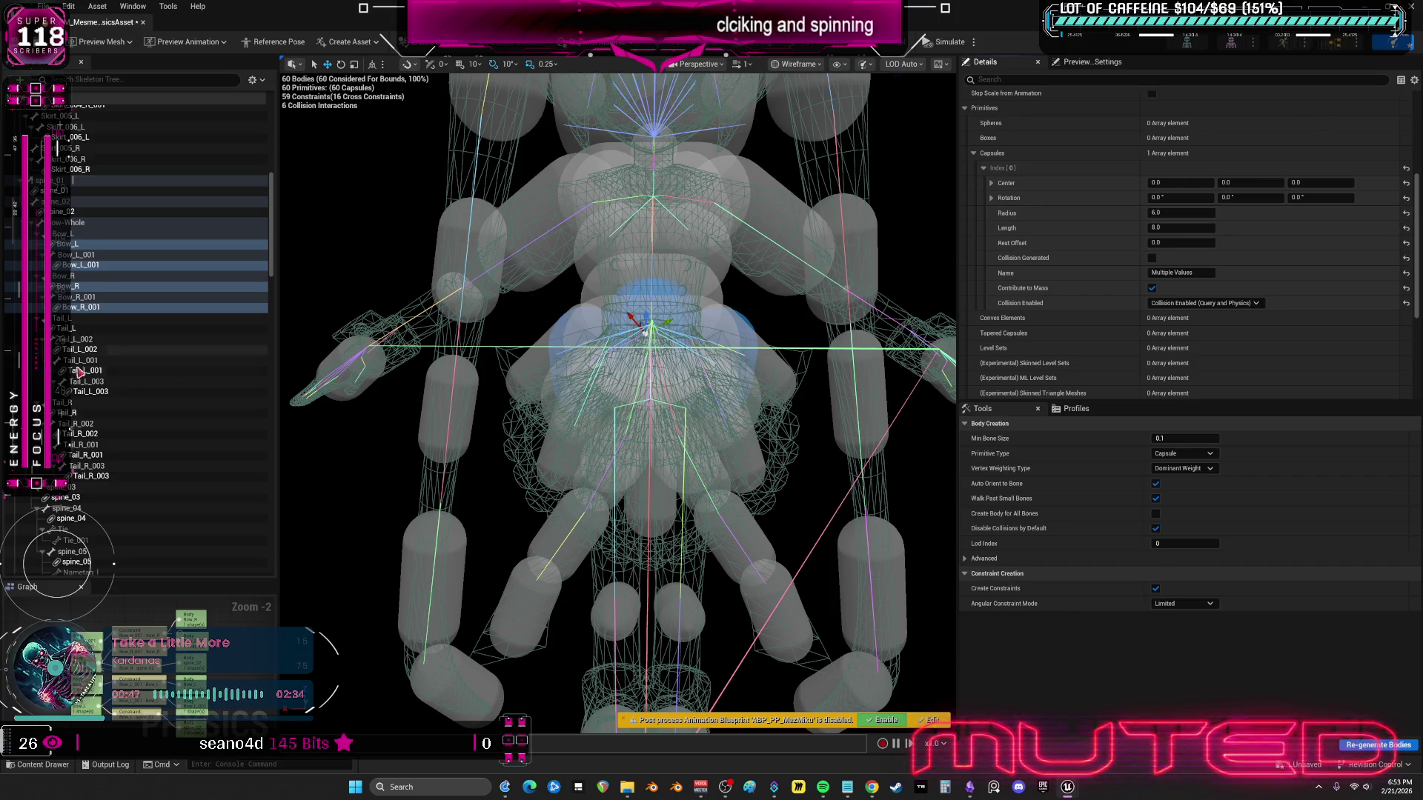
# - Select the clavicle, upperarm, lowerarm and hand bodies on both sides
pyautogui.scroll(-5, 96, 371)
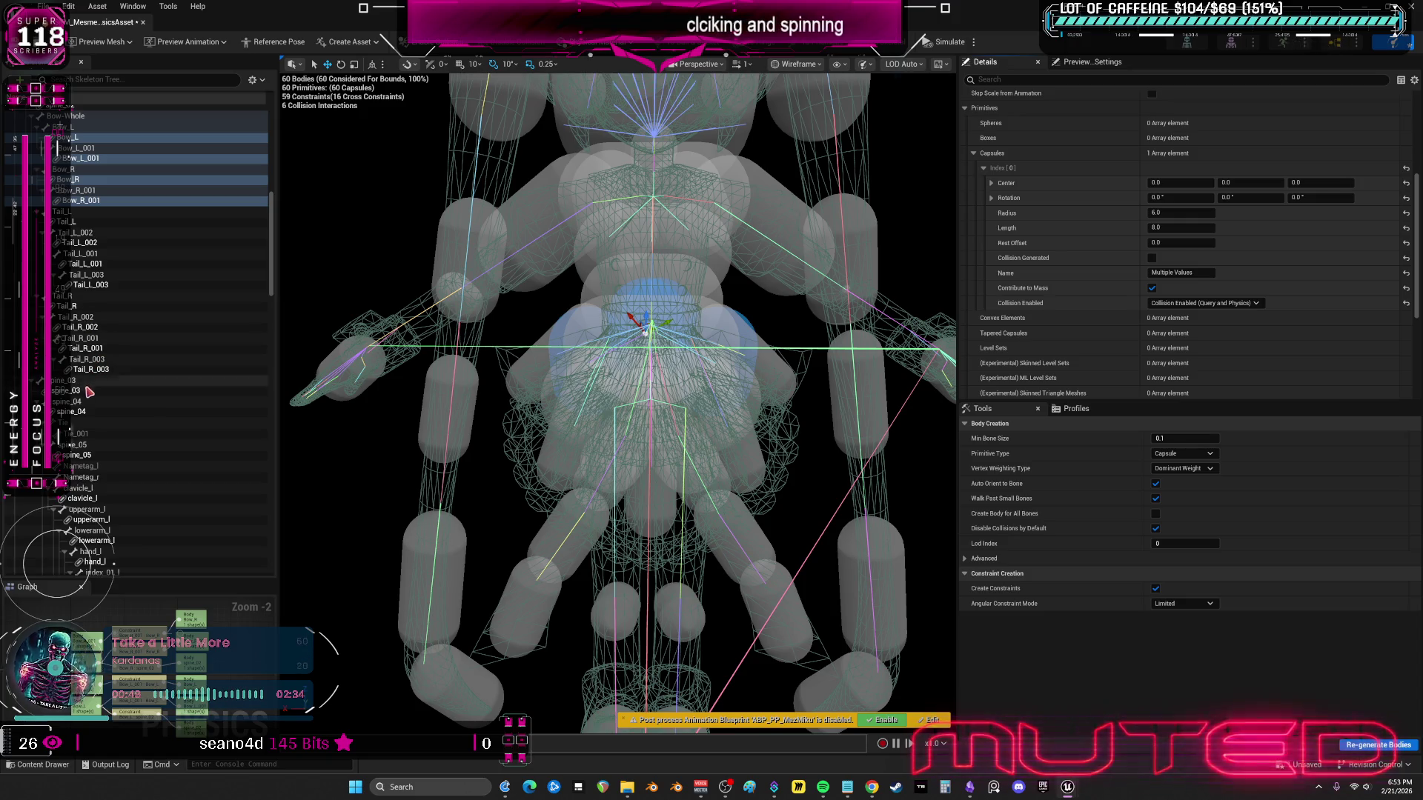
pyautogui.click(95, 390)
pyautogui.scroll(-3, 130, 426)
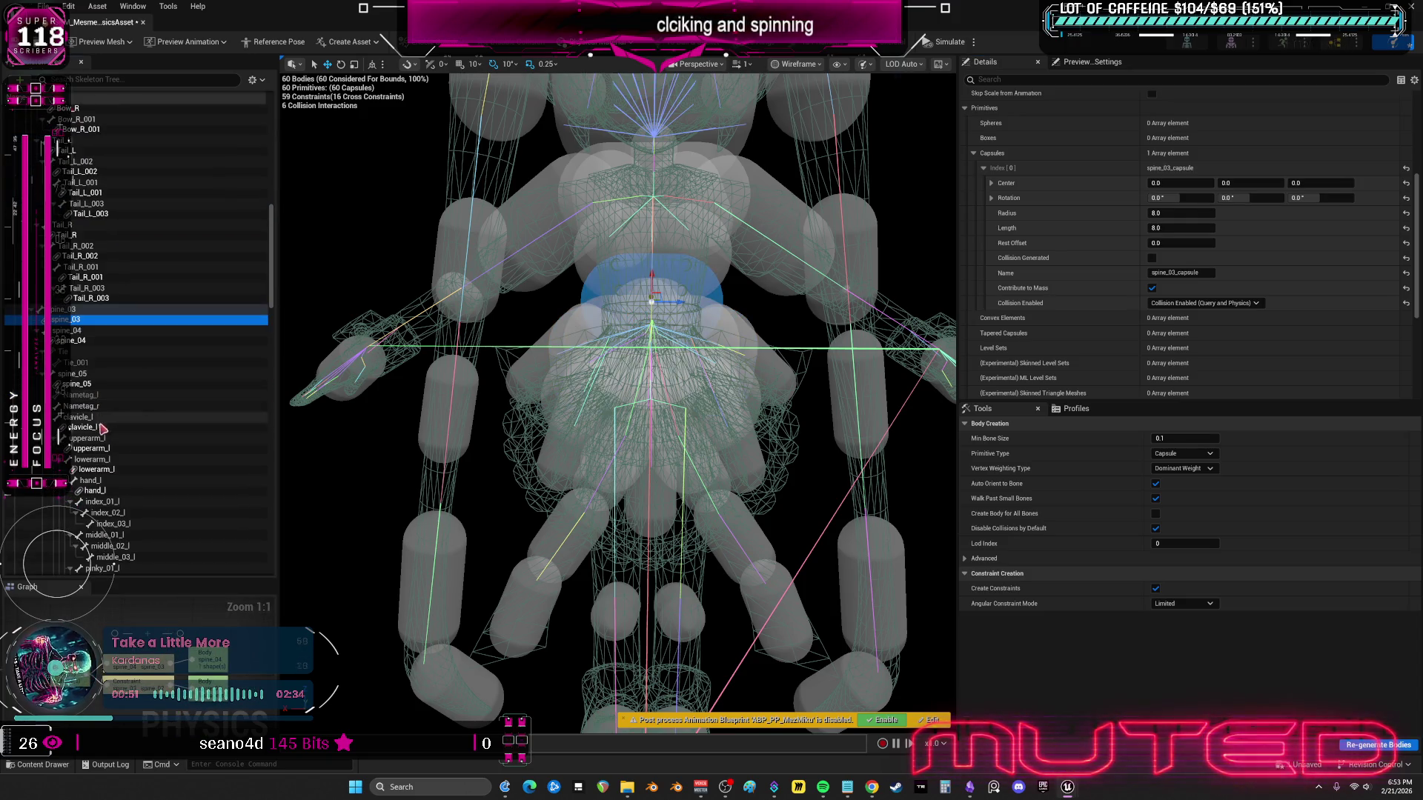
pyautogui.click(154, 428)
pyautogui.scroll(-3, 153, 452)
pyautogui.keyDown('ctrl'); pyautogui.click(93, 377); pyautogui.keyUp('ctrl')
pyautogui.keyDown('ctrl'); pyautogui.click(97, 398); pyautogui.keyUp('ctrl')
pyautogui.keyDown('ctrl'); pyautogui.click(107, 420); pyautogui.keyUp('ctrl')
pyautogui.scroll(-12, 110, 426)
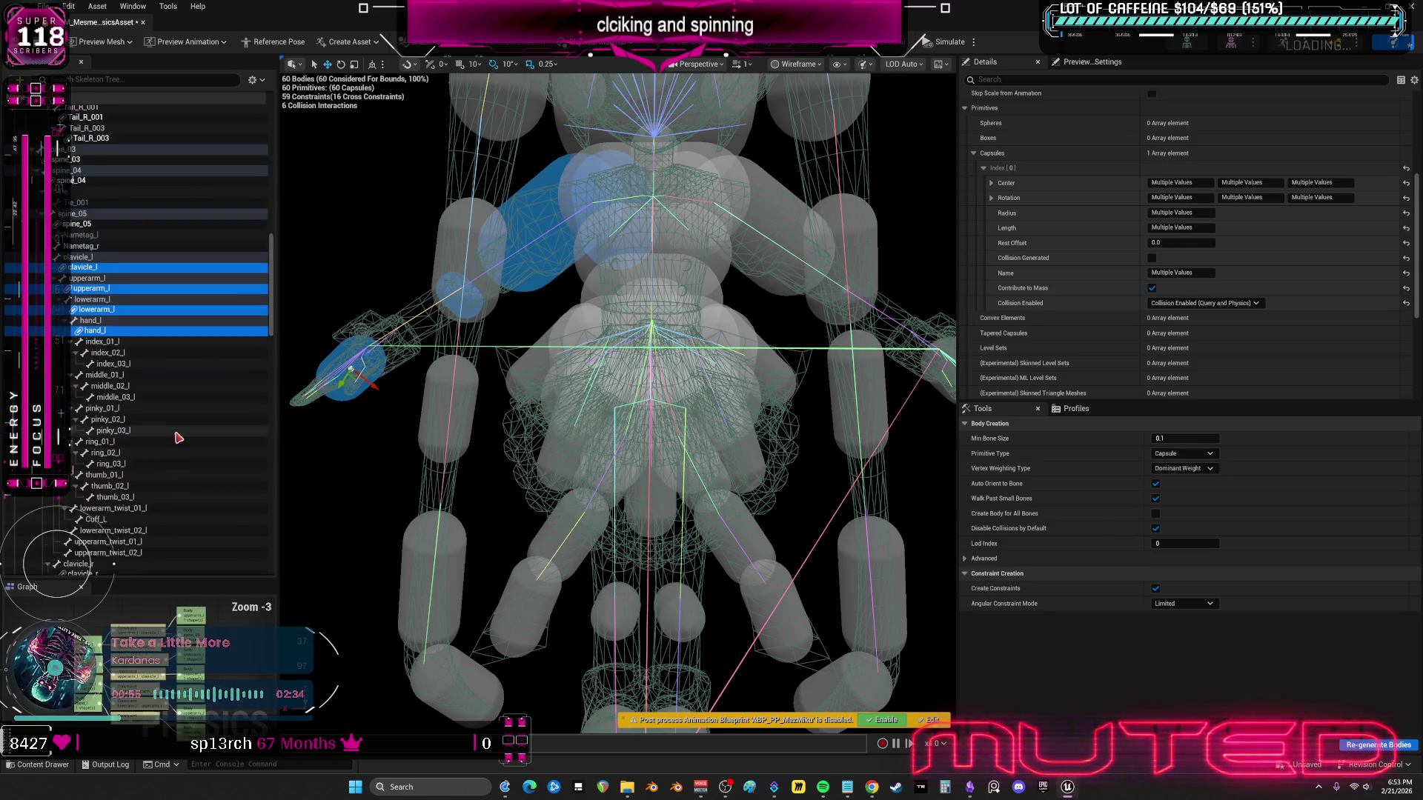
pyautogui.keyDown('ctrl'); pyautogui.click(83, 361); pyautogui.keyUp('ctrl')
pyautogui.keyDown('ctrl'); pyautogui.click(93, 382); pyautogui.keyUp('ctrl')
pyautogui.keyDown('ctrl'); pyautogui.click(96, 403); pyautogui.keyUp('ctrl')
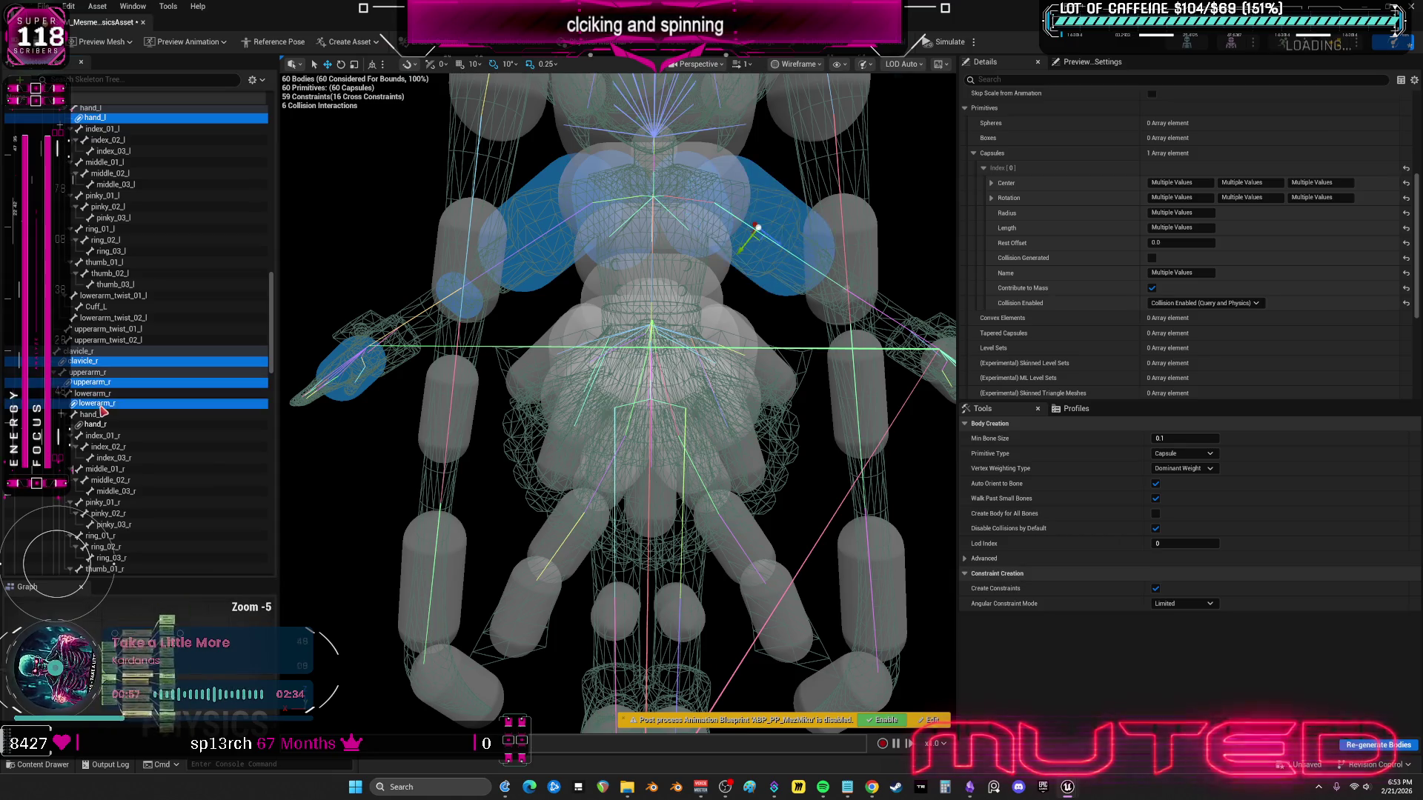
pyautogui.keyDown('ctrl'); pyautogui.click(95, 424); pyautogui.keyUp('ctrl')
pyautogui.press('f')
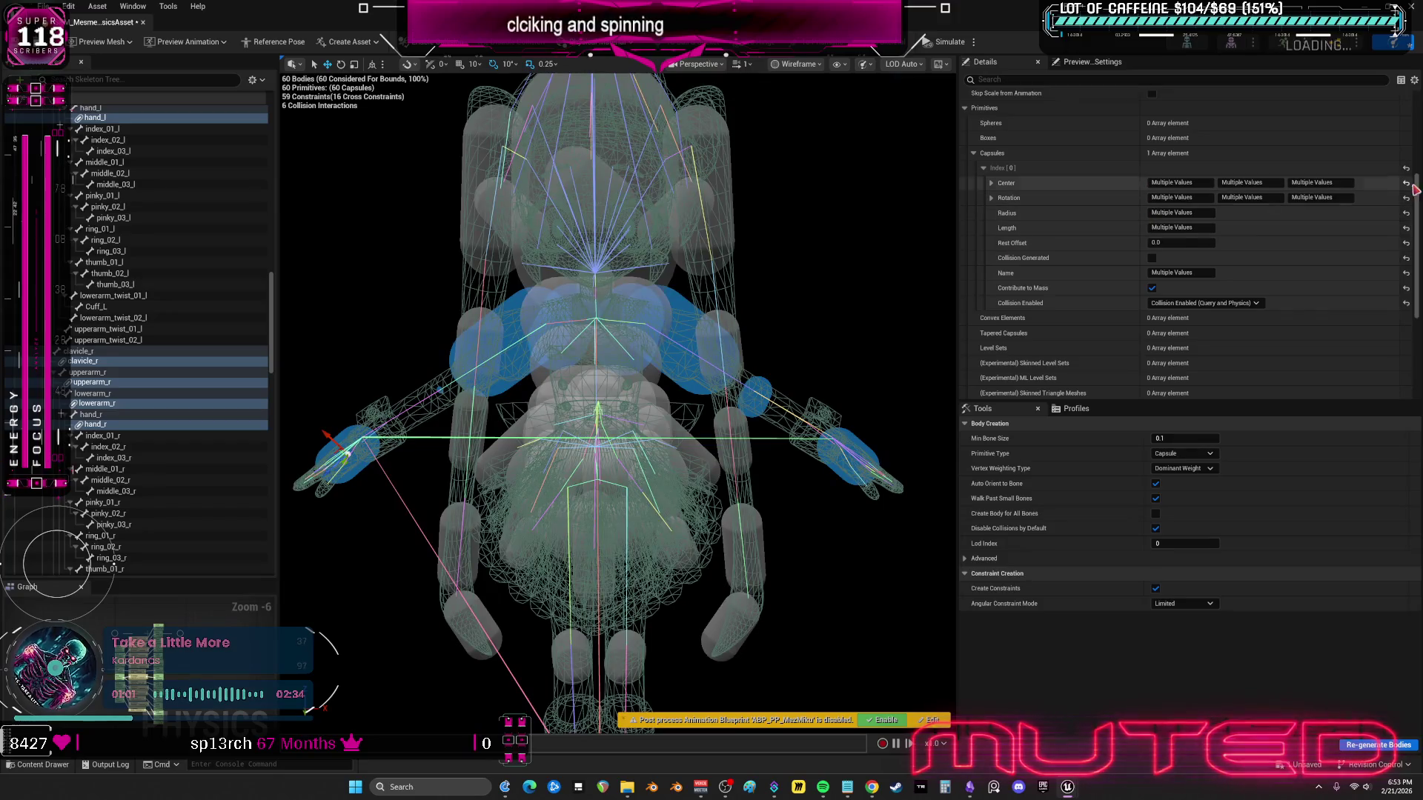
# - Recentre the arm capsules and pitch them 90° around Y along the arms
pyautogui.click(1406, 183)
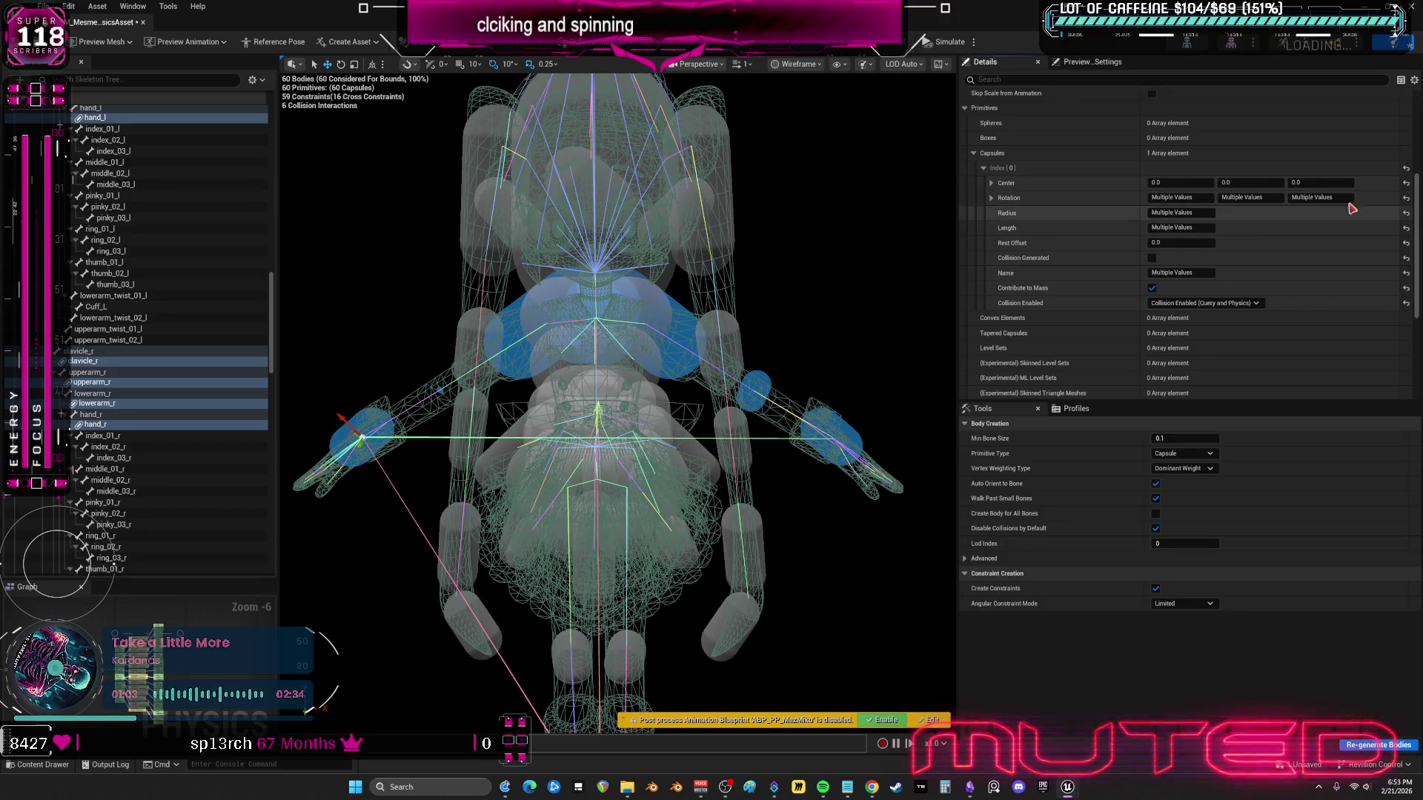
pyautogui.scroll(3, 1223, 189)
pyautogui.click(991, 326)
pyautogui.click(1182, 326)
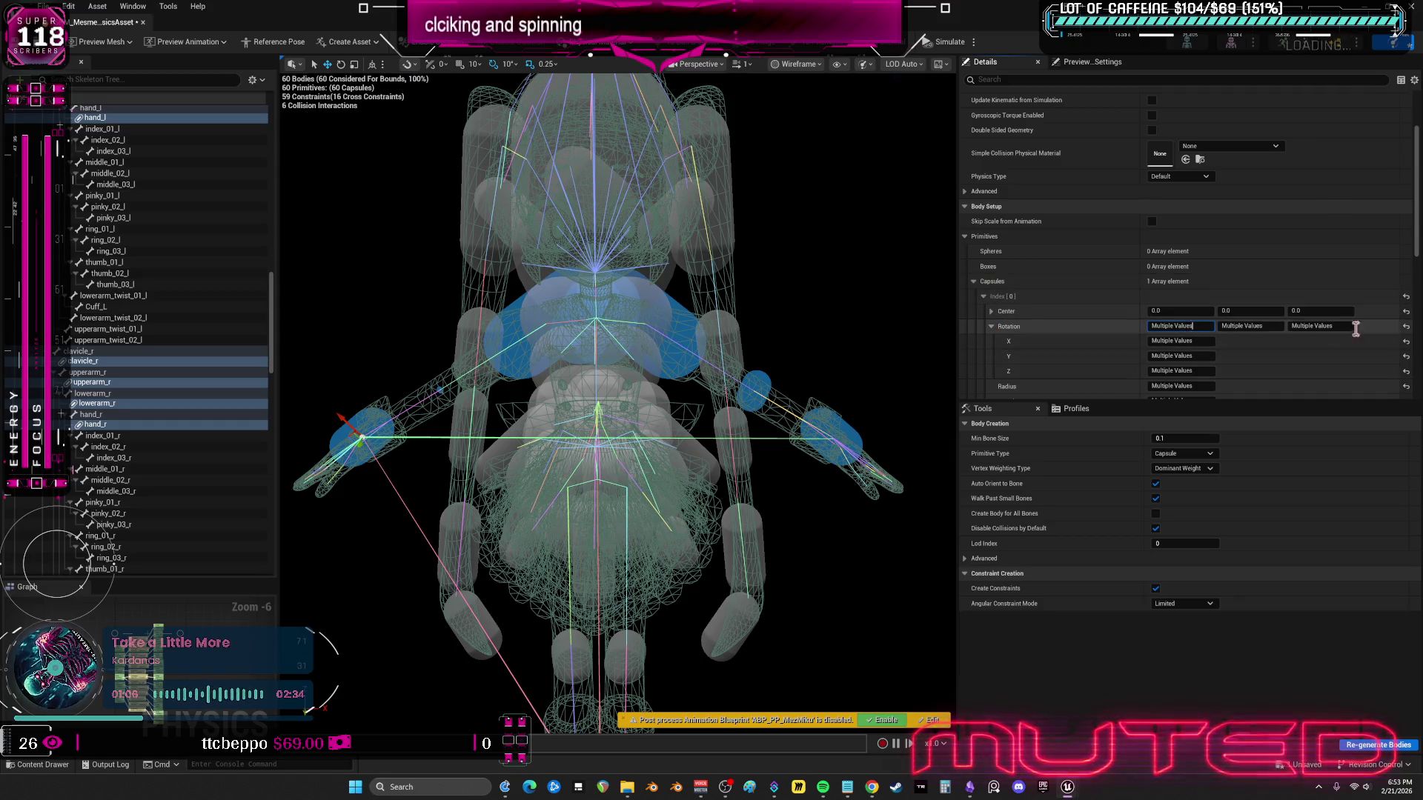
pyautogui.click(1406, 326)
pyautogui.click(1201, 326)
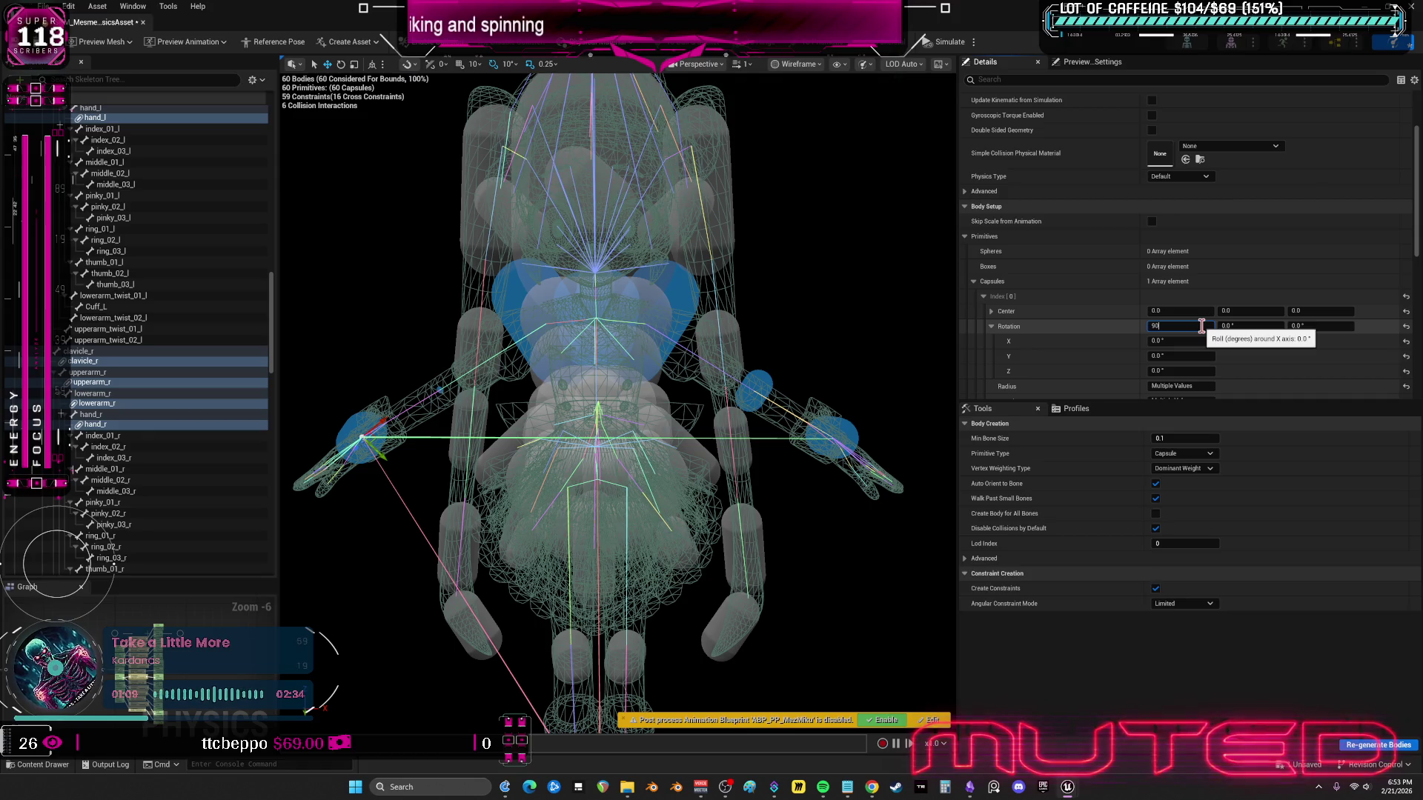
pyautogui.press('Return')
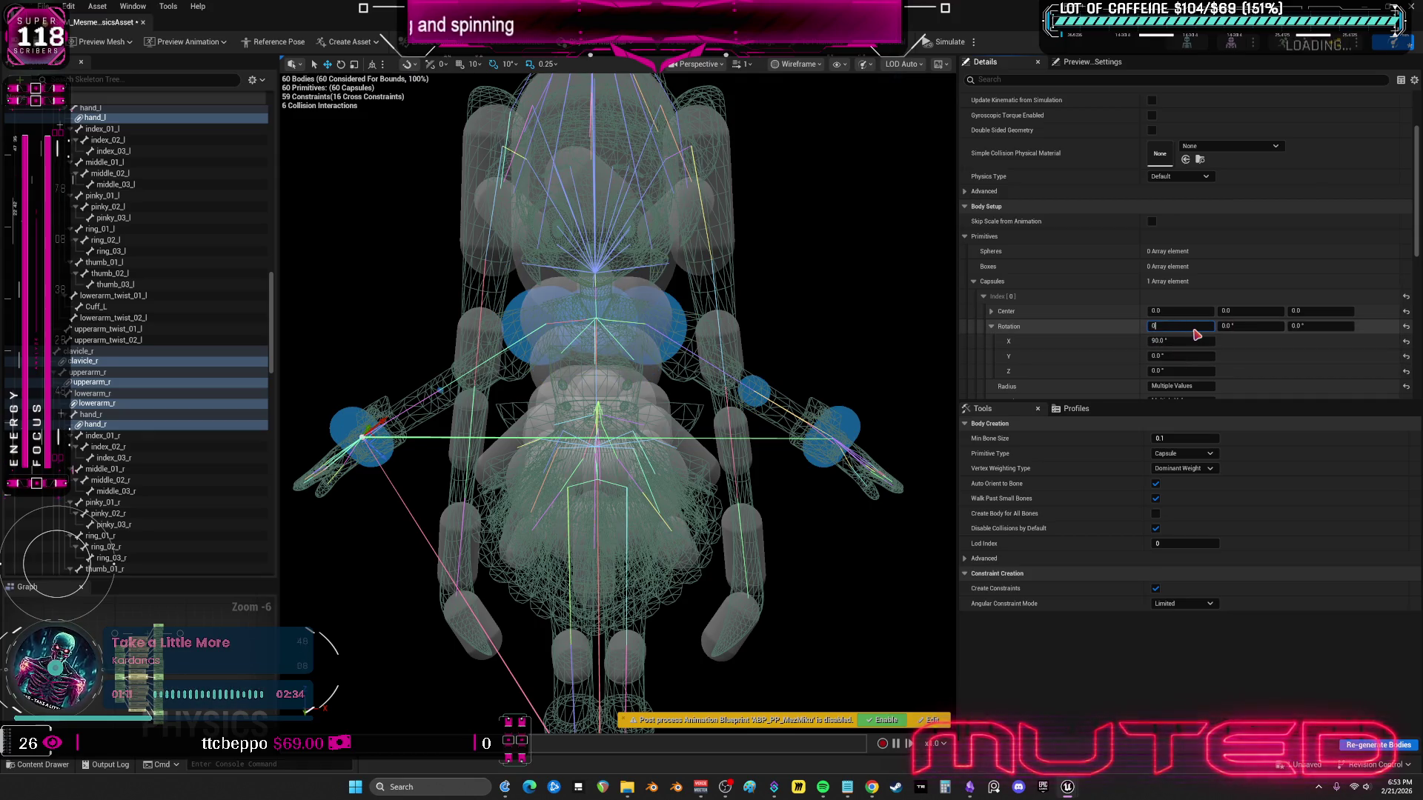
pyautogui.click(1245, 326)
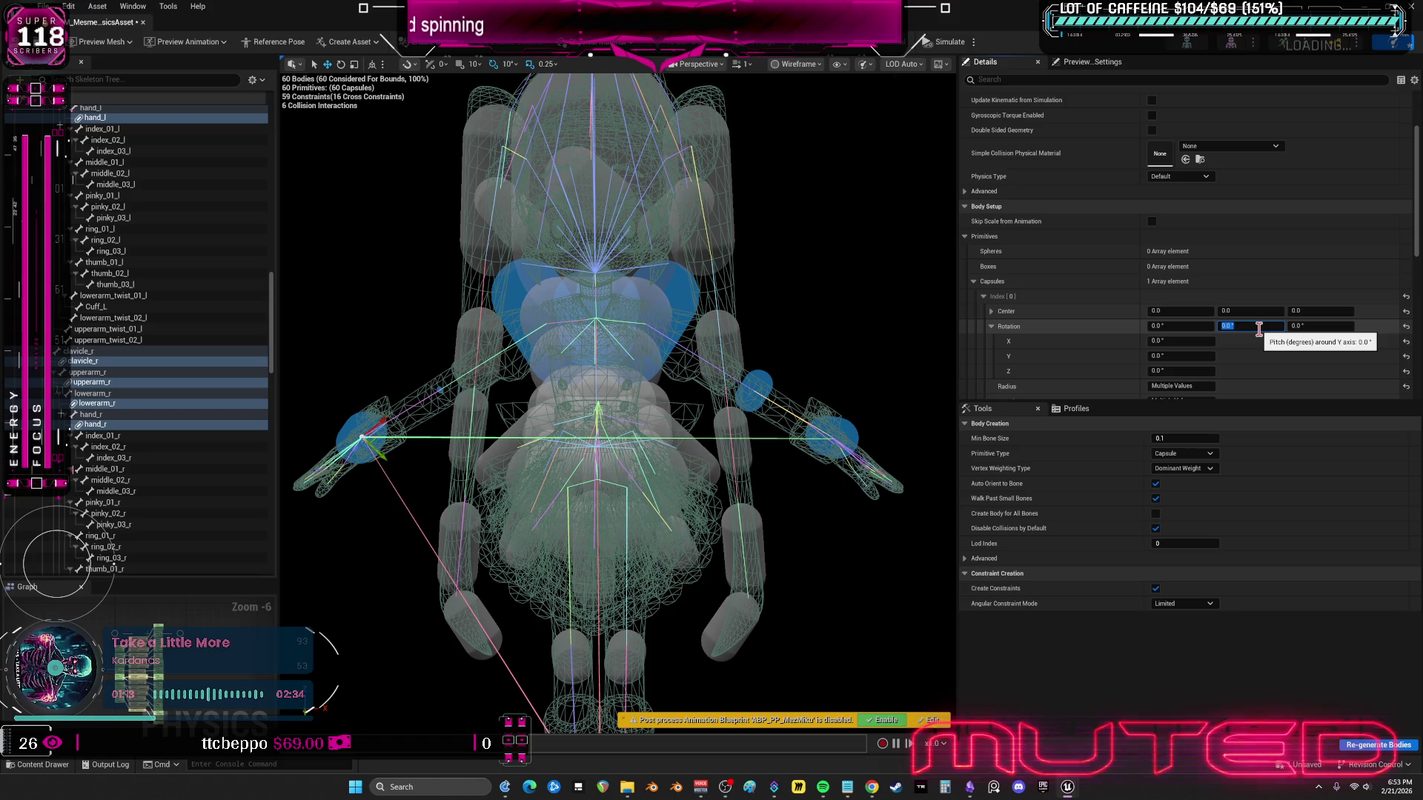
pyautogui.write('90')
pyautogui.press('Return')
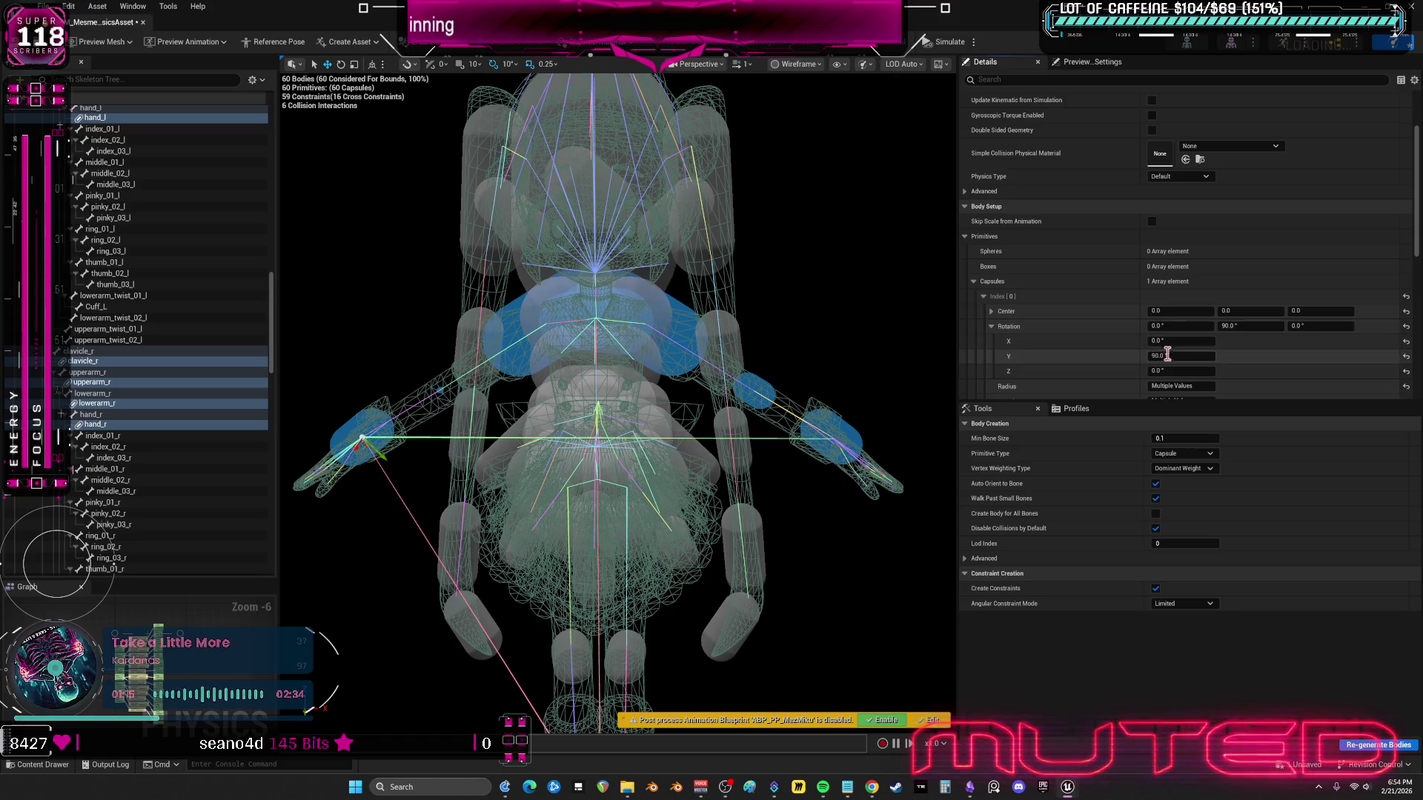
# - Set the arm capsules to radius 5 and length 14
pyautogui.scroll(-4, 1199, 258)
pyautogui.click(1207, 244)
pyautogui.write('8')
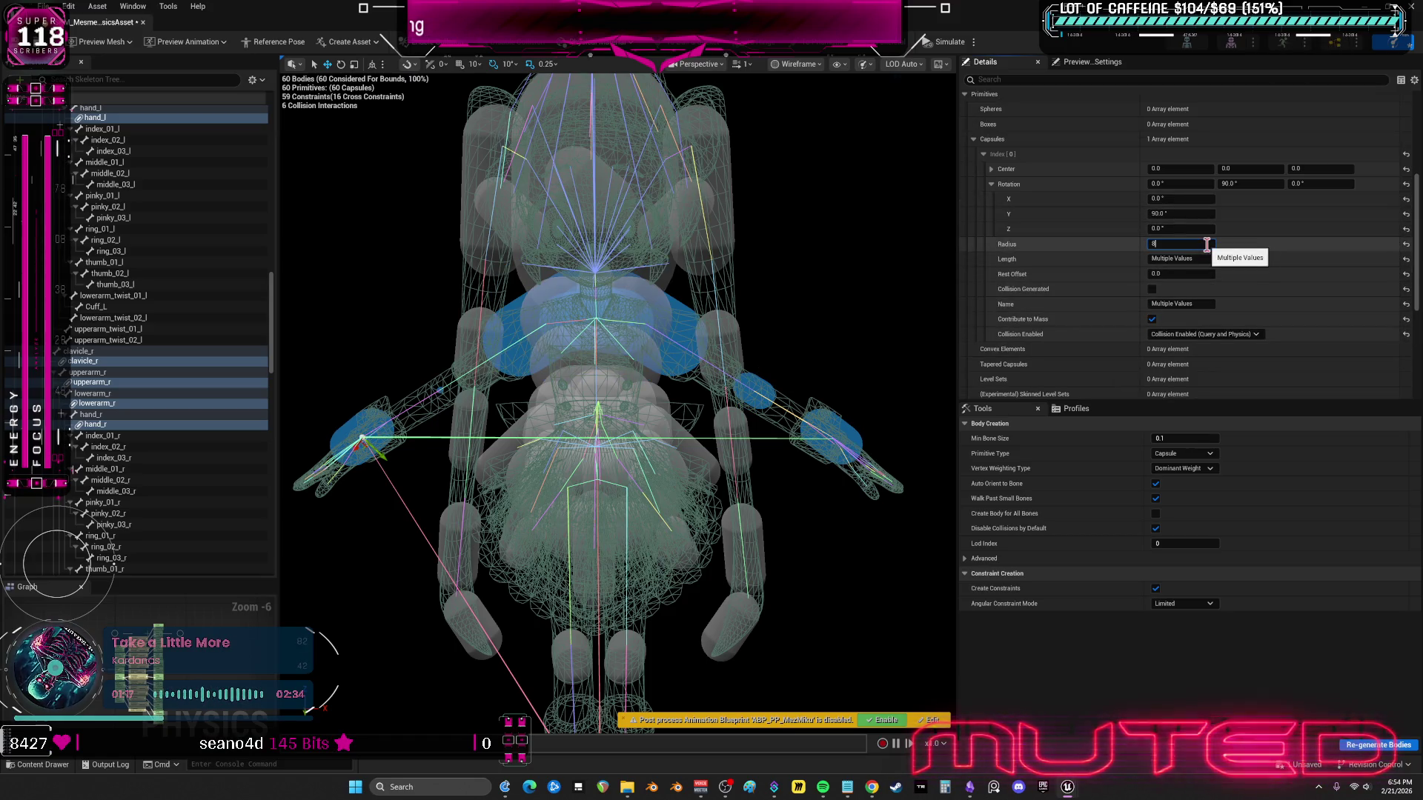
pyautogui.press('Return')
pyautogui.click(1185, 245)
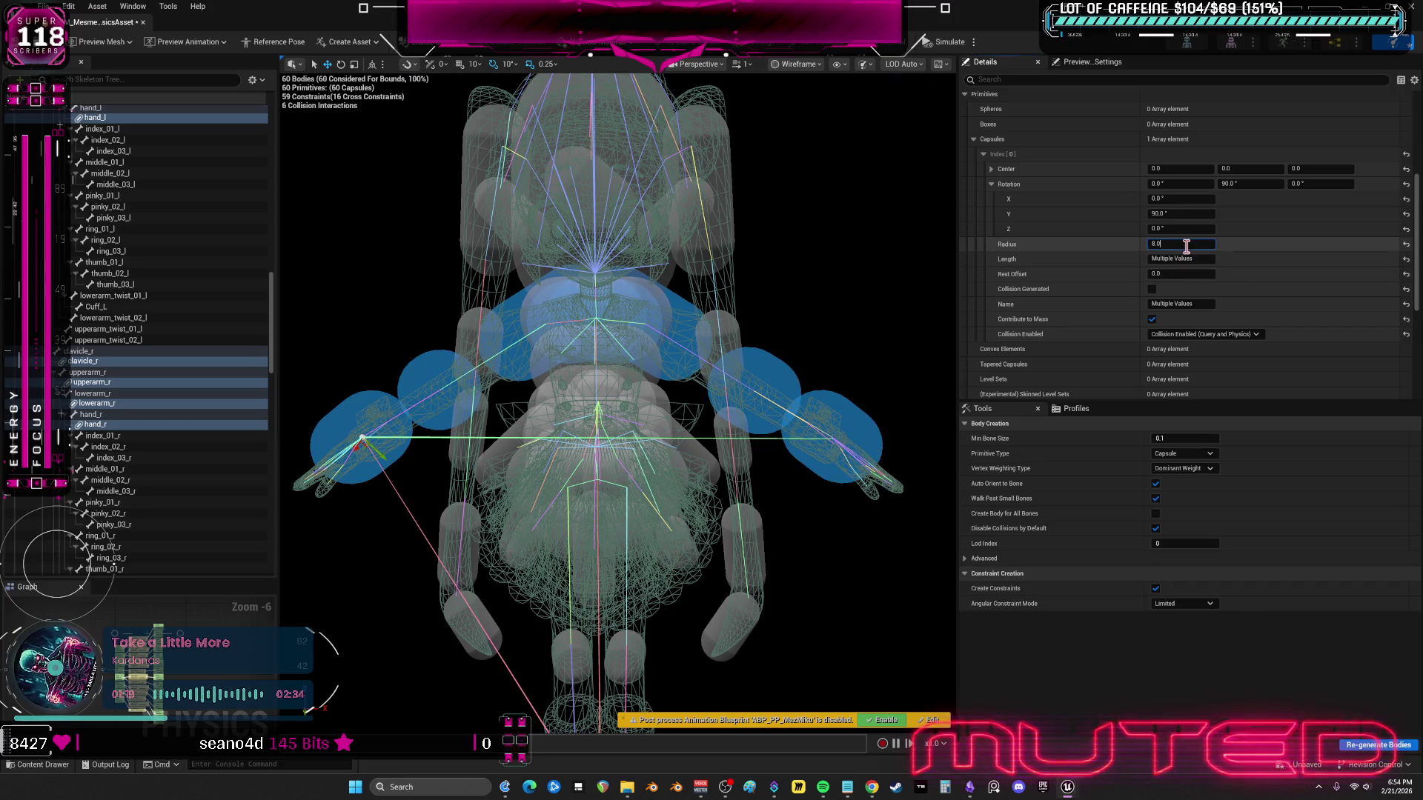
pyautogui.press('Return')
pyautogui.click(1190, 261)
pyautogui.write('14')
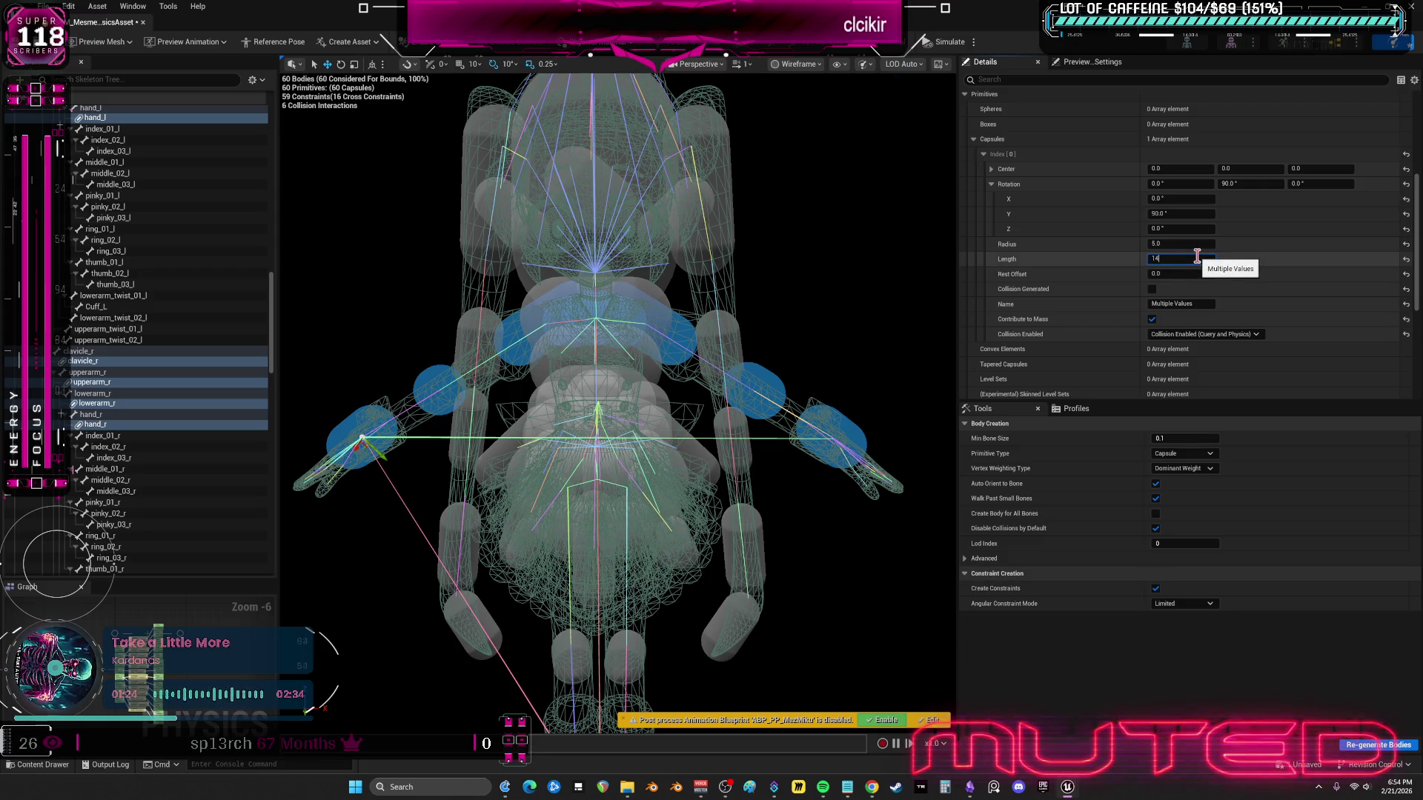
pyautogui.press('Return')
pyautogui.rightClick(678, 211)
pyautogui.rightClick(499, 286)
pyautogui.press('Escape')
# - Move the hand capsule down toward the hand
pyautogui.scroll(2, 710, 270)
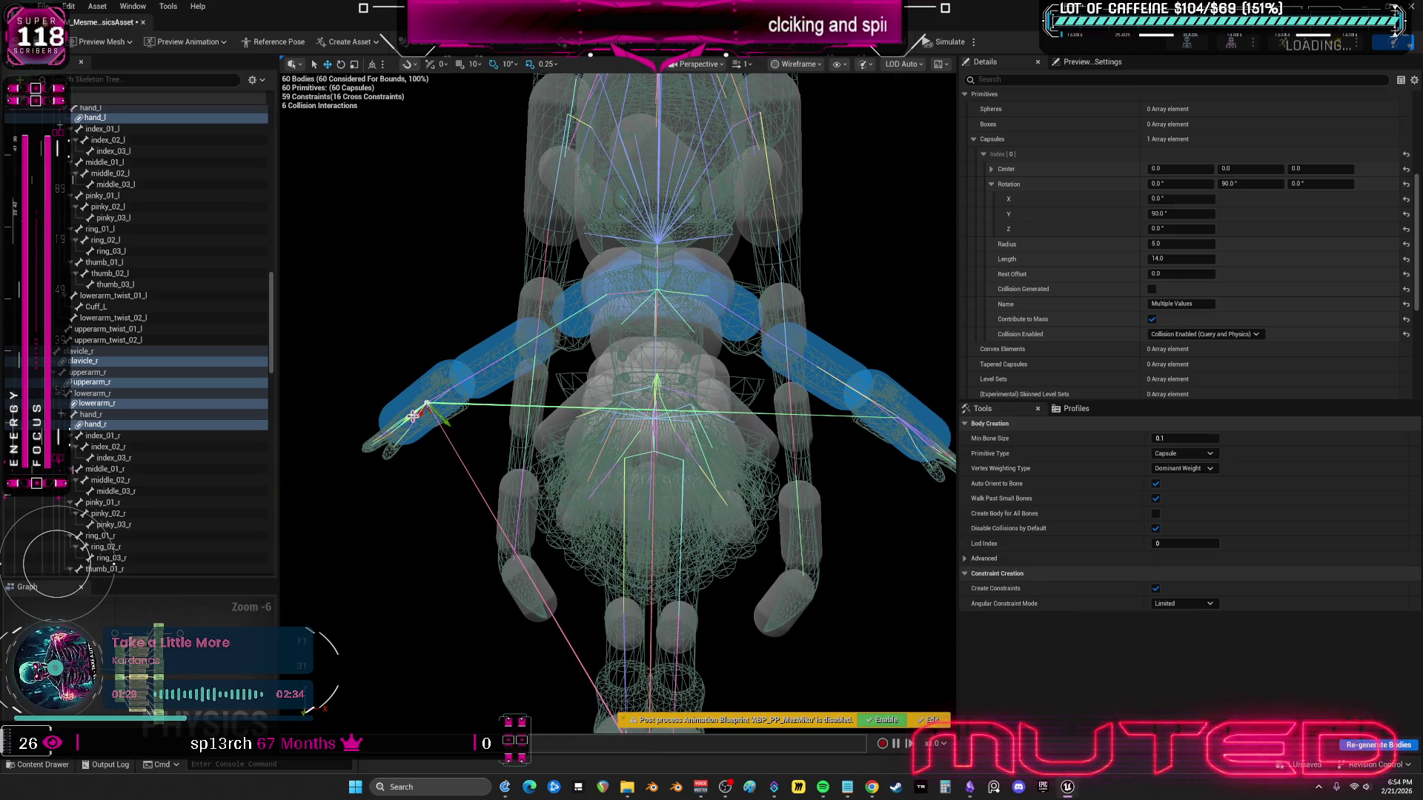
pyautogui.scroll(3, 419, 415)
pyautogui.moveTo(459, 361); pyautogui.dragTo(433, 376)
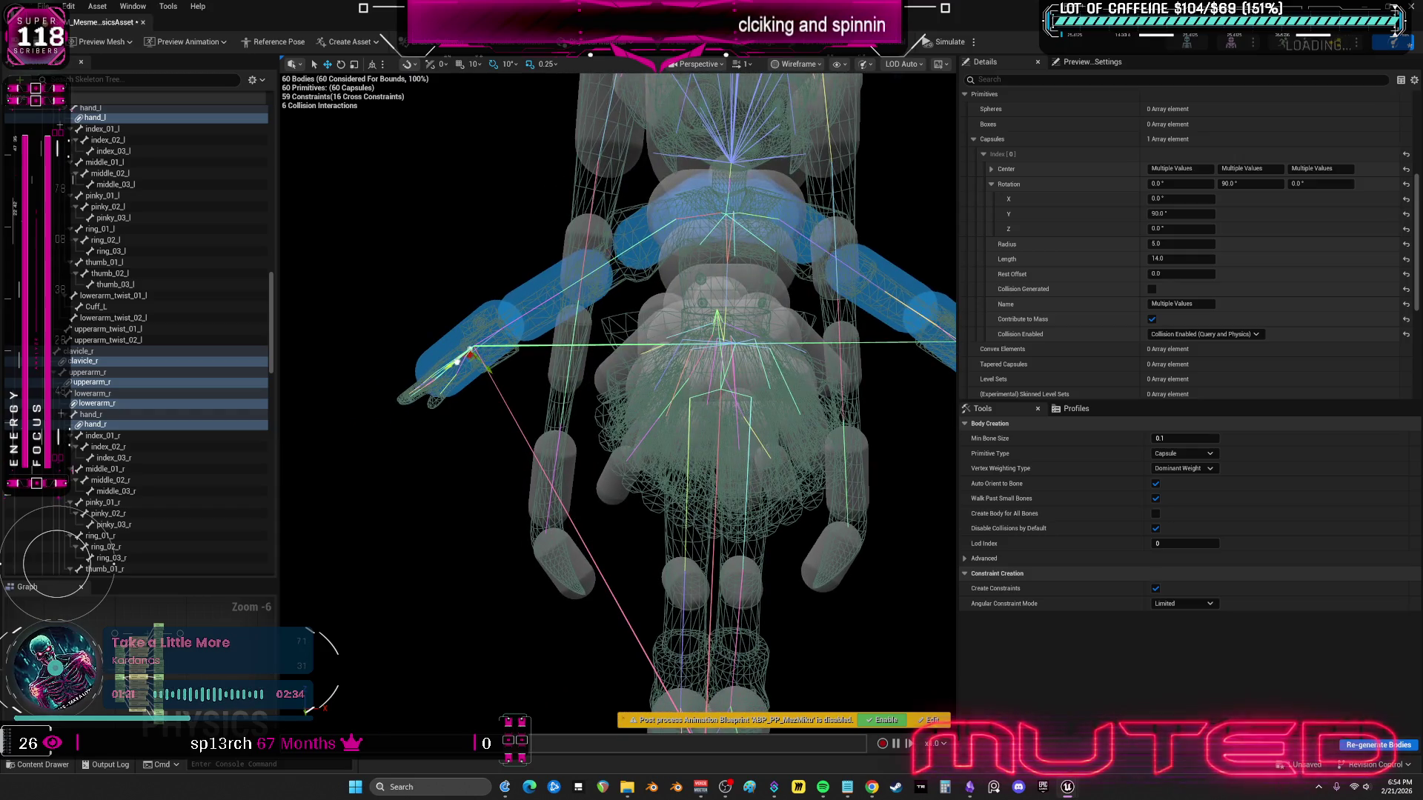